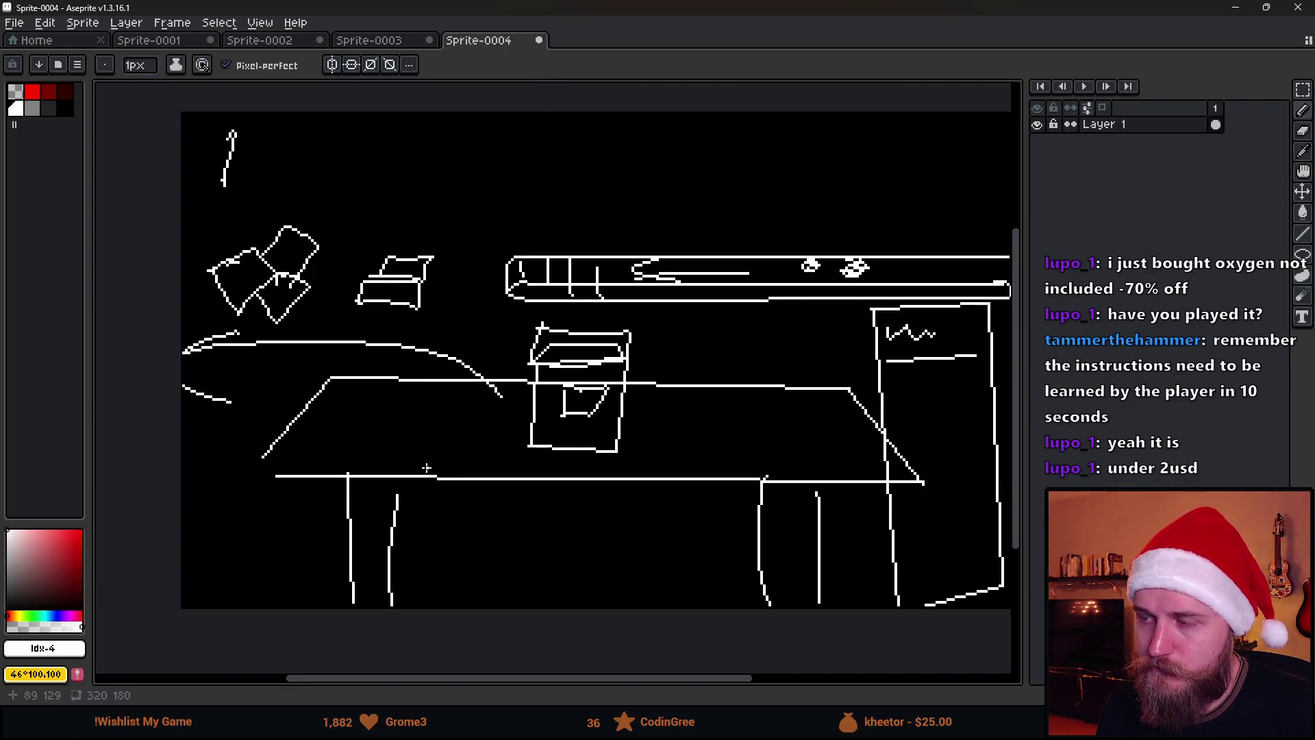
# Switch from the Aseprite table sketch to the Notion XMAS SPECIAL planning page.
pyautogui.hotkey('alt', 'Tab')
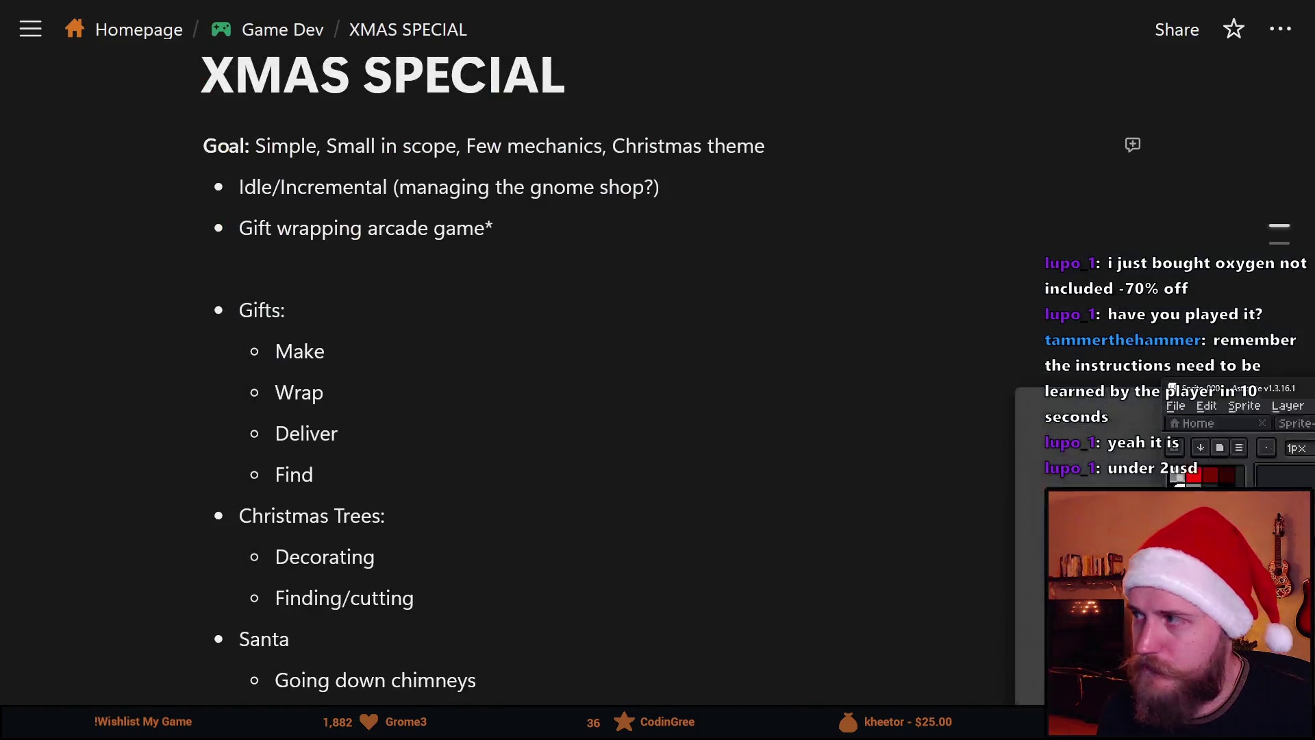
pyautogui.scroll(-1, 429, 298)
pyautogui.scroll(-10, 429, 298)
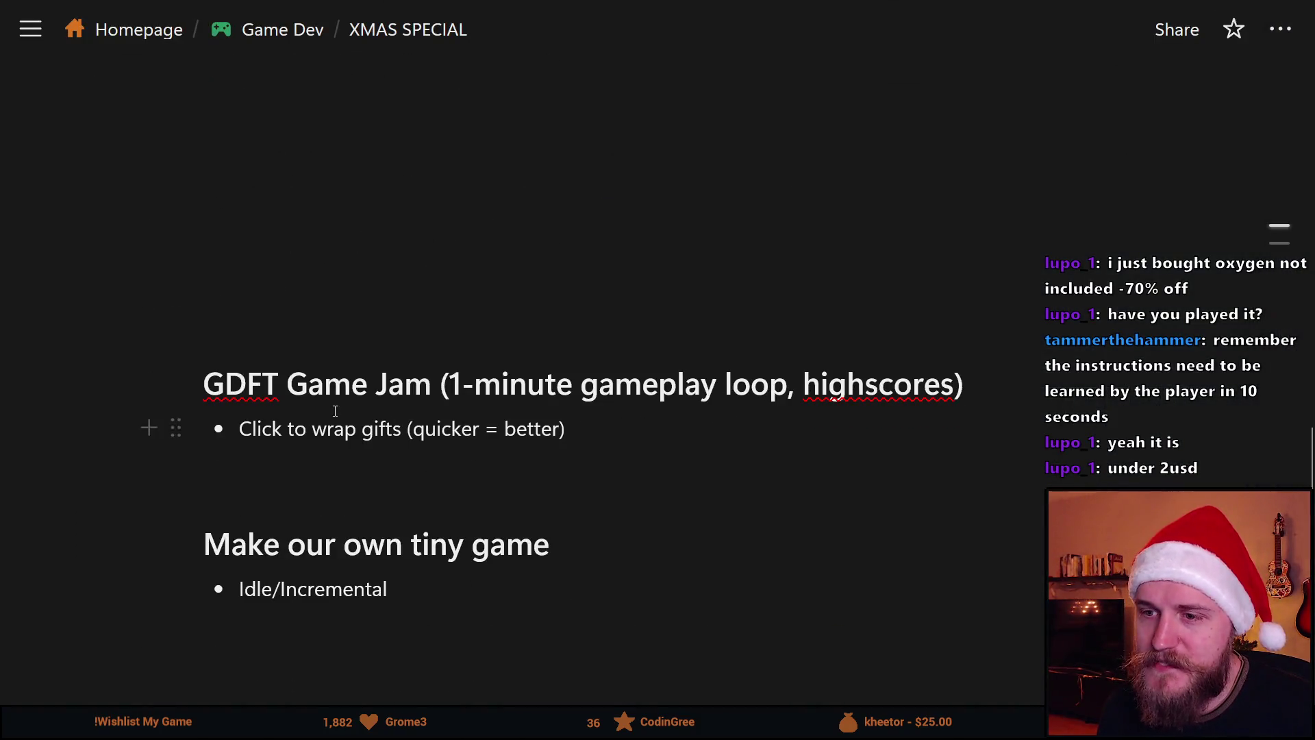
pyautogui.doubleClick(363, 387)
pyautogui.tripleClick(363, 387)
pyautogui.click(566, 429)
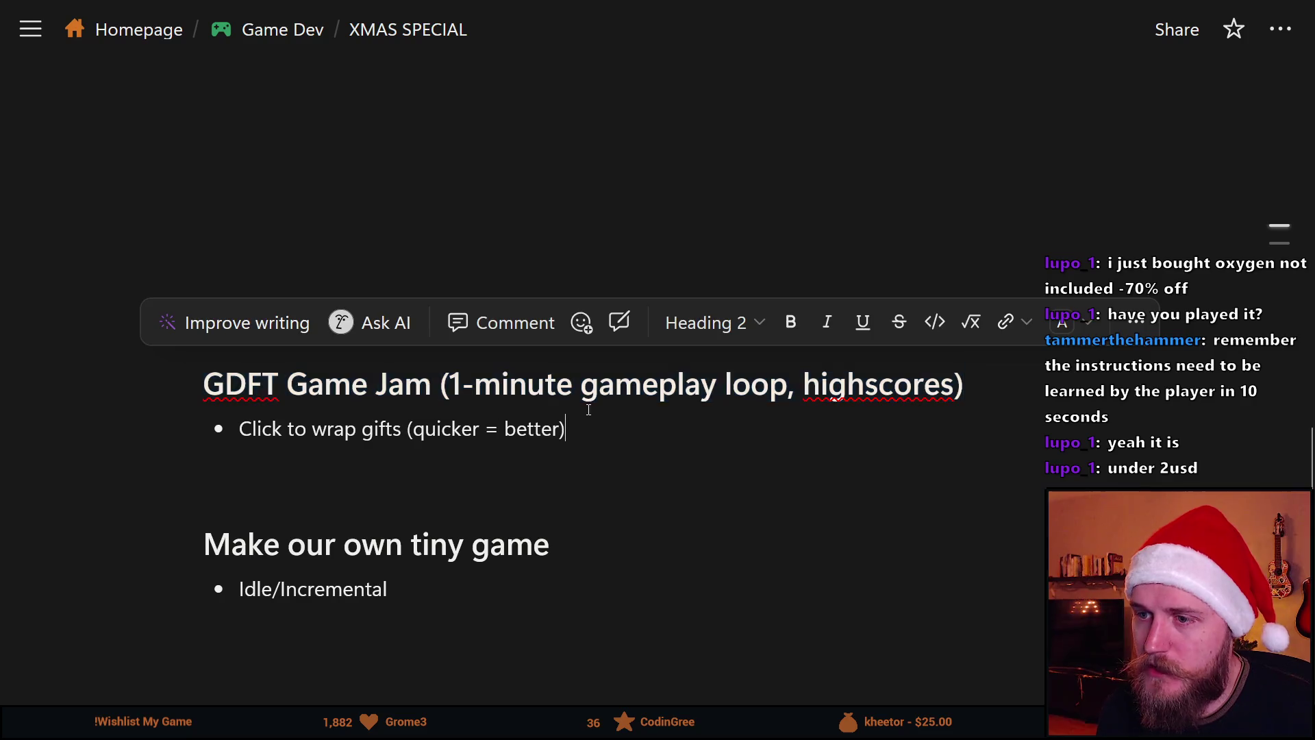
pyautogui.moveTo(964, 383); pyautogui.dragTo(615, 384)
pyautogui.moveTo(511, 371)
pyautogui.mouseDown()
pyautogui.moveTo(212, 377)
pyautogui.moveTo(664, 377)
pyautogui.mouseUp()
pyautogui.doubleClick(466, 385)
pyautogui.click(464, 386)
pyautogui.click(663, 377)
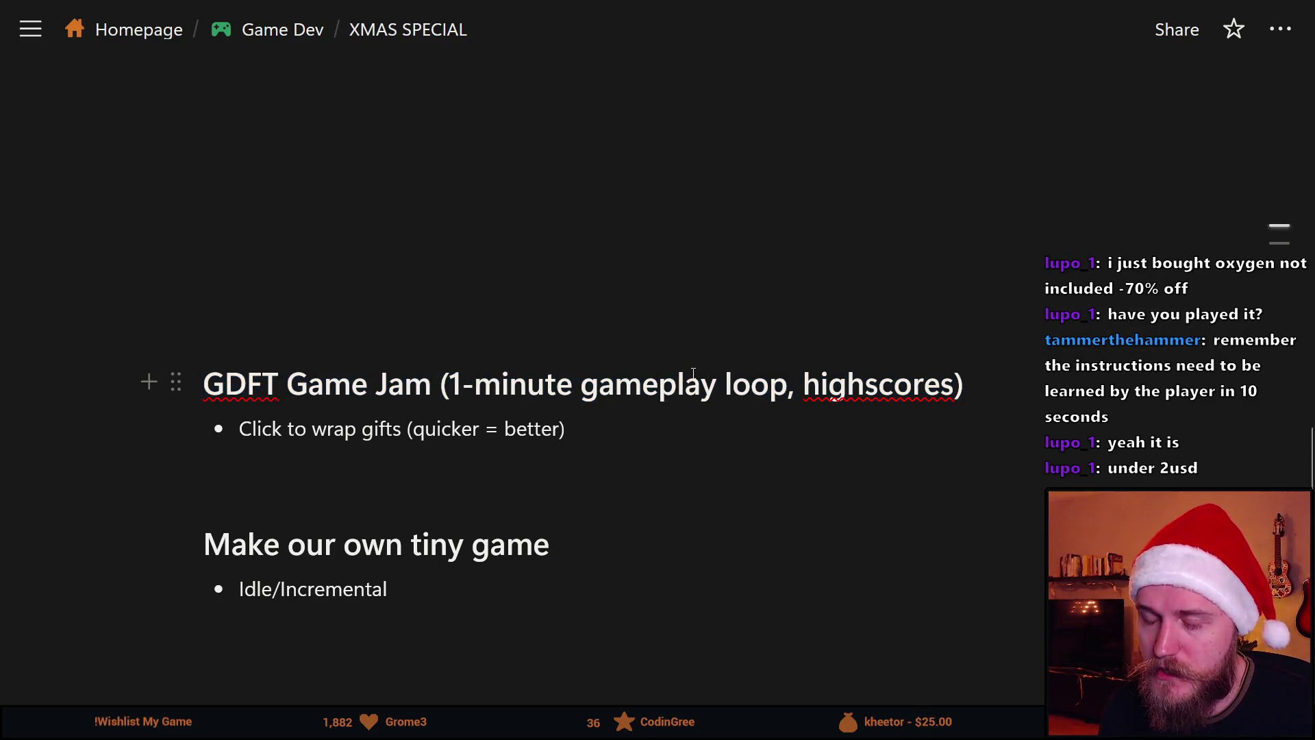
pyautogui.scroll(5, 694, 374)
pyautogui.scroll(-6, 573, 425)
pyautogui.scroll(3, 582, 407)
pyautogui.scroll(8, 581, 406)
pyautogui.scroll(-2, 588, 394)
pyautogui.scroll(2, 589, 392)
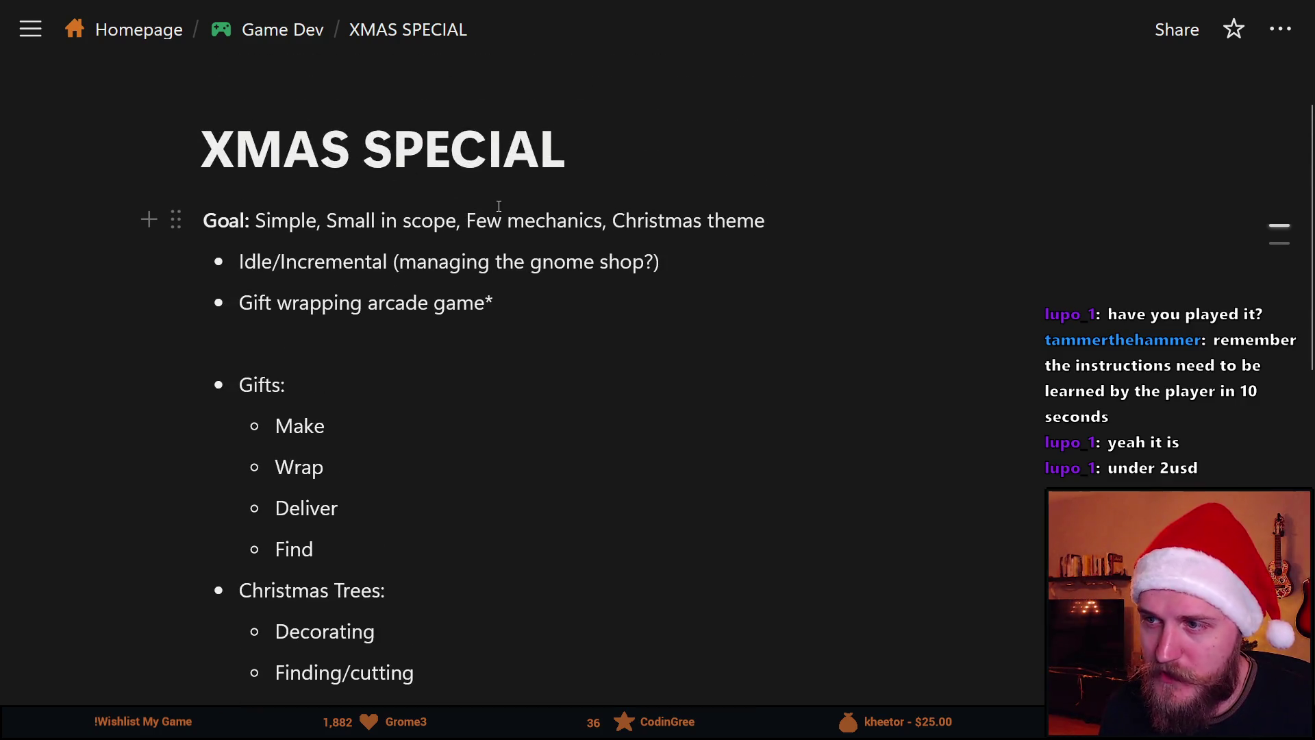
pyautogui.scroll(-2, 489, 218)
pyautogui.scroll(2, 489, 218)
pyautogui.middleClick(420, 255)
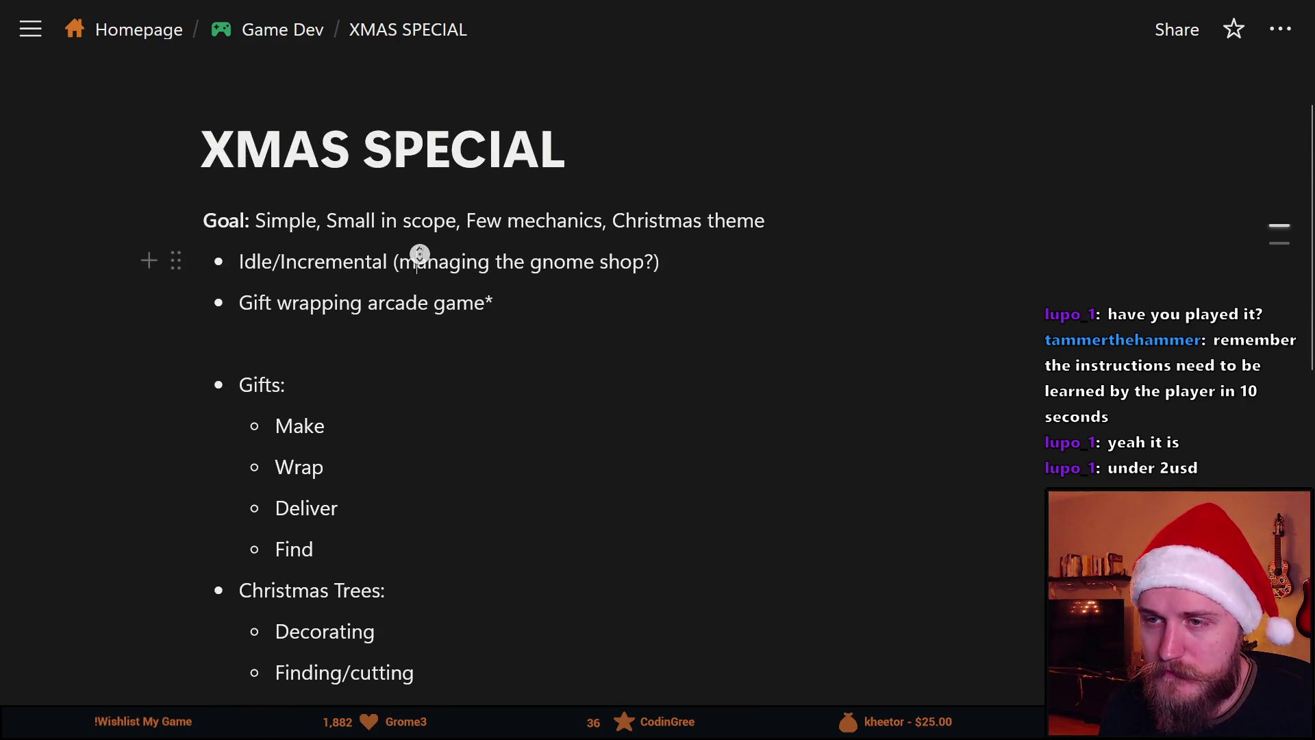
pyautogui.scroll(-1, 418, 274)
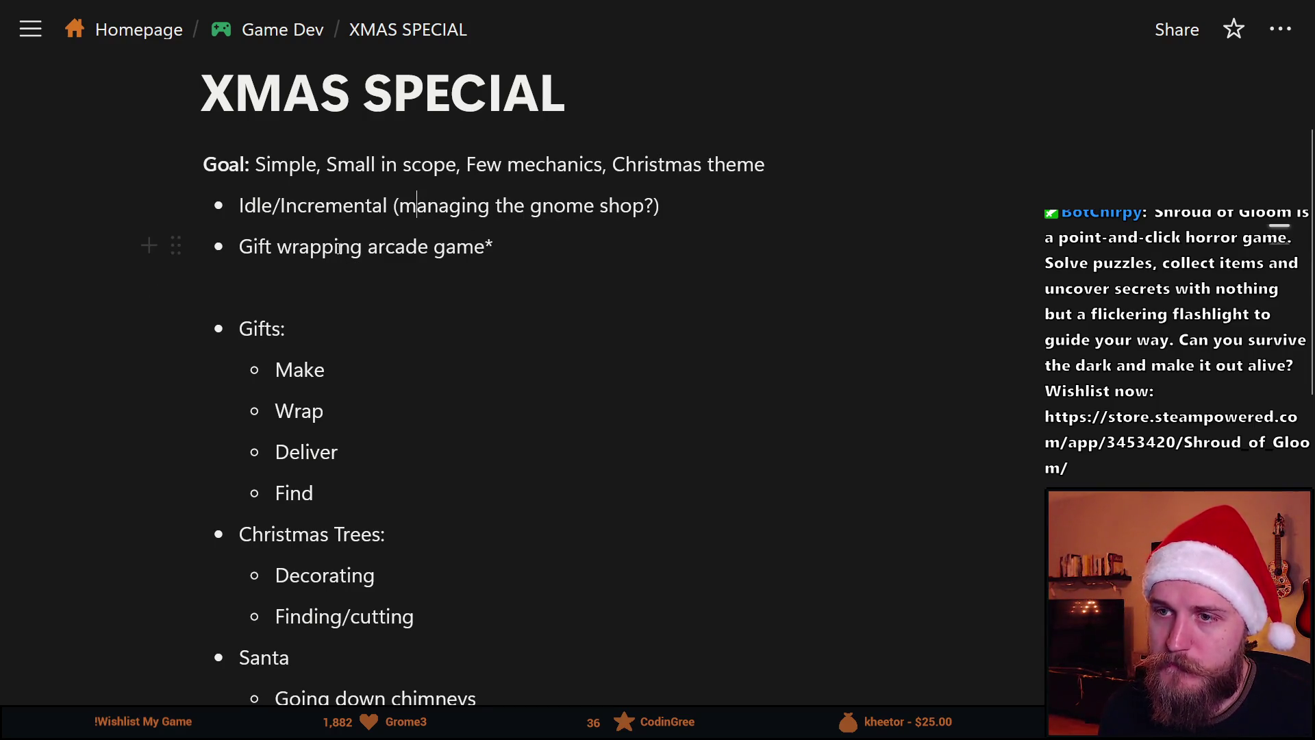
pyautogui.click(261, 205)
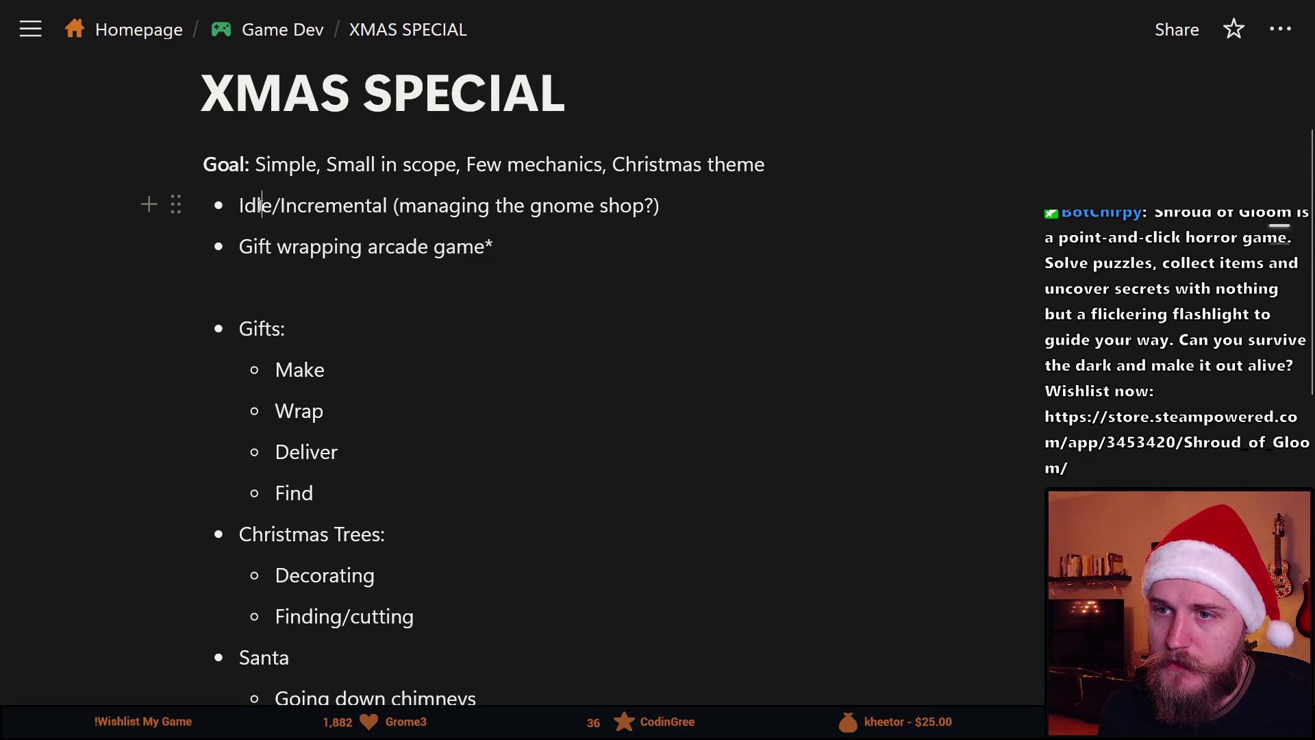
pyautogui.doubleClick(296, 205)
pyautogui.click(296, 207)
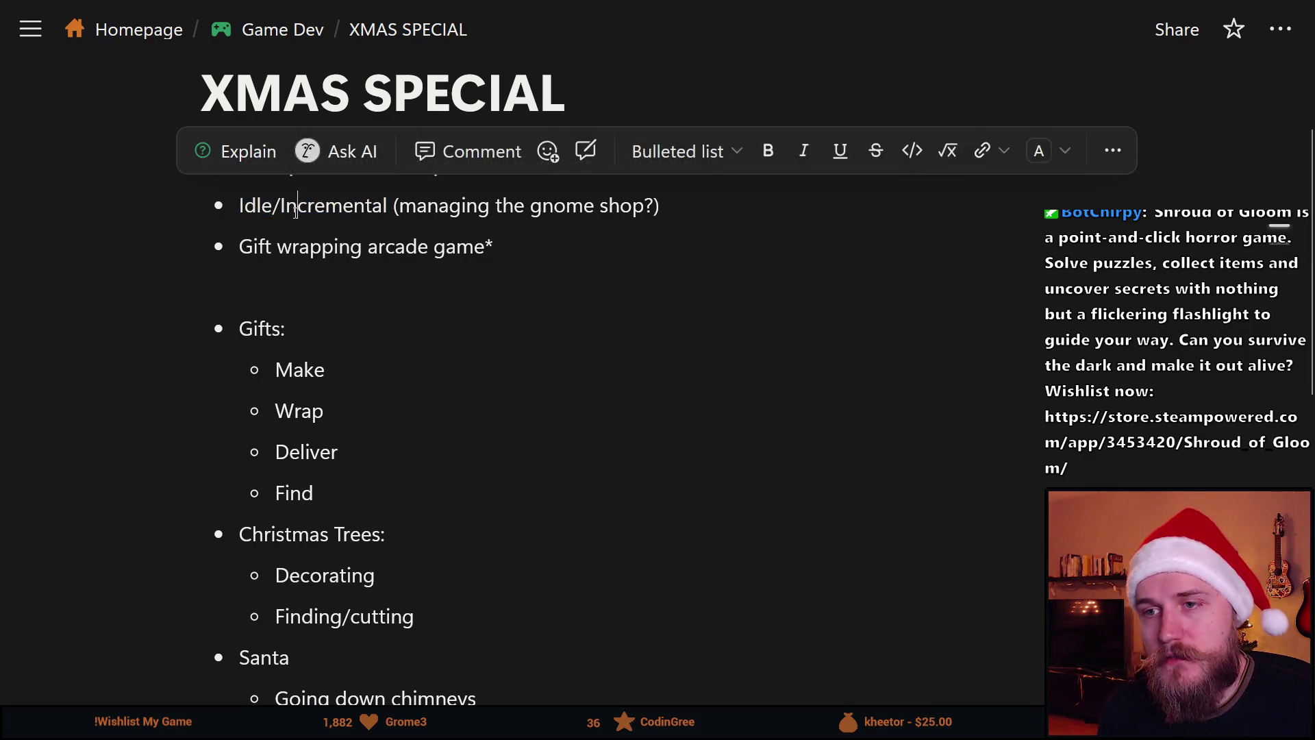
pyautogui.doubleClick(296, 208)
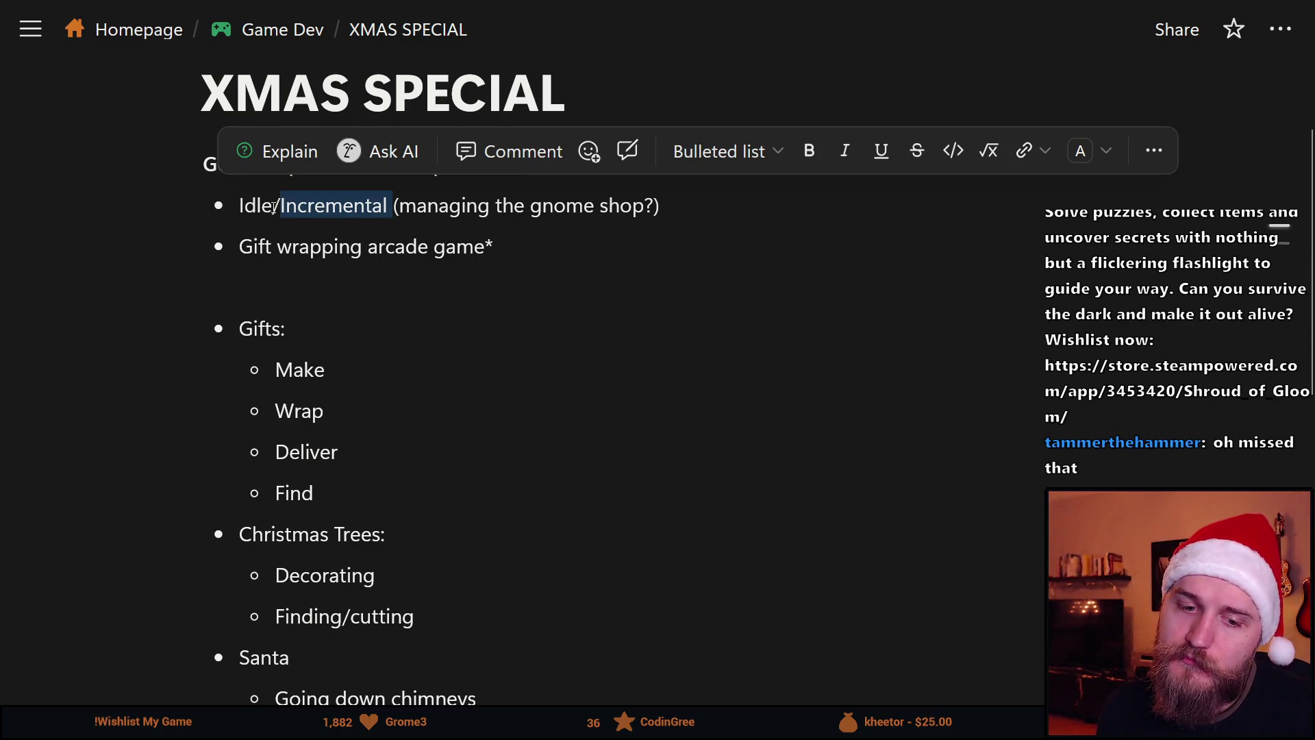
pyautogui.click(273, 208)
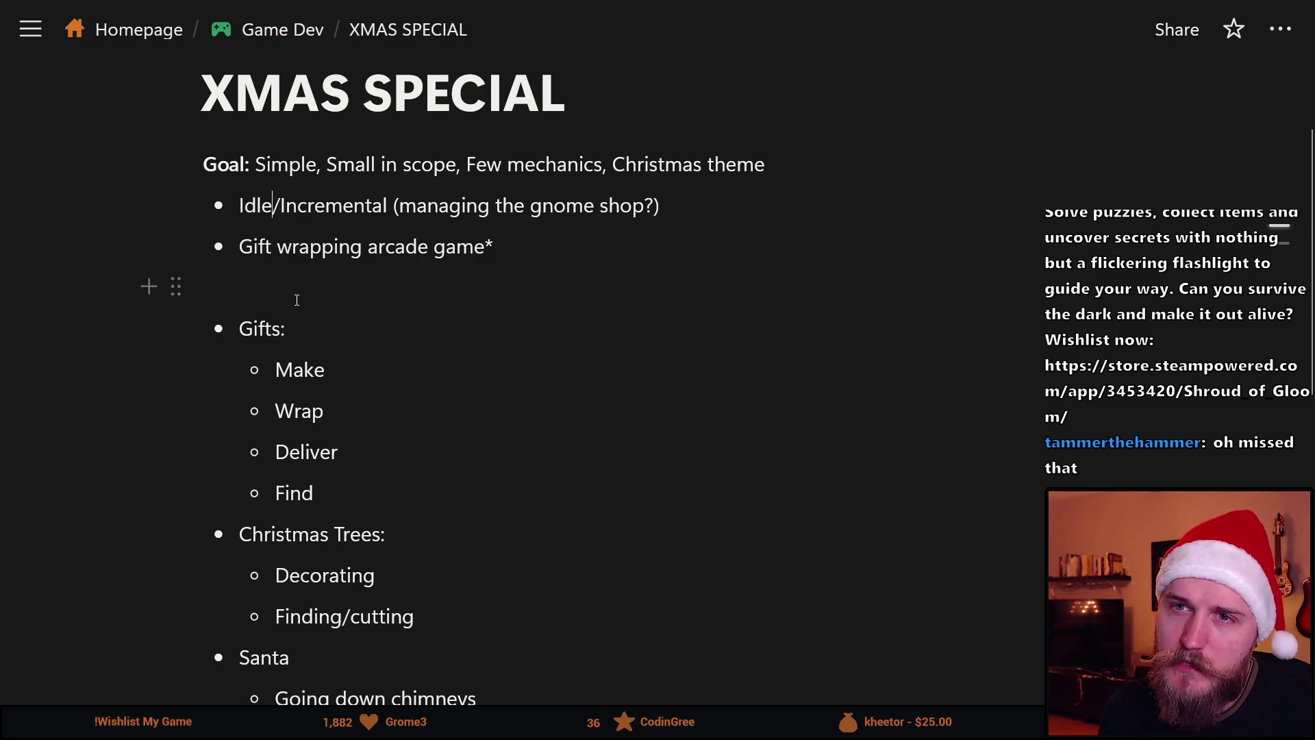
pyautogui.doubleClick(303, 209)
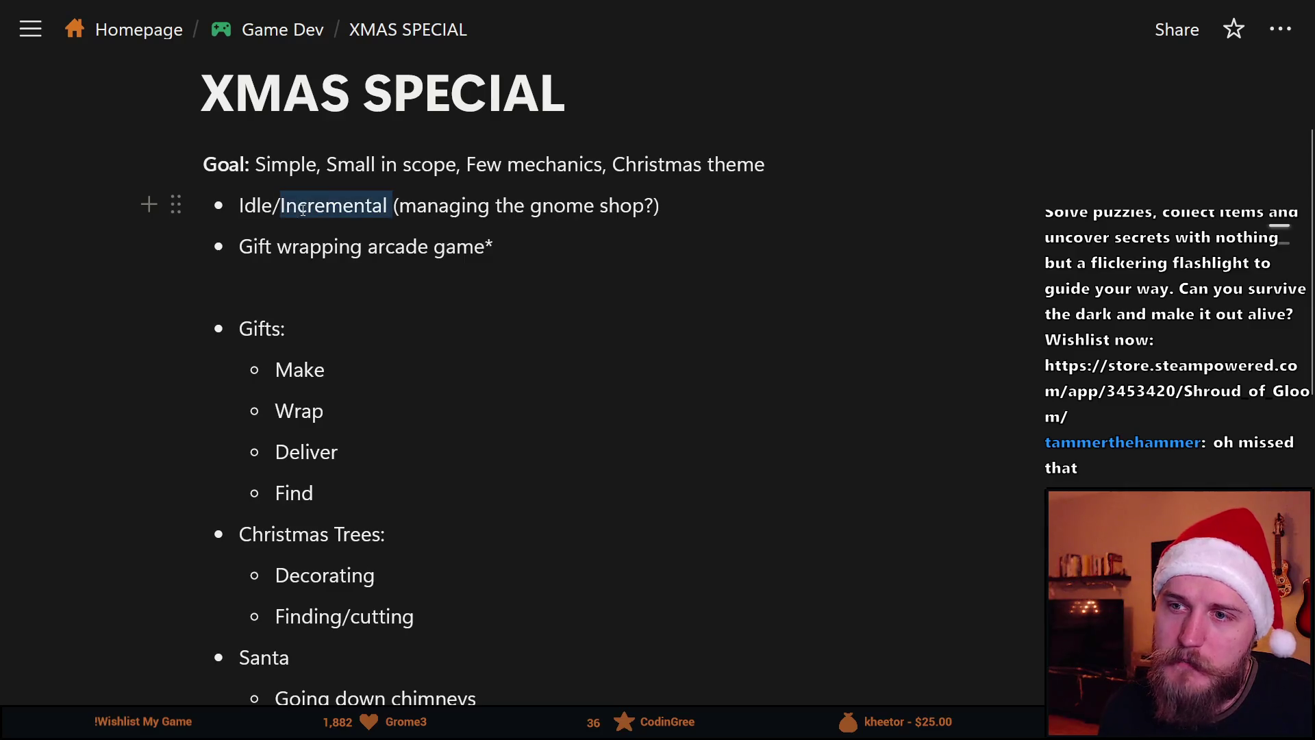
pyautogui.click(120, 326)
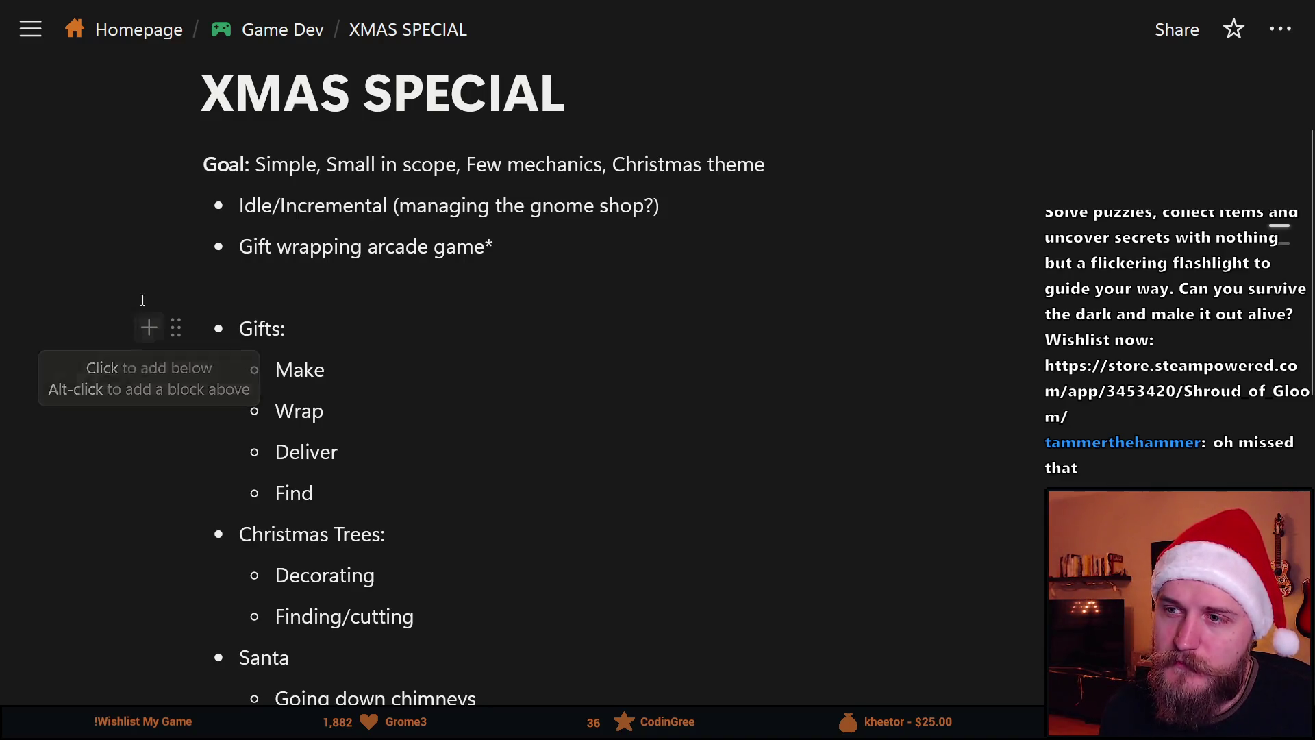
pyautogui.moveTo(241, 205); pyautogui.dragTo(607, 206)
pyautogui.click(621, 205)
pyautogui.moveTo(693, 208)
pyautogui.mouseDown()
pyautogui.moveTo(230, 206)
pyautogui.moveTo(595, 205)
pyautogui.mouseUp()
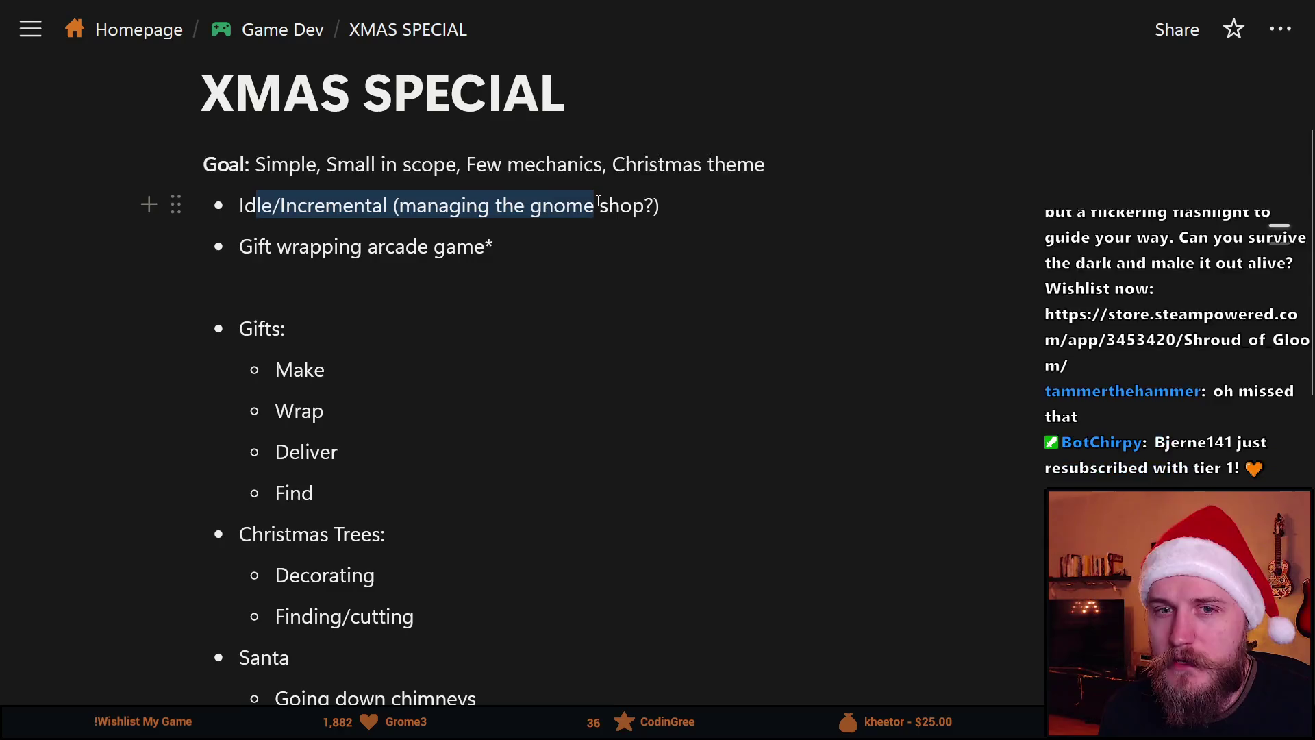
pyautogui.click(596, 205)
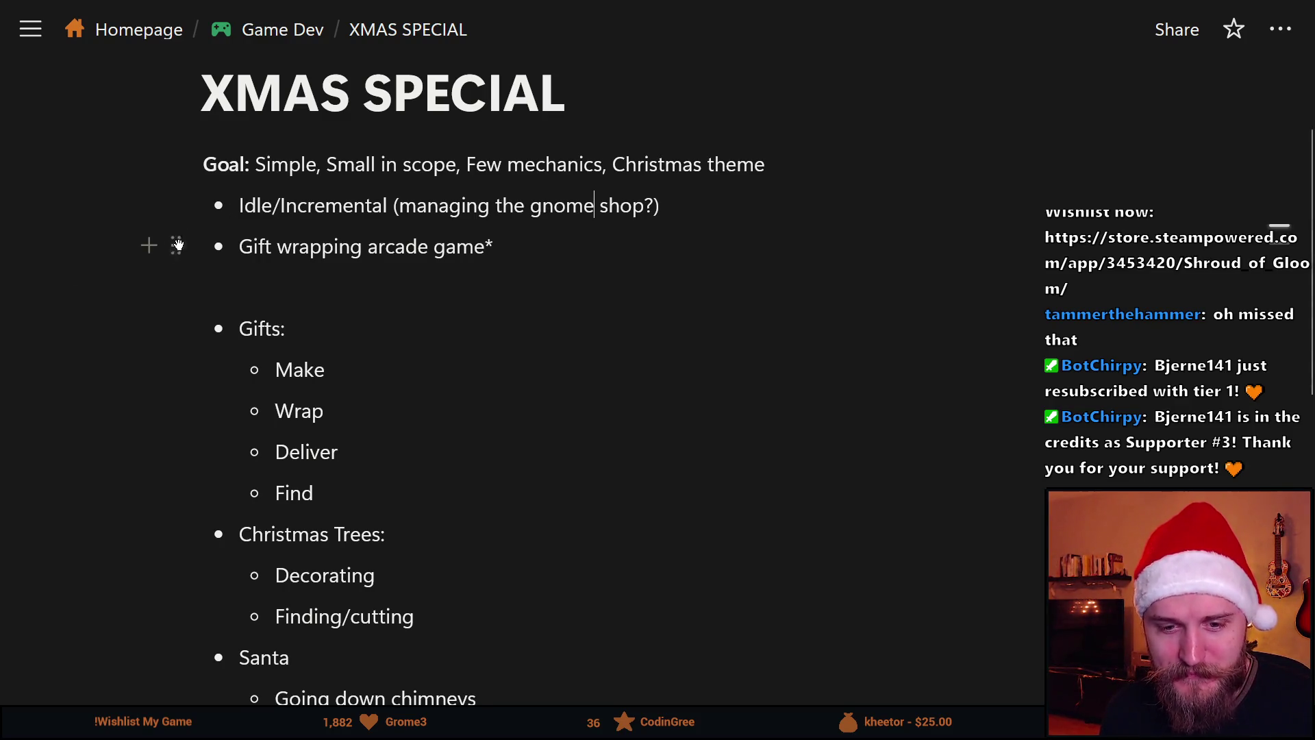
pyautogui.scroll(-2, 181, 245)
pyautogui.scroll(2, 182, 245)
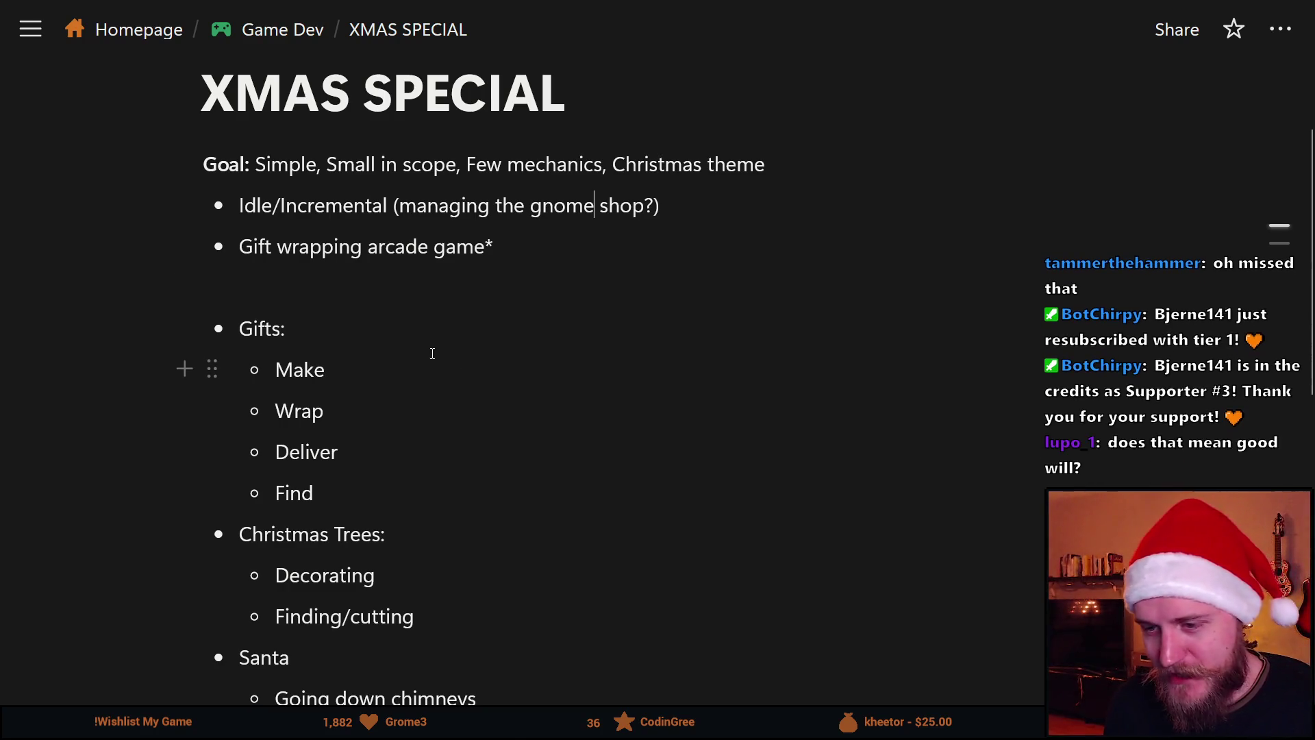
pyautogui.scroll(-2, 507, 369)
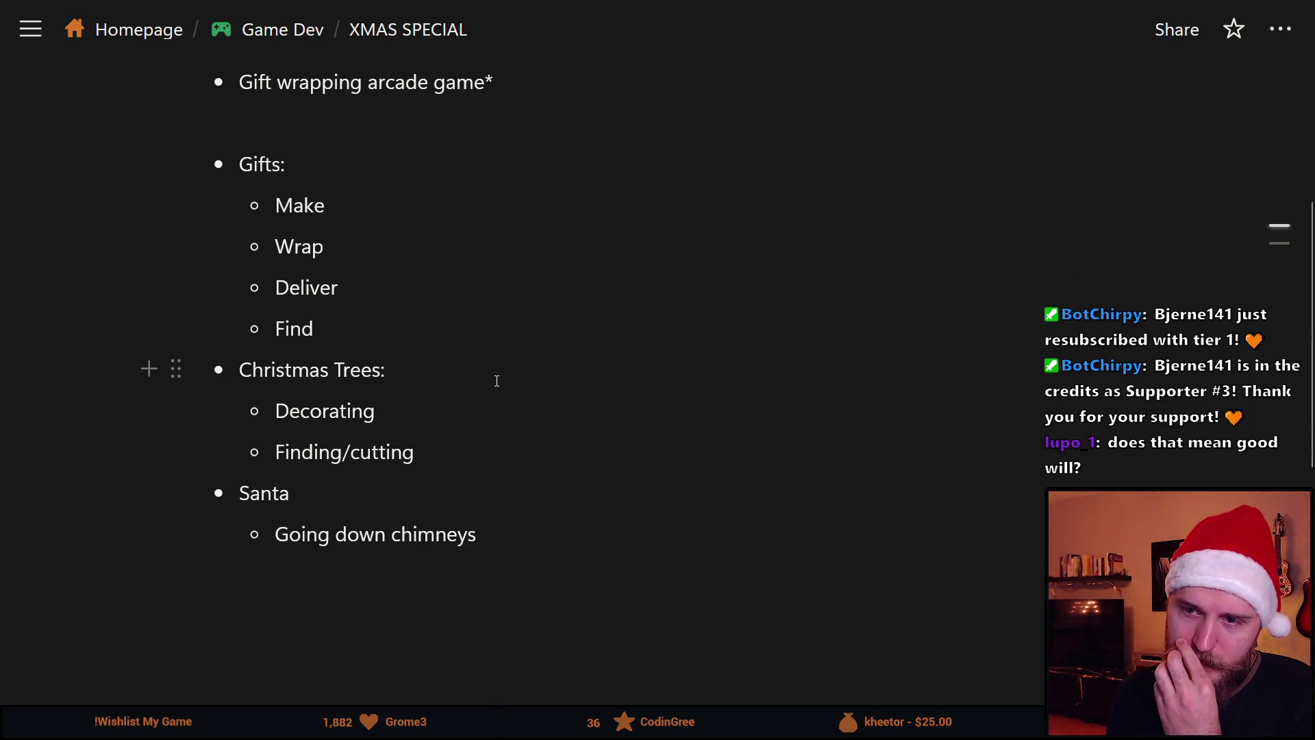
pyautogui.scroll(2, 496, 380)
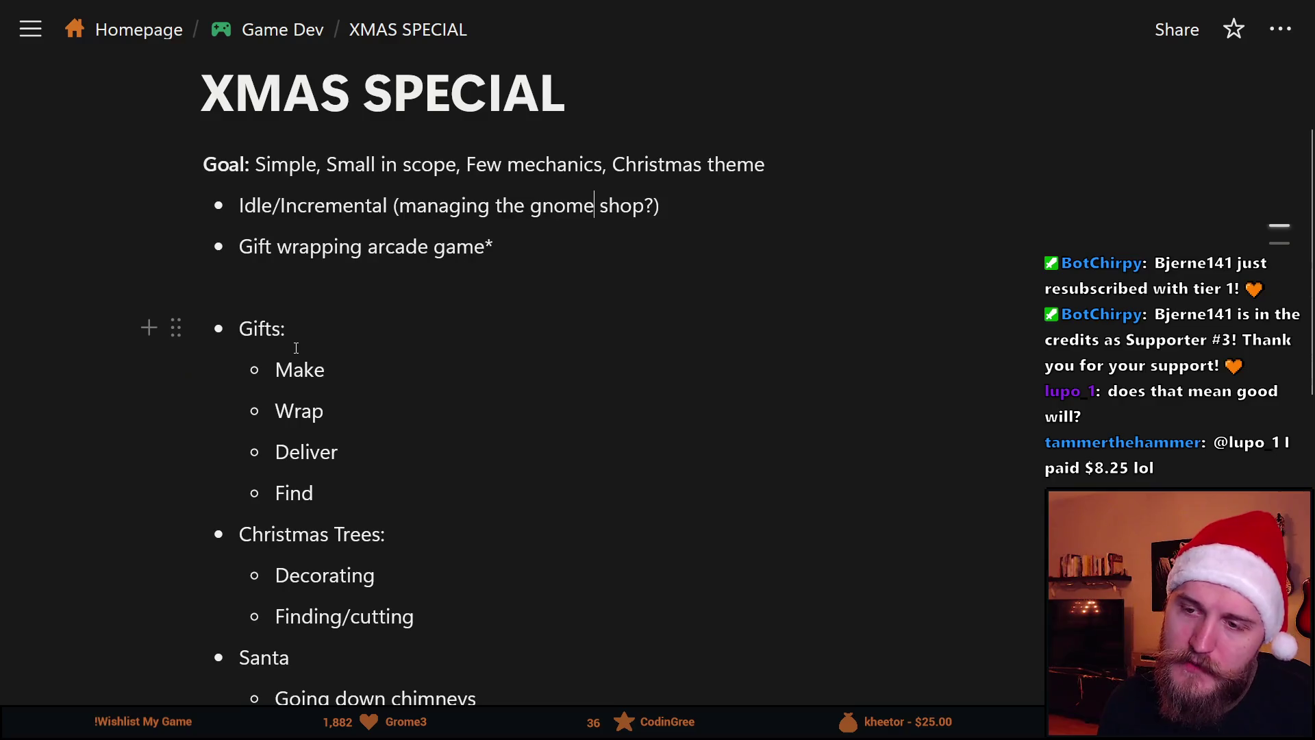
pyautogui.scroll(-2, 295, 343)
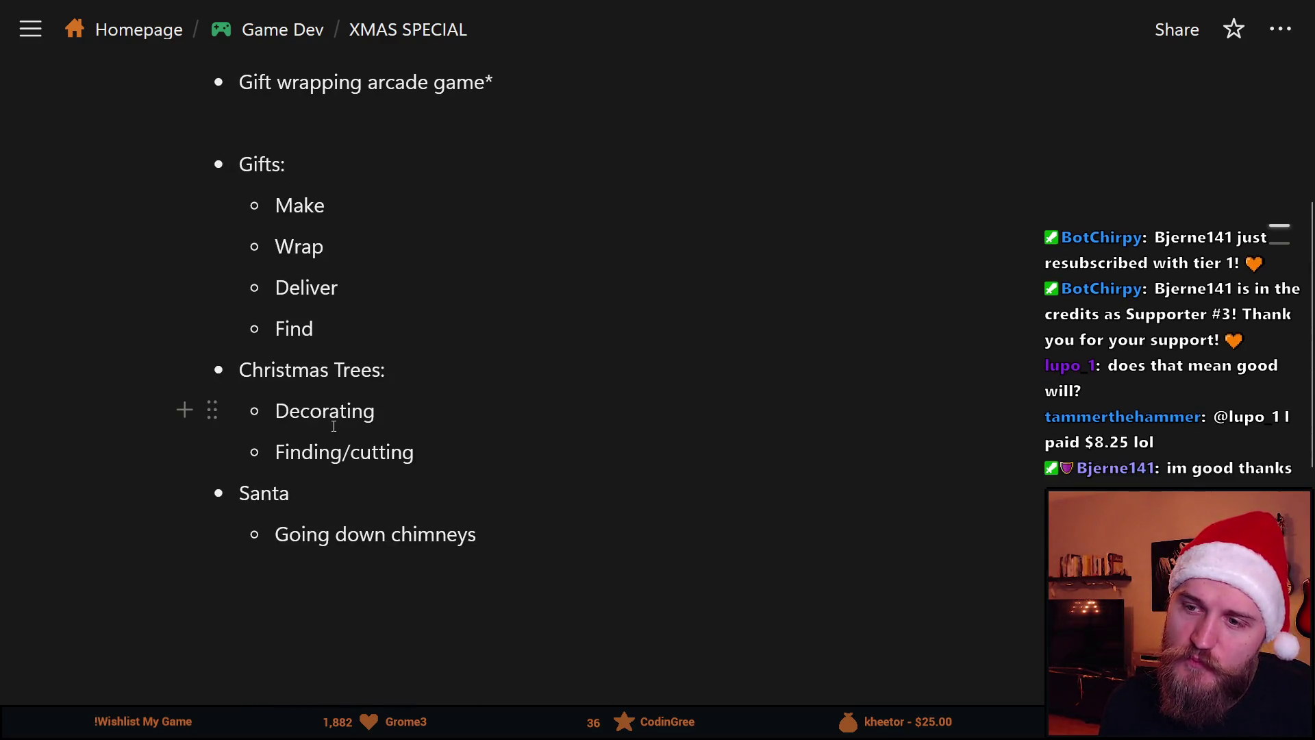
pyautogui.doubleClick(352, 411)
pyautogui.click(312, 409)
pyautogui.doubleClick(308, 370)
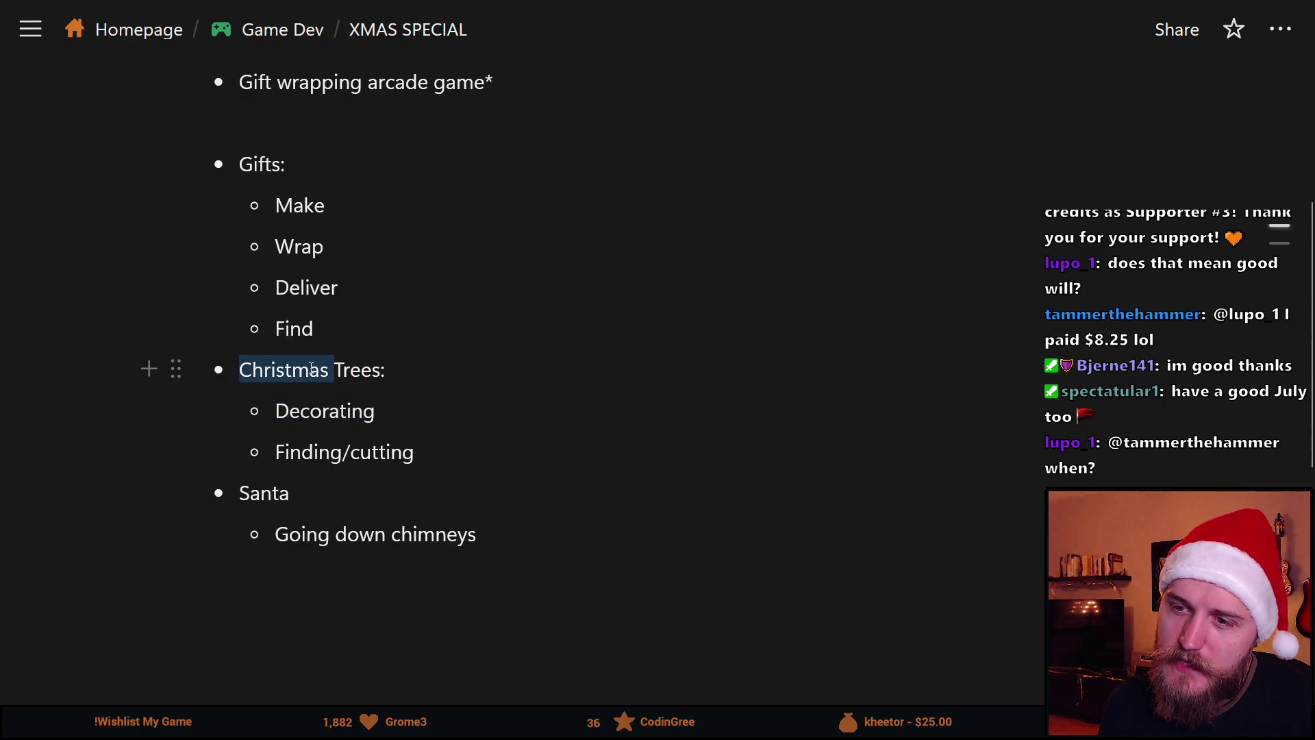
pyautogui.doubleClick(358, 412)
pyautogui.click(391, 412)
pyautogui.doubleClick(392, 413)
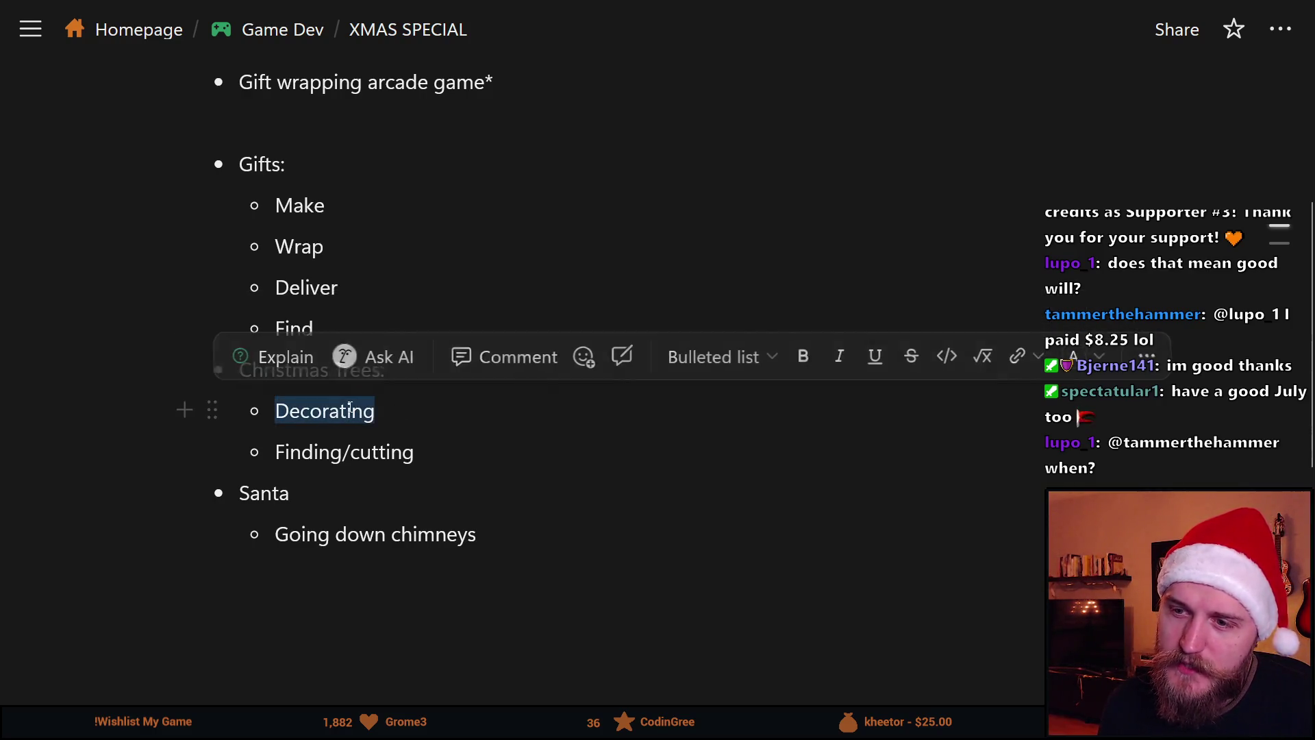
pyautogui.click(393, 413)
pyautogui.scroll(-3, 393, 415)
pyautogui.scroll(3, 393, 410)
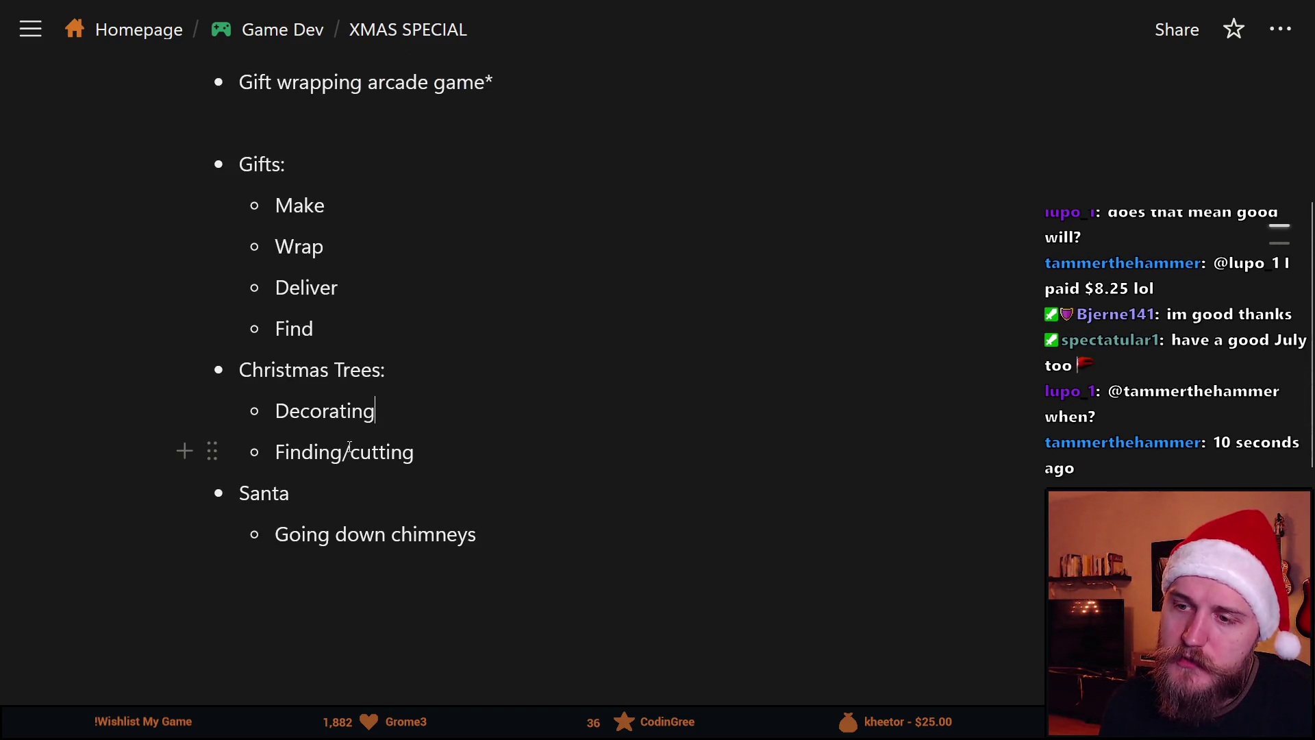
pyautogui.doubleClick(322, 415)
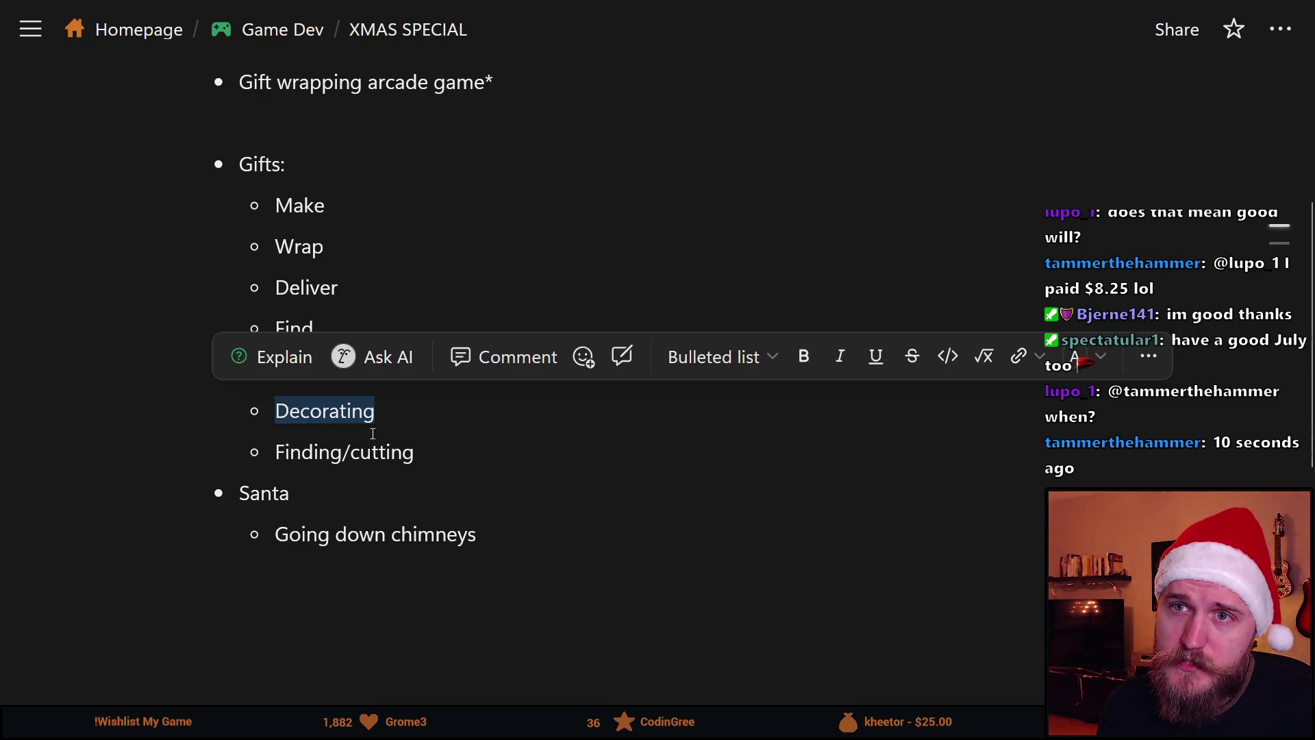
pyautogui.click(402, 451)
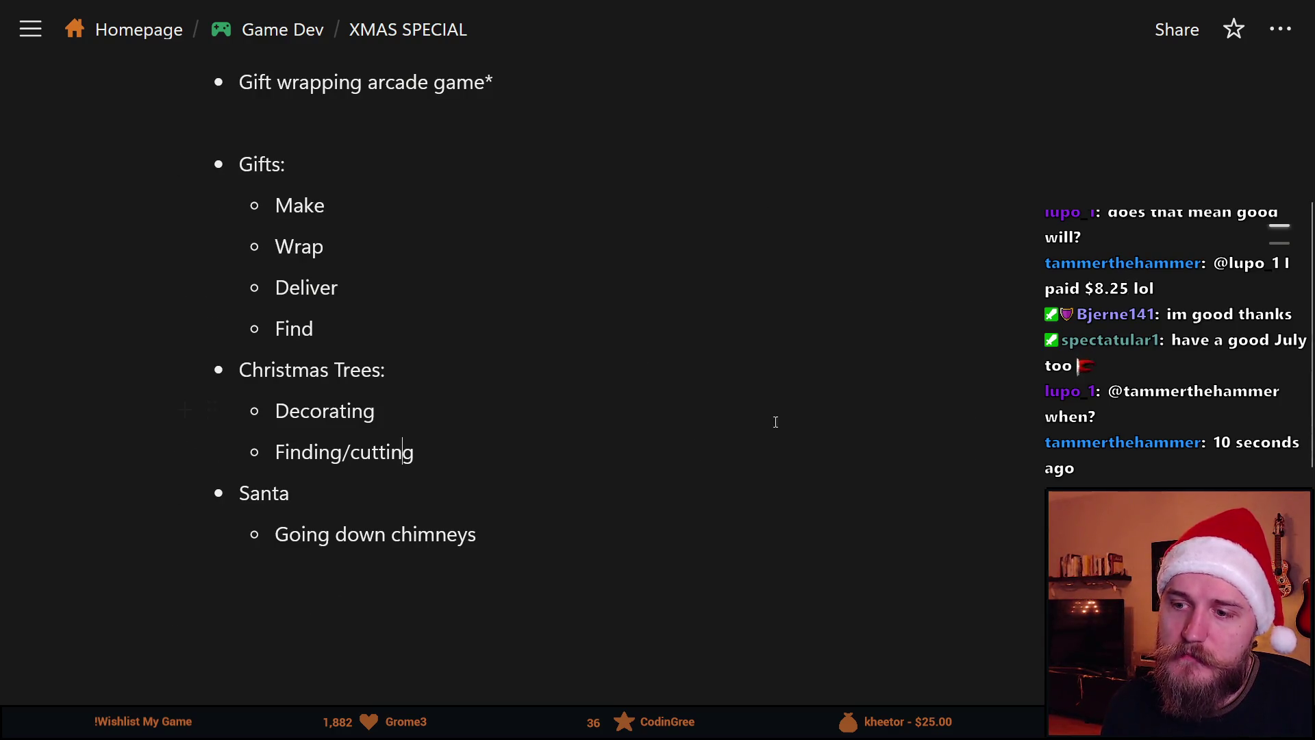
pyautogui.scroll(1, 557, 334)
pyautogui.scroll(3, 557, 334)
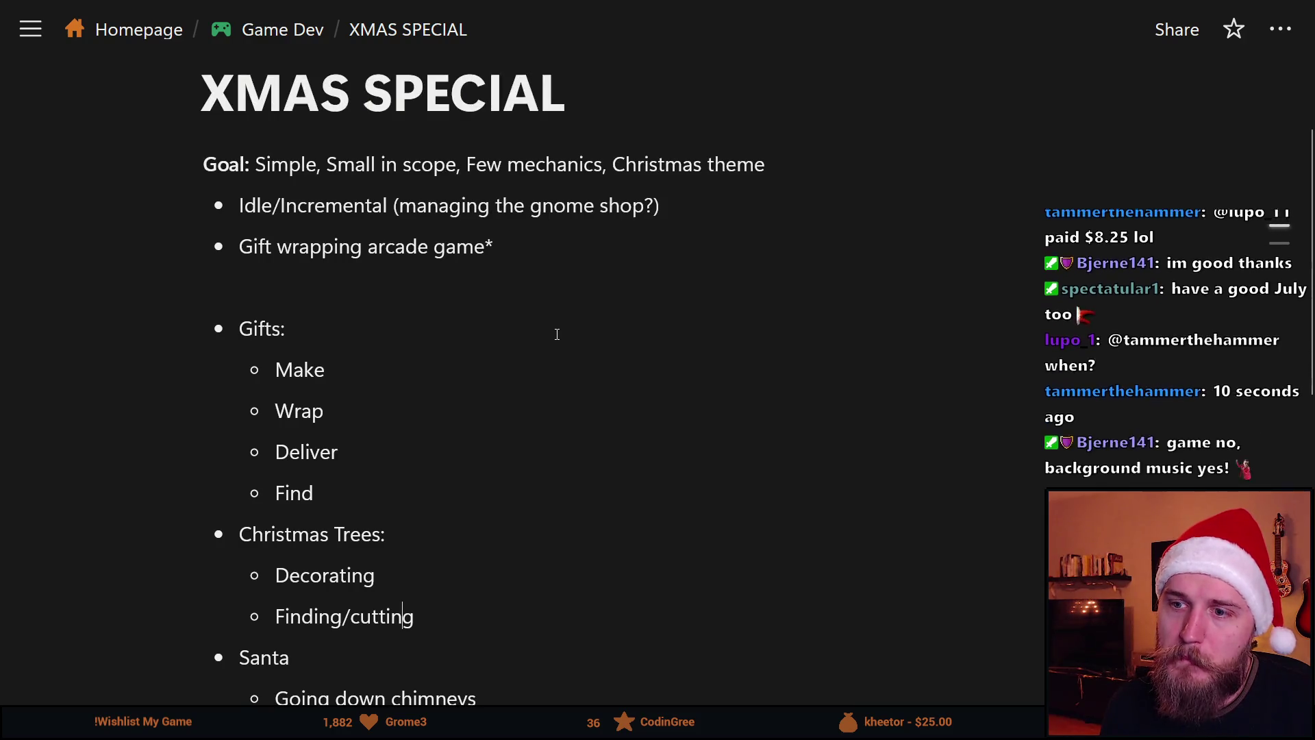
pyautogui.scroll(-3, 557, 335)
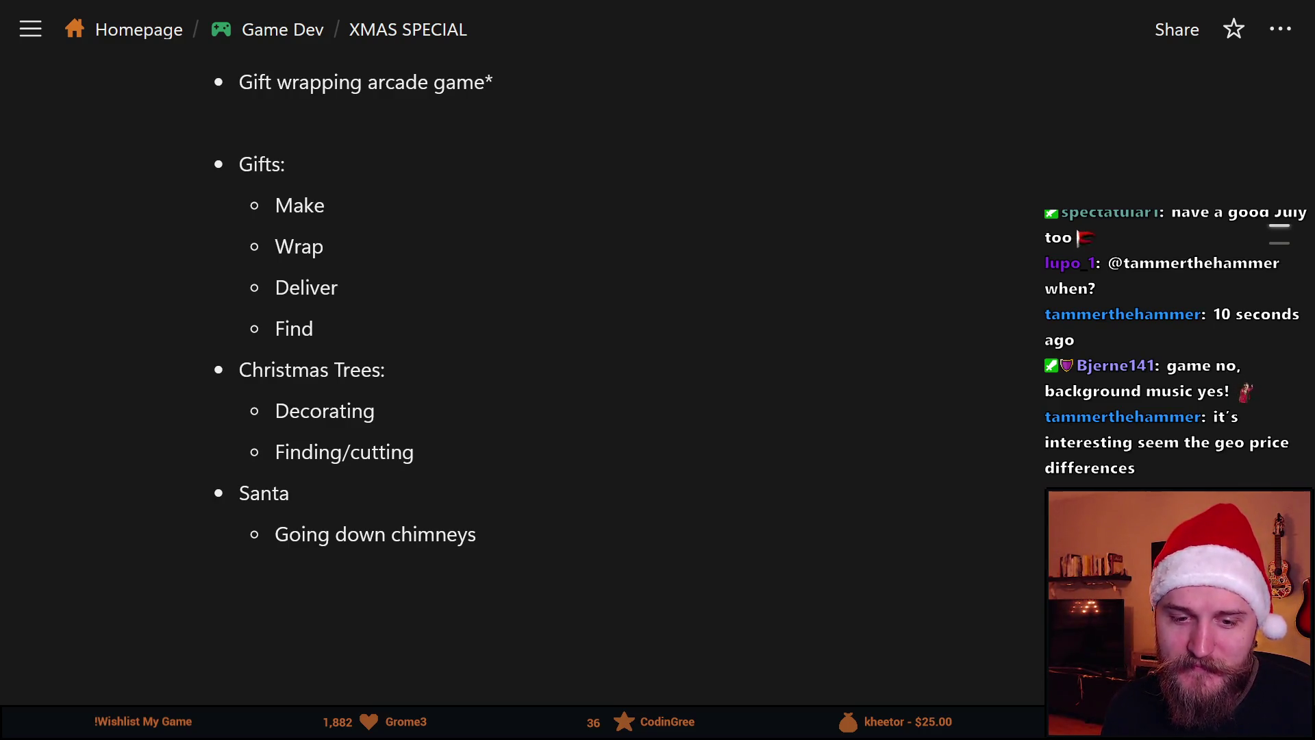
# Highlight the whole Idle/Incremental line in the XMAS SPECIAL notes.
pyautogui.click(325, 205)
pyautogui.scroll(2, 322, 206)
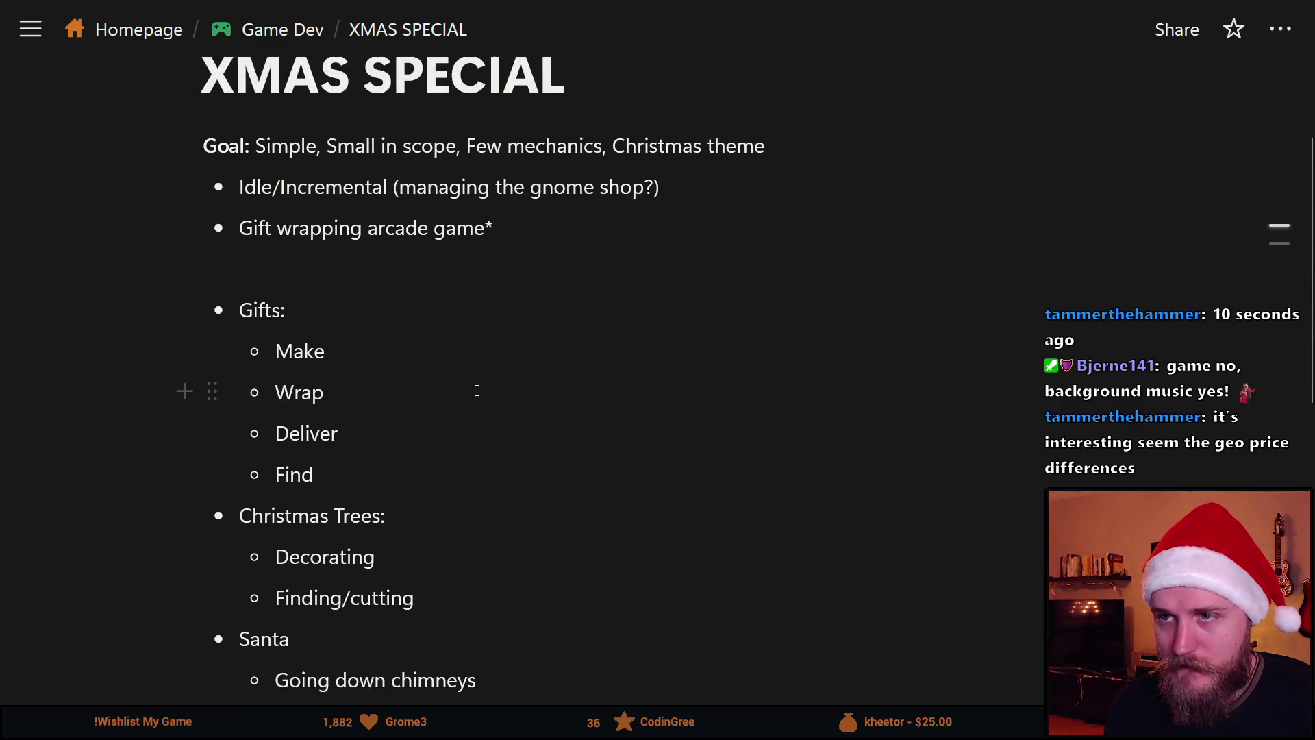
pyautogui.tripleClick(396, 186)
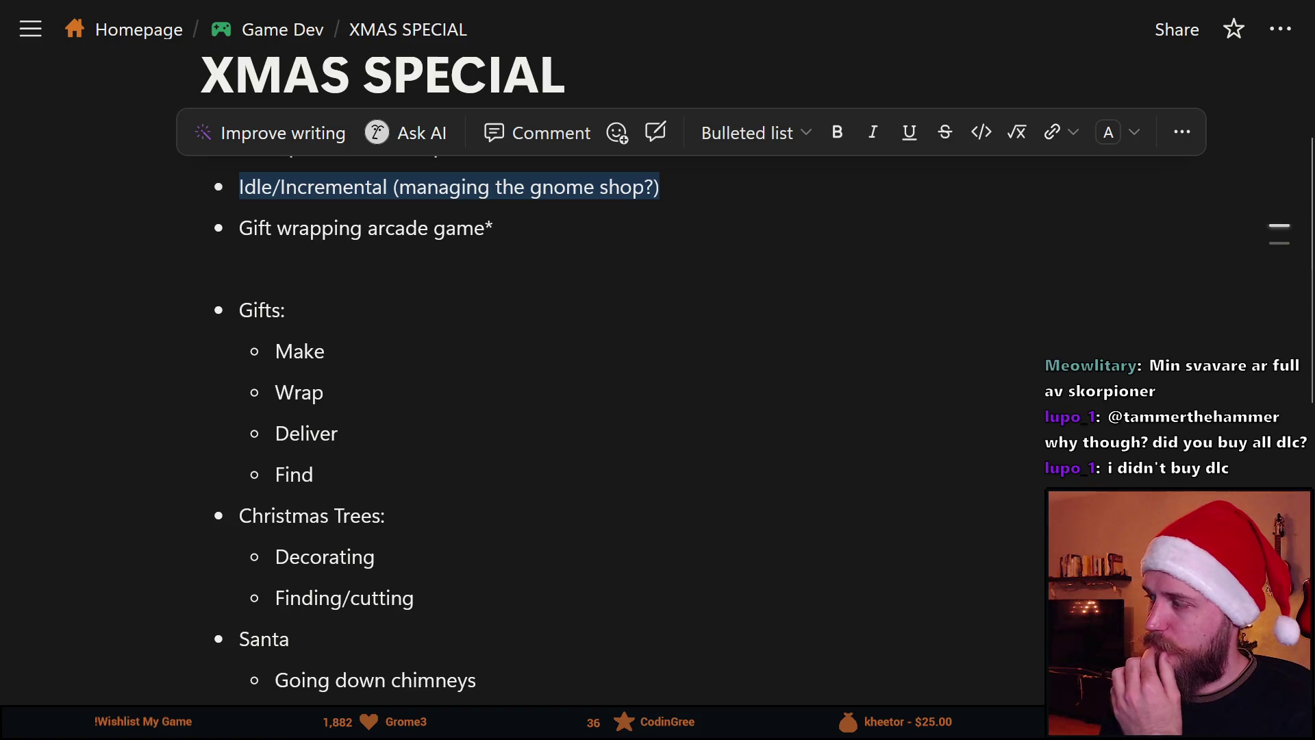
# Return to the Sprite-0004 table sketch in Aseprite.
pyautogui.hotkey('alt', 'Tab')
pyautogui.hscroll(3, 329, 372)
pyautogui.scroll(2, 535, 343)
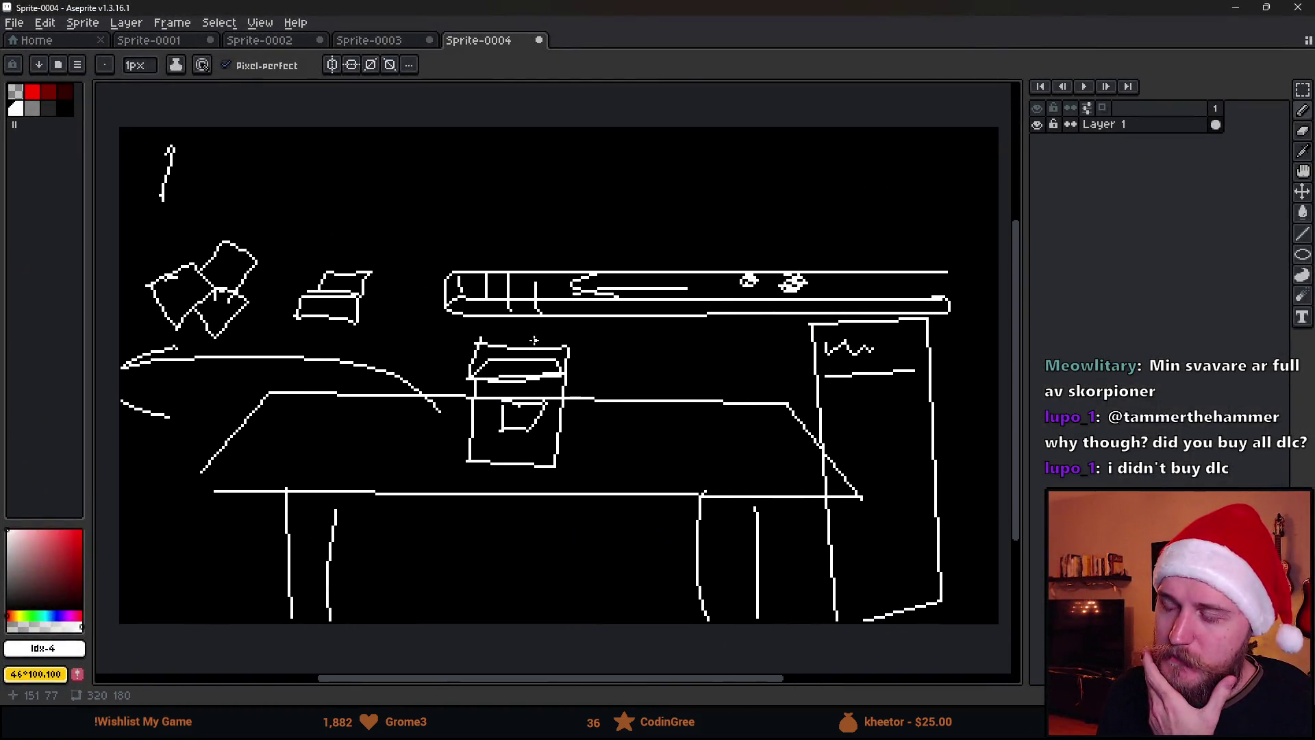
# Pencil a tall triangular tree outline with a base stroke over the scene, without the tip flag.
pyautogui.moveTo(397, 587)
pyautogui.mouseDown()
pyautogui.moveTo(508, 183)
pyautogui.moveTo(608, 563)
pyautogui.moveTo(470, 564)
pyautogui.moveTo(487, 620)
pyautogui.mouseUp()
pyautogui.moveTo(546, 568); pyautogui.dragTo(544, 621)
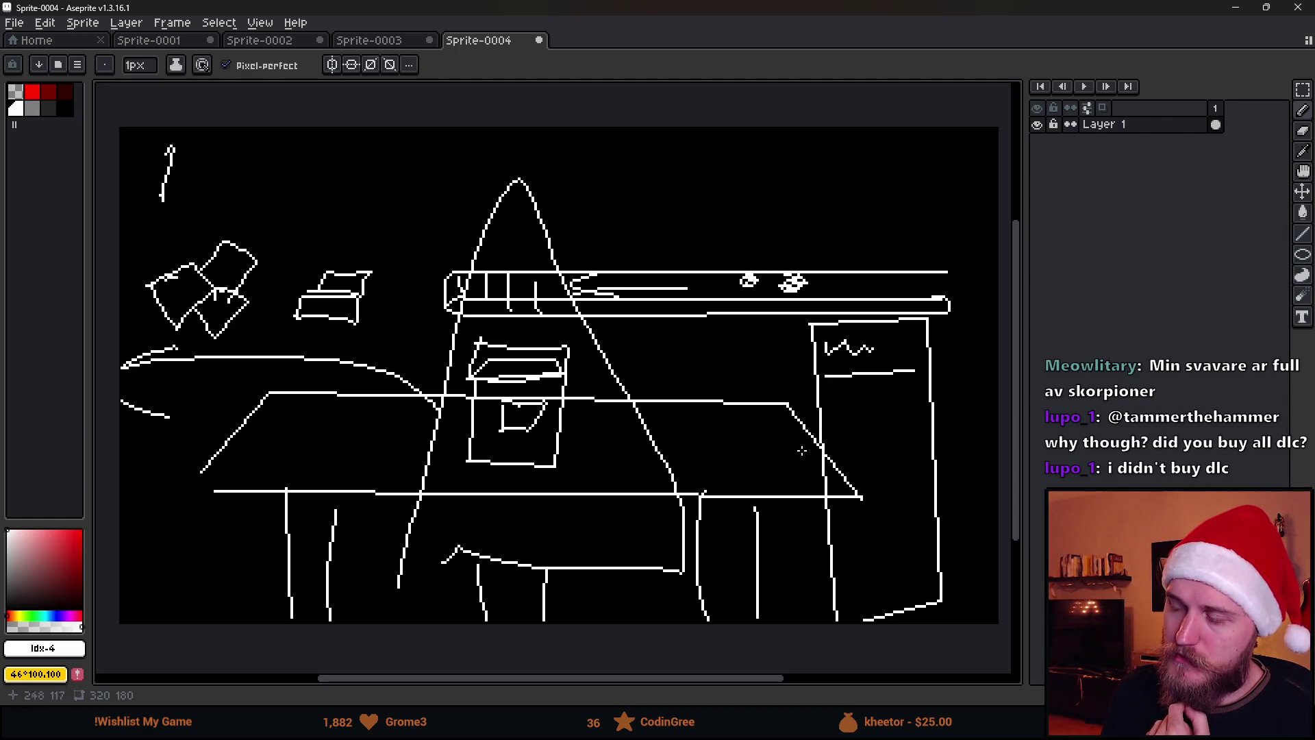
pyautogui.moveTo(508, 182)
pyautogui.mouseDown()
pyautogui.moveTo(497, 149)
pyautogui.moveTo(548, 177)
pyautogui.moveTo(488, 185)
pyautogui.moveTo(515, 156)
pyautogui.mouseUp()
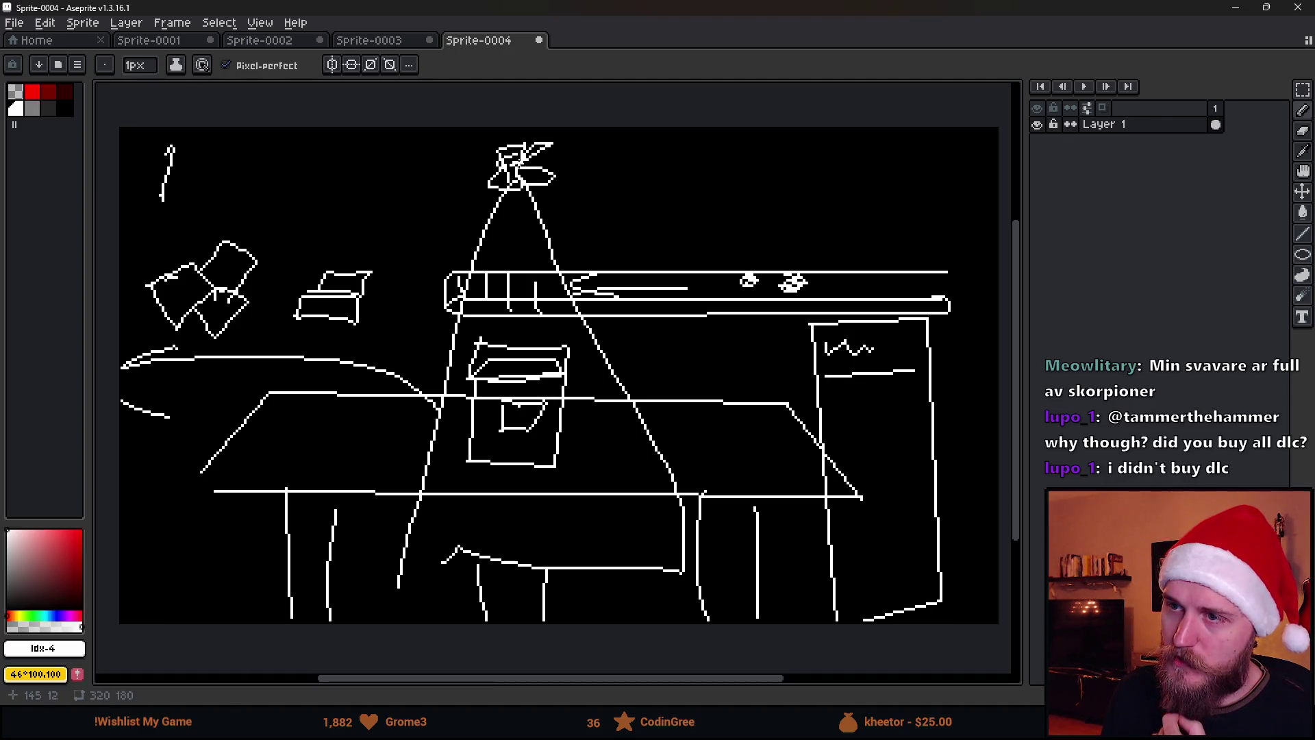
pyautogui.hotkey('ctrl', 'z')
pyautogui.hotkey('ctrl', 'z')
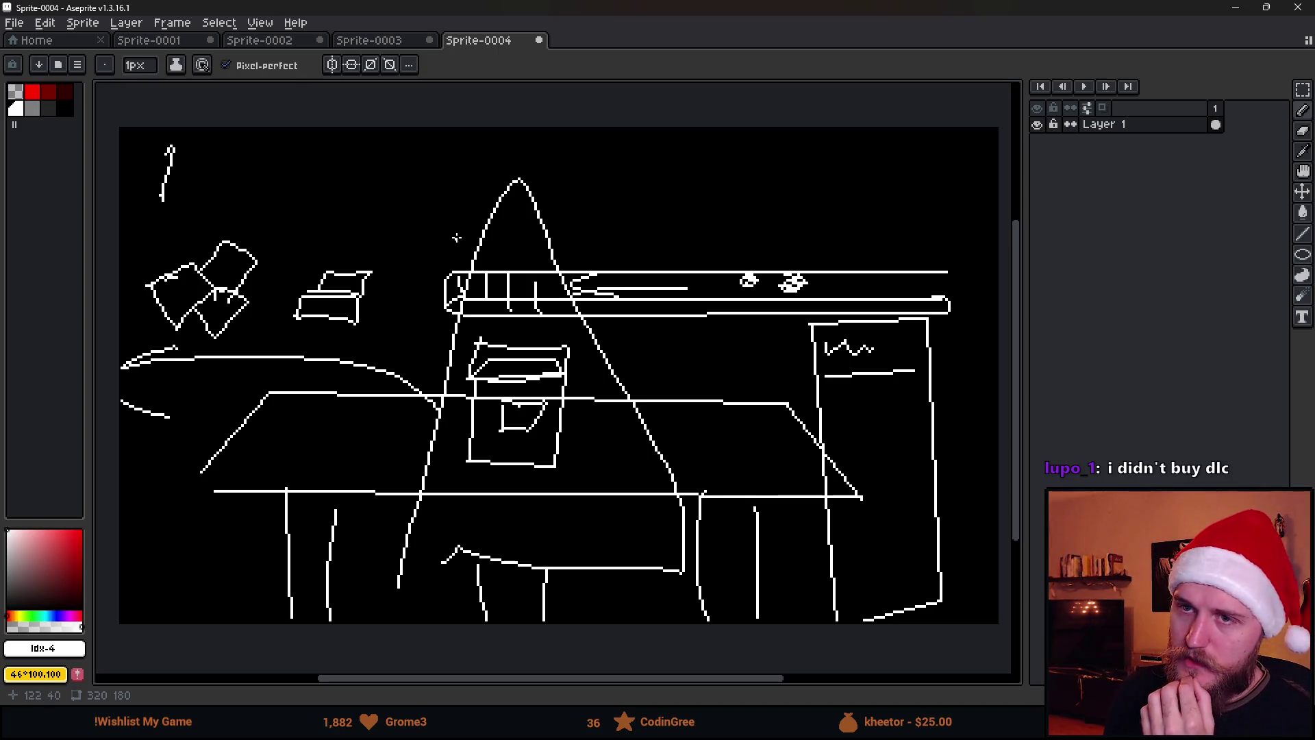
# Hand-draw a '3:00' timer above the tree tip, with no underline.
pyautogui.moveTo(406, 145)
pyautogui.mouseDown()
pyautogui.moveTo(415, 171)
pyautogui.moveTo(719, 147)
pyautogui.moveTo(641, 168)
pyautogui.moveTo(457, 151)
pyautogui.moveTo(482, 161)
pyautogui.moveTo(463, 176)
pyautogui.mouseUp()
pyautogui.hotkey('ctrl', 'z')
pyautogui.moveTo(513, 140); pyautogui.dragTo(573, 141)
pyautogui.click(509, 161)
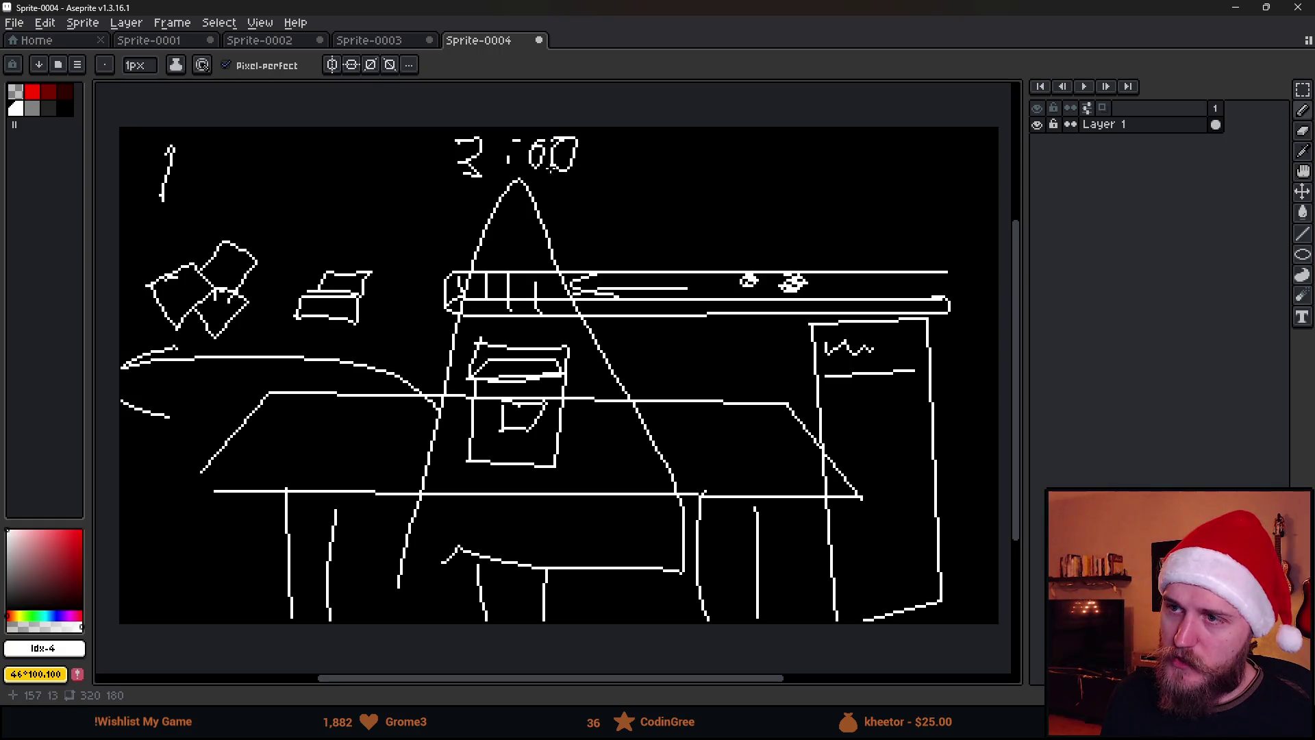
pyautogui.moveTo(392, 182); pyautogui.dragTo(663, 176)
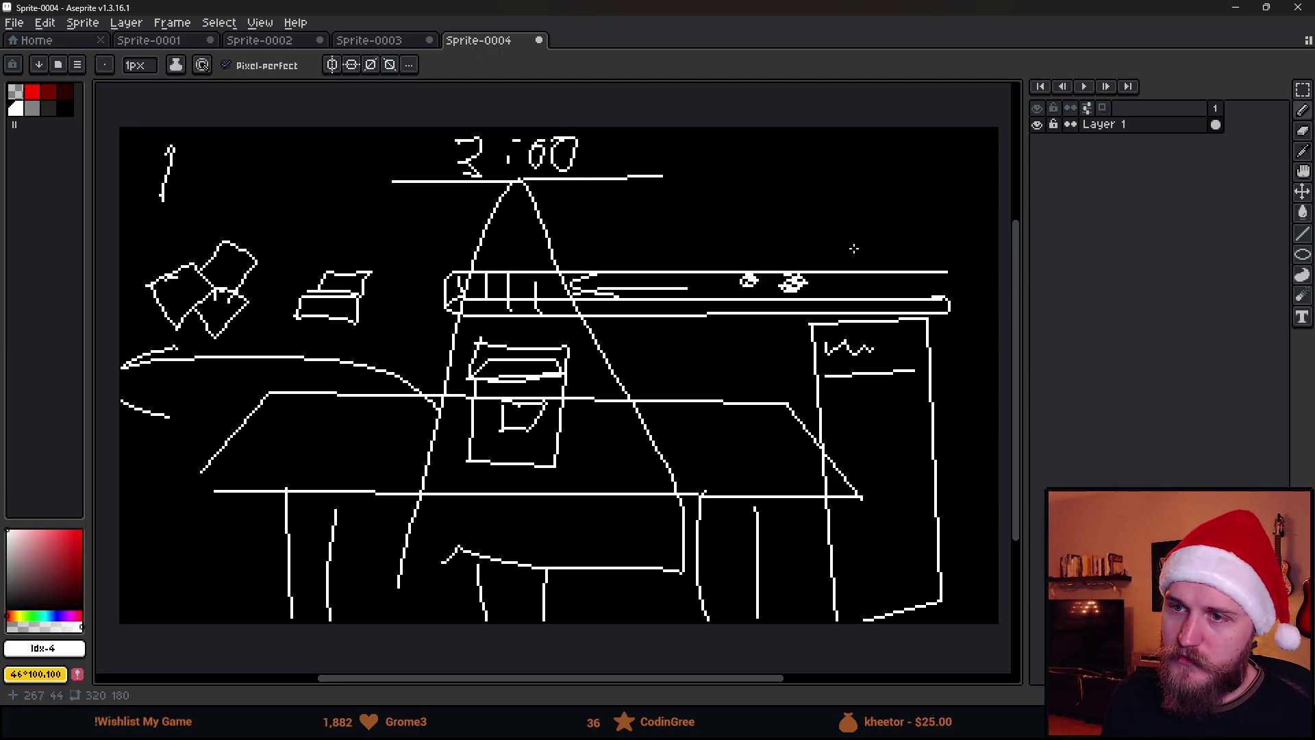
pyautogui.hotkey('ctrl', 'z')
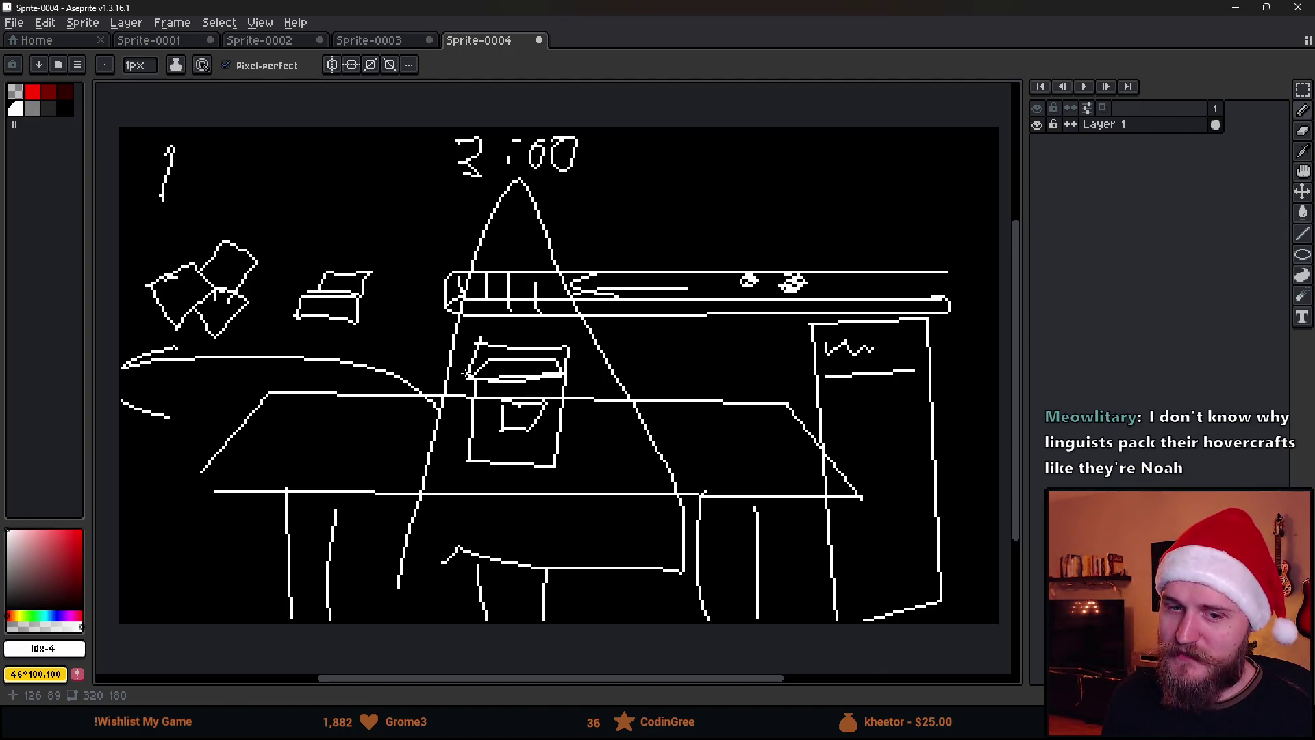
# Go back to the Notion game design notes and clear the text selection.
pyautogui.scroll(-2, 465, 372)
pyautogui.scroll(2, 465, 372)
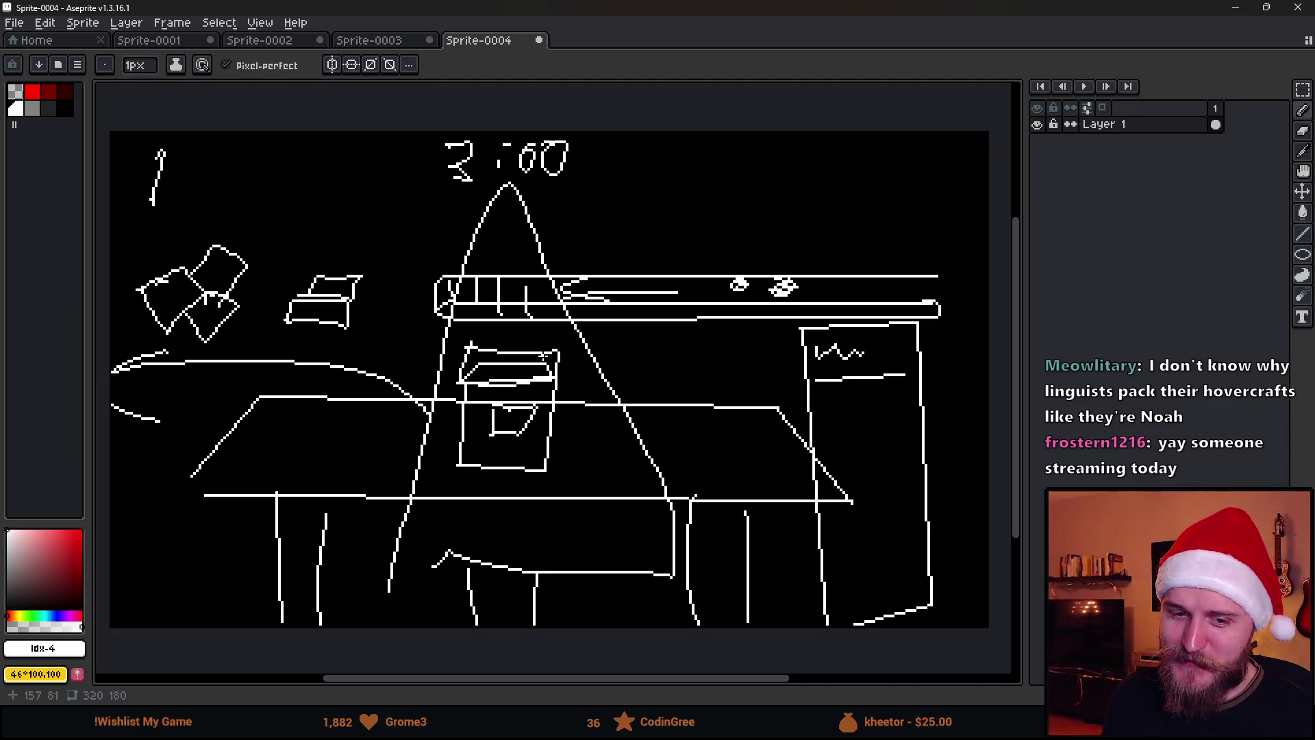
pyautogui.scroll(-2, 541, 354)
pyautogui.scroll(2, 548, 353)
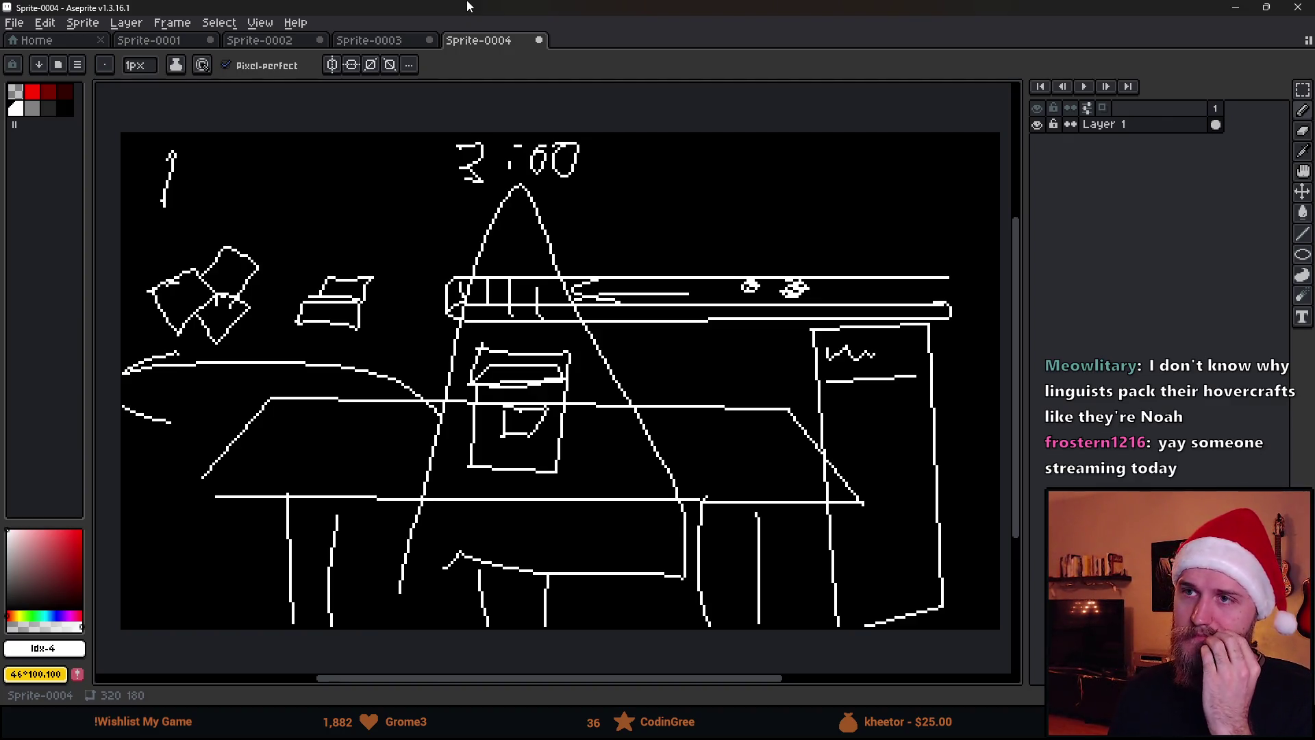
pyautogui.hotkey('alt', 'Tab')
pyautogui.click(416, 386)
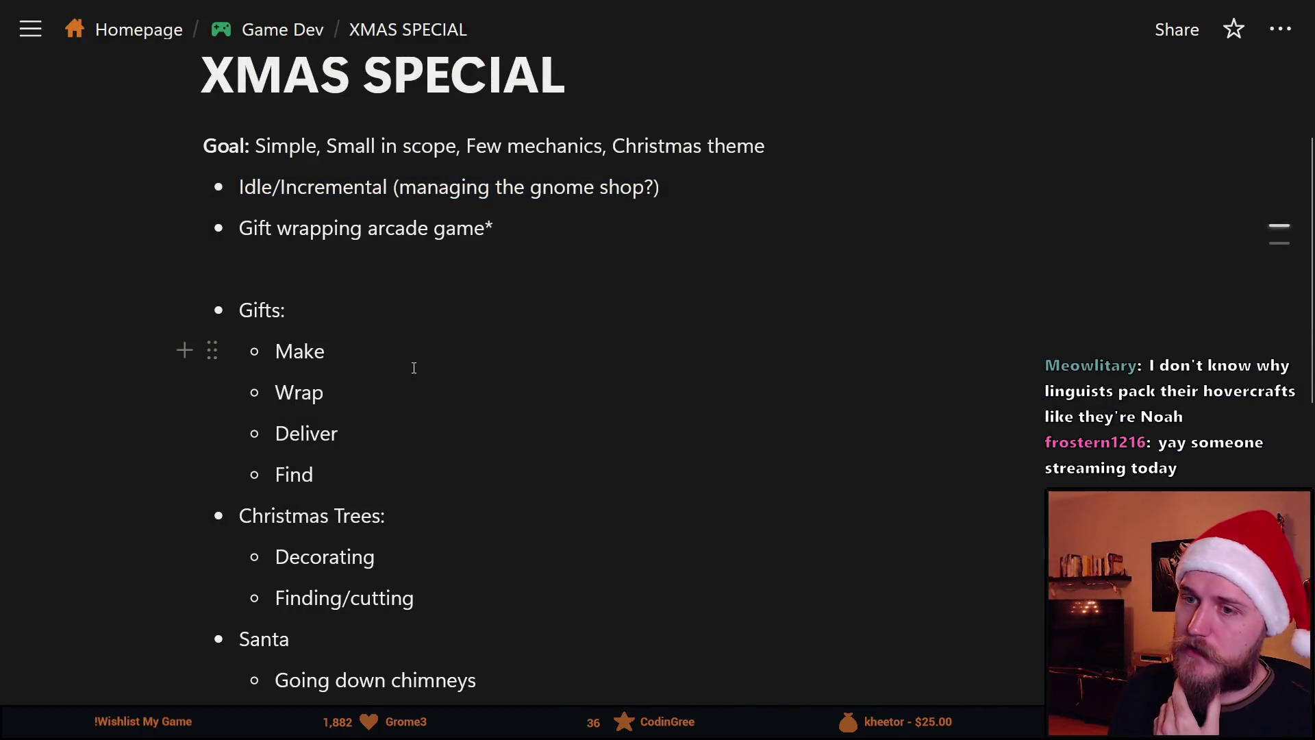
# Scroll the XMAS SPECIAL ideas, briefly select 'Wrap', then return to the Aseprite sketch.
pyautogui.scroll(-2, 418, 411)
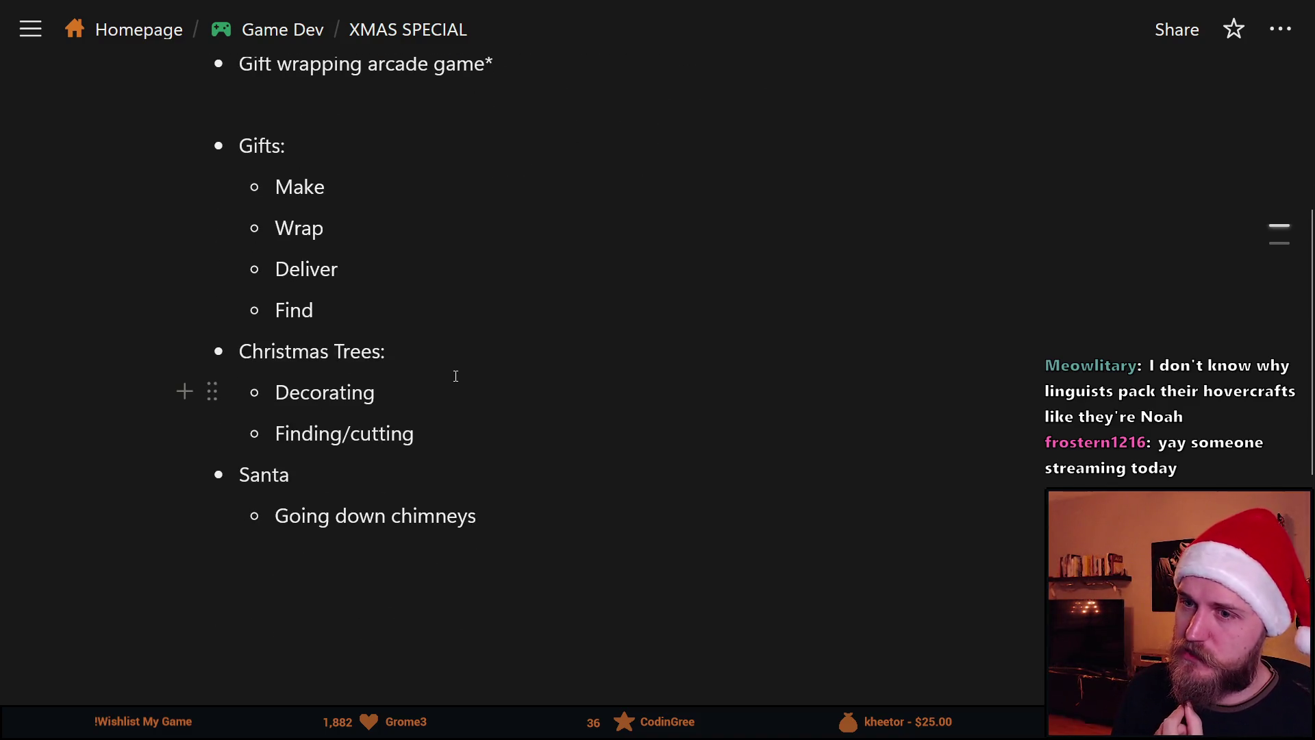
pyautogui.scroll(2, 442, 417)
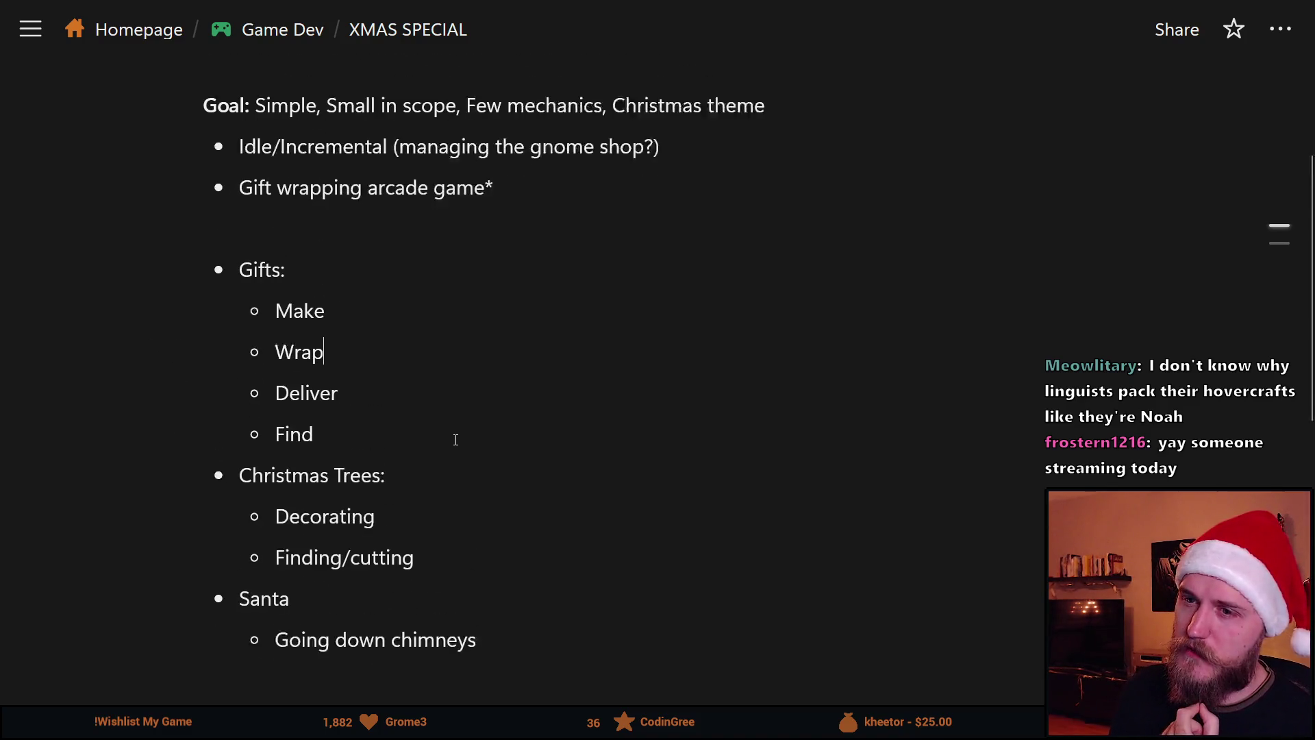
pyautogui.doubleClick(302, 395)
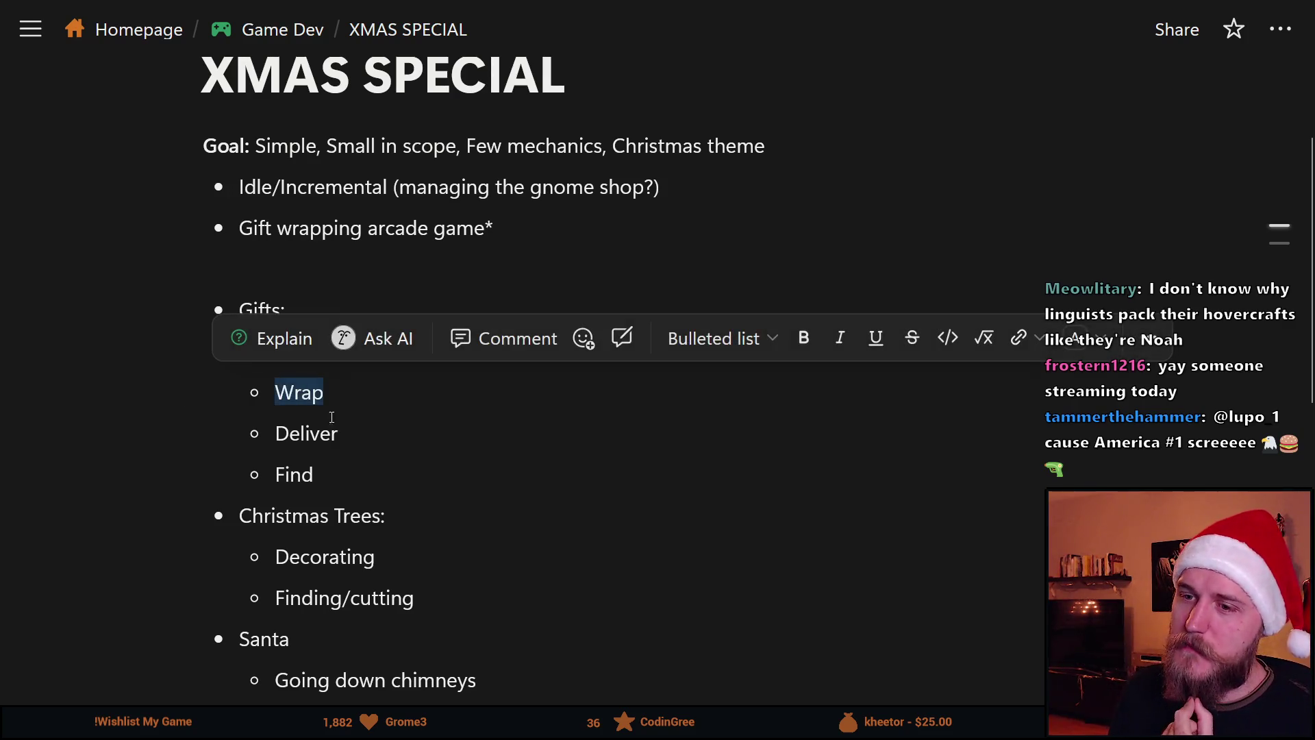
pyautogui.click(340, 393)
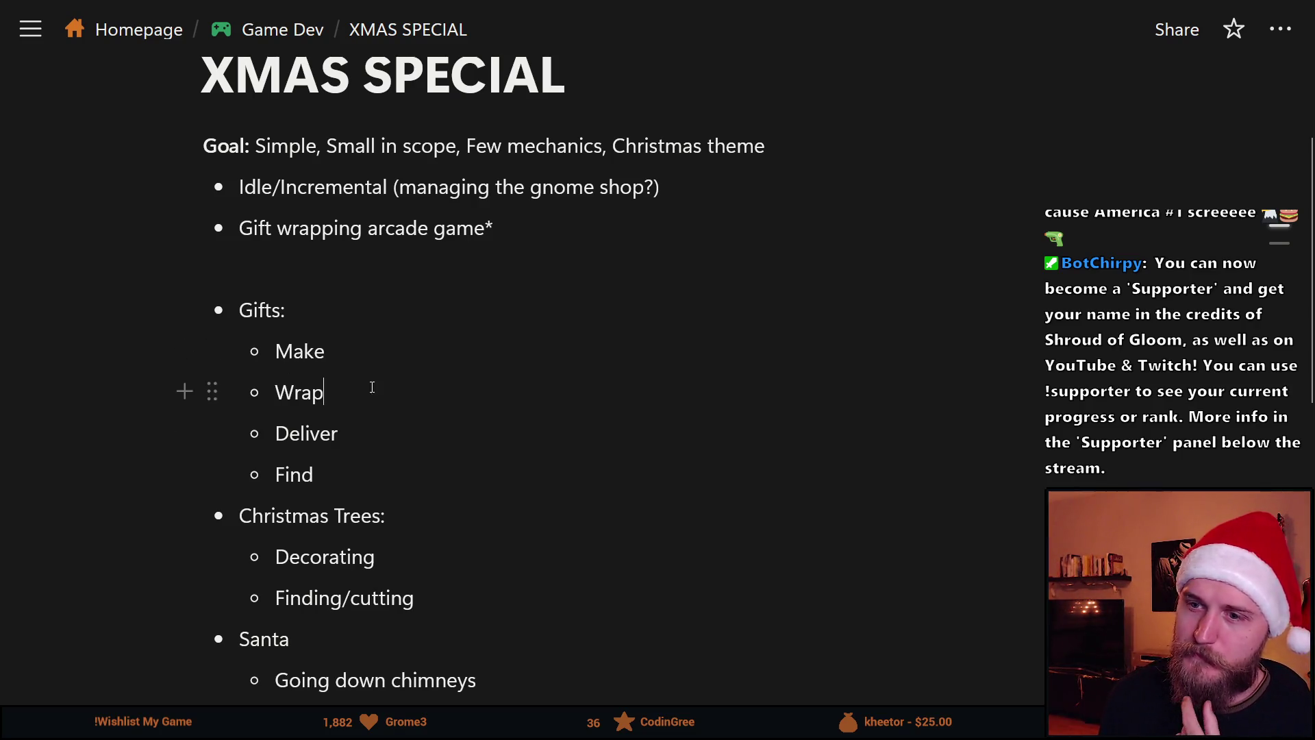
pyautogui.hotkey('alt', 'Tab')
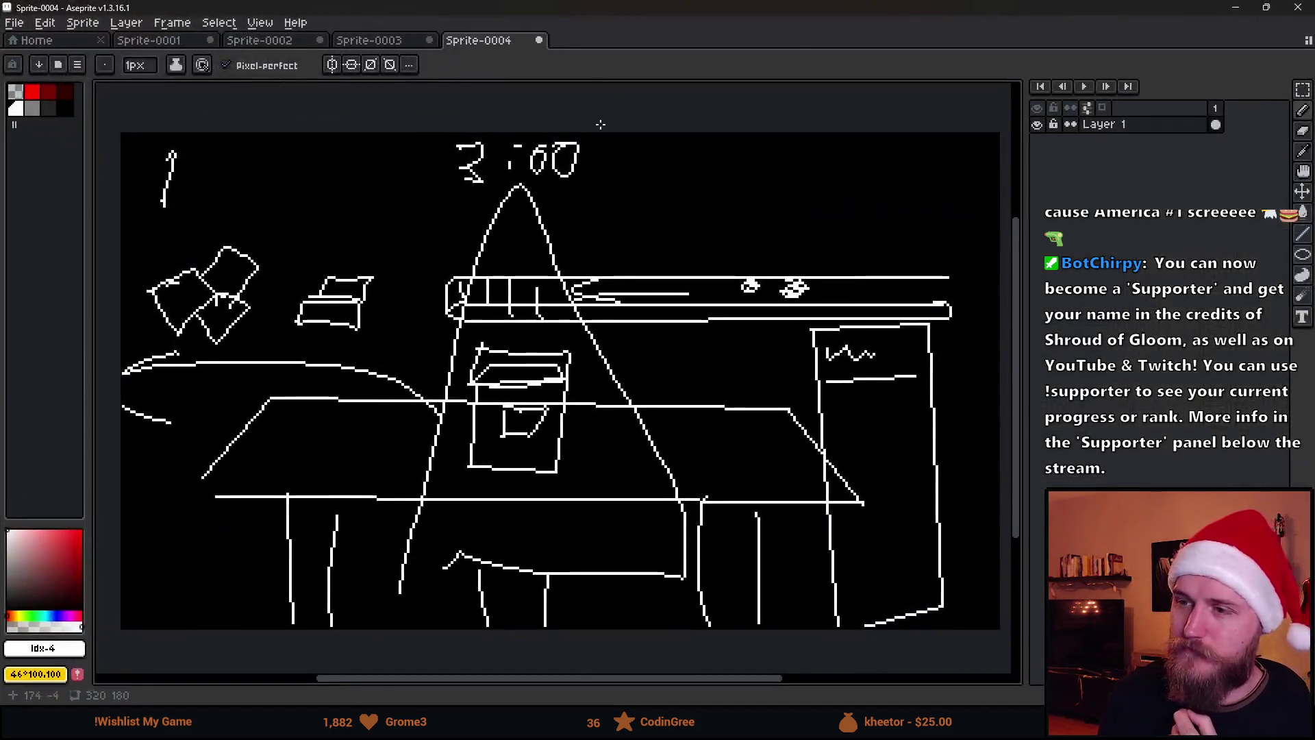
# Undo all the sketch strokes to blank the canvas, then add Layer 2 above Layer 1.
pyautogui.hotkey('ctrl', 'z')
pyautogui.hotkey('ctrl', 'z')
pyautogui.hotkey('ctrl', 'z')
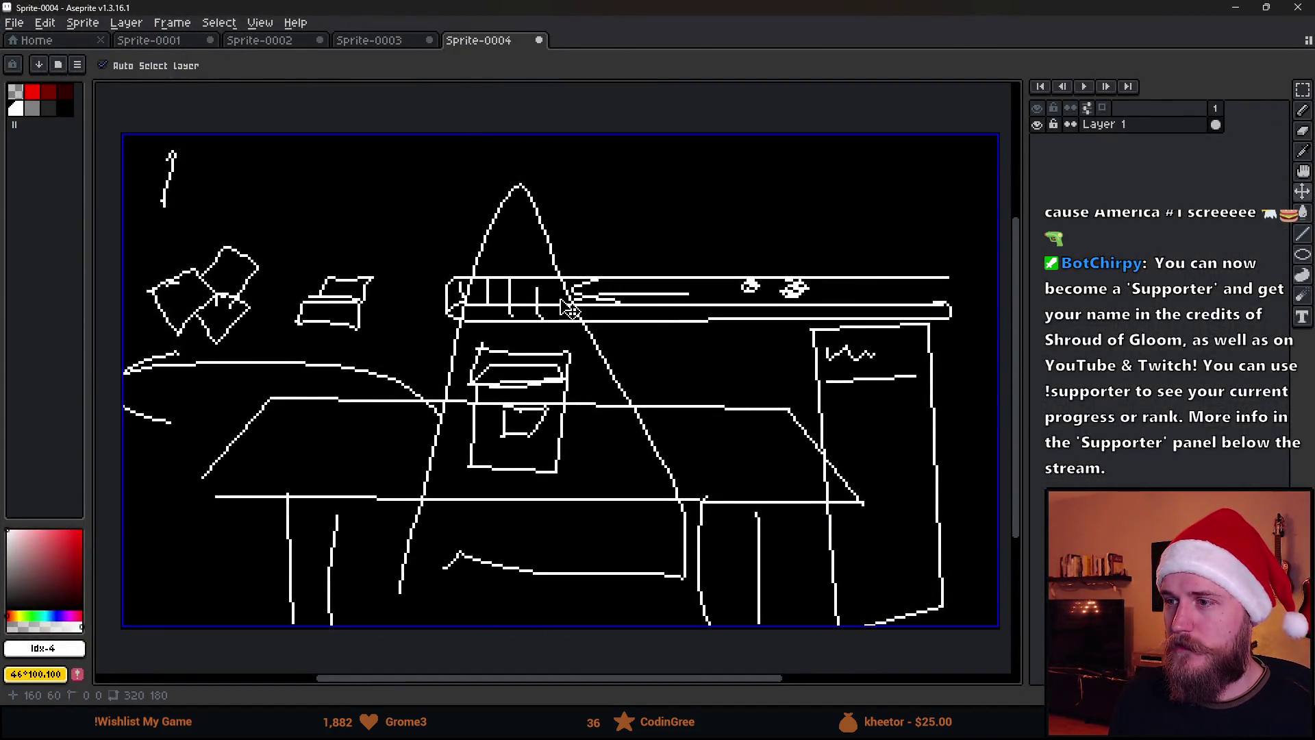
pyautogui.press('v')
pyautogui.hotkey('ctrl', 'z')
pyautogui.hotkey('ctrl', 'z')
pyautogui.hotkey('ctrl', 'z')
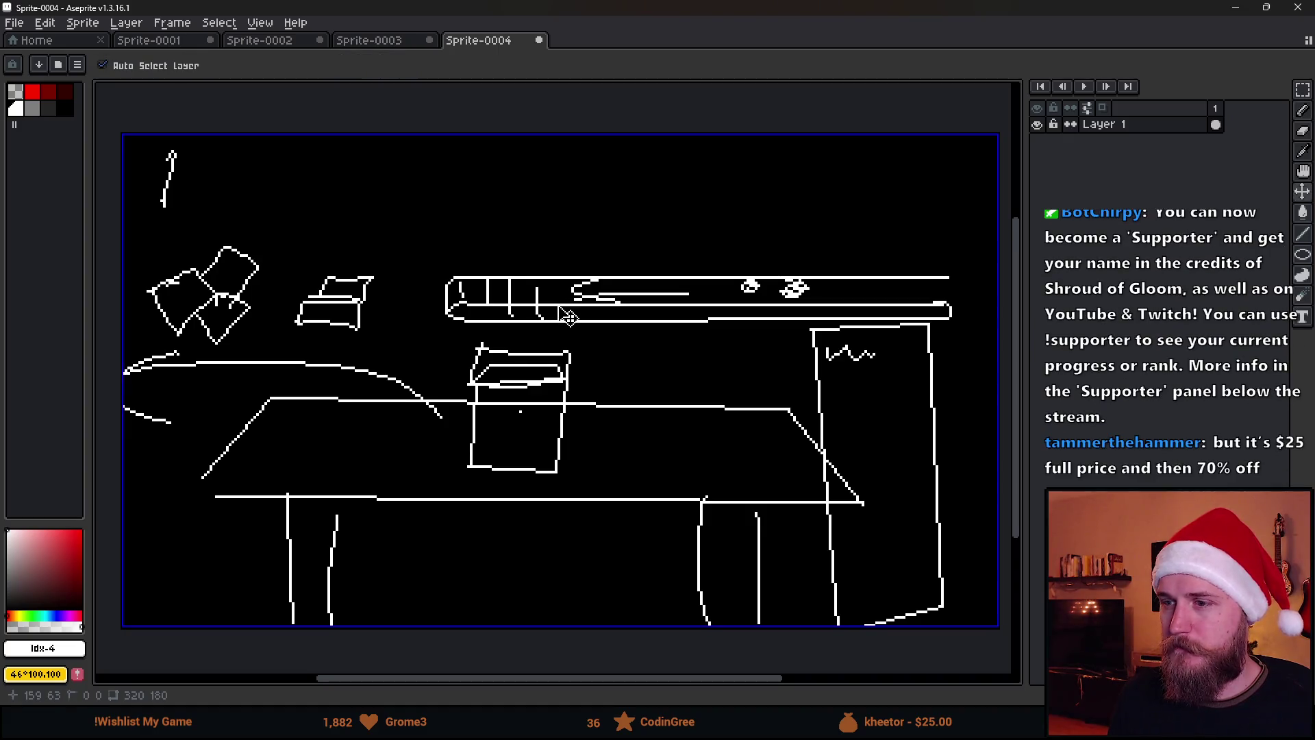
pyautogui.hotkey('ctrl', 'z')
pyautogui.hotkey('ctrl', 'z')
pyautogui.hotkey('ctrl', 'z')
pyautogui.hotkey('ctrl', 'z')
pyautogui.hotkey('ctrl', 'z')
pyautogui.hotkey('ctrl', 'z')
pyautogui.hotkey('ctrl', 'z')
pyautogui.hotkey('ctrl', 'z')
pyautogui.hotkey('ctrl', 'z')
pyautogui.hotkey('ctrl', 'z')
pyautogui.hotkey('ctrl', 'z')
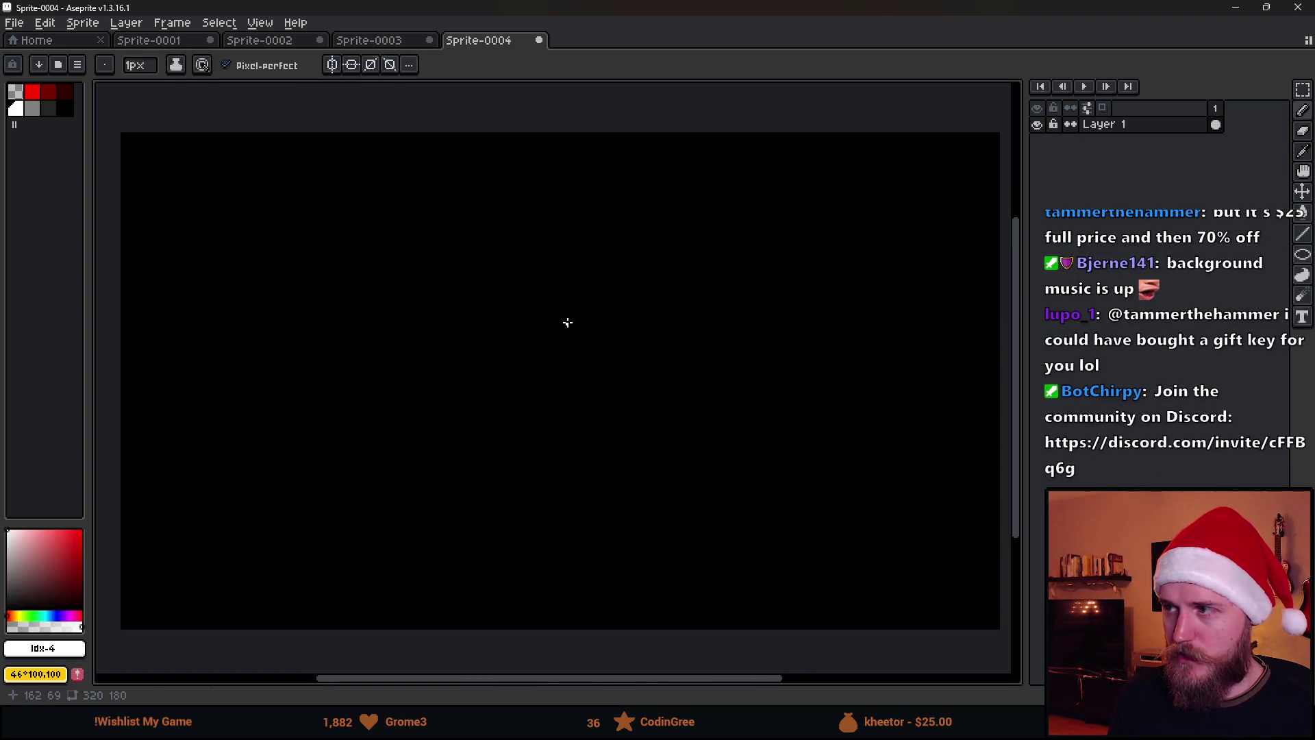
pyautogui.hotkey('shift', 'n')
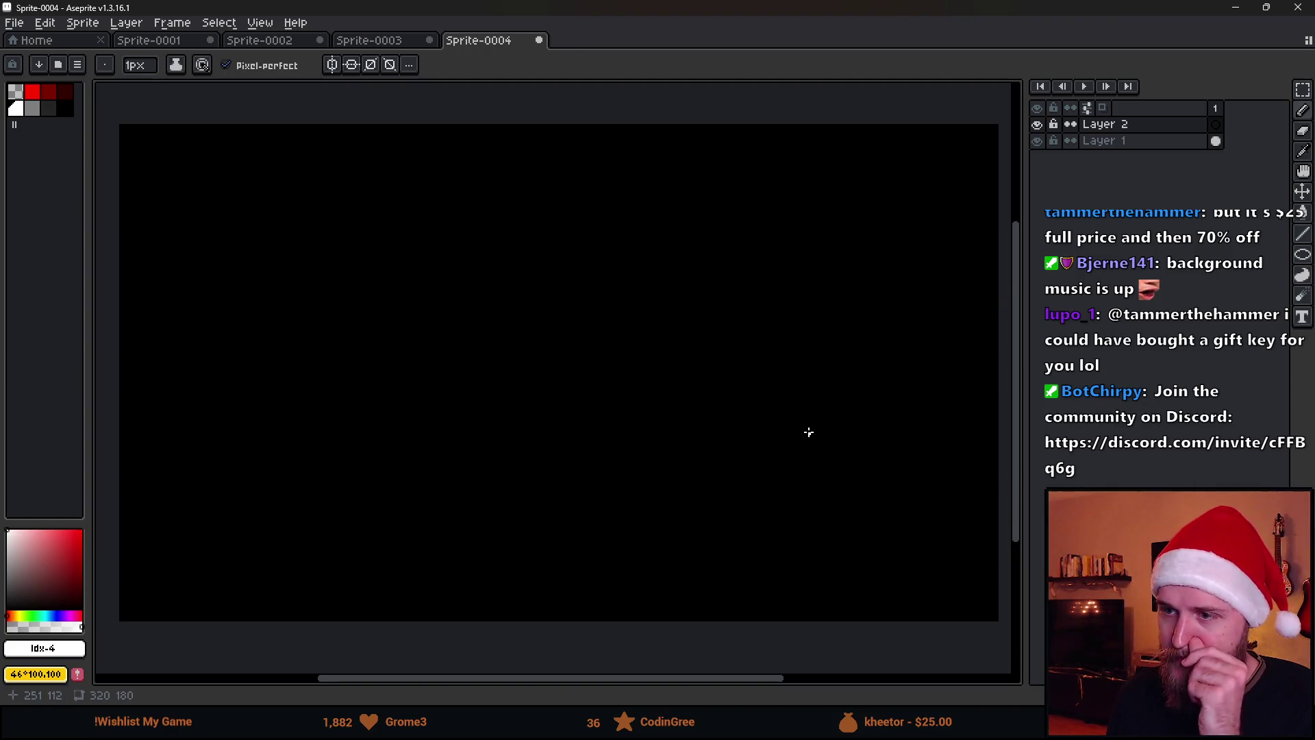
# Draw the long rectangular tabletop outline in white on Layer 2.
pyautogui.moveTo(446, 467); pyautogui.dragTo(461, 458)
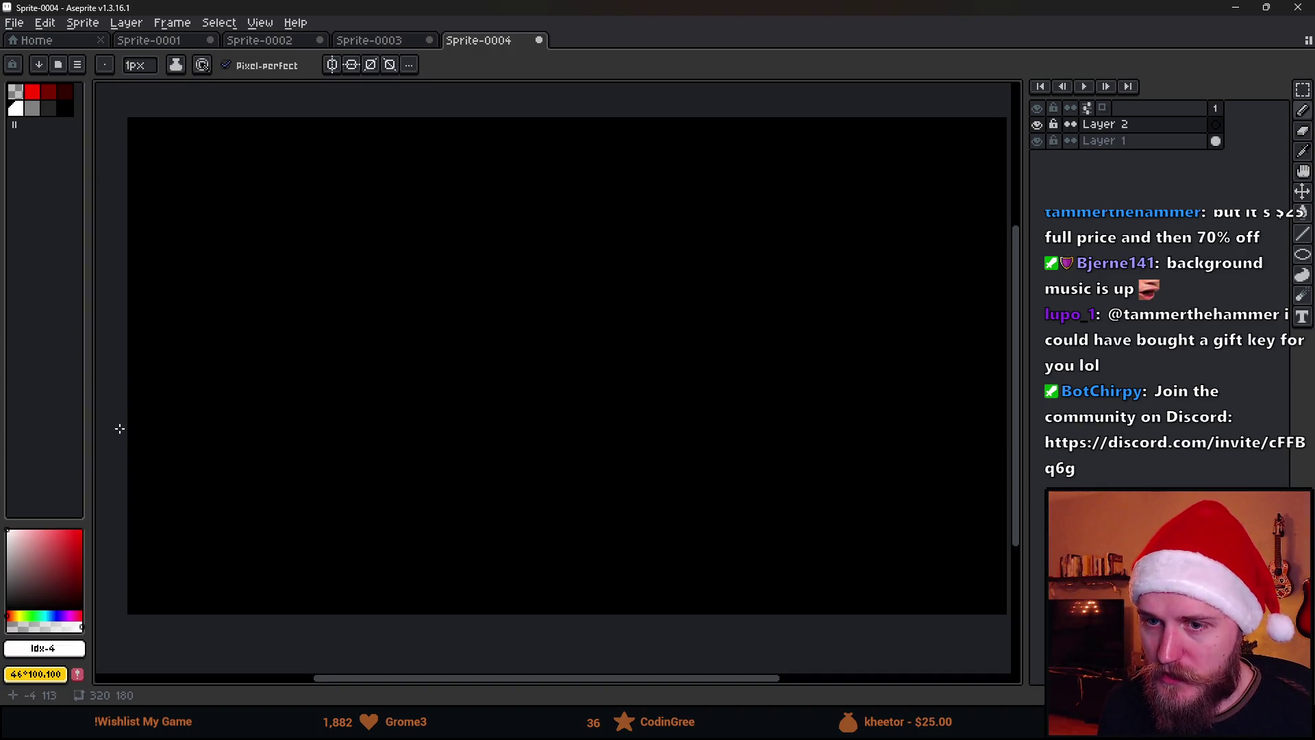
pyautogui.moveTo(120, 407); pyautogui.dragTo(782, 408)
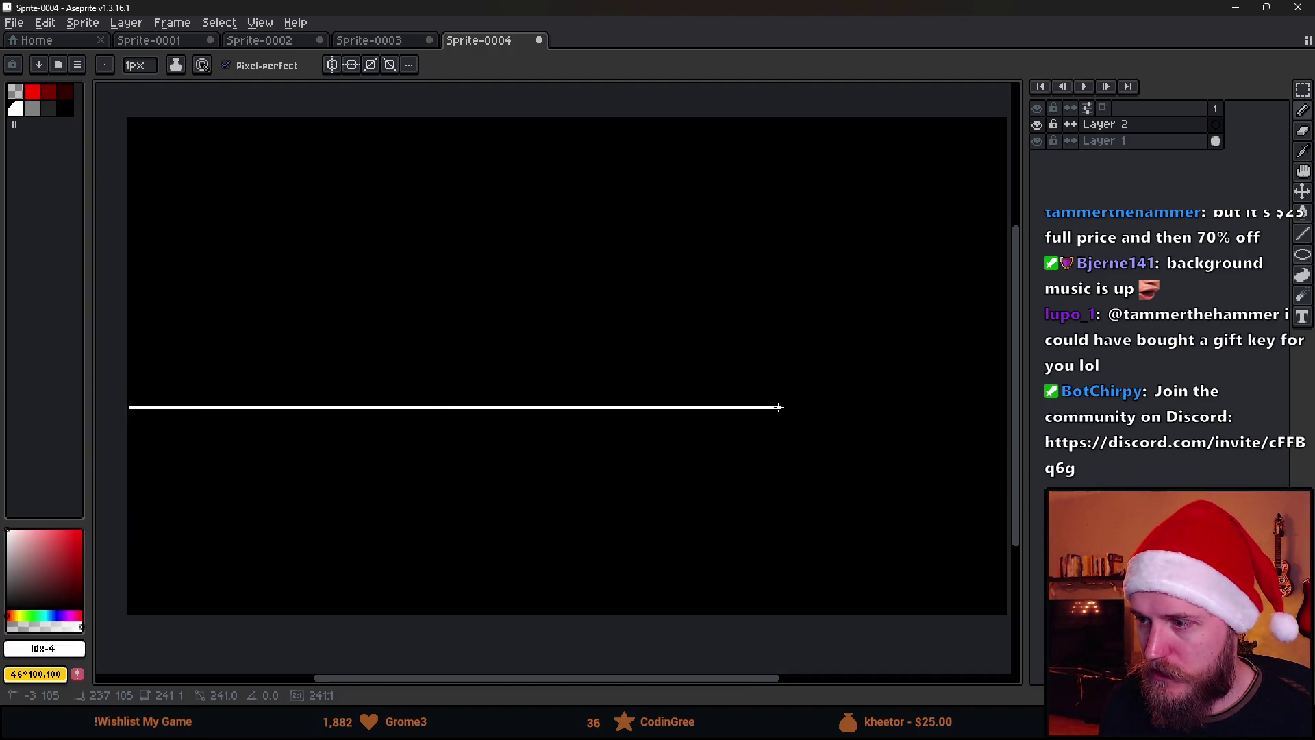
pyautogui.keyDown('shift'); pyautogui.click(751, 408); pyautogui.keyUp('shift')
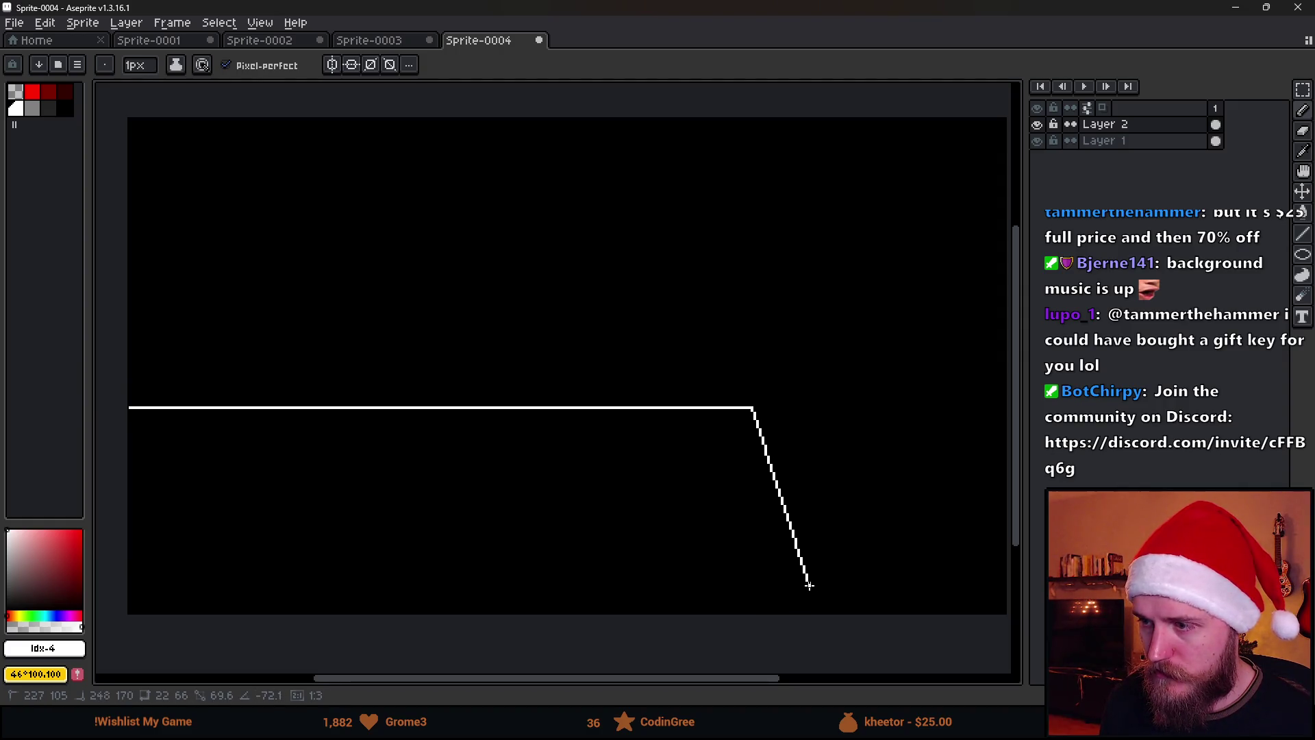
pyautogui.moveTo(886, 563); pyautogui.dragTo(834, 523)
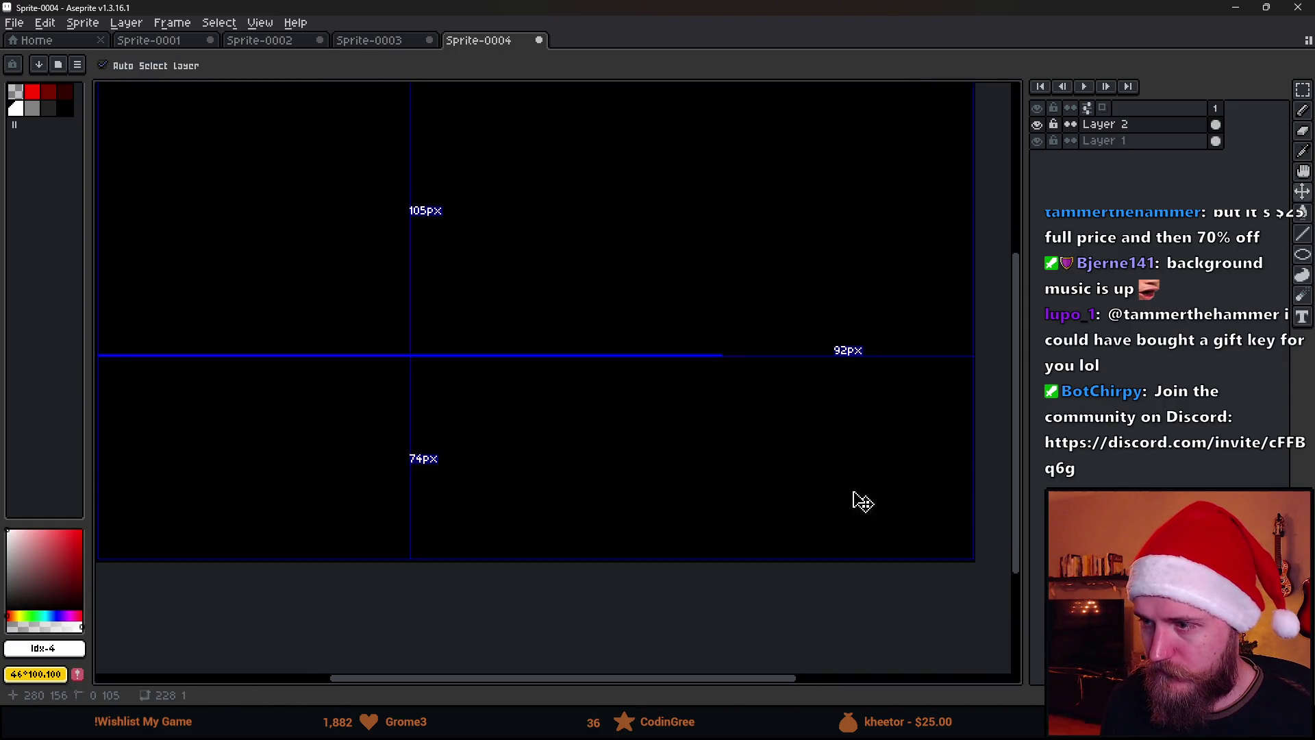
pyautogui.hotkey('ctrl', 'z')
pyautogui.moveTo(113, 391); pyautogui.dragTo(752, 393)
pyautogui.keyDown('shift'); pyautogui.click(755, 516); pyautogui.keyUp('shift')
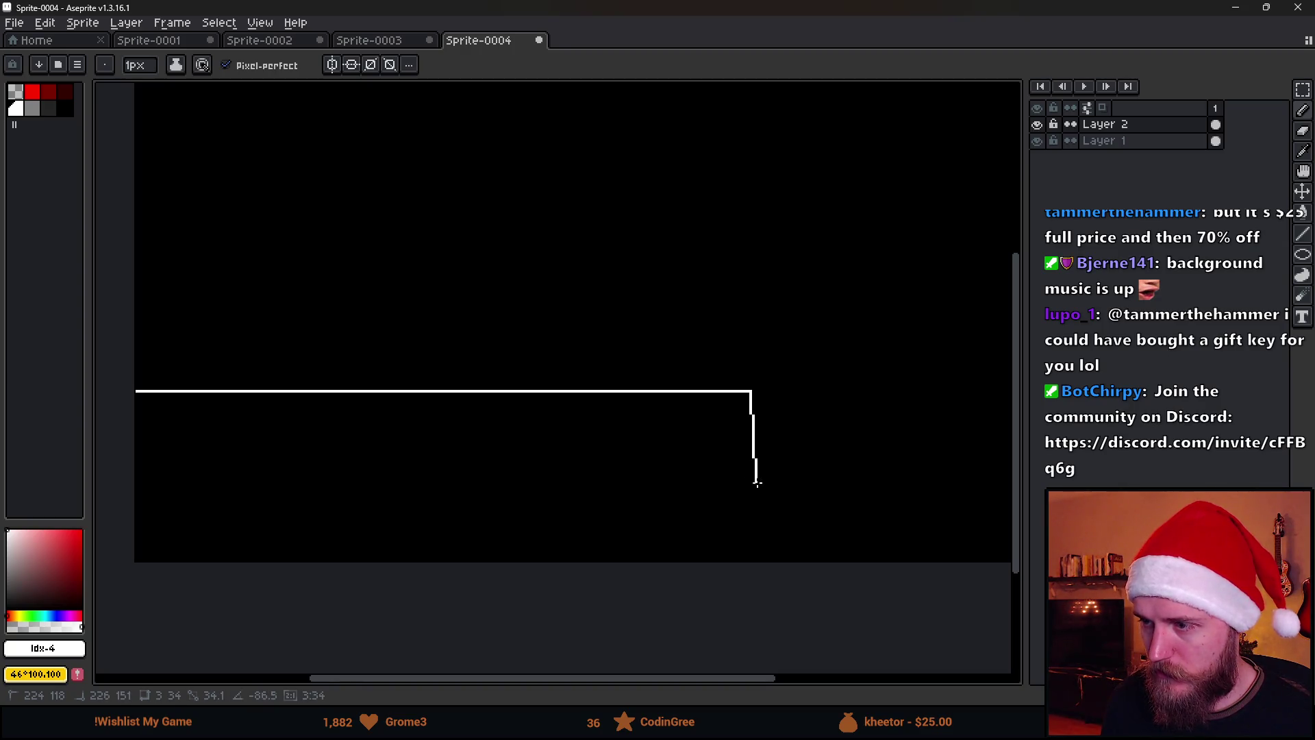
pyautogui.keyDown('shift'); pyautogui.click(750, 507); pyautogui.keyUp('shift')
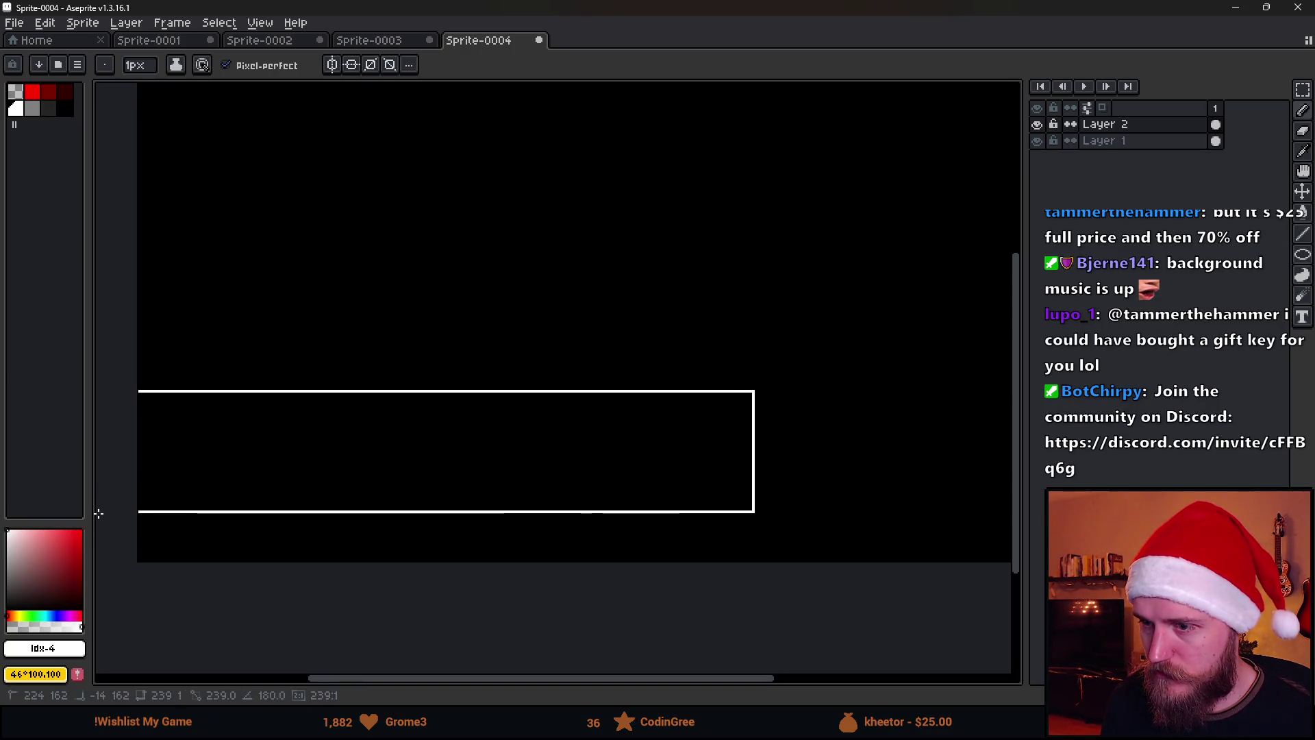
pyautogui.keyDown('shift'); pyautogui.click(99, 512); pyautogui.keyUp('shift')
pyautogui.scroll(-2, 217, 513)
pyautogui.scroll(2, 258, 511)
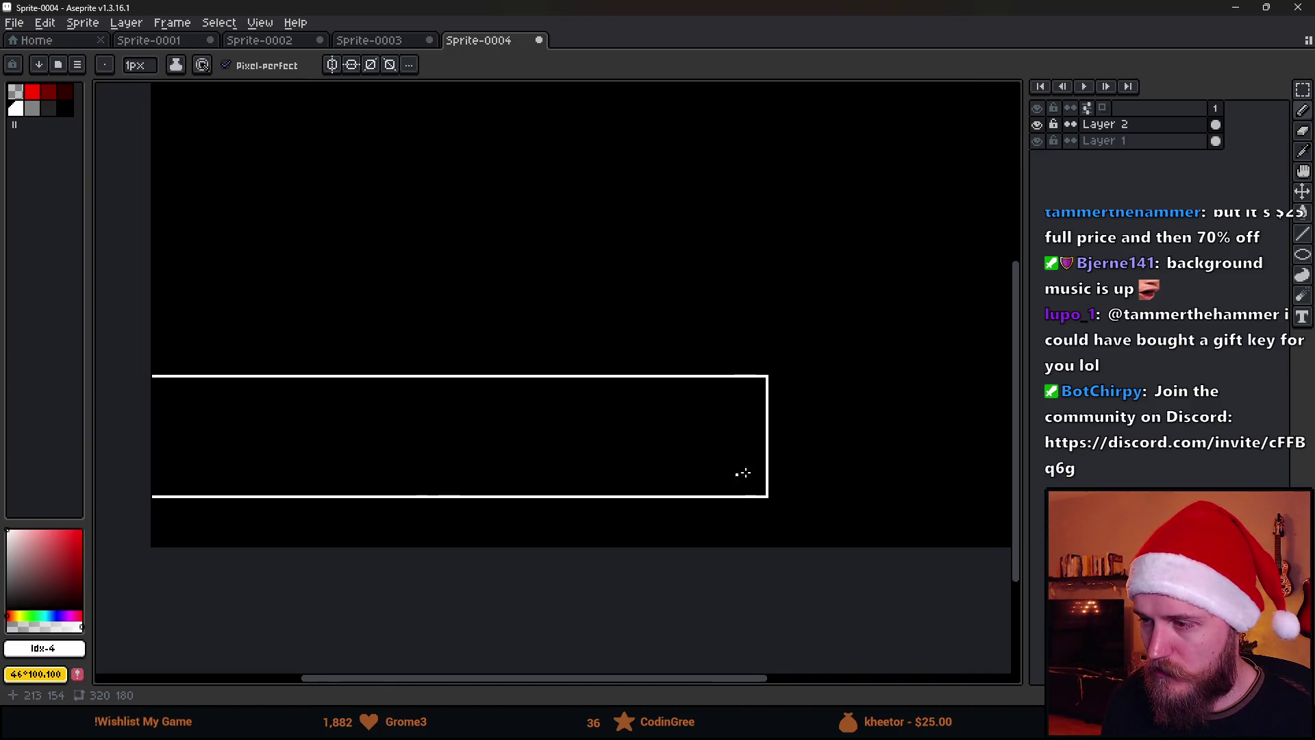
# Add a horizontal divider line inside the tabletop and two legs below it.
pyautogui.keyDown('shift'); pyautogui.click(123, 470); pyautogui.keyUp('shift')
pyautogui.scroll(-2, 124, 470)
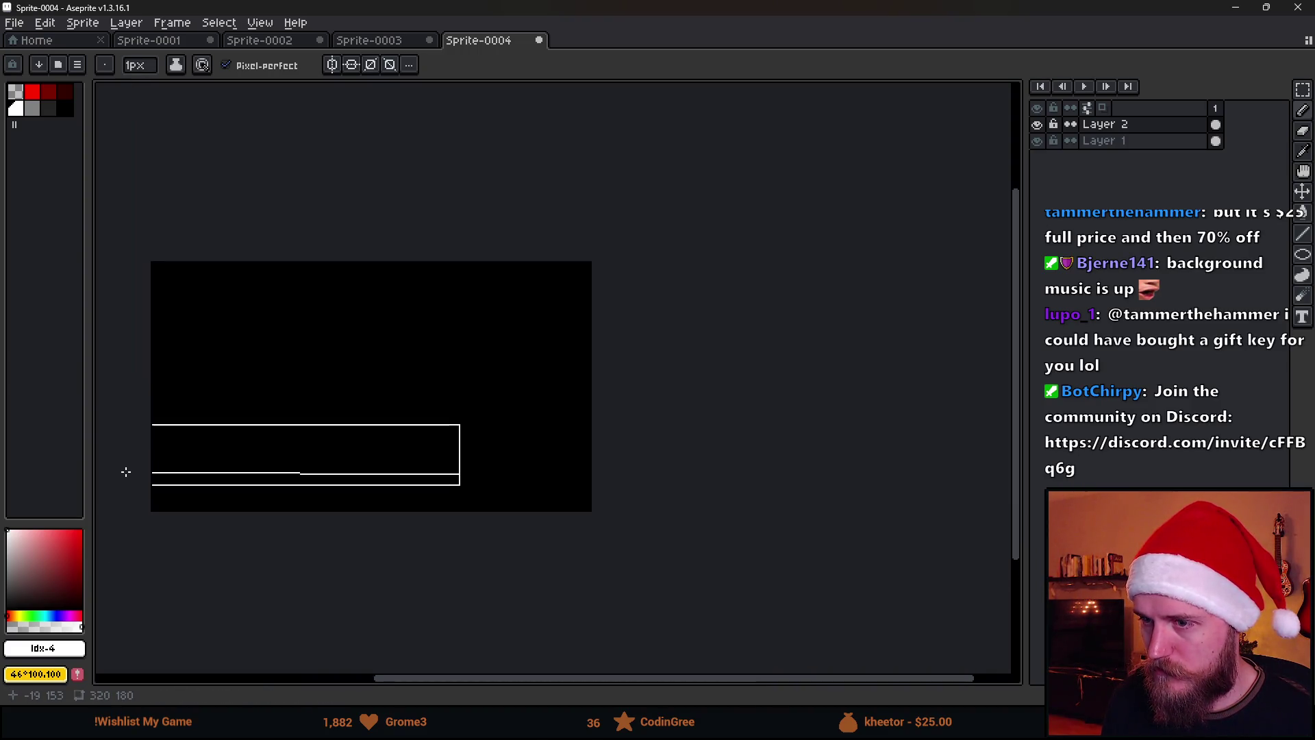
pyautogui.scroll(2, 160, 484)
pyautogui.hotkey('ctrl', 'z')
pyautogui.click(739, 451)
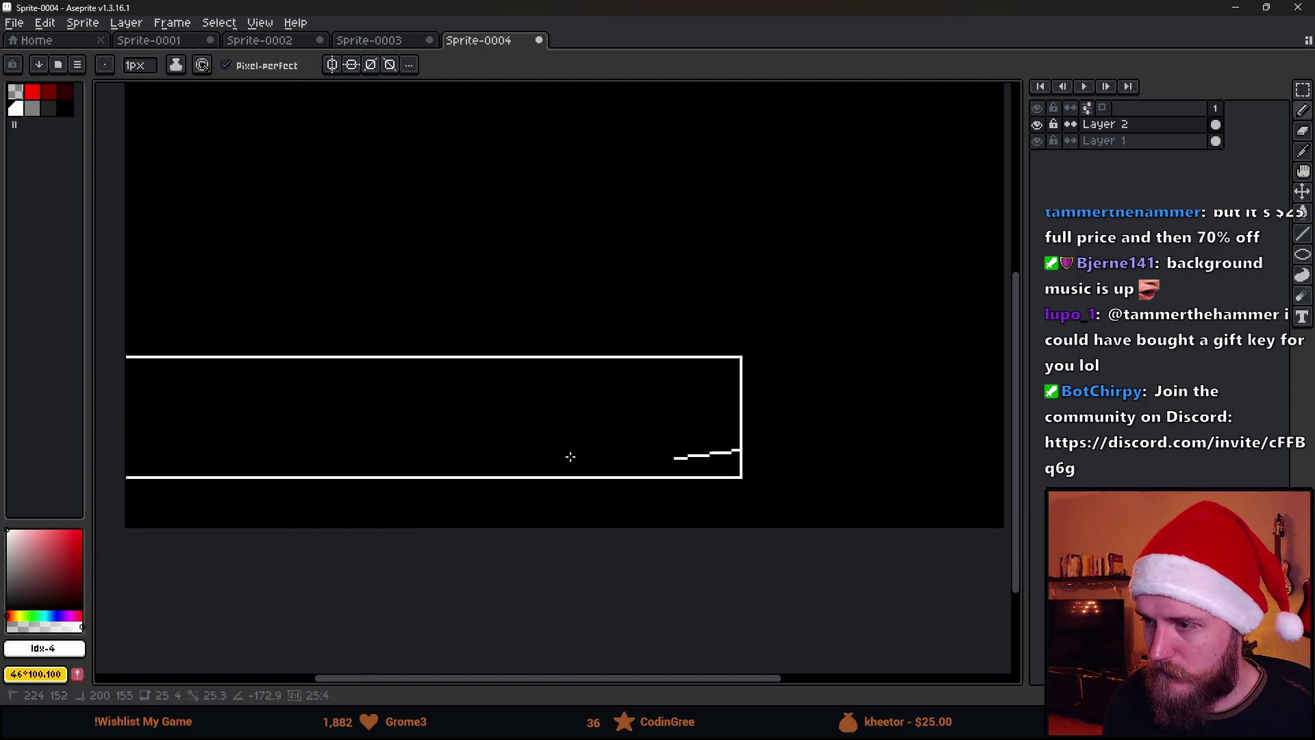
pyautogui.moveTo(103, 462)
pyautogui.mouseDown()
pyautogui.moveTo(91, 441)
pyautogui.moveTo(101, 449)
pyautogui.mouseUp()
pyautogui.moveTo(716, 481); pyautogui.dragTo(717, 553)
pyautogui.moveTo(680, 482); pyautogui.dragTo(678, 548)
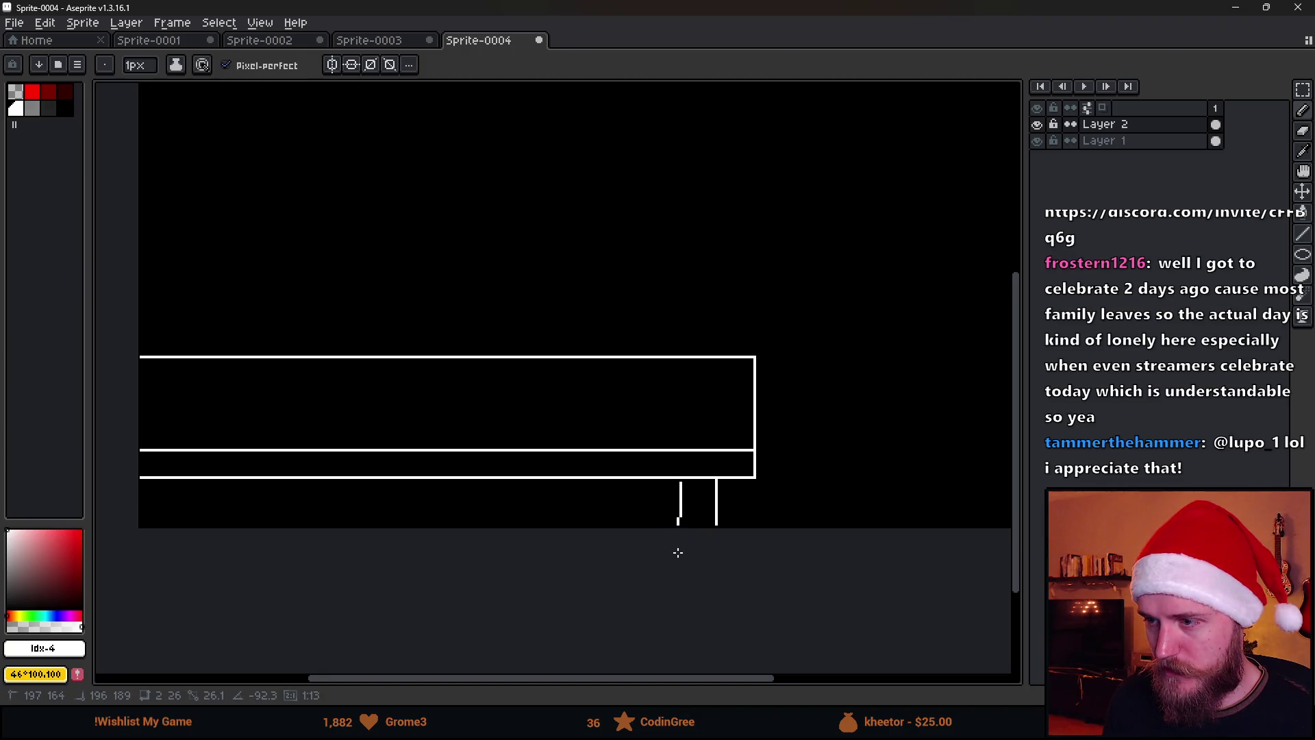
pyautogui.scroll(1, 684, 481)
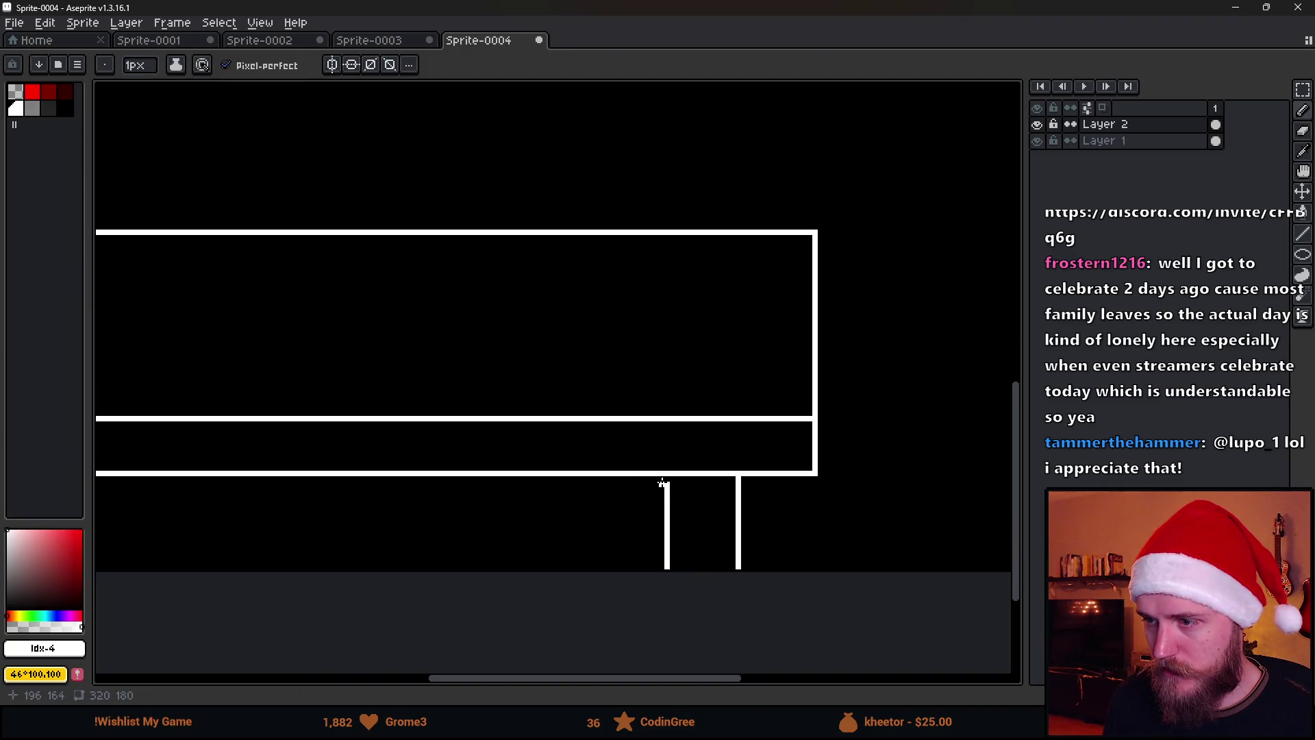
pyautogui.scroll(-4, 663, 478)
pyautogui.scroll(1, 654, 473)
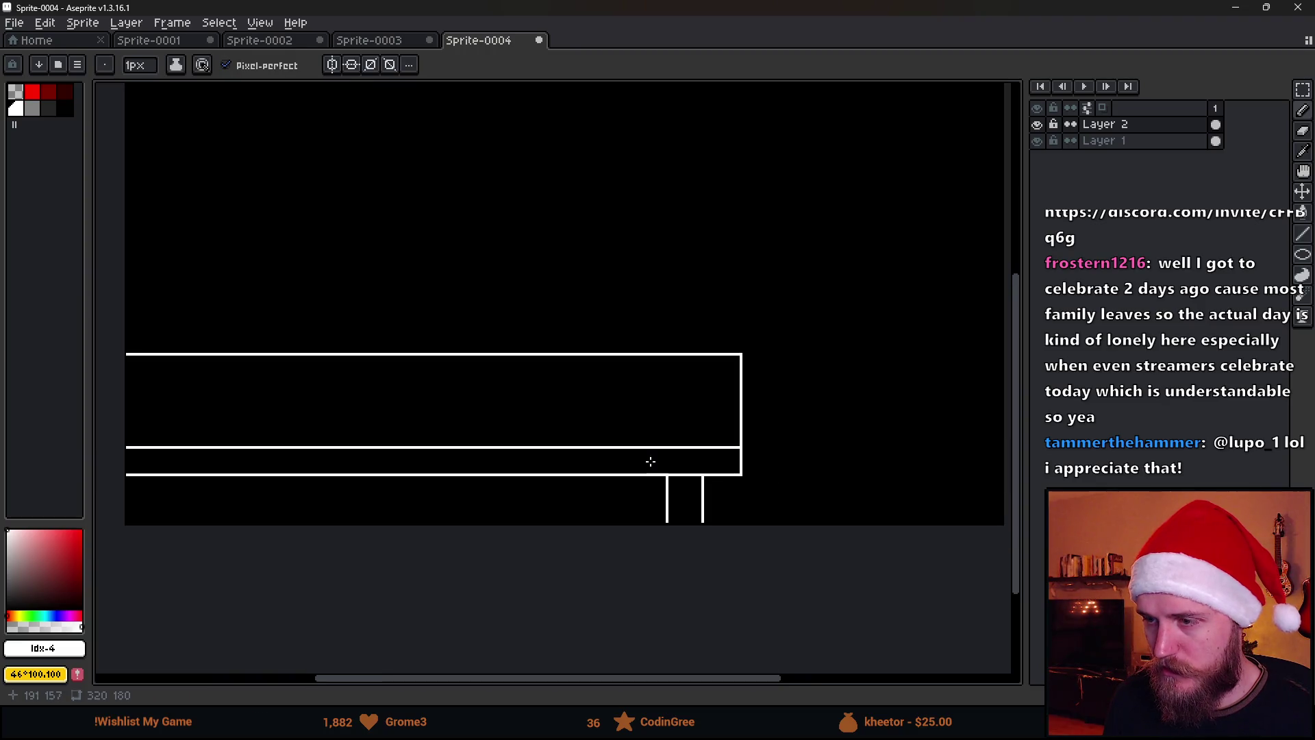
# Select the table with the Rectangular Marquee and place a copy to its right.
pyautogui.press('m')
pyautogui.scroll(-1, 563, 407)
pyautogui.moveTo(344, 352)
pyautogui.mouseDown()
pyautogui.moveTo(450, 461)
pyautogui.moveTo(731, 555)
pyautogui.mouseUp()
pyautogui.moveTo(566, 421)
pyautogui.mouseDown()
pyautogui.moveTo(619, 376)
pyautogui.moveTo(627, 315)
pyautogui.moveTo(794, 441)
pyautogui.moveTo(778, 420)
pyautogui.mouseUp()
# Erase the right table's left end and redraw it with rounded top and bottom corners.
pyautogui.scroll(4, 778, 420)
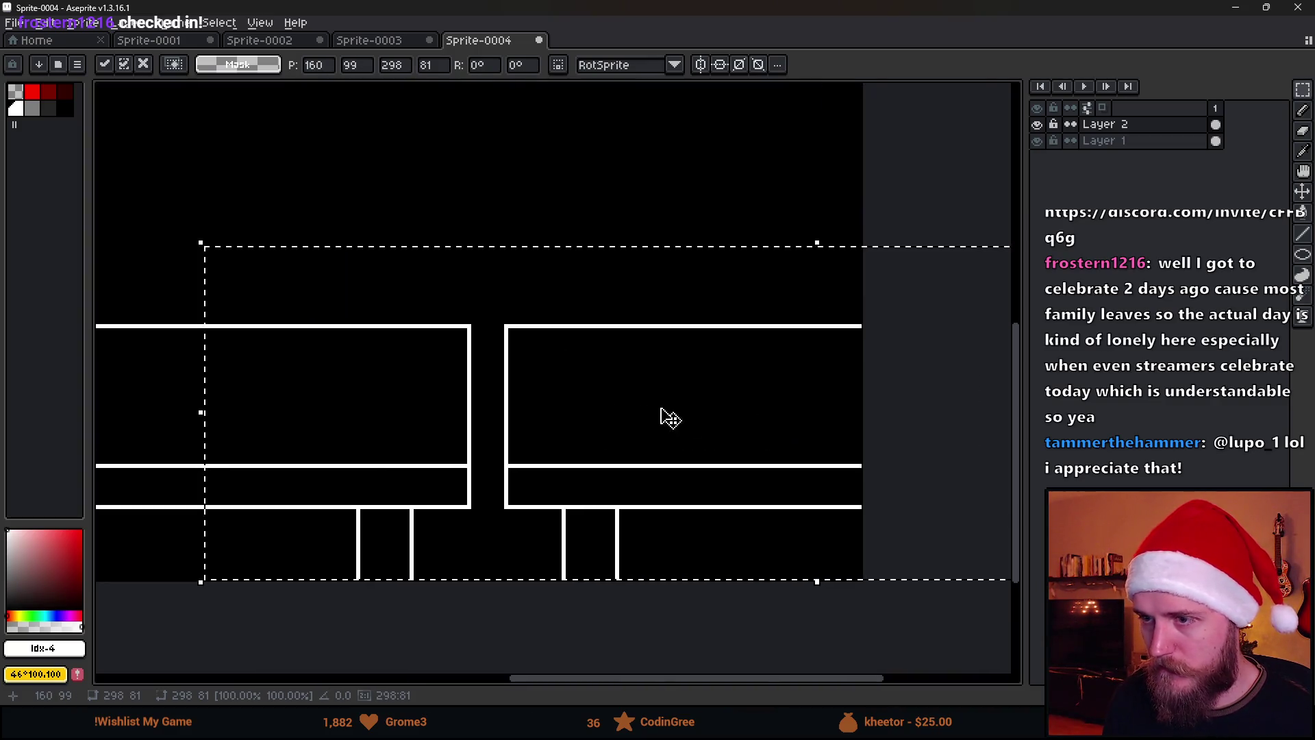
pyautogui.hotkey('ctrl', 'd')
pyautogui.press('b')
pyautogui.scroll(2, 518, 346)
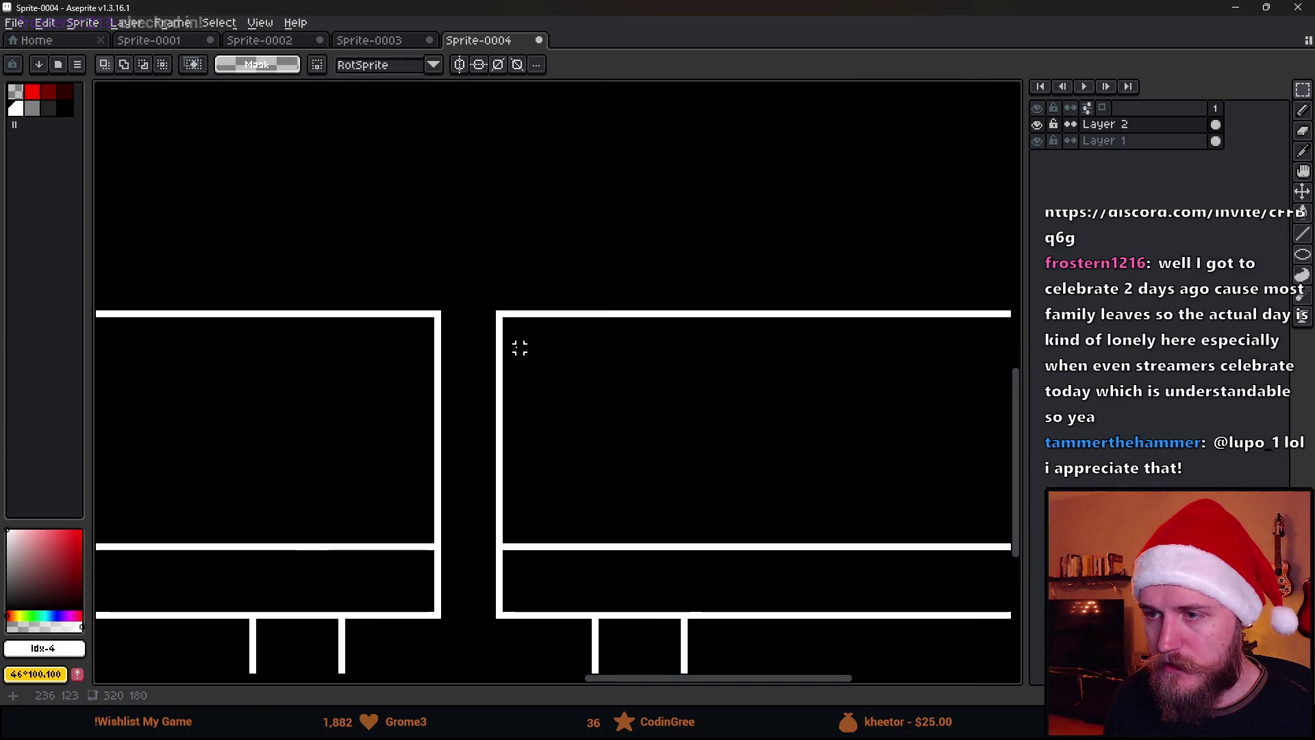
pyautogui.press('-')
pyautogui.press('-')
pyautogui.moveTo(499, 329); pyautogui.dragTo(507, 617)
pyautogui.scroll(-1, 510, 651)
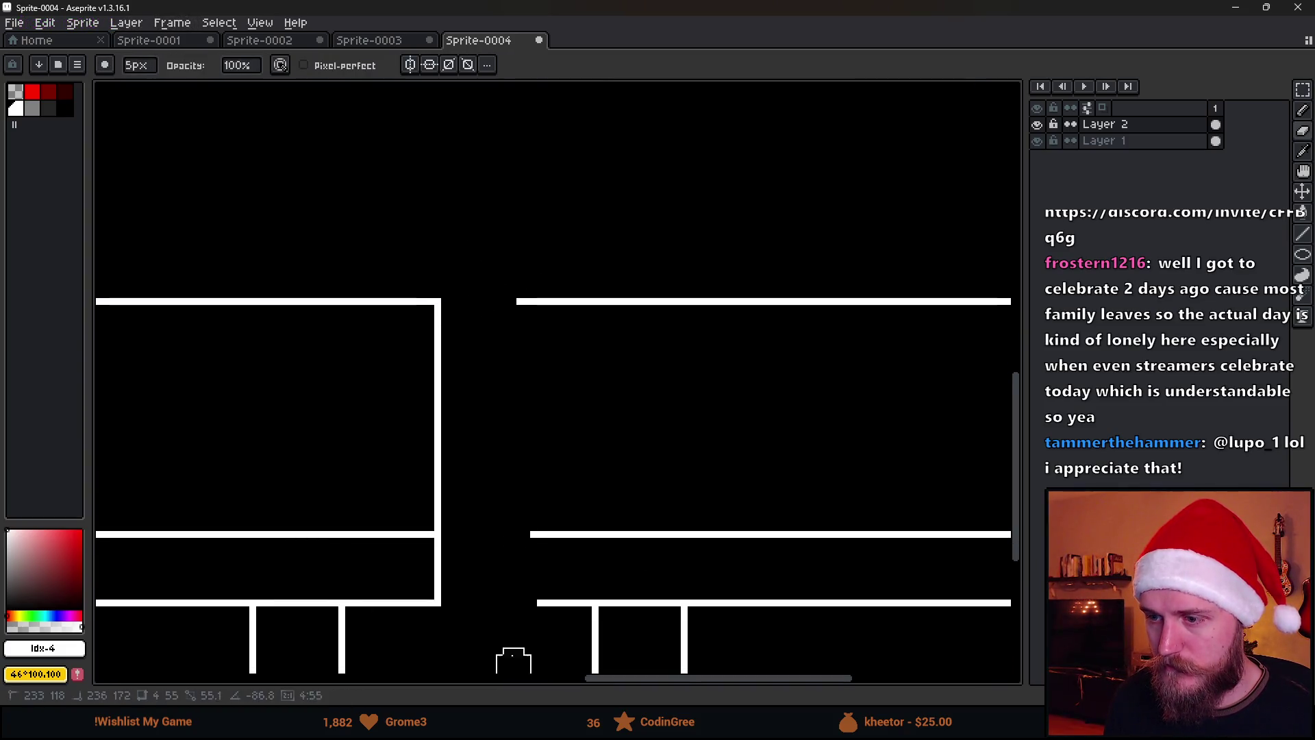
pyautogui.press('b')
pyautogui.scroll(1, 514, 534)
pyautogui.moveTo(521, 544); pyautogui.dragTo(477, 579)
pyautogui.click(477, 599)
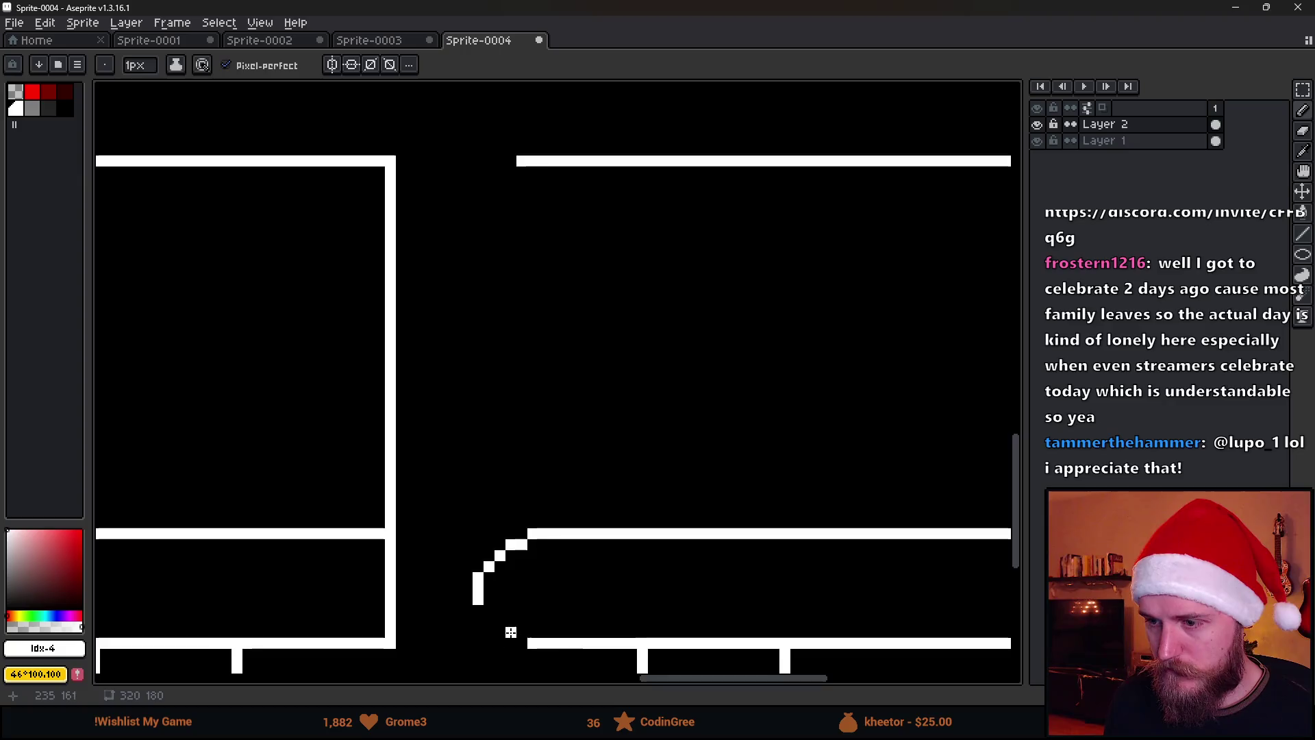
pyautogui.moveTo(519, 631); pyautogui.dragTo(514, 631)
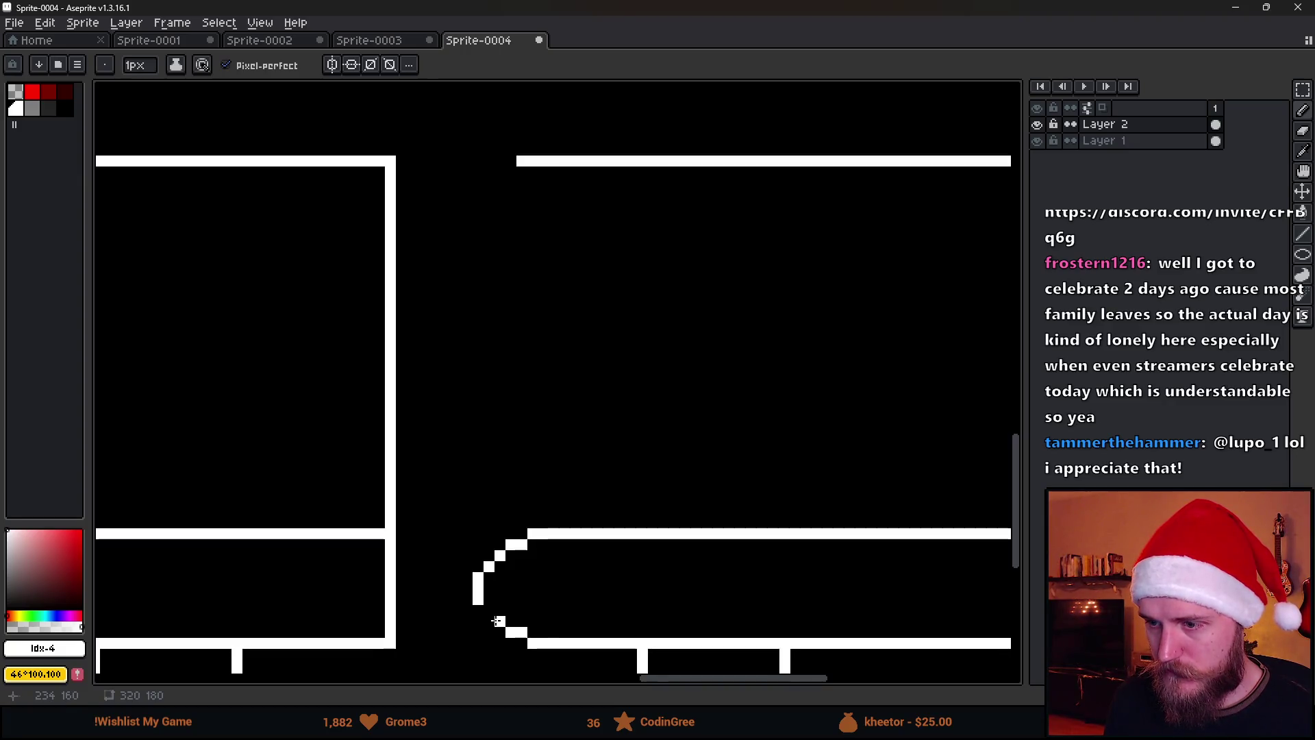
pyautogui.scroll(-4, 532, 599)
pyautogui.scroll(3, 470, 596)
# Clean stray pixels on the curve and close the left end with a vertical line.
pyautogui.press('e')
pyautogui.click(468, 585)
pyautogui.press('b')
pyautogui.moveTo(491, 567)
pyautogui.mouseDown()
pyautogui.moveTo(491, 598)
pyautogui.moveTo(503, 420)
pyautogui.moveTo(490, 469)
pyautogui.mouseUp()
pyautogui.scroll(-3, 524, 634)
pyautogui.scroll(1, 511, 617)
pyautogui.scroll(1, 490, 417)
pyautogui.scroll(-6, 556, 499)
pyautogui.scroll(-1, 546, 500)
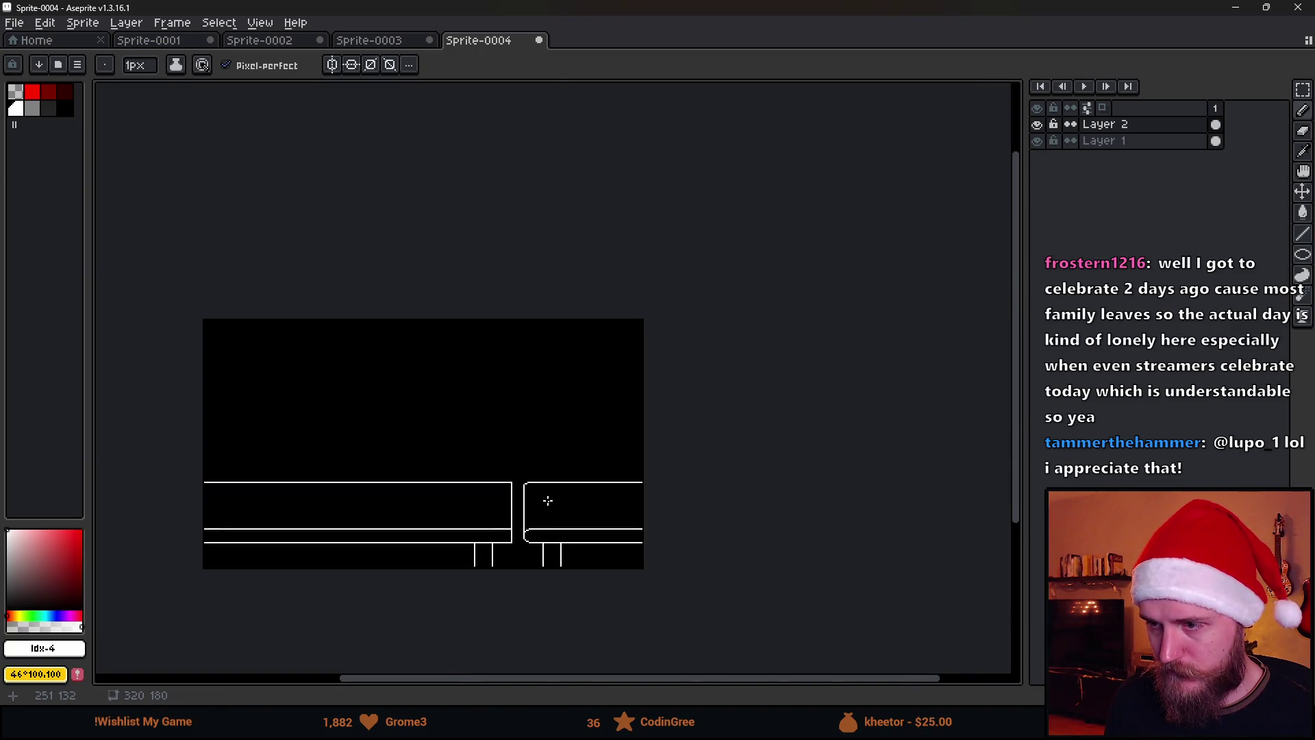
pyautogui.scroll(2, 547, 517)
# Sketch vertical gift strokes in the right table section, removing the extra diagonals.
pyautogui.moveTo(547, 518); pyautogui.dragTo(706, 392)
pyautogui.moveTo(693, 336); pyautogui.dragTo(692, 418)
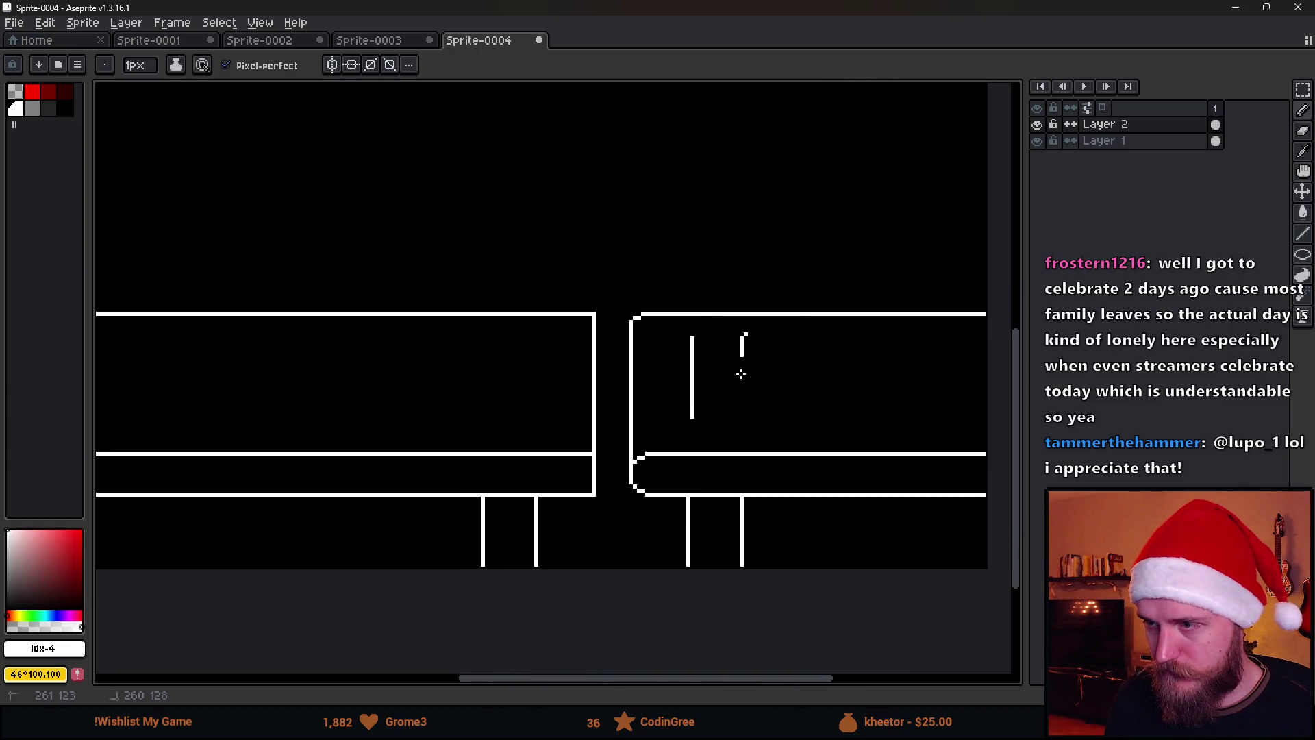
pyautogui.moveTo(745, 334); pyautogui.dragTo(758, 437)
pyautogui.moveTo(803, 329); pyautogui.dragTo(812, 421)
pyautogui.moveTo(872, 339); pyautogui.dragTo(884, 438)
pyautogui.moveTo(849, 372); pyautogui.dragTo(983, 375)
pyautogui.moveTo(912, 331); pyautogui.dragTo(760, 400)
pyautogui.moveTo(764, 401); pyautogui.dragTo(958, 433)
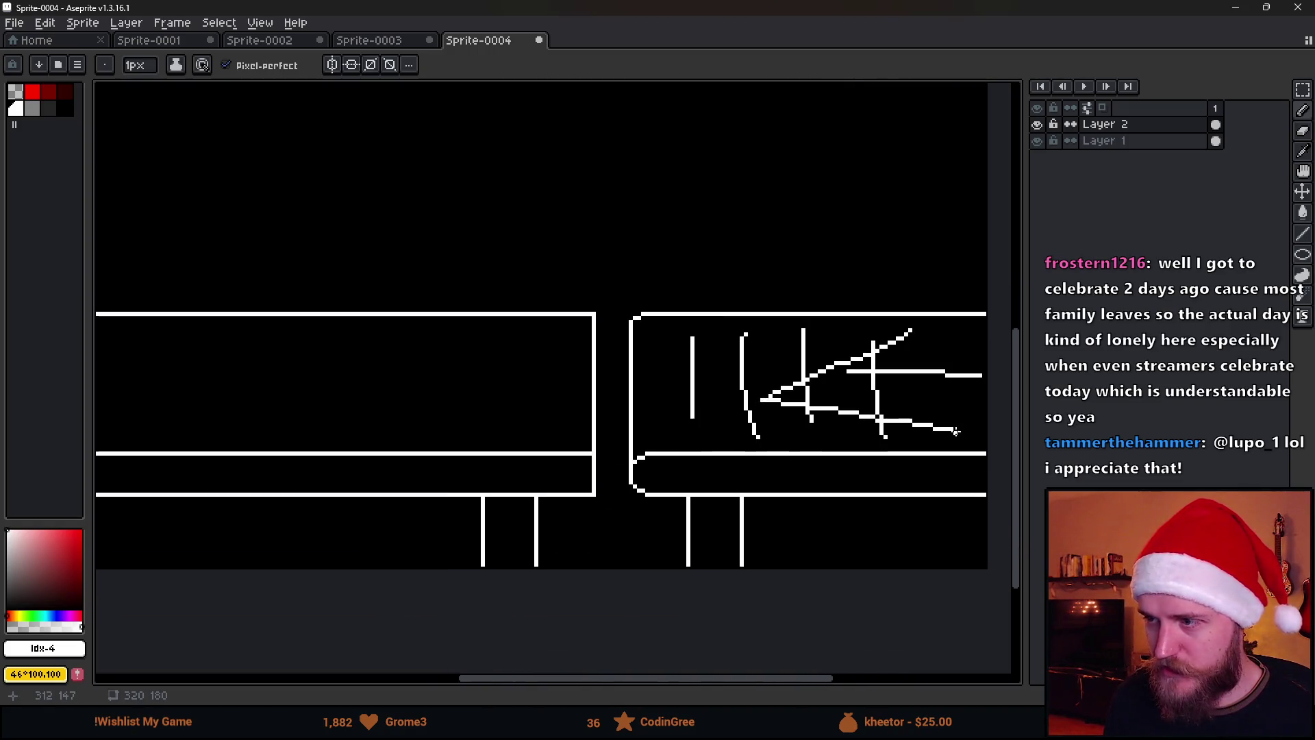
pyautogui.press('v')
pyautogui.hotkey('ctrl', 'z')
pyautogui.hotkey('ctrl', 'z')
pyautogui.hotkey('ctrl', 'z')
pyautogui.press('b')
pyautogui.scroll(-2, 549, 370)
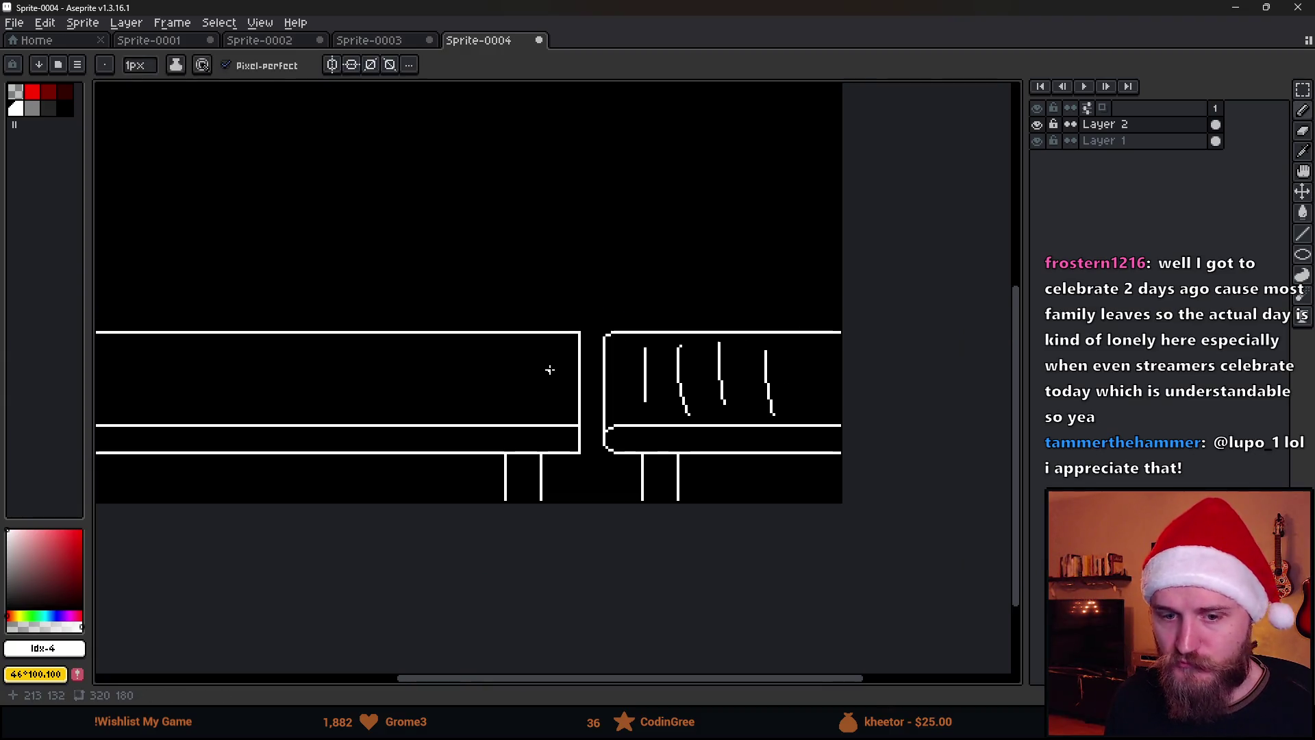
pyautogui.scroll(1, 642, 394)
# Scribble an oval gift shape over the strokes, dropping the large oval on the left table.
pyautogui.moveTo(829, 355); pyautogui.dragTo(714, 414)
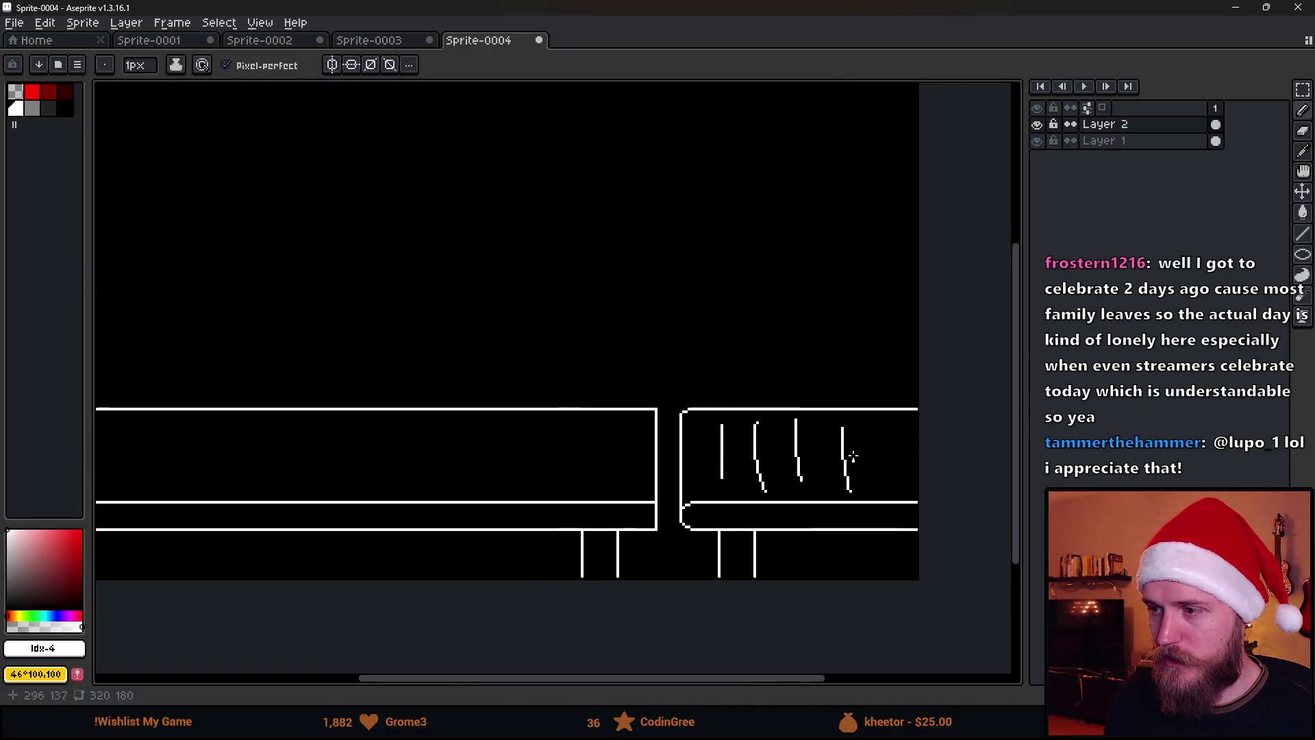
pyautogui.moveTo(841, 437); pyautogui.dragTo(837, 442)
pyautogui.moveTo(577, 446); pyautogui.dragTo(669, 446)
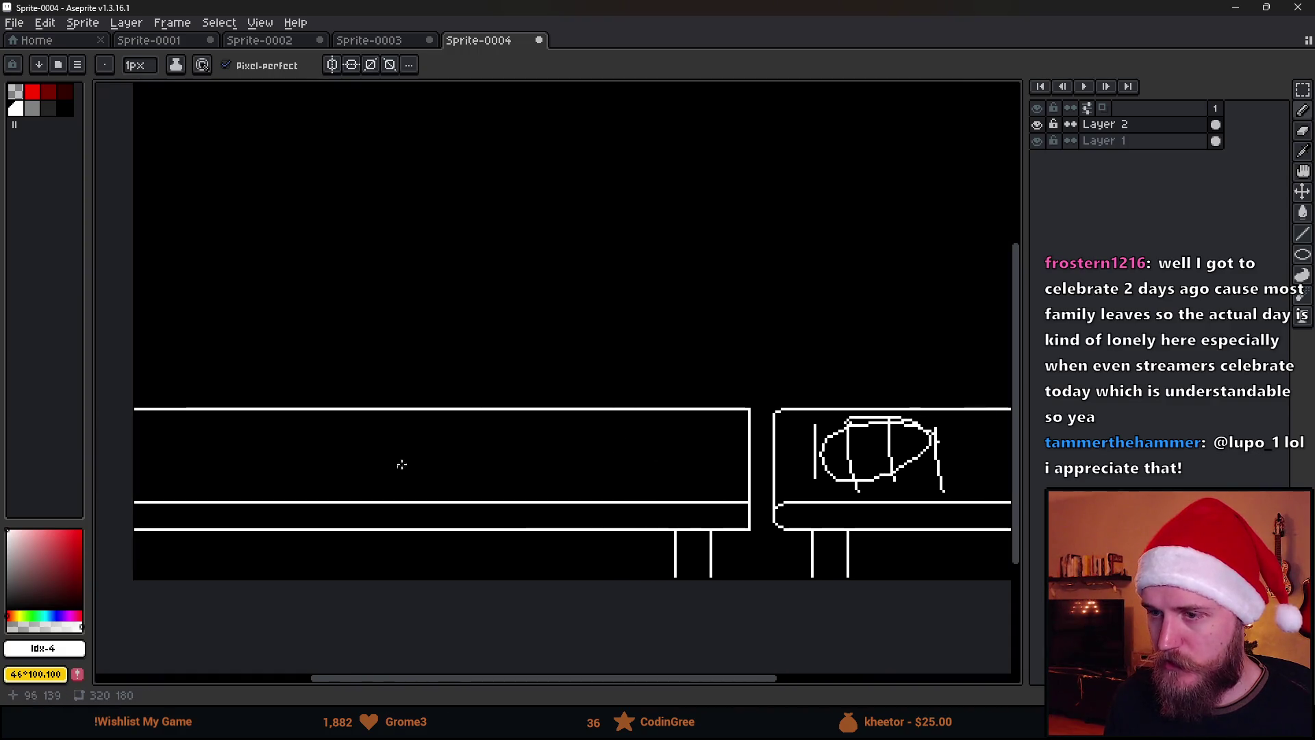
pyautogui.moveTo(548, 432)
pyautogui.mouseDown()
pyautogui.moveTo(572, 449)
pyautogui.moveTo(551, 428)
pyautogui.mouseUp()
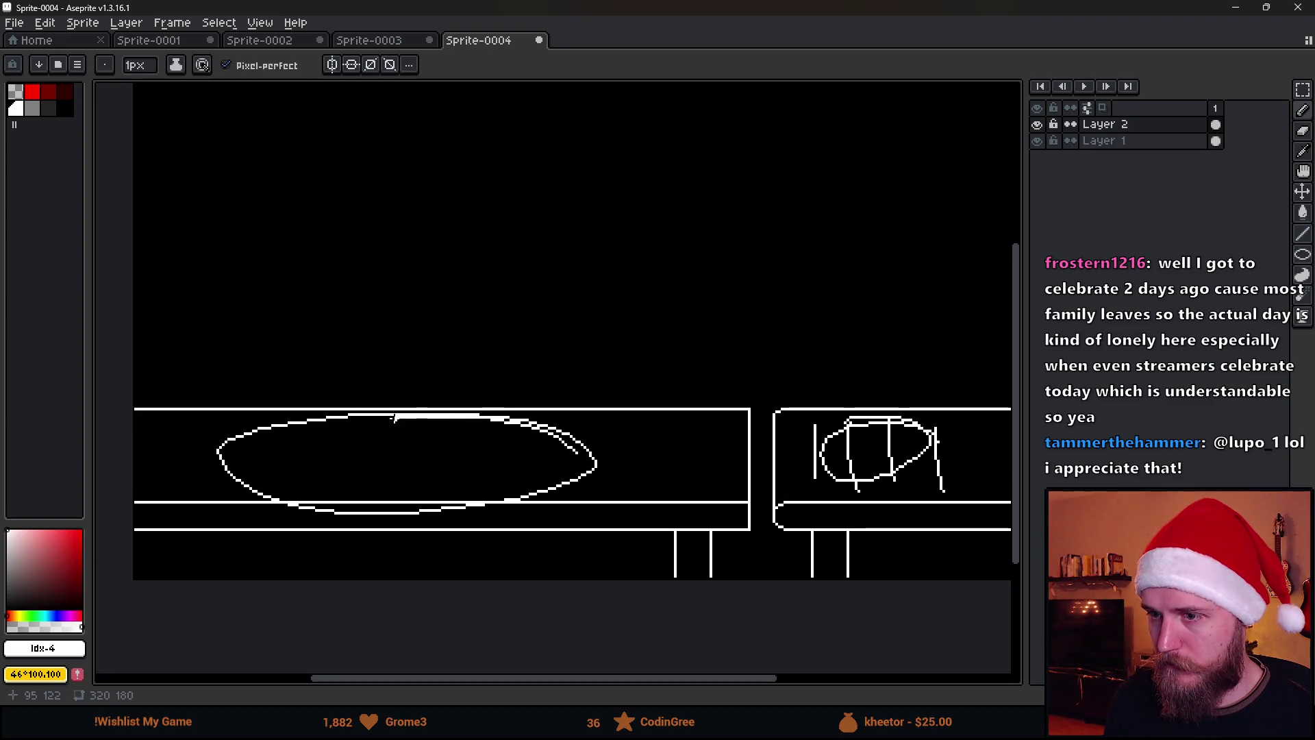
pyautogui.press('v')
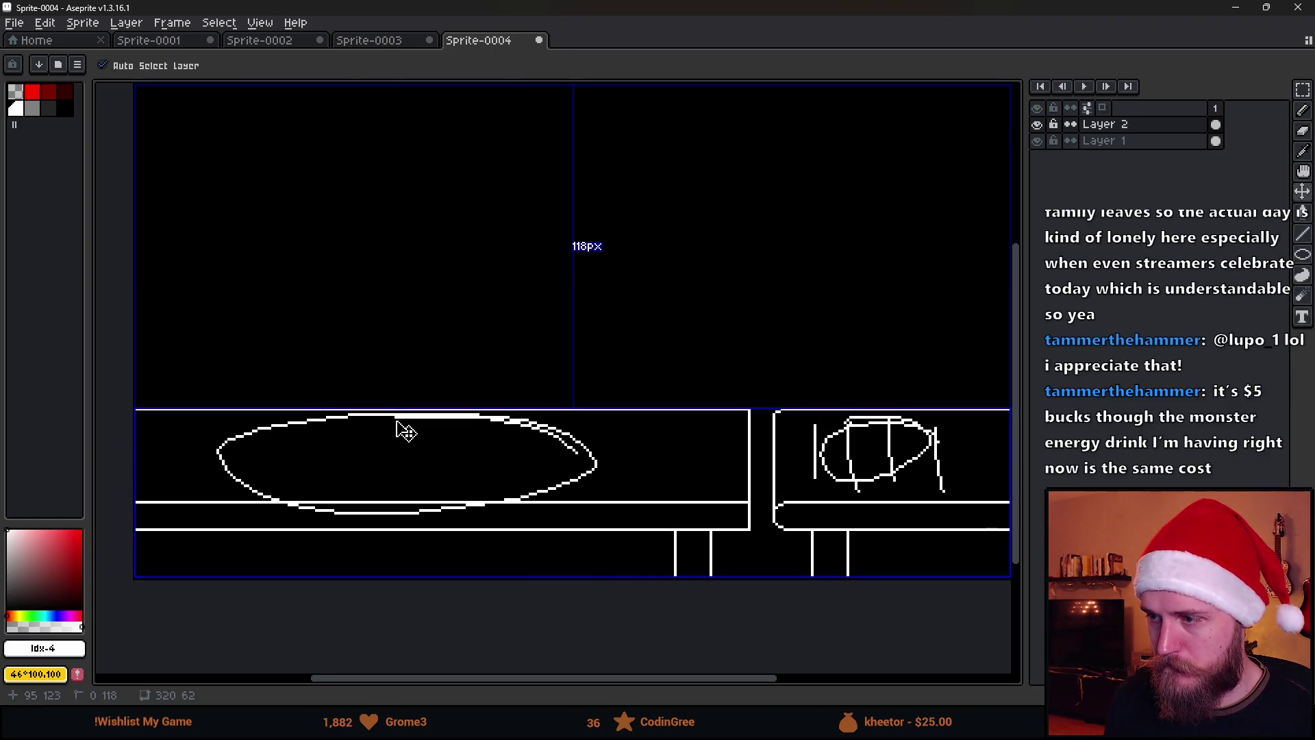
pyautogui.hotkey('ctrl', 'z')
pyautogui.press('b')
pyautogui.scroll(-2, 628, 411)
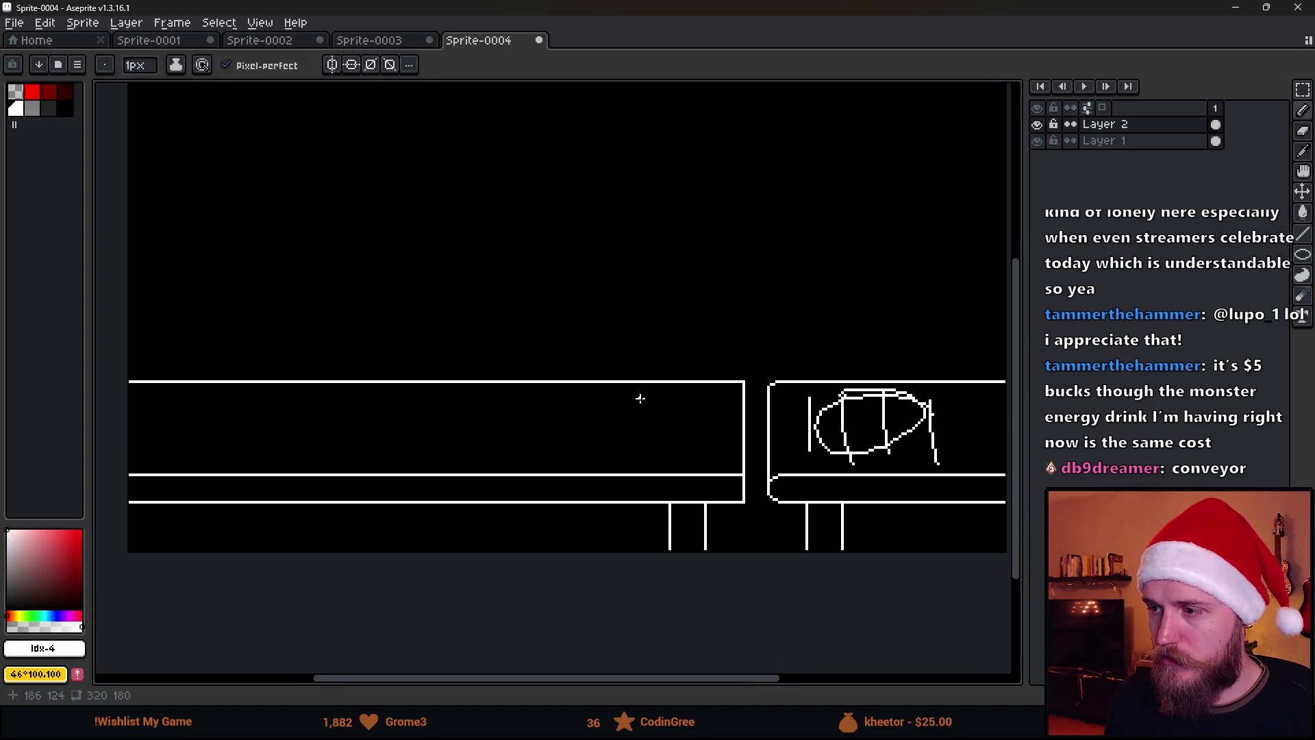
pyautogui.scroll(2, 641, 399)
pyautogui.scroll(-2, 640, 399)
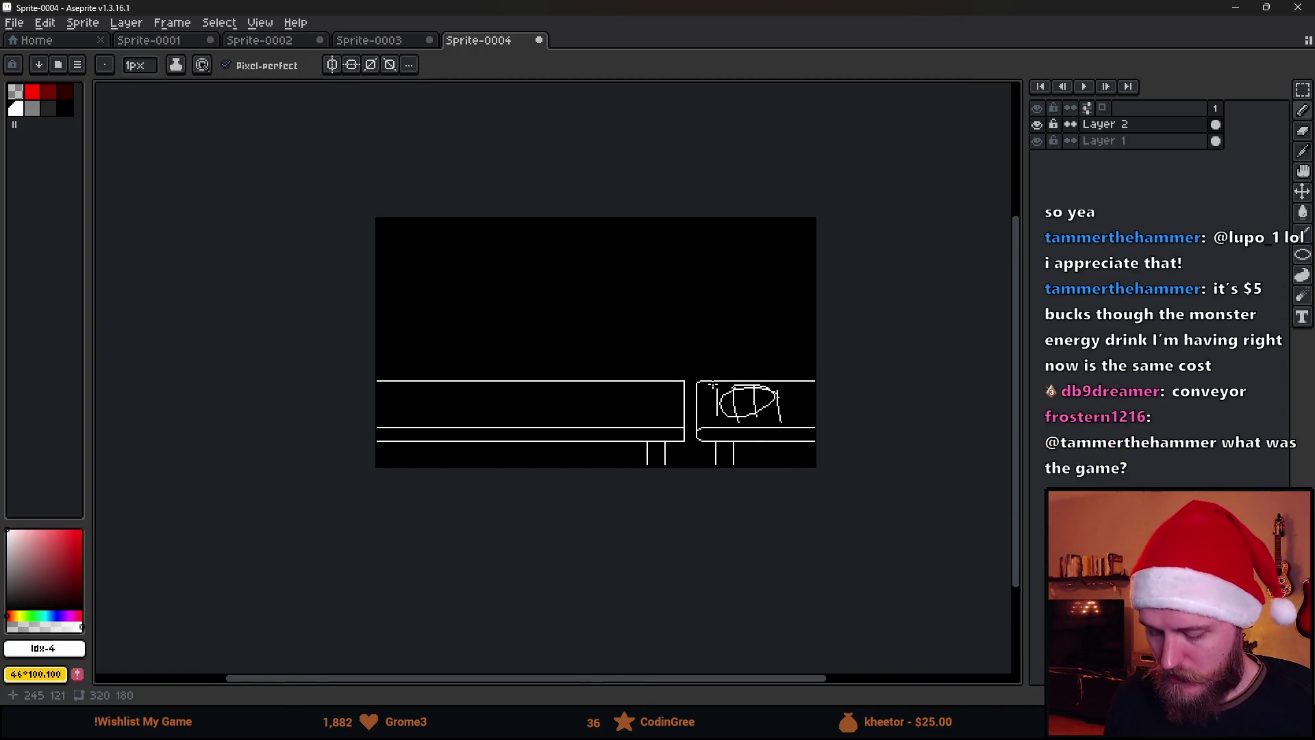
# Shift the lower drawing 17 px right and delete the leftover left part of the lines.
pyautogui.press('m')
pyautogui.moveTo(278, 331); pyautogui.dragTo(822, 472)
pyautogui.moveTo(568, 431); pyautogui.dragTo(609, 437)
pyautogui.press('Return')
pyautogui.moveTo(378, 332)
pyautogui.mouseDown()
pyautogui.moveTo(429, 473)
pyautogui.moveTo(517, 468)
pyautogui.mouseUp()
pyautogui.press('Delete')
# Copy the rounded table section, flip it horizontally and place it on the left side.
pyautogui.moveTo(456, 327); pyautogui.dragTo(972, 617)
pyautogui.hotkey('ctrl', 'c')
pyautogui.hotkey('ctrl', 'v')
pyautogui.moveTo(705, 436)
pyautogui.mouseDown()
pyautogui.moveTo(634, 325)
pyautogui.moveTo(651, 441)
pyautogui.moveTo(642, 434)
pyautogui.mouseUp()
pyautogui.hotkey('shift', 'h')
pyautogui.click(493, 268)
pyautogui.scroll(2, 561, 376)
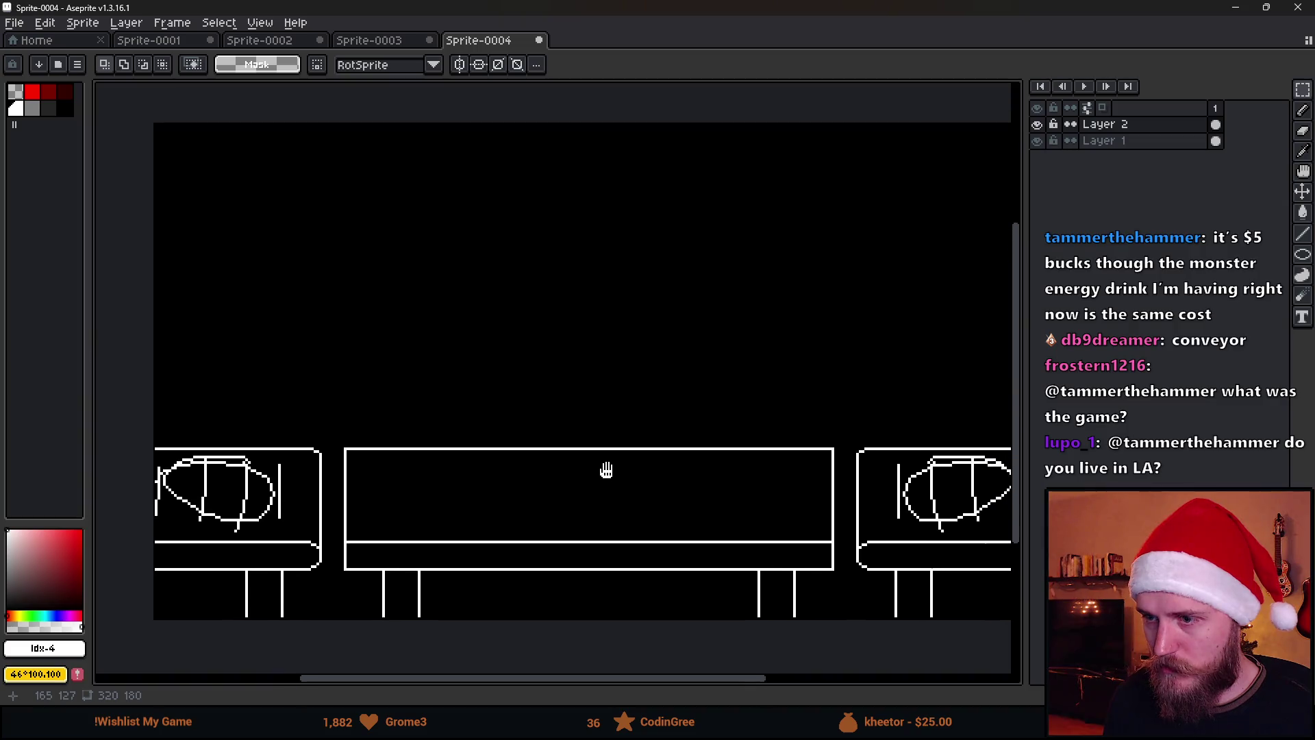
pyautogui.scroll(1, 582, 452)
pyautogui.scroll(-1, 579, 441)
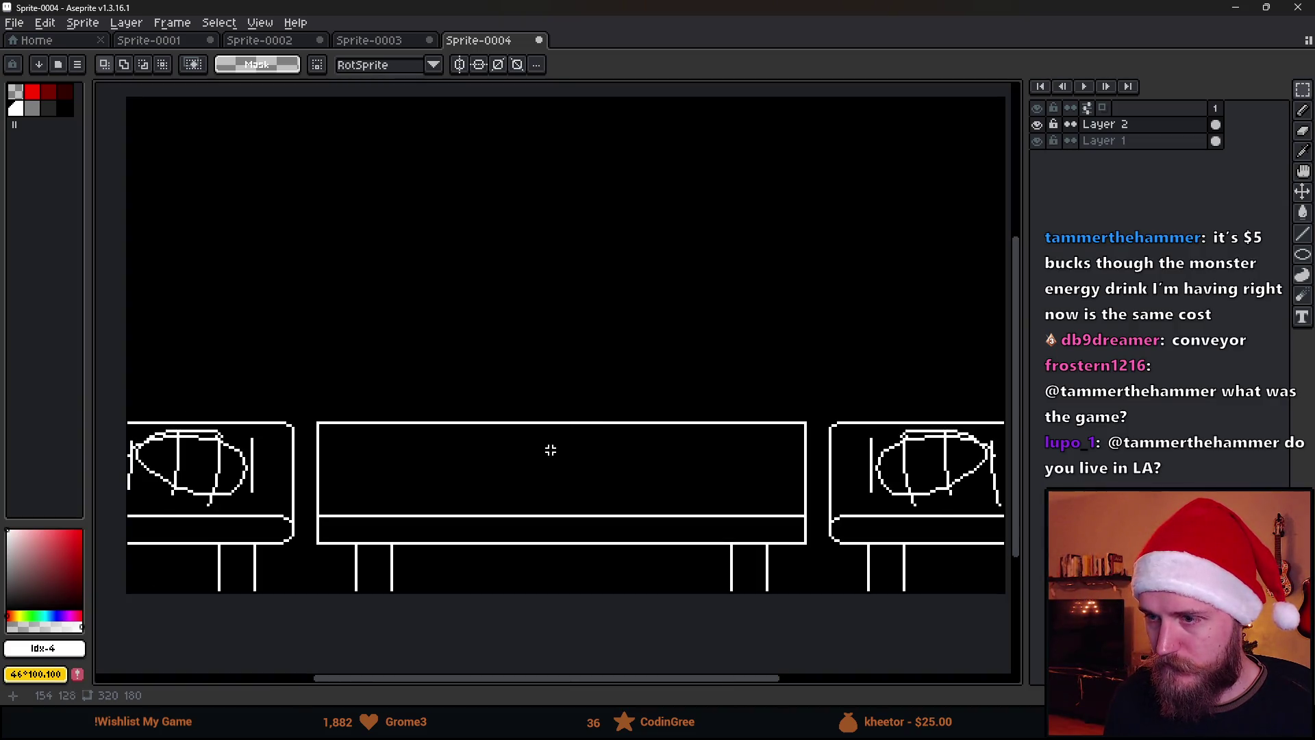
pyautogui.scroll(1, 613, 452)
pyautogui.scroll(-1, 611, 453)
pyautogui.scroll(1, 616, 449)
pyautogui.scroll(-1, 615, 447)
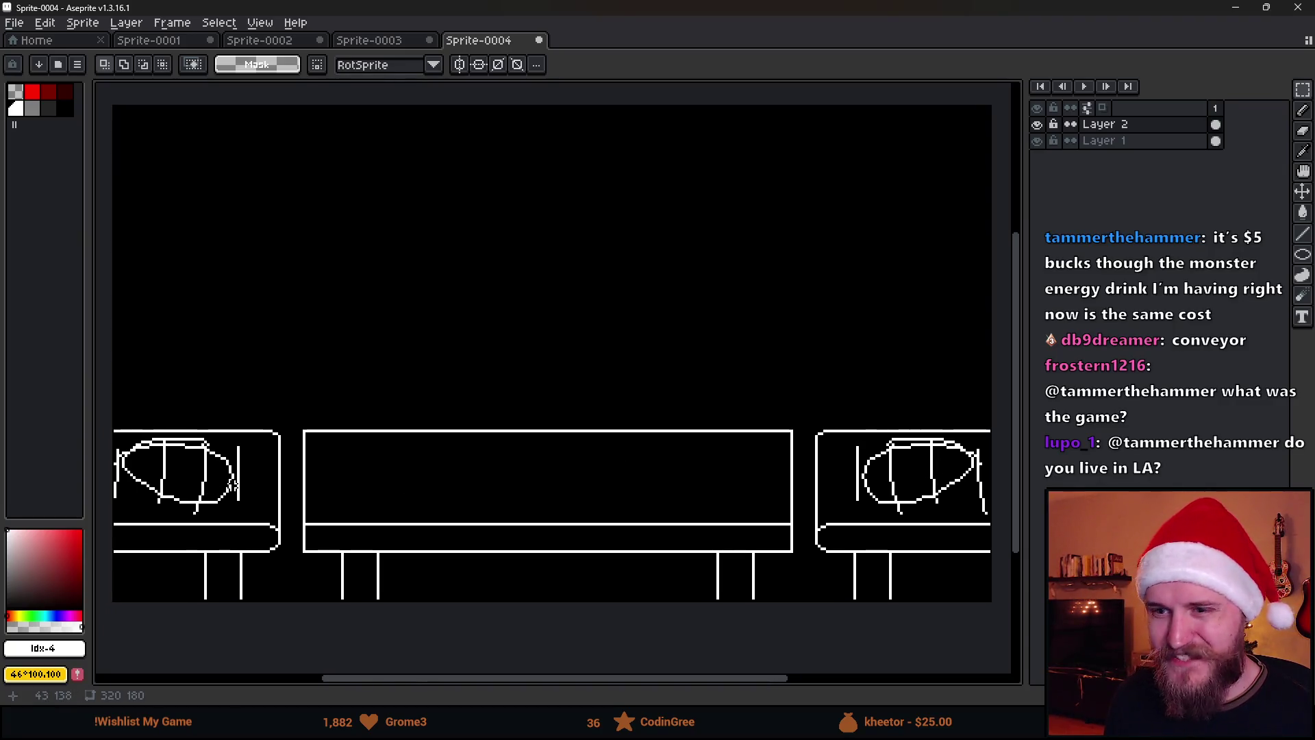
# Fill over the gift scribbles in both end sections with black, using 8-connected fill.
pyautogui.press('i')
pyautogui.click(284, 473)
pyautogui.press('g')
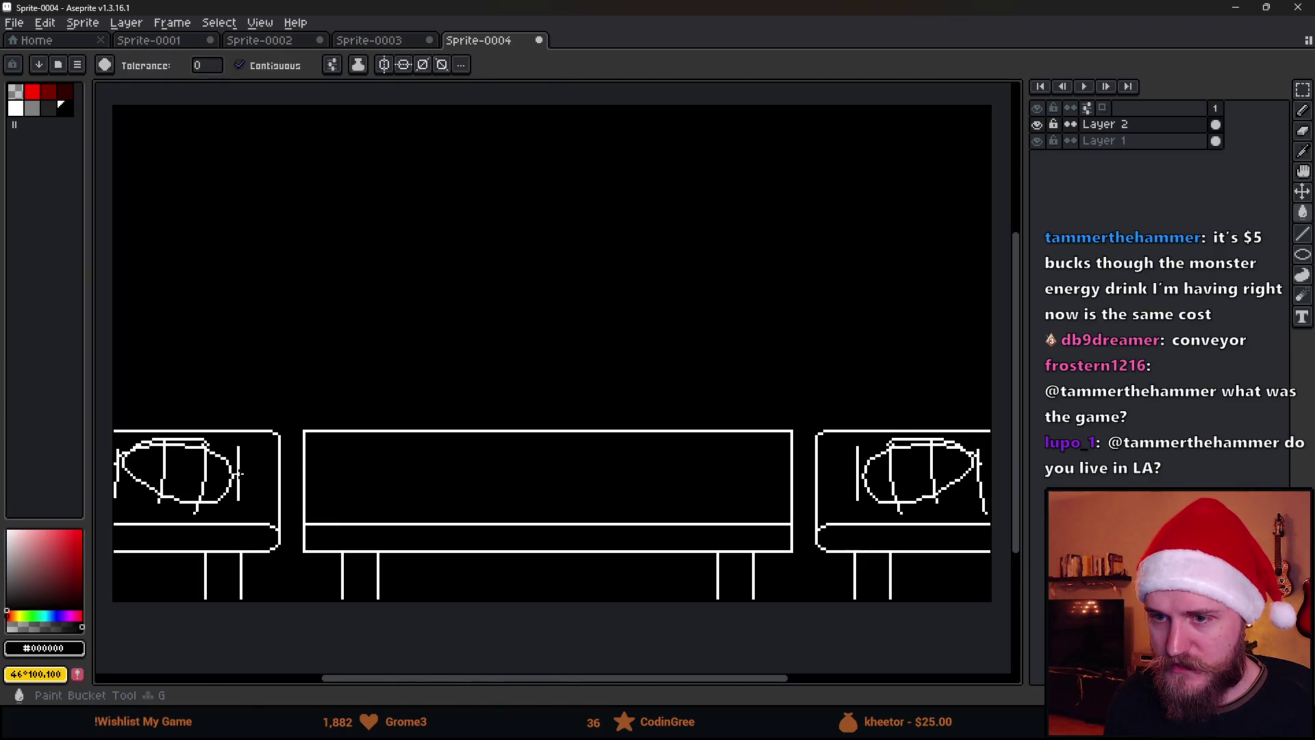
pyautogui.click(207, 478)
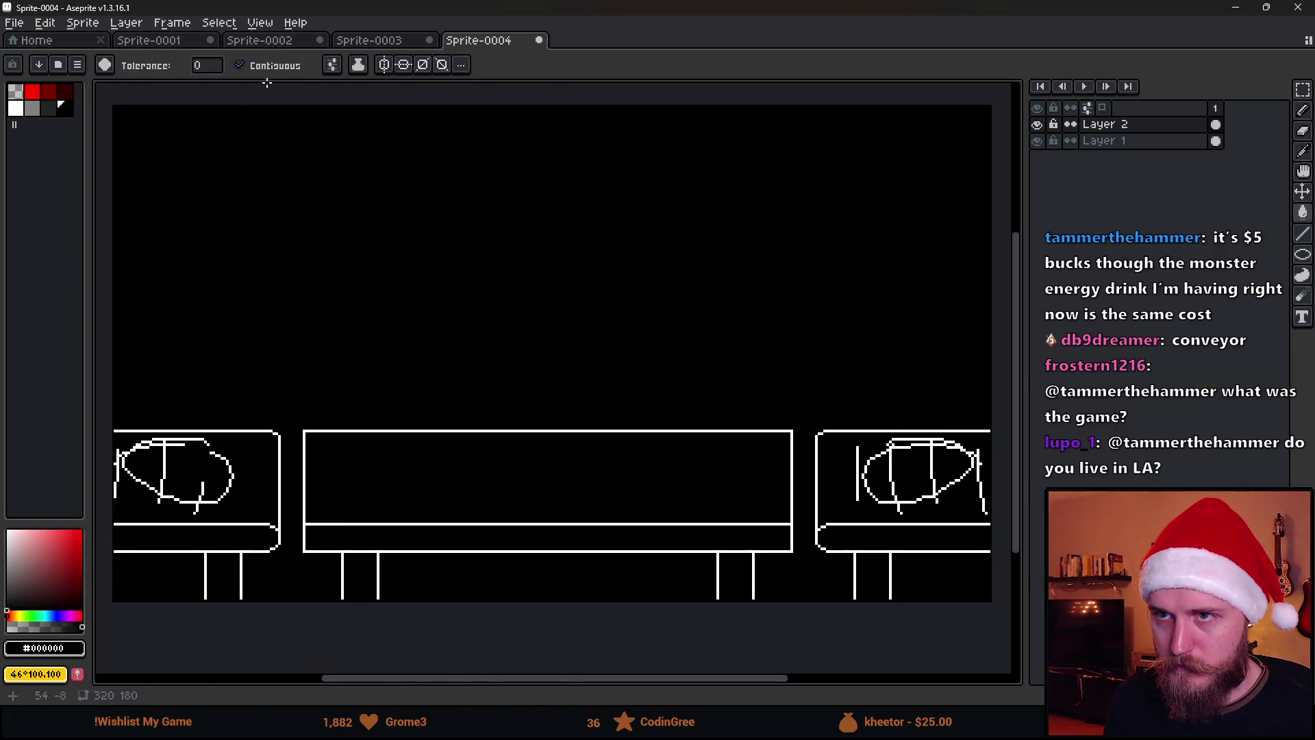
pyautogui.click(331, 65)
pyautogui.click(427, 161)
pyautogui.click(163, 464)
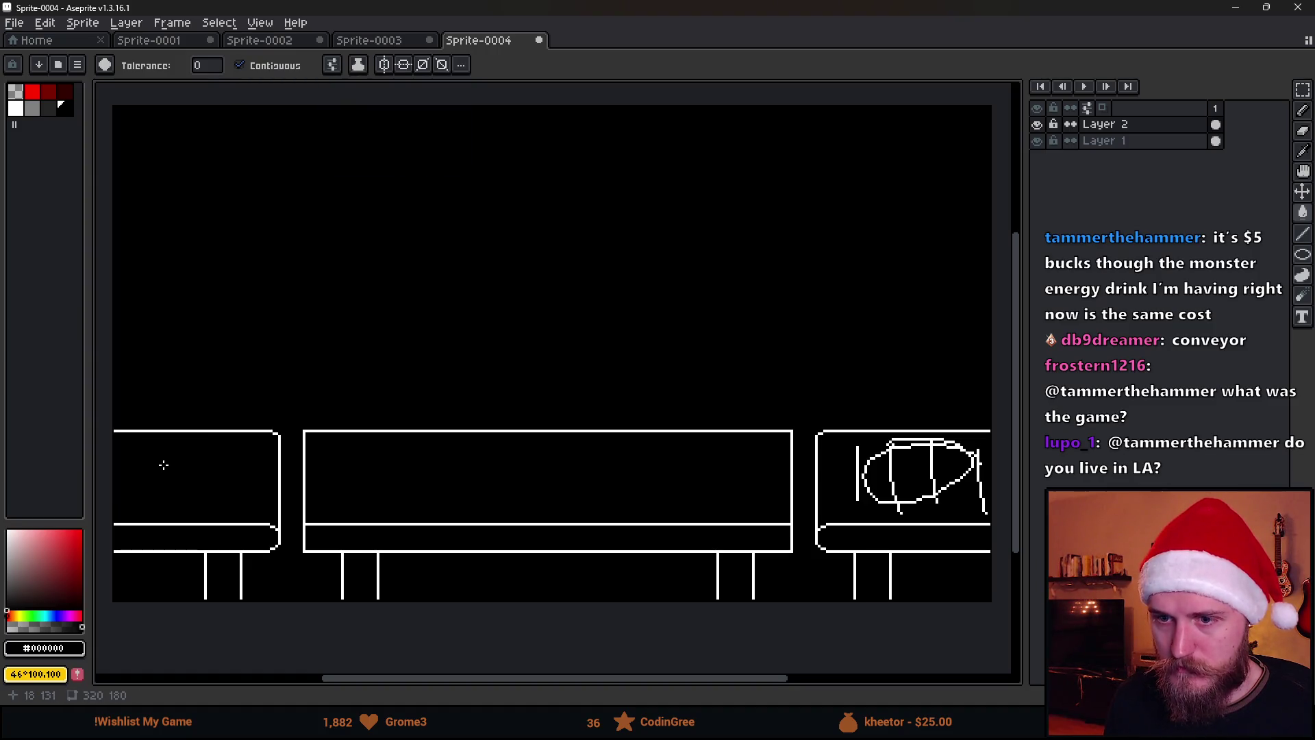
pyautogui.click(891, 470)
pyautogui.moveTo(975, 519); pyautogui.dragTo(698, 499)
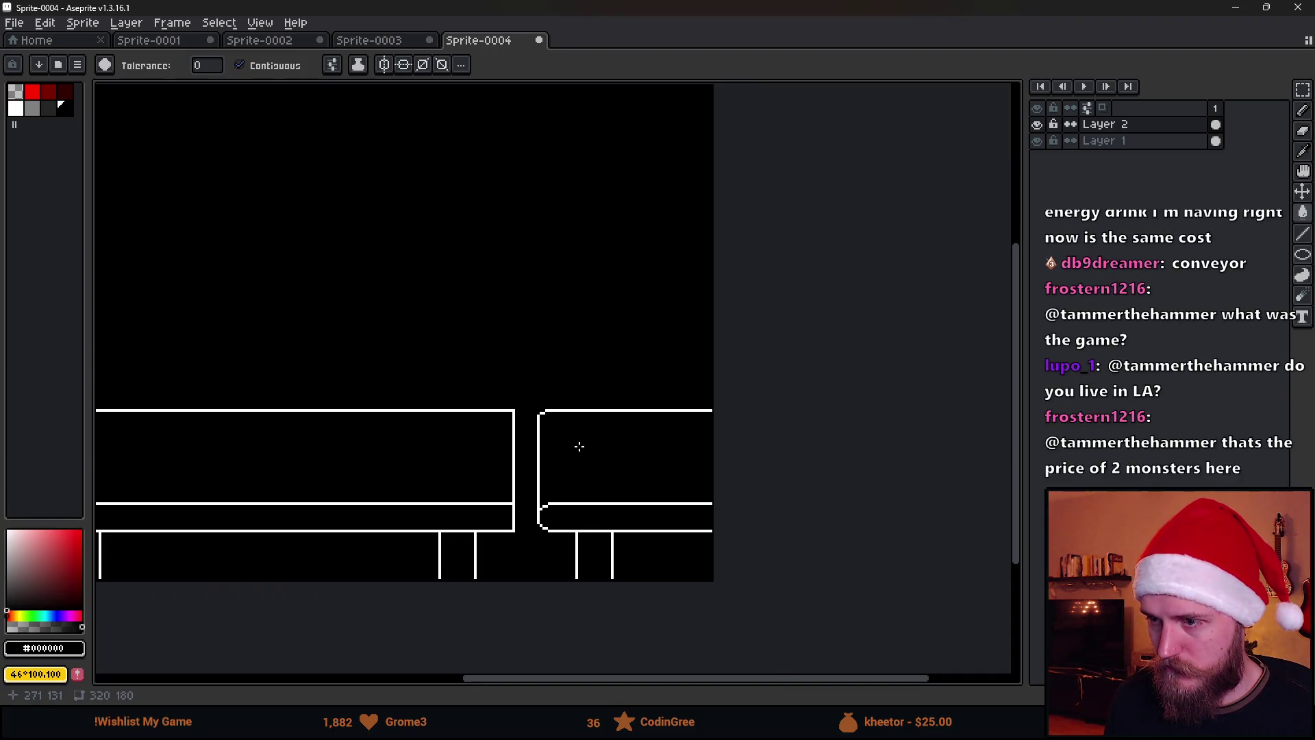
pyautogui.scroll(-2, 427, 430)
pyautogui.moveTo(343, 414); pyautogui.dragTo(564, 421)
pyautogui.scroll(2, 467, 426)
# Pencil a small dark-red stick figure in the left section, then pick white.
pyautogui.press('b')
pyautogui.click(48, 91)
pyautogui.moveTo(174, 503)
pyautogui.mouseDown()
pyautogui.moveTo(216, 460)
pyautogui.moveTo(231, 490)
pyautogui.mouseUp()
pyautogui.moveTo(445, 503); pyautogui.dragTo(423, 497)
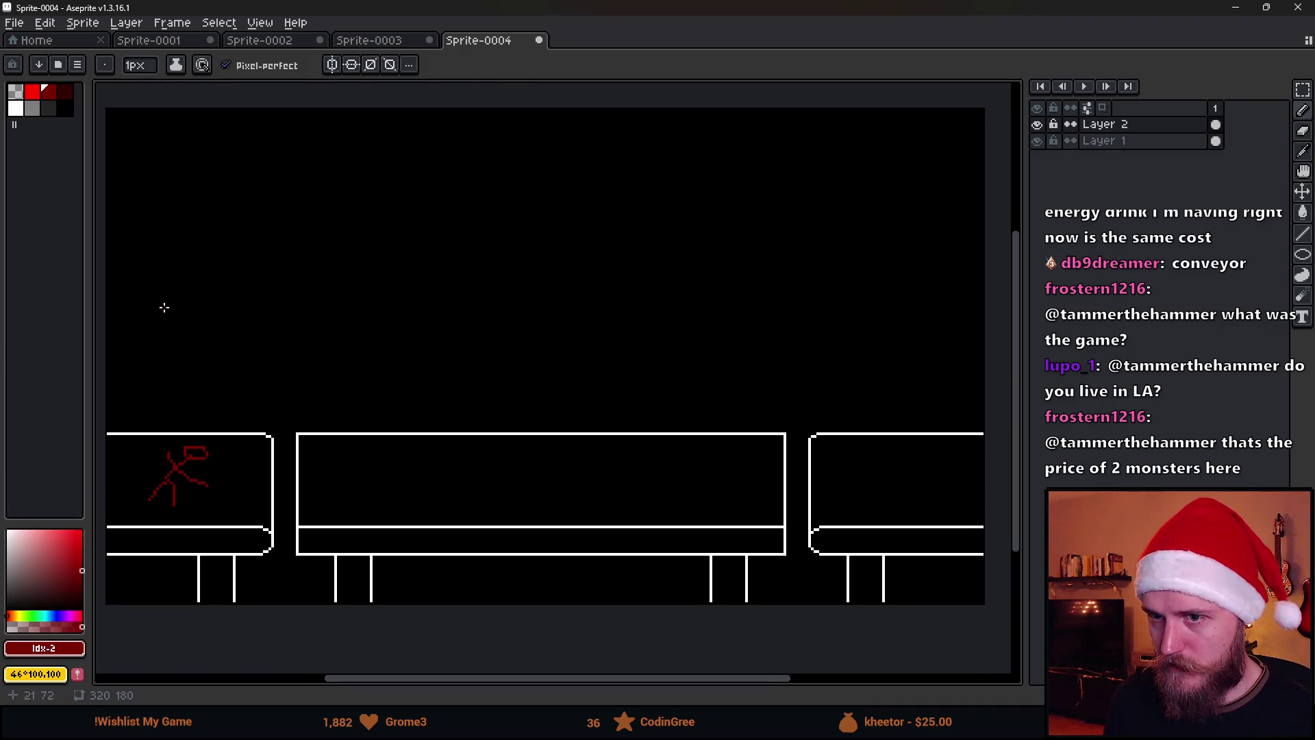
pyautogui.moveTo(120, 294)
pyautogui.mouseDown()
pyautogui.moveTo(393, 283)
pyautogui.moveTo(392, 294)
pyautogui.mouseUp()
pyautogui.press('Escape')
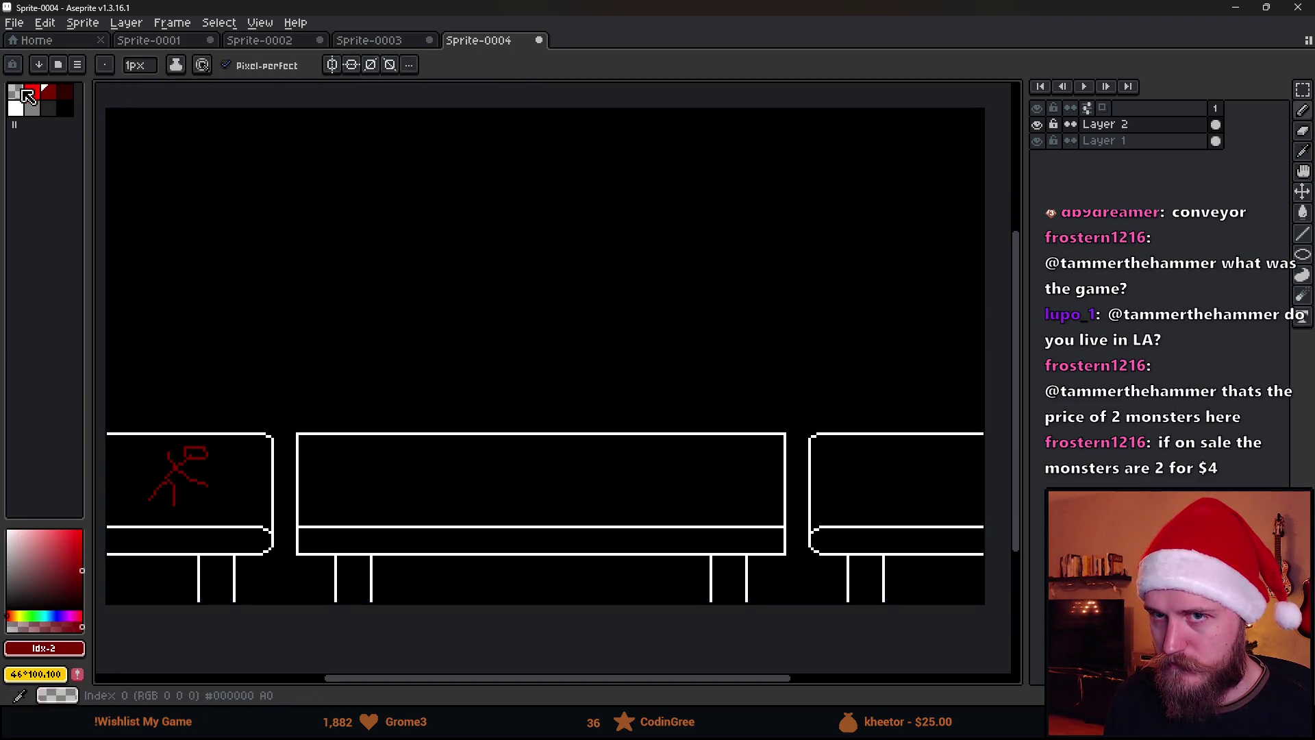
pyautogui.click(15, 108)
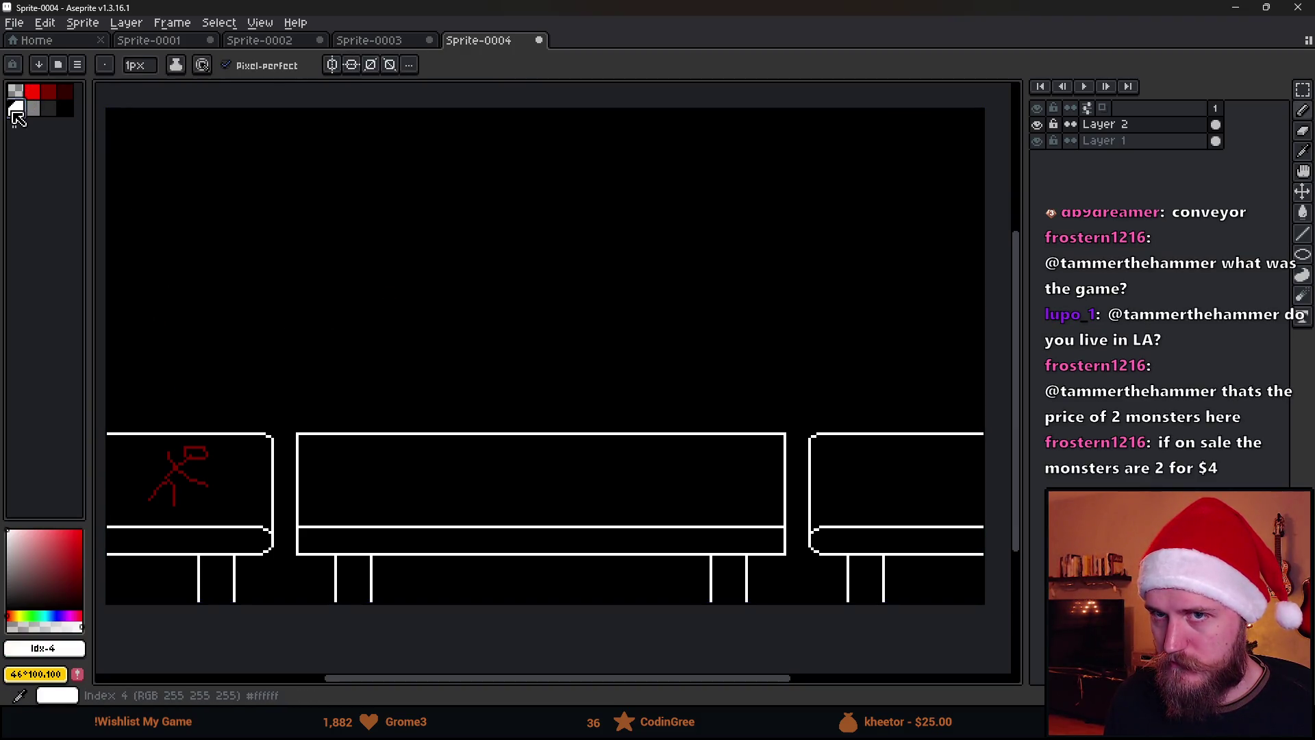
pyautogui.click(1303, 254)
pyautogui.click(1232, 260)
pyautogui.moveTo(192, 217)
pyautogui.mouseDown()
pyautogui.moveTo(259, 277)
pyautogui.moveTo(259, 373)
pyautogui.mouseUp()
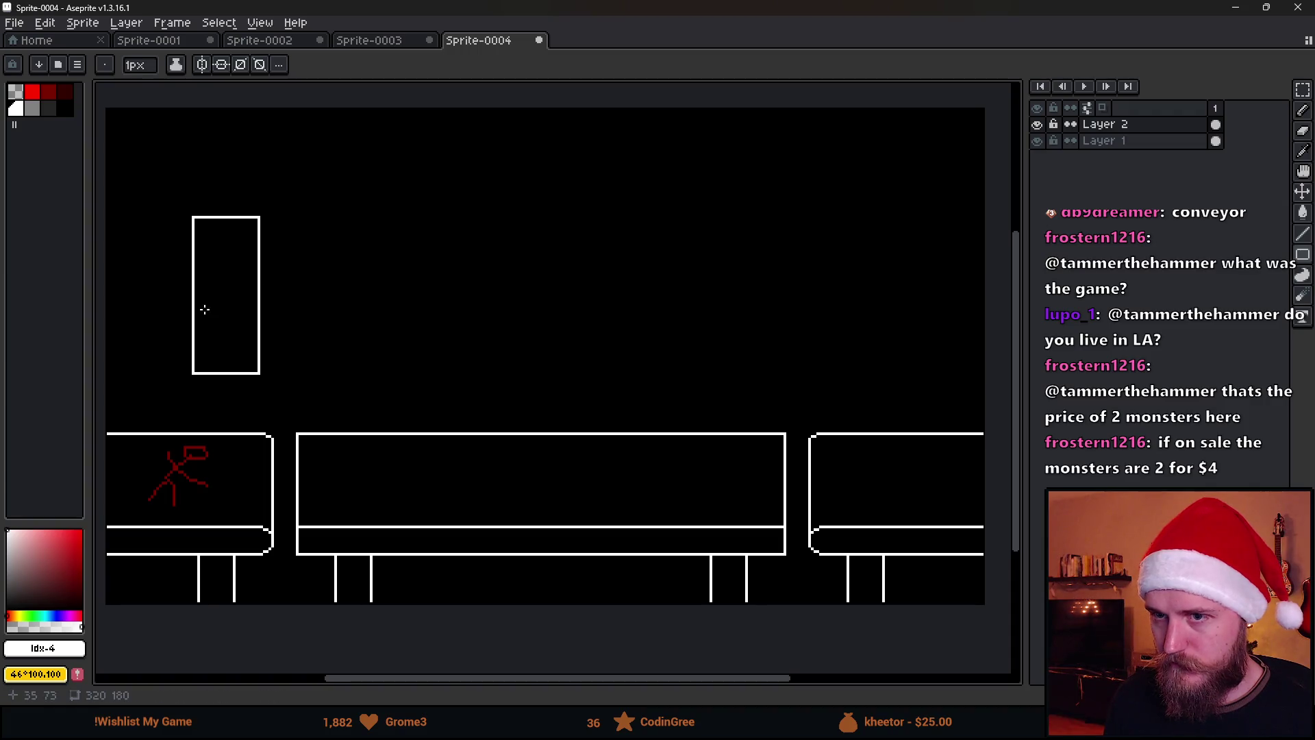
pyautogui.moveTo(132, 272)
pyautogui.mouseDown()
pyautogui.moveTo(319, 318)
pyautogui.moveTo(503, 327)
pyautogui.mouseUp()
pyautogui.scroll(1, 385, 353)
pyautogui.scroll(-1, 338, 282)
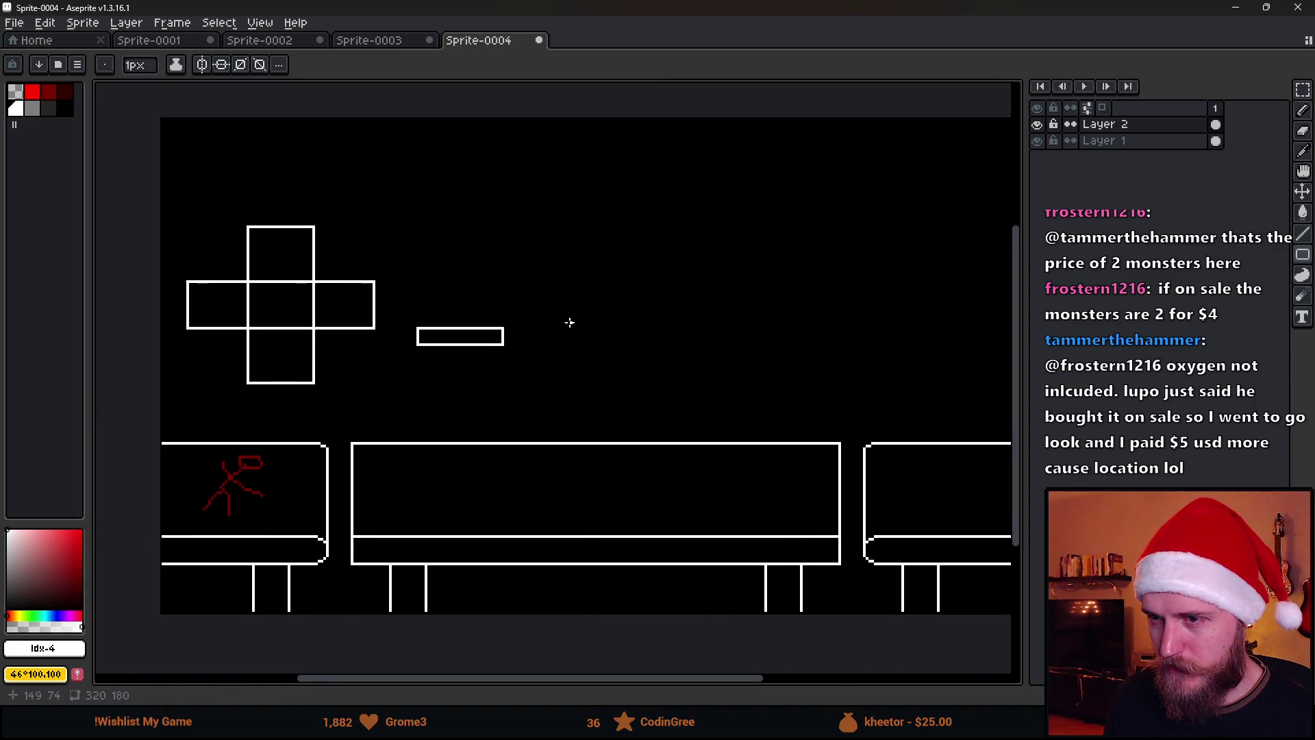
pyautogui.moveTo(478, 273); pyautogui.dragTo(573, 258)
pyautogui.scroll(-1, 681, 379)
pyautogui.scroll(1, 478, 285)
pyautogui.moveTo(439, 304)
pyautogui.mouseDown()
pyautogui.moveTo(544, 298)
pyautogui.moveTo(538, 288)
pyautogui.mouseUp()
pyautogui.hscroll(2, 652, 335)
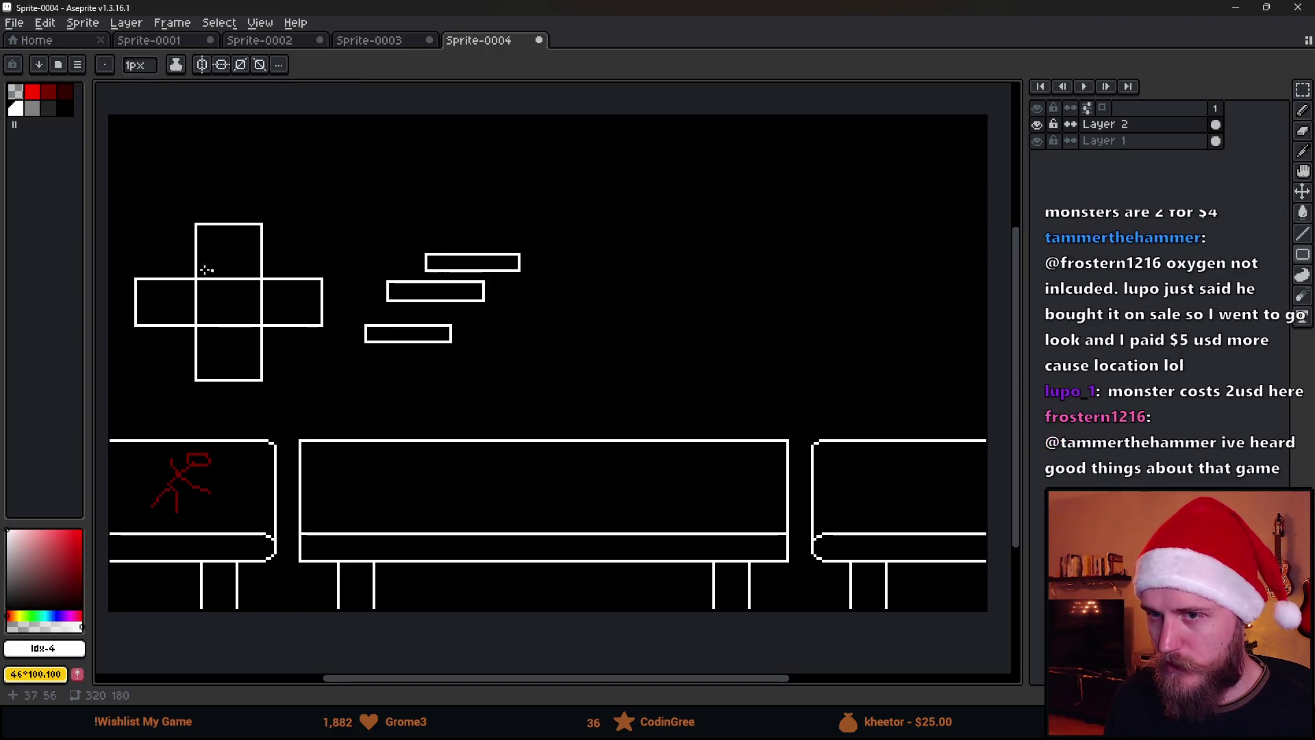
pyautogui.moveTo(124, 180); pyautogui.dragTo(337, 402)
pyautogui.press('Escape')
pyautogui.press('m')
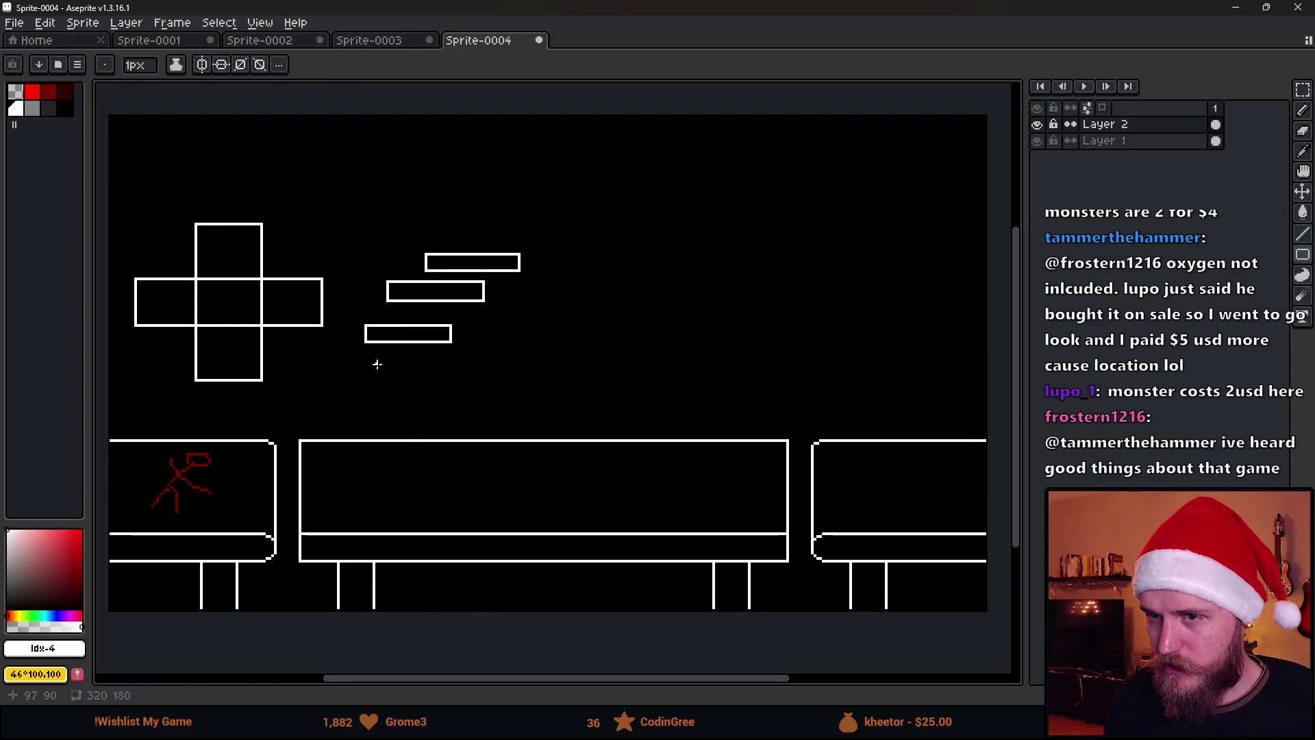
pyautogui.moveTo(130, 196); pyautogui.dragTo(331, 408)
pyautogui.moveTo(240, 331)
pyautogui.mouseDown()
pyautogui.moveTo(543, 517)
pyautogui.moveTo(538, 507)
pyautogui.mouseUp()
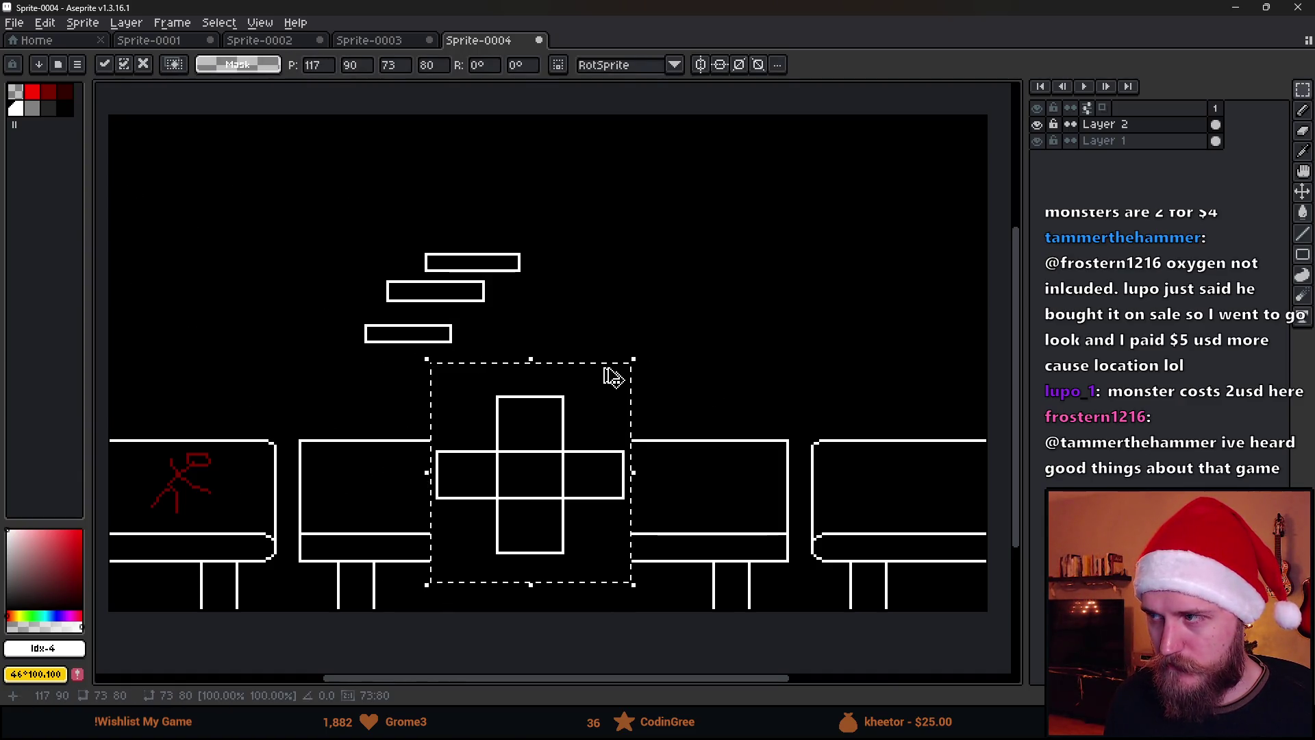
pyautogui.press('Escape')
pyautogui.hotkey('ctrl', 'd')
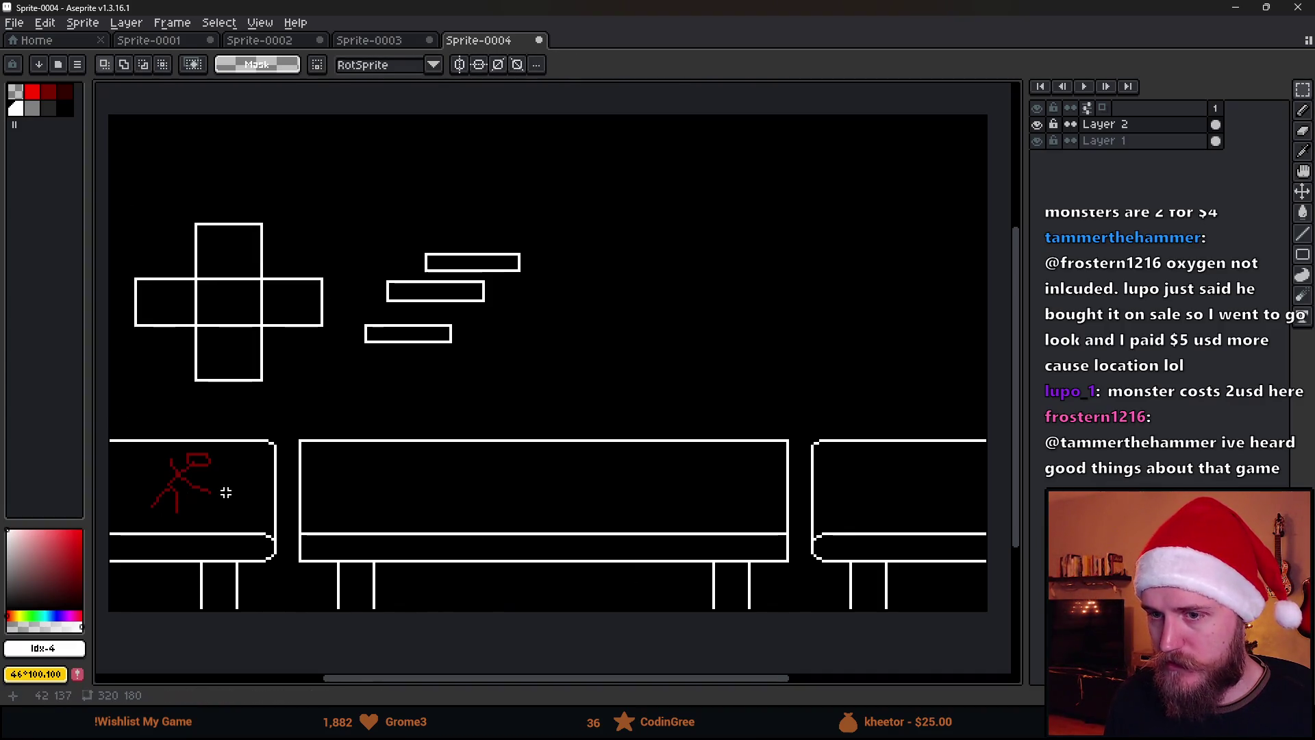
pyautogui.moveTo(131, 445)
pyautogui.mouseDown()
pyautogui.moveTo(231, 524)
pyautogui.moveTo(556, 506)
pyautogui.mouseUp()
pyautogui.press('b')
pyautogui.moveTo(473, 450)
pyautogui.mouseDown()
pyautogui.moveTo(391, 528)
pyautogui.moveTo(471, 502)
pyautogui.moveTo(577, 595)
pyautogui.moveTo(647, 490)
pyautogui.moveTo(579, 453)
pyautogui.mouseUp()
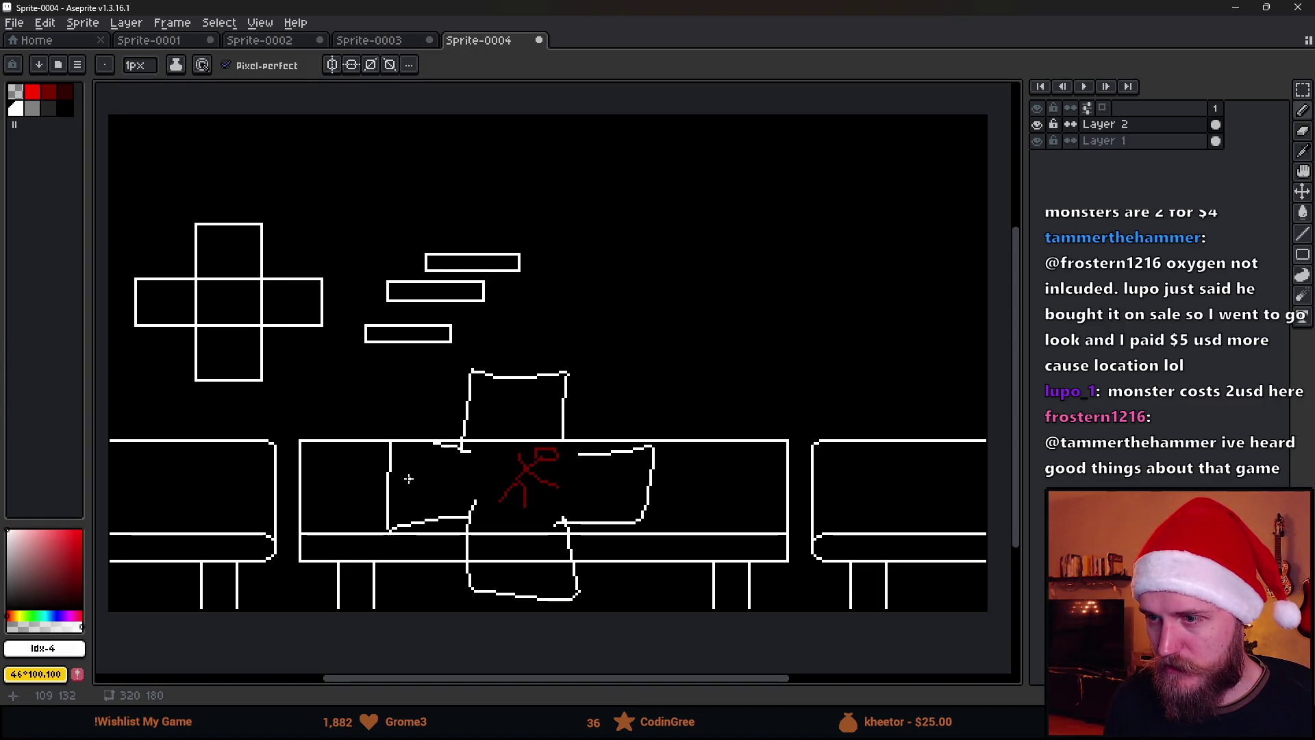
pyautogui.press('v')
pyautogui.hotkey('ctrl', 'z')
pyautogui.hotkey('ctrl', 'z')
pyautogui.press('b')
pyautogui.moveTo(466, 519)
pyautogui.mouseDown()
pyautogui.moveTo(470, 450)
pyautogui.moveTo(612, 434)
pyautogui.moveTo(460, 518)
pyautogui.moveTo(476, 432)
pyautogui.moveTo(581, 396)
pyautogui.moveTo(620, 435)
pyautogui.mouseUp()
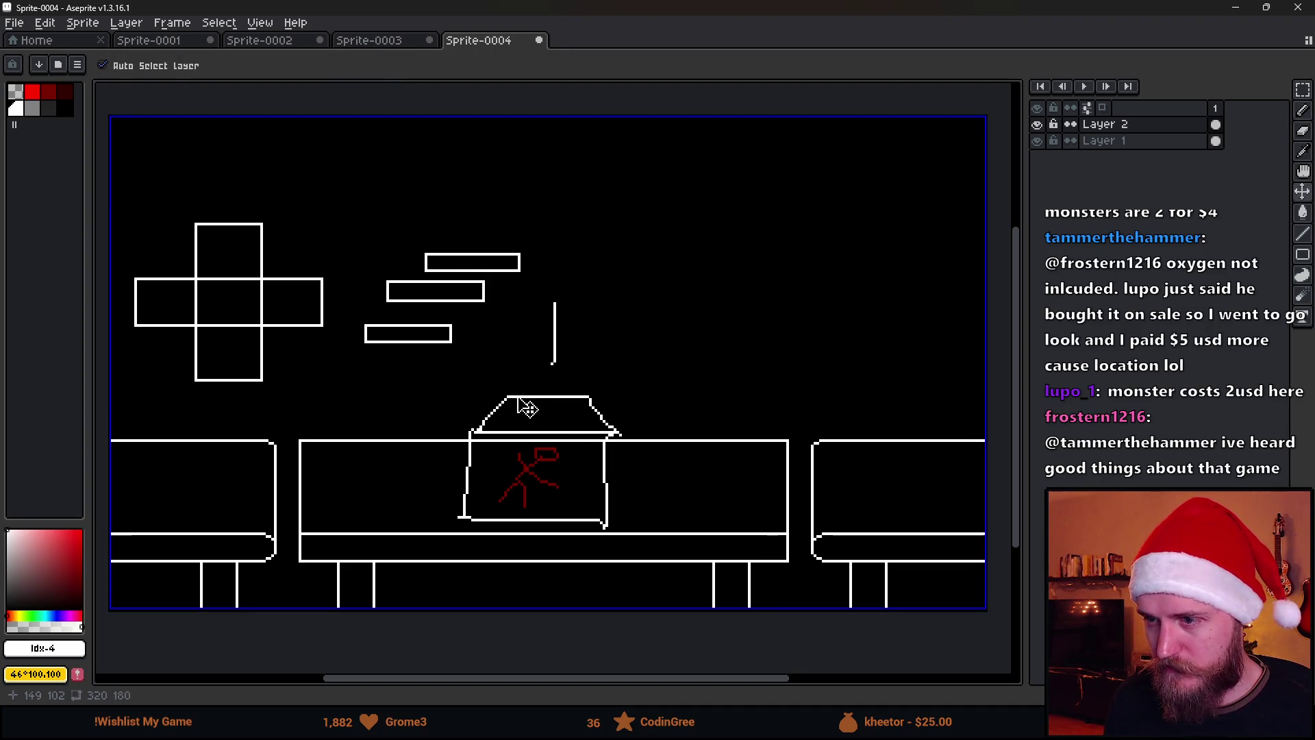
pyautogui.hotkey('ctrl', 'z')
pyautogui.press('m')
pyautogui.moveTo(455, 378); pyautogui.dragTo(630, 543)
pyautogui.moveTo(552, 508)
pyautogui.mouseDown()
pyautogui.moveTo(1005, 500)
pyautogui.moveTo(680, 476)
pyautogui.mouseUp()
pyautogui.moveTo(426, 438); pyautogui.dragTo(583, 443)
pyautogui.hotkey('ctrl', 'z')
pyautogui.hotkey('ctrl', 'z')
pyautogui.hotkey('ctrl', 'z')
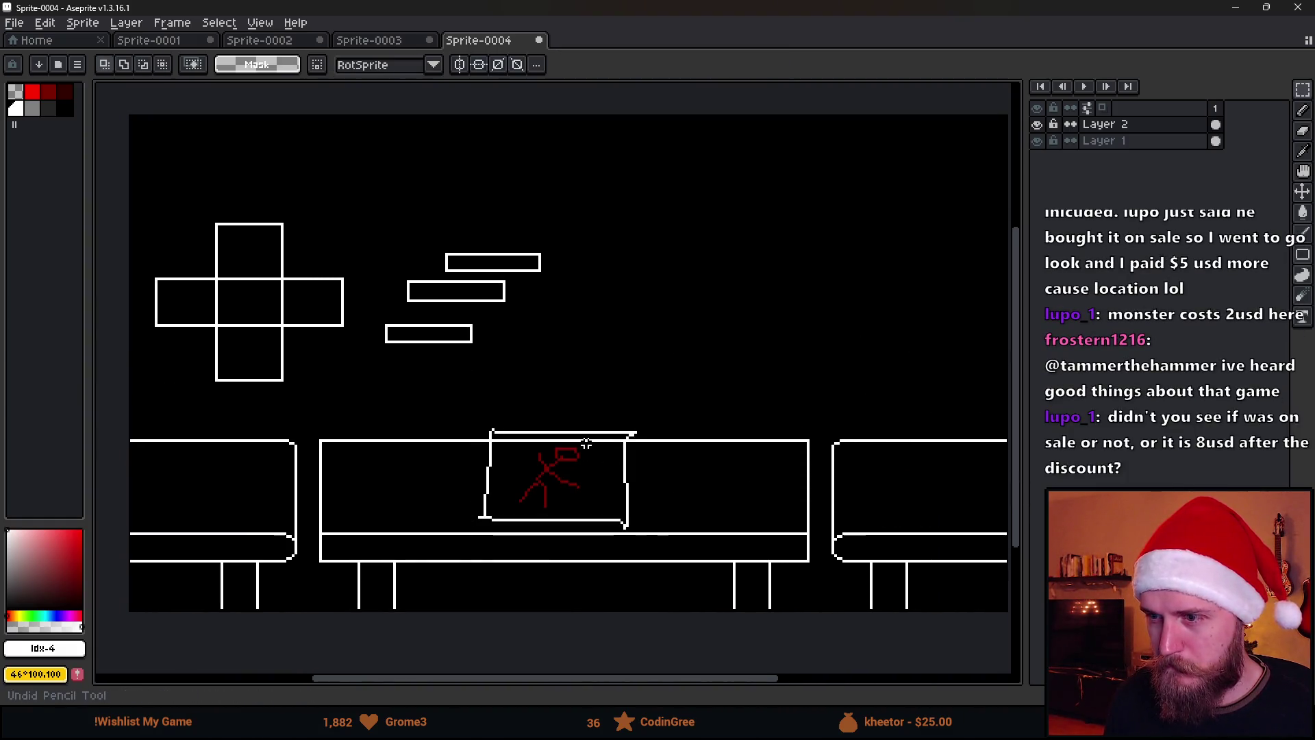
pyautogui.hotkey('ctrl', 'z')
pyautogui.hotkey('ctrl', 'z')
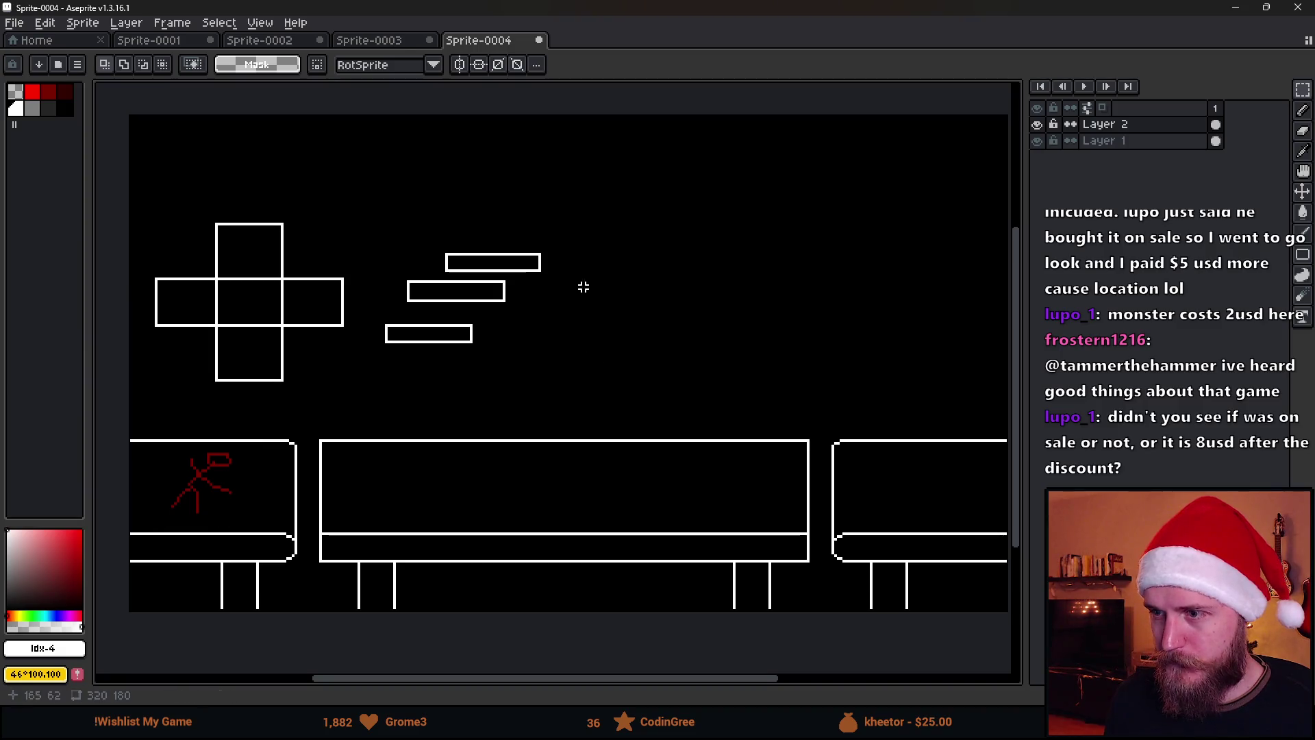
# Draw a small white '1' mark in the scene's top-left corner.
pyautogui.press('b')
pyautogui.moveTo(142, 132)
pyautogui.mouseDown()
pyautogui.moveTo(167, 112)
pyautogui.moveTo(156, 175)
pyautogui.mouseUp()
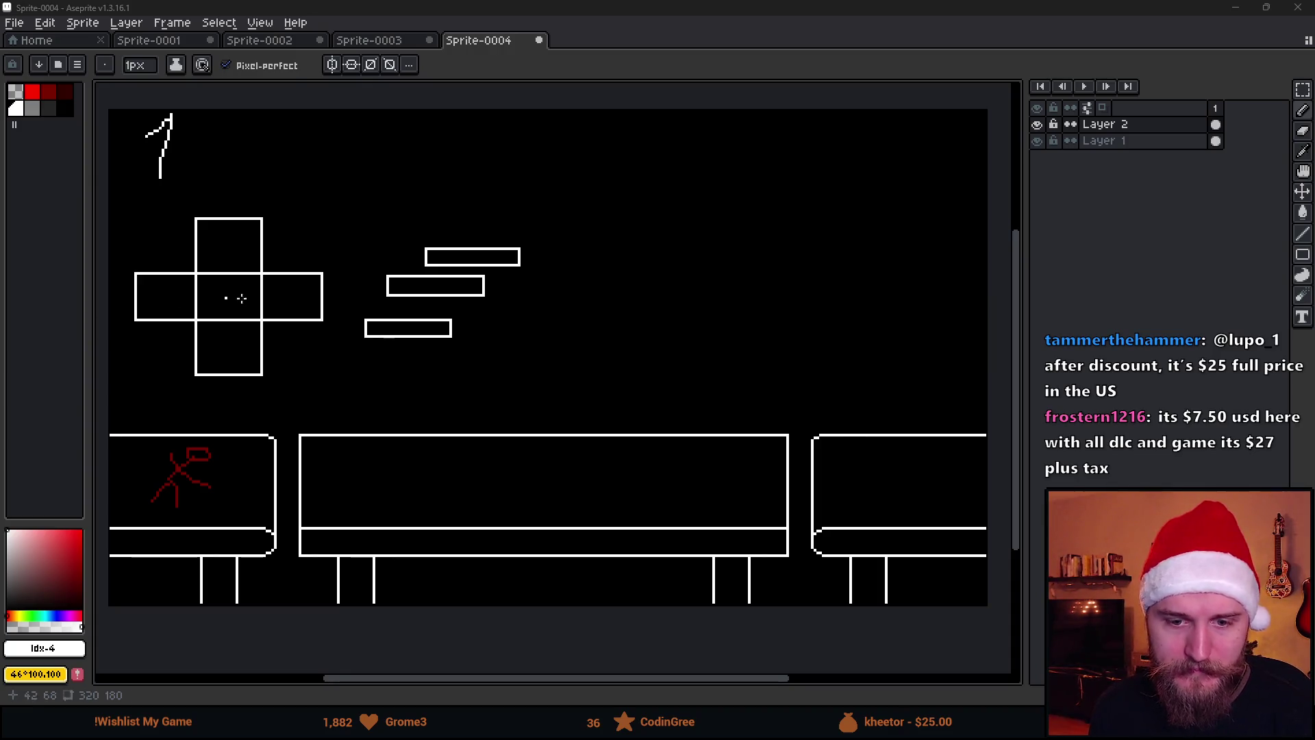
pyautogui.scroll(-1, 294, 296)
pyautogui.scroll(2, 294, 295)
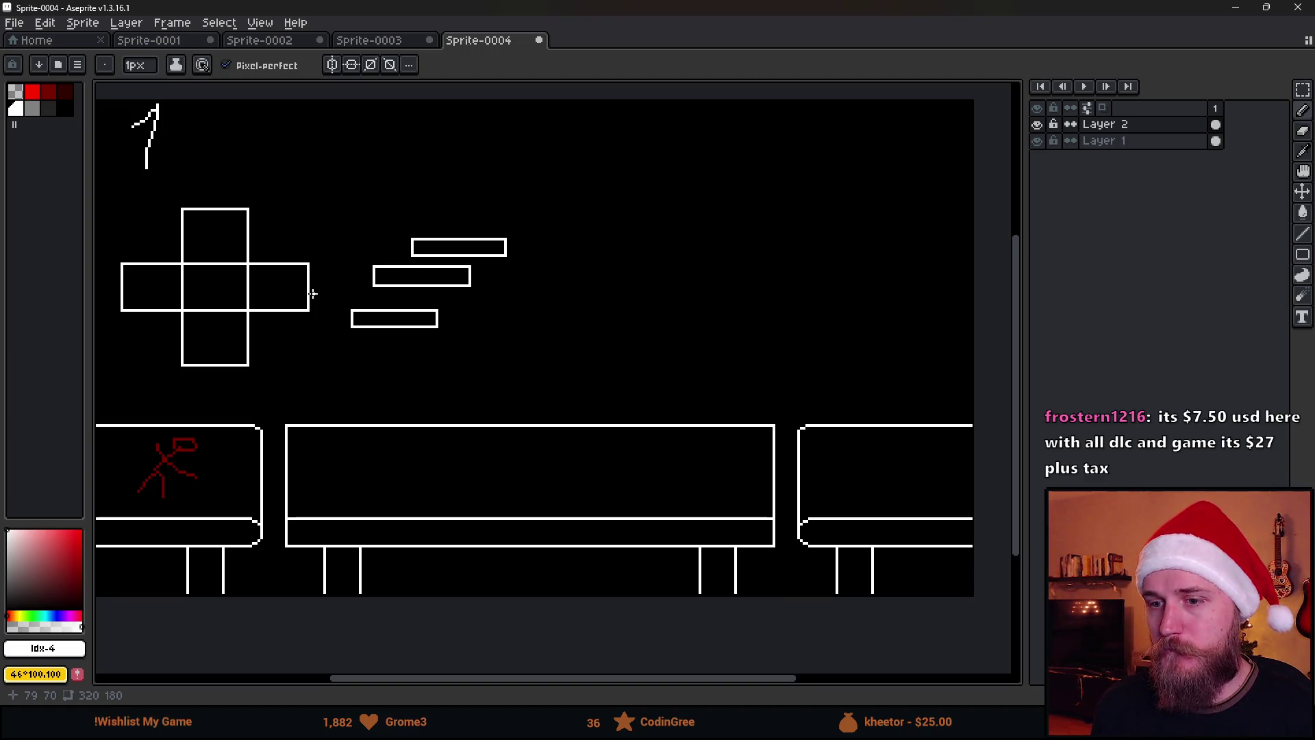
pyautogui.moveTo(119, 429); pyautogui.dragTo(119, 498)
pyautogui.moveTo(168, 433); pyautogui.dragTo(168, 501)
pyautogui.moveTo(210, 430); pyautogui.dragTo(211, 498)
pyautogui.moveTo(248, 440); pyautogui.dragTo(247, 504)
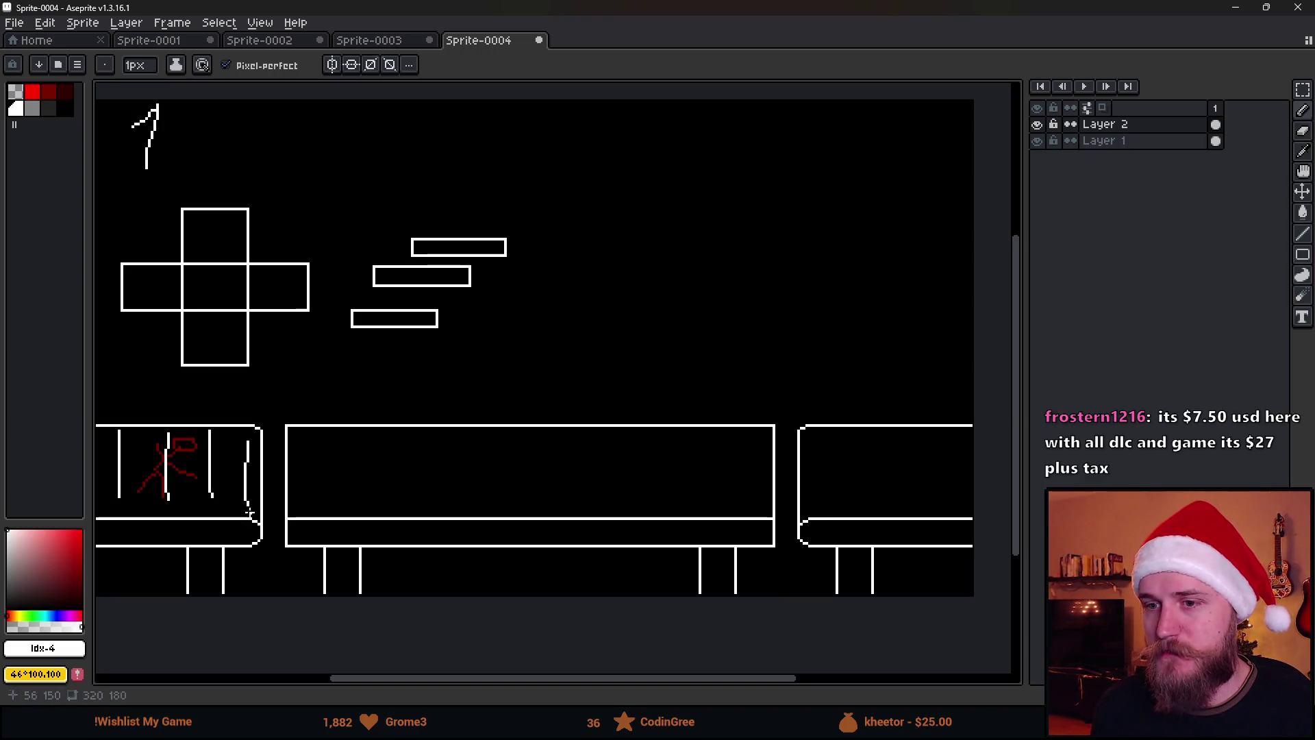
pyautogui.moveTo(813, 434)
pyautogui.mouseDown()
pyautogui.moveTo(810, 492)
pyautogui.moveTo(848, 508)
pyautogui.mouseUp()
pyautogui.moveTo(887, 446); pyautogui.dragTo(879, 517)
pyautogui.moveTo(933, 450); pyautogui.dragTo(932, 510)
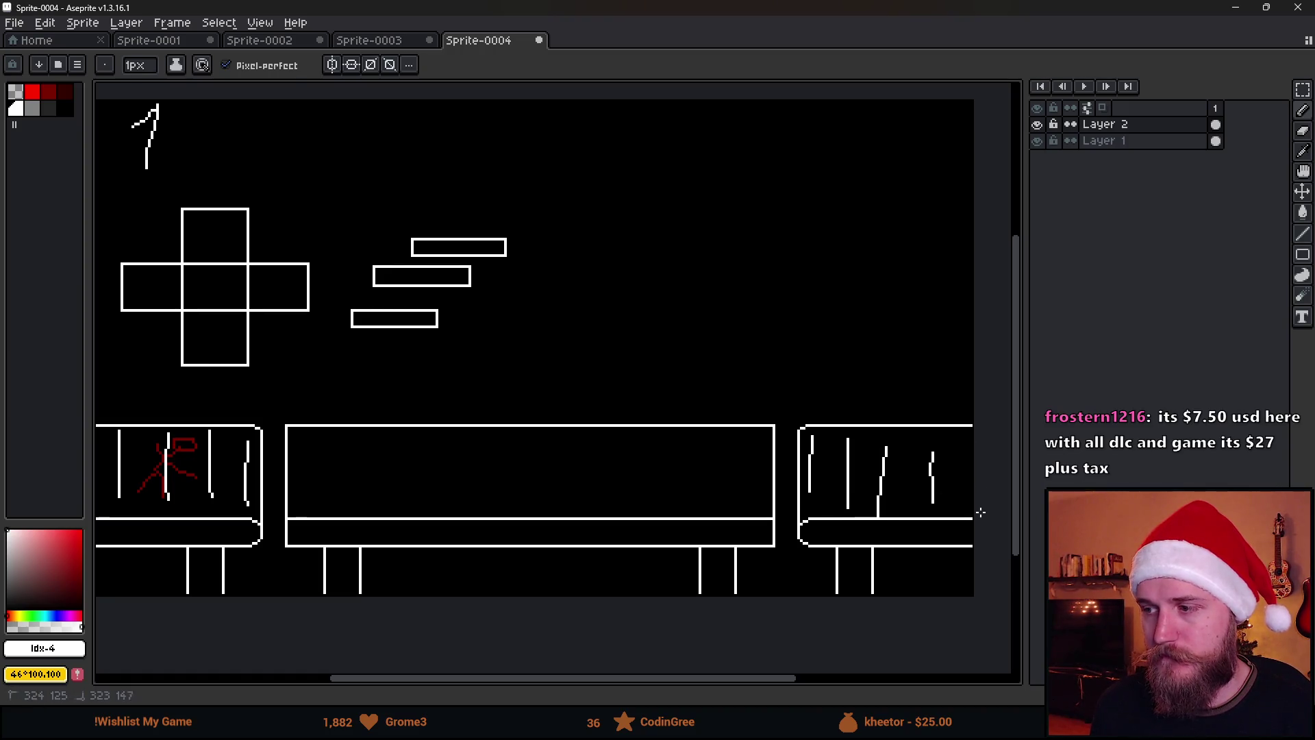
pyautogui.hotkey('ctrl', 'z')
pyautogui.hotkey('ctrl', 'z')
pyautogui.hotkey('ctrl', 'z')
pyautogui.hotkey('ctrl', 'z')
pyautogui.hotkey('ctrl', 'z')
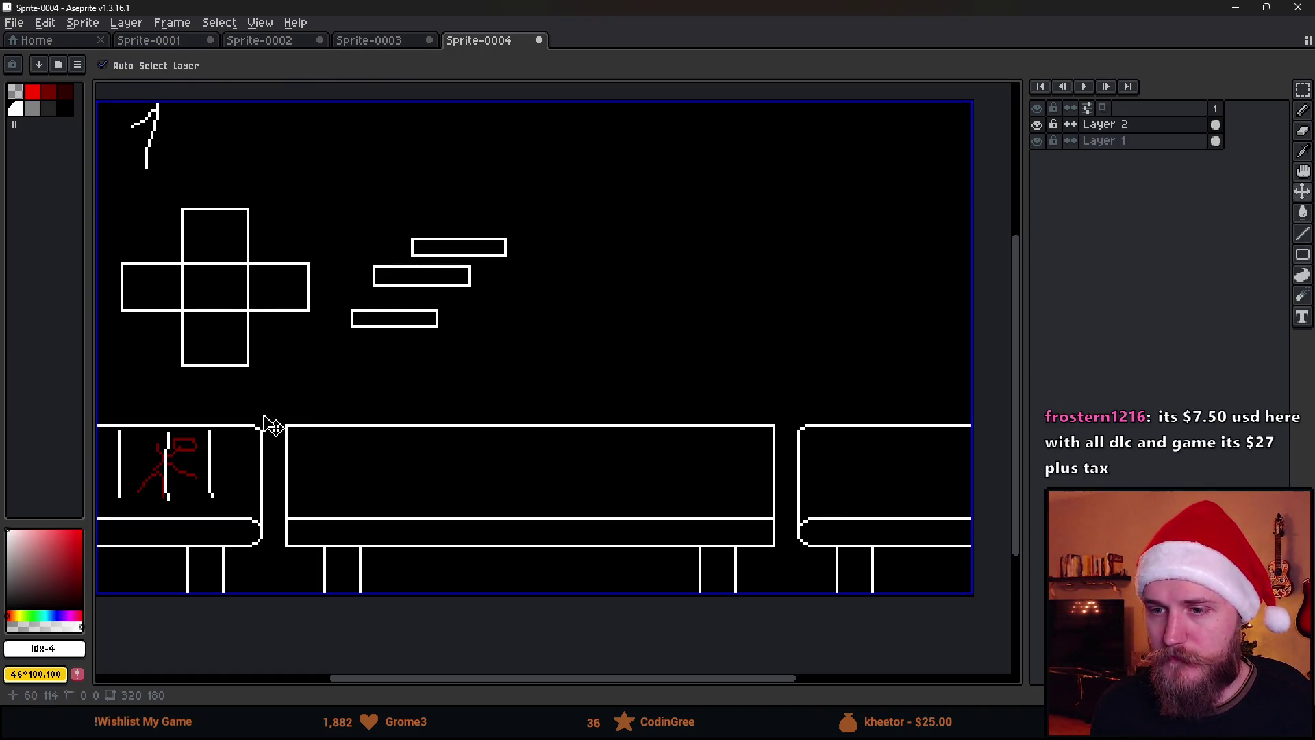
pyautogui.moveTo(273, 404)
pyautogui.mouseDown()
pyautogui.moveTo(272, 599)
pyautogui.moveTo(270, 402)
pyautogui.mouseUp()
pyautogui.hotkey('ctrl', 'z')
pyautogui.moveTo(154, 444); pyautogui.dragTo(149, 508)
pyautogui.moveTo(194, 437)
pyautogui.mouseDown()
pyautogui.moveTo(188, 513)
pyautogui.moveTo(215, 519)
pyautogui.mouseUp()
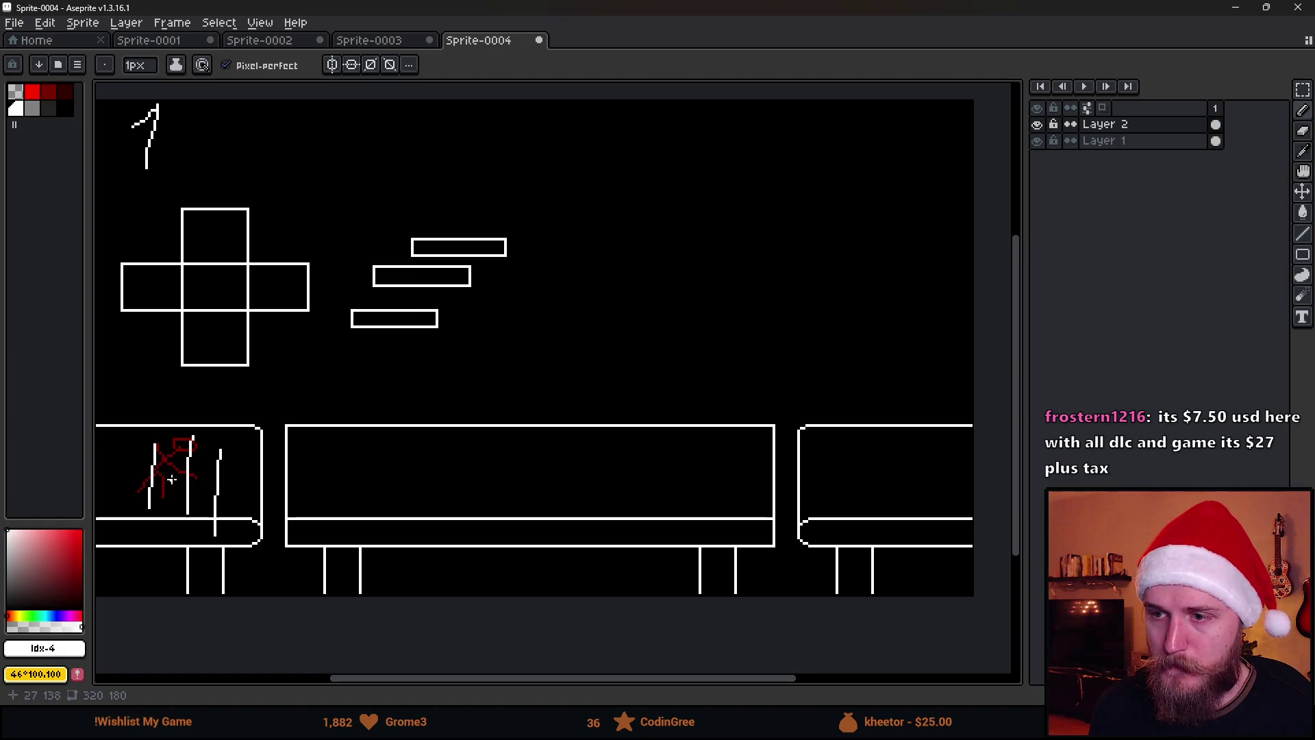
pyautogui.hotkey('ctrl', 'z')
pyautogui.hotkey('ctrl', 'z')
pyautogui.hotkey('ctrl', 'z')
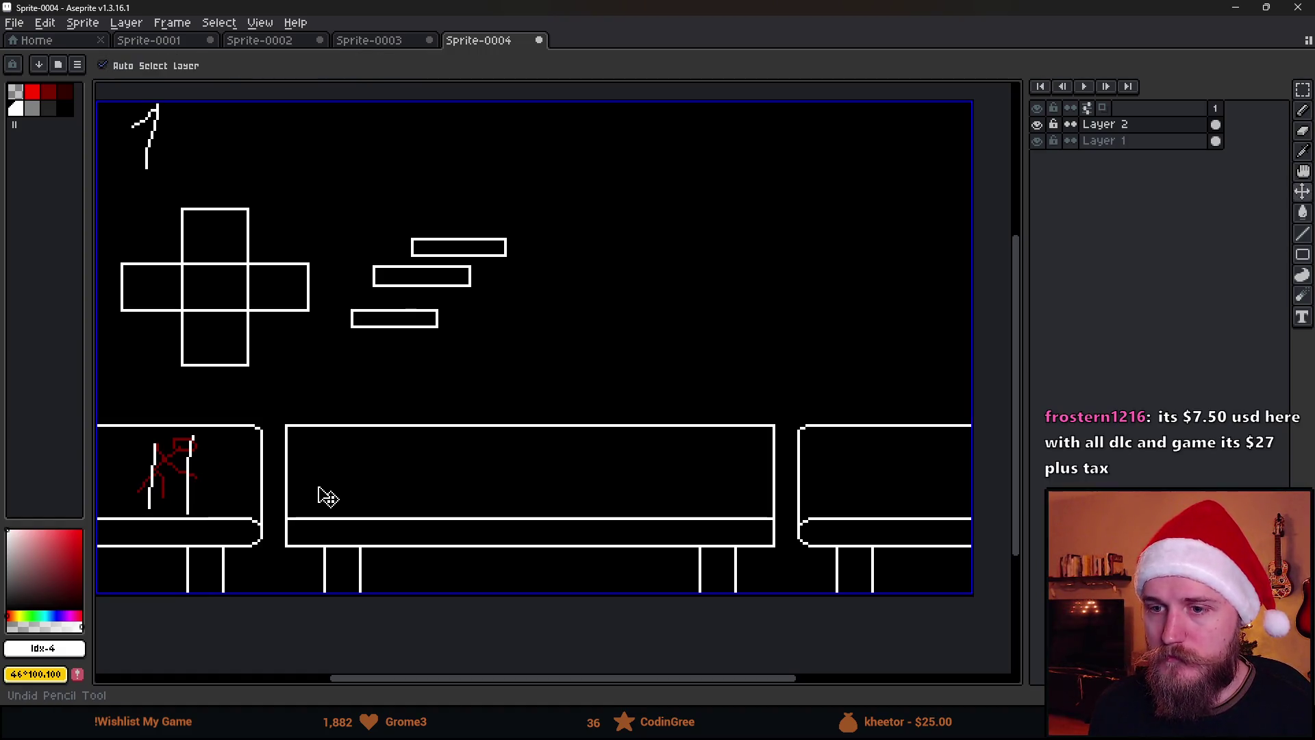
pyautogui.moveTo(350, 417); pyautogui.dragTo(362, 429)
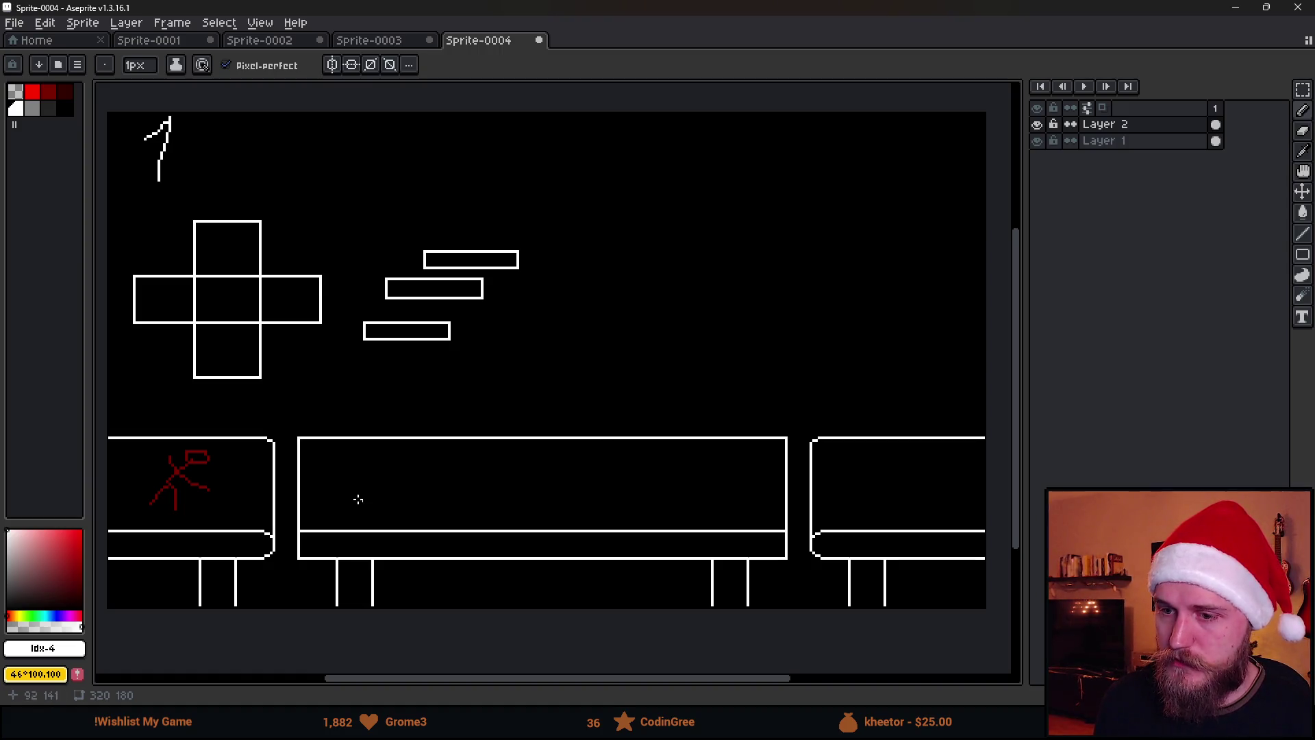
# Nudge the middle table's strip down a few pixels and pencil the gap in its left edge.
pyautogui.press('m')
pyautogui.moveTo(289, 511)
pyautogui.mouseDown()
pyautogui.moveTo(324, 526)
pyautogui.moveTo(795, 548)
pyautogui.mouseUp()
pyautogui.scroll(3, 390, 533)
pyautogui.press('Down')
pyautogui.press('Down')
pyautogui.press('Down')
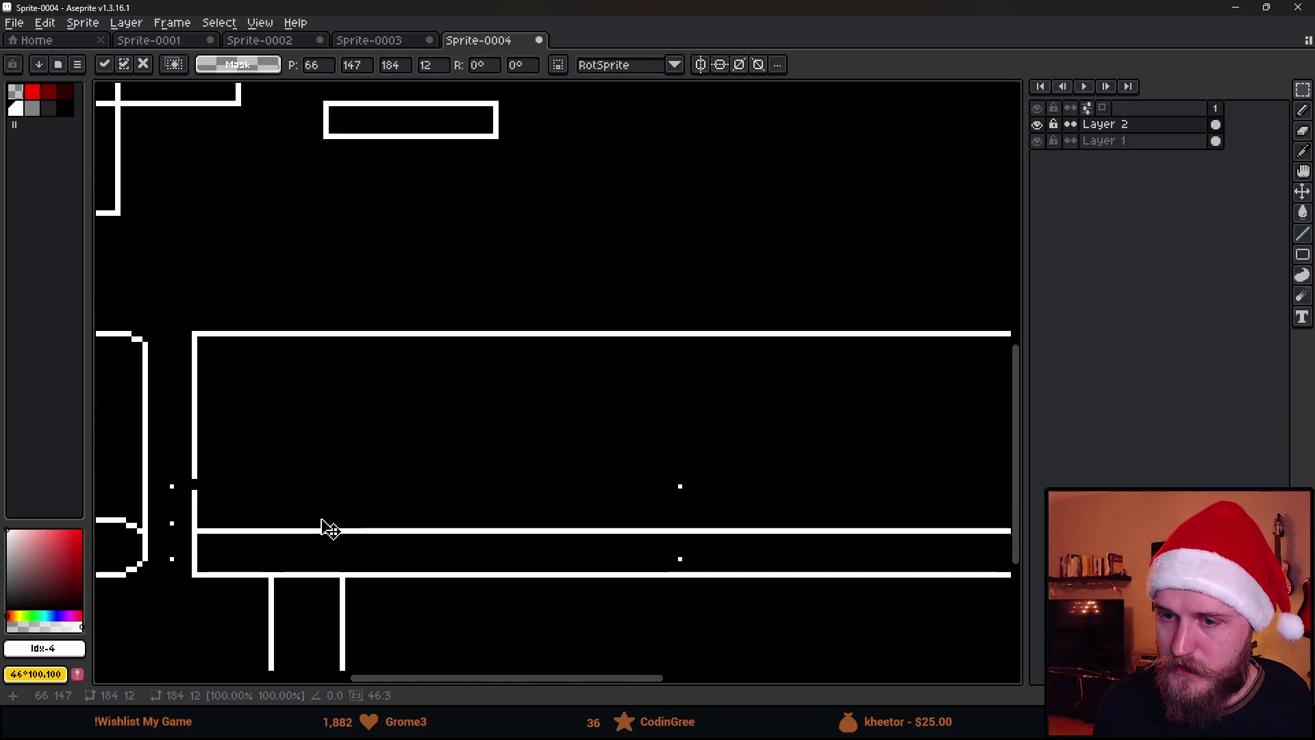
pyautogui.hotkey('ctrl', 'd')
pyautogui.press('g')
pyautogui.press('b')
pyautogui.moveTo(194, 506); pyautogui.dragTo(195, 475)
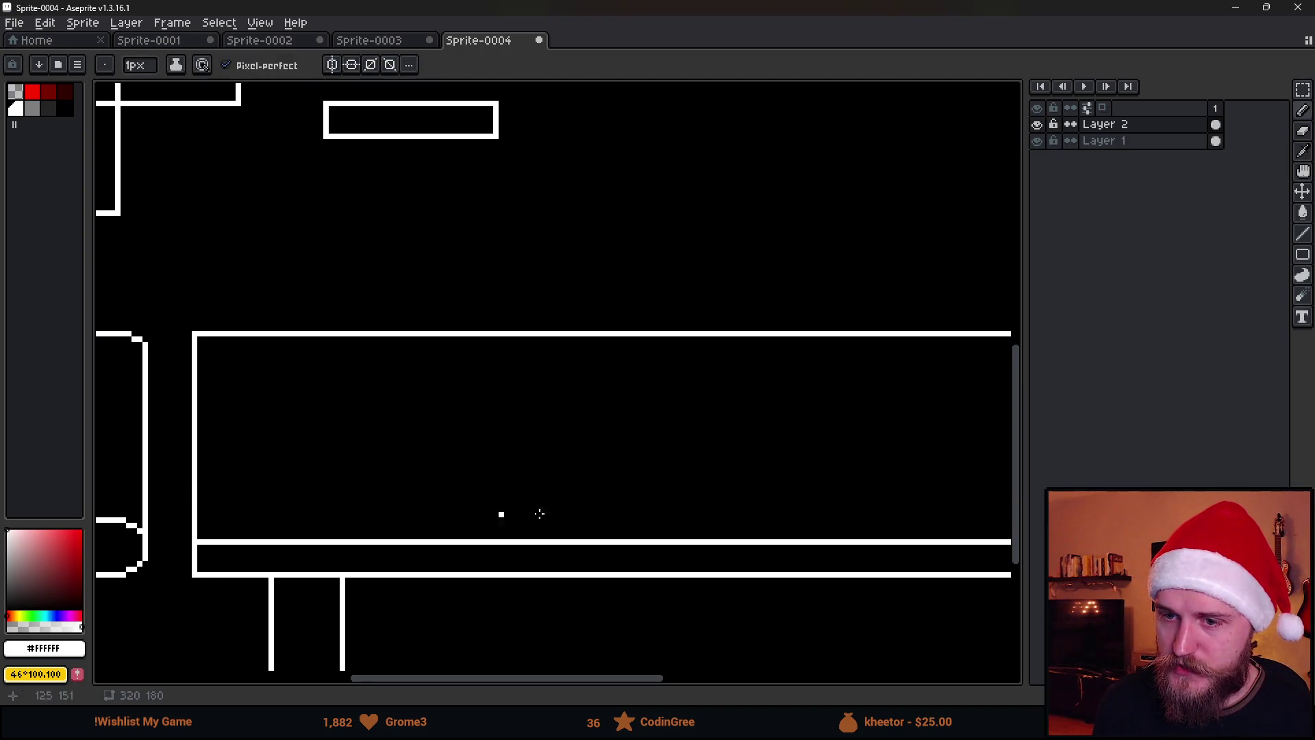
pyautogui.hscroll(5, 456, 508)
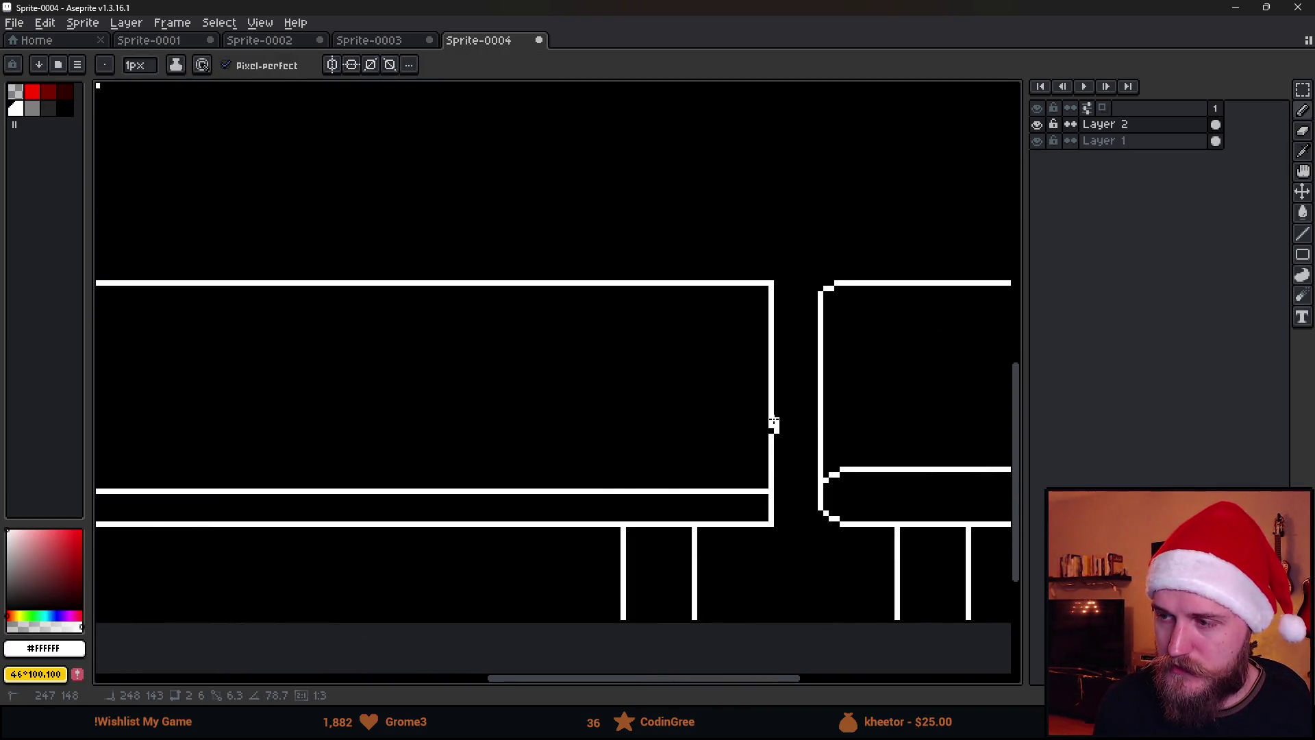
pyautogui.scroll(-5, 771, 407)
pyautogui.scroll(4, 617, 326)
pyautogui.moveTo(769, 367)
pyautogui.mouseDown()
pyautogui.moveTo(528, 396)
pyautogui.moveTo(550, 395)
pyautogui.mouseUp()
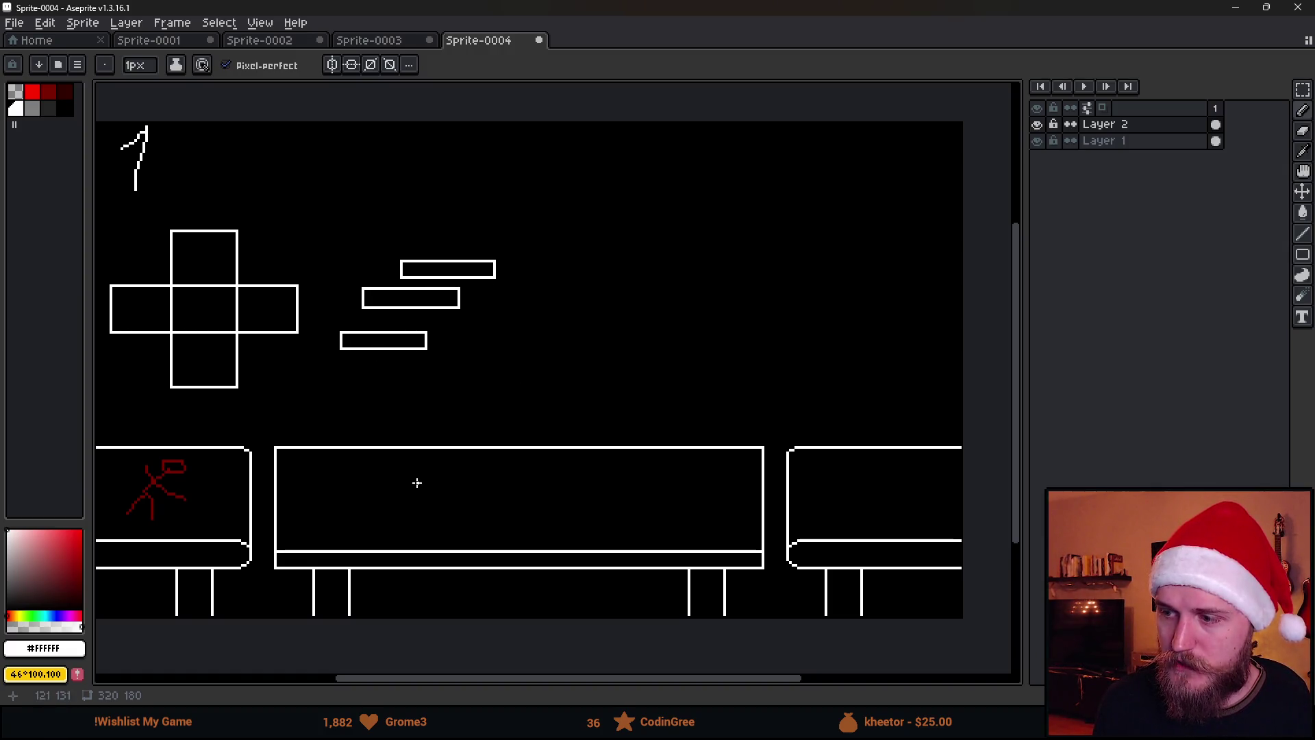
# Marquee-select the middle table's top edge and drag it lower.
pyautogui.press('m')
pyautogui.moveTo(269, 431); pyautogui.dragTo(779, 490)
pyautogui.moveTo(704, 476); pyautogui.dragTo(708, 486)
pyautogui.click(655, 347)
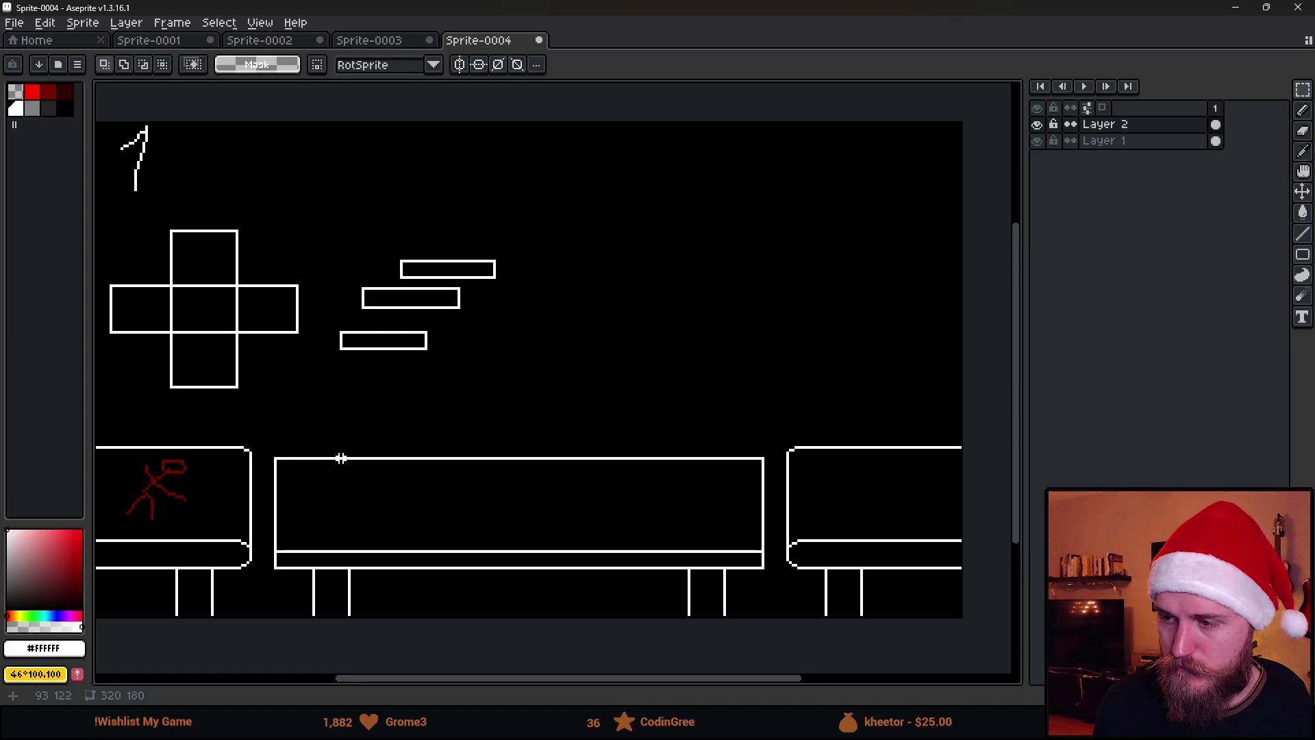
pyautogui.scroll(-2, 353, 462)
pyautogui.scroll(2, 363, 442)
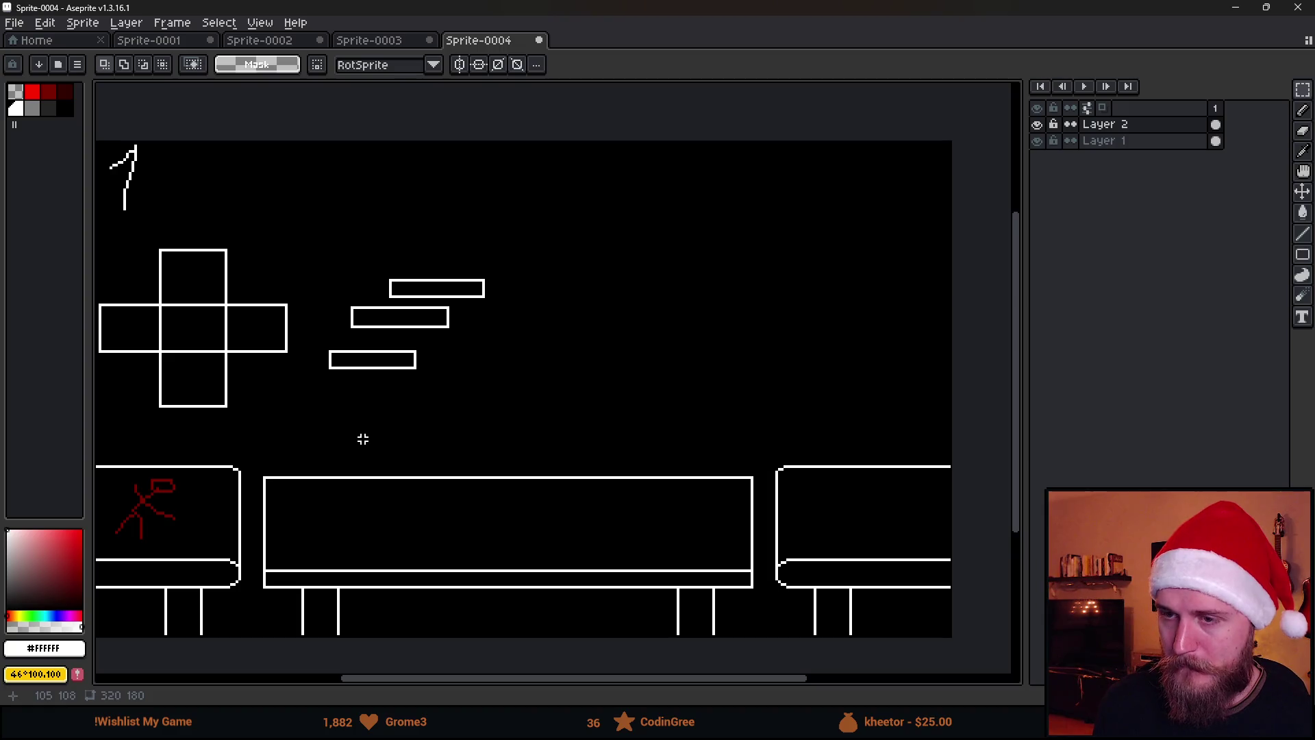
# Draw a tilted four-sided panel outline in the upper right.
pyautogui.press('b')
pyautogui.moveTo(747, 173); pyautogui.dragTo(784, 429)
pyautogui.keyDown('shift'); pyautogui.click(761, 429); pyautogui.keyUp('shift')
pyautogui.keyDown('shift'); pyautogui.click(935, 419); pyautogui.keyUp('shift')
pyautogui.keyDown('shift'); pyautogui.click(914, 160); pyautogui.keyUp('shift')
pyautogui.keyDown('shift'); pyautogui.click(747, 172); pyautogui.keyUp('shift')
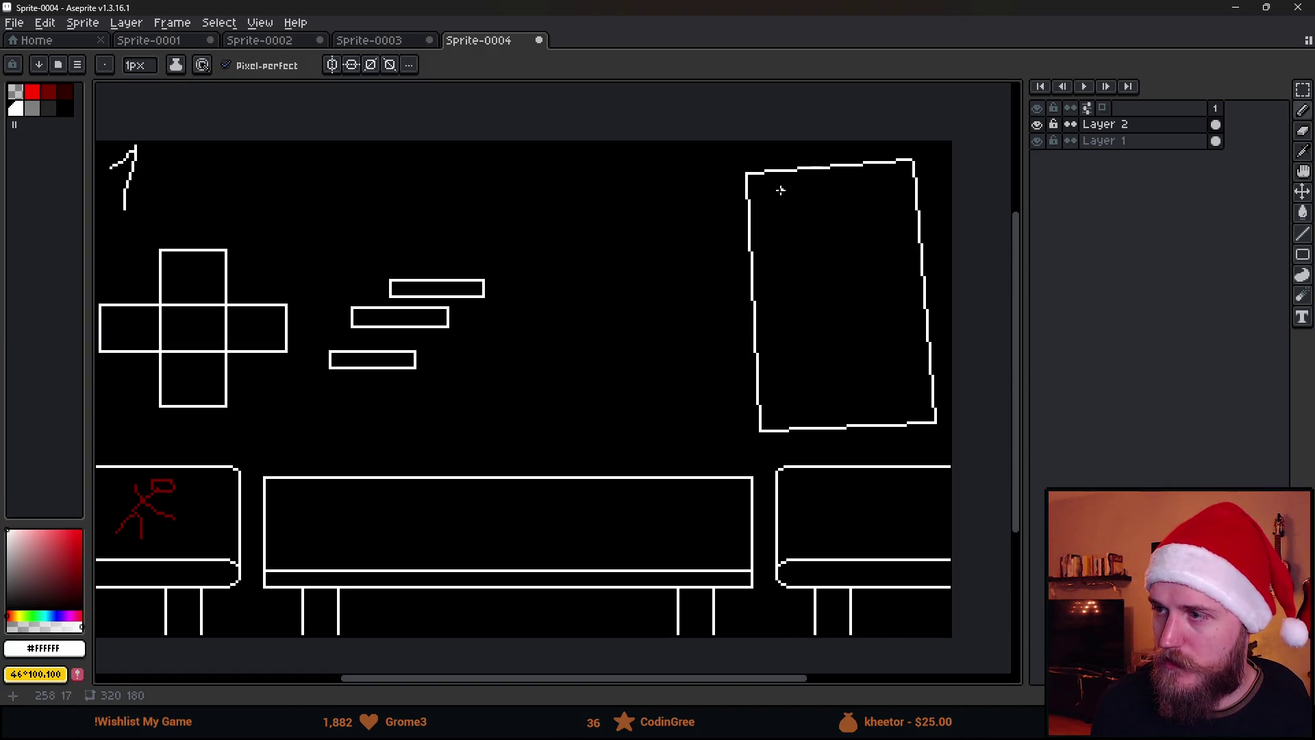
# Scribble three rows of text inside the panel and start a tall box beside it.
pyautogui.moveTo(785, 186); pyautogui.dragTo(873, 188)
pyautogui.moveTo(779, 223); pyautogui.dragTo(890, 220)
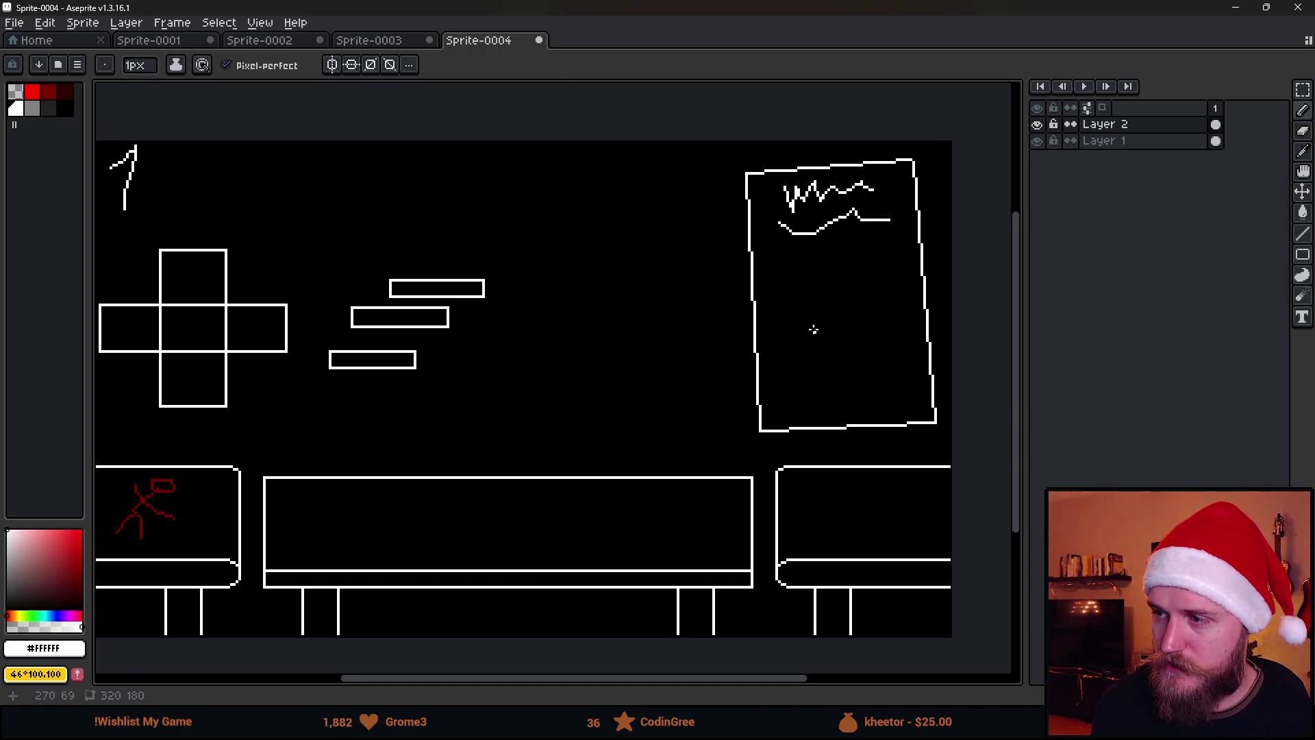
pyautogui.moveTo(800, 287); pyautogui.dragTo(881, 331)
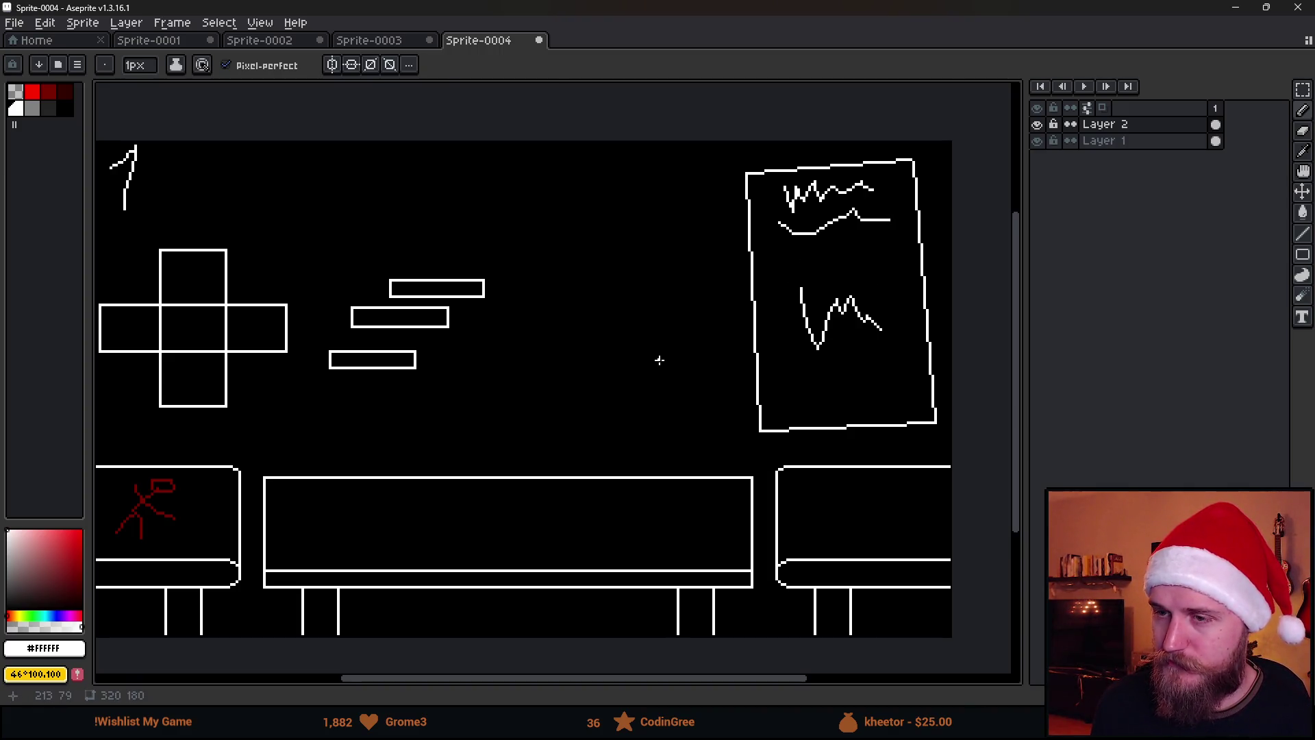
pyautogui.press('v')
pyautogui.hotkey('ctrl', 'z')
pyautogui.hotkey('ctrl', 'z')
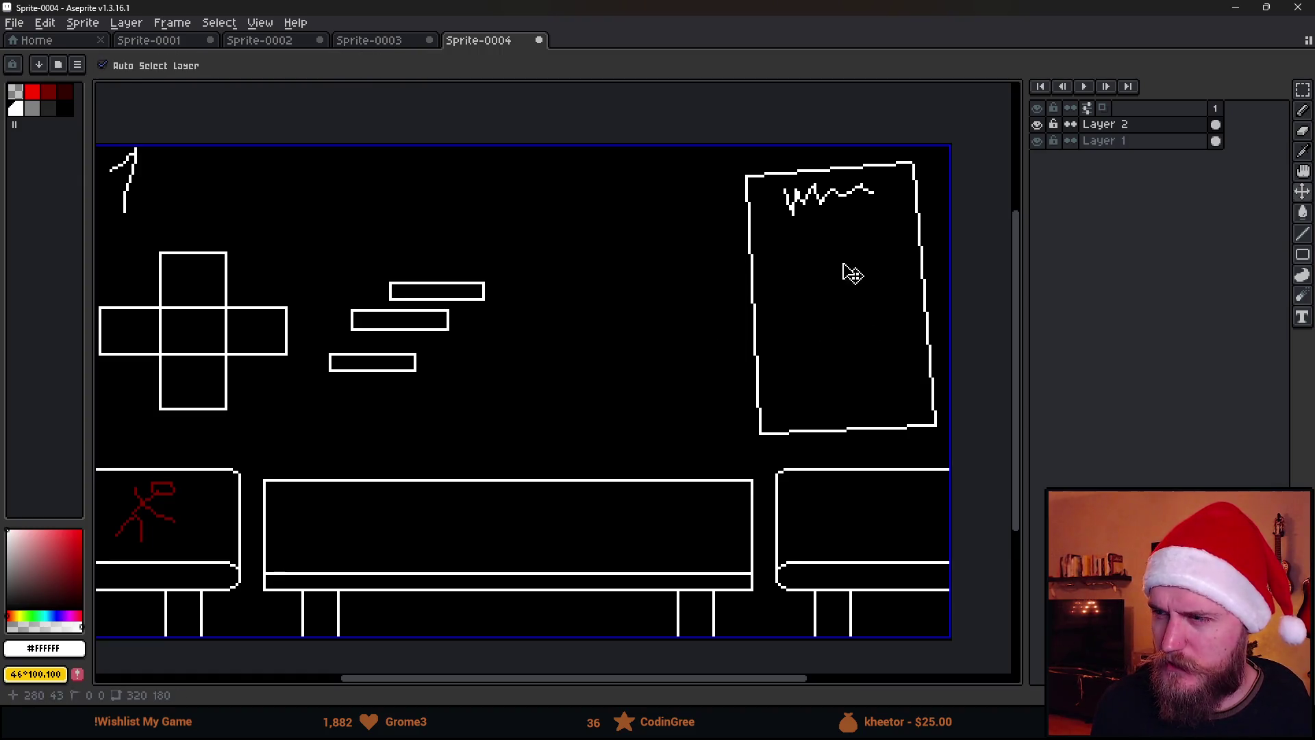
pyautogui.hotkey('ctrl', 'z')
pyautogui.press('b')
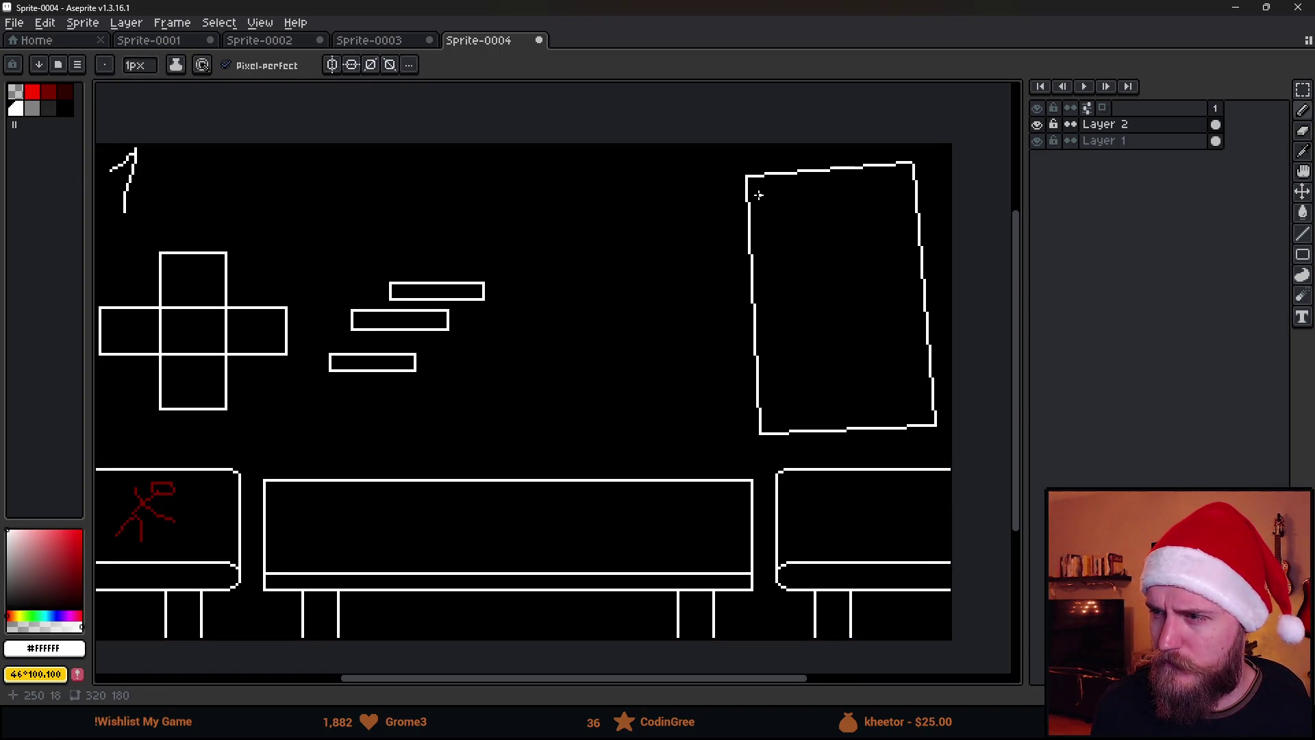
pyautogui.moveTo(757, 192); pyautogui.dragTo(883, 196)
pyautogui.moveTo(768, 222); pyautogui.dragTo(884, 221)
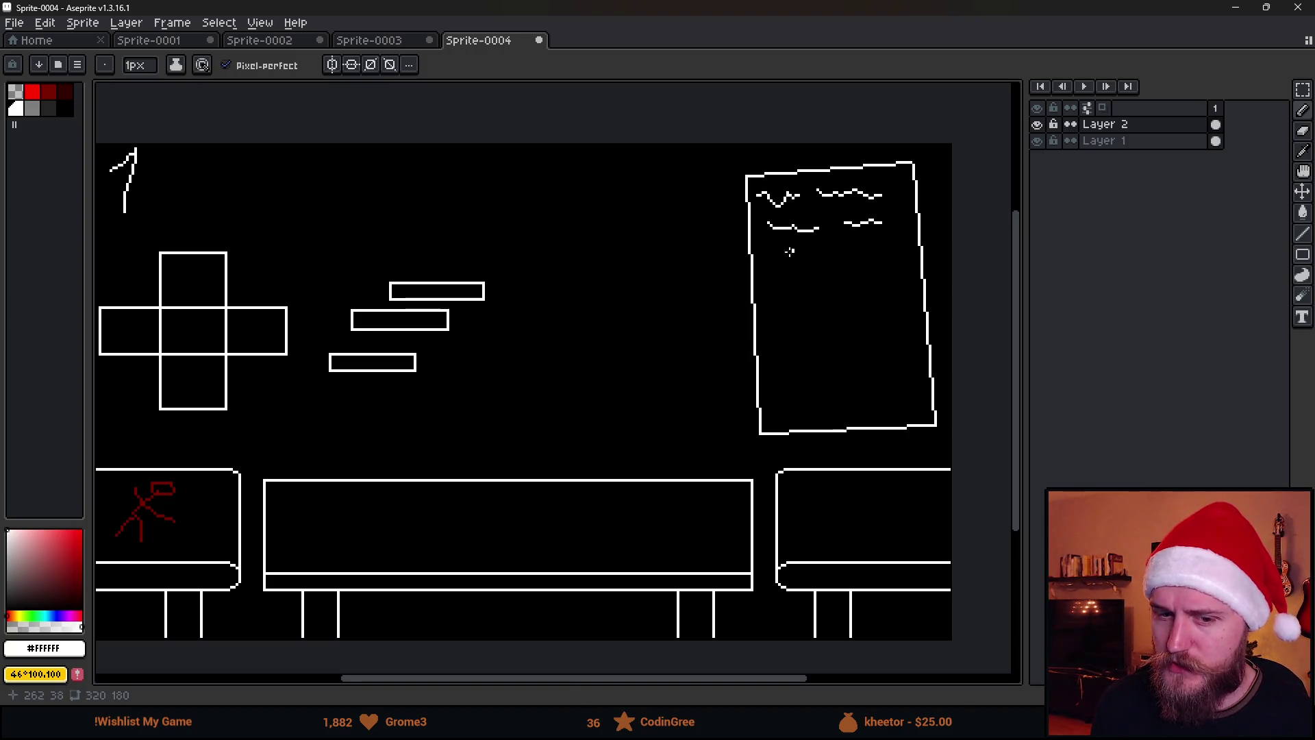
pyautogui.moveTo(767, 260); pyautogui.dragTo(896, 254)
pyautogui.moveTo(692, 333); pyautogui.dragTo(728, 302)
pyautogui.moveTo(609, 159)
pyautogui.mouseDown()
pyautogui.moveTo(608, 281)
pyautogui.moveTo(693, 346)
pyautogui.moveTo(737, 195)
pyautogui.moveTo(612, 153)
pyautogui.moveTo(633, 148)
pyautogui.moveTo(612, 180)
pyautogui.moveTo(678, 180)
pyautogui.moveTo(658, 160)
pyautogui.moveTo(698, 183)
pyautogui.moveTo(720, 164)
pyautogui.moveTo(710, 162)
pyautogui.mouseUp()
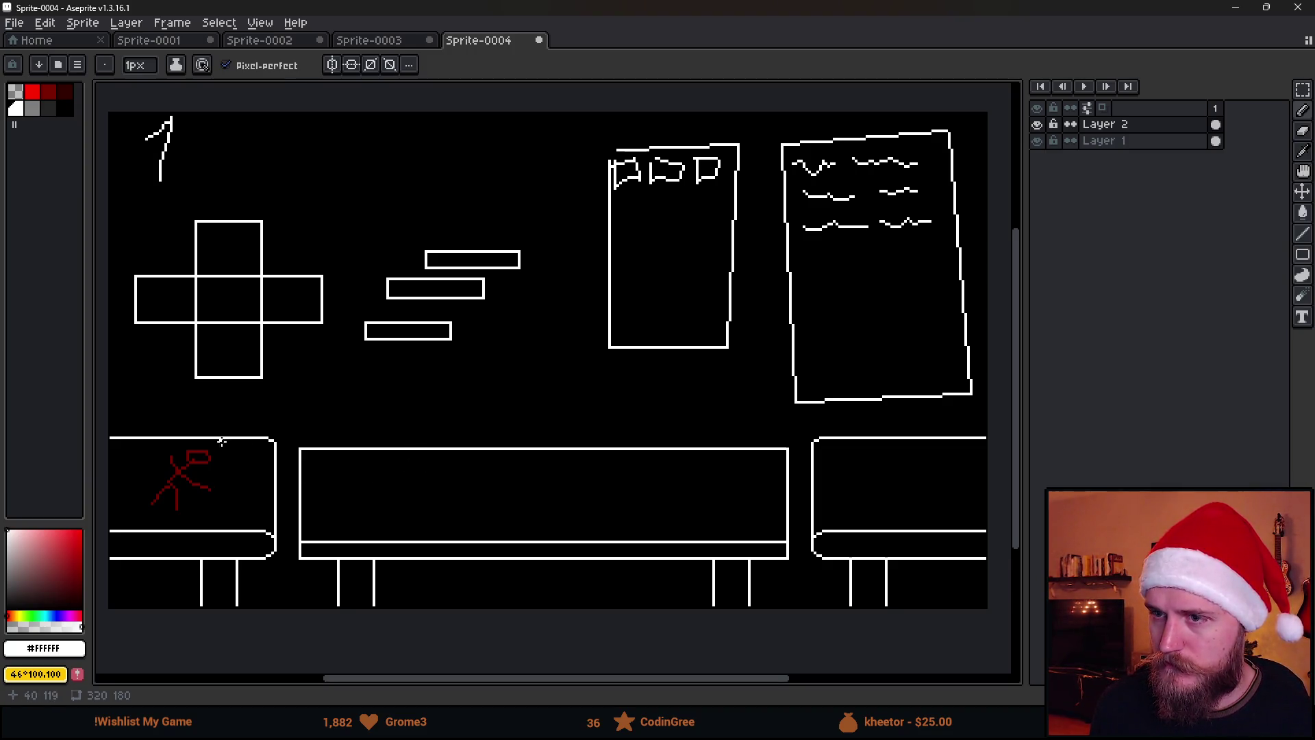
# Try freehand circles around the cross, PDP box and stick figure, undoing each one.
pyautogui.click(407, 337)
pyautogui.moveTo(314, 235)
pyautogui.mouseDown()
pyautogui.moveTo(229, 200)
pyautogui.moveTo(153, 338)
pyautogui.moveTo(352, 285)
pyautogui.moveTo(310, 228)
pyautogui.mouseUp()
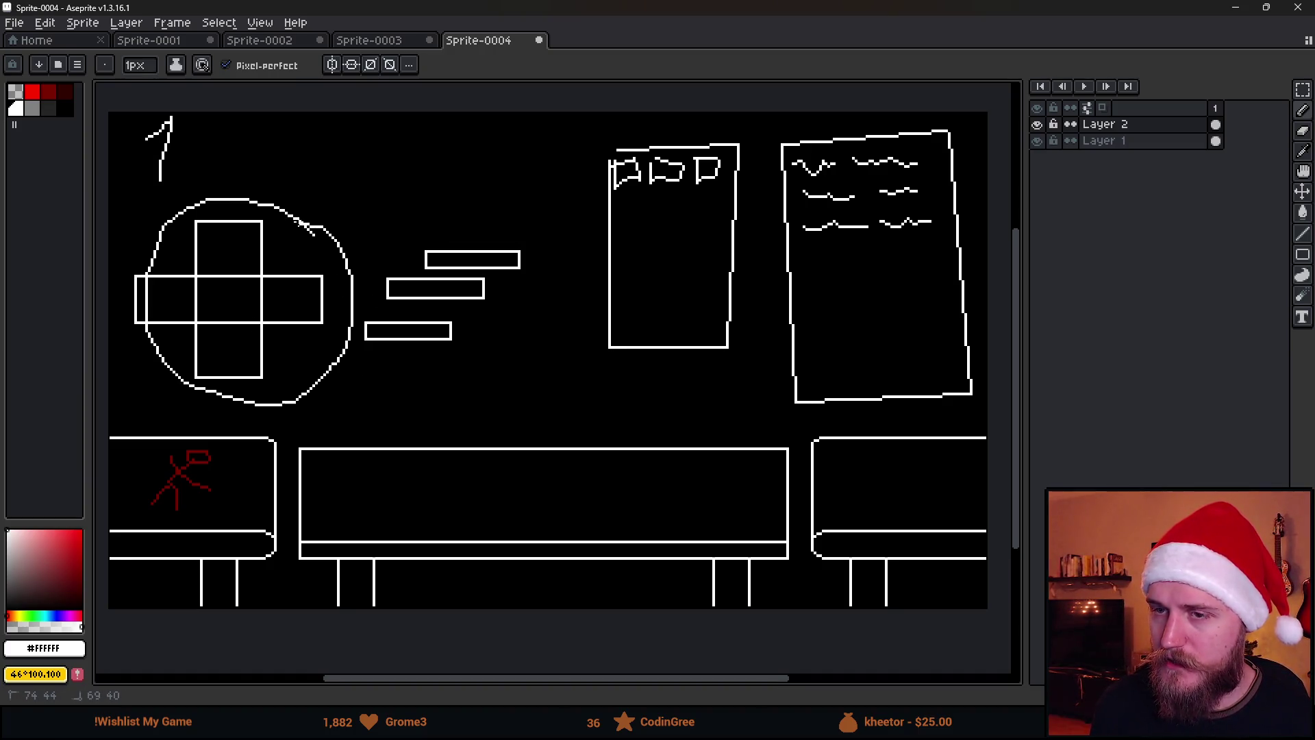
pyautogui.hotkey('ctrl', 'z')
pyautogui.moveTo(651, 144); pyautogui.dragTo(596, 156)
pyautogui.hotkey('ctrl', 'z')
pyautogui.moveTo(301, 205)
pyautogui.mouseDown()
pyautogui.moveTo(229, 359)
pyautogui.moveTo(240, 226)
pyautogui.mouseUp()
pyautogui.hotkey('ctrl', 'z')
pyautogui.moveTo(218, 468)
pyautogui.mouseDown()
pyautogui.moveTo(136, 512)
pyautogui.moveTo(158, 464)
pyautogui.mouseUp()
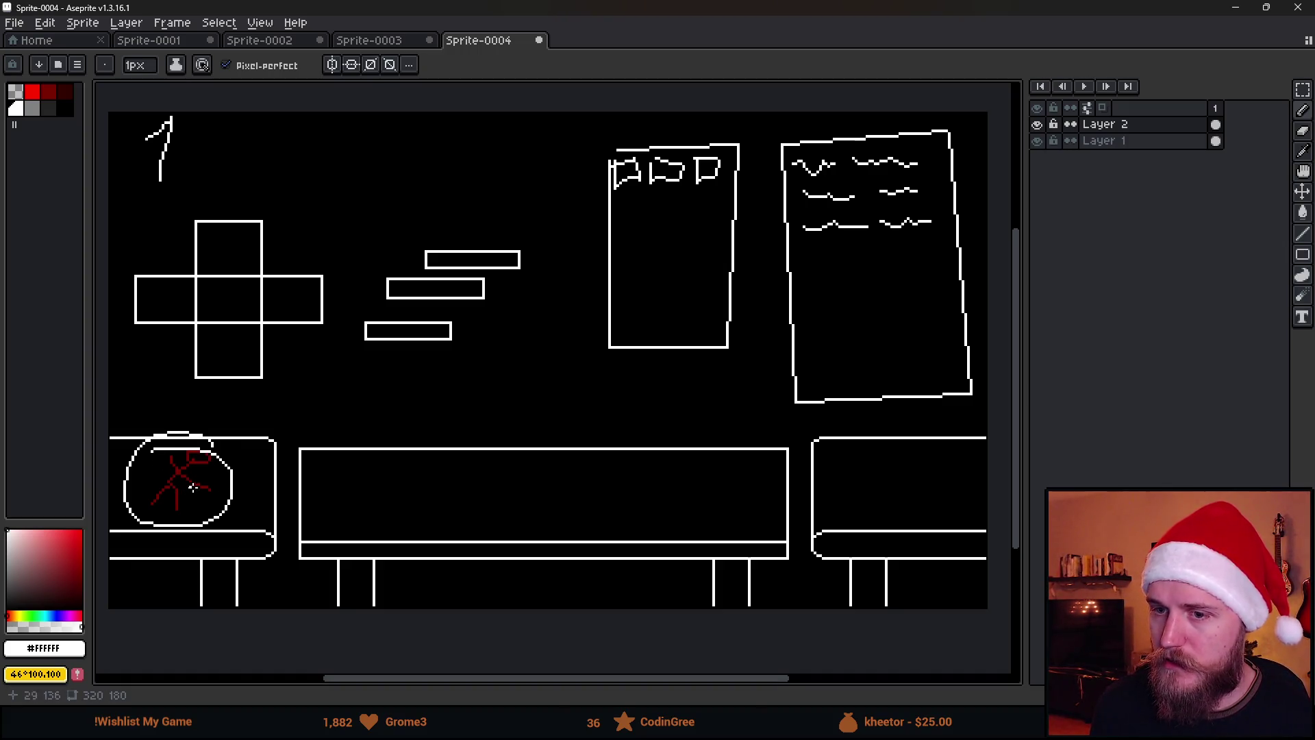
pyautogui.hotkey('ctrl', 'z')
pyautogui.moveTo(426, 439)
pyautogui.mouseDown()
pyautogui.moveTo(445, 541)
pyautogui.moveTo(421, 417)
pyautogui.mouseUp()
pyautogui.hotkey('ctrl', 'z')
# Draw a tall lidded cup outline on the middle table, undoing a stray stroke.
pyautogui.moveTo(498, 401)
pyautogui.mouseDown()
pyautogui.moveTo(496, 479)
pyautogui.moveTo(617, 429)
pyautogui.moveTo(499, 399)
pyautogui.moveTo(634, 386)
pyautogui.moveTo(616, 410)
pyautogui.moveTo(498, 399)
pyautogui.moveTo(513, 369)
pyautogui.moveTo(617, 373)
pyautogui.moveTo(634, 387)
pyautogui.mouseUp()
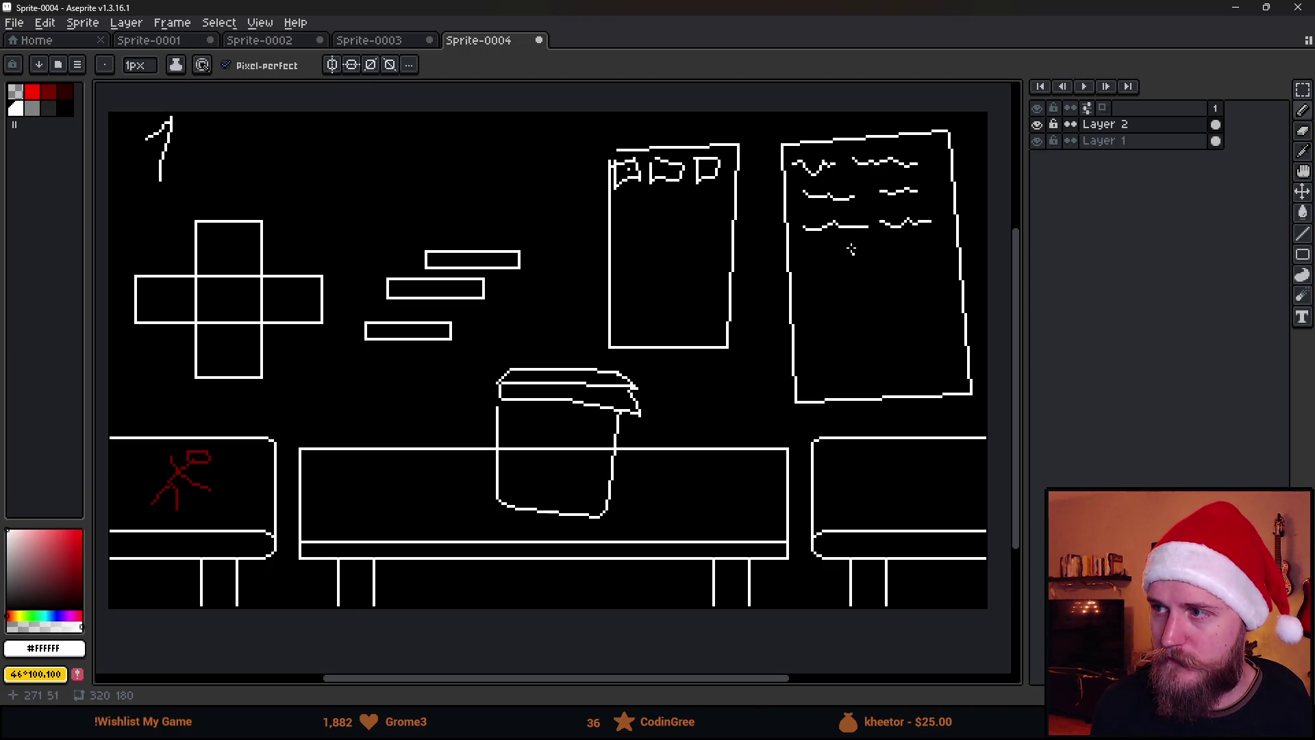
pyautogui.moveTo(206, 137)
pyautogui.mouseDown()
pyautogui.moveTo(296, 146)
pyautogui.moveTo(317, 208)
pyautogui.mouseUp()
pyautogui.hotkey('ctrl', 'z')
pyautogui.hotkey('ctrl', 'z')
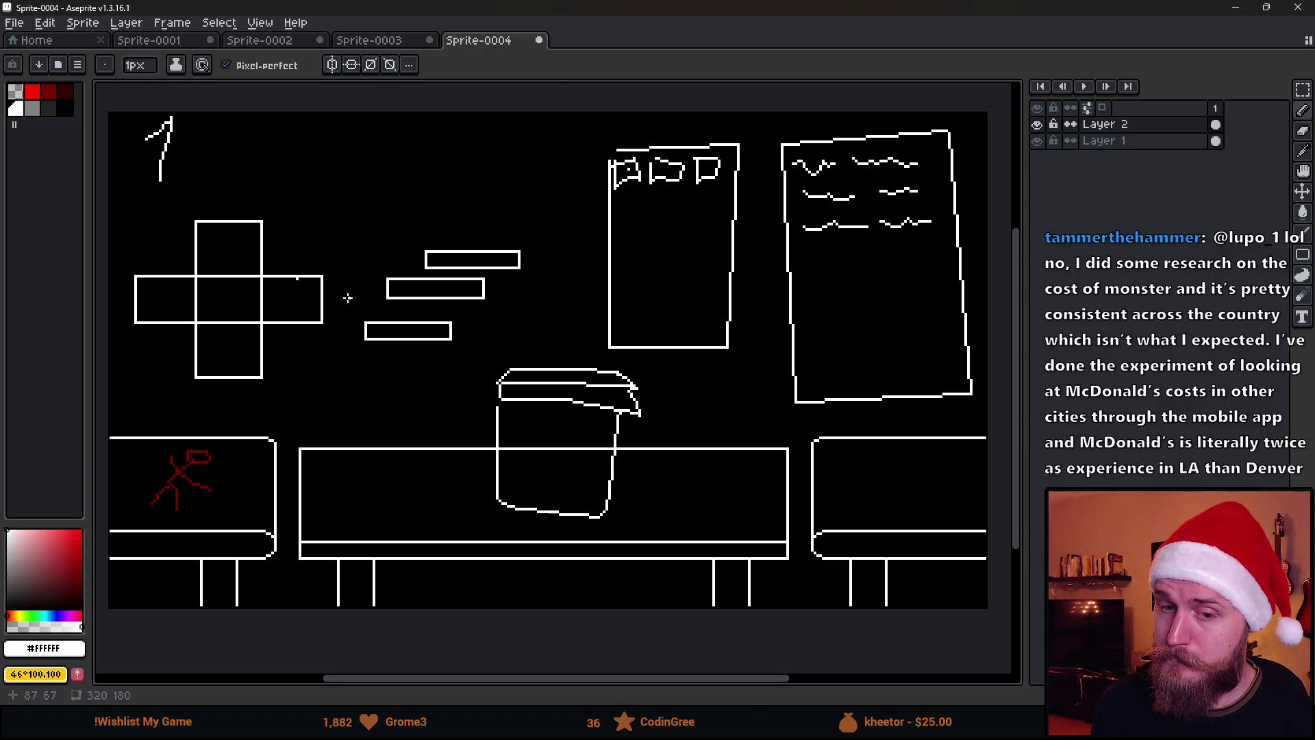
pyautogui.scroll(-2, 347, 297)
pyautogui.scroll(2, 348, 298)
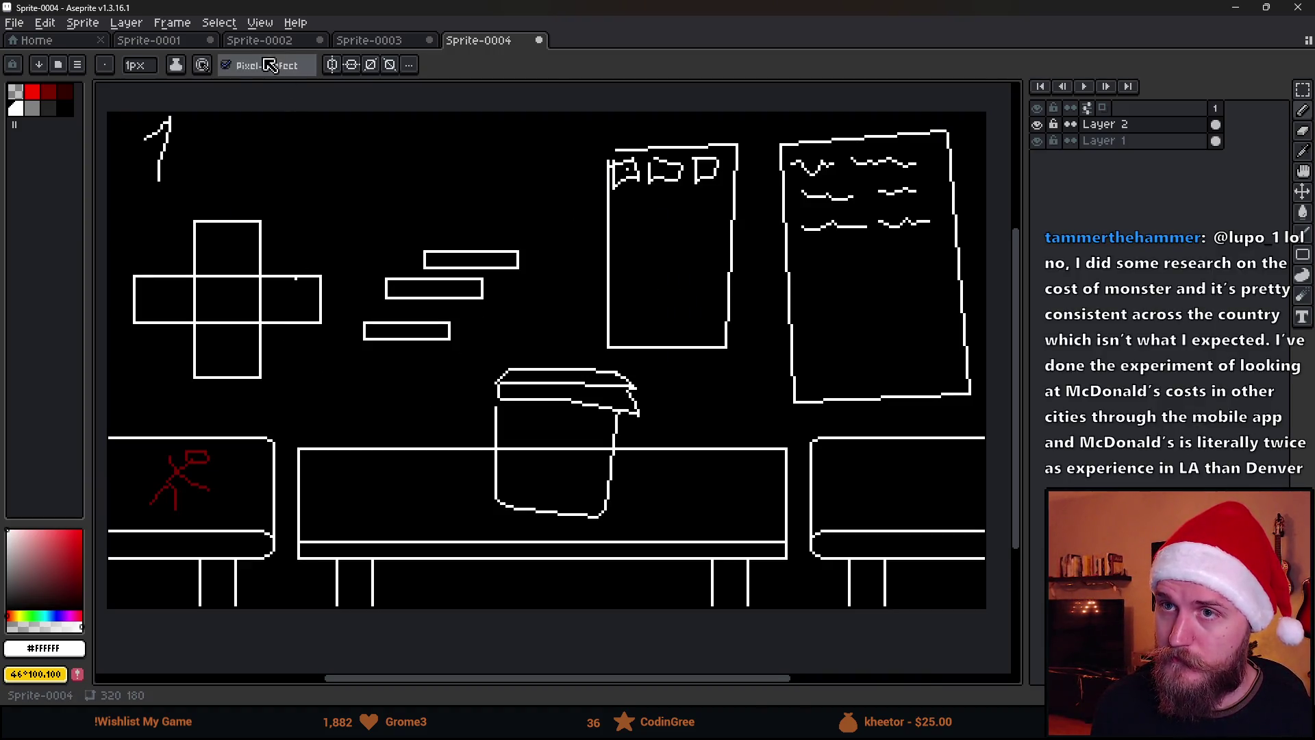
# Copy the red gift from Sprite-0002 and paste it over the table in Sprite-0004.
pyautogui.click(263, 44)
pyautogui.scroll(3, 637, 411)
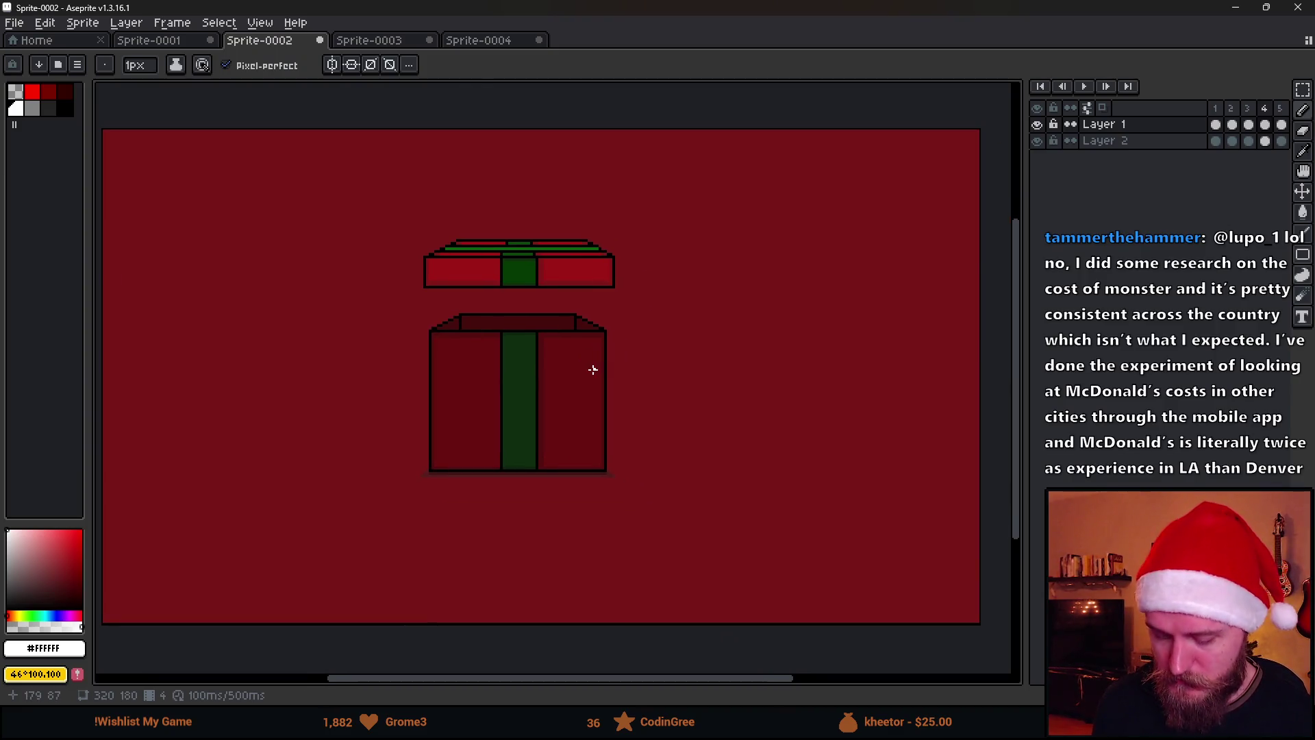
pyautogui.press('m')
pyautogui.moveTo(330, 196); pyautogui.dragTo(716, 512)
pyautogui.hotkey('ctrl', 'c')
pyautogui.click(472, 41)
pyautogui.hotkey('ctrl', 'v')
pyautogui.moveTo(529, 382)
pyautogui.mouseDown()
pyautogui.moveTo(569, 438)
pyautogui.moveTo(555, 432)
pyautogui.mouseUp()
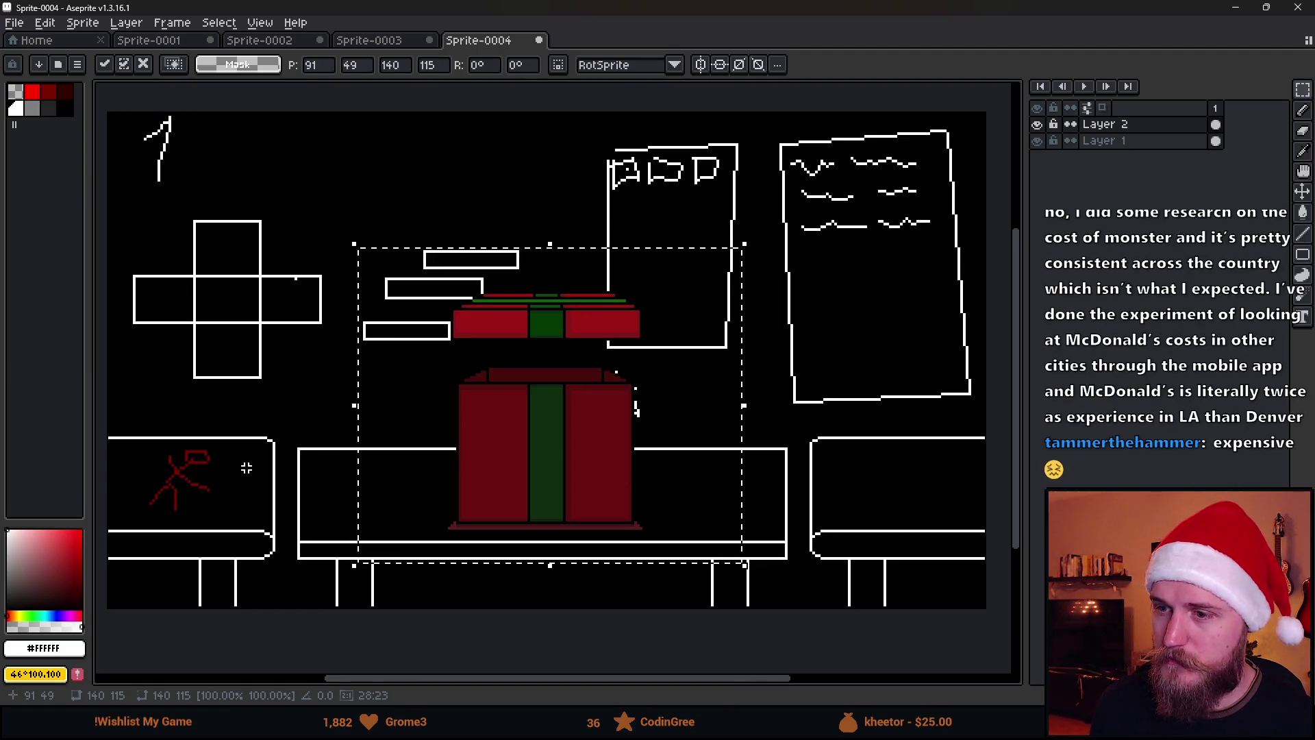
# Discard the pasted gift and add a line along the cup lid's left edge.
pyautogui.press('Escape')
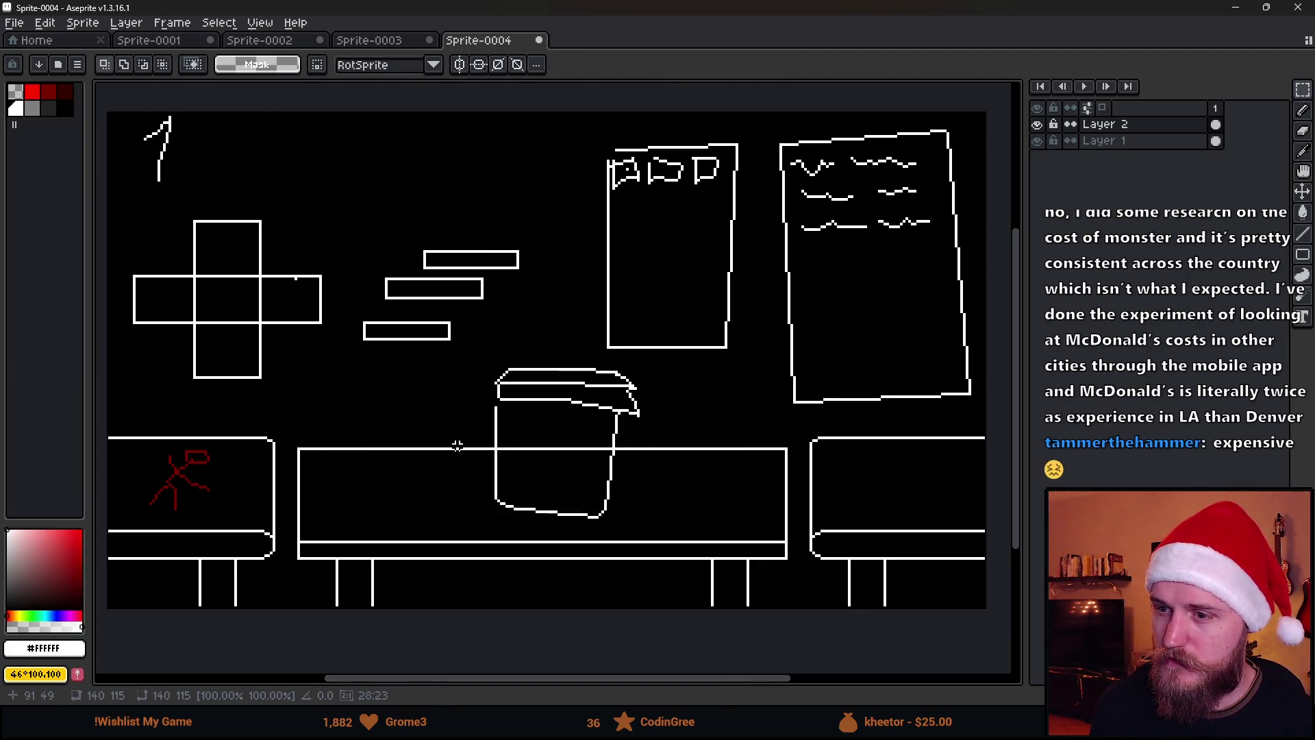
pyautogui.press('b')
pyautogui.moveTo(507, 374)
pyautogui.mouseDown()
pyautogui.moveTo(499, 394)
pyautogui.moveTo(637, 417)
pyautogui.moveTo(548, 361)
pyautogui.moveTo(508, 361)
pyautogui.mouseUp()
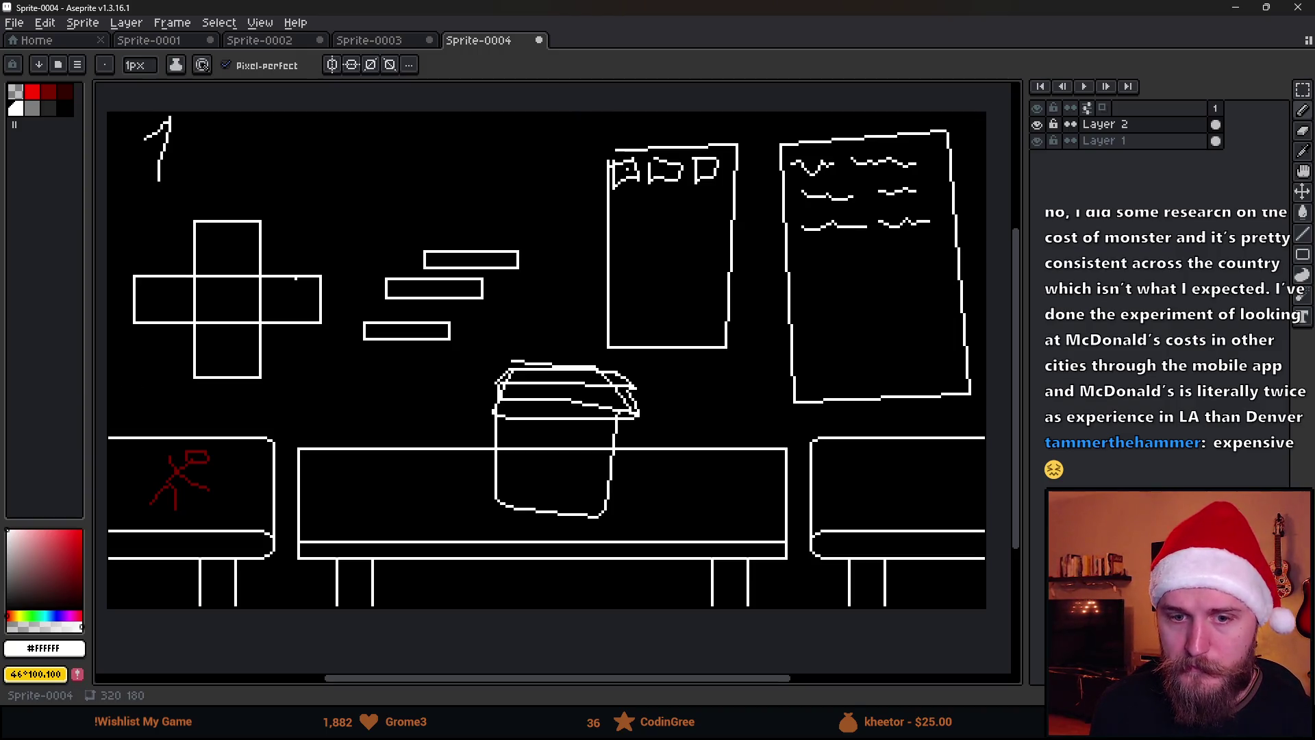
# Add a new Layer 3 above the sketch layers with Shift+N.
pyautogui.scroll(-1, 449, 355)
pyautogui.scroll(1, 449, 356)
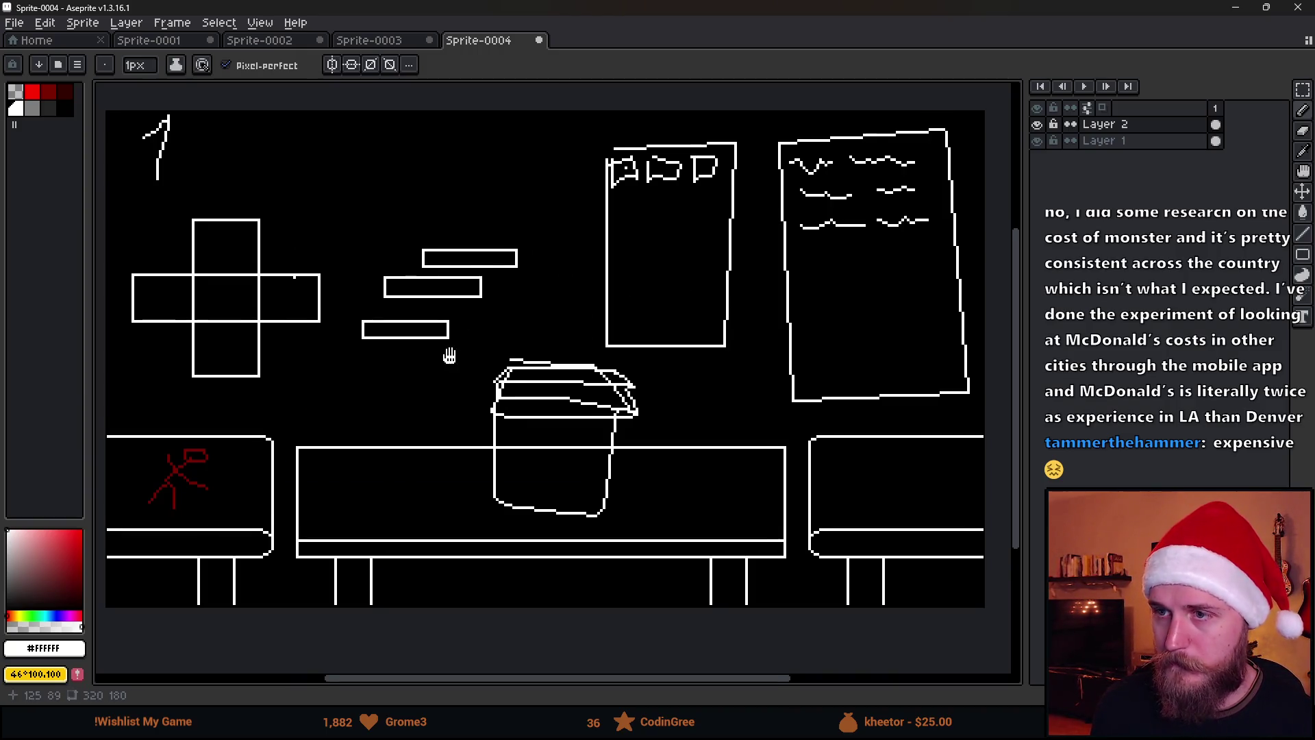
pyautogui.moveTo(449, 355); pyautogui.dragTo(456, 364)
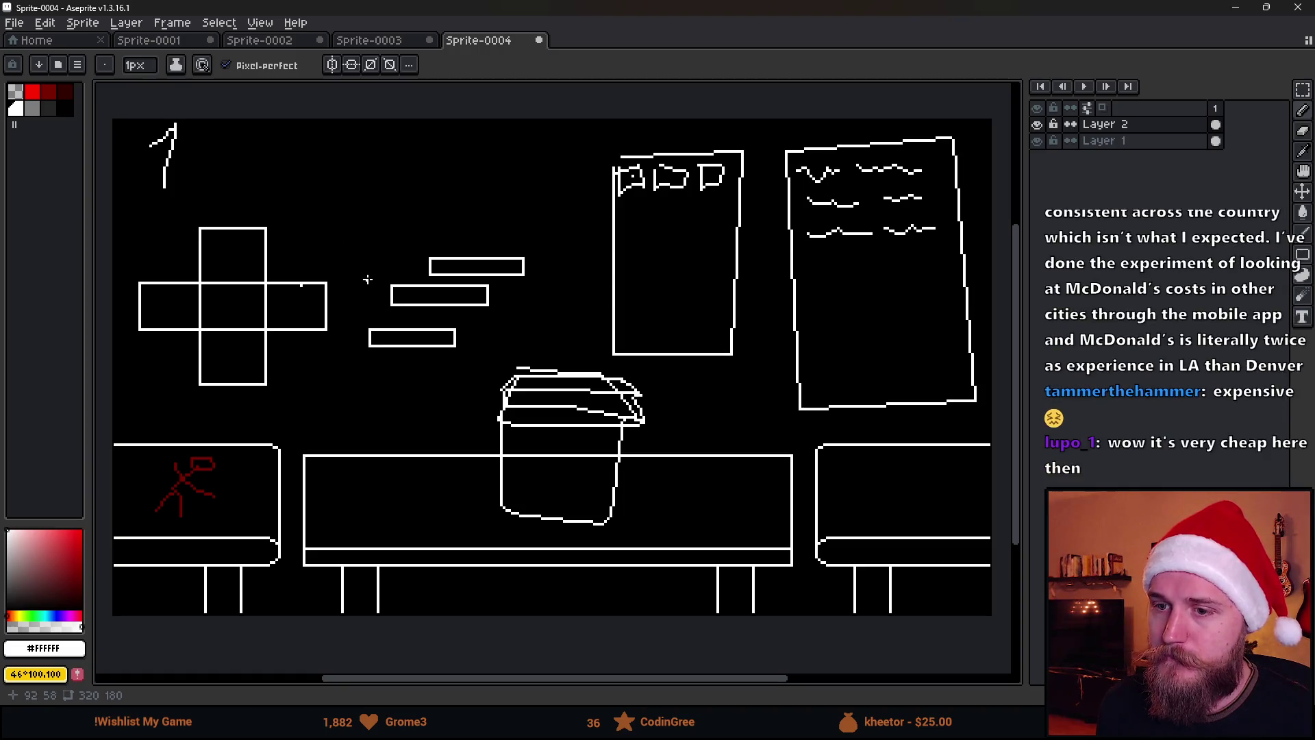
pyautogui.moveTo(358, 472); pyautogui.dragTo(394, 441)
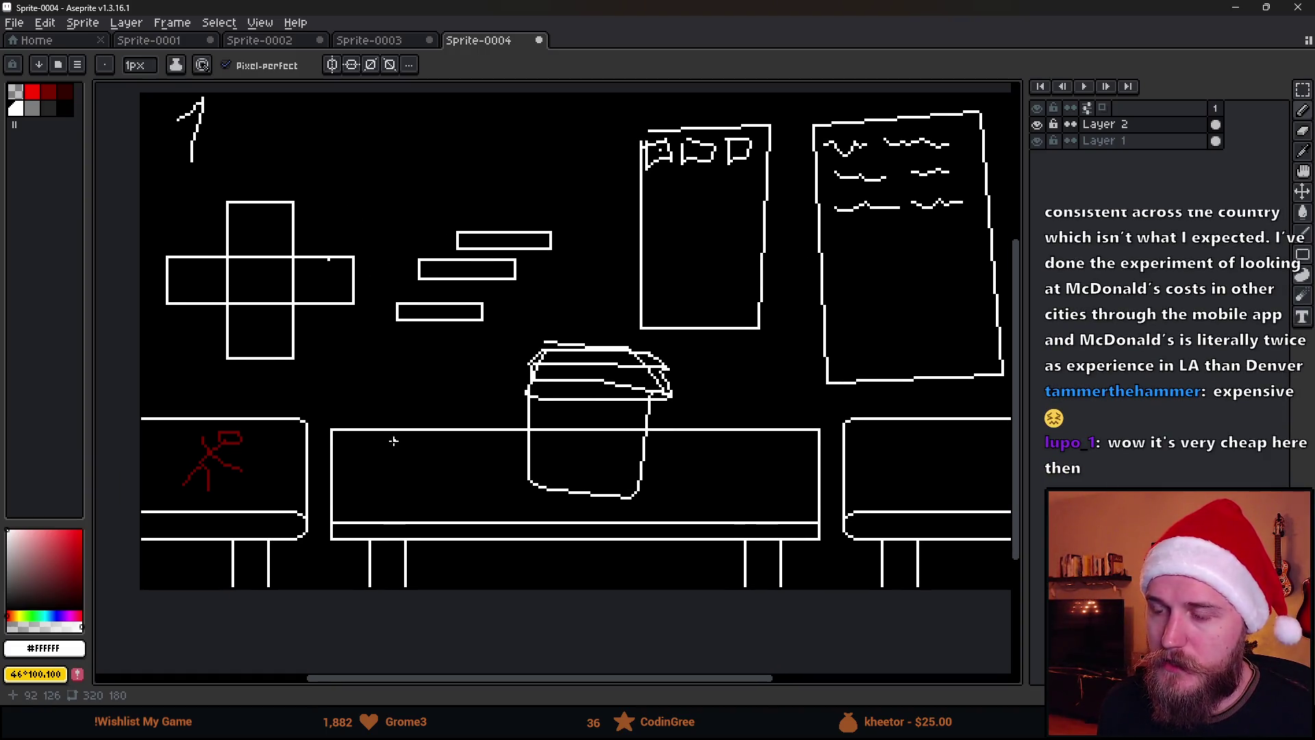
pyautogui.moveTo(570, 489); pyautogui.dragTo(527, 506)
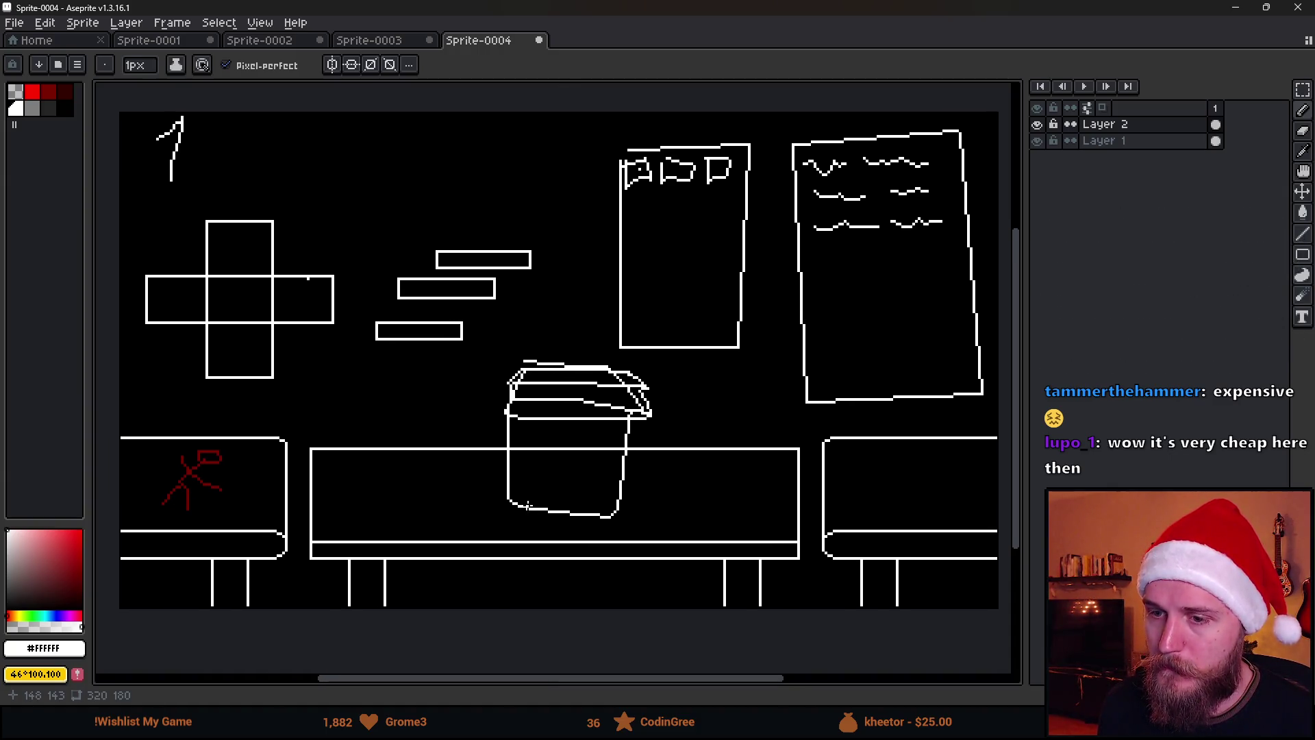
pyautogui.hotkey('shift', 'n')
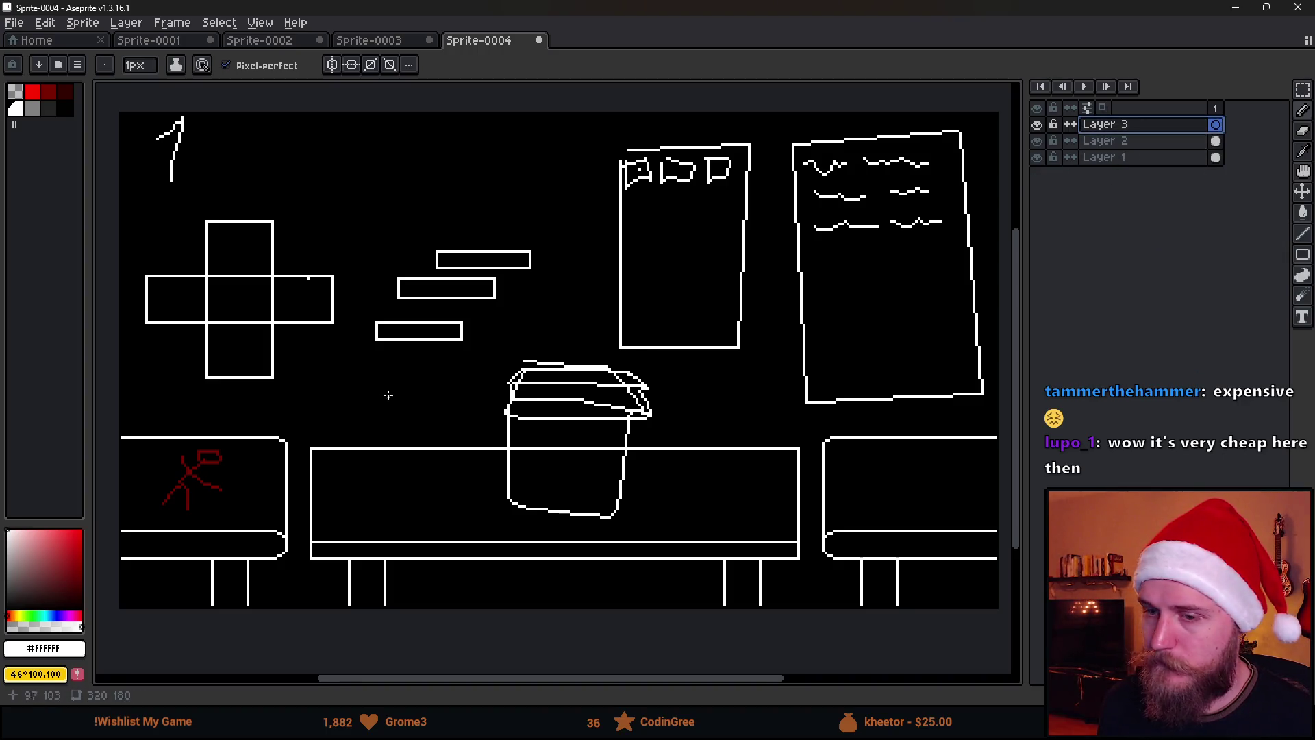
# Toggle Layer 2's visibility, marquee-select the left bench, and make Layer 3 current.
pyautogui.moveTo(397, 390); pyautogui.dragTo(432, 376)
pyautogui.click(1039, 142)
pyautogui.keyDown('alt'); pyautogui.click(1039, 142); pyautogui.keyUp('alt')
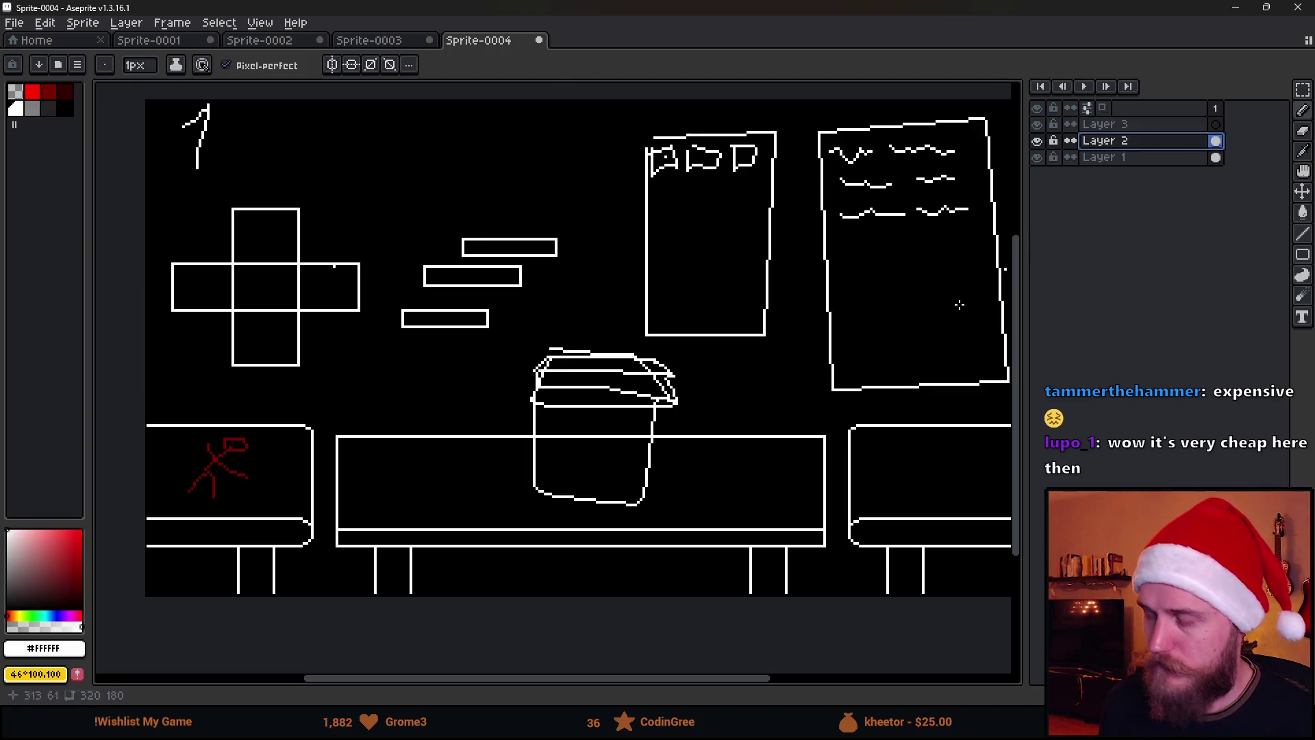
pyautogui.press('m')
pyautogui.moveTo(551, 466)
pyautogui.mouseDown()
pyautogui.moveTo(464, 461)
pyautogui.moveTo(485, 456)
pyautogui.moveTo(445, 443)
pyautogui.mouseUp()
pyautogui.moveTo(162, 444); pyautogui.dragTo(224, 439)
pyautogui.moveTo(156, 388)
pyautogui.mouseDown()
pyautogui.moveTo(236, 501)
pyautogui.moveTo(336, 599)
pyautogui.mouseUp()
pyautogui.click(1127, 124)
pyautogui.hotkey('ctrl', 't')
pyautogui.press('Return')
pyautogui.scroll(1, 199, 450)
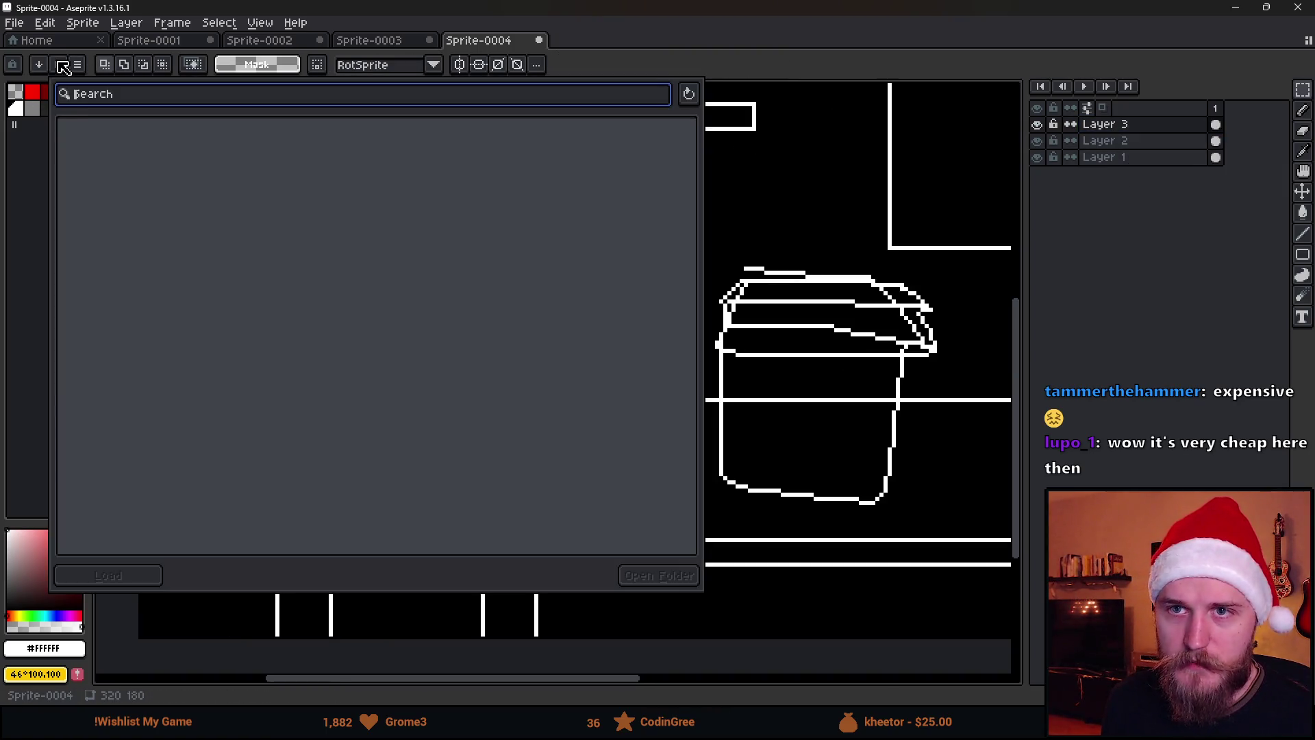
# Load the apollo palette and widen the palette panel to six columns.
pyautogui.click(61, 65)
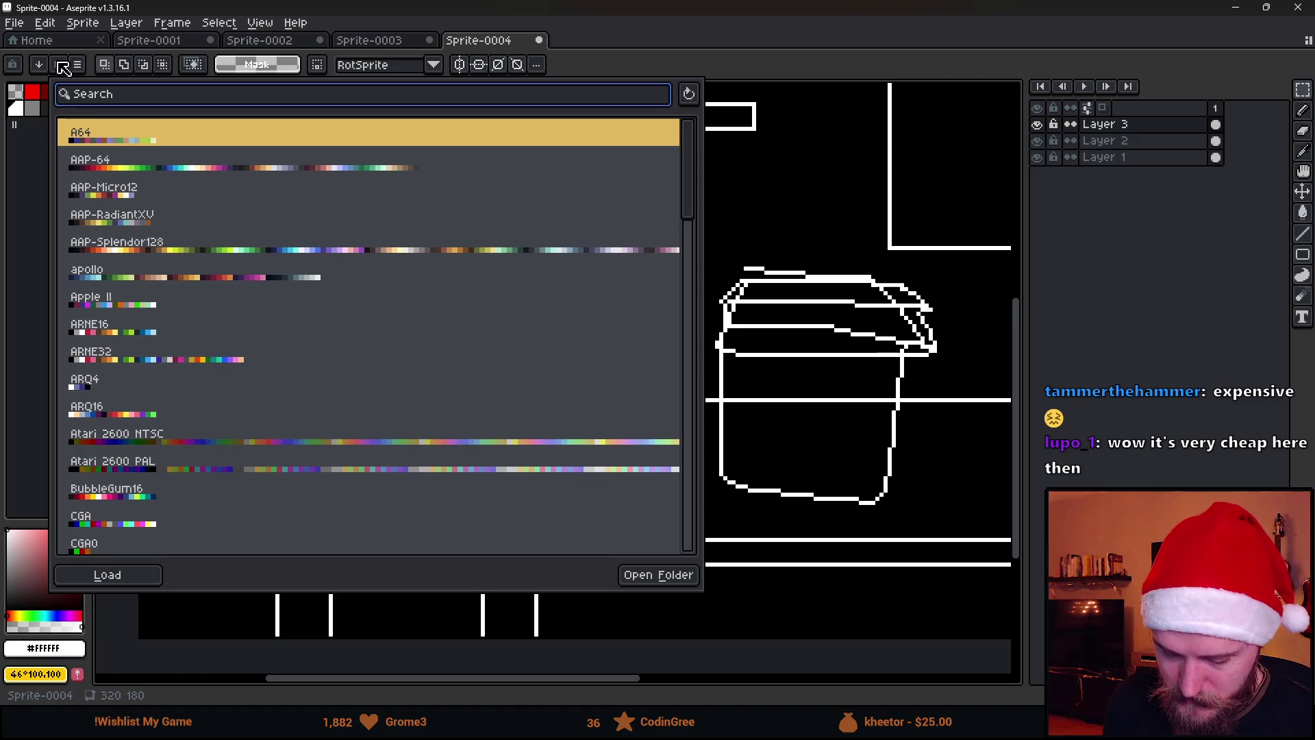
pyautogui.write('po')
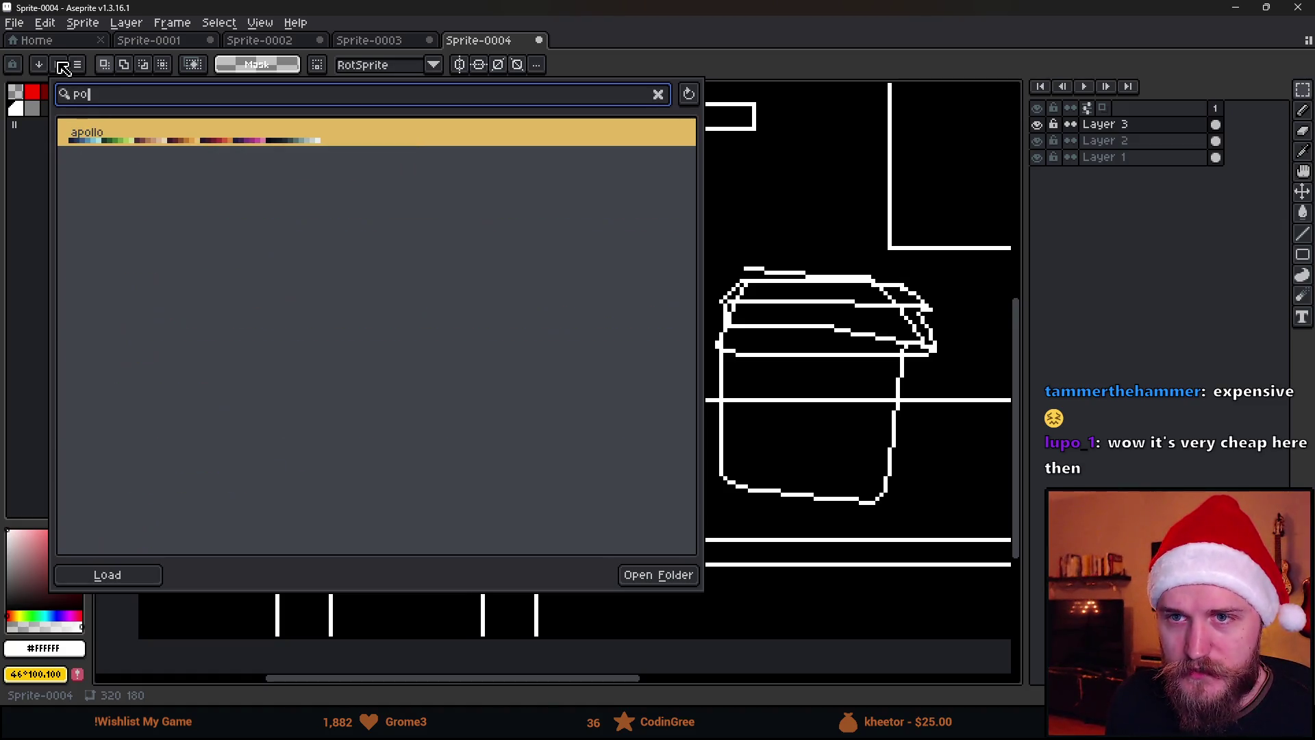
pyautogui.press('Return')
pyautogui.click(11, 325)
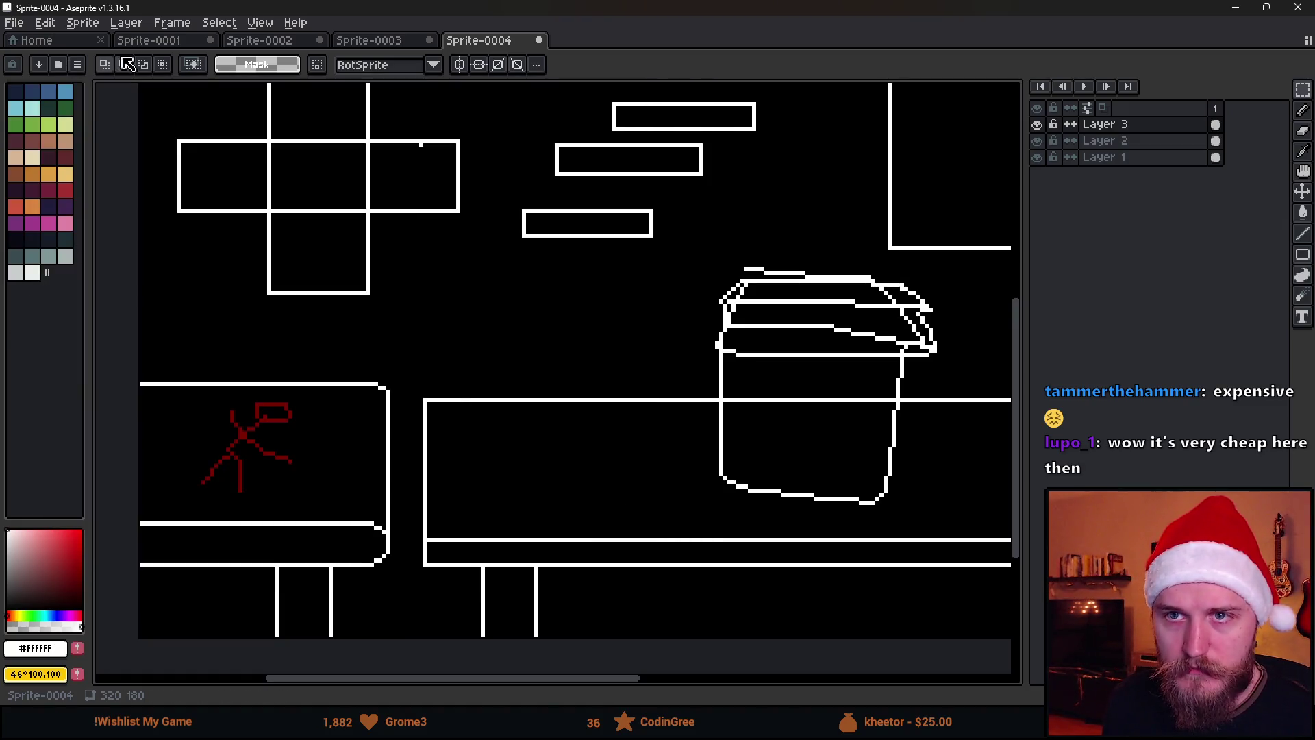
pyautogui.moveTo(90, 95); pyautogui.dragTo(114, 95)
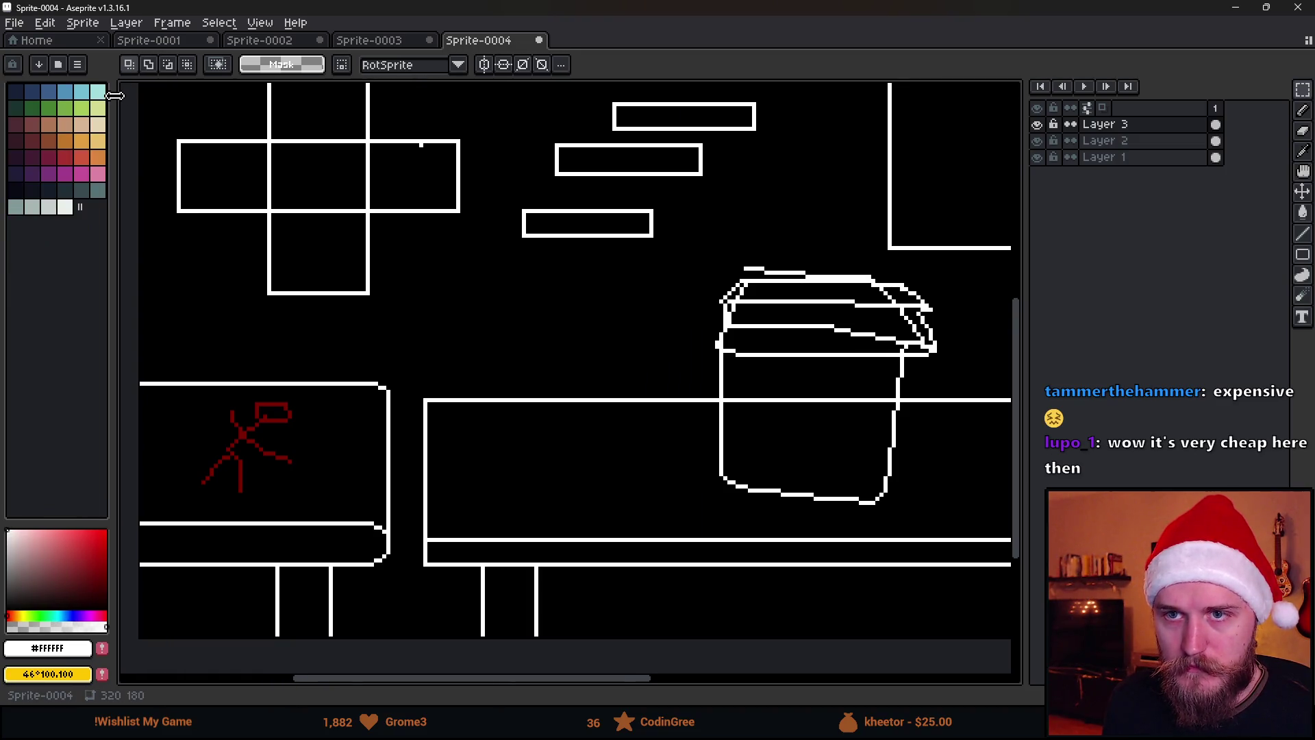
# Bucket-fill the left bench top with grey-blue, redoing an over-spreading fill.
pyautogui.click(98, 194)
pyautogui.moveTo(288, 435); pyautogui.dragTo(375, 420)
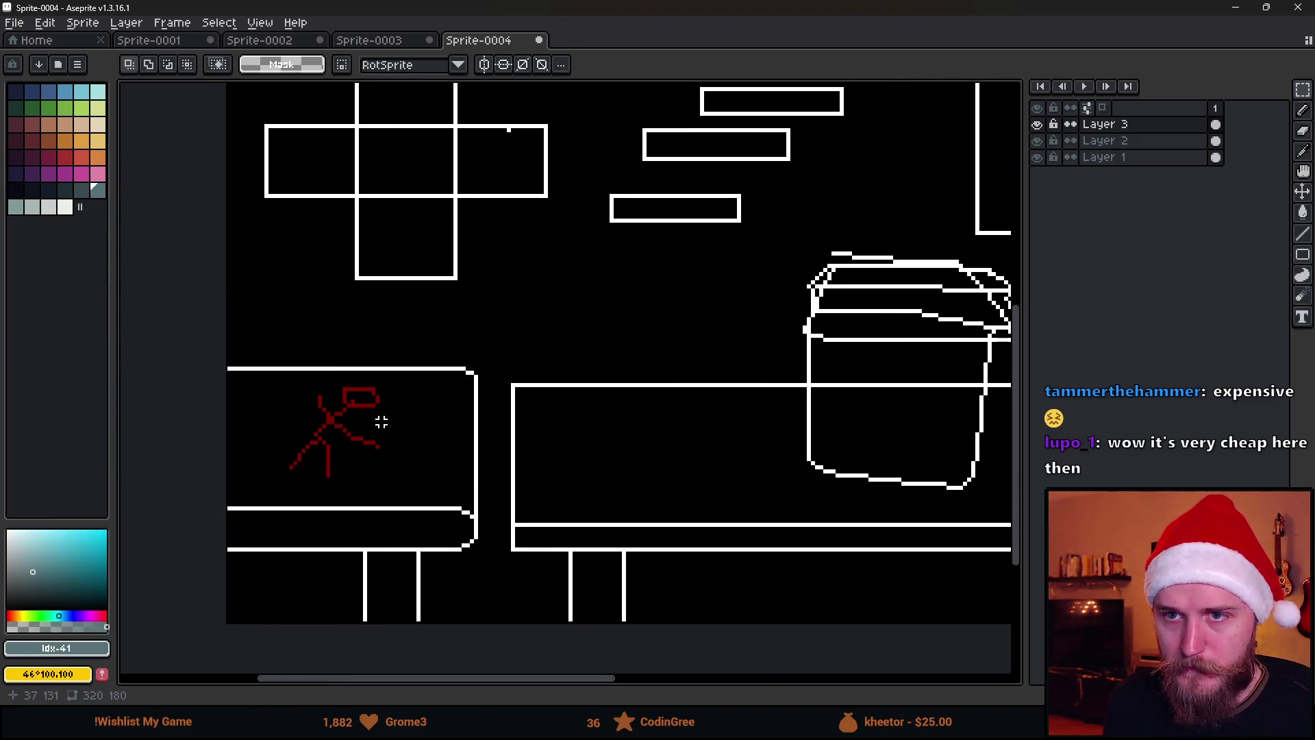
pyautogui.press('g')
pyautogui.click(358, 476)
pyautogui.hotkey('ctrl', 'z')
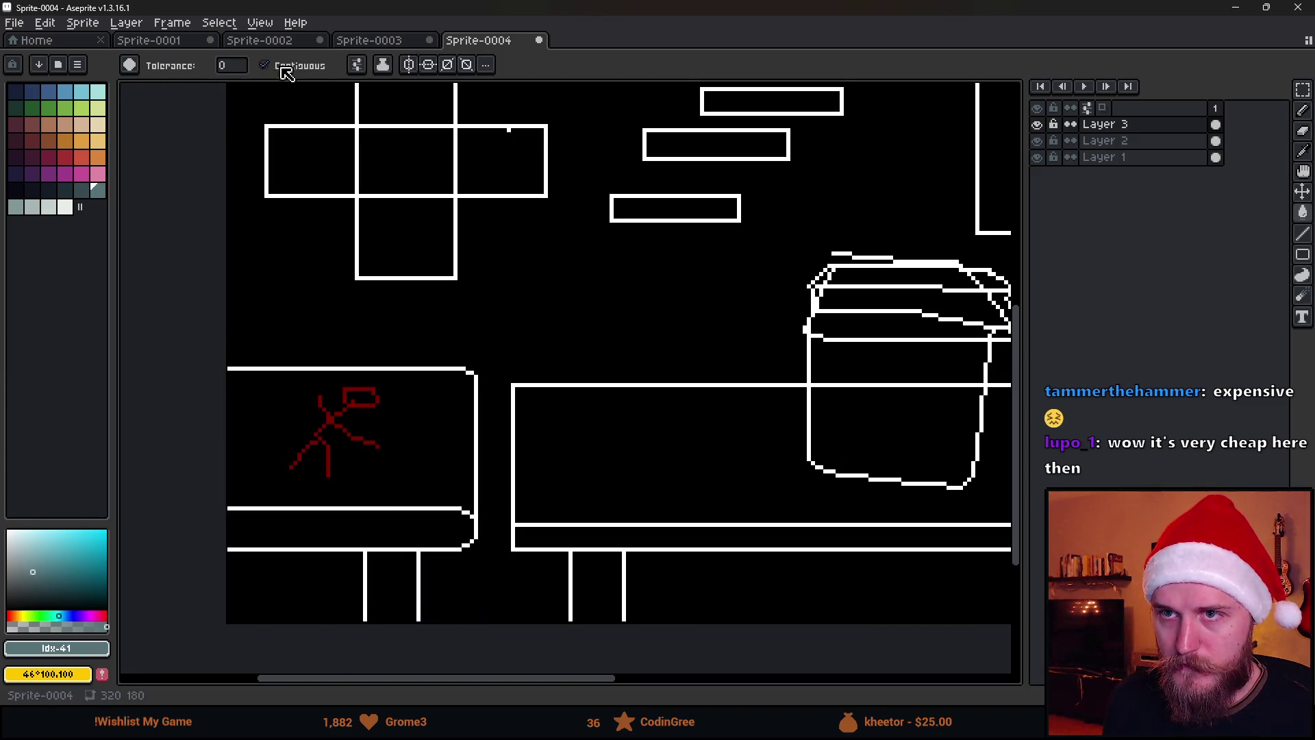
pyautogui.click(368, 64)
pyautogui.click(425, 423)
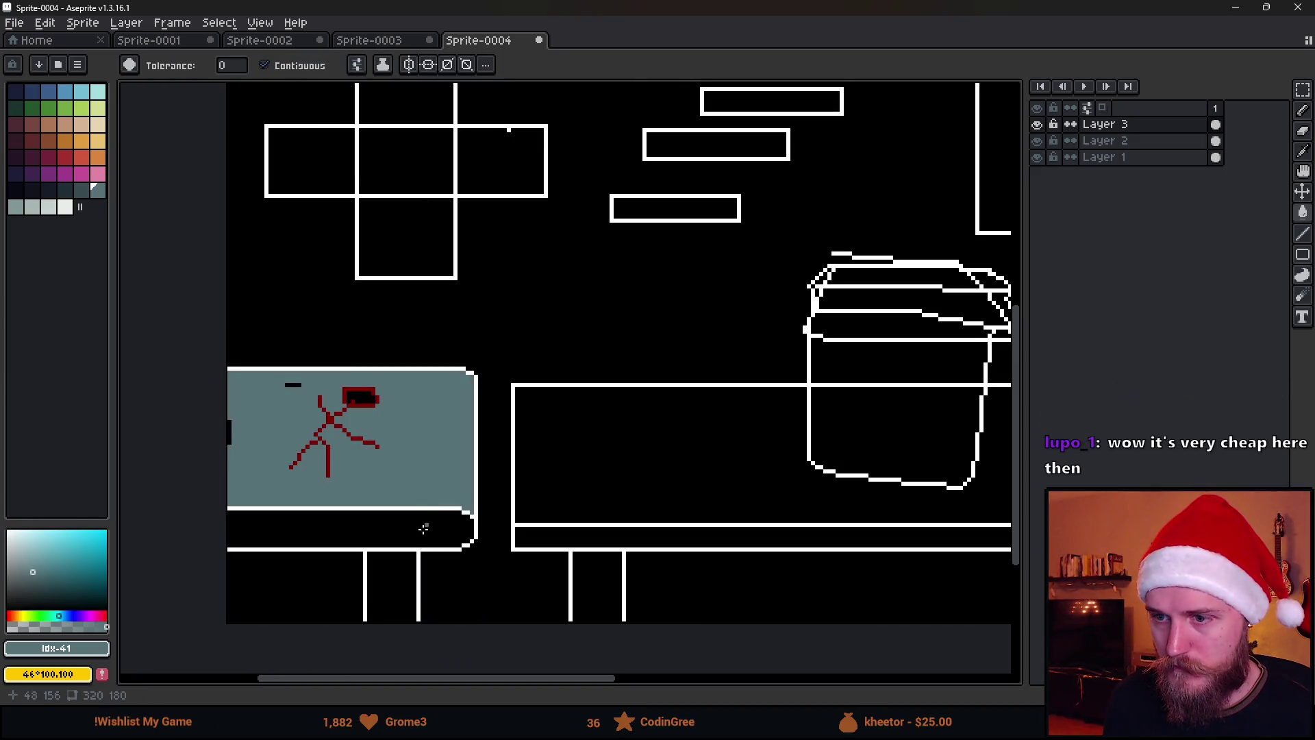
pyautogui.scroll(-2, 422, 528)
pyautogui.scroll(2, 423, 480)
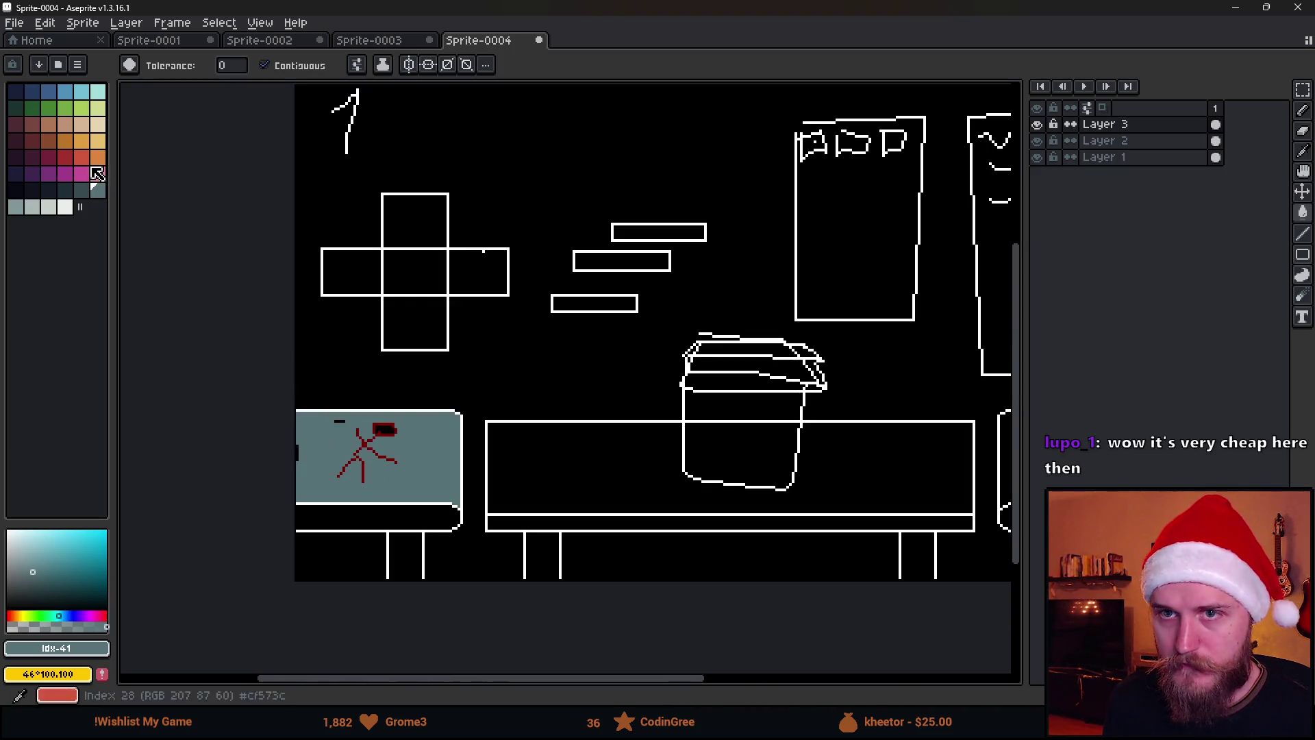
# Fill the bench's bottom strip darker grey and the gap between the left legs darker still.
pyautogui.click(81, 190)
pyautogui.moveTo(400, 660); pyautogui.dragTo(434, 517)
pyautogui.click(435, 516)
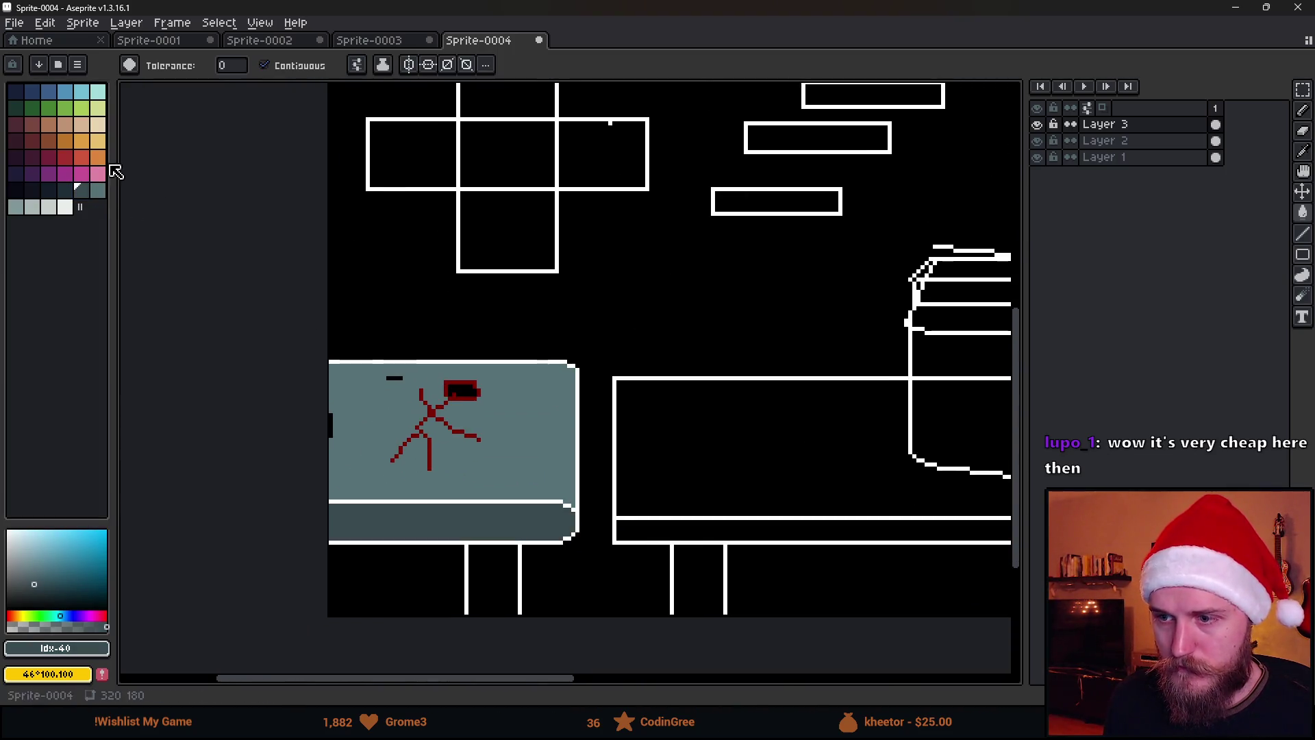
pyautogui.click(48, 191)
pyautogui.click(493, 587)
pyautogui.scroll(-2, 538, 559)
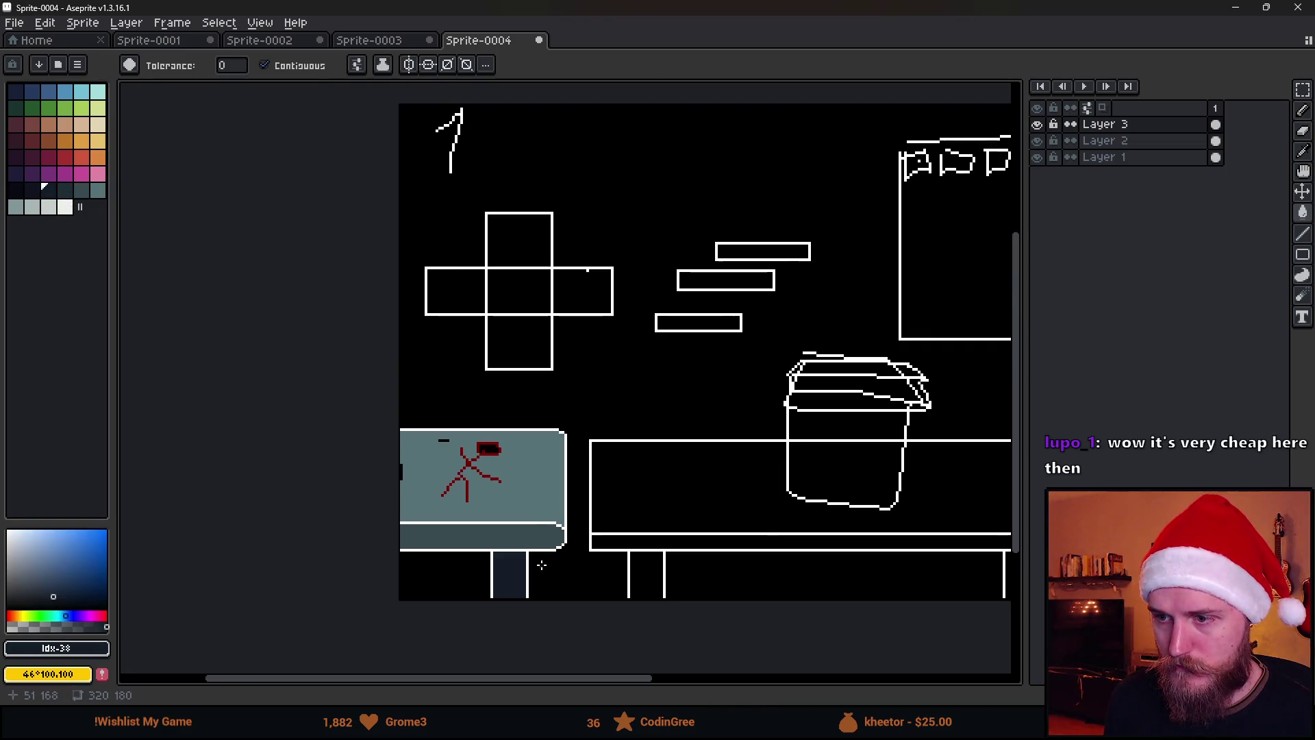
pyautogui.scroll(2, 538, 559)
# Refill the bench's bottom strip with a darker edge shade.
pyautogui.click(32, 190)
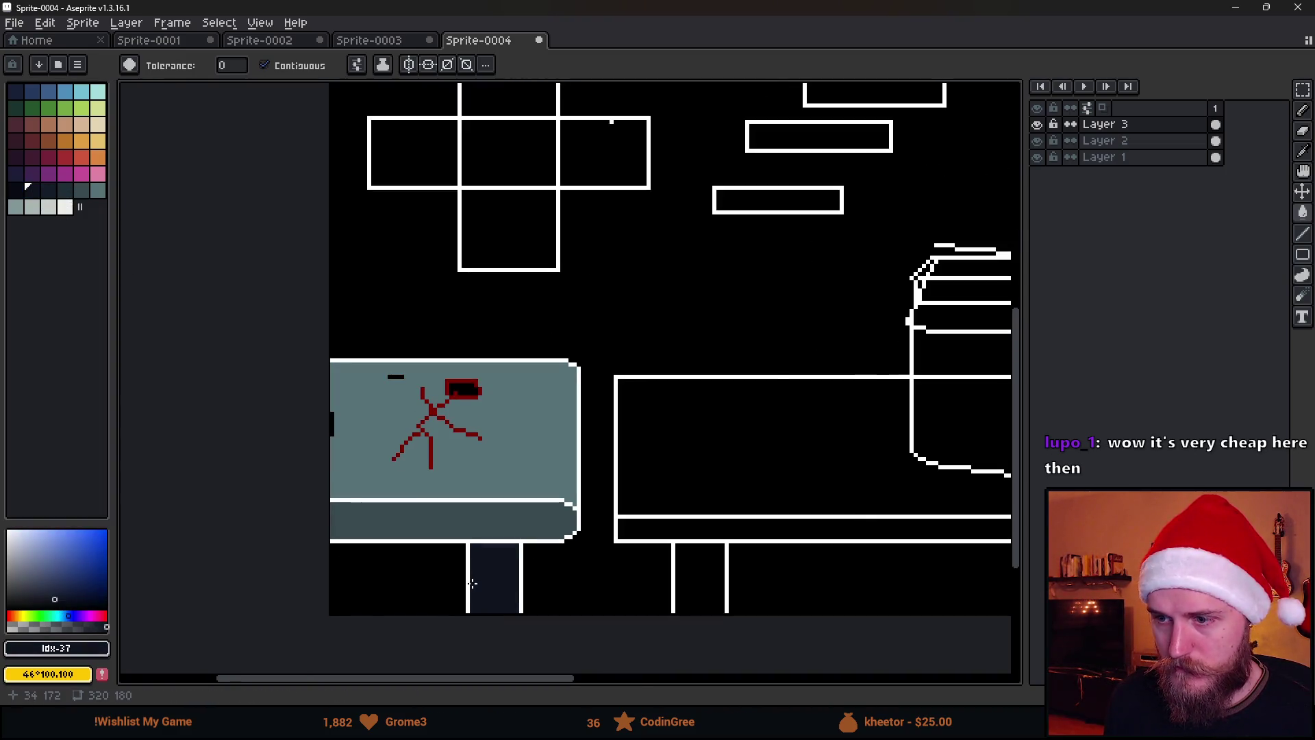
pyautogui.scroll(-4, 472, 584)
pyautogui.scroll(2, 534, 571)
pyautogui.scroll(2, 441, 540)
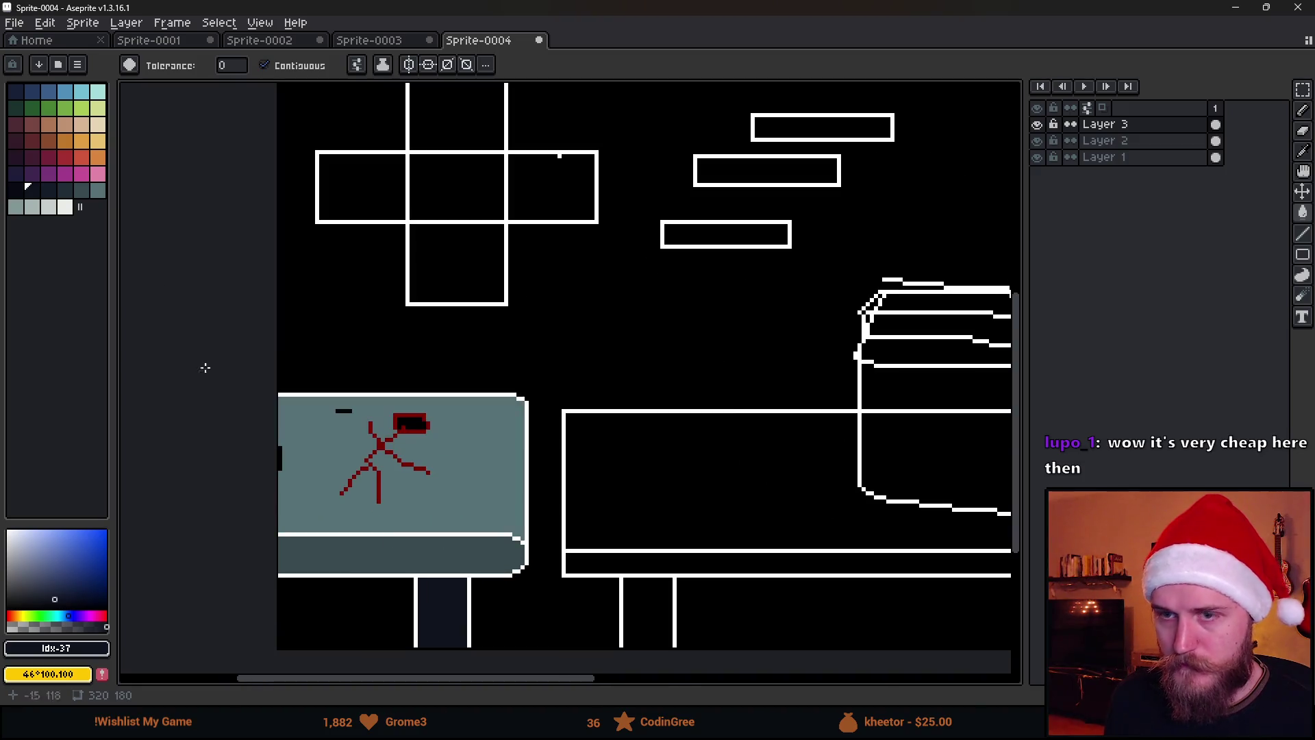
pyautogui.click(68, 199)
pyautogui.click(435, 555)
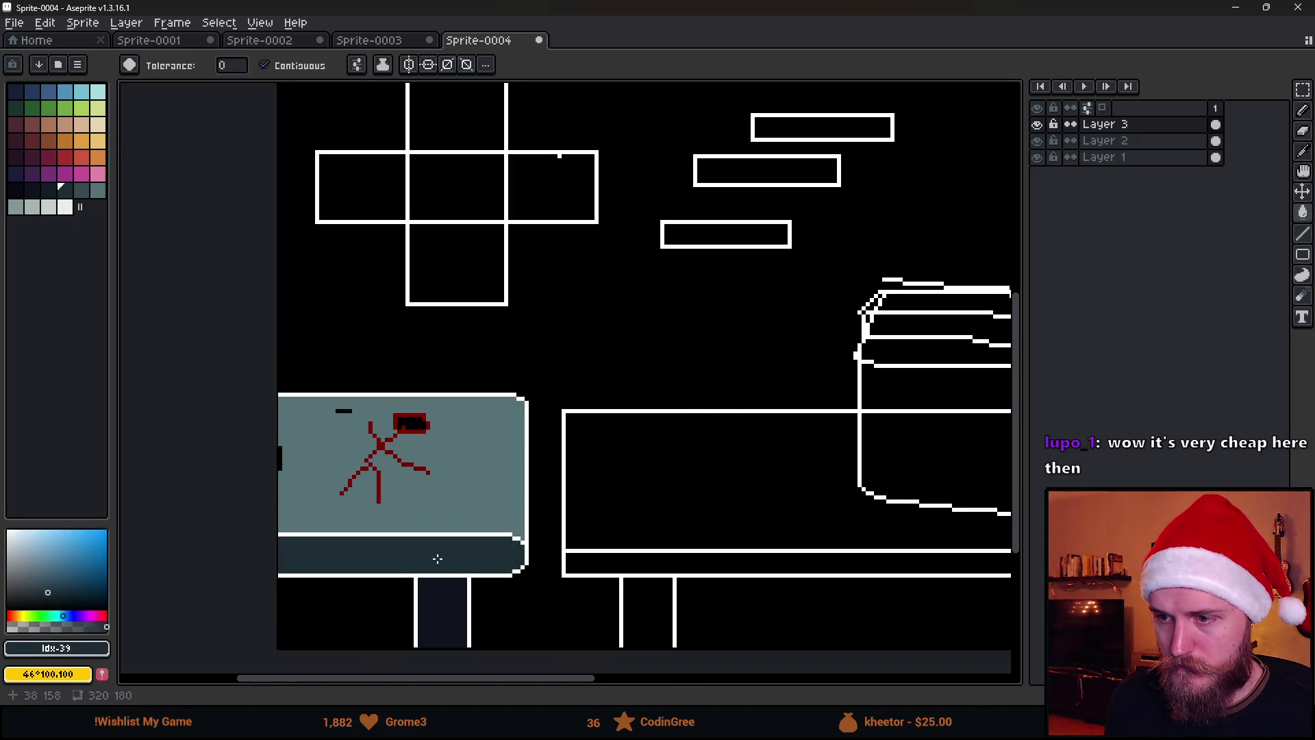
pyautogui.scroll(-4, 439, 557)
pyautogui.scroll(4, 458, 581)
# Make Layer 3 active and pick the chair's teal, undoing a stray teal blob.
pyautogui.moveTo(459, 581)
pyautogui.mouseDown()
pyautogui.moveTo(552, 555)
pyautogui.moveTo(529, 585)
pyautogui.mouseUp()
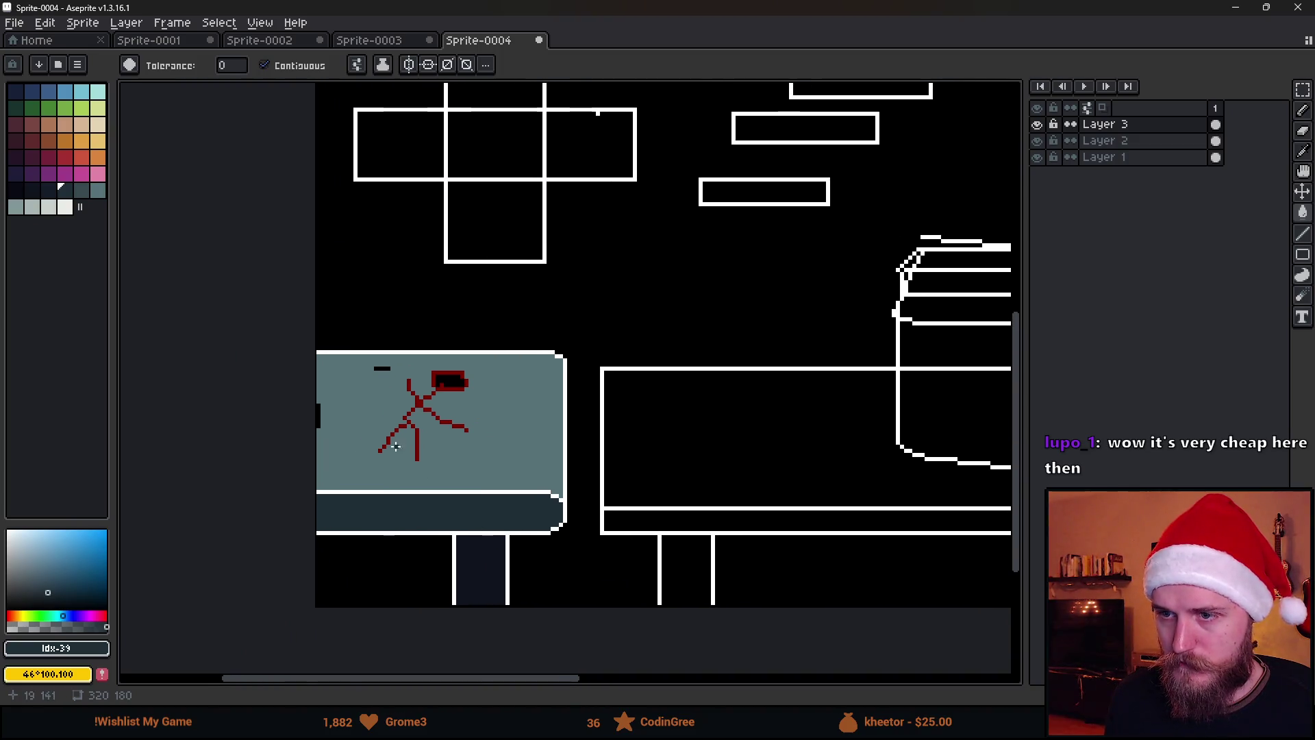
pyautogui.click(1037, 140)
pyautogui.click(1037, 140)
pyautogui.click(1037, 124)
pyautogui.click(1038, 124)
pyautogui.click(1142, 123)
pyautogui.keyDown('alt'); pyautogui.click(491, 450); pyautogui.keyUp('alt')
pyautogui.press('b')
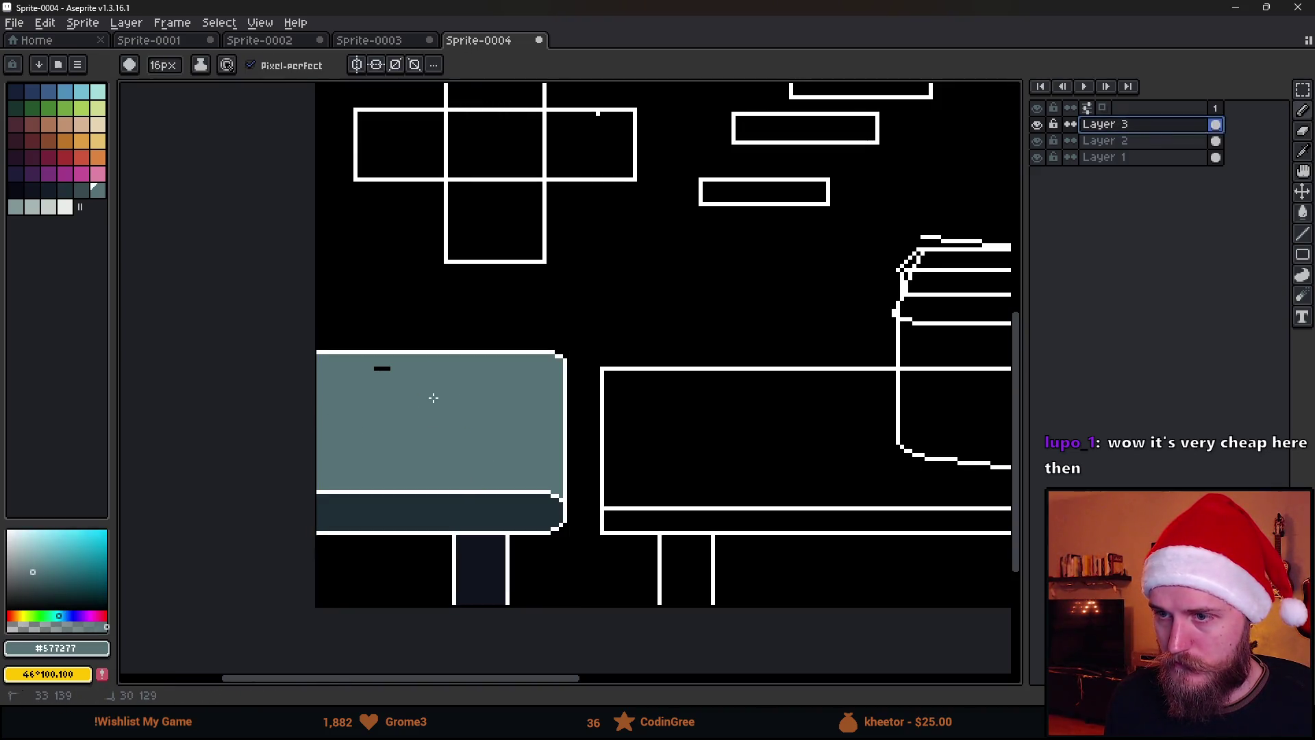
pyautogui.scroll(-4, 440, 397)
pyautogui.scroll(4, 514, 420)
pyautogui.click(349, 491)
pyautogui.hotkey('ctrl', 'z')
# Bucket-fill the chair's white outline with the dark palette colour.
pyautogui.keyDown('alt'); pyautogui.click(385, 492); pyautogui.keyUp('alt')
pyautogui.press('g')
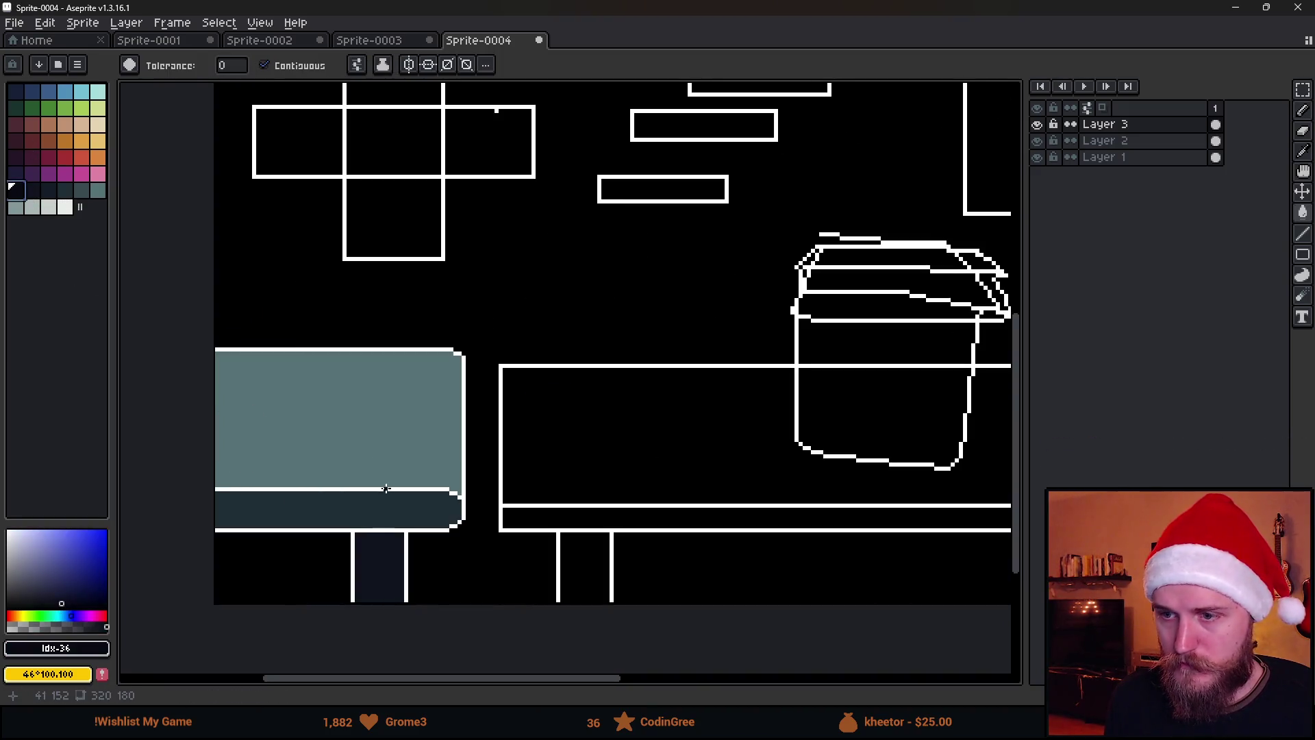
pyautogui.click(357, 65)
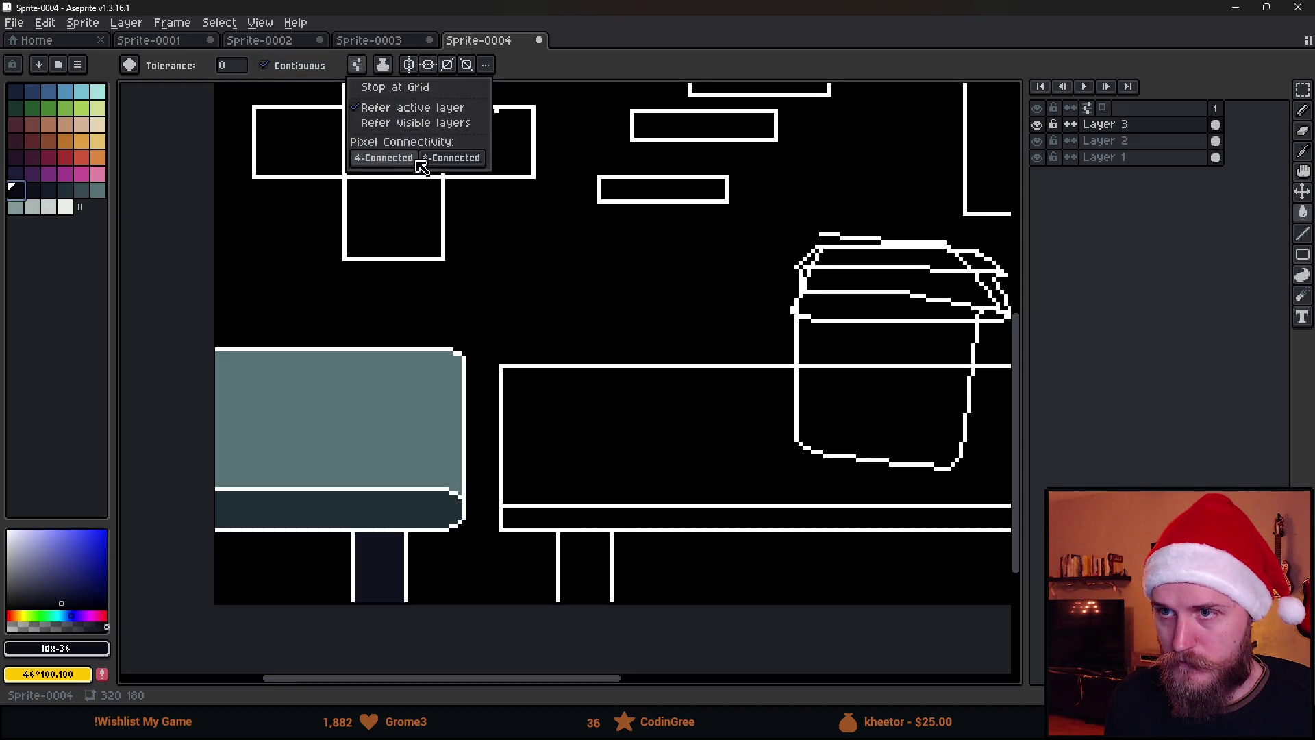
pyautogui.click(405, 352)
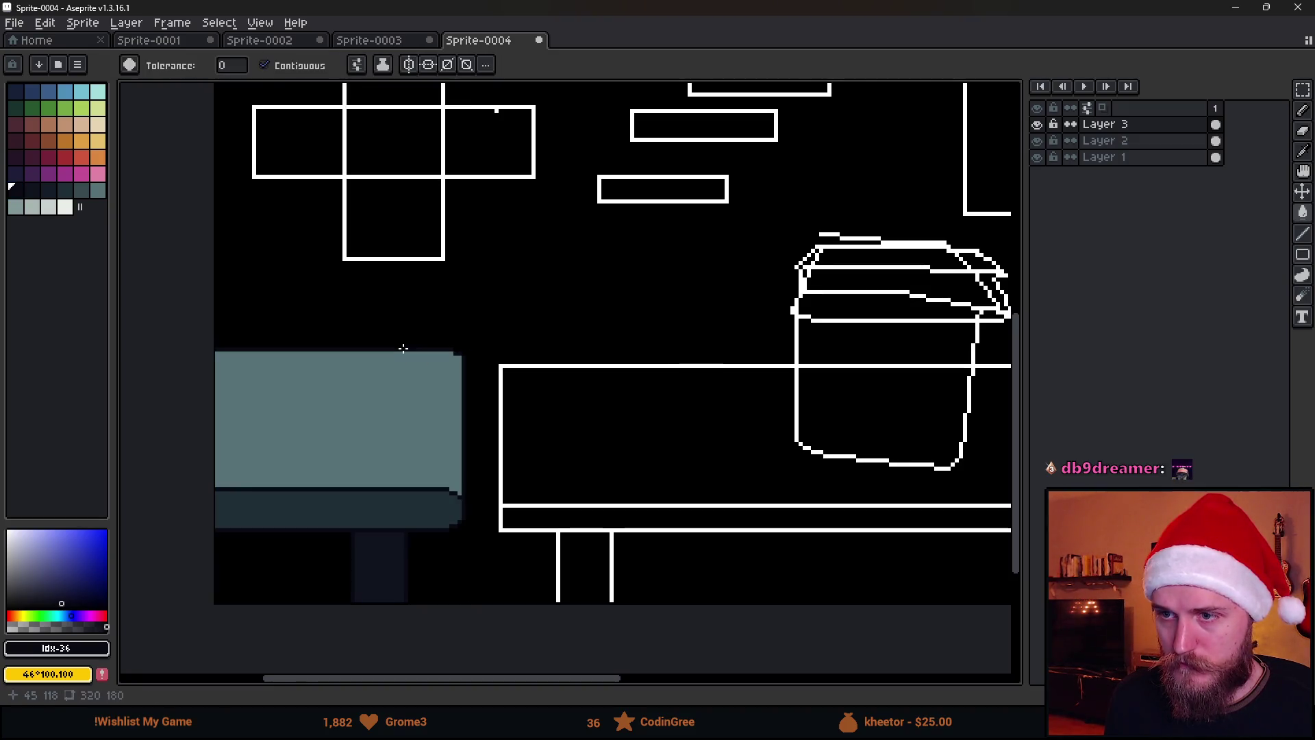
pyautogui.scroll(-4, 448, 350)
pyautogui.scroll(2, 445, 358)
# Add a new Layer 4 above Layer 1, keeping Layer 1 visible.
pyautogui.click(1037, 157)
pyautogui.click(1038, 157)
pyautogui.click(1096, 158)
pyautogui.hotkey('shift', 'n')
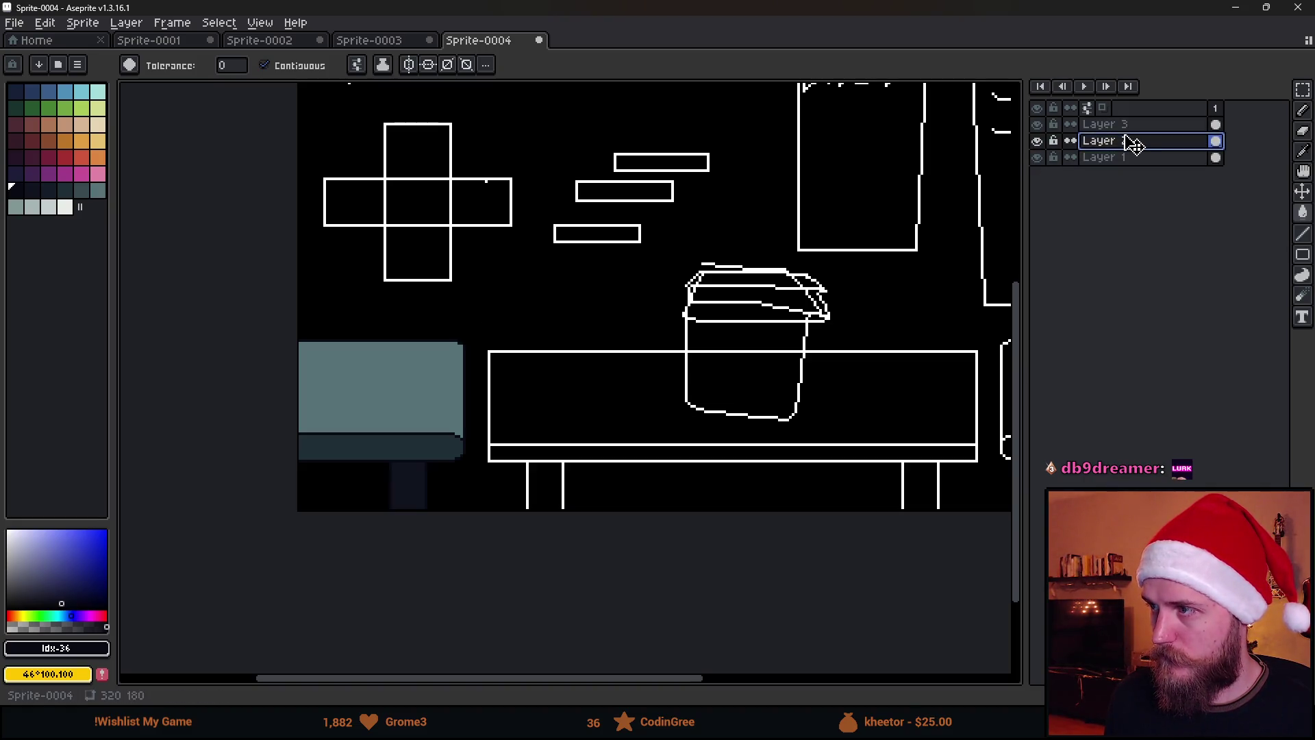
pyautogui.click(1039, 174)
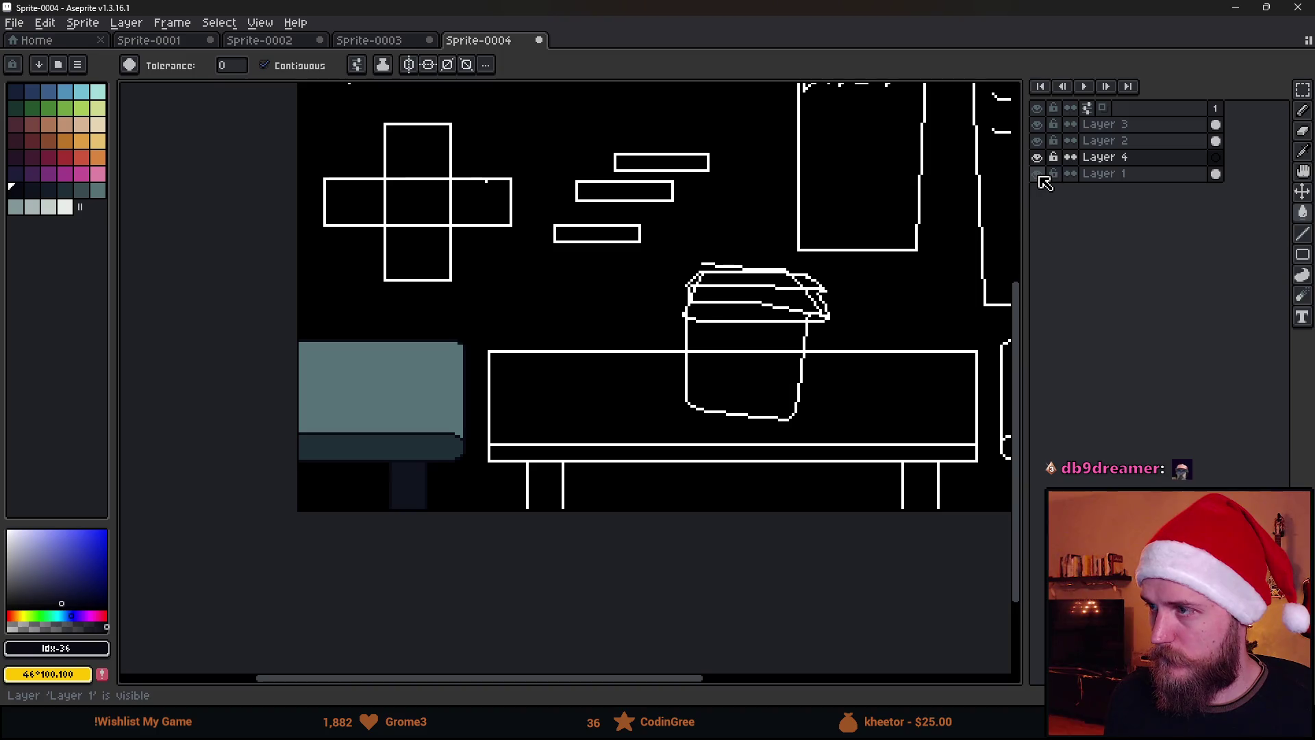
# Bucket-fill the table area brown on Layer 4, then hide Layer 4.
pyautogui.click(45, 139)
pyautogui.click(692, 417)
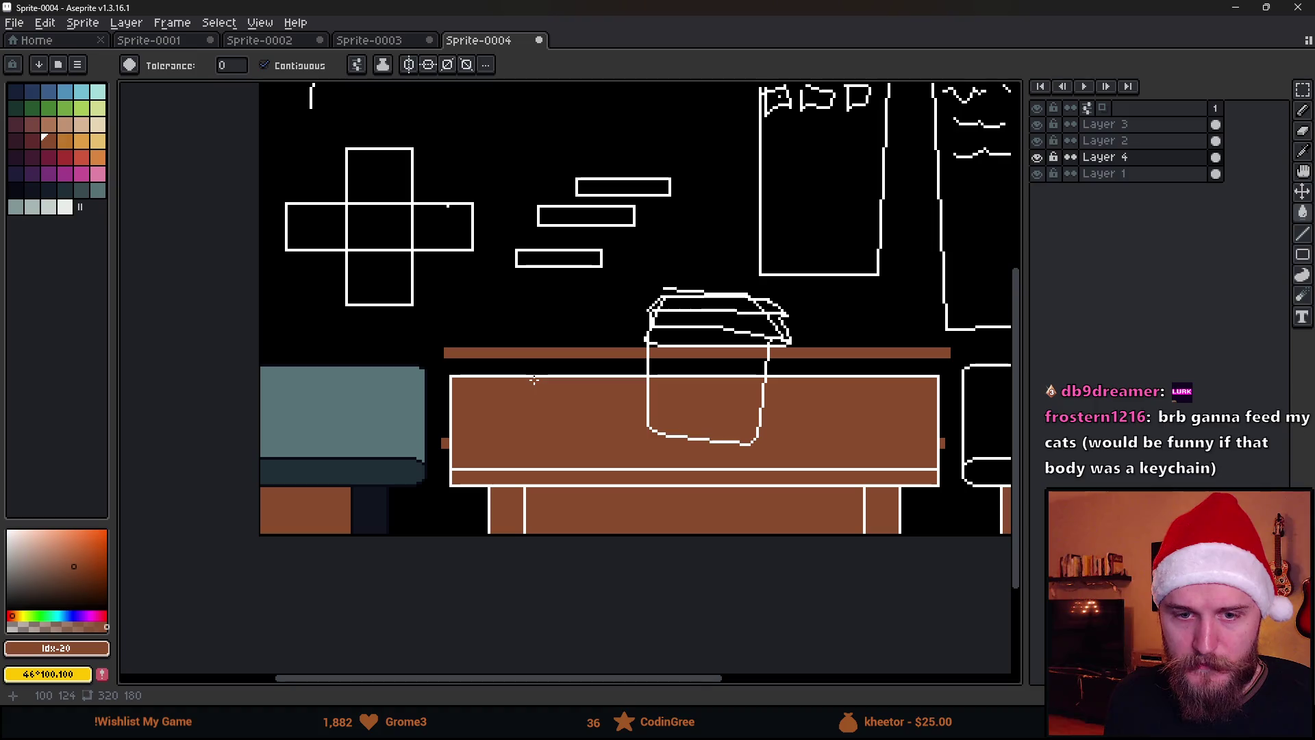
pyautogui.scroll(-2, 534, 378)
pyautogui.scroll(2, 558, 377)
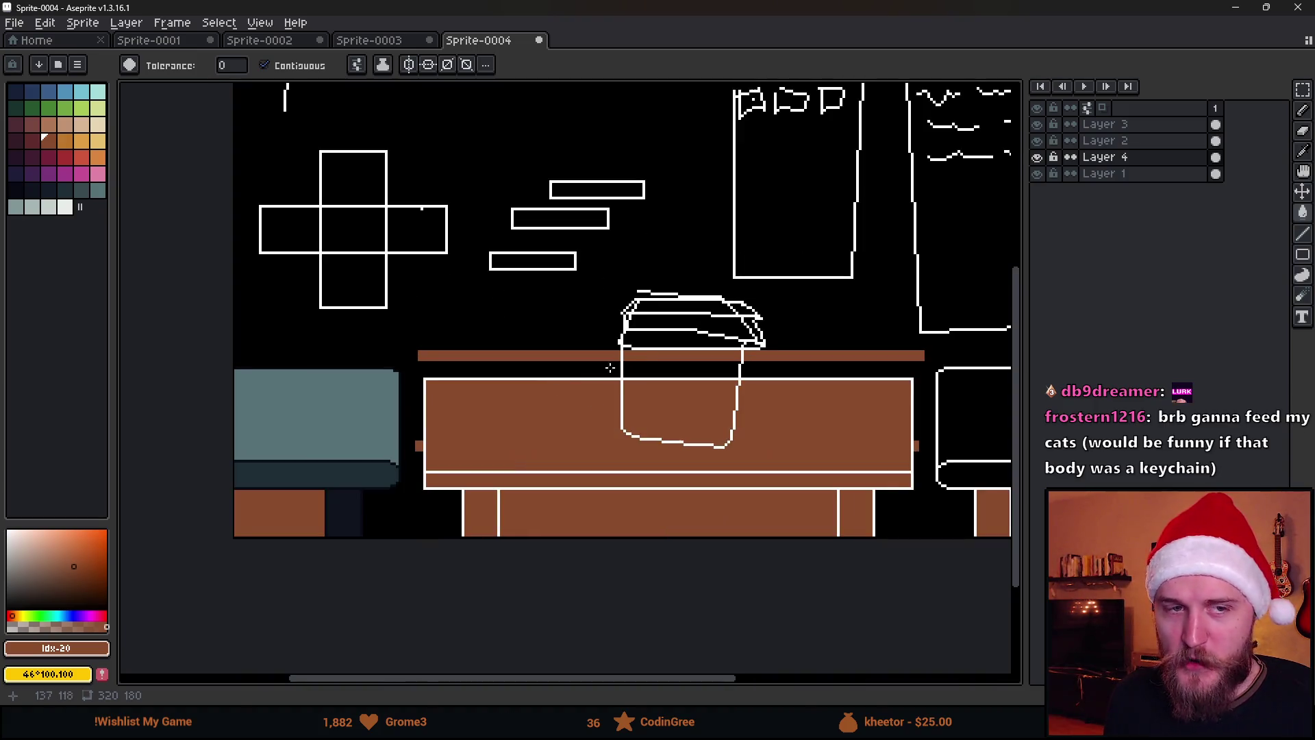
pyautogui.moveTo(593, 370); pyautogui.dragTo(543, 412)
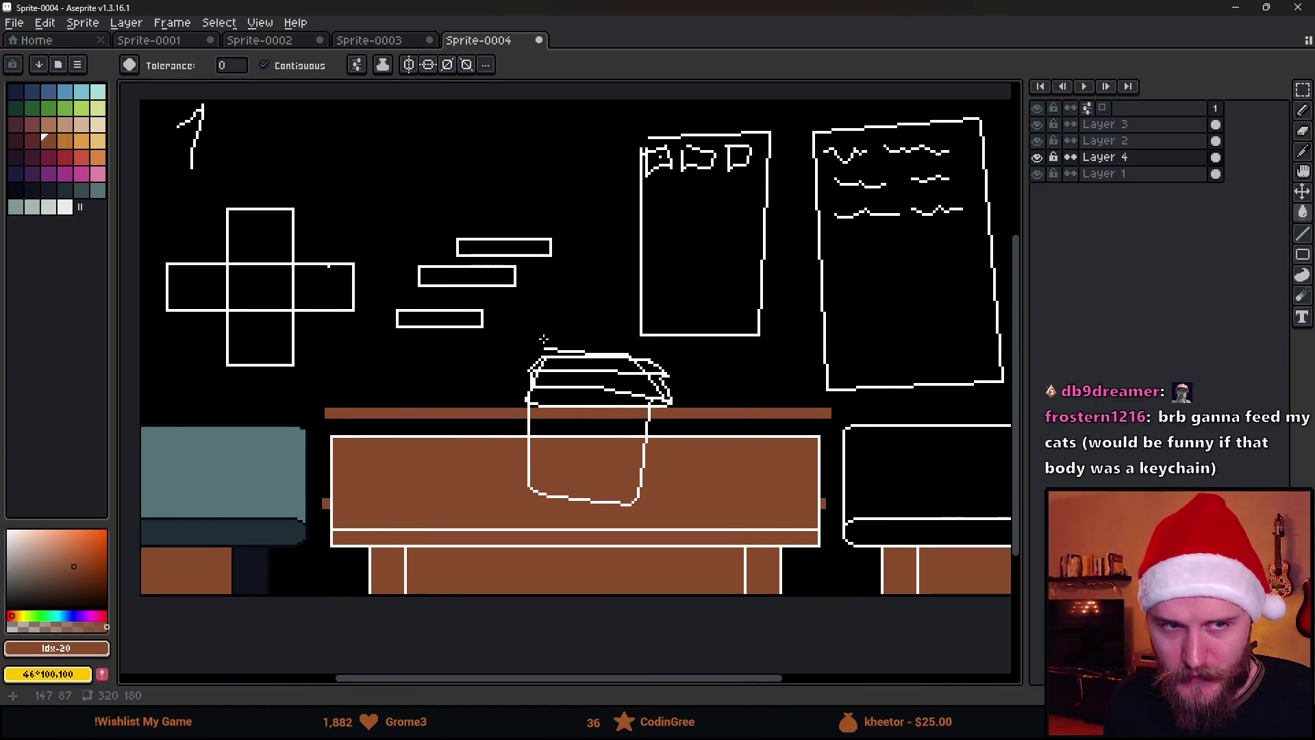
pyautogui.moveTo(613, 345)
pyautogui.mouseDown()
pyautogui.moveTo(634, 381)
pyautogui.moveTo(581, 416)
pyautogui.mouseUp()
pyautogui.scroll(-3, 582, 417)
pyautogui.scroll(3, 582, 416)
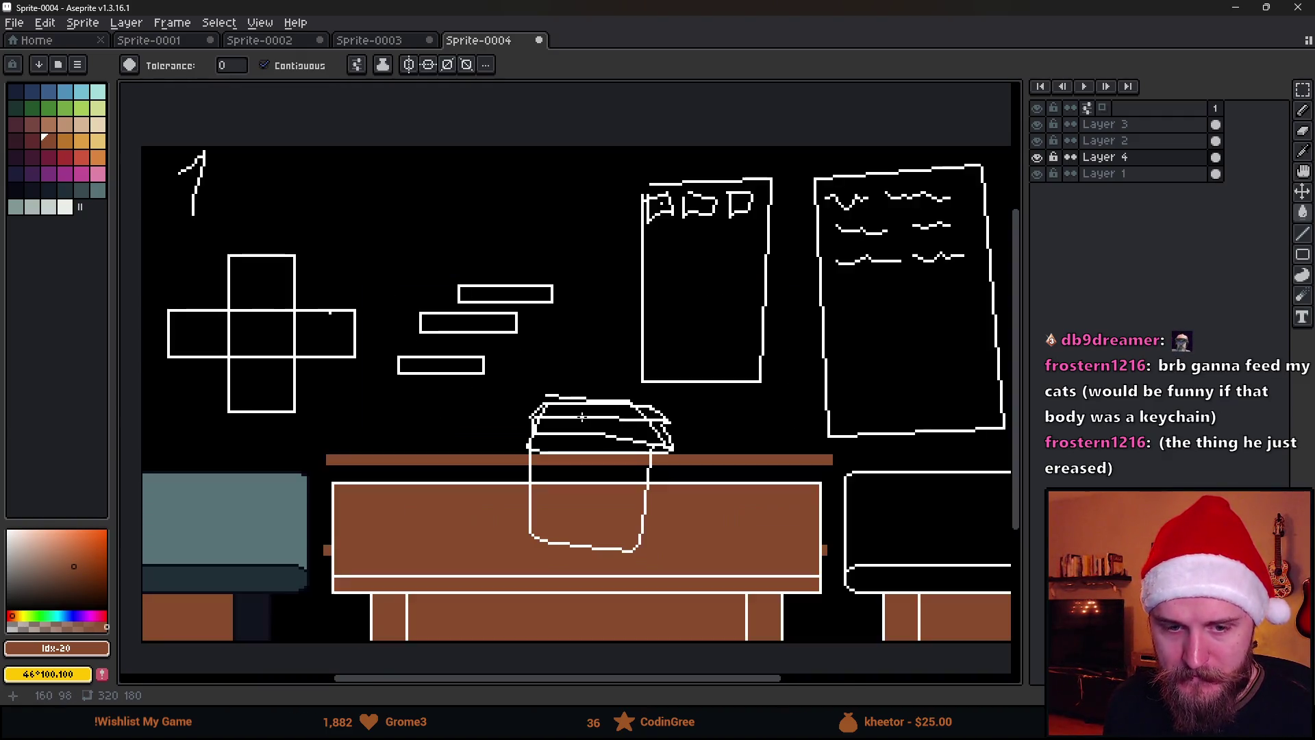
pyautogui.moveTo(505, 458)
pyautogui.mouseDown()
pyautogui.moveTo(488, 455)
pyautogui.moveTo(578, 452)
pyautogui.mouseUp()
pyautogui.moveTo(467, 437); pyautogui.dragTo(395, 397)
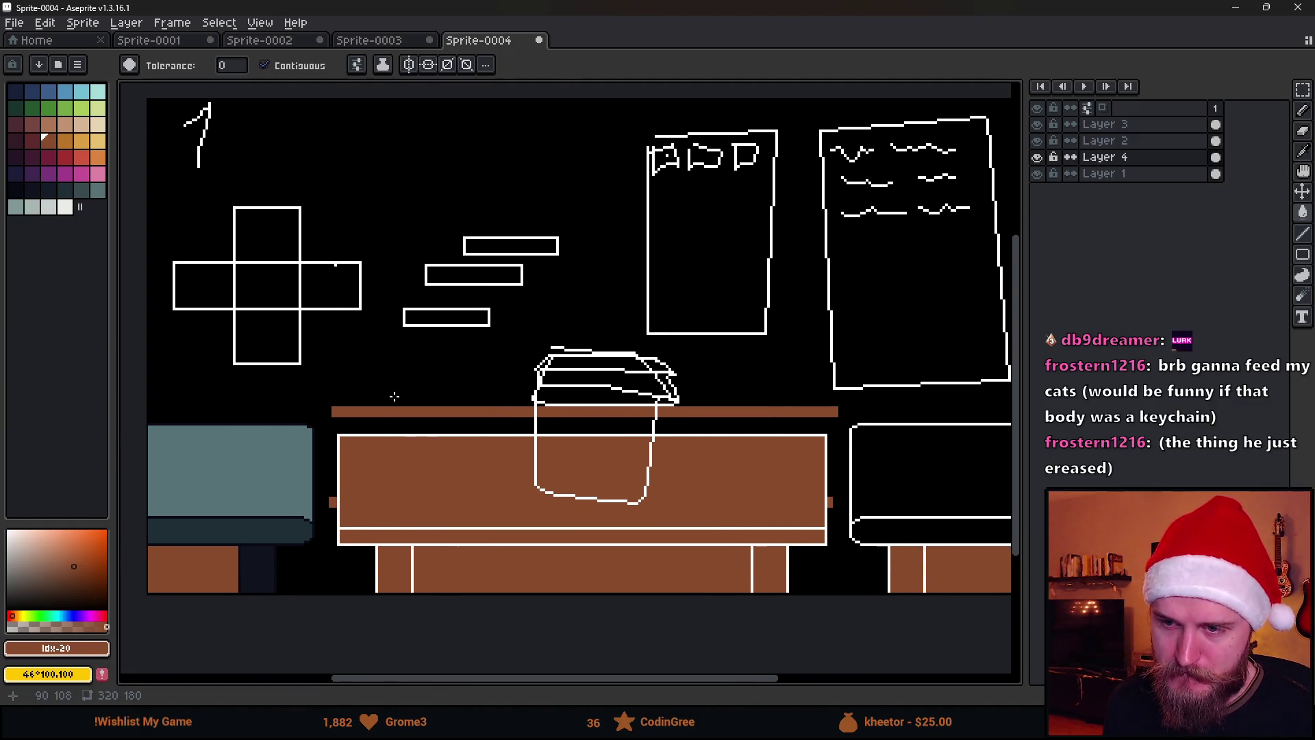
pyautogui.click(1038, 159)
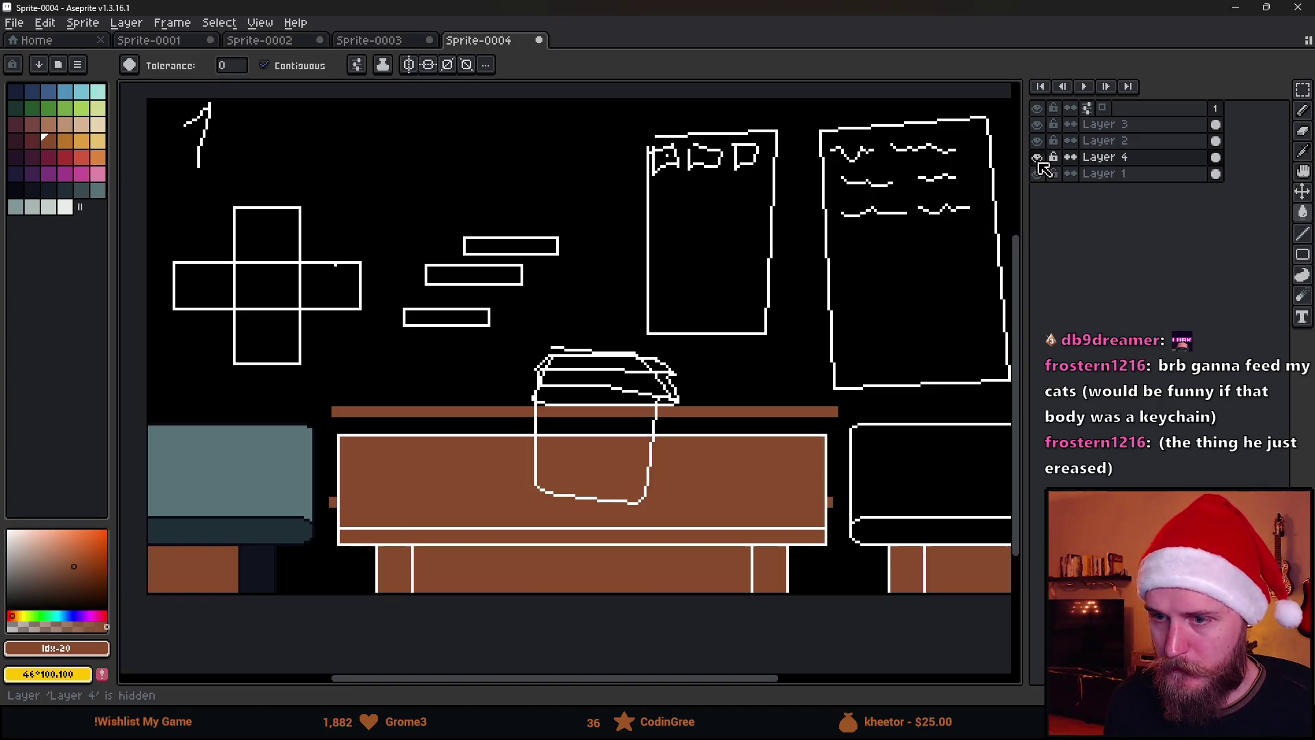
# On Layer 2, bucket-fill the open background with a lighter brown.
pyautogui.click(1040, 172)
pyautogui.click(1039, 142)
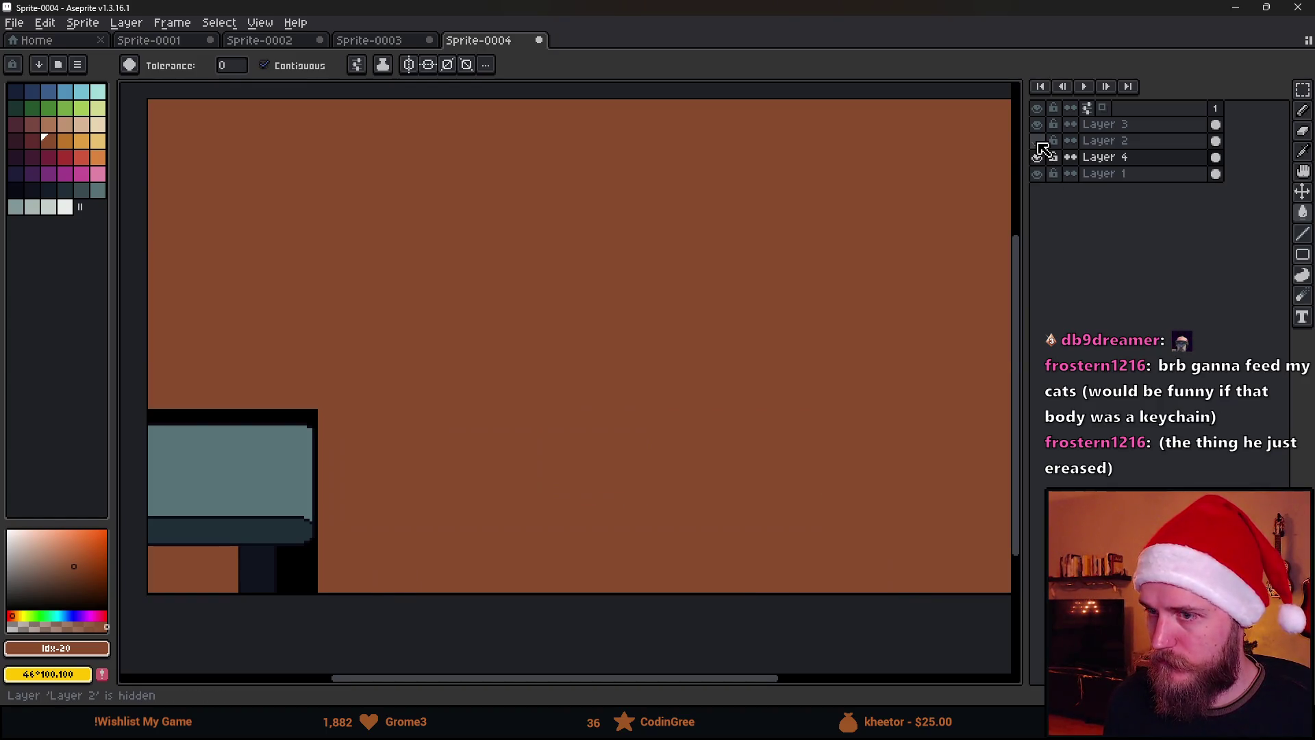
pyautogui.click(1040, 143)
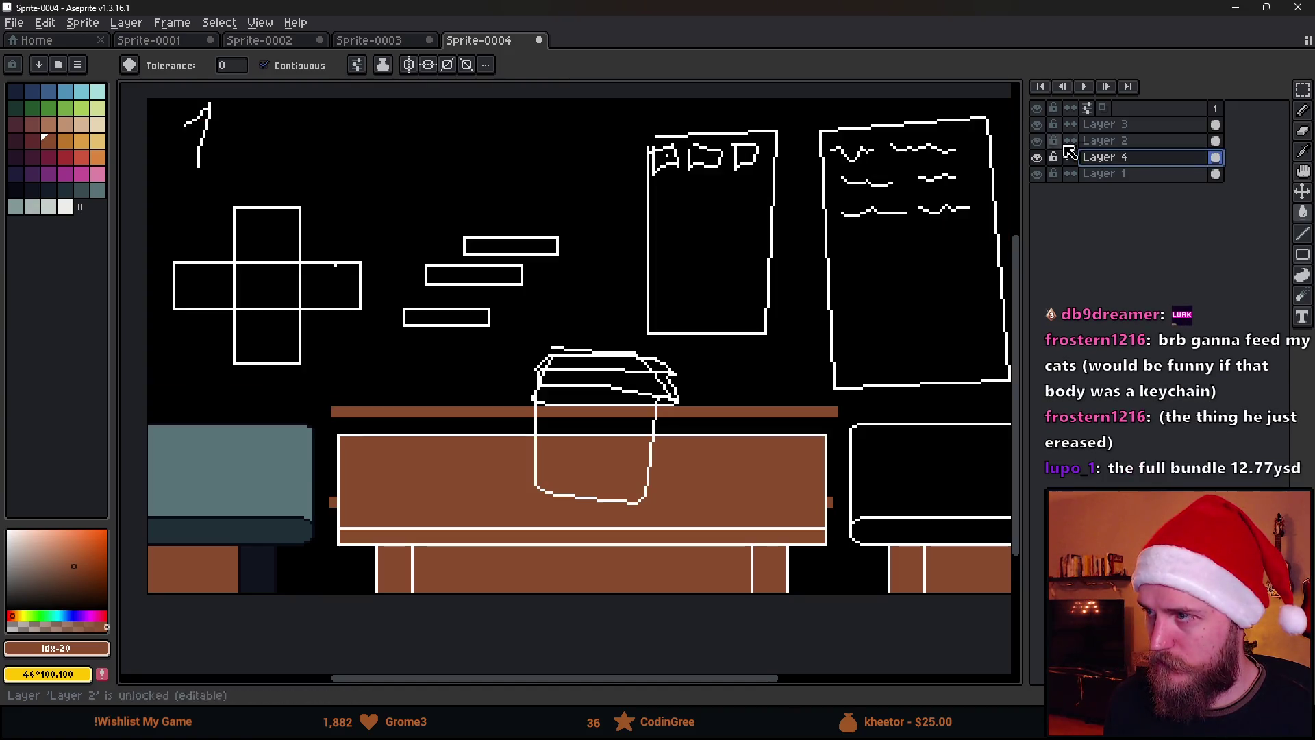
pyautogui.click(1096, 141)
pyautogui.click(52, 588)
pyautogui.click(8, 531)
pyautogui.click(419, 158)
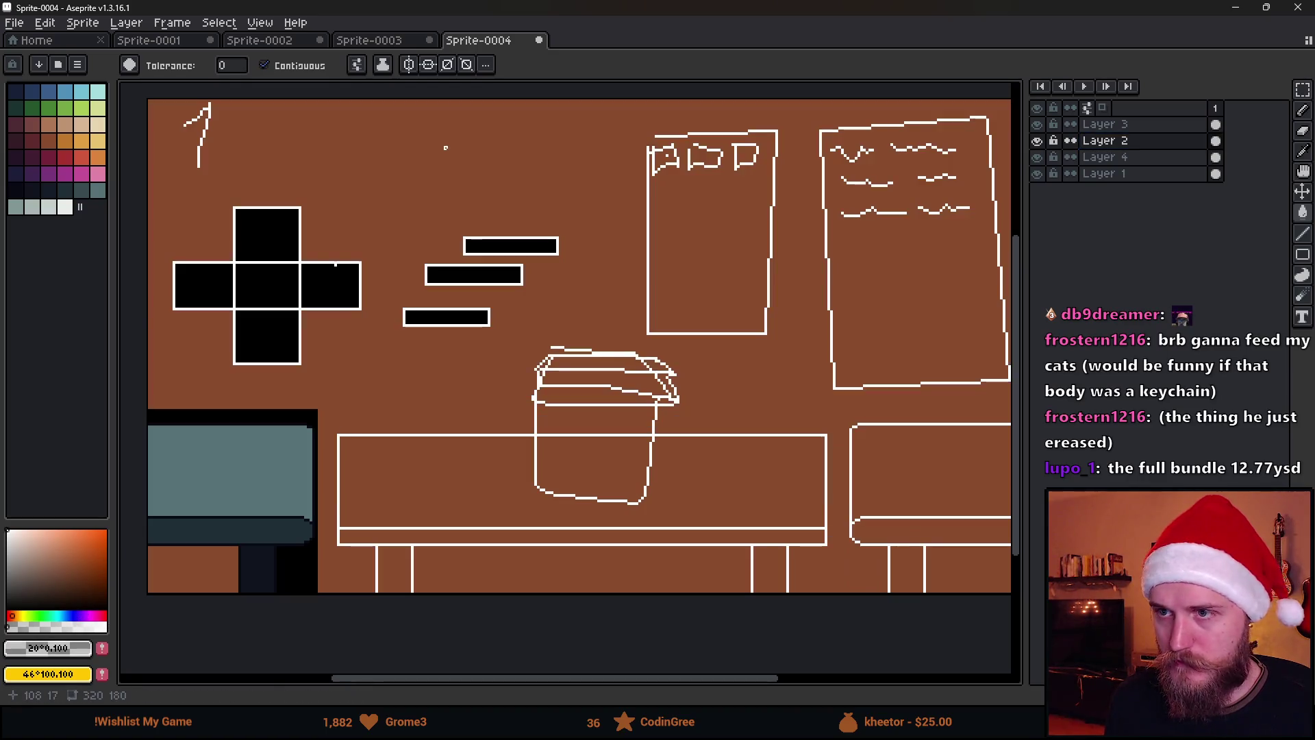
pyautogui.scroll(-2, 419, 157)
pyautogui.scroll(2, 418, 158)
pyautogui.moveTo(407, 358); pyautogui.dragTo(536, 344)
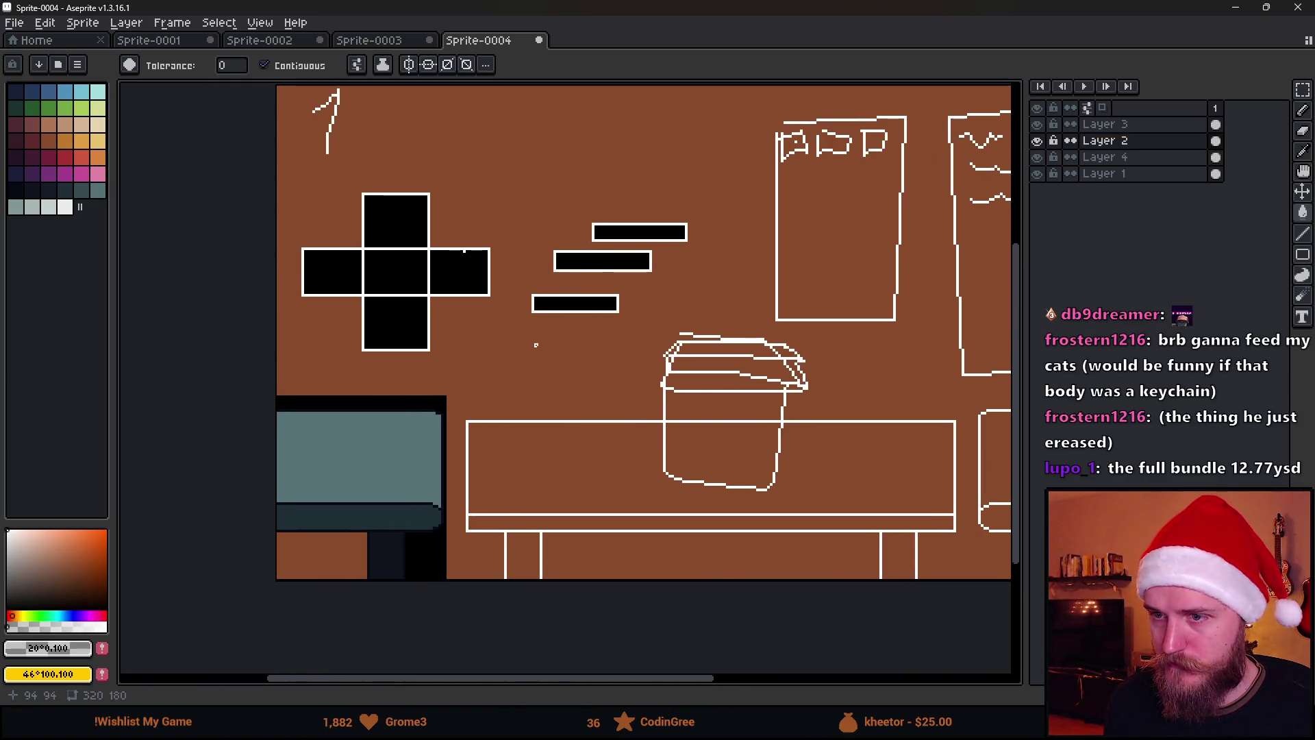
# Check Layer 4 by clearing and restoring it, then make Layer 3 active.
pyautogui.click(1038, 158)
pyautogui.click(1038, 157)
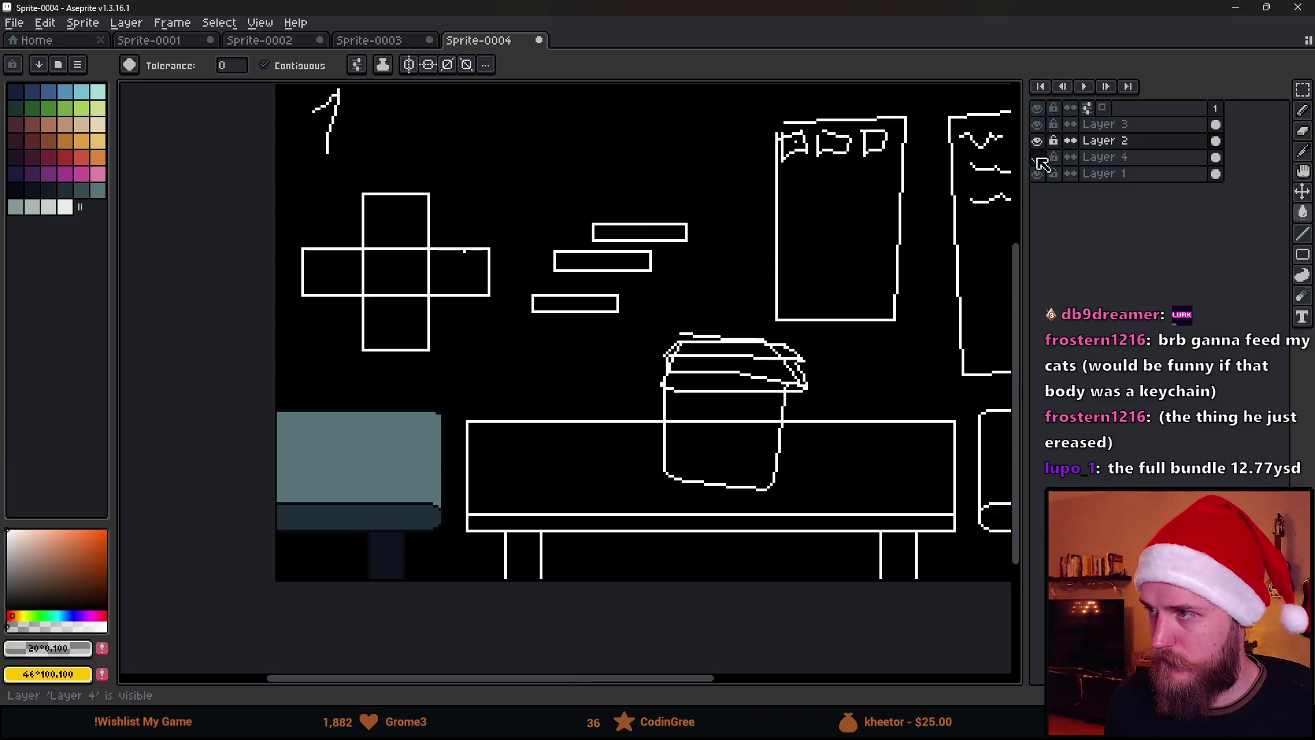
pyautogui.click(1105, 157)
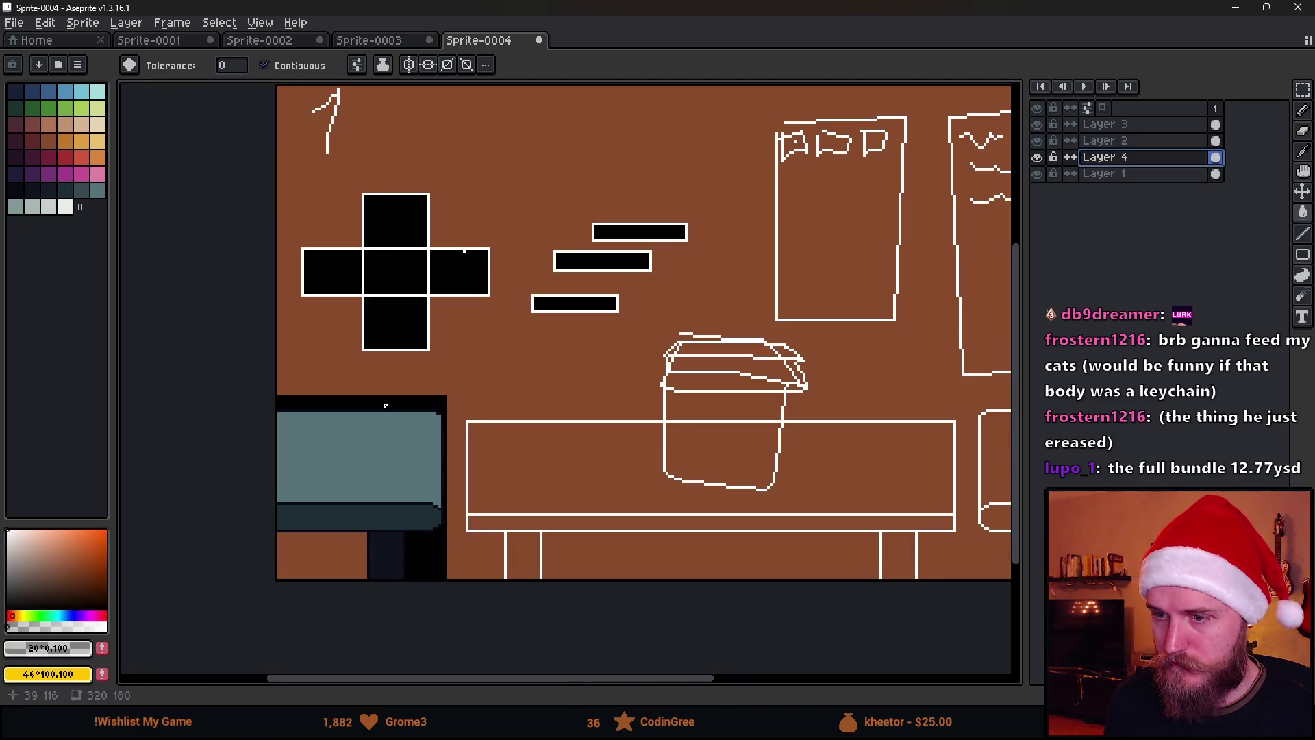
pyautogui.press('Delete')
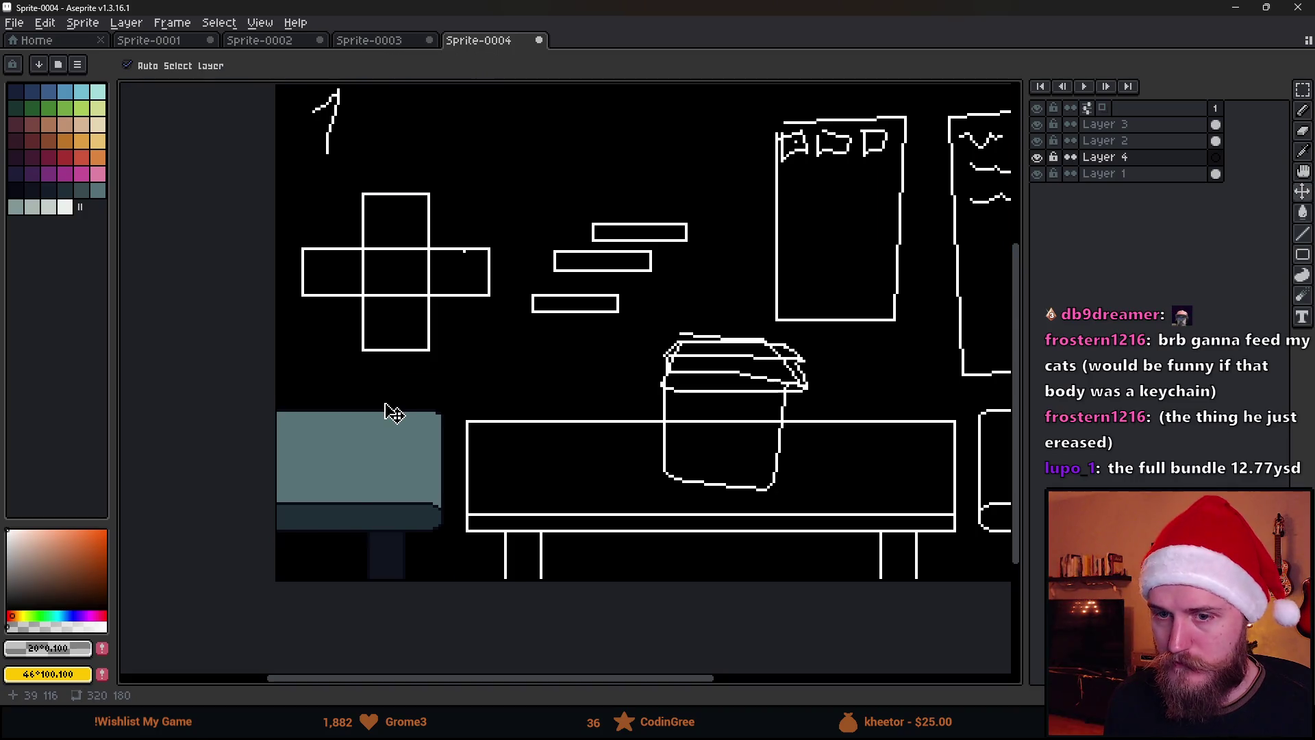
pyautogui.hotkey('ctrl', 'z')
pyautogui.scroll(1, 374, 410)
pyautogui.click(1037, 140)
pyautogui.click(1037, 141)
pyautogui.click(1036, 124)
pyautogui.click(1037, 124)
pyautogui.click(1112, 130)
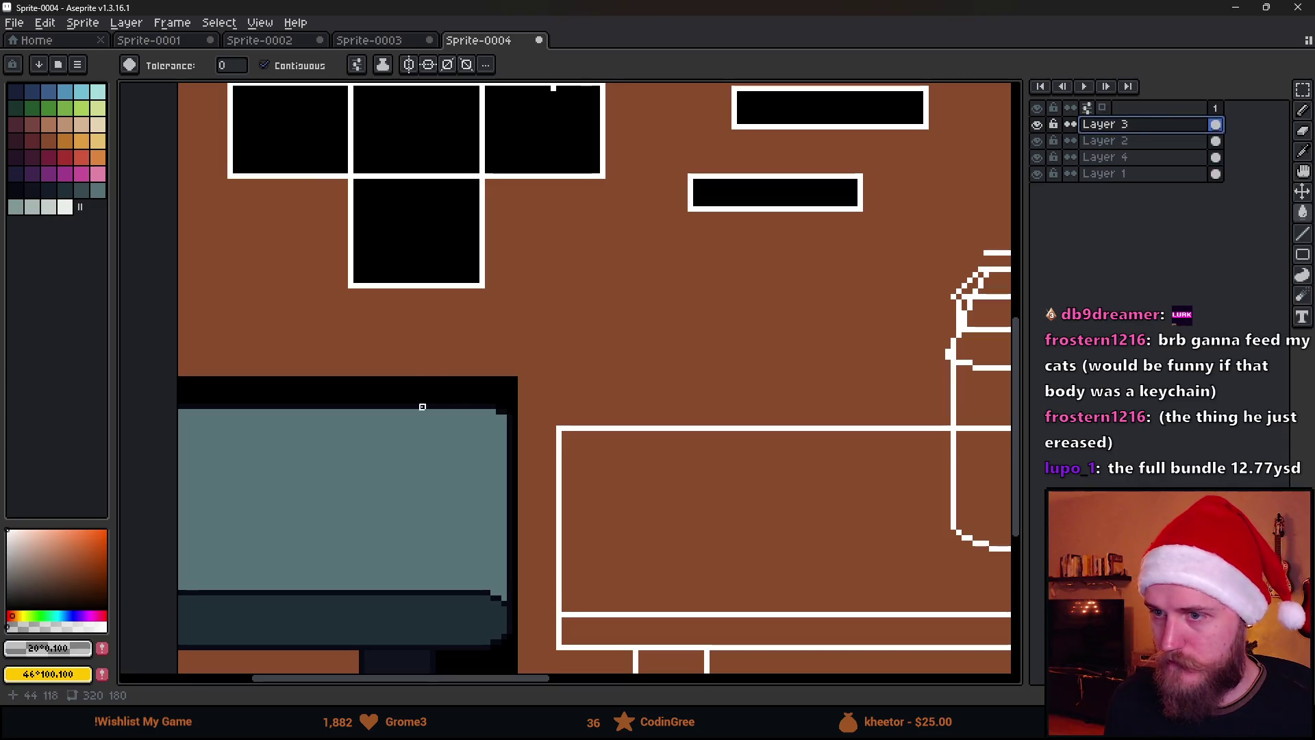
# Draw two 1-pixel near-black (#090a14) lines along the cushion's bottom.
pyautogui.scroll(-3, 446, 390)
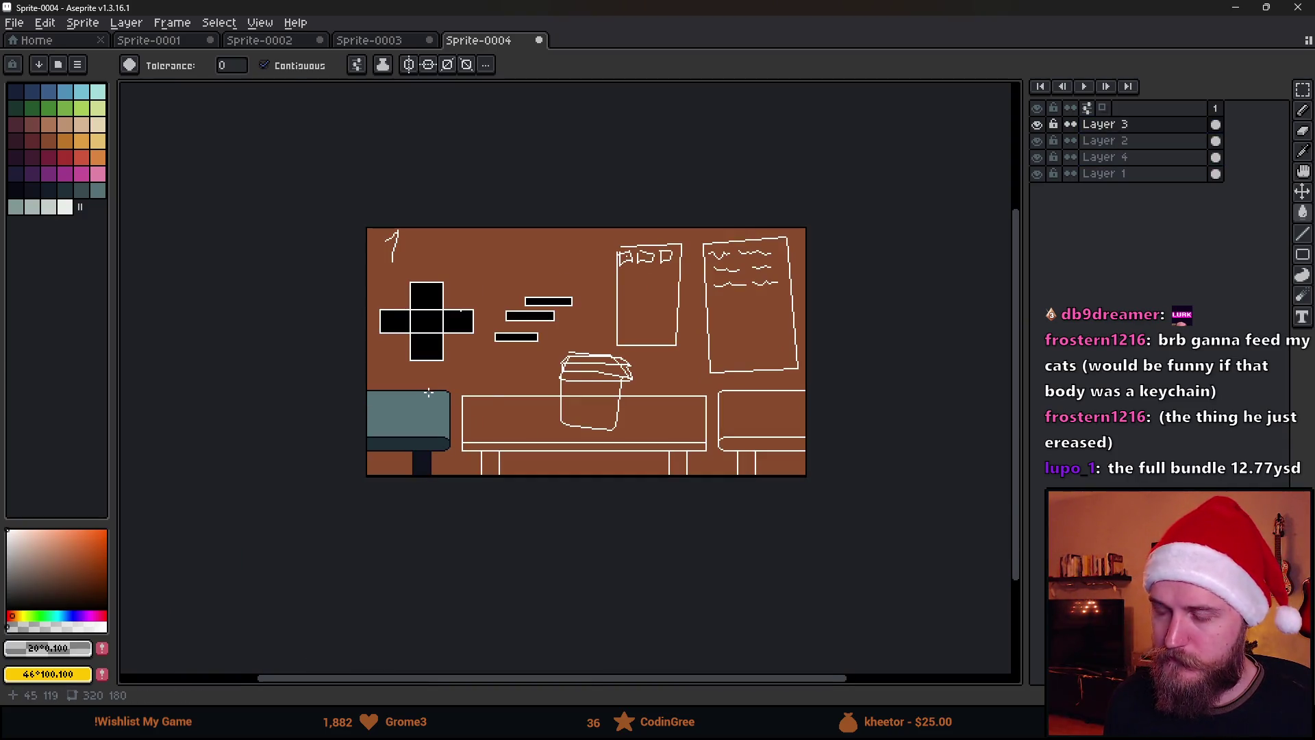
pyautogui.scroll(1, 429, 391)
pyautogui.click(1041, 126)
pyautogui.click(1041, 126)
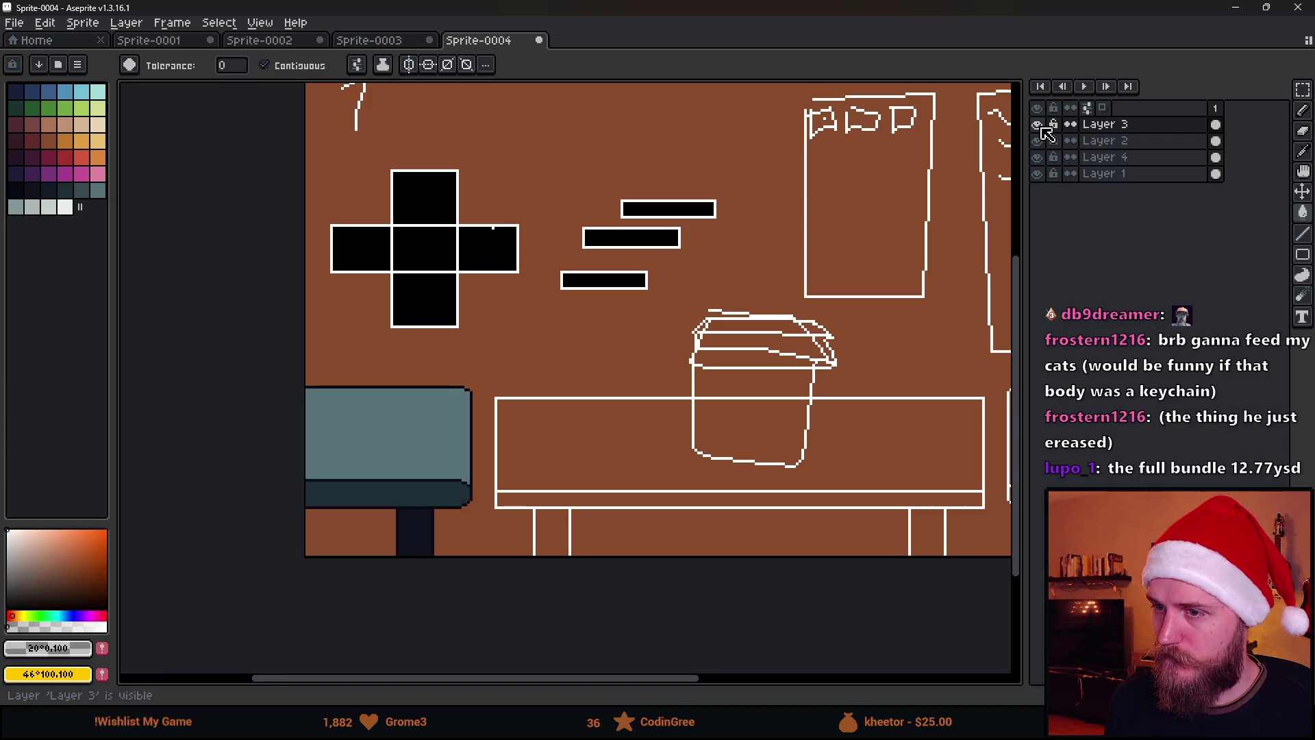
pyautogui.scroll(2, 370, 479)
pyautogui.press('i')
pyautogui.scroll(-1, 414, 485)
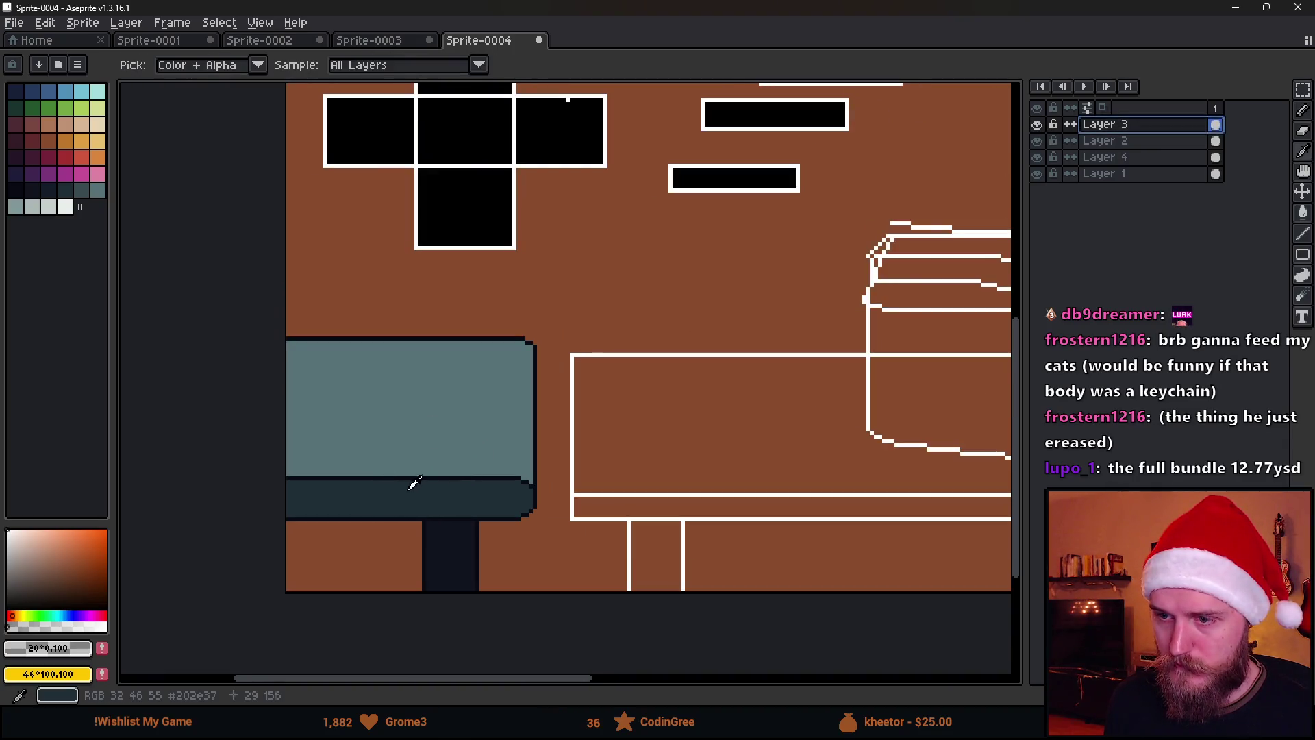
pyautogui.click(413, 485)
pyautogui.scroll(2, 413, 485)
pyautogui.press('b')
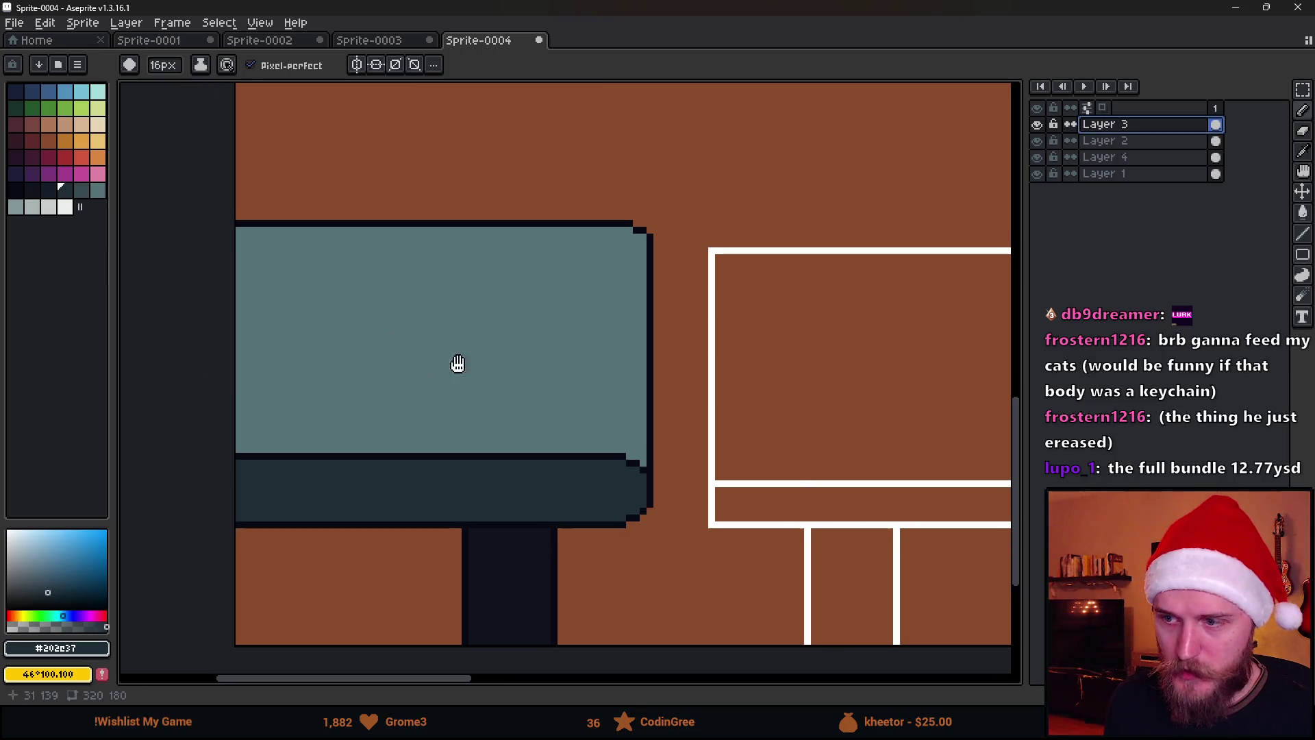
pyautogui.scroll(1, 435, 376)
pyautogui.keyDown('alt'); pyautogui.click(455, 397); pyautogui.keyUp('alt')
pyautogui.press('-')
pyautogui.press('-')
pyautogui.press('-')
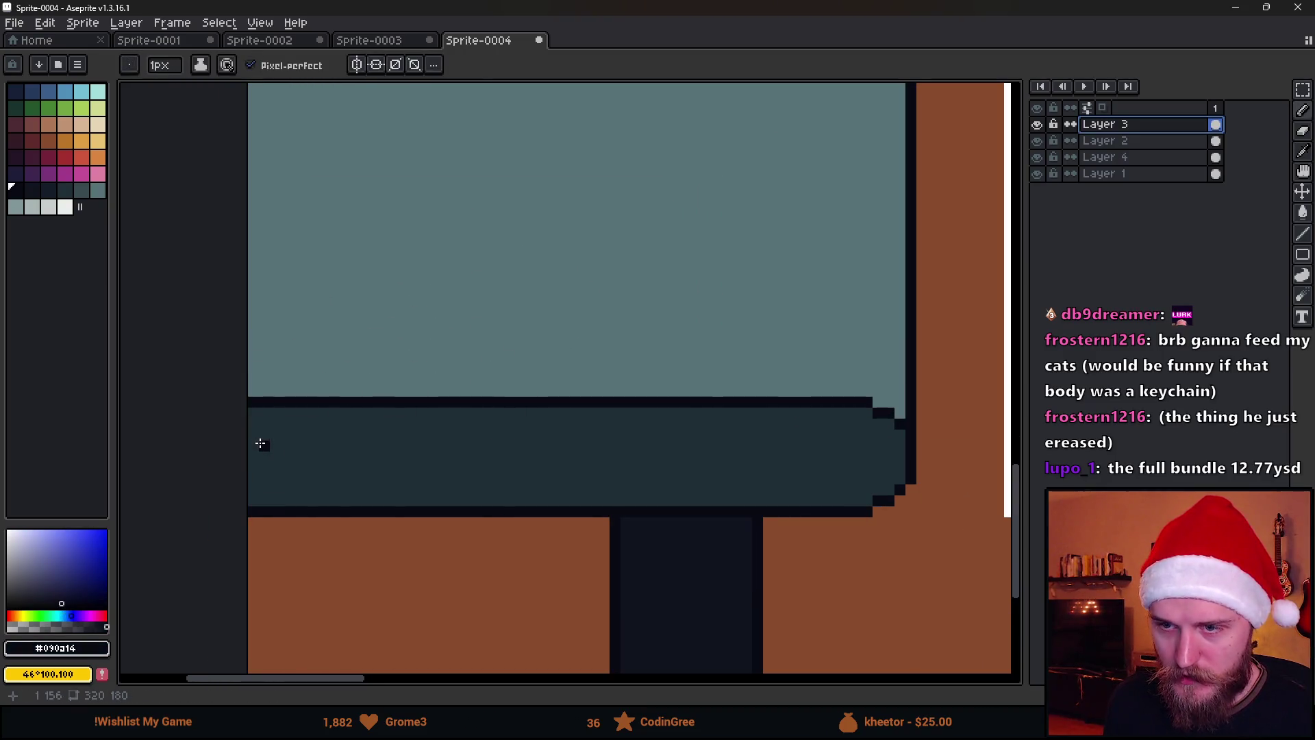
pyautogui.moveTo(254, 425); pyautogui.dragTo(855, 421)
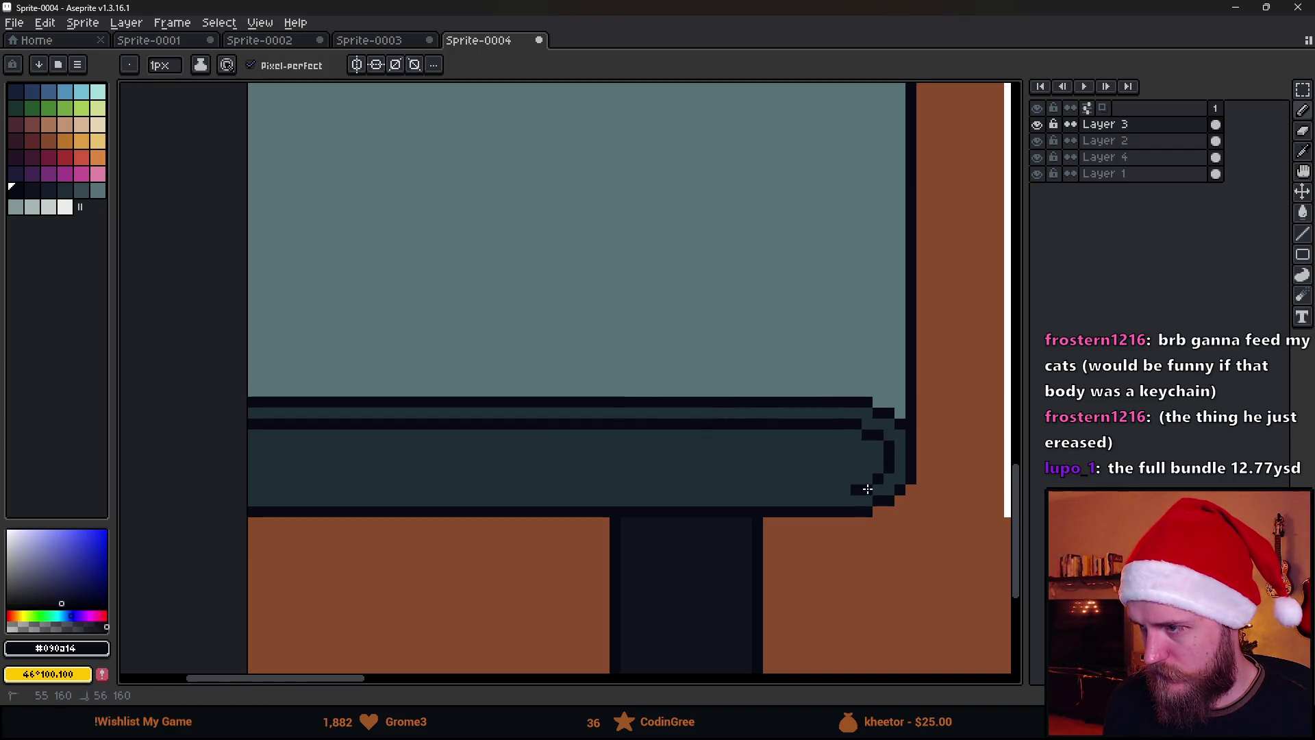
pyautogui.moveTo(856, 490)
pyautogui.mouseDown()
pyautogui.moveTo(206, 505)
pyautogui.moveTo(170, 494)
pyautogui.mouseUp()
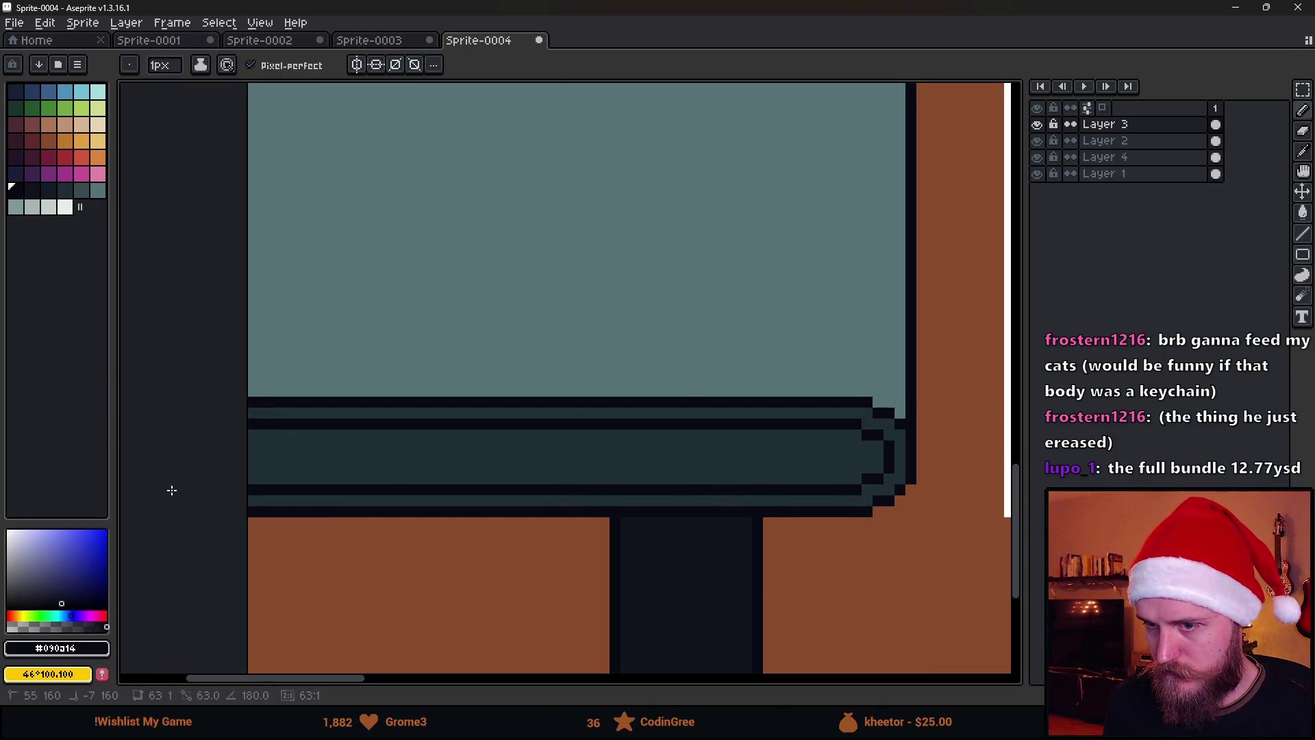
# Fill the cushion's bottom band with the chair leg's dark colour using orthogonal connectivity.
pyautogui.scroll(-2, 170, 493)
pyautogui.scroll(2, 297, 494)
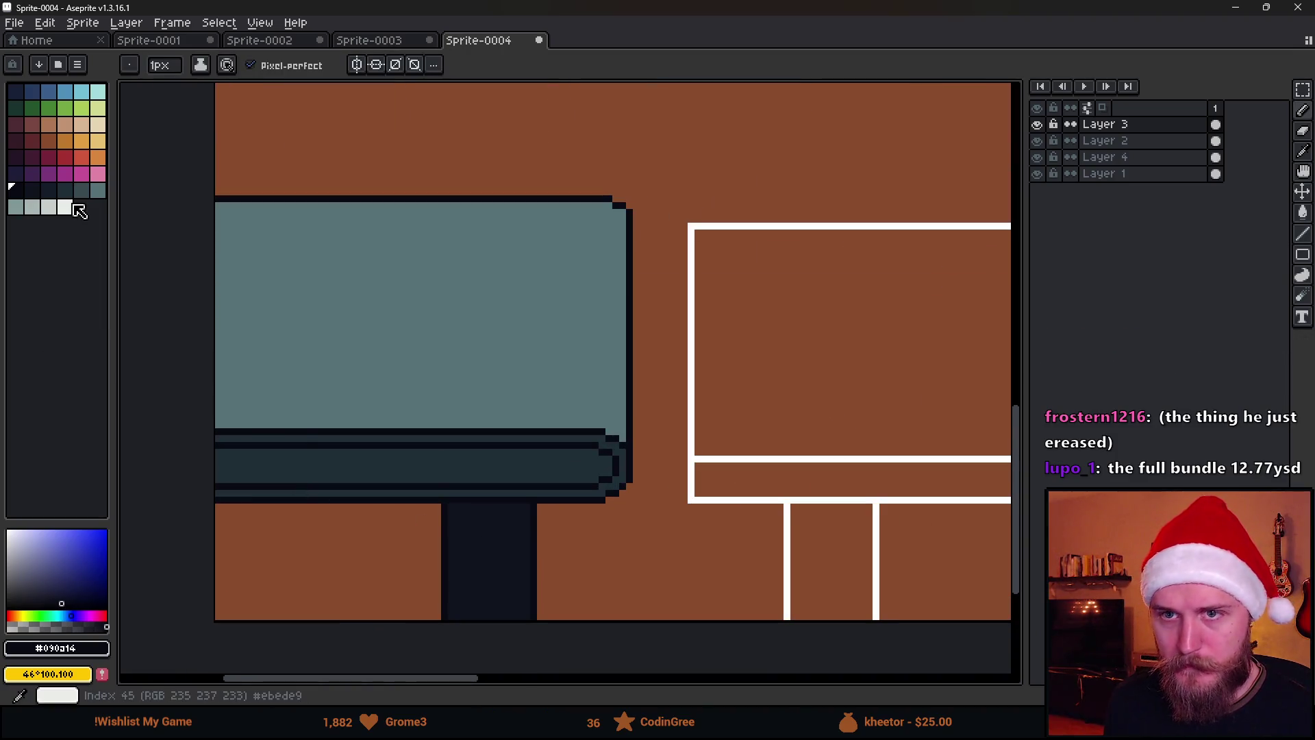
pyautogui.click(55, 194)
pyautogui.keyDown('alt'); pyautogui.click(504, 553); pyautogui.keyUp('alt')
pyautogui.press('g')
pyautogui.click(451, 465)
pyautogui.hotkey('ctrl', 'z')
pyautogui.click(356, 65)
pyautogui.click(394, 162)
pyautogui.click(472, 461)
# Bucket-fill the table top with the darker teal (Idx-40).
pyautogui.scroll(-5, 472, 461)
pyautogui.scroll(2, 557, 451)
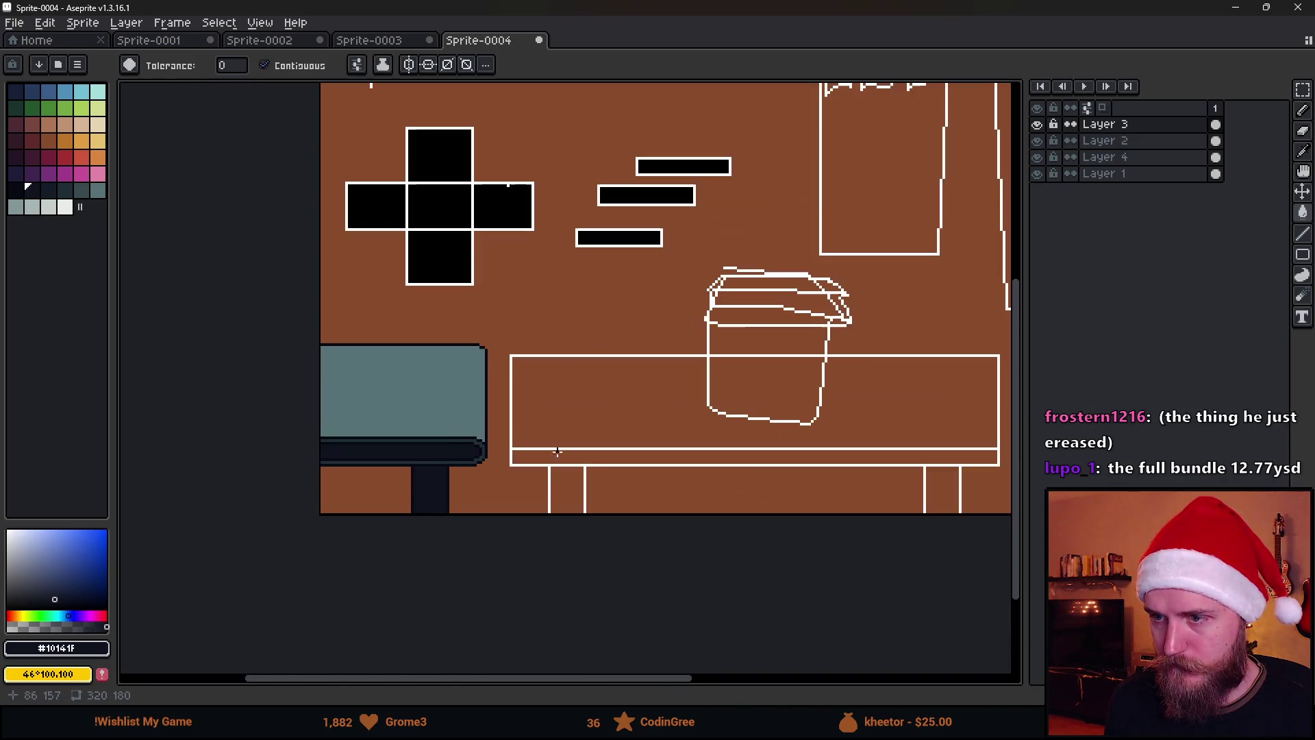
pyautogui.scroll(3, 349, 429)
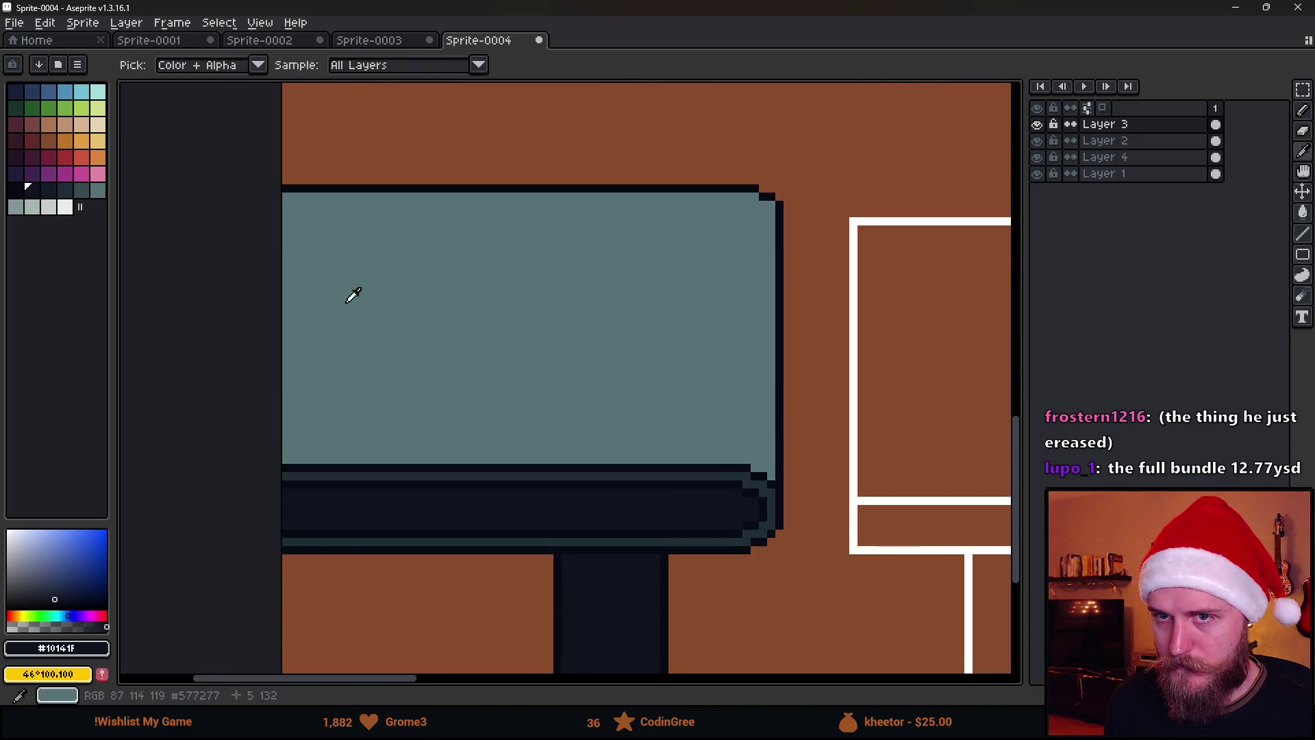
pyautogui.keyDown('alt'); pyautogui.click(332, 294); pyautogui.keyUp('alt')
pyautogui.click(425, 298)
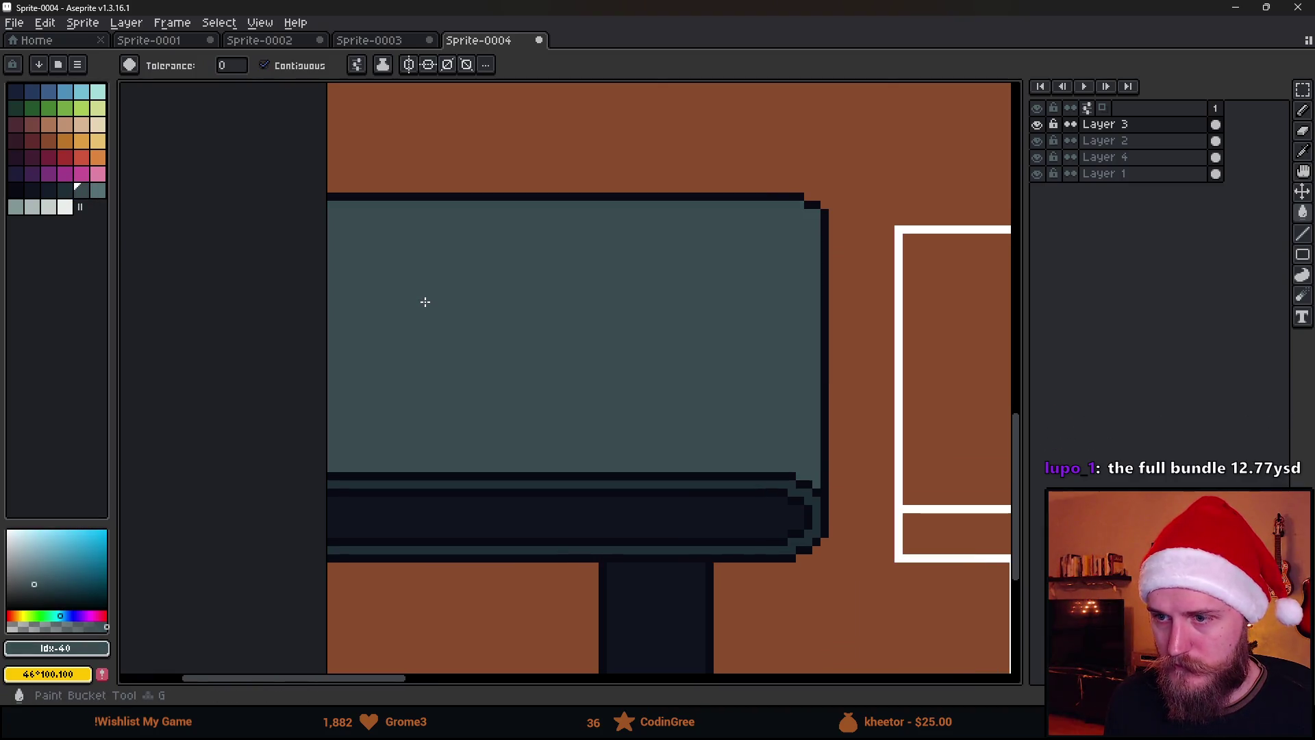
# Draw a light teal (Idx-41) vertical highlight line down the table top.
pyautogui.scroll(-3, 425, 297)
pyautogui.scroll(2, 417, 300)
pyautogui.scroll(1, 418, 299)
pyautogui.click(96, 191)
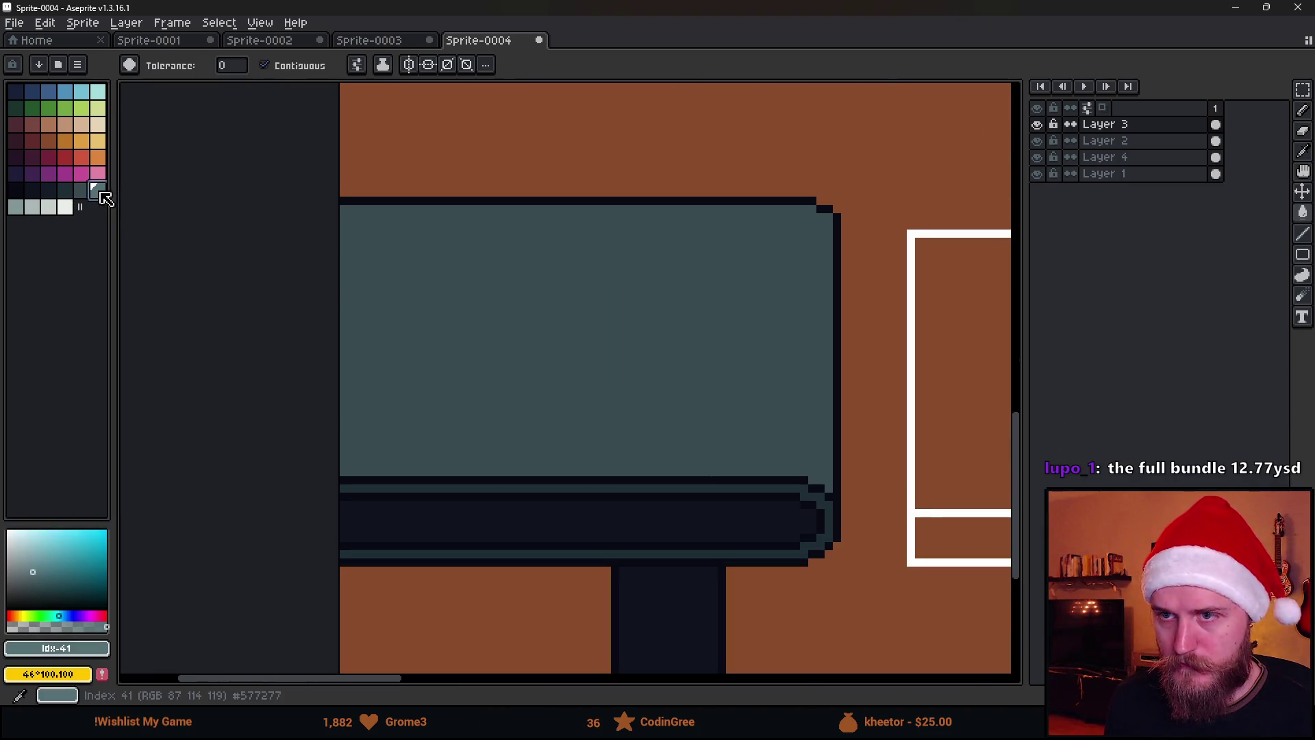
pyautogui.press('b')
pyautogui.scroll(3, 358, 249)
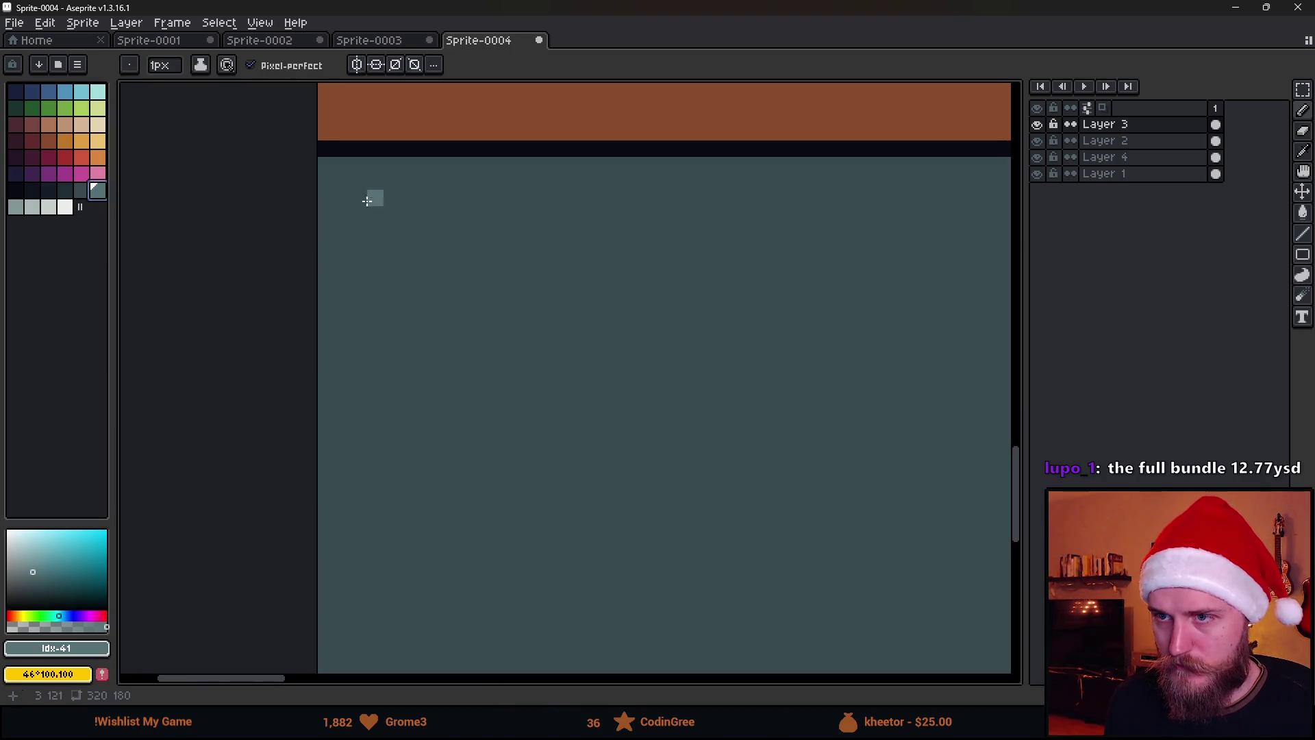
pyautogui.scroll(-3, 391, 296)
pyautogui.keyDown('shift'); pyautogui.click(385, 457); pyautogui.keyUp('shift')
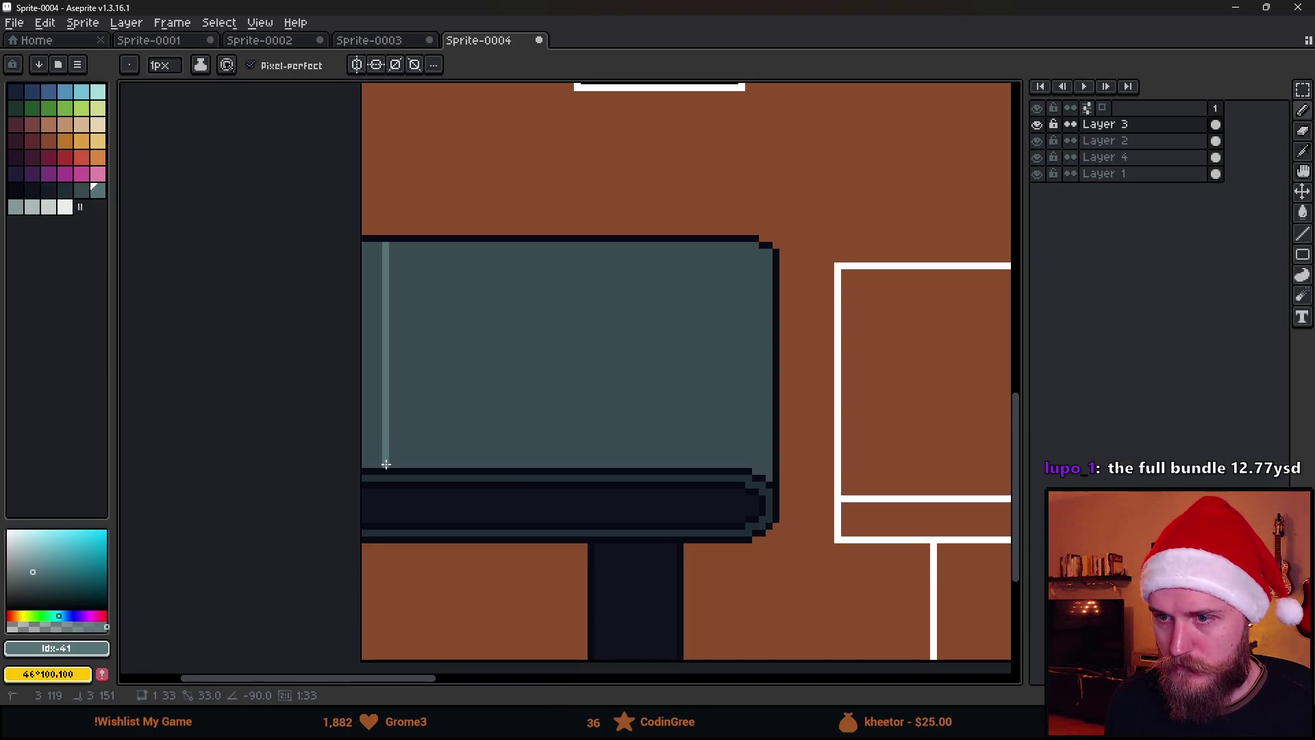
# Draw a darker teal (Idx-39) vertical shadow line beside the highlight.
pyautogui.click(87, 196)
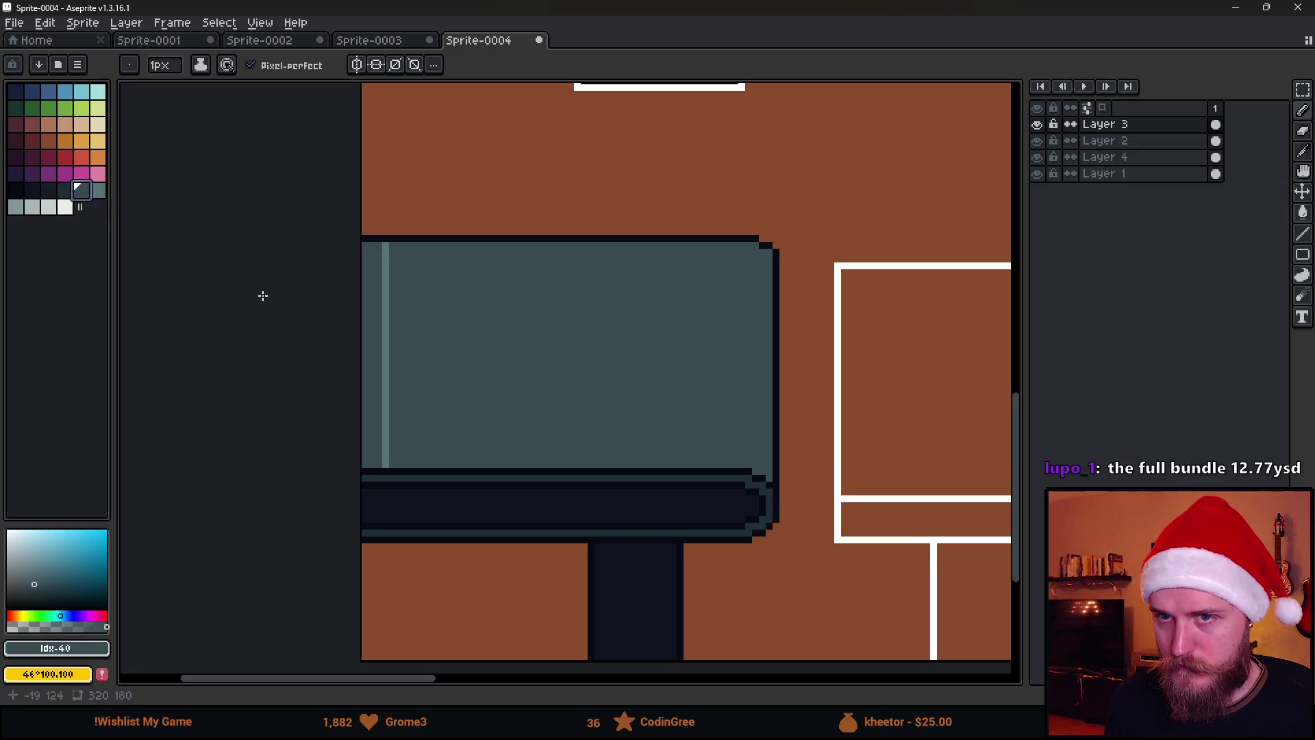
pyautogui.click(68, 192)
pyautogui.scroll(2, 465, 353)
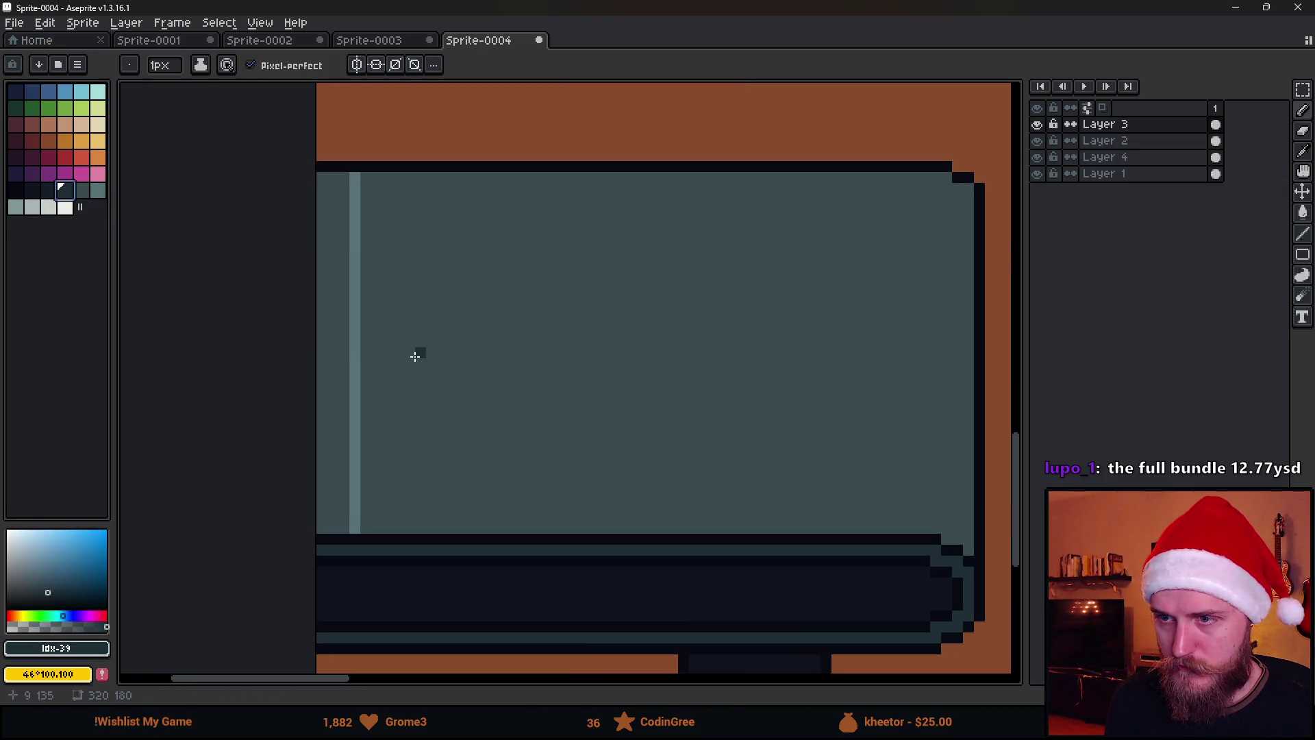
pyautogui.moveTo(344, 179); pyautogui.dragTo(342, 529)
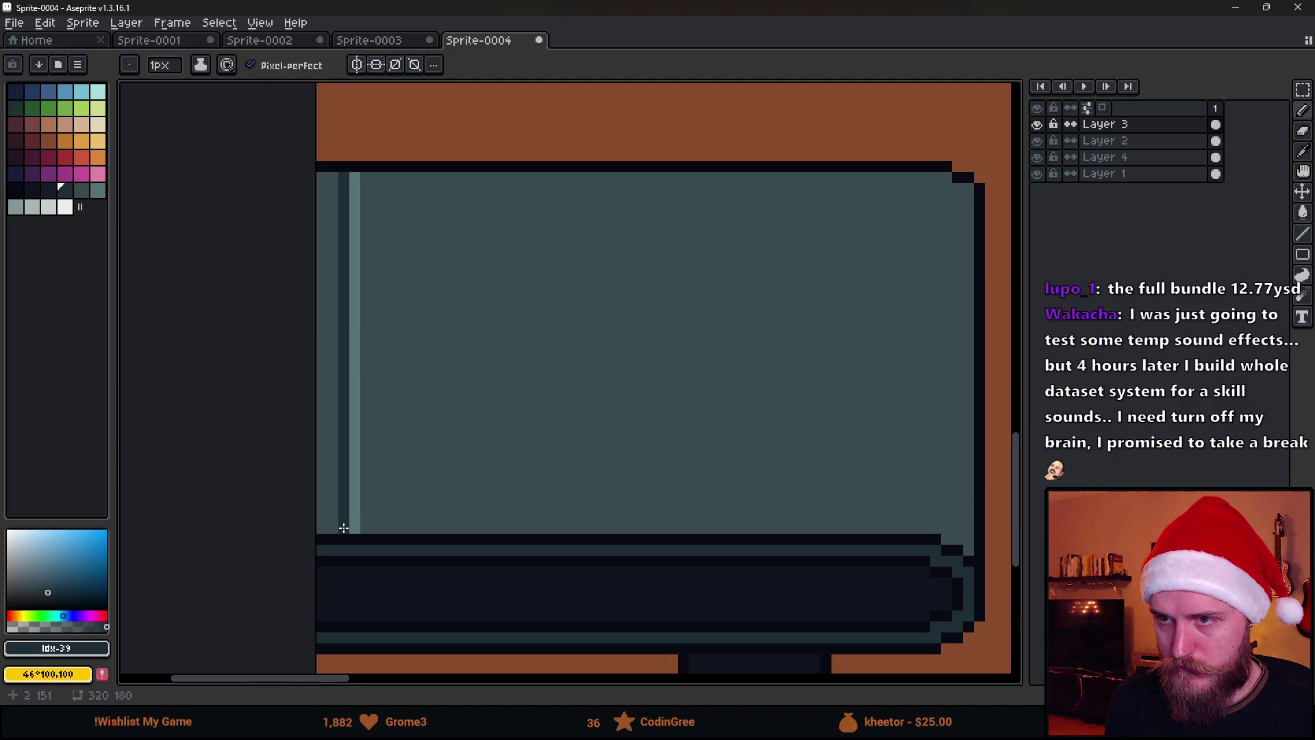
pyautogui.scroll(-3, 381, 505)
pyautogui.scroll(2, 397, 499)
# Select the narrow left-edge stripe strip, shift it left, and sample the dark teal #394a50.
pyautogui.press('m')
pyautogui.moveTo(328, 288)
pyautogui.mouseDown()
pyautogui.moveTo(368, 551)
pyautogui.moveTo(340, 528)
pyautogui.mouseUp()
pyautogui.hotkey('ctrl', 'd')
pyautogui.keyDown('alt'); pyautogui.click(405, 454); pyautogui.keyUp('alt')
# Fill the exposed brown column on the table top with teal and clear the selection.
pyautogui.press('g')
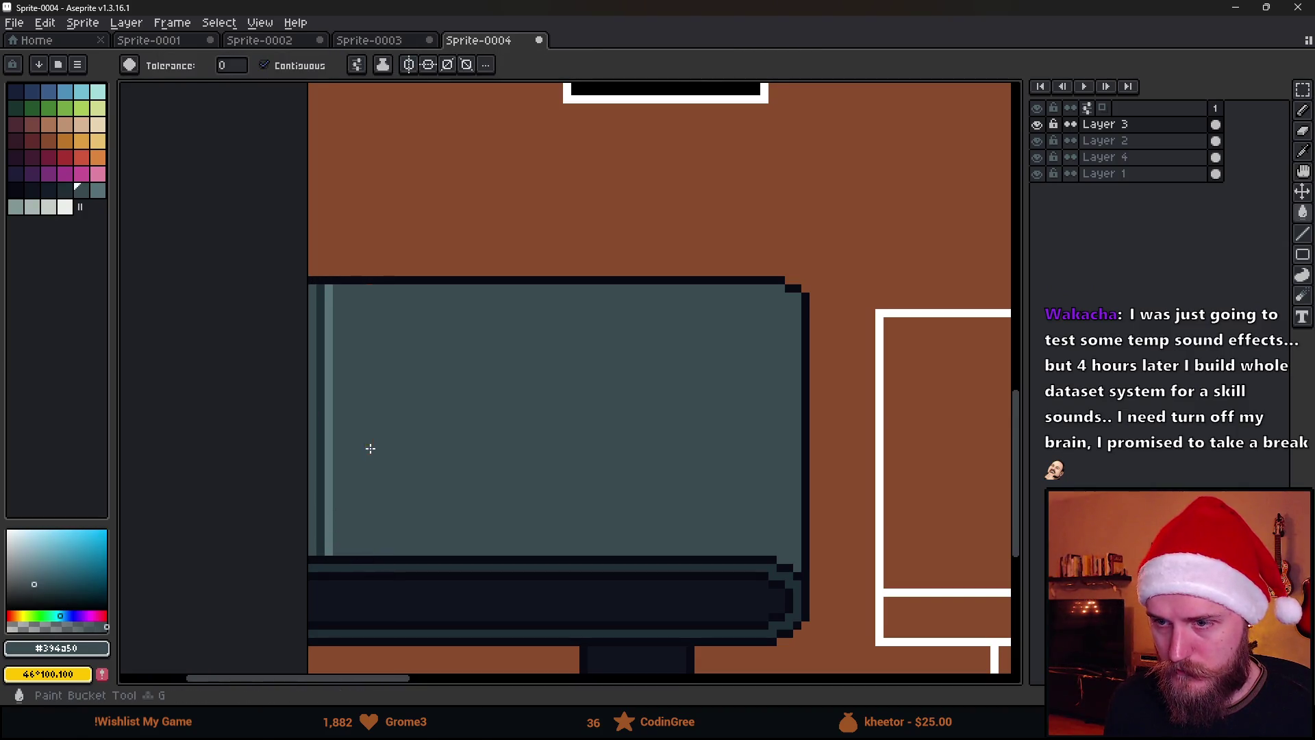
pyautogui.click(369, 446)
pyautogui.press('m')
pyautogui.moveTo(311, 285)
pyautogui.mouseDown()
pyautogui.moveTo(370, 550)
pyautogui.moveTo(367, 532)
pyautogui.moveTo(396, 533)
pyautogui.mouseUp()
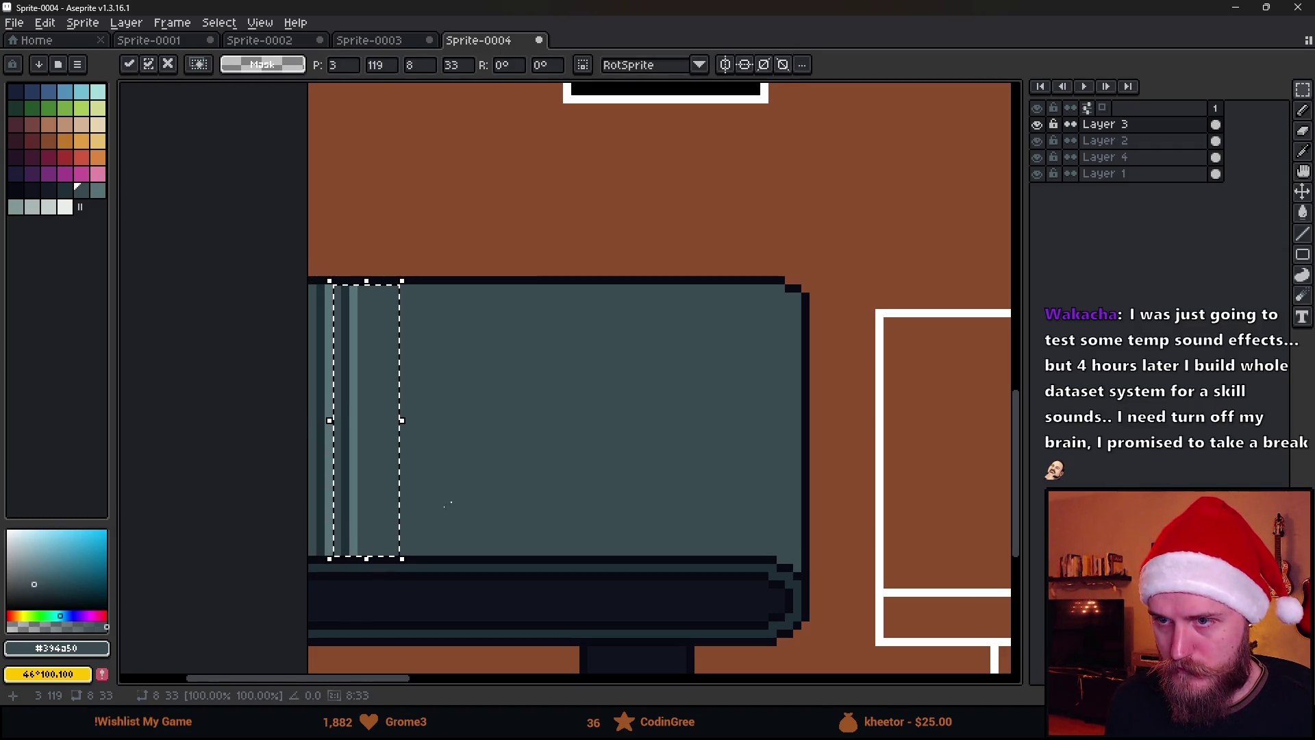
pyautogui.hotkey('ctrl', 'd')
# Copy the 6-pixel stripe column to its right, then copy the two-stripe block further right.
pyautogui.moveTo(312, 288)
pyautogui.mouseDown()
pyautogui.moveTo(363, 533)
pyautogui.moveTo(352, 558)
pyautogui.mouseUp()
pyautogui.moveTo(336, 503); pyautogui.dragTo(382, 502)
pyautogui.hotkey('ctrl', 'd')
pyautogui.moveTo(313, 288)
pyautogui.mouseDown()
pyautogui.moveTo(394, 553)
pyautogui.moveTo(478, 505)
pyautogui.mouseUp()
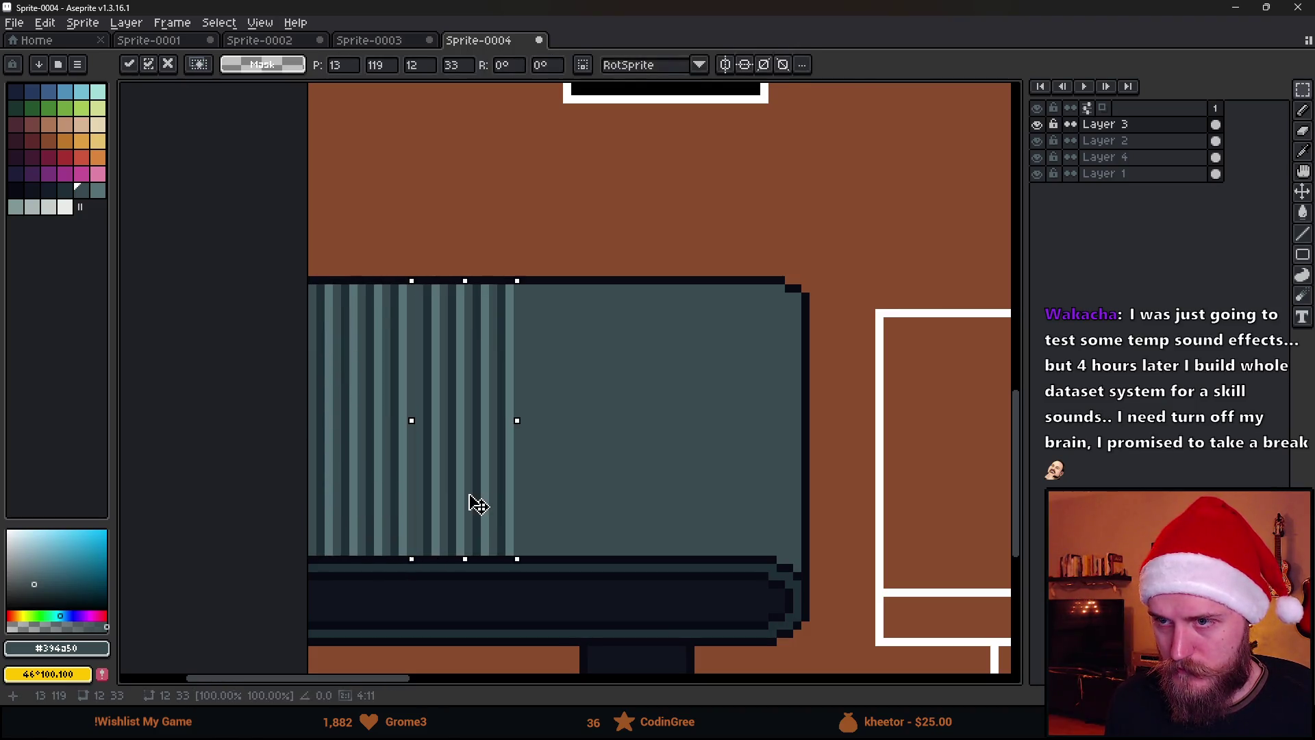
pyautogui.press('Return')
pyautogui.moveTo(349, 440); pyautogui.dragTo(539, 442)
pyautogui.press('Return')
# Copy the stripes out to the top's right end, then sample the dark stripe shade #202c37.
pyautogui.moveTo(384, 434); pyautogui.dragTo(666, 429)
pyautogui.press('Return')
pyautogui.moveTo(384, 426)
pyautogui.mouseDown()
pyautogui.moveTo(767, 423)
pyautogui.moveTo(748, 423)
pyautogui.mouseUp()
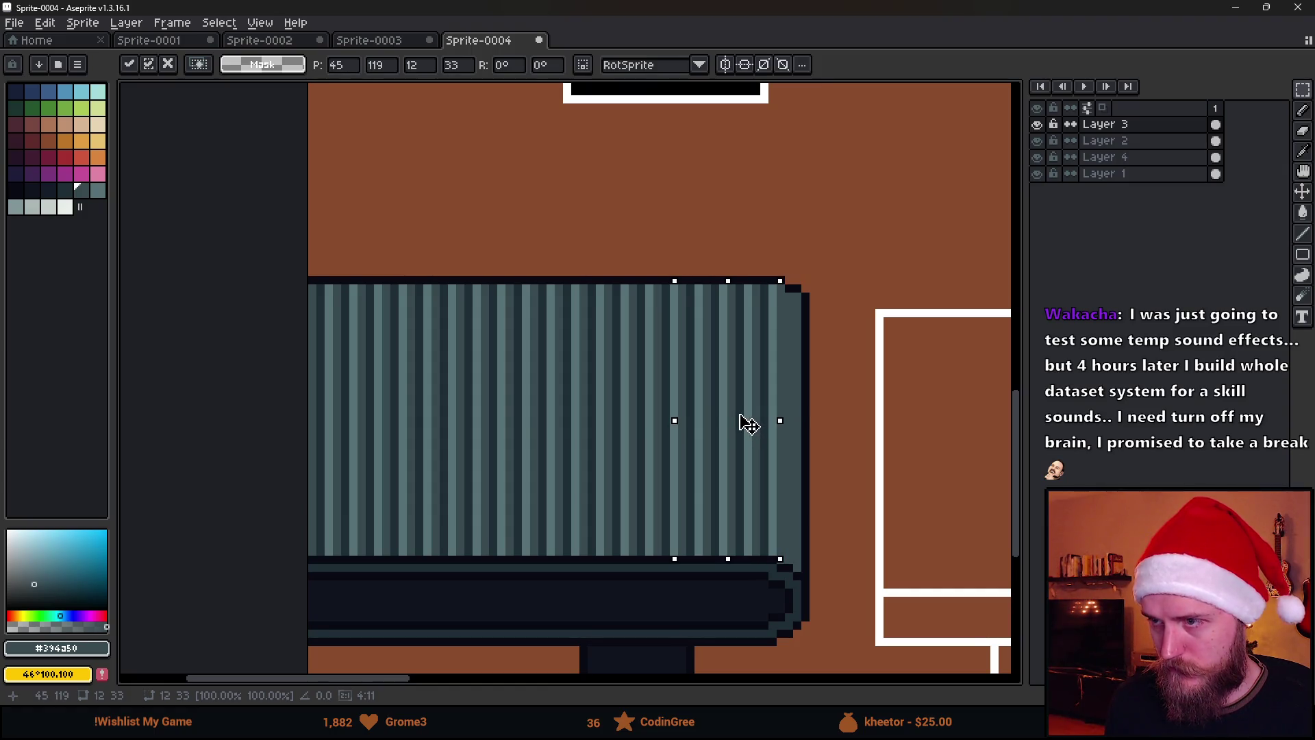
pyautogui.press('Return')
pyautogui.moveTo(912, 403)
pyautogui.mouseDown()
pyautogui.moveTo(799, 373)
pyautogui.moveTo(590, 182)
pyautogui.mouseUp()
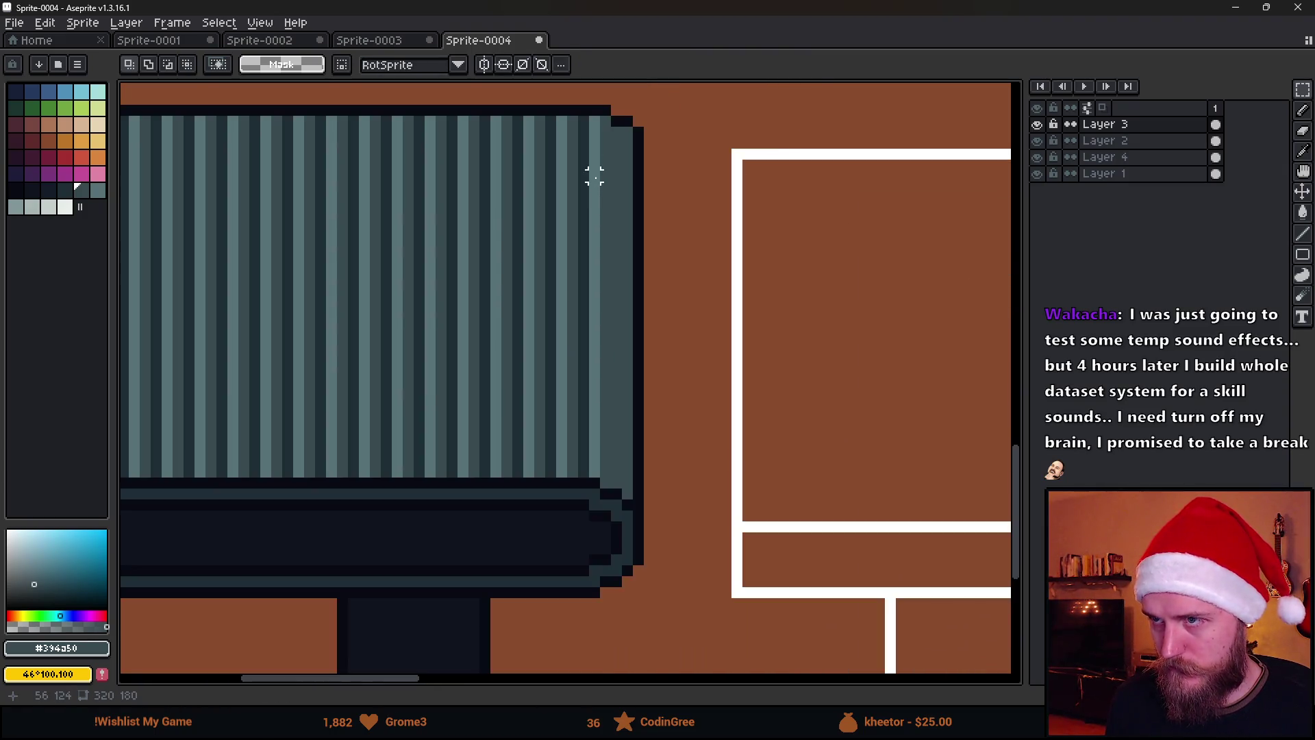
pyautogui.press('i')
pyautogui.click(585, 130)
# Draw a dark stripe and a light teal #577277 stripe down the table top's right column.
pyautogui.press('b')
pyautogui.moveTo(616, 135); pyautogui.dragTo(617, 480)
pyautogui.keyDown('alt'); pyautogui.click(595, 177); pyautogui.keyUp('alt')
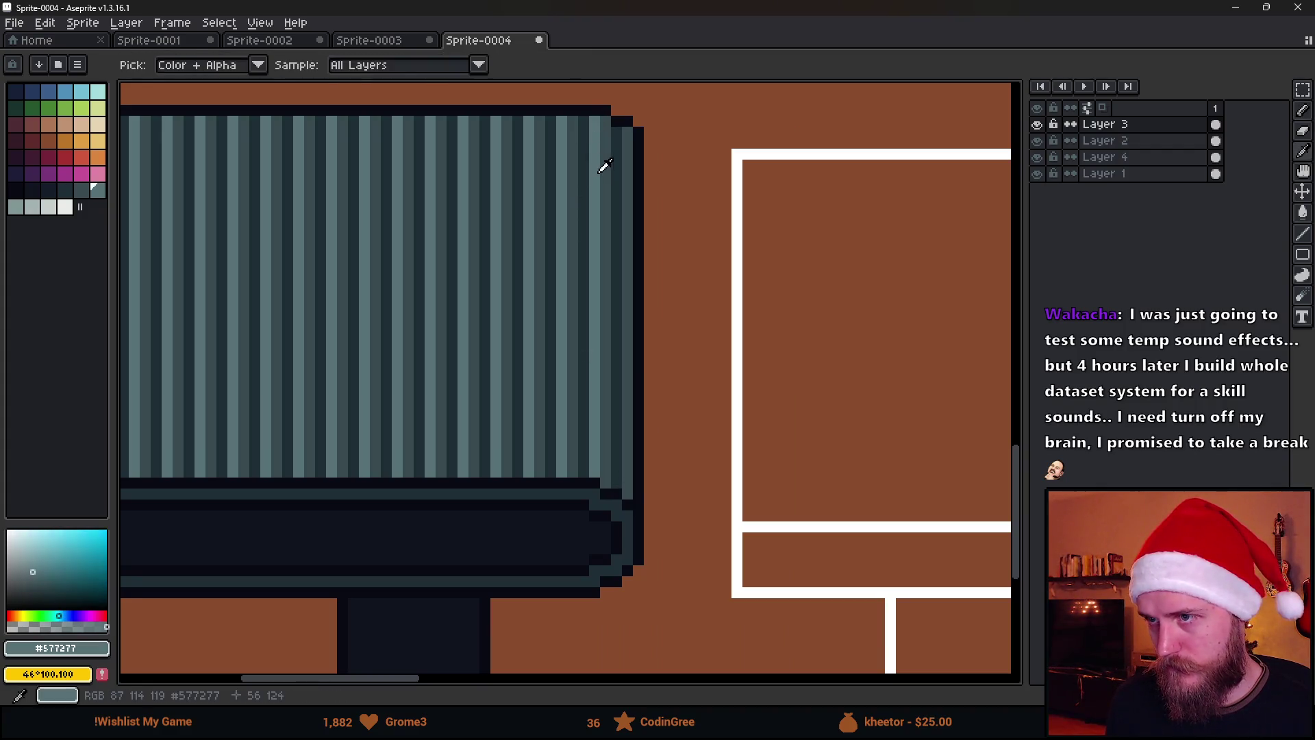
pyautogui.moveTo(626, 130); pyautogui.dragTo(627, 490)
pyautogui.scroll(-5, 626, 490)
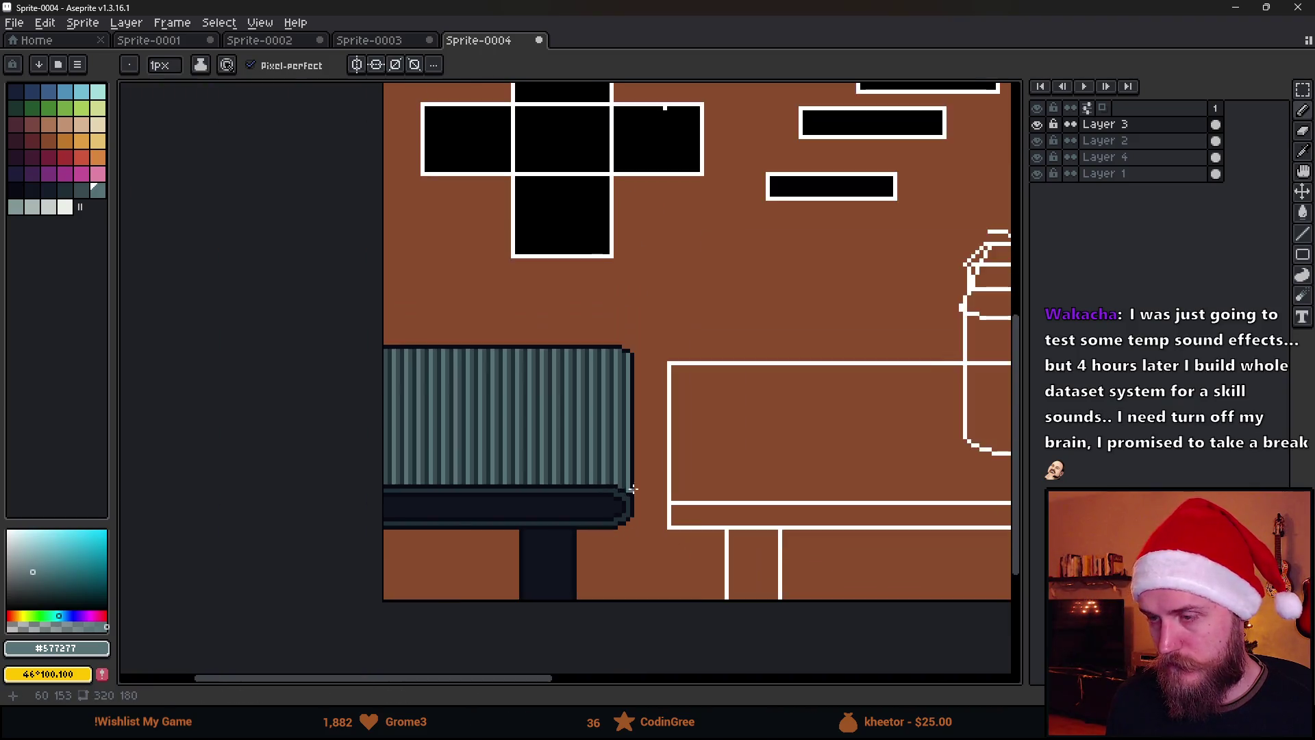
pyautogui.scroll(2, 431, 449)
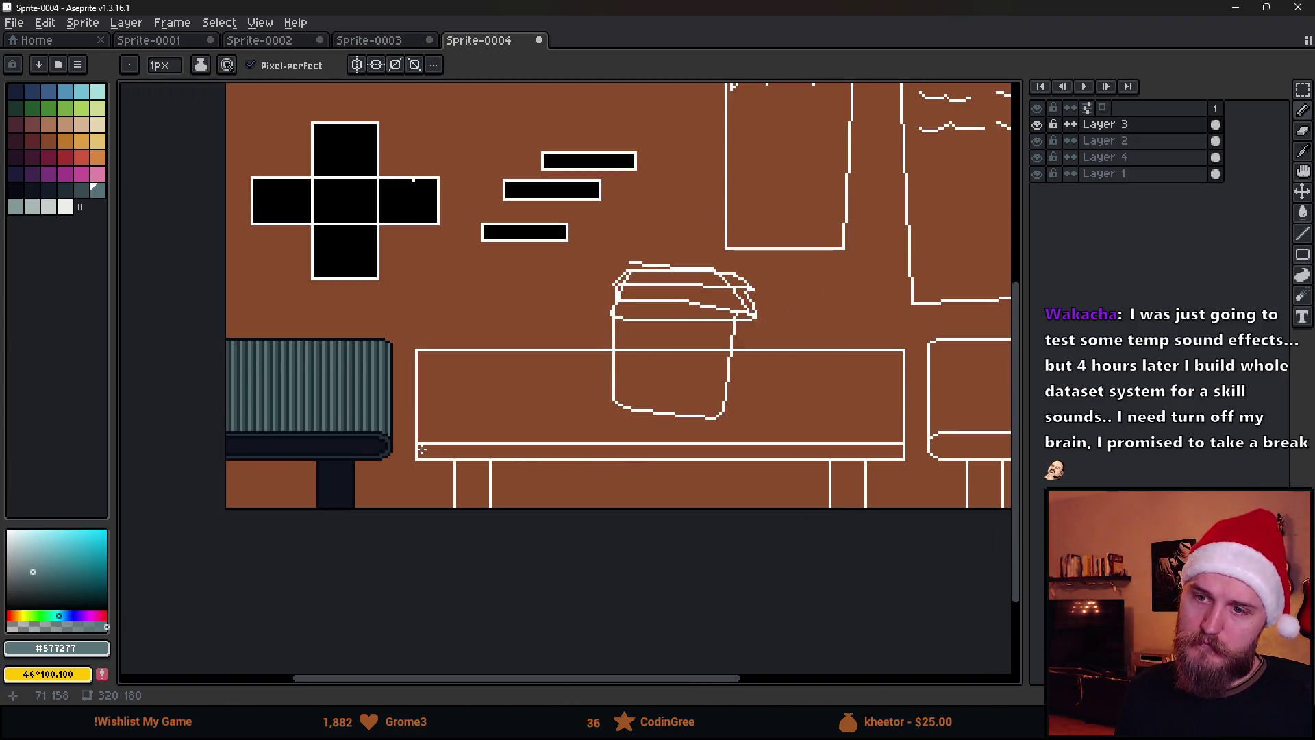
pyautogui.scroll(3, 316, 437)
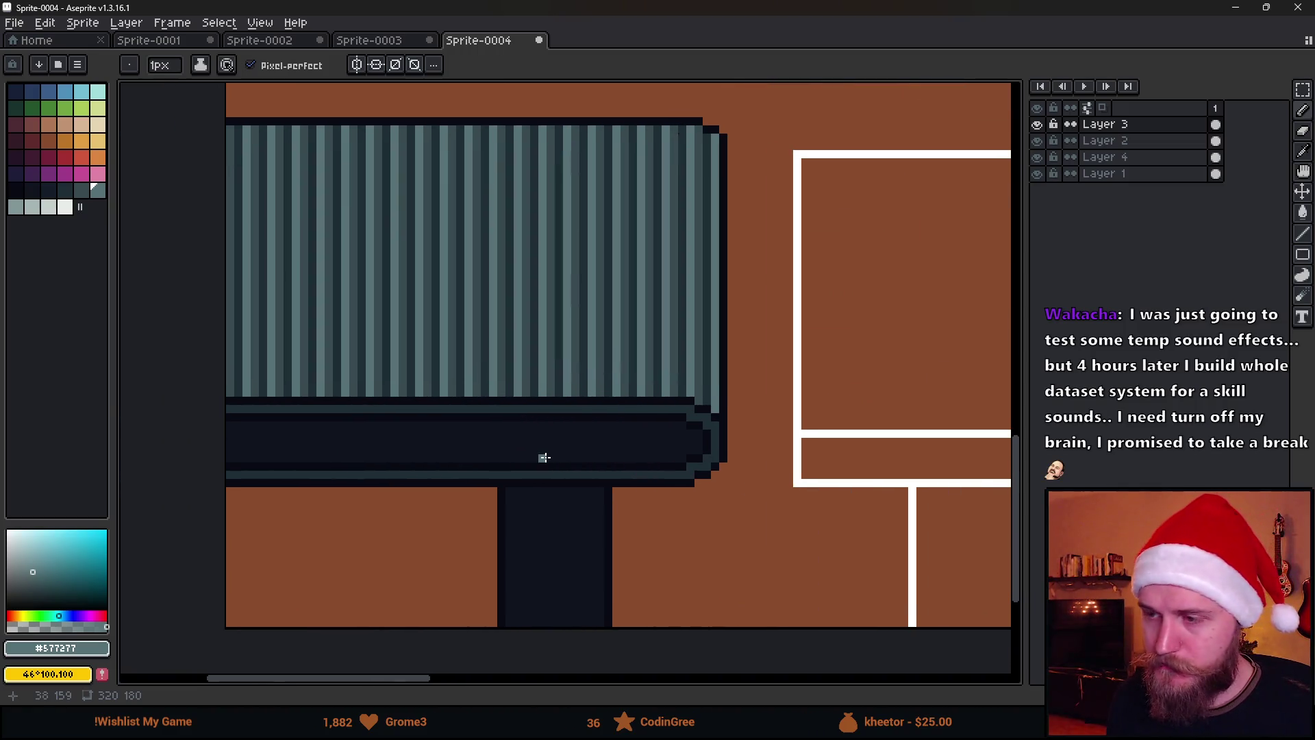
# Darken a spot near the dark band's right end with near-black #090a14.
pyautogui.keyDown('alt'); pyautogui.click(636, 409); pyautogui.keyUp('alt')
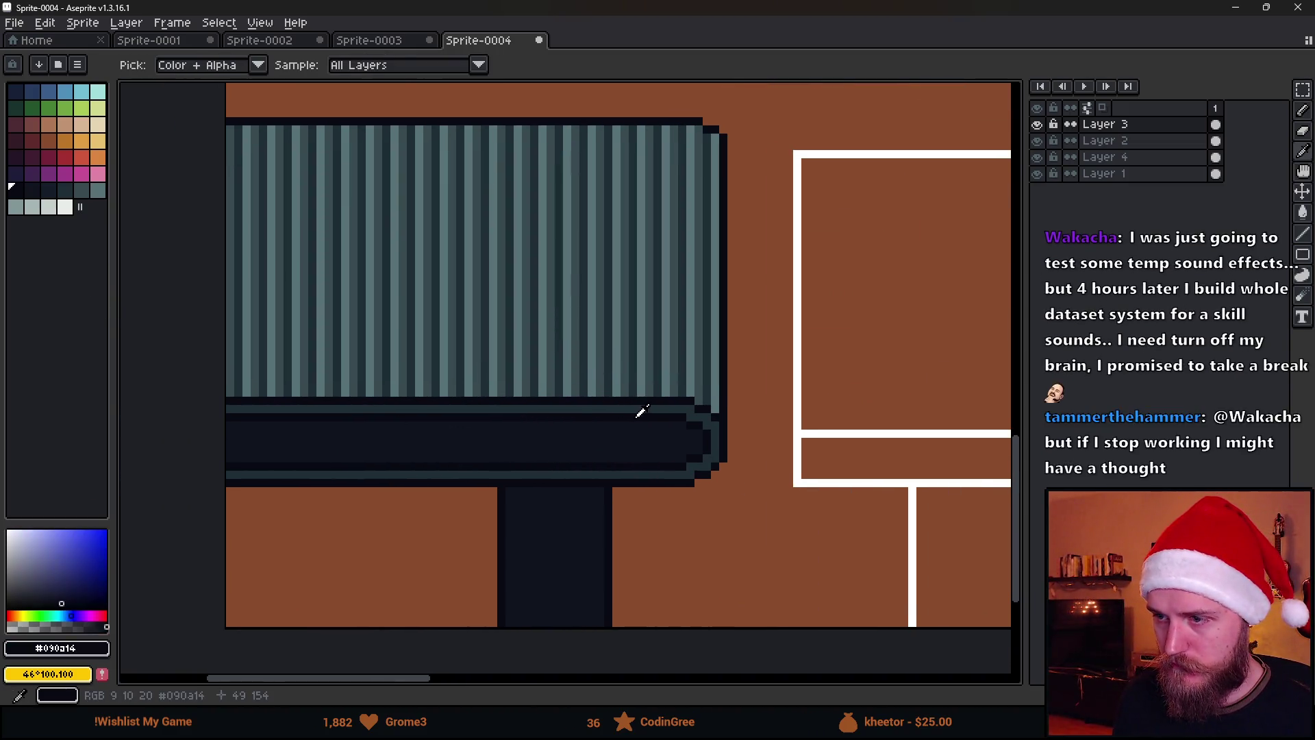
pyautogui.scroll(5, 640, 424)
pyautogui.moveTo(639, 446); pyautogui.dragTo(663, 443)
pyautogui.press('ctrl')
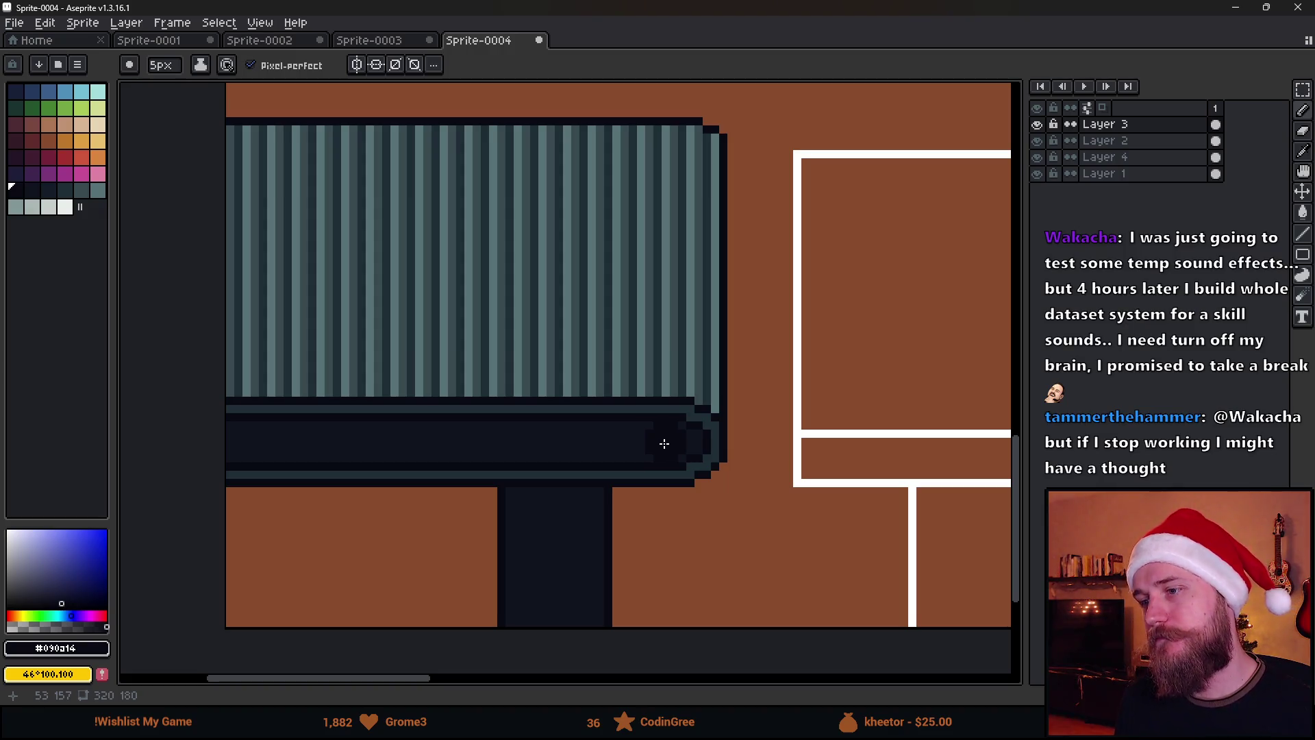
pyautogui.scroll(-5, 676, 445)
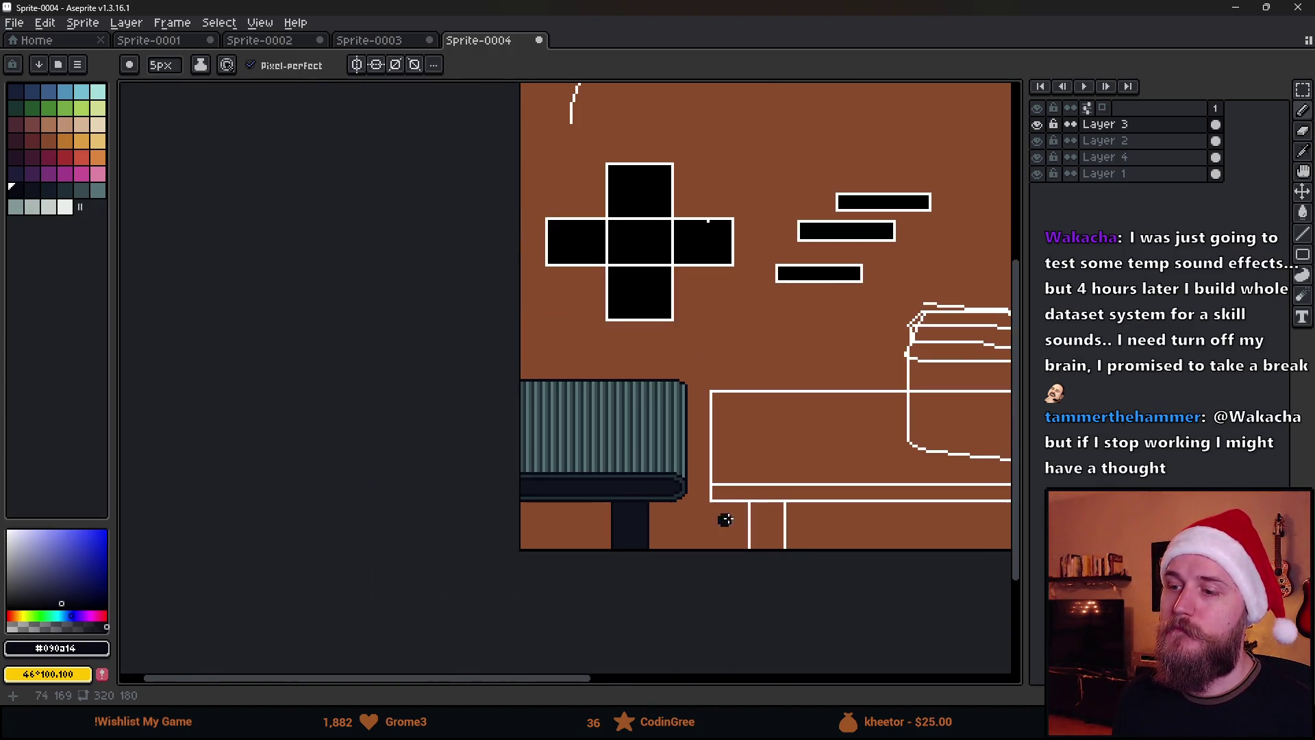
pyautogui.hscroll(3, 487, 503)
pyautogui.scroll(-2, 452, 505)
pyautogui.scroll(5, 370, 512)
pyautogui.scroll(-2, 370, 511)
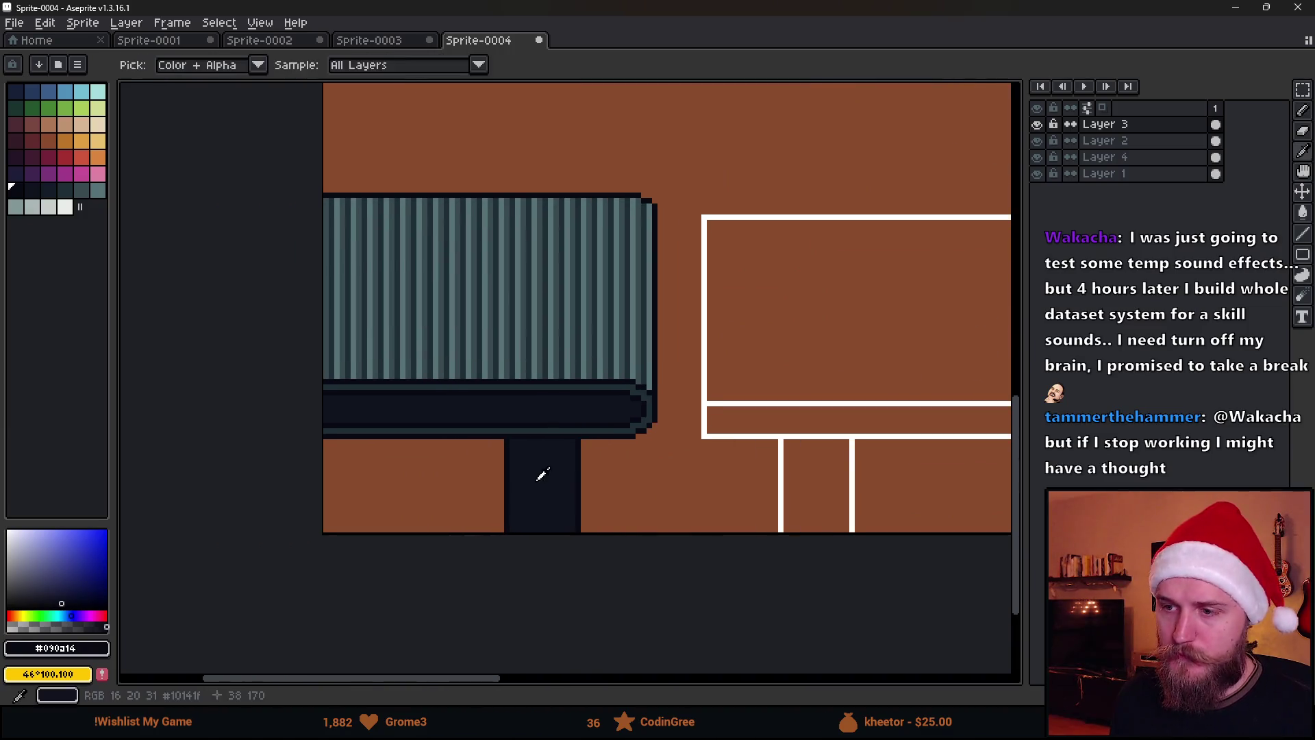
# Pick dark palette swatch 38 and shrink the pencil to 2 pixels.
pyautogui.keyDown('alt'); pyautogui.click(537, 470); pyautogui.keyUp('alt')
pyautogui.click(48, 190)
pyautogui.scroll(3, 496, 481)
pyautogui.press('b')
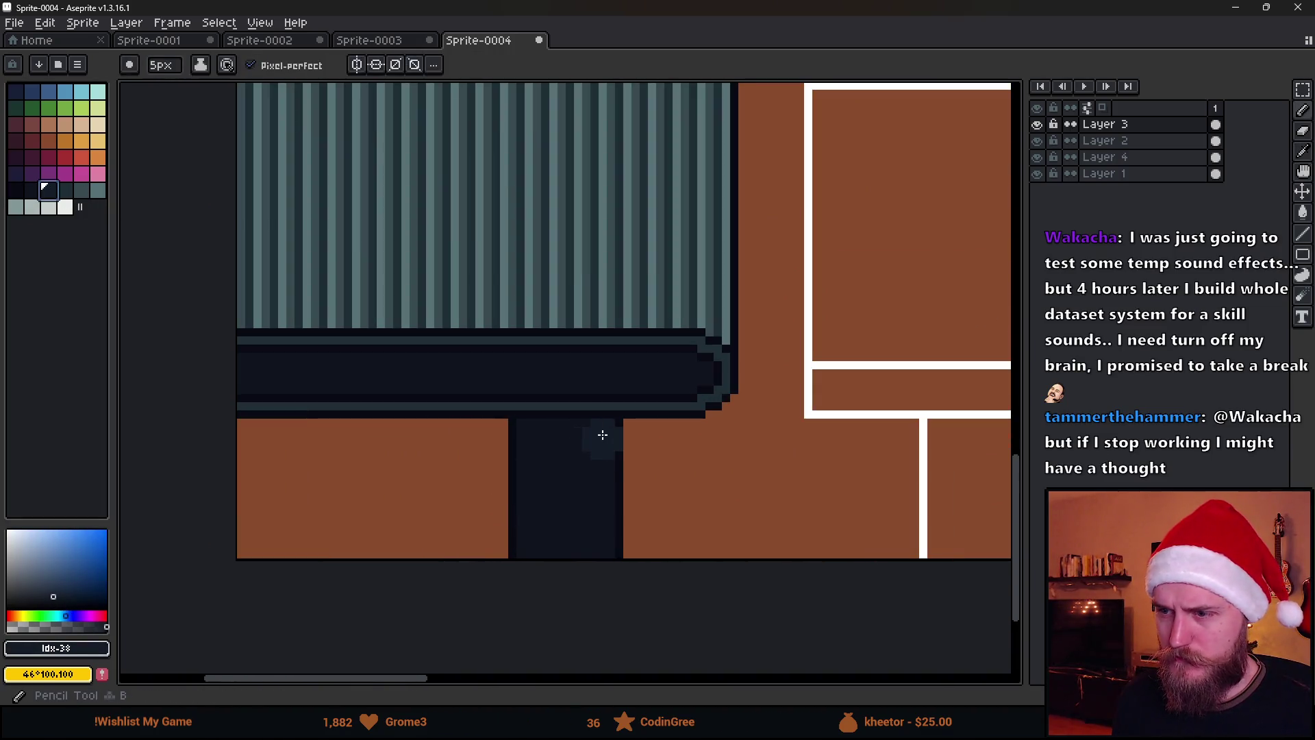
pyautogui.press('-')
pyautogui.press('-')
pyautogui.press('-')
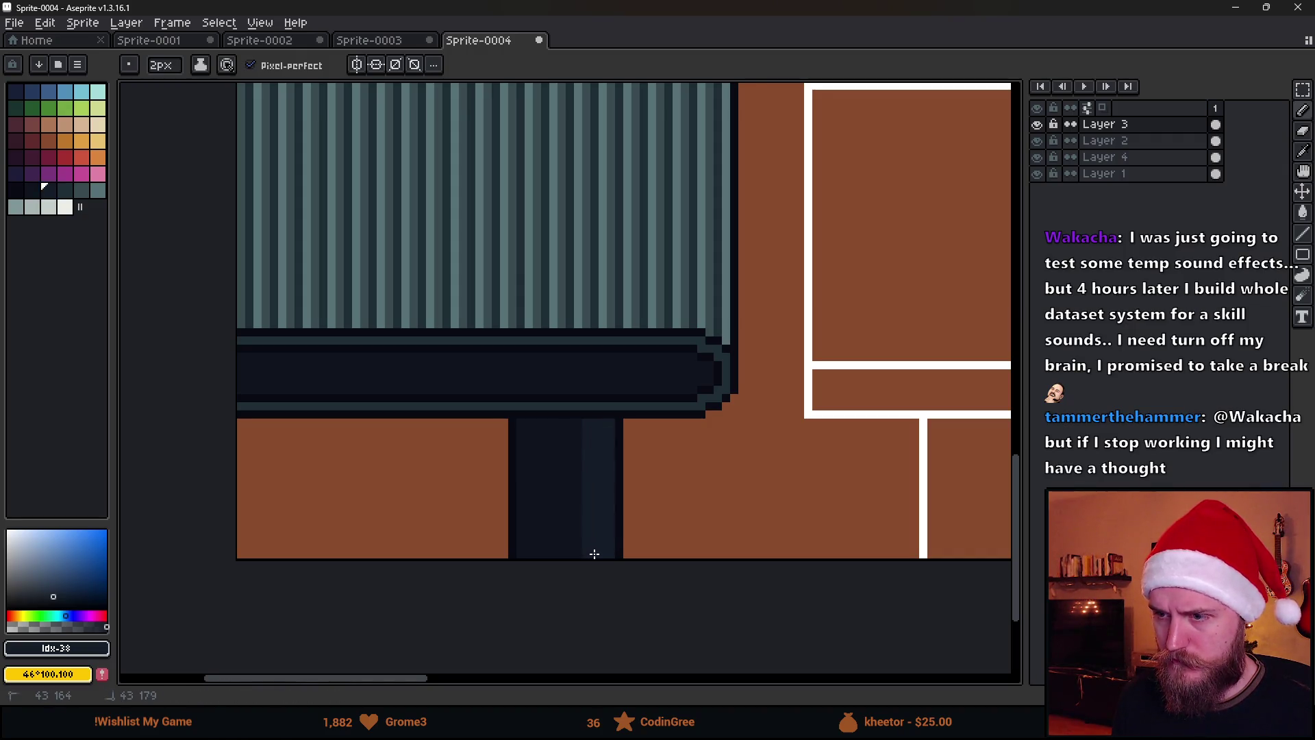
pyautogui.scroll(-2, 593, 550)
pyautogui.scroll(2, 616, 548)
pyautogui.press('v')
pyautogui.press('b')
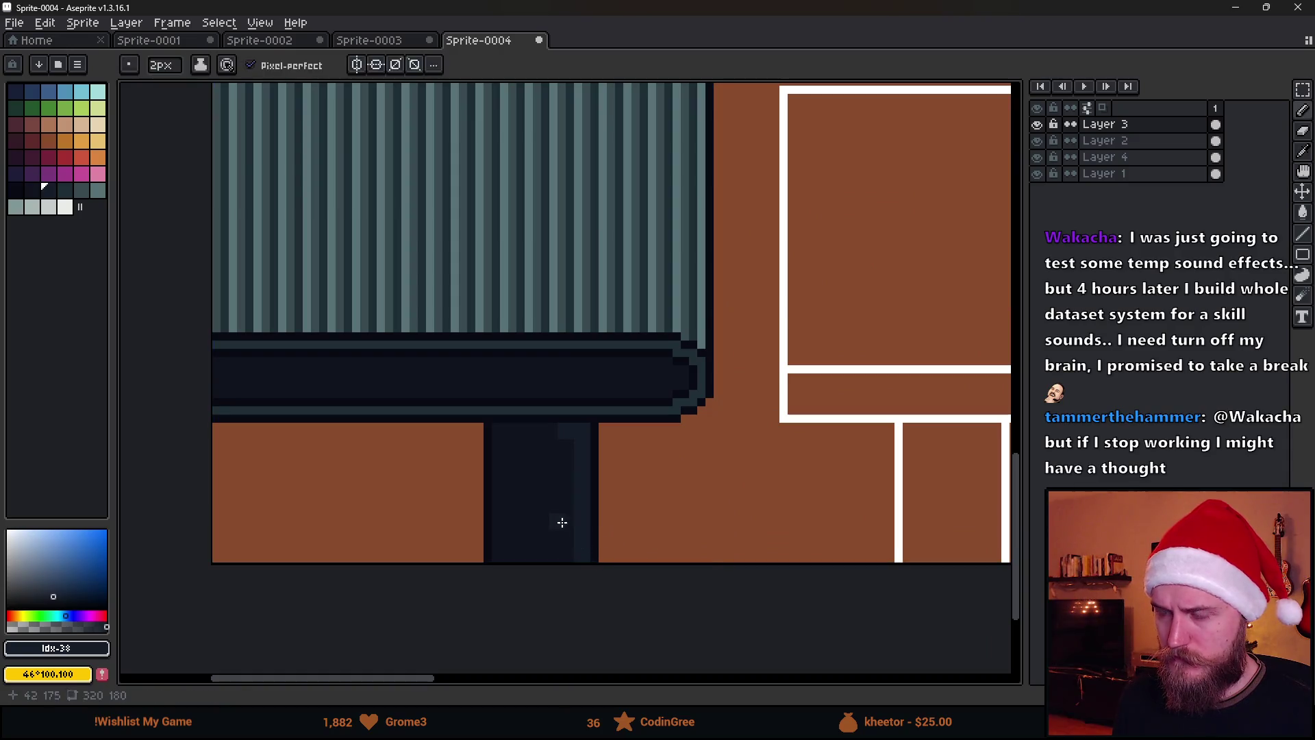
pyautogui.scroll(-1, 515, 493)
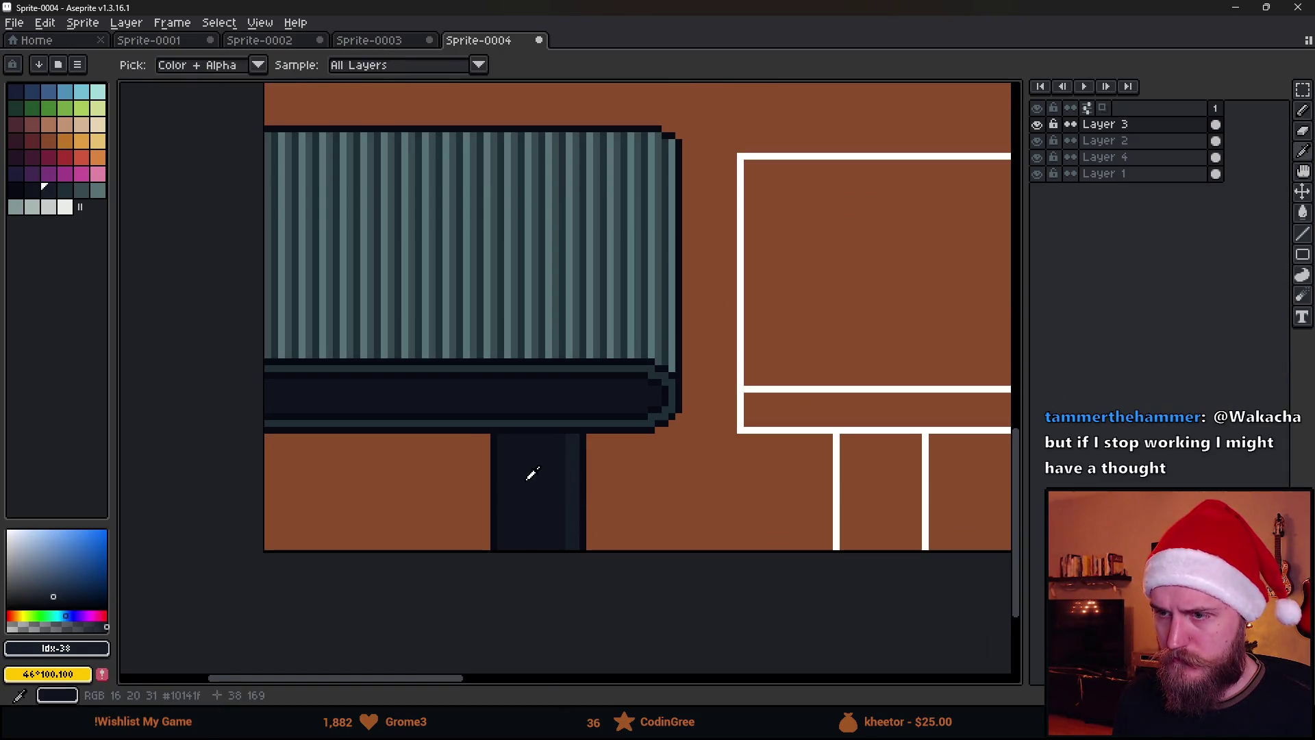
# Sample the table's dark shades #10141F and #202e37, then choose the next lighter palette colour.
pyautogui.click(48, 190)
pyautogui.press('g')
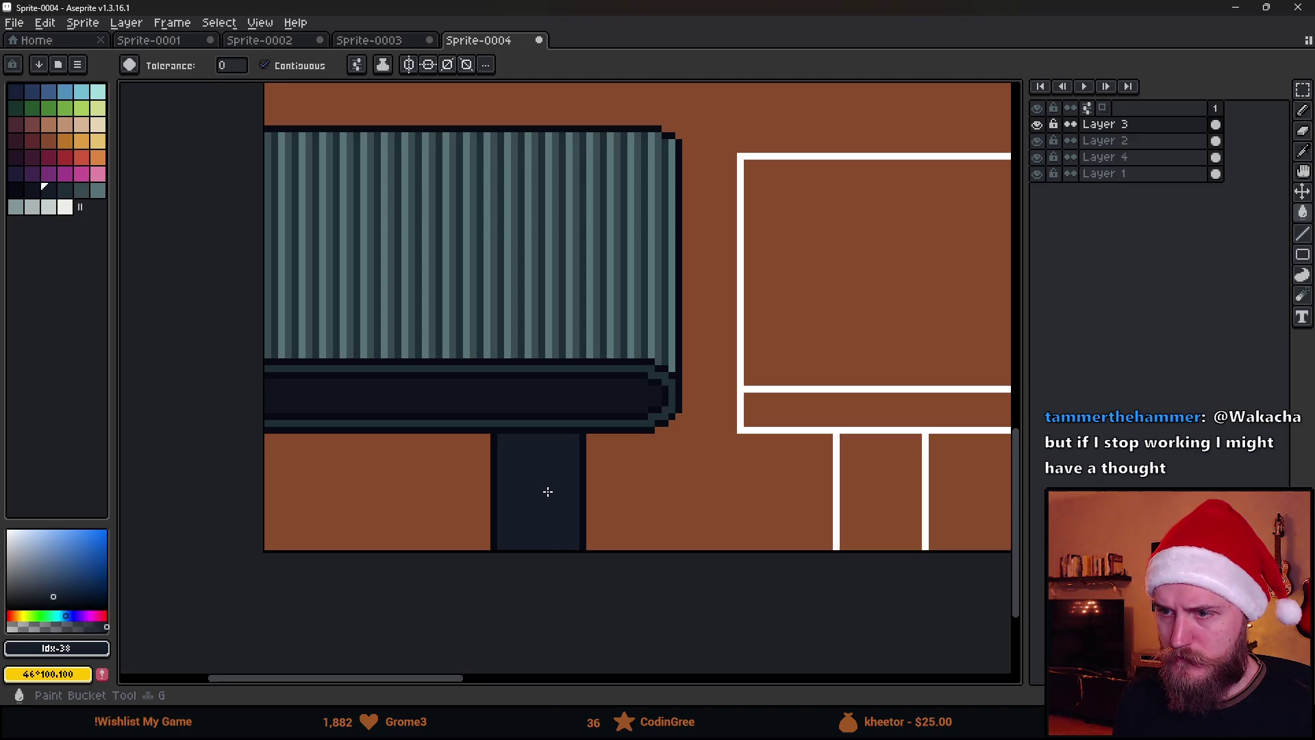
pyautogui.scroll(-4, 546, 491)
pyautogui.scroll(5, 544, 491)
pyautogui.press('i')
pyautogui.click(535, 374)
pyautogui.press('b')
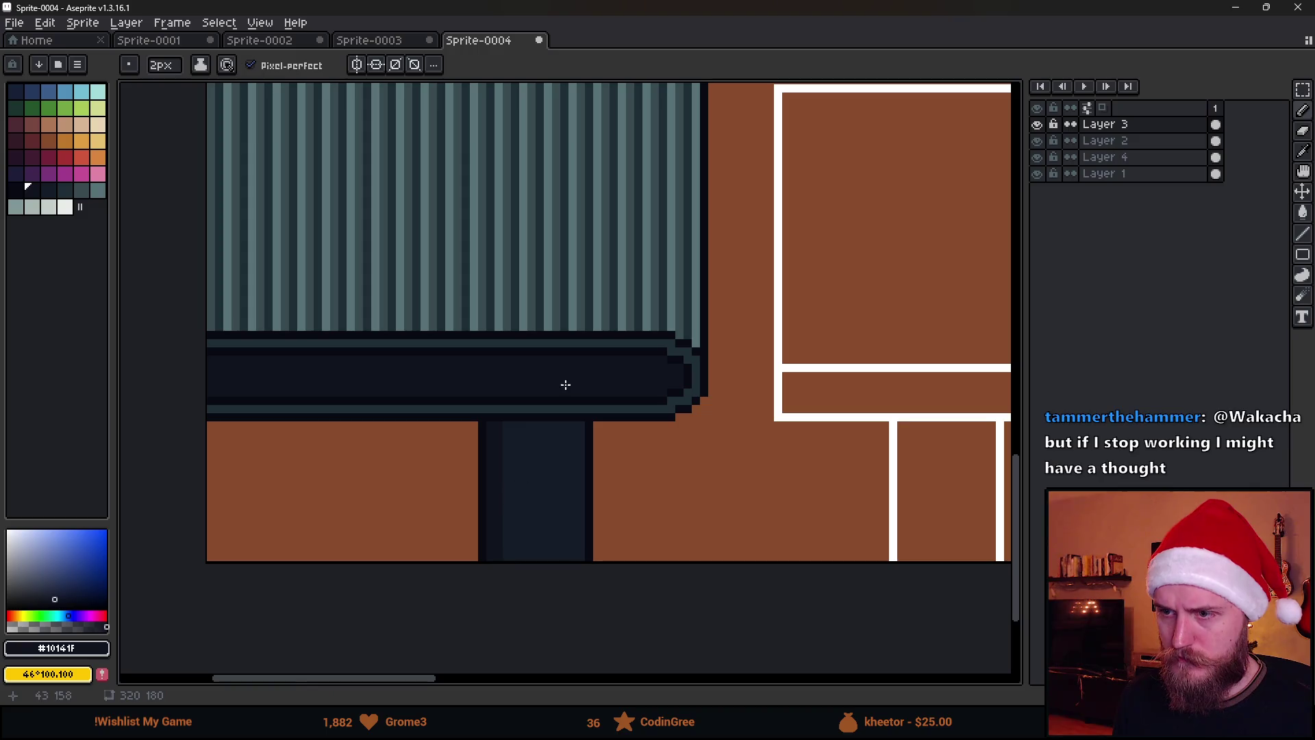
pyautogui.press('i')
pyautogui.click(548, 406)
pyautogui.press('b')
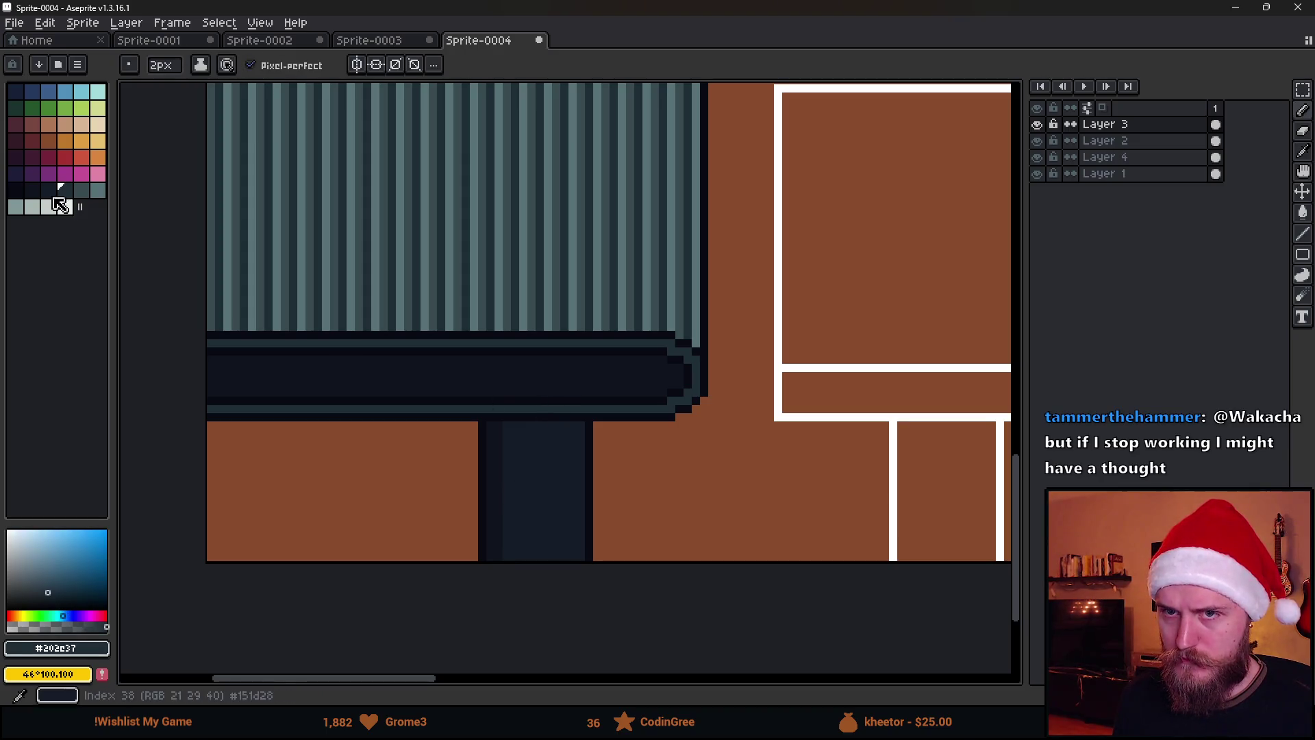
pyautogui.keyDown('alt'); pyautogui.click(514, 494); pyautogui.keyUp('alt')
pyautogui.click(65, 190)
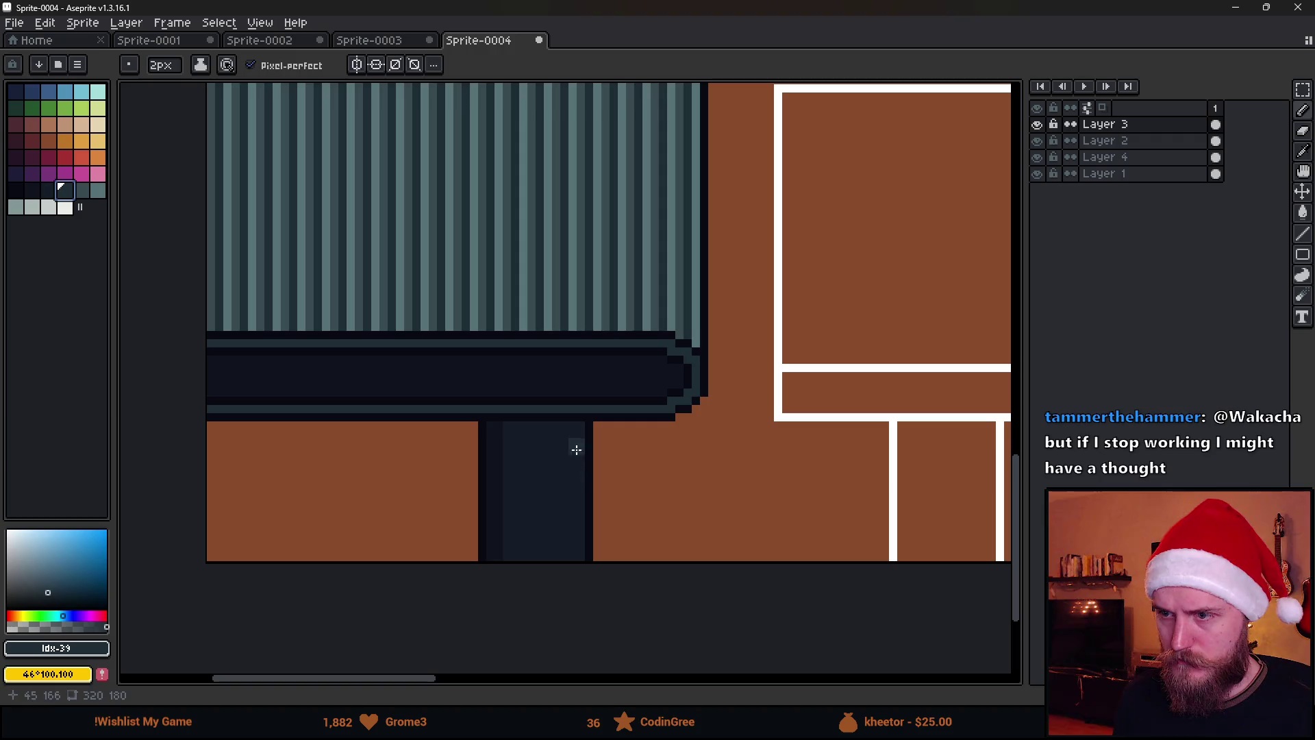
# Paint a lighter highlight strip down the table leg and add a second frame.
pyautogui.moveTo(576, 431); pyautogui.dragTo(569, 546)
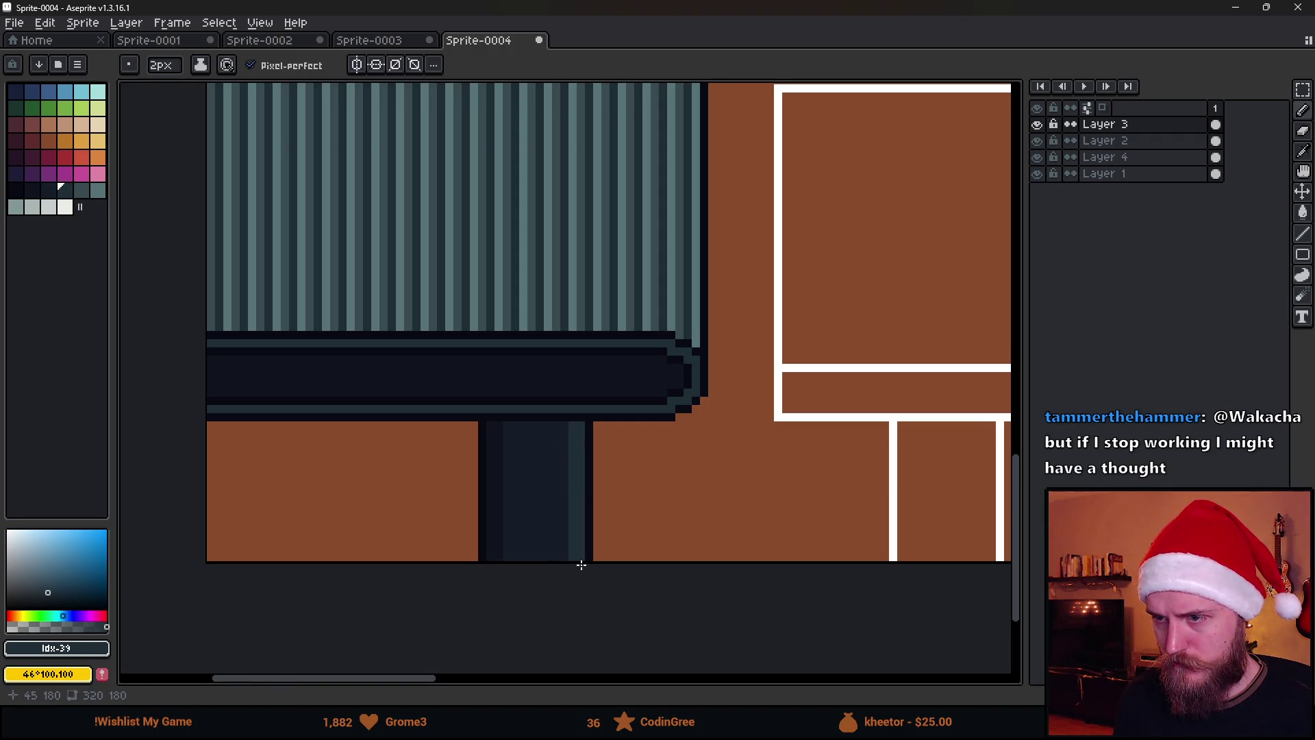
pyautogui.scroll(-4, 581, 565)
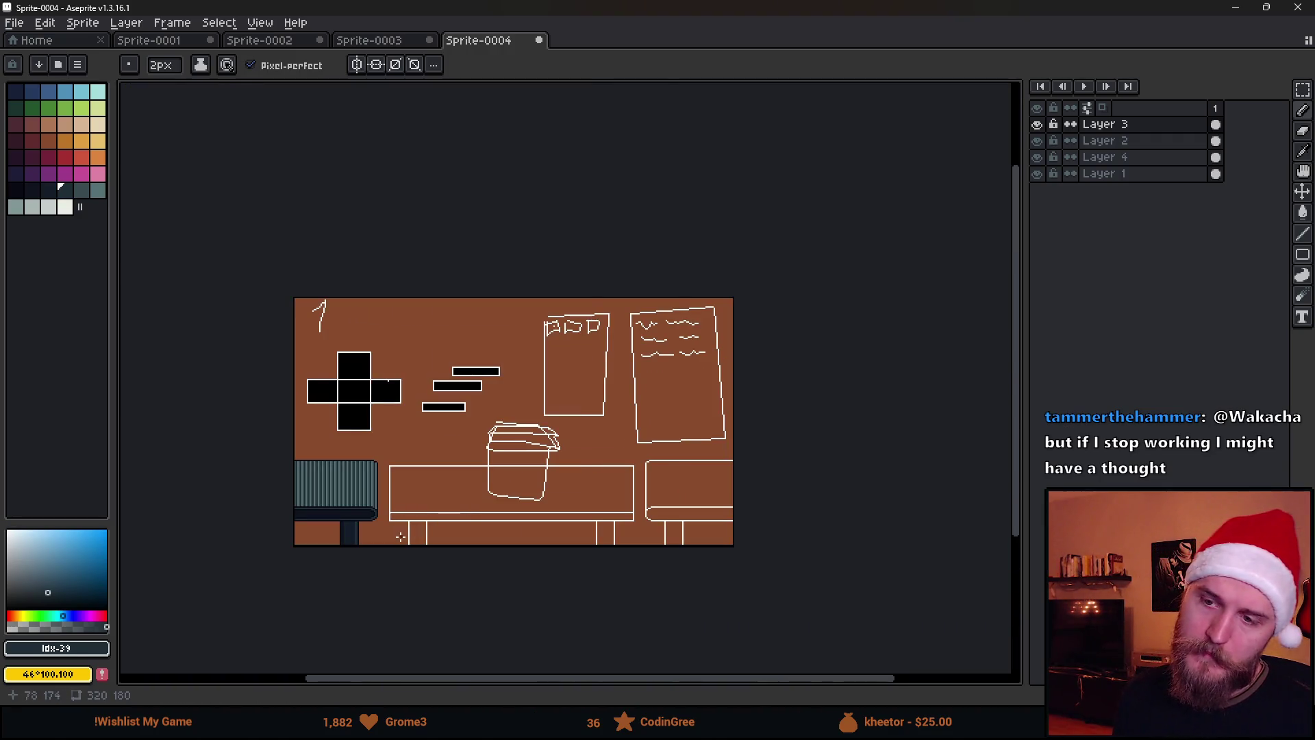
pyautogui.scroll(2, 406, 537)
pyautogui.hscroll(-3, 1021, 256)
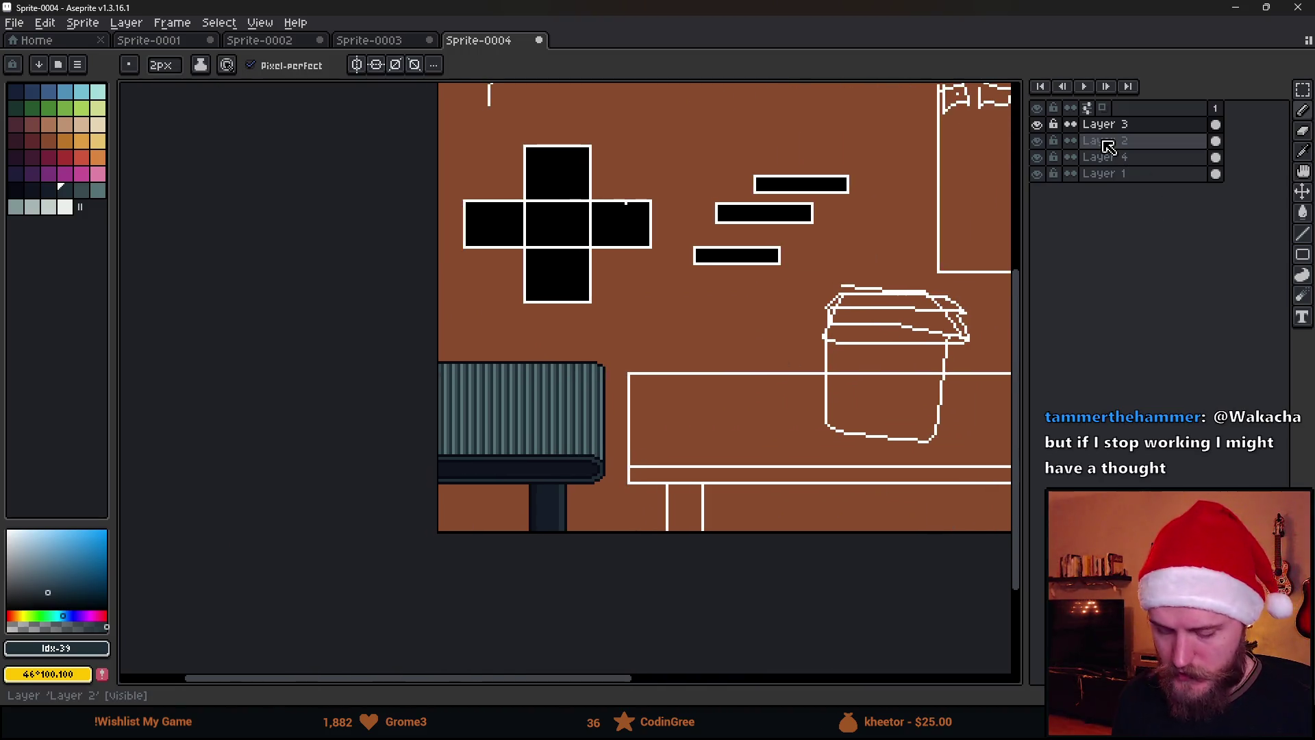
pyautogui.hotkey('alt', 'n')
# Select the striped table top, extending the selection to the panel's bottom-right corner.
pyautogui.scroll(3, 537, 402)
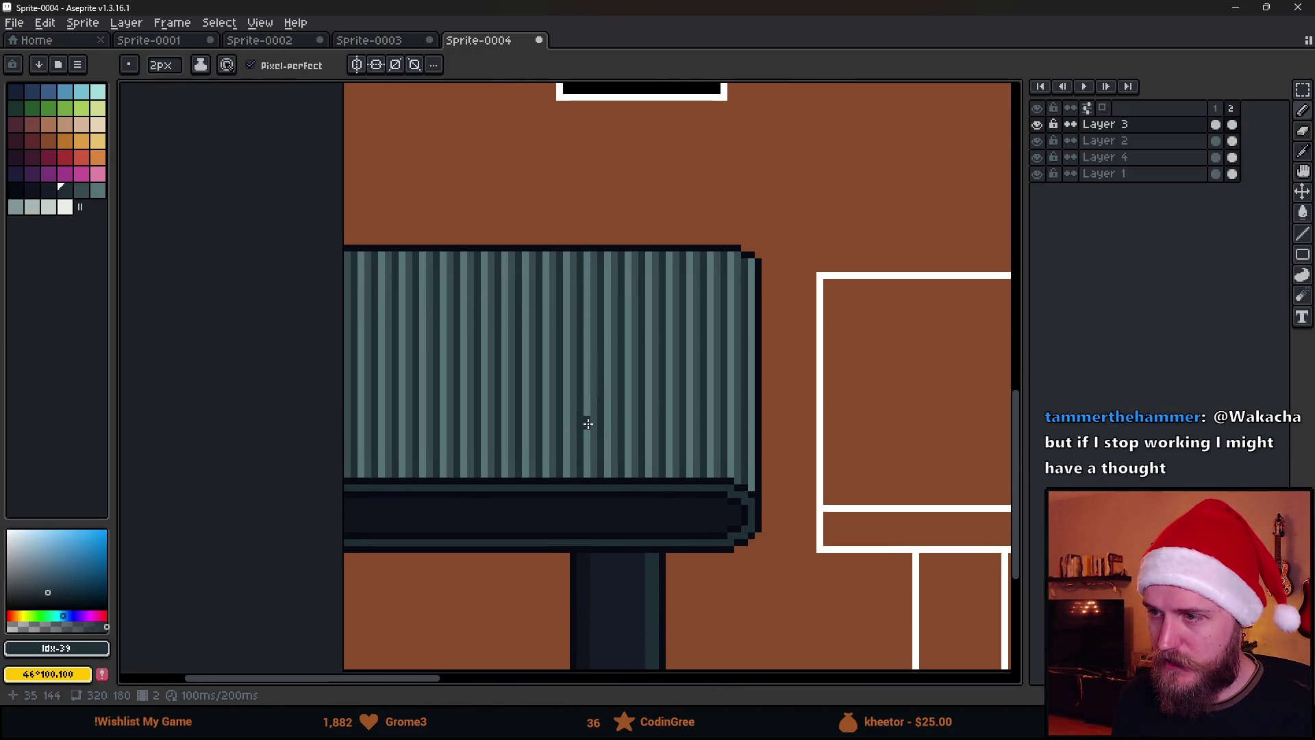
pyautogui.press('m')
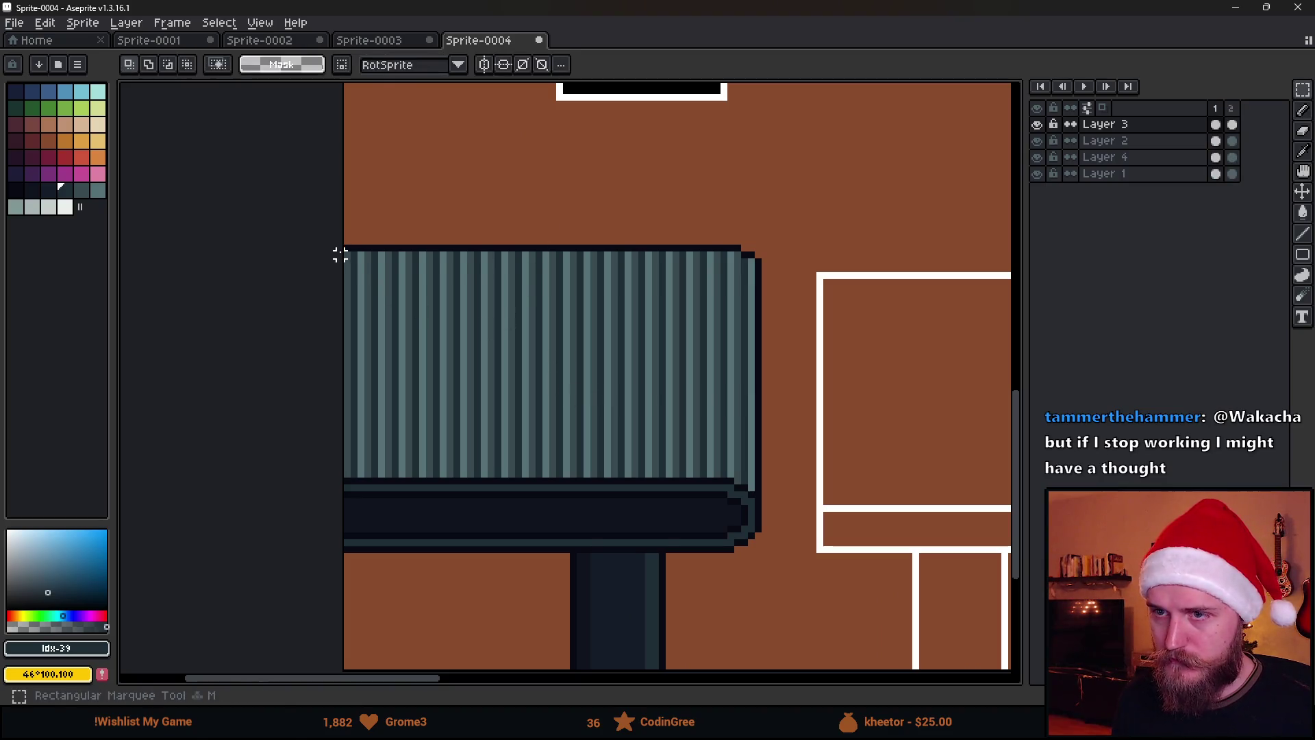
pyautogui.moveTo(354, 267); pyautogui.dragTo(745, 478)
pyautogui.scroll(2, 778, 342)
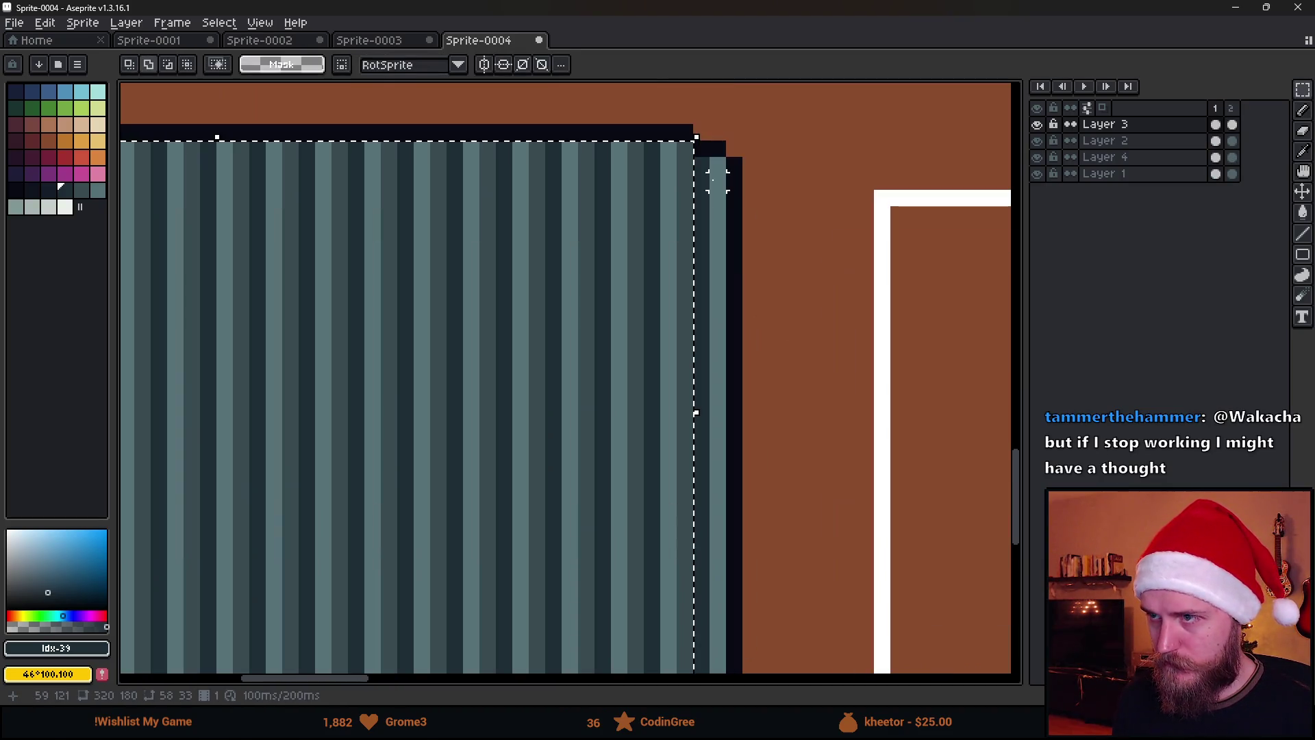
pyautogui.moveTo(651, 396)
pyautogui.mouseDown()
pyautogui.moveTo(696, 527)
pyautogui.moveTo(726, 541)
pyautogui.moveTo(710, 556)
pyautogui.mouseUp()
pyautogui.scroll(-3, 710, 556)
pyautogui.press('g')
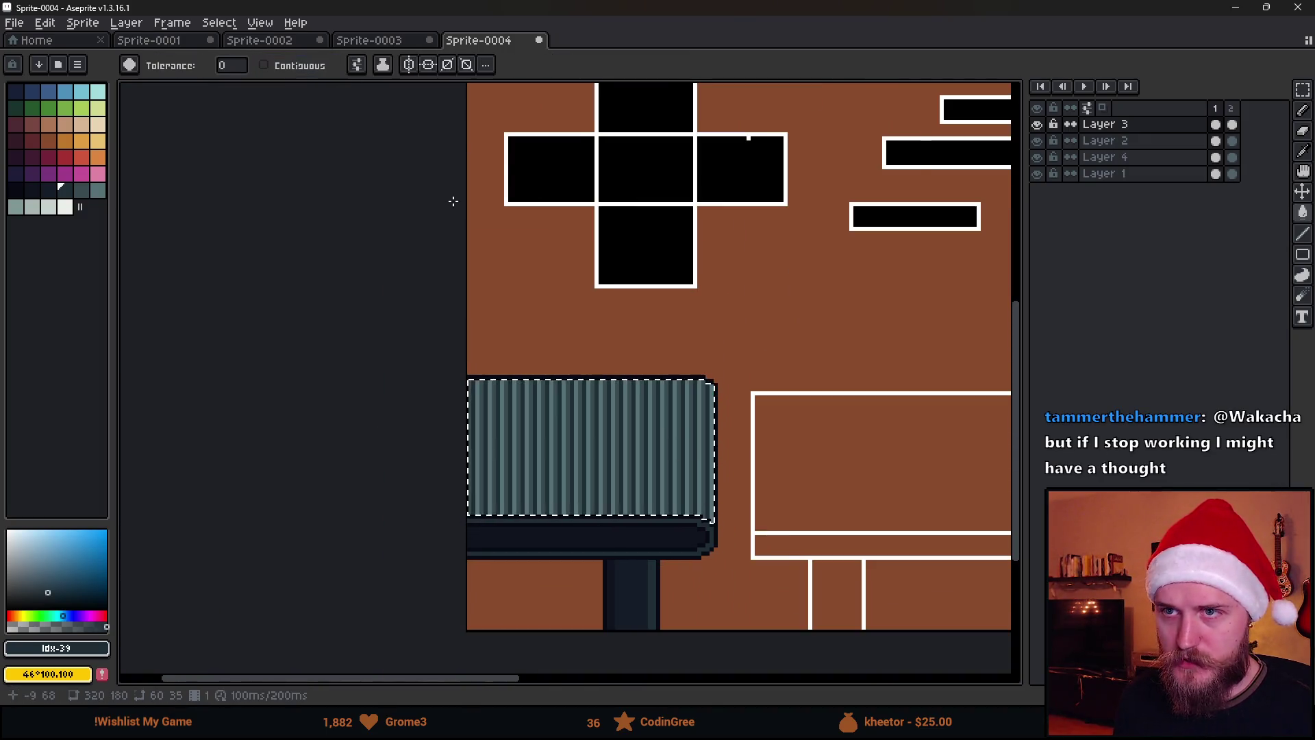
pyautogui.scroll(1, 597, 486)
pyautogui.scroll(3, 597, 486)
pyautogui.scroll(-1, 587, 470)
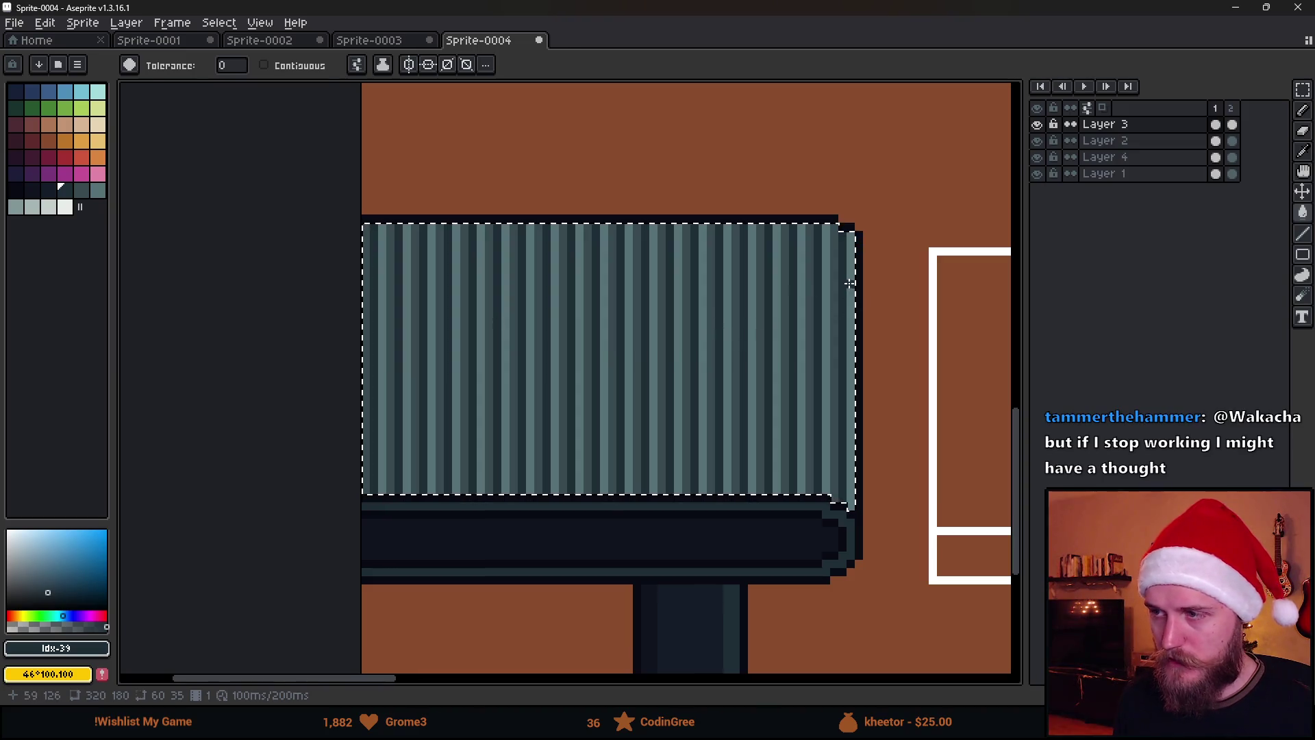
# On frame 2, shift the whole striped panel one pixel right.
pyautogui.hotkey('ctrl', 'd')
pyautogui.press('Right')
pyautogui.moveTo(382, 252); pyautogui.dragTo(825, 489)
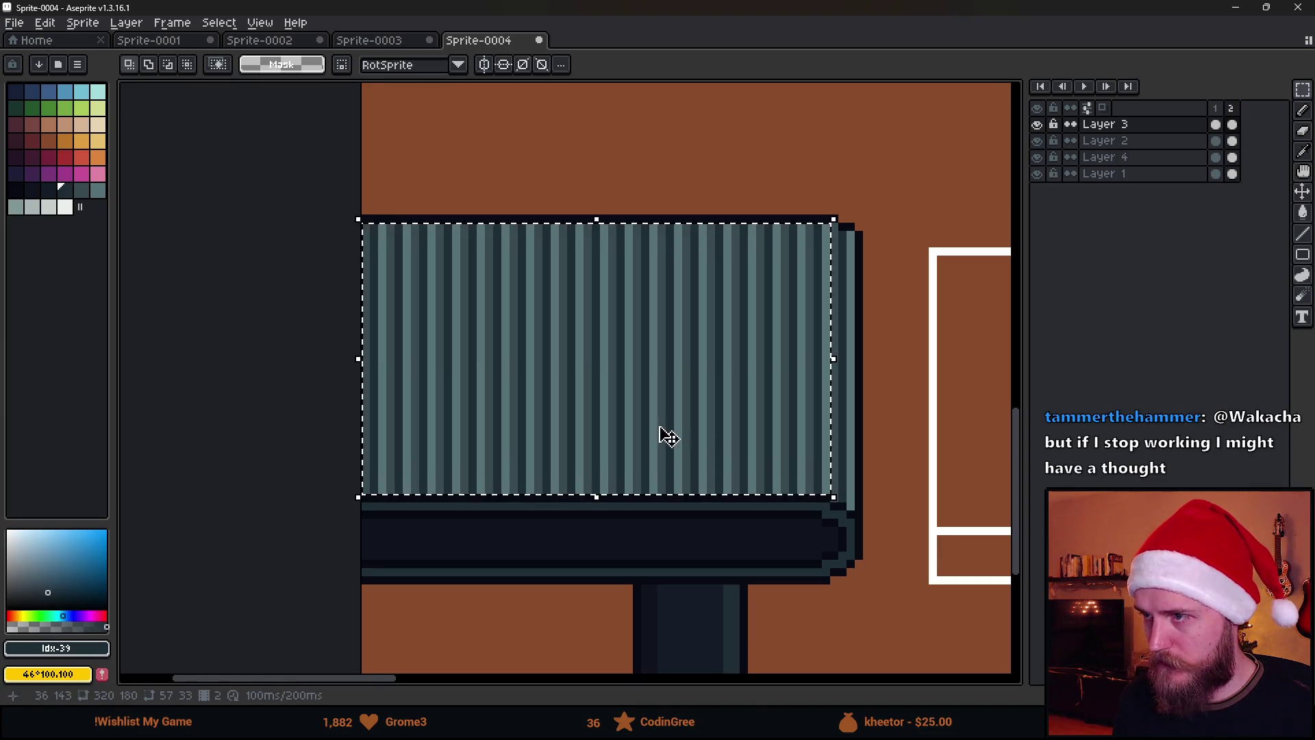
pyautogui.moveTo(652, 426); pyautogui.dragTo(661, 424)
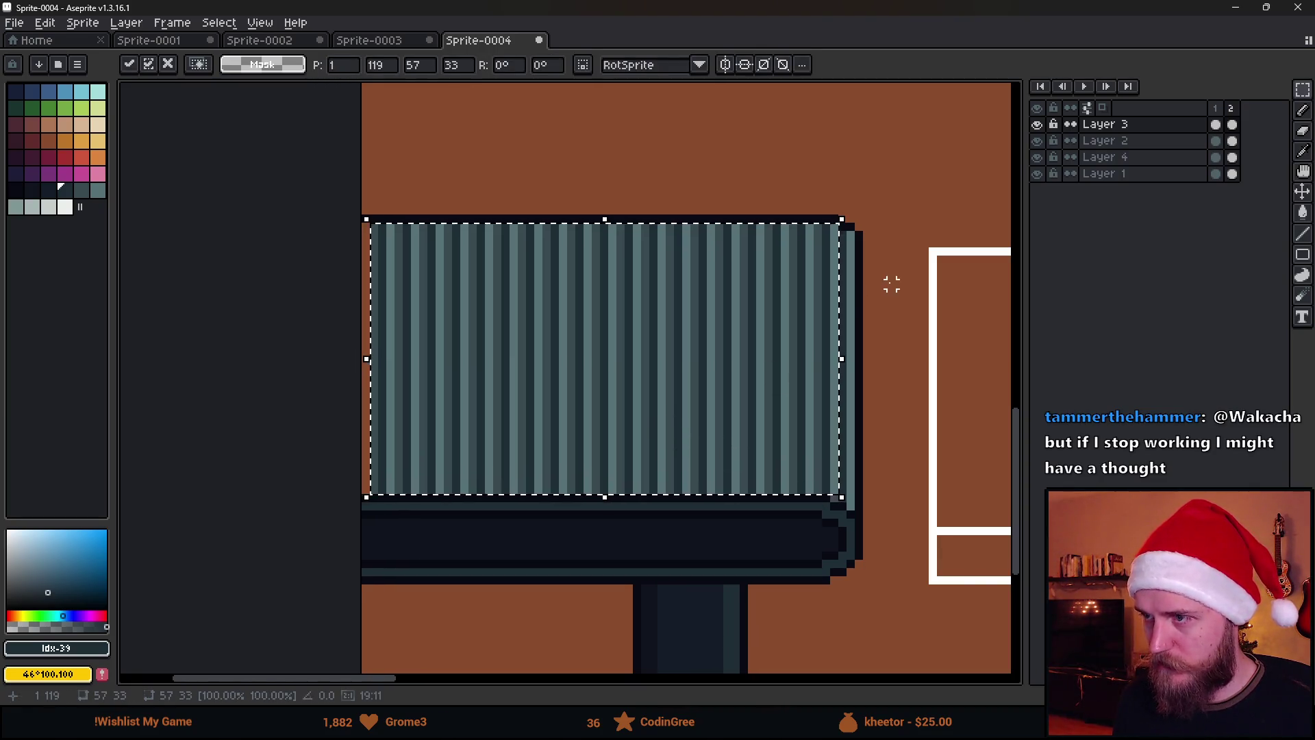
pyautogui.press('g')
pyautogui.scroll(2, 891, 284)
# Refill frame 2's edge columns with mid teal #394a50, dark #202e37 and light teal #577277.
pyautogui.keyDown('alt'); pyautogui.click(749, 172); pyautogui.keyUp('alt')
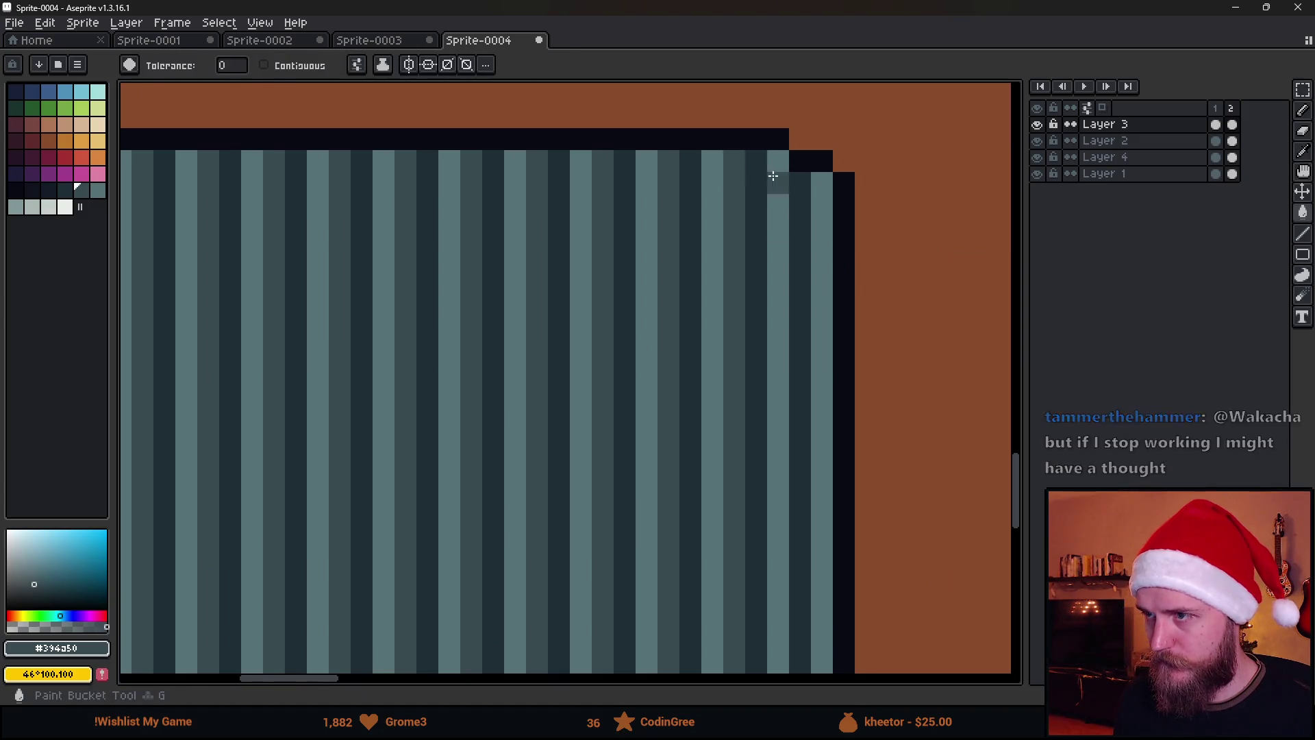
pyautogui.click(799, 185)
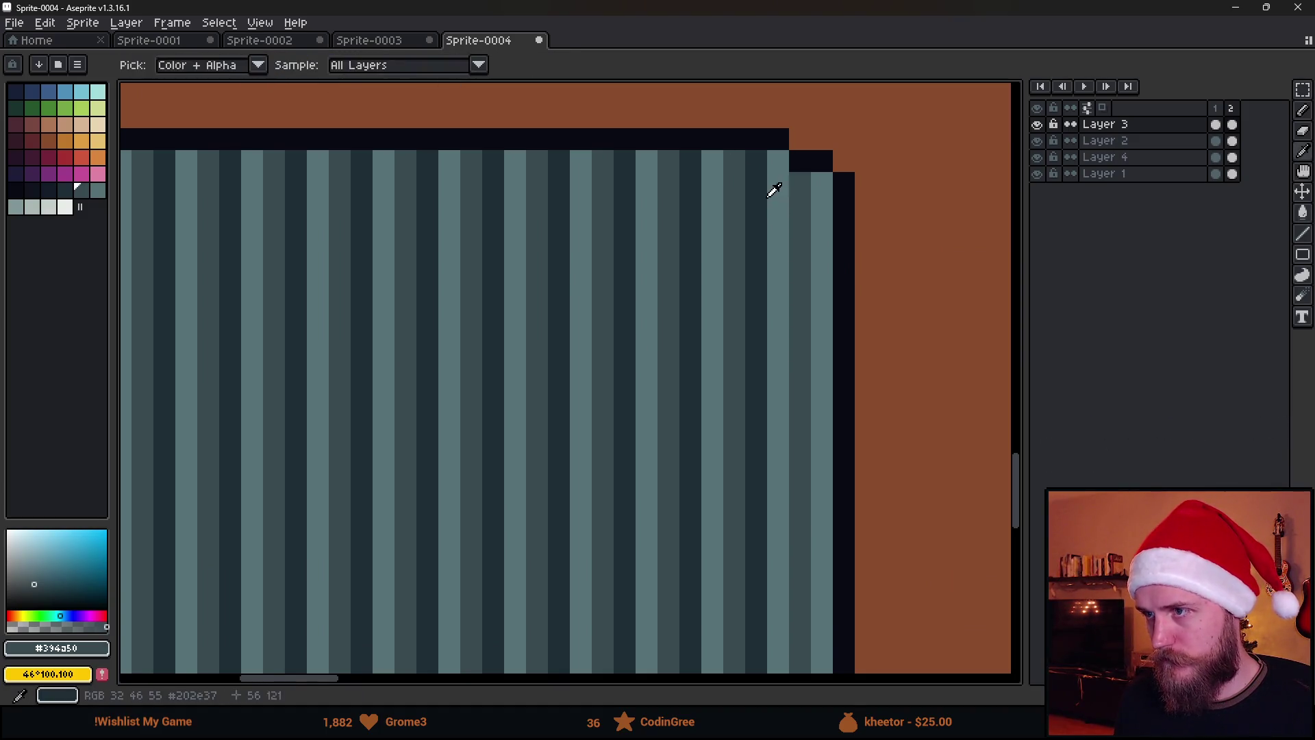
pyautogui.keyDown('alt'); pyautogui.click(774, 191); pyautogui.keyUp('alt')
pyautogui.click(816, 199)
pyautogui.scroll(-3, 678, 313)
pyautogui.scroll(3, 596, 204)
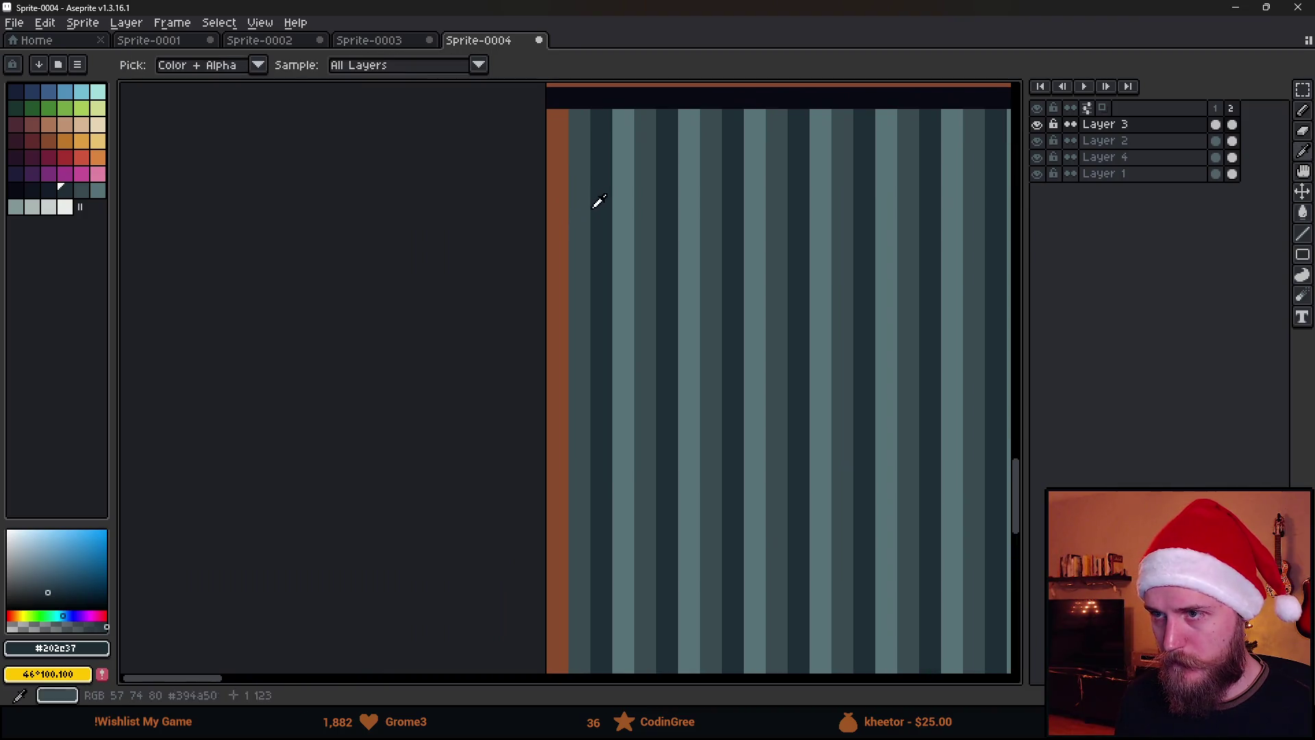
pyautogui.keyDown('alt'); pyautogui.click(612, 191); pyautogui.keyUp('alt')
pyautogui.click(556, 183)
pyautogui.scroll(-3, 569, 226)
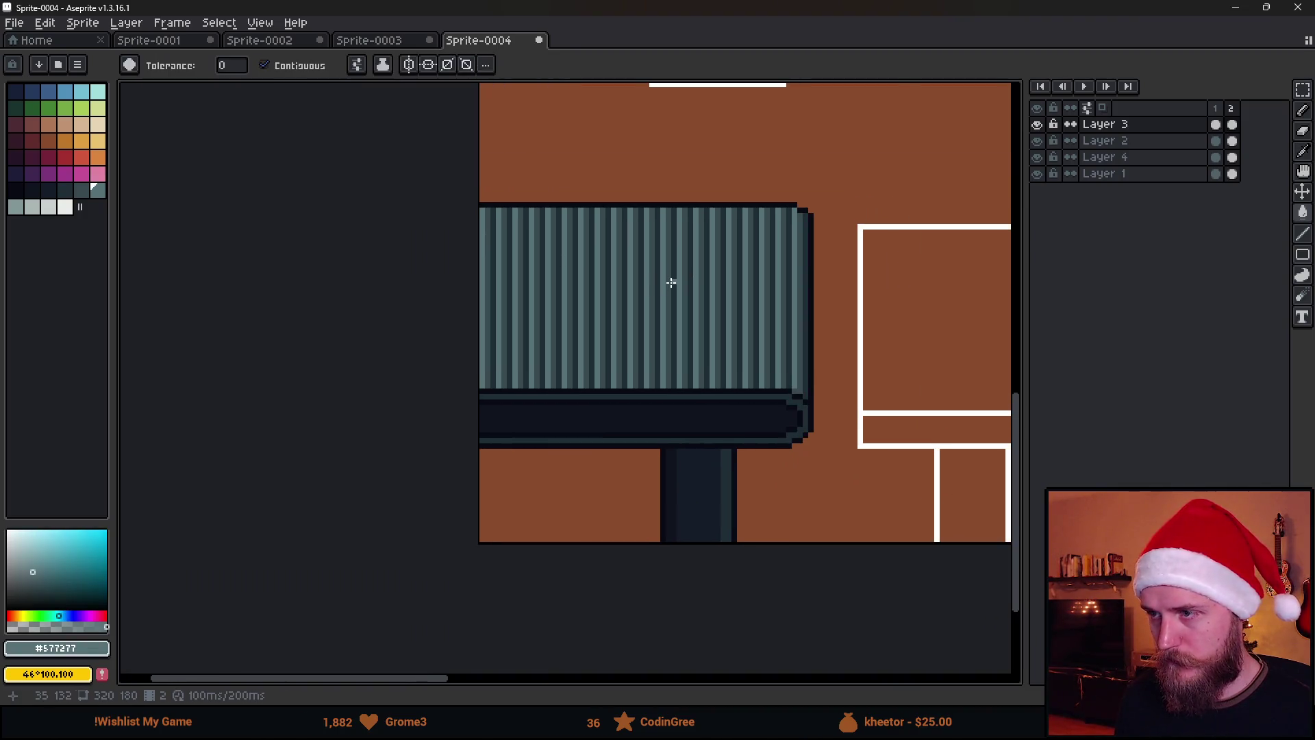
# Add a third frame and shift its striped panel one pixel right.
pyautogui.hotkey('alt', 'n')
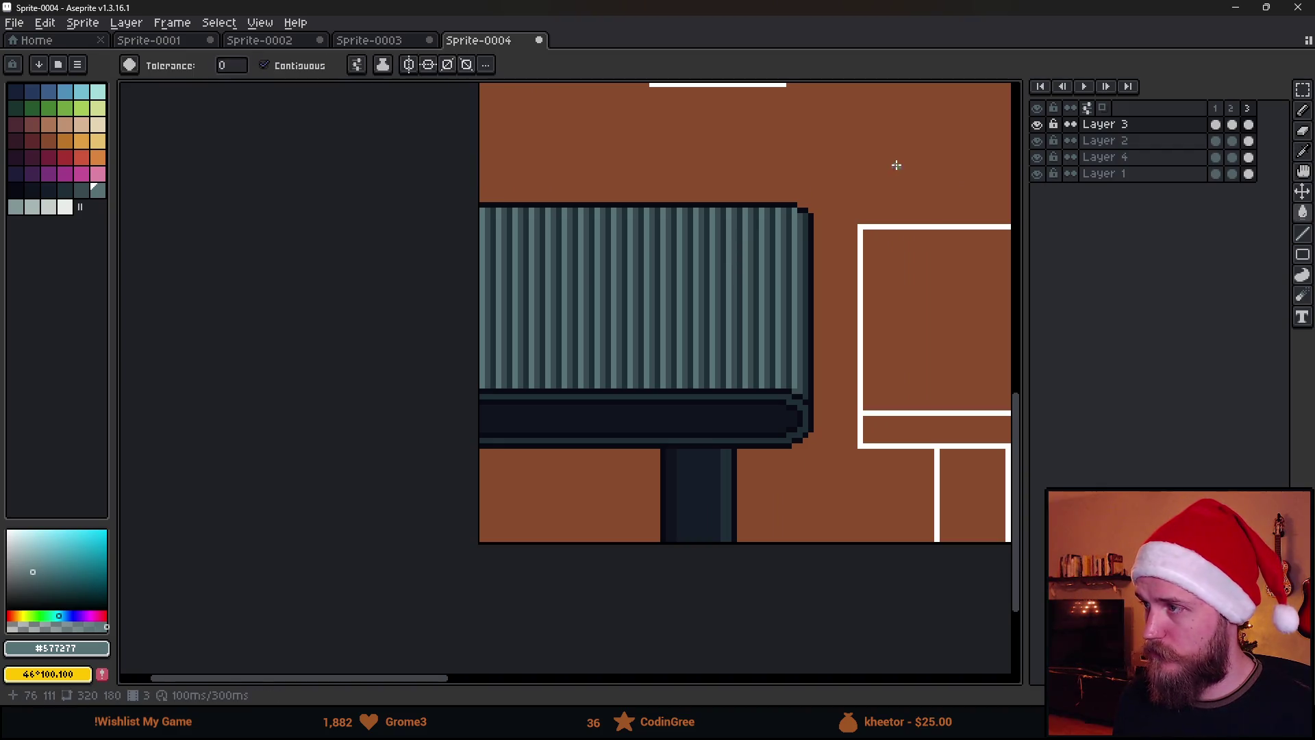
pyautogui.scroll(2, 583, 268)
pyautogui.press('m')
pyautogui.moveTo(429, 179)
pyautogui.mouseDown()
pyautogui.moveTo(795, 408)
pyautogui.moveTo(897, 447)
pyautogui.mouseUp()
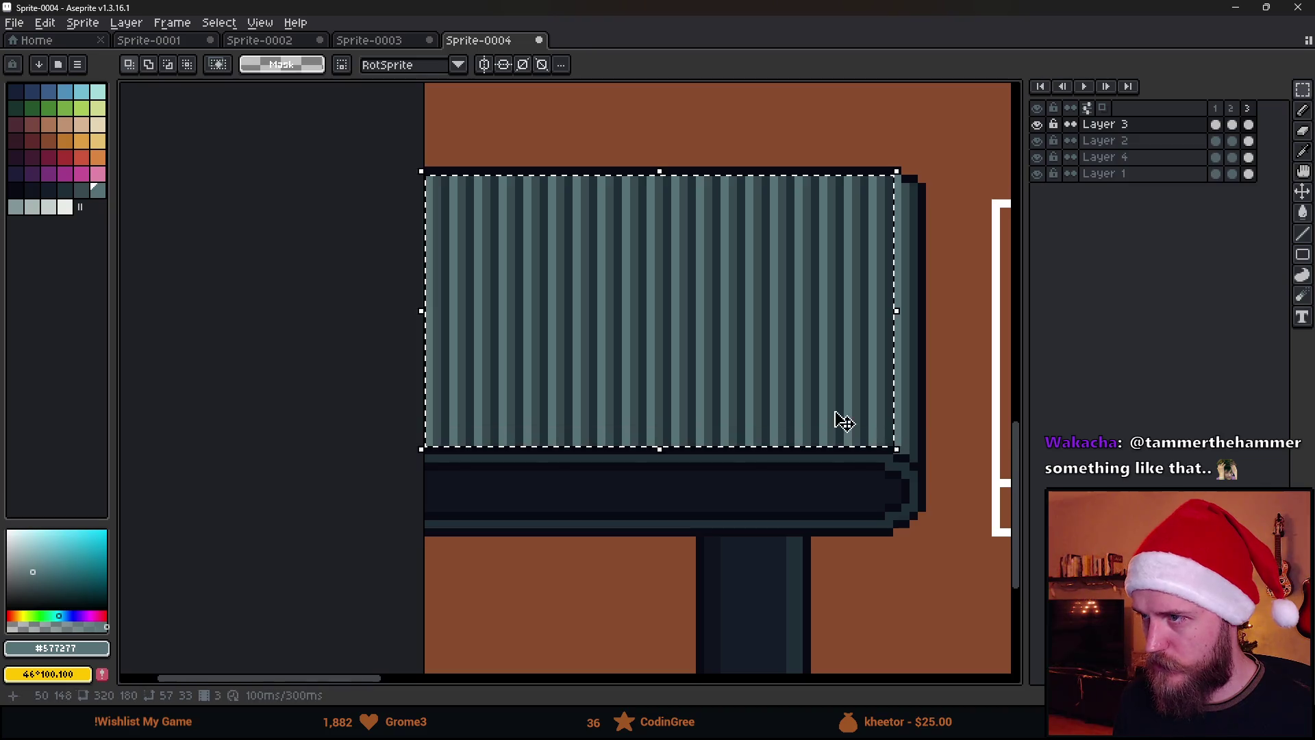
pyautogui.press('Right')
pyautogui.hotkey('ctrl', 'd')
pyautogui.scroll(2, 987, 319)
pyautogui.scroll(1, 854, 205)
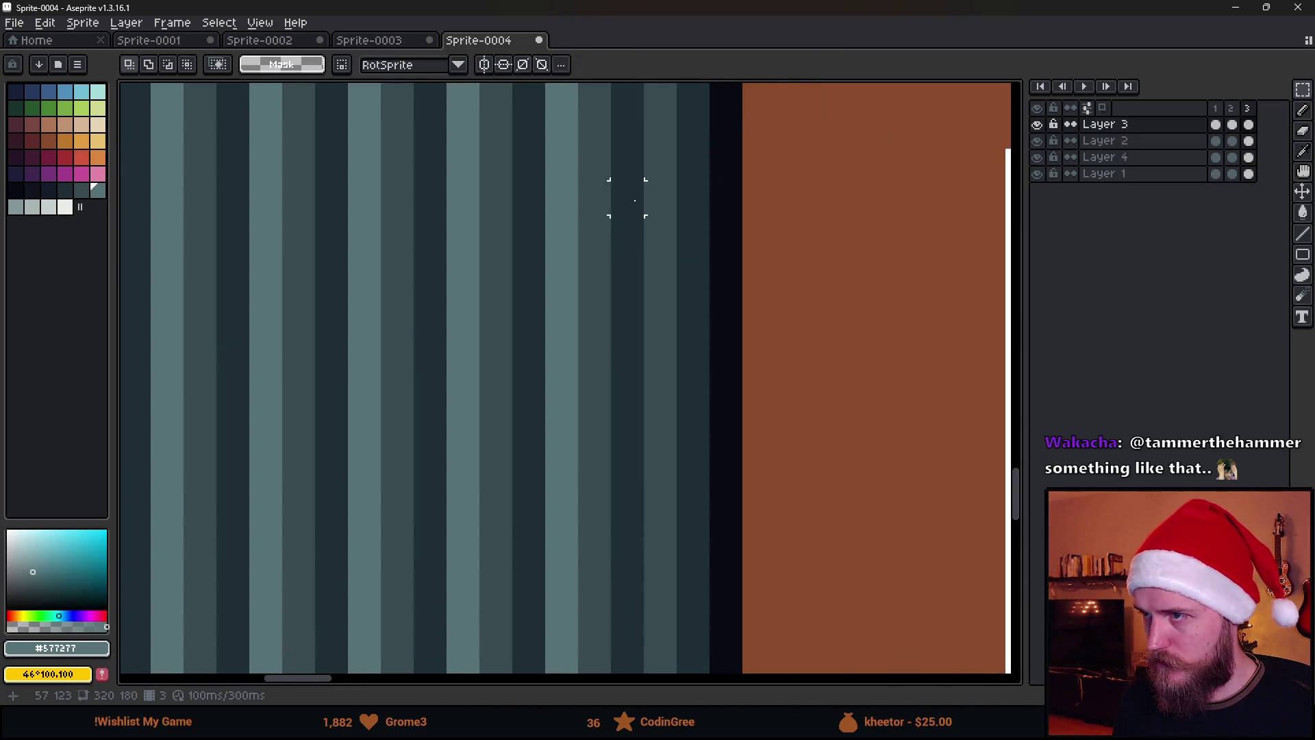
pyautogui.scroll(-1, 610, 182)
# Recolour frame 3's edge columns to match the stripes and fill the gap column with #202e37.
pyautogui.keyDown('alt'); pyautogui.click(579, 141); pyautogui.keyUp('alt')
pyautogui.keyDown('alt'); pyautogui.click(587, 148); pyautogui.keyUp('alt')
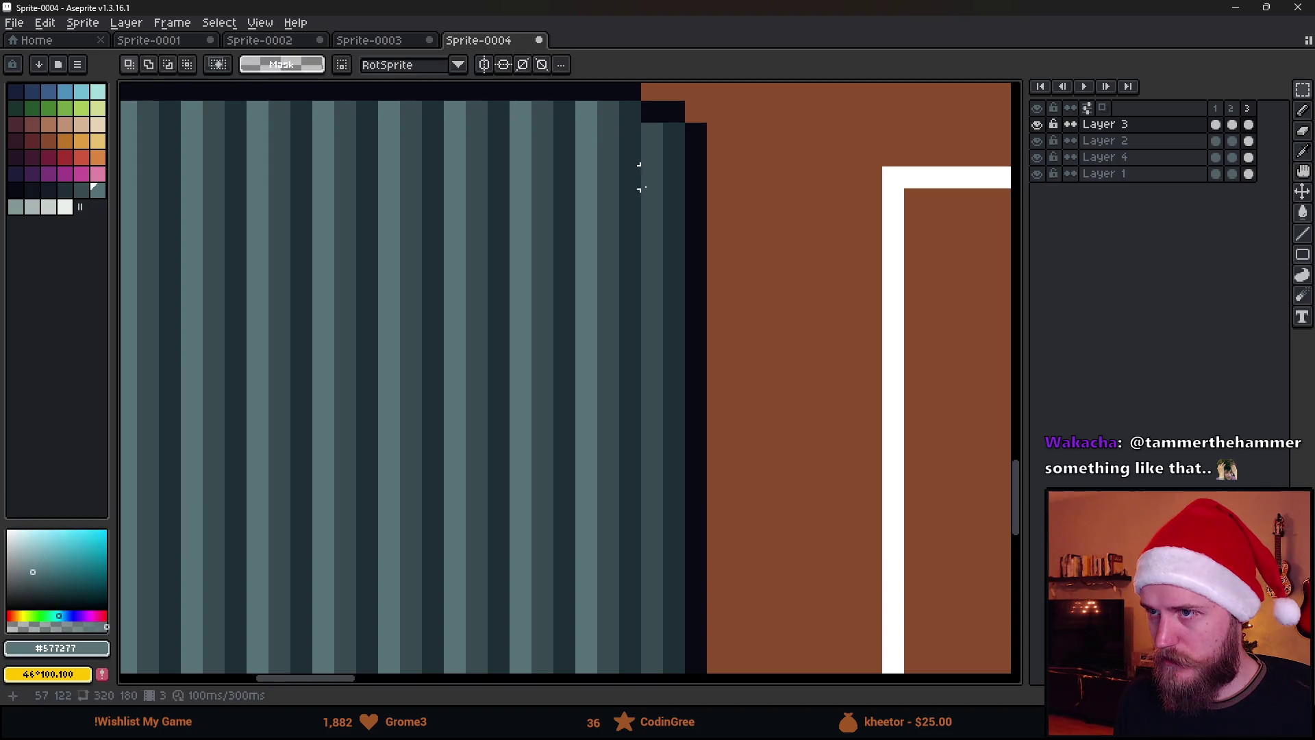
pyautogui.click(652, 176)
pyautogui.keyDown('alt'); pyautogui.click(614, 148); pyautogui.keyUp('alt')
pyautogui.click(674, 199)
pyautogui.scroll(-3, 594, 298)
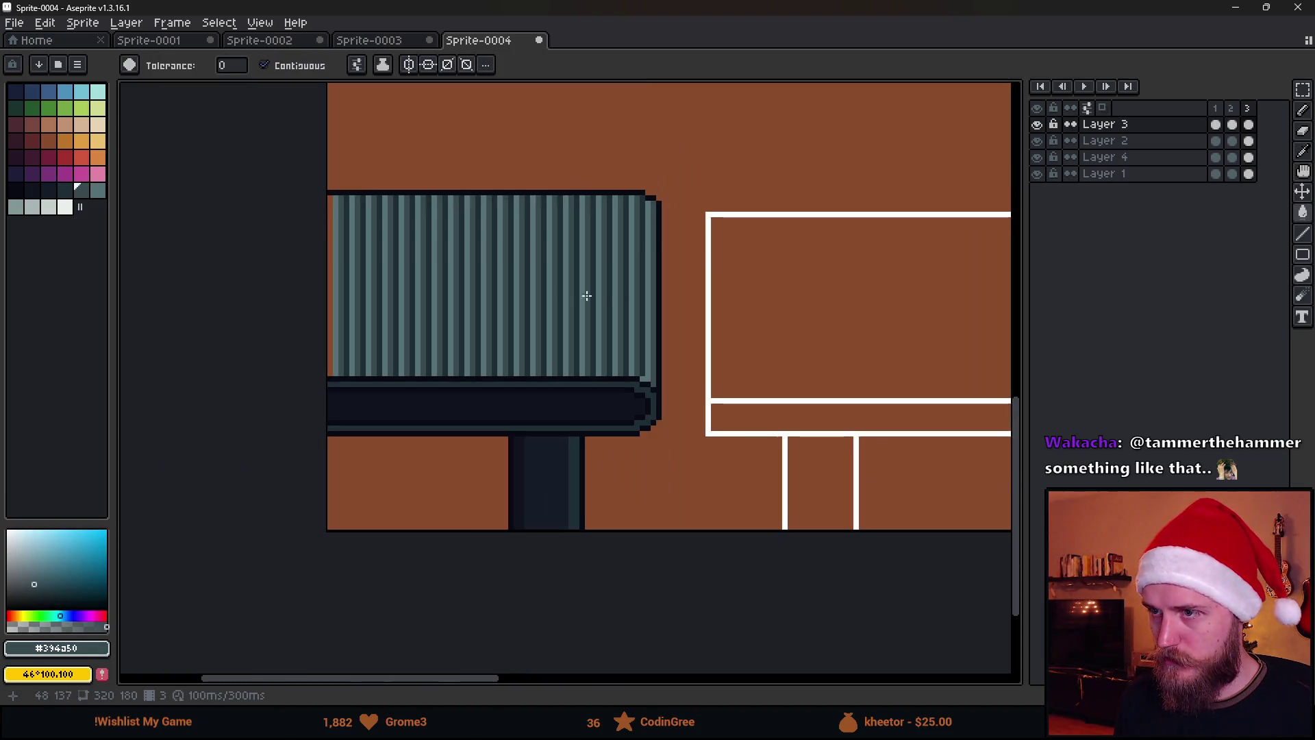
pyautogui.scroll(3, 315, 242)
pyautogui.keyDown('alt'); pyautogui.click(381, 176); pyautogui.keyUp('alt')
pyautogui.click(359, 200)
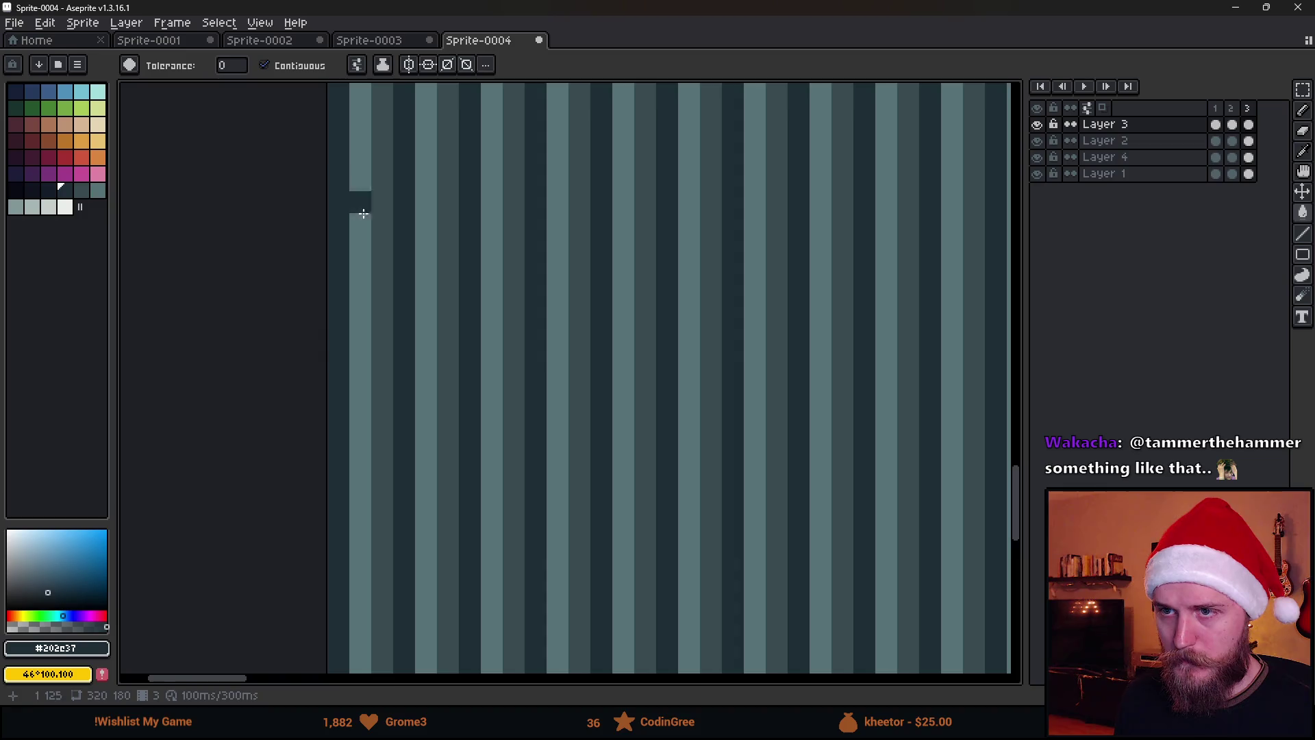
pyautogui.scroll(-2, 358, 199)
# Return to frame 1 and play the stripe animation.
pyautogui.click(1223, 110)
pyautogui.click(1085, 86)
pyautogui.scroll(-3, 781, 287)
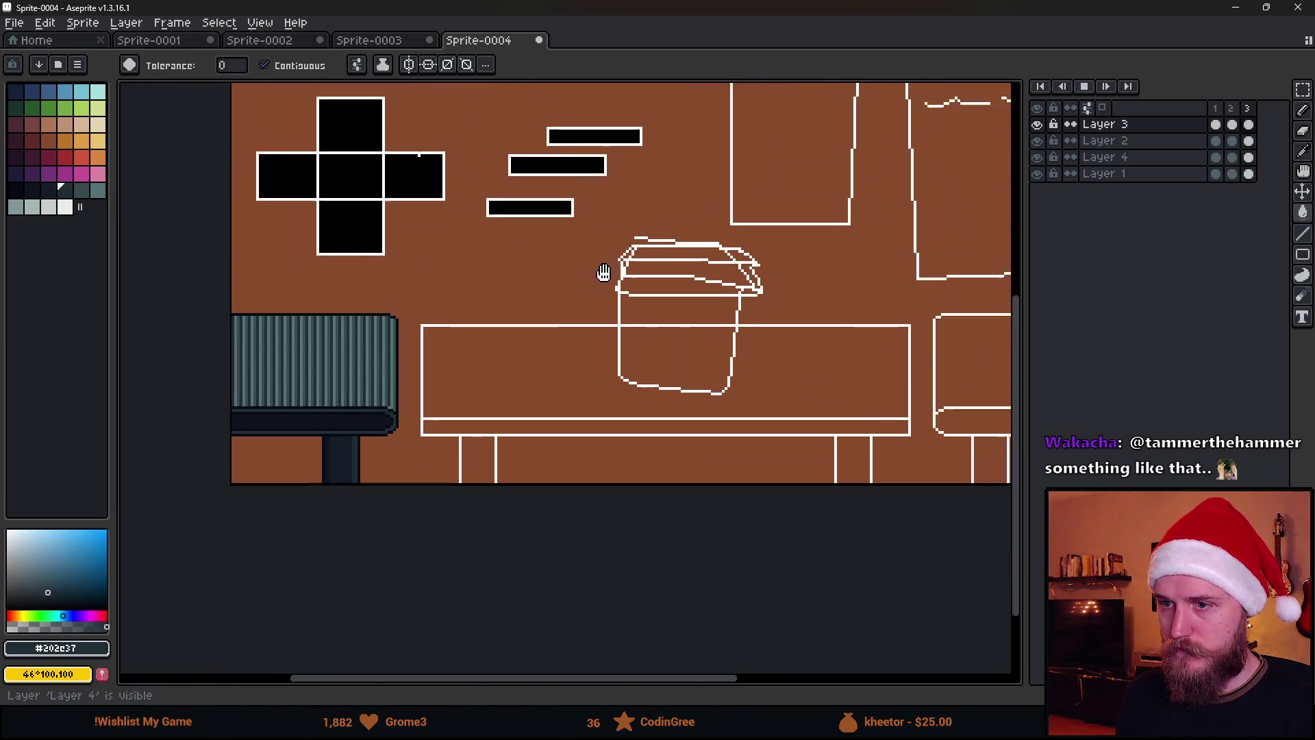
# Pan to show the whole scene and stop the animation playback.
pyautogui.moveTo(614, 261); pyautogui.dragTo(567, 345)
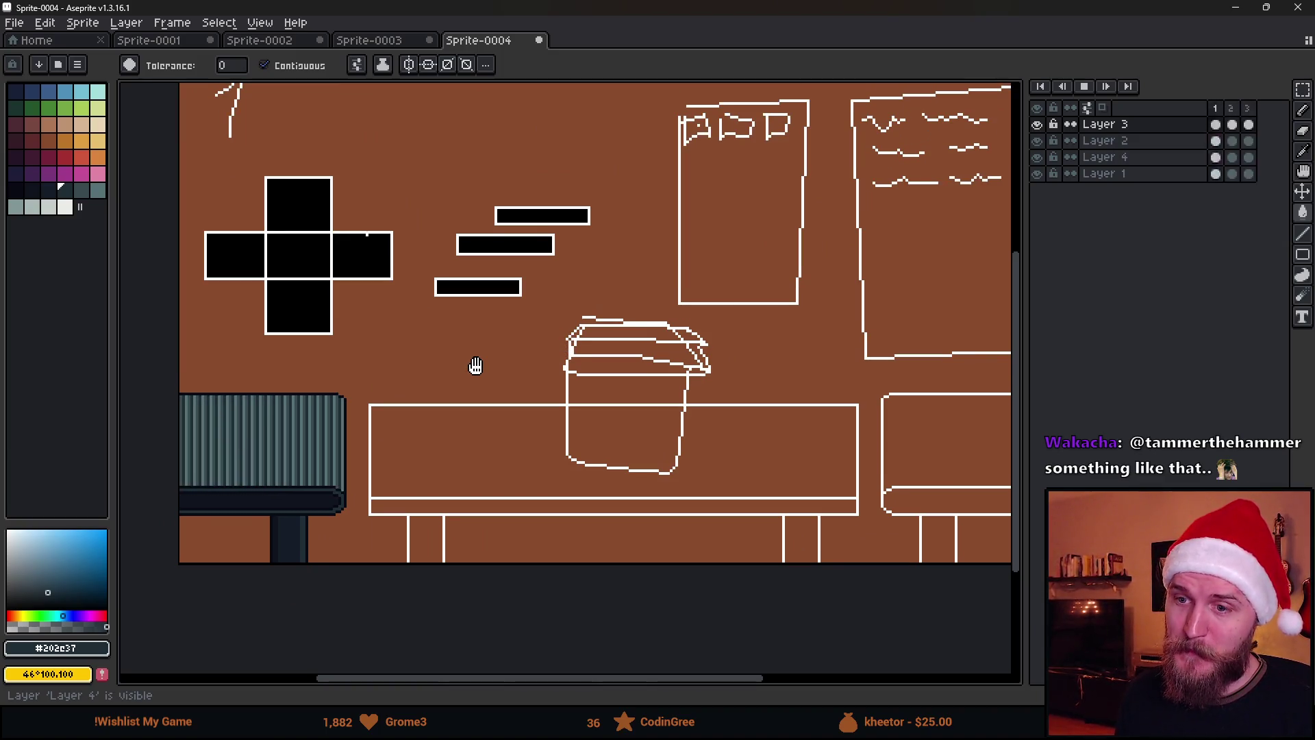
pyautogui.moveTo(608, 375); pyautogui.dragTo(563, 398)
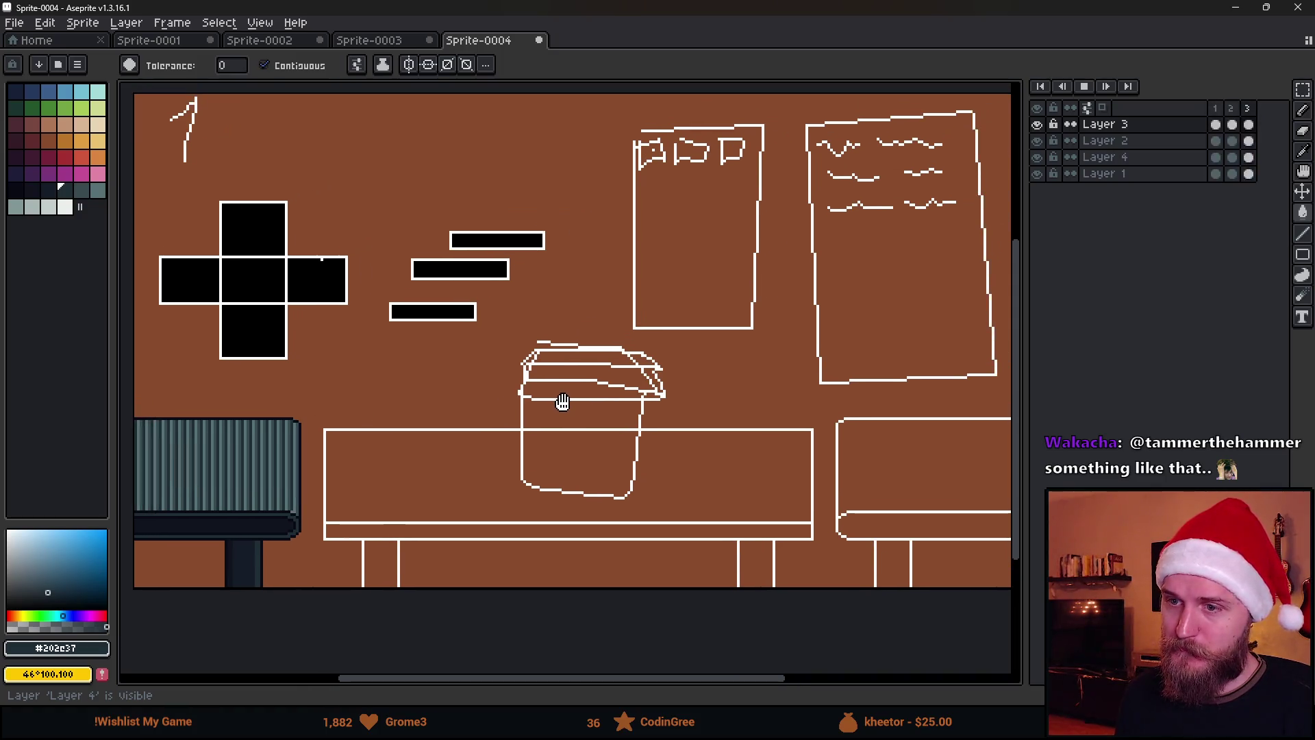
pyautogui.click(1088, 83)
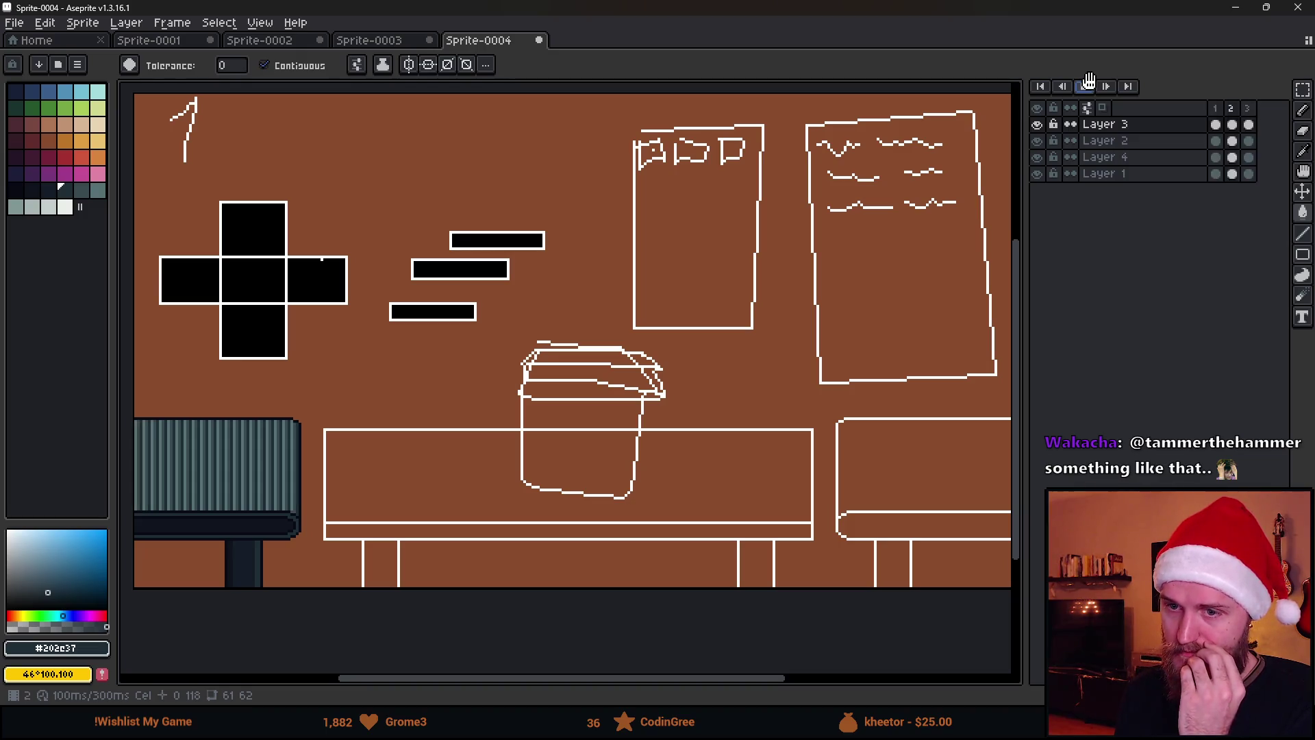
pyautogui.click(1088, 84)
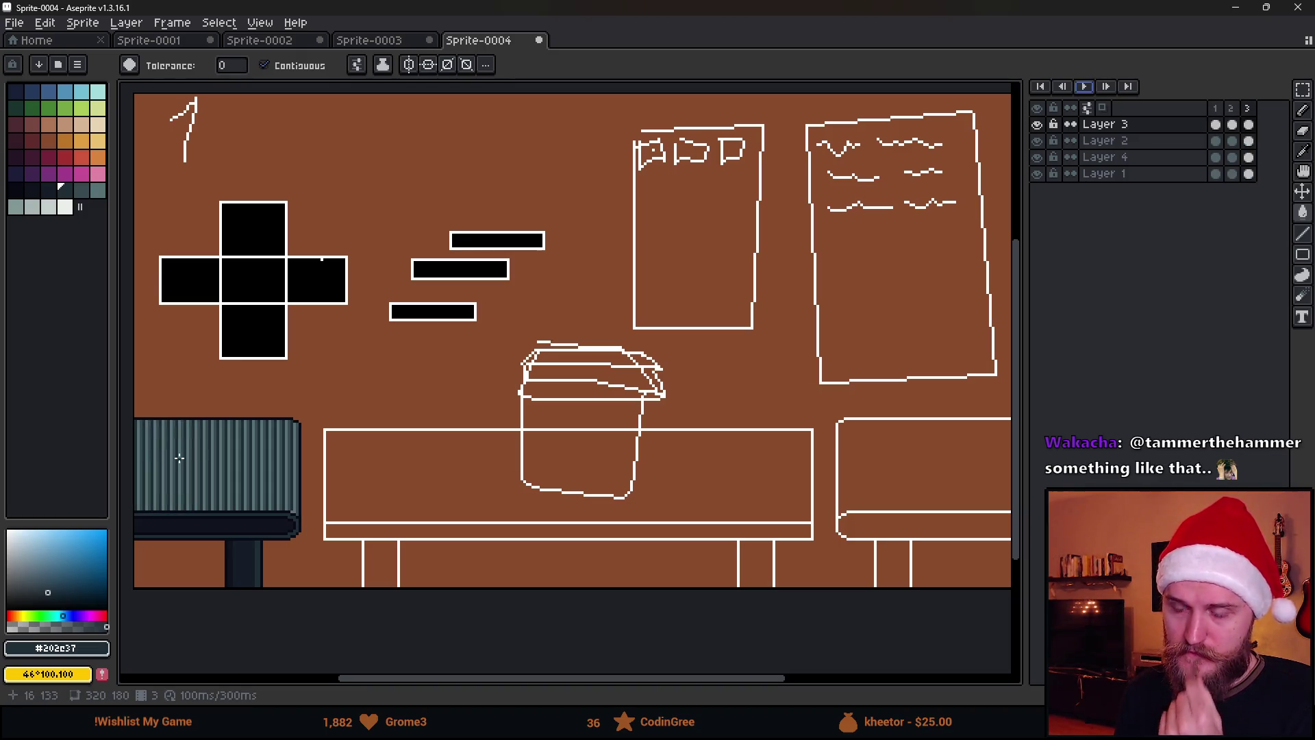
pyautogui.scroll(4, 198, 479)
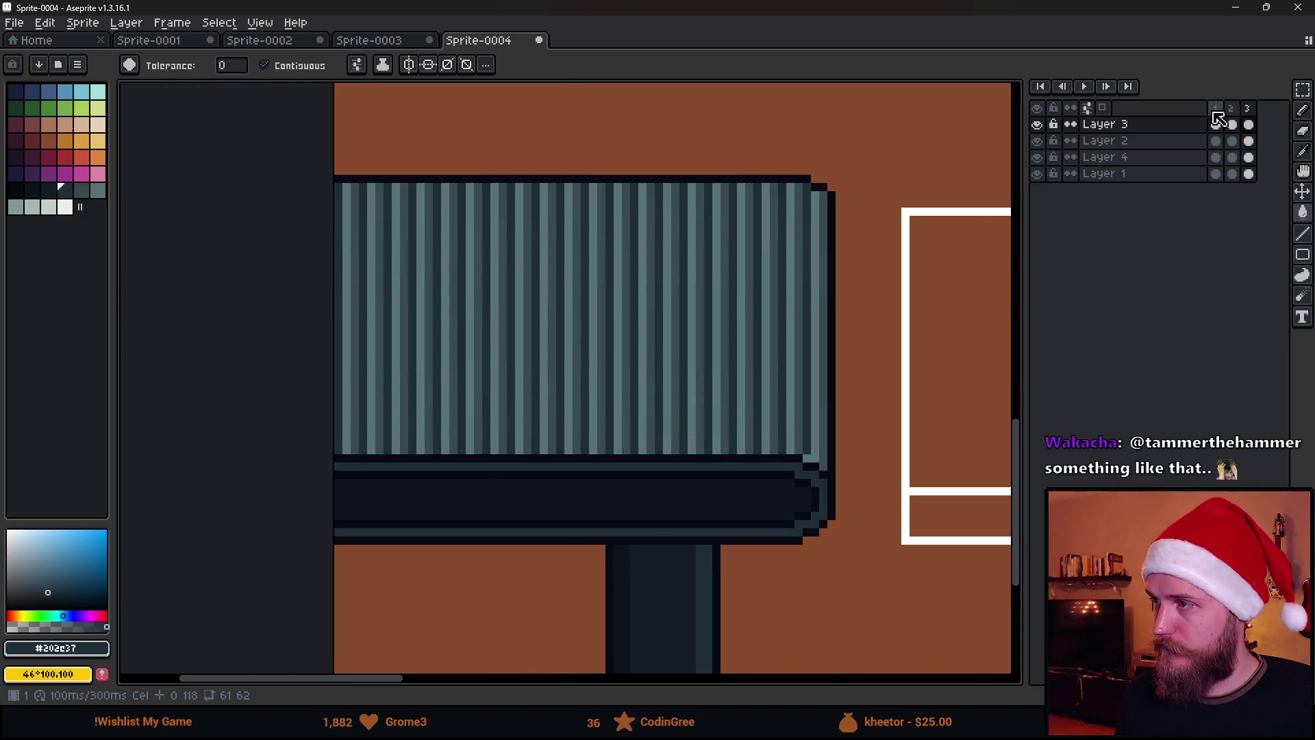
# On frame 1, add a new empty Layer 5 at the top of the stack.
pyautogui.click(1216, 108)
pyautogui.hotkey('shift', 'n')
pyautogui.click(1232, 125)
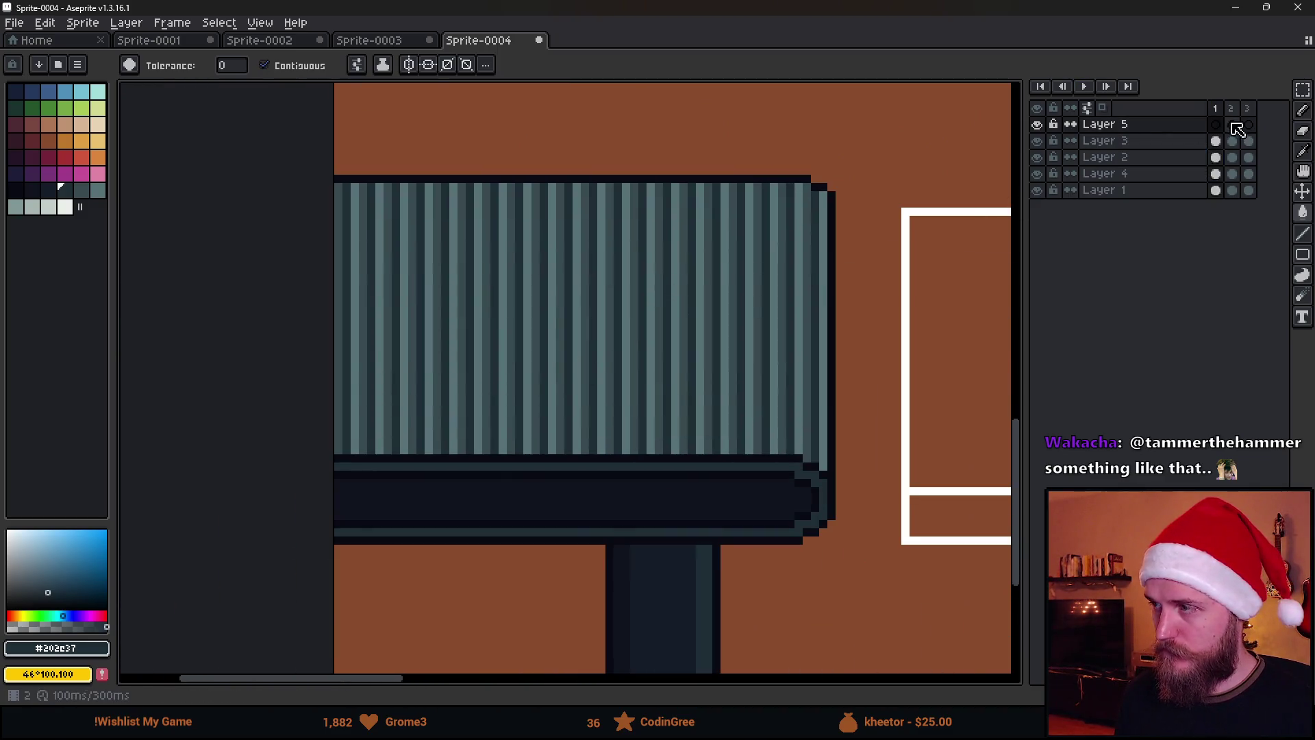
pyautogui.scroll(2, 500, 402)
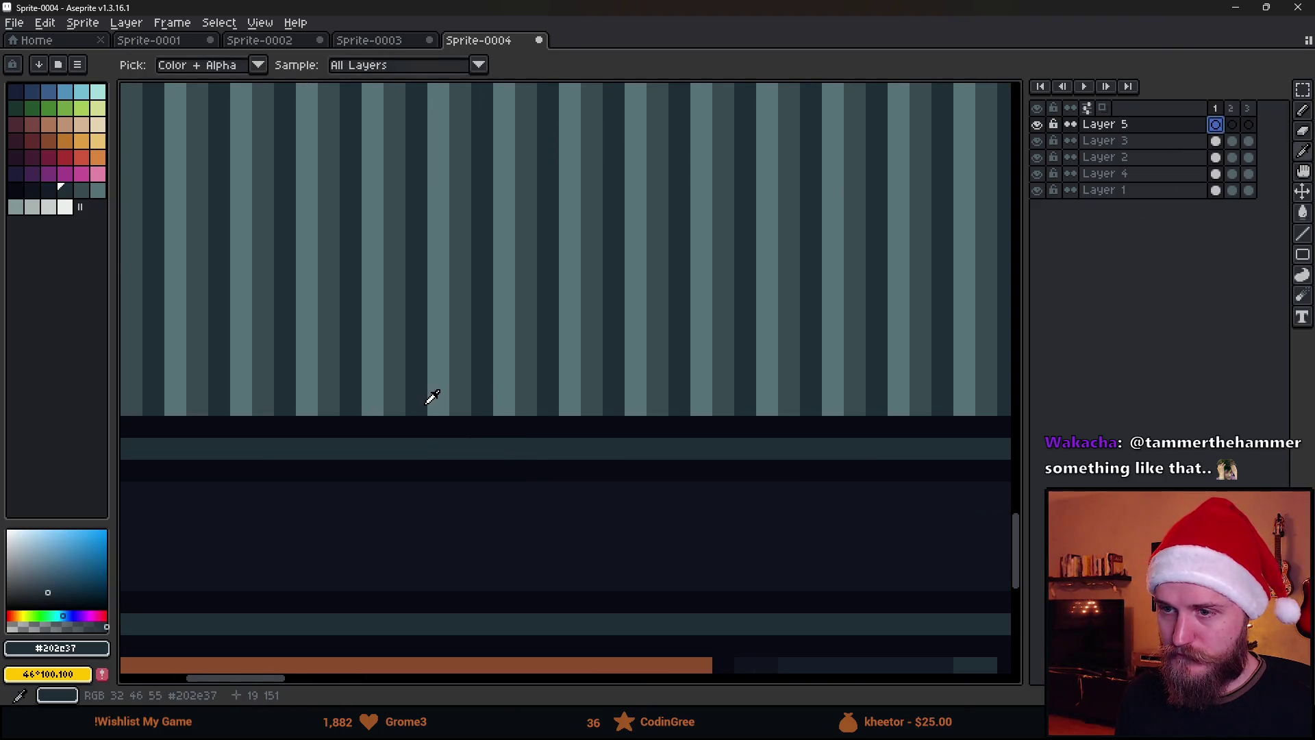
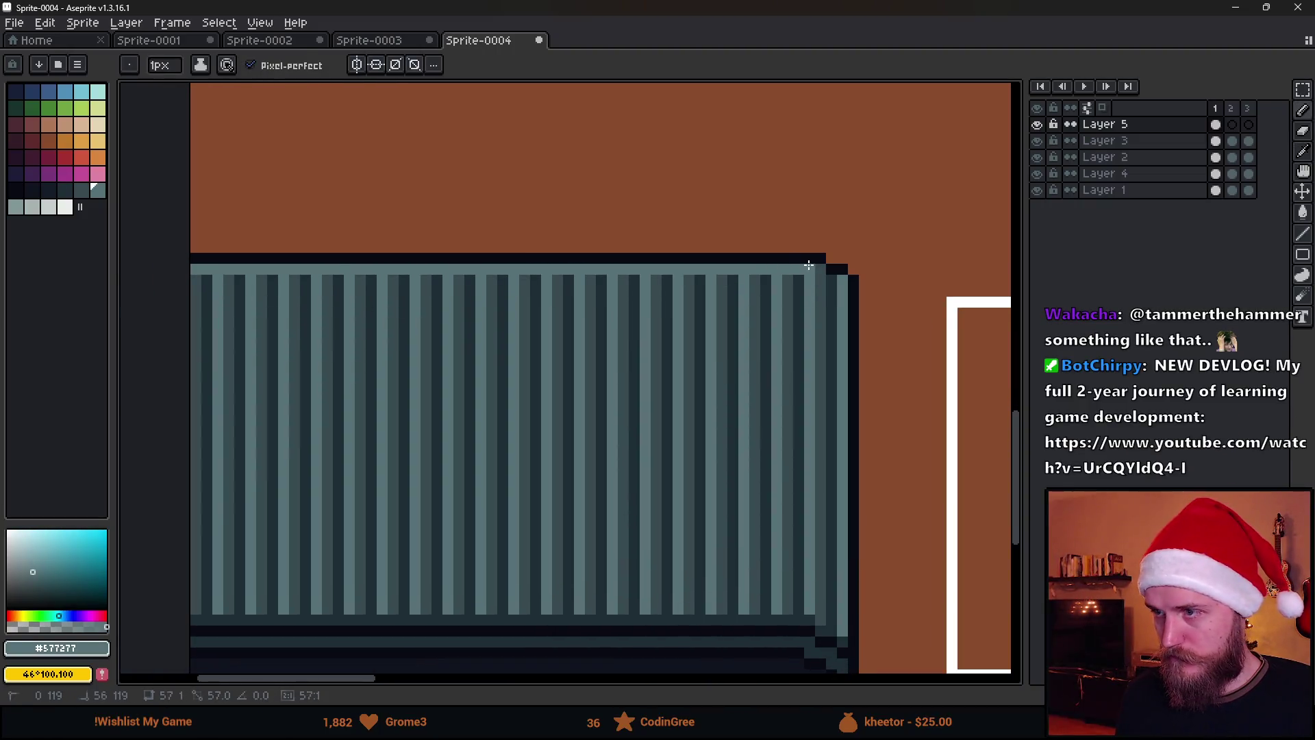
# Eyedrop dark navy #202c37 from the radiator and pencil a line across its top row.
pyautogui.scroll(-3, 834, 279)
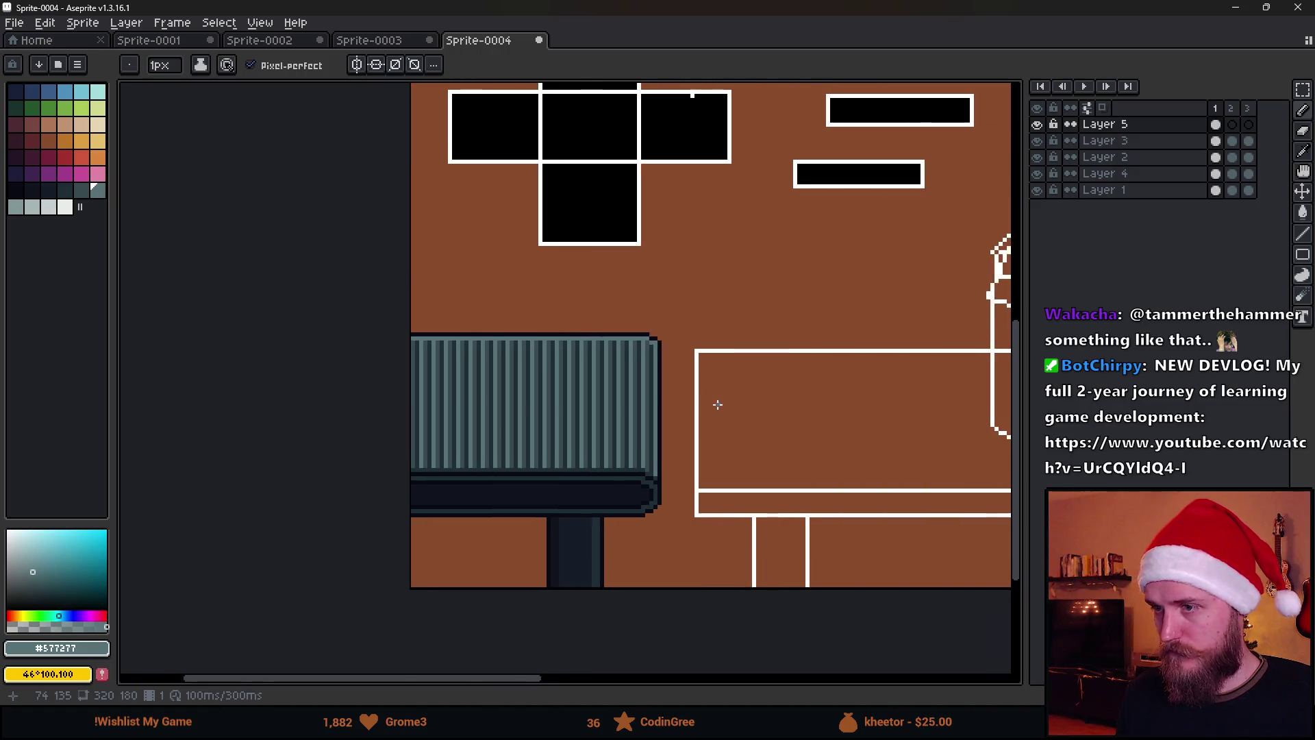
pyautogui.scroll(2, 696, 418)
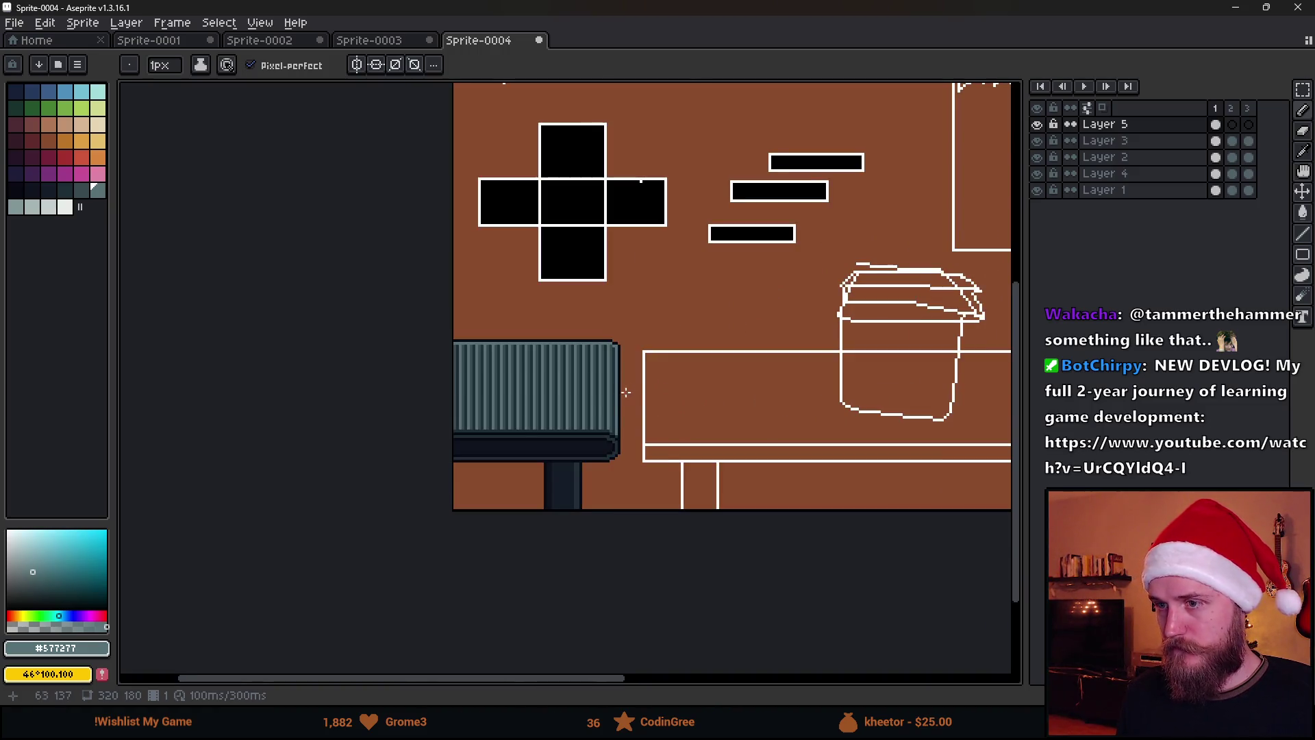
pyautogui.scroll(2, 596, 403)
pyautogui.keyDown('alt'); pyautogui.click(473, 459); pyautogui.keyUp('alt')
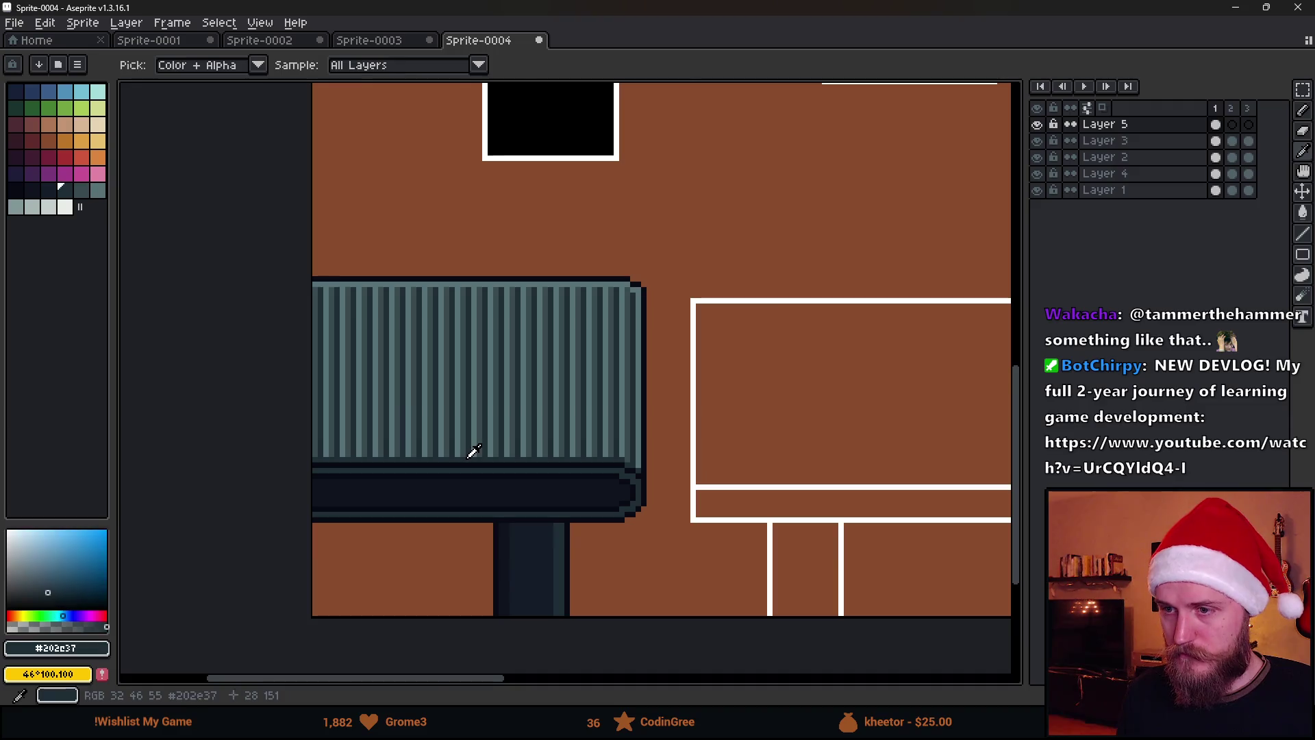
pyautogui.scroll(3, 288, 326)
pyautogui.hscroll(3, 753, 343)
pyautogui.keyDown('shift'); pyautogui.click(923, 306); pyautogui.keyUp('shift')
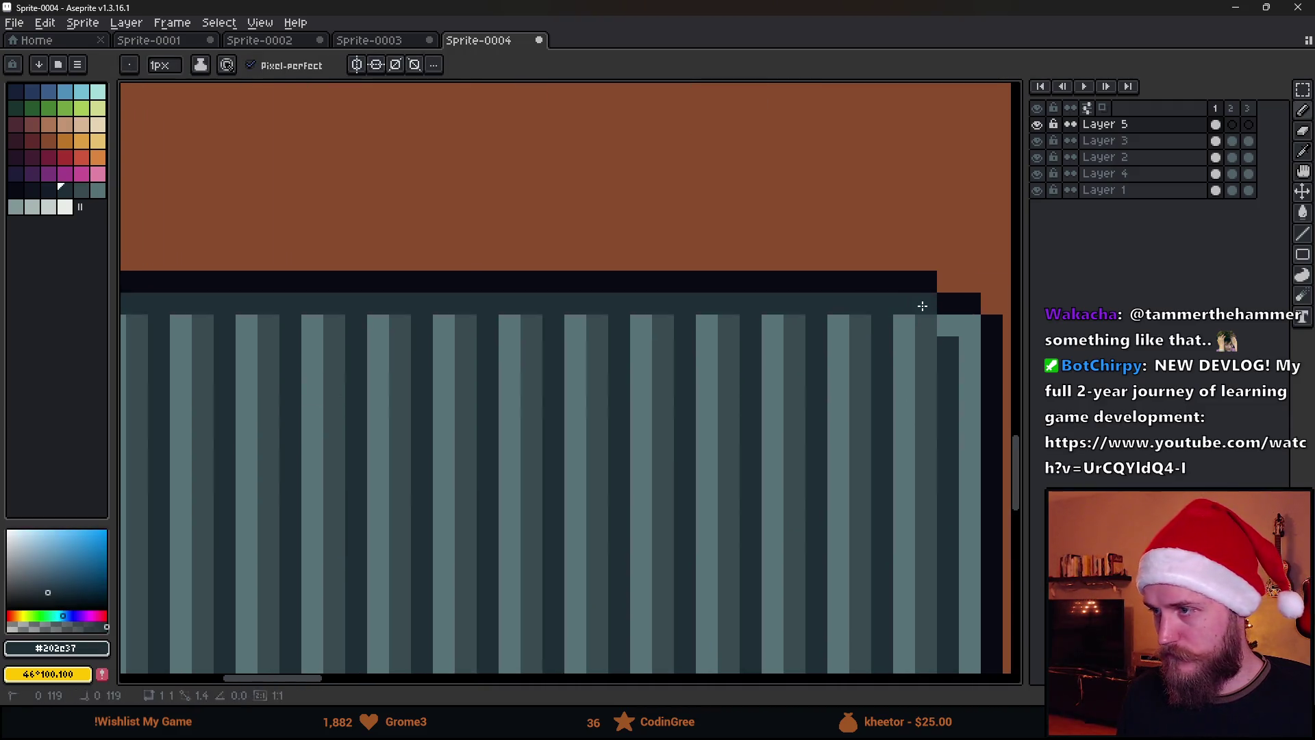
pyautogui.scroll(-5, 957, 330)
pyautogui.scroll(2, 919, 390)
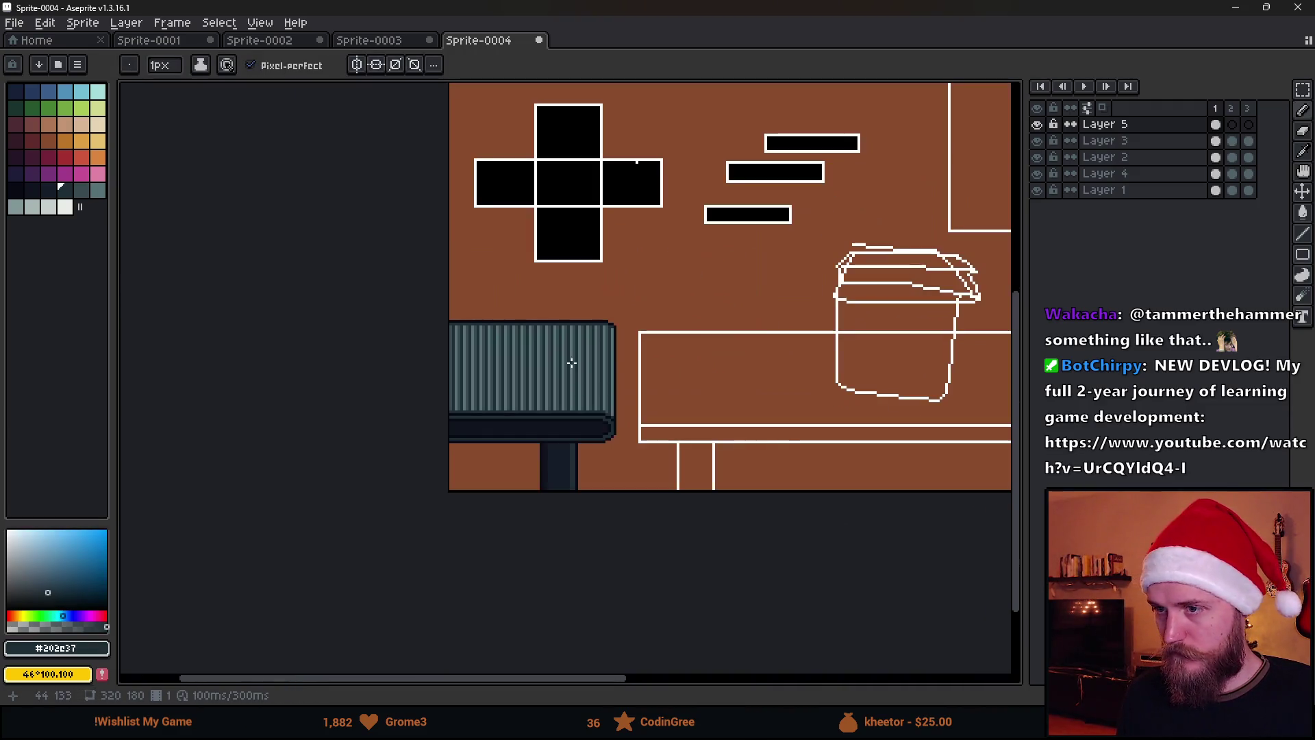
pyautogui.hscroll(2, 726, 352)
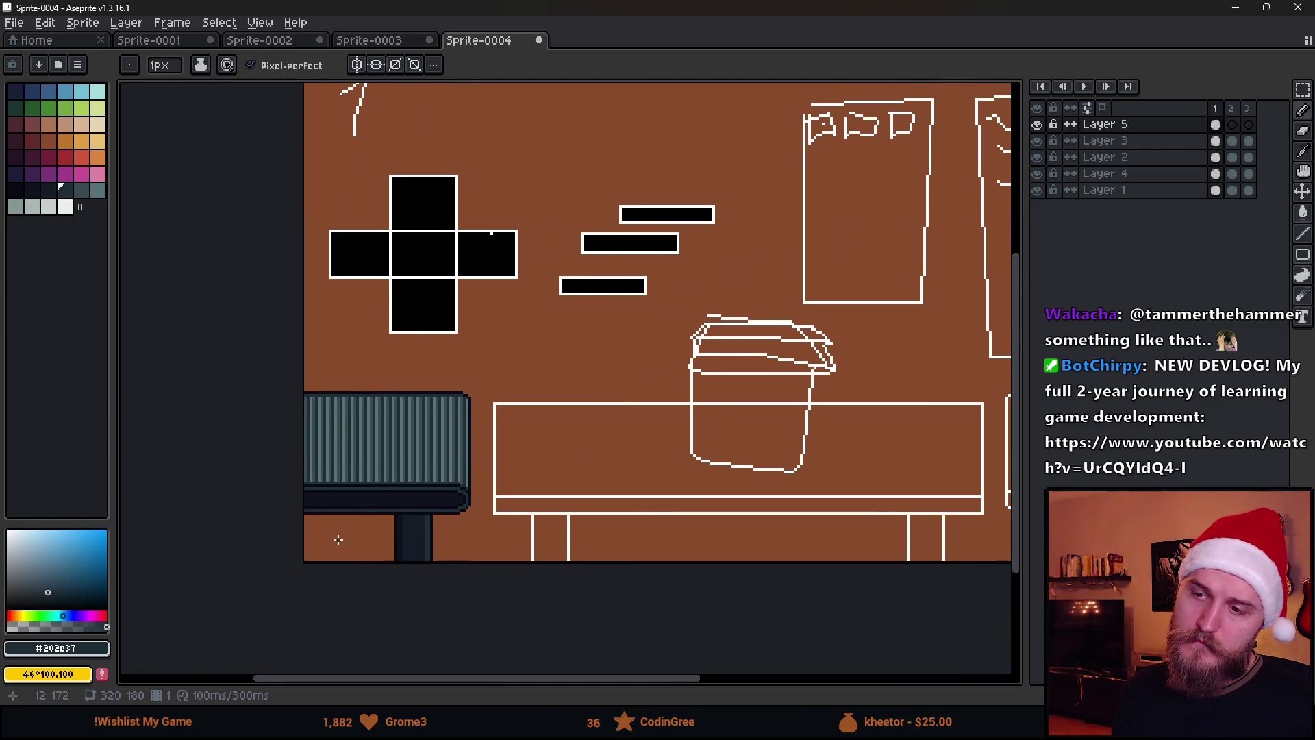
pyautogui.scroll(1, 444, 486)
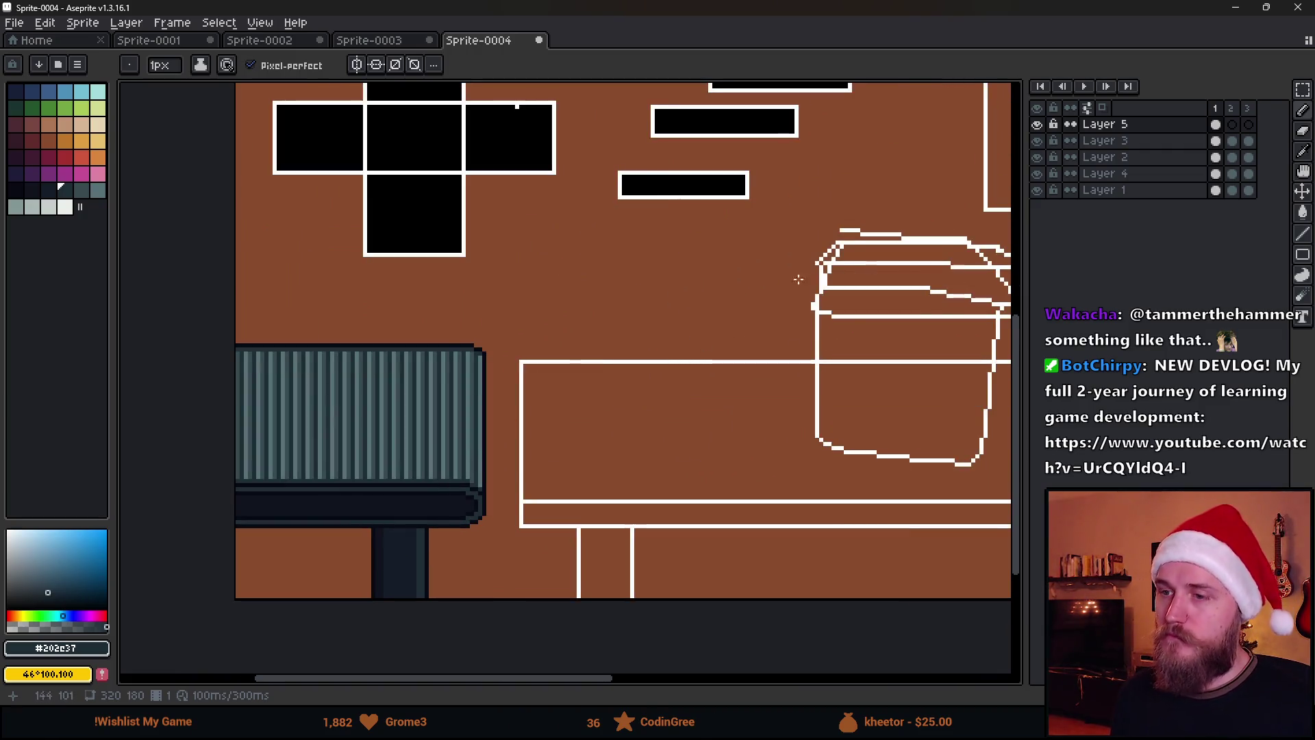
pyautogui.click(1221, 124)
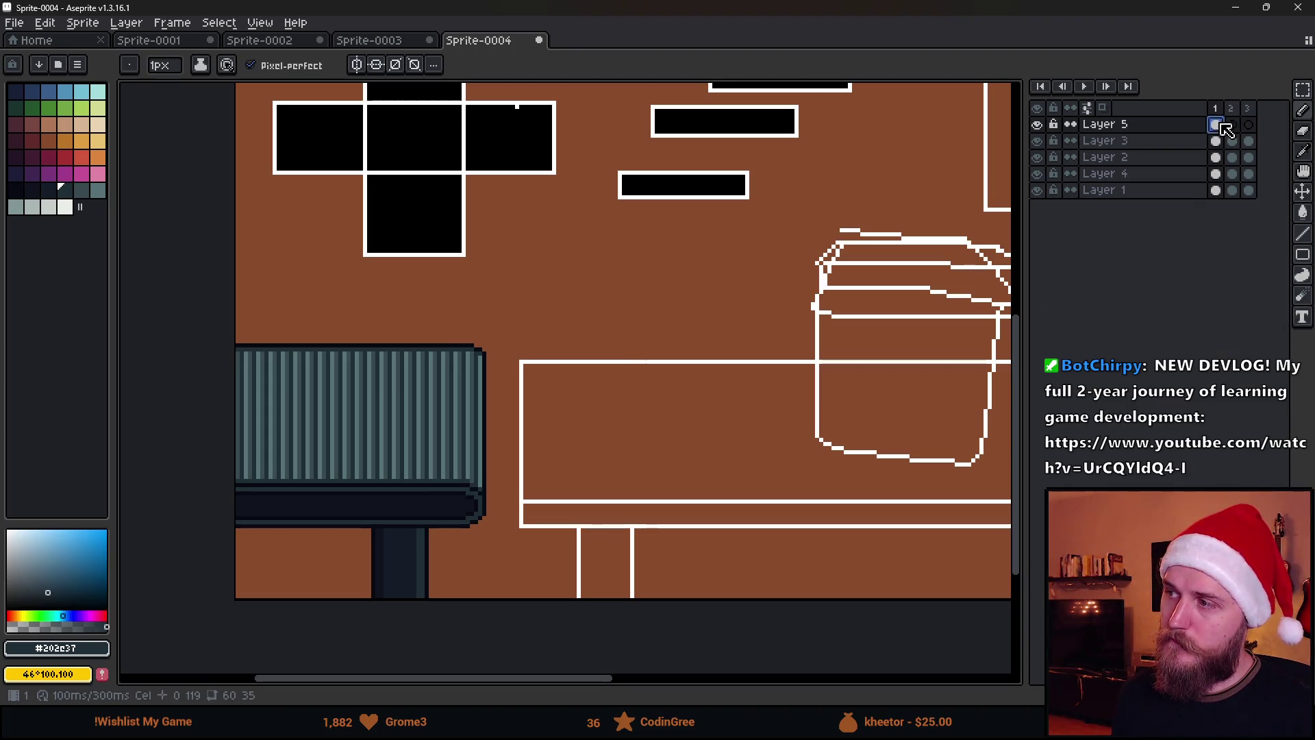
pyautogui.click(1233, 125)
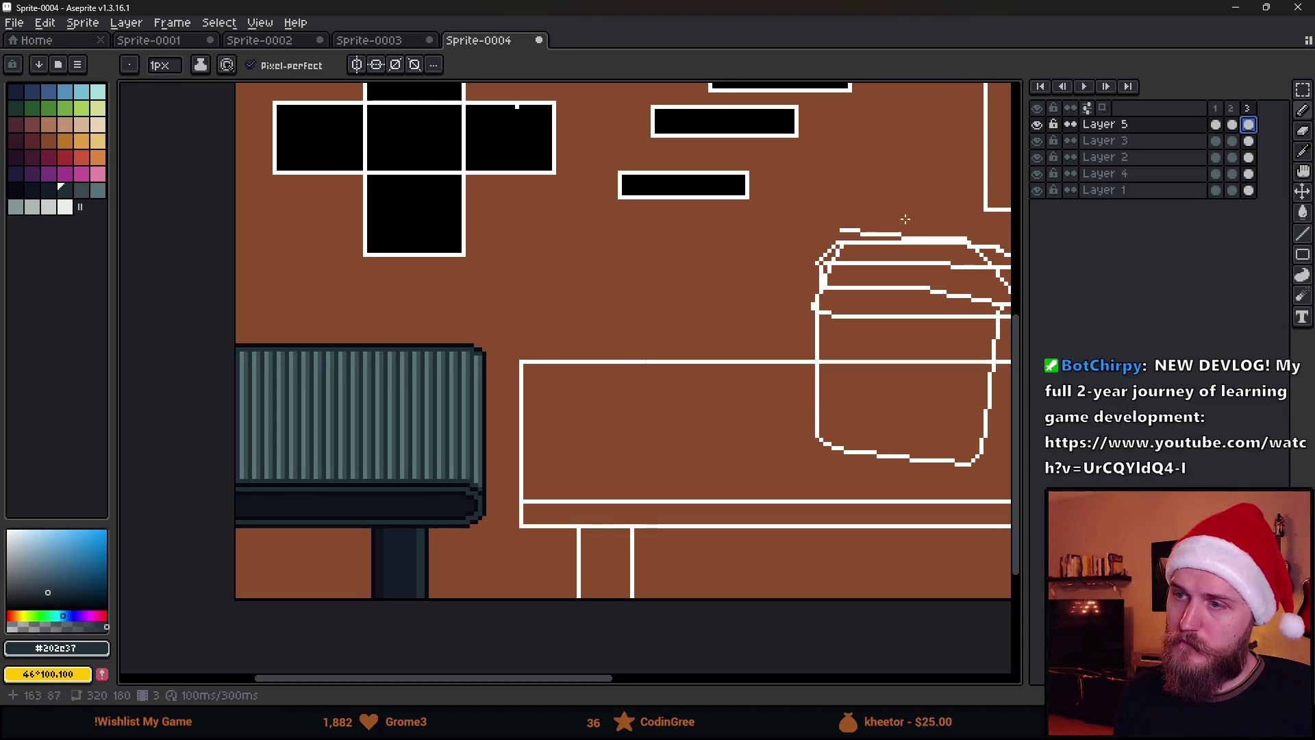
pyautogui.click(1084, 86)
pyautogui.scroll(-2, 849, 236)
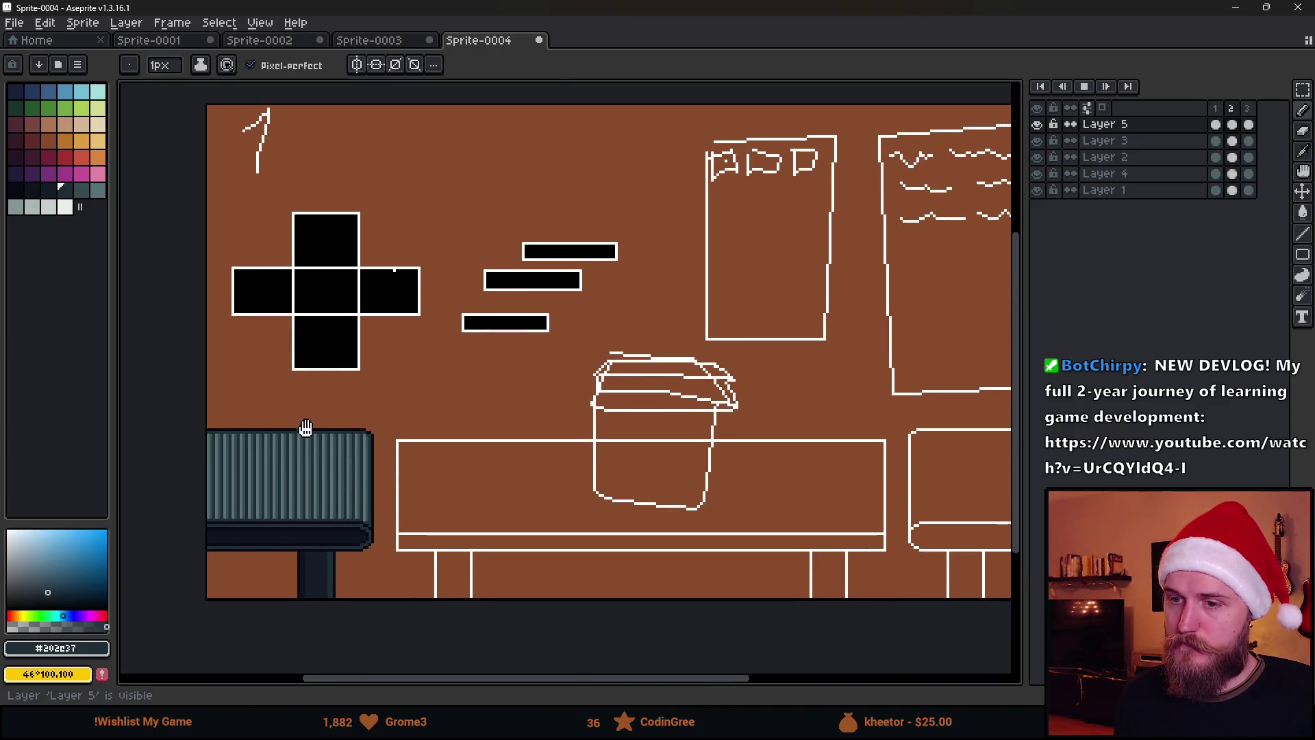
pyautogui.moveTo(617, 408)
pyautogui.mouseDown()
pyautogui.moveTo(579, 431)
pyautogui.moveTo(528, 410)
pyautogui.moveTo(541, 427)
pyautogui.mouseUp()
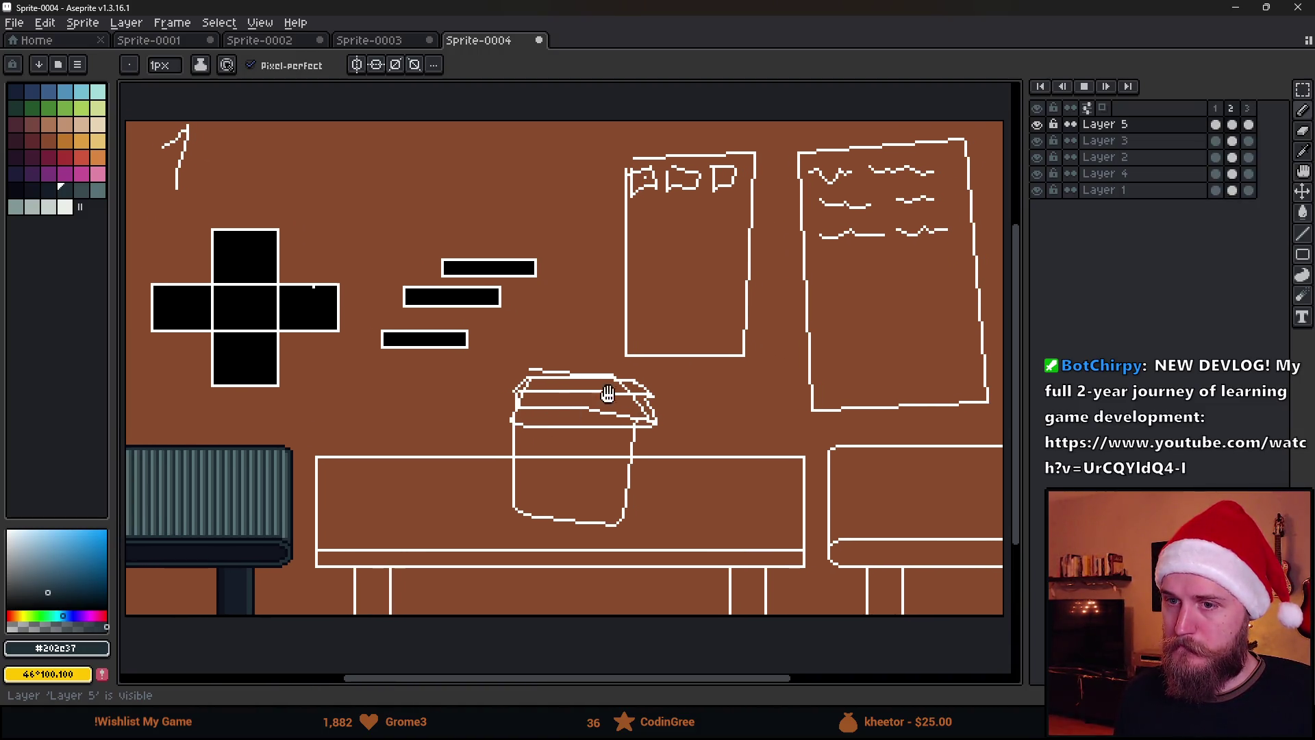
pyautogui.click(1085, 87)
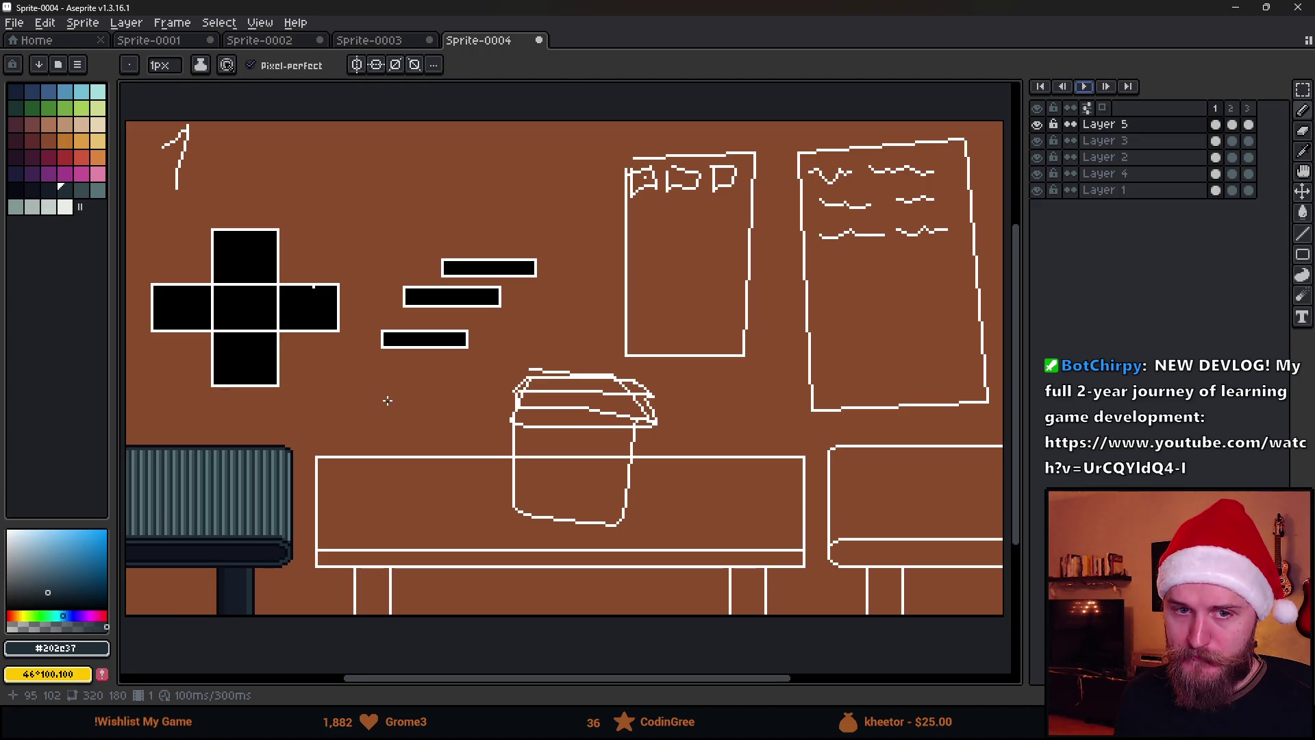
pyautogui.hscroll(-4, 513, 432)
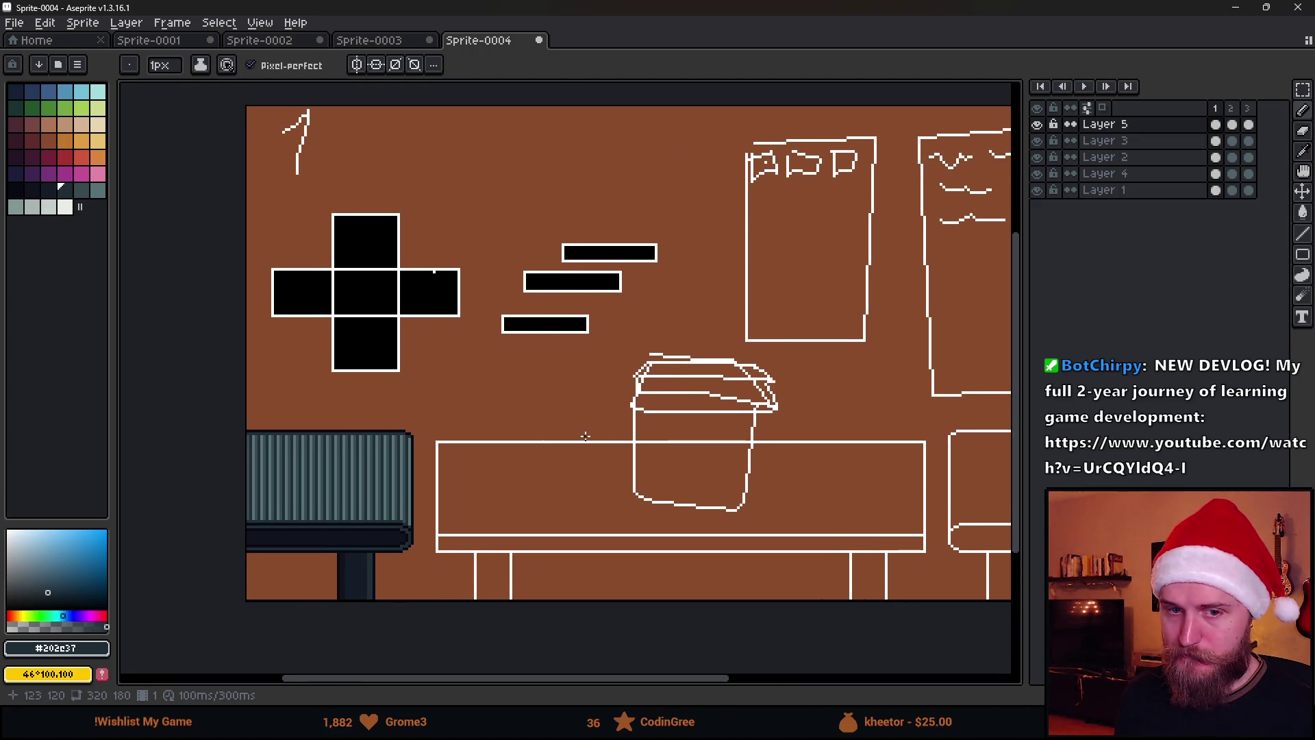
pyautogui.hscroll(3, 666, 409)
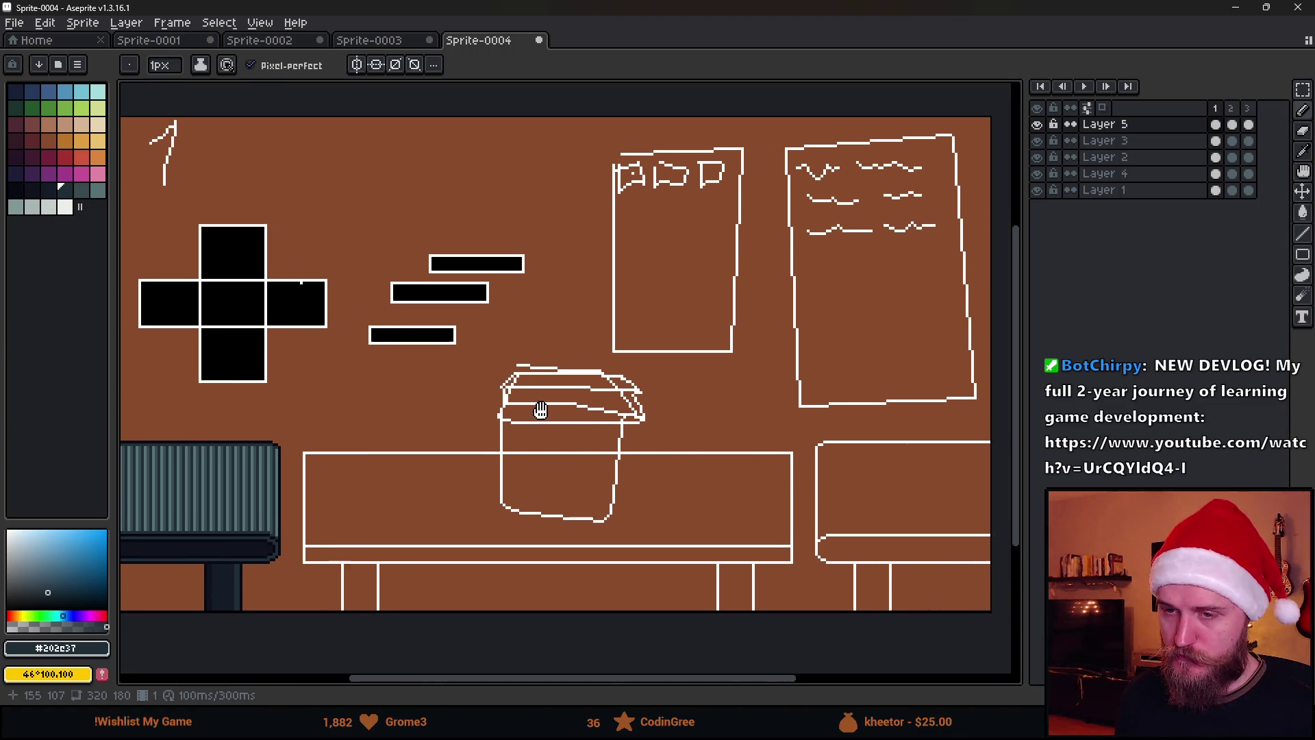
pyautogui.hscroll(2, 507, 394)
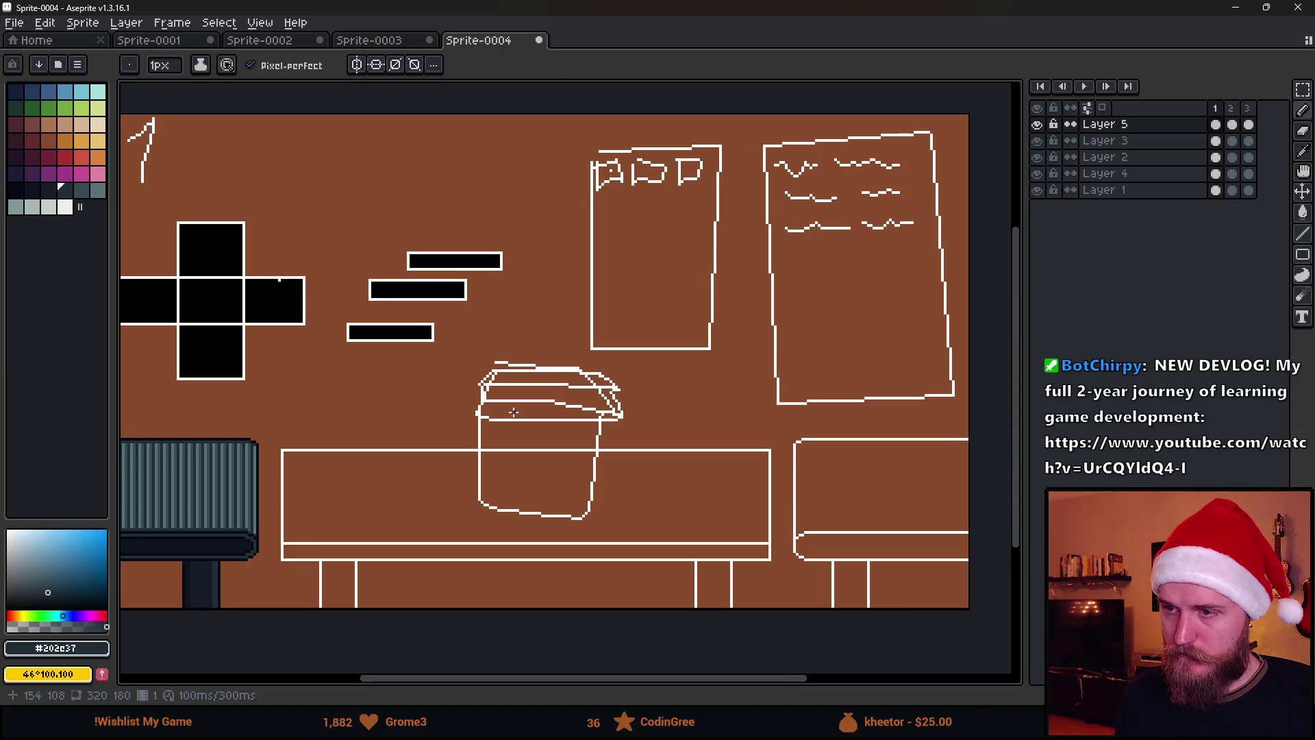
pyautogui.hscroll(-2, 610, 422)
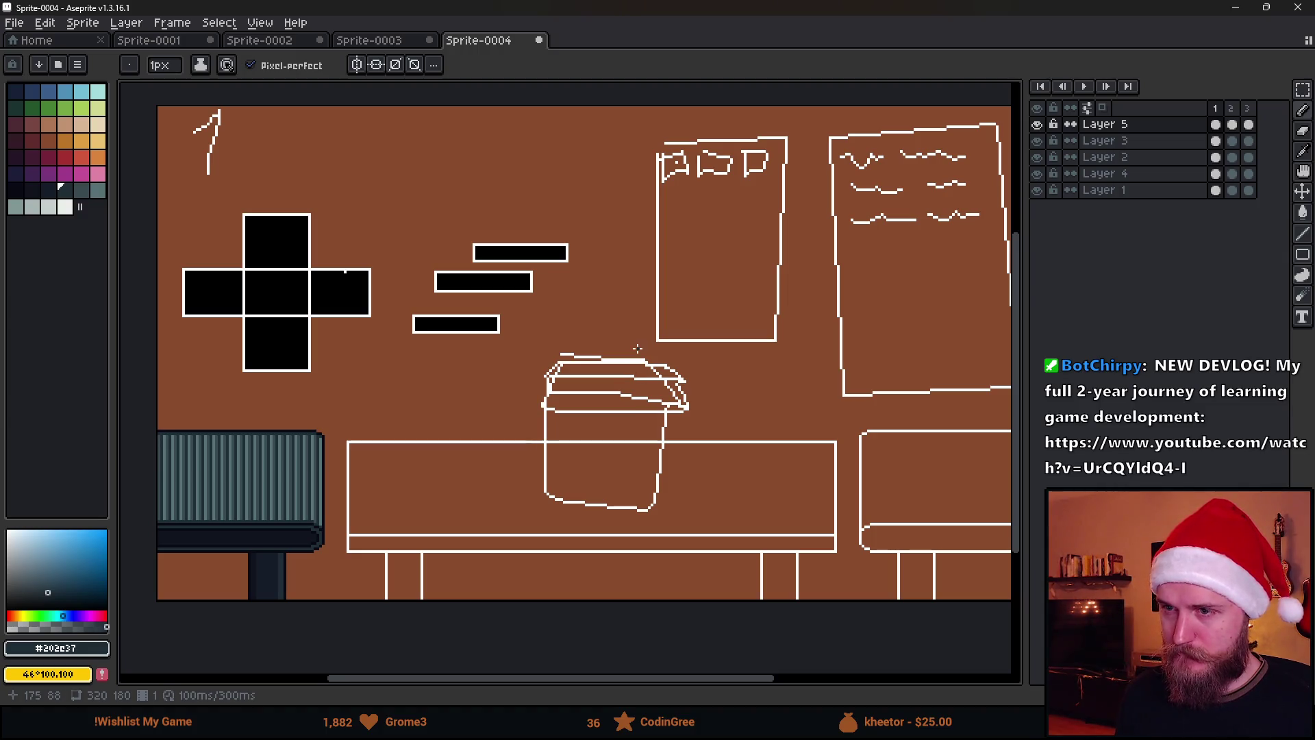
pyautogui.hscroll(2, 468, 350)
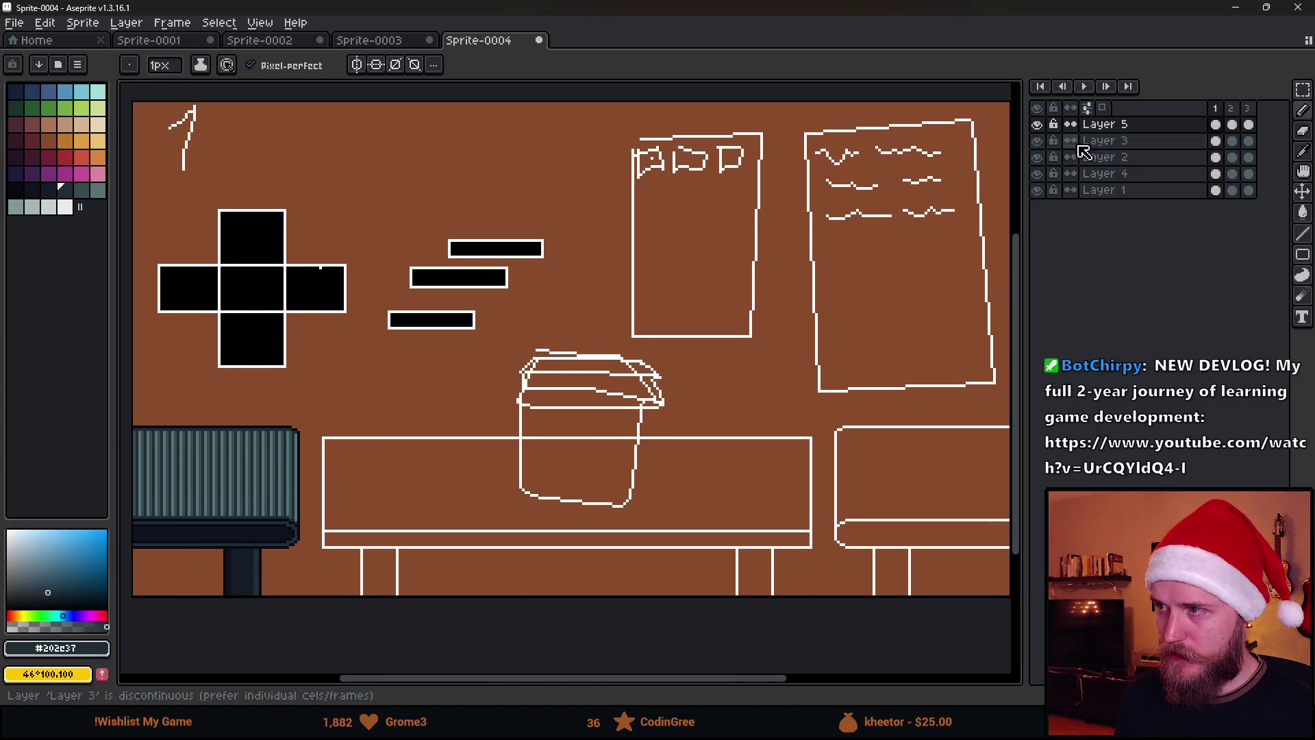
# On Layer 2, marquee-select a rectangle around the table and its legs.
pyautogui.click(1039, 157)
pyautogui.click(1039, 157)
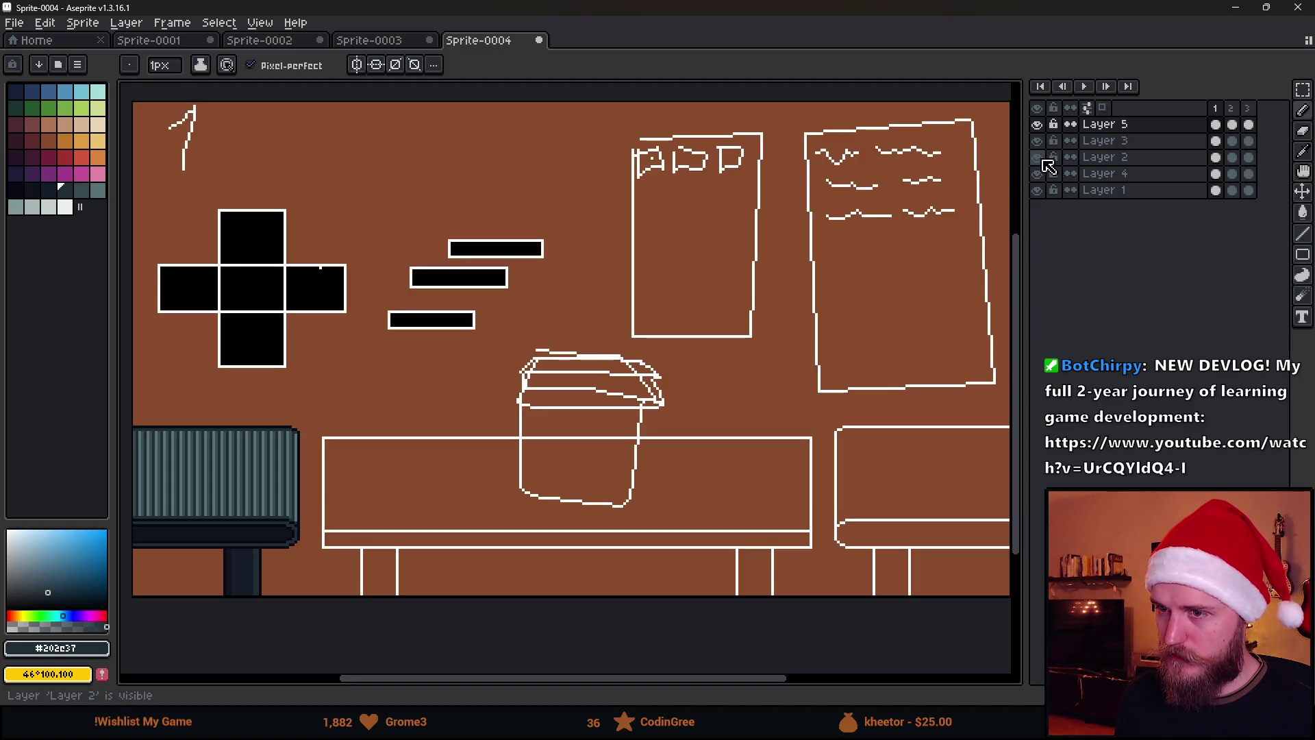
pyautogui.click(1114, 157)
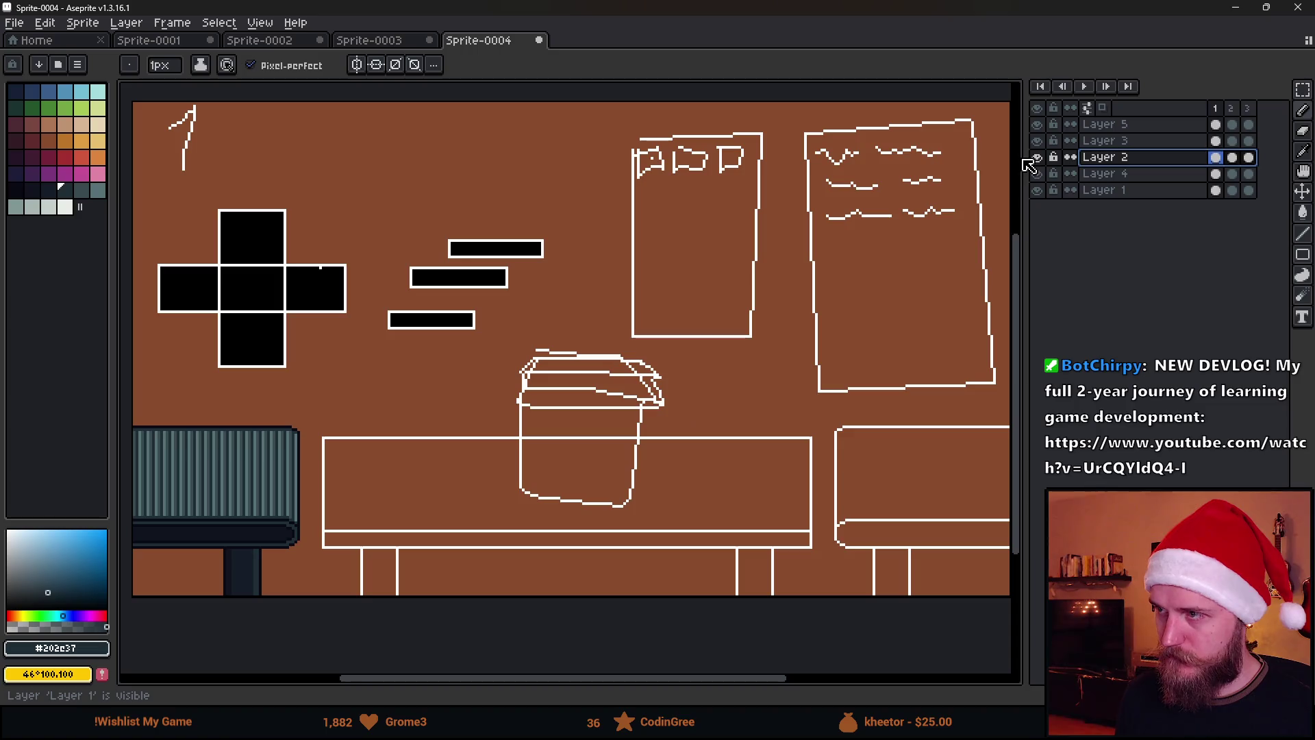
pyautogui.press('m')
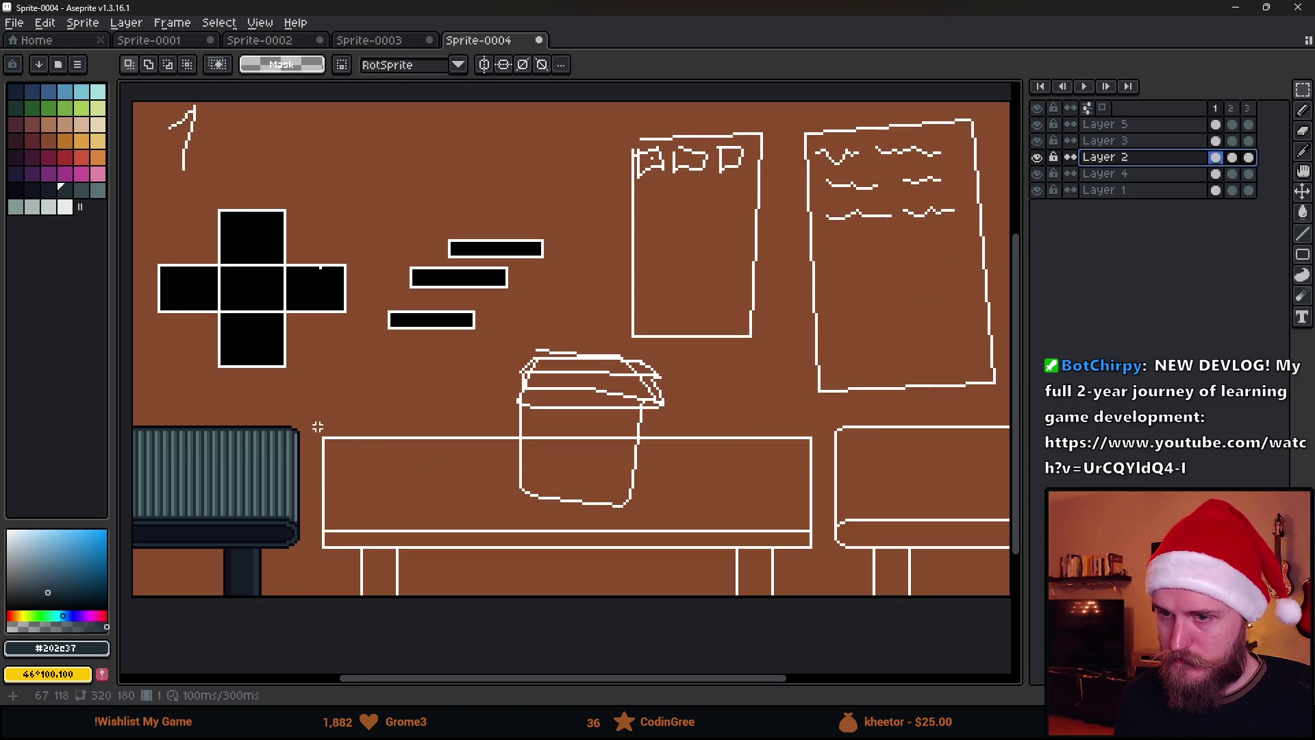
pyautogui.moveTo(315, 427); pyautogui.dragTo(831, 596)
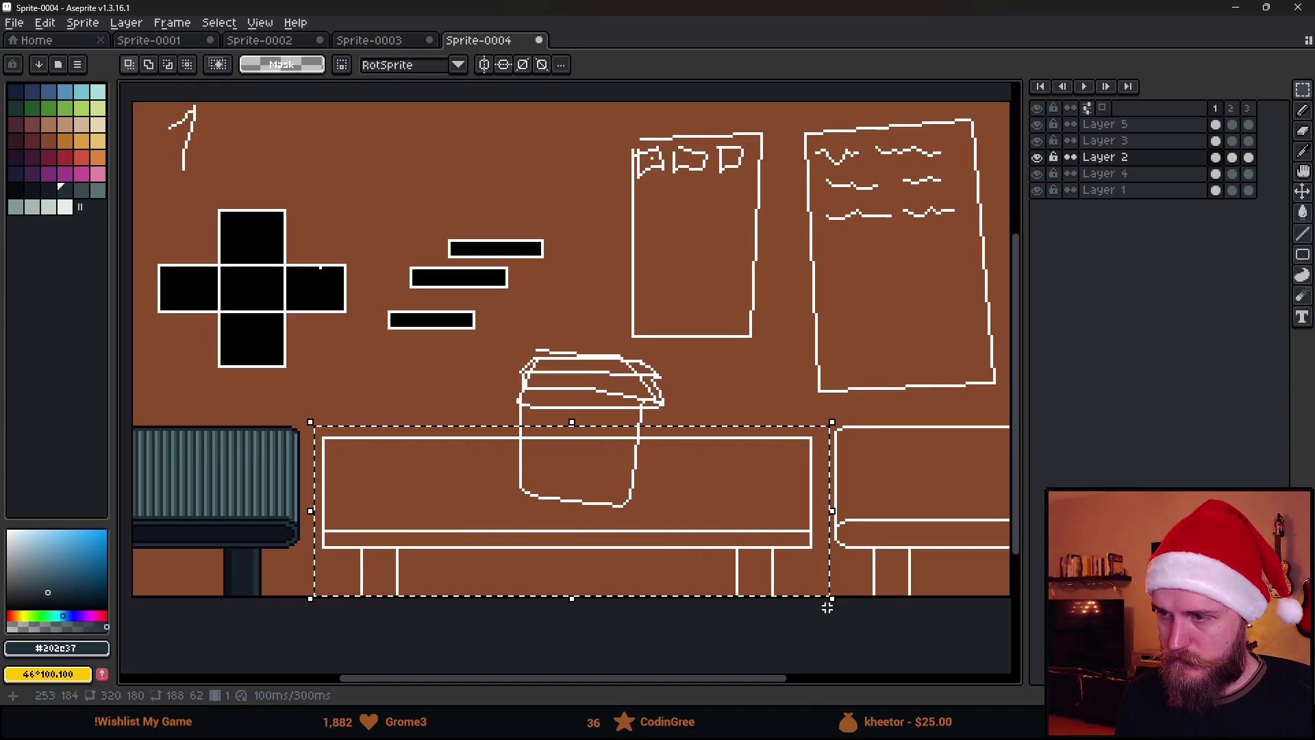
# Make Layer 3 active and add a new empty layer above it.
pyautogui.click(1149, 128)
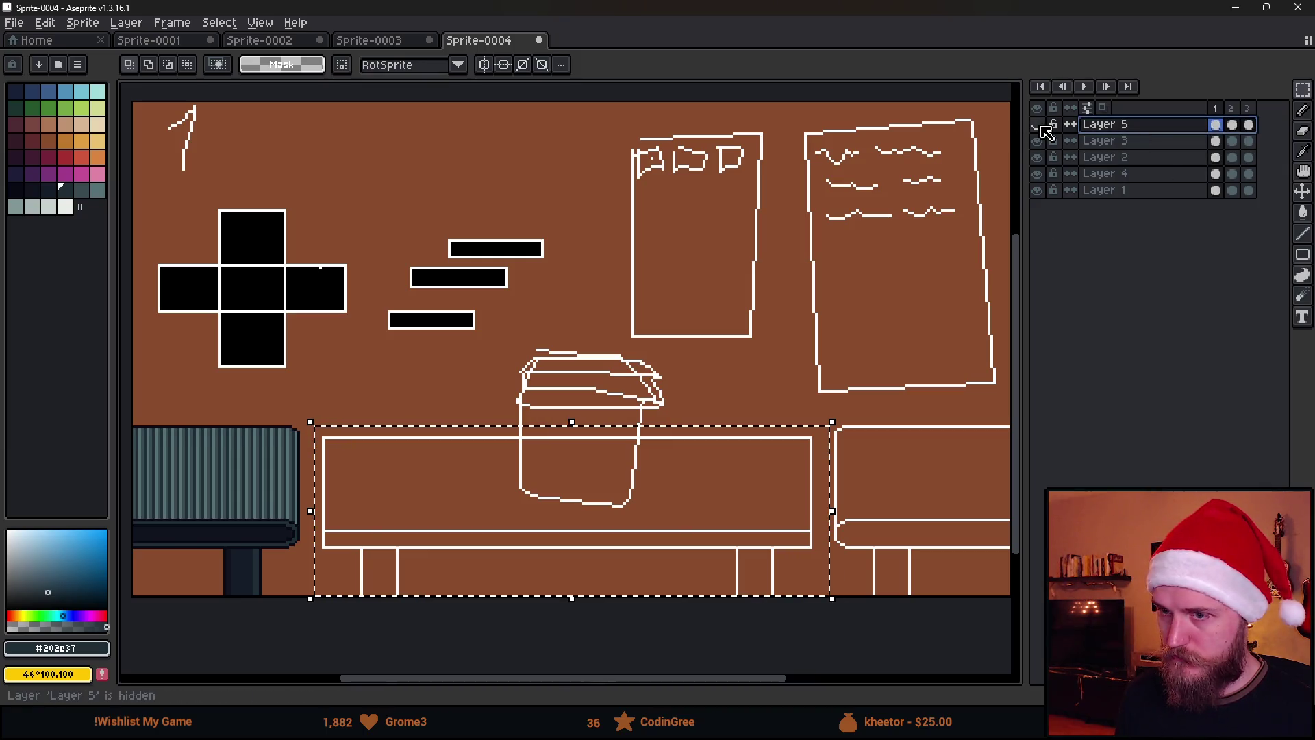
pyautogui.click(1039, 141)
pyautogui.click(1038, 141)
pyautogui.click(1038, 157)
pyautogui.click(1115, 140)
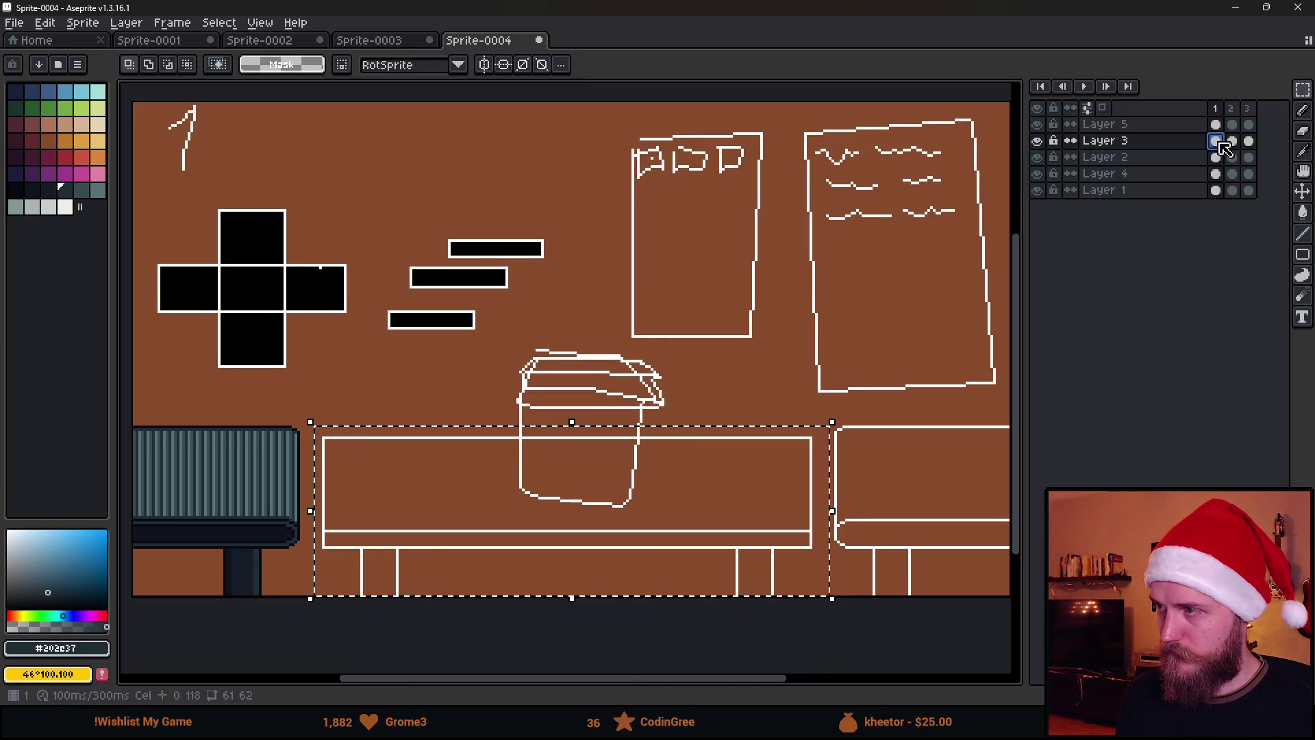
pyautogui.hotkey('shift', 'n')
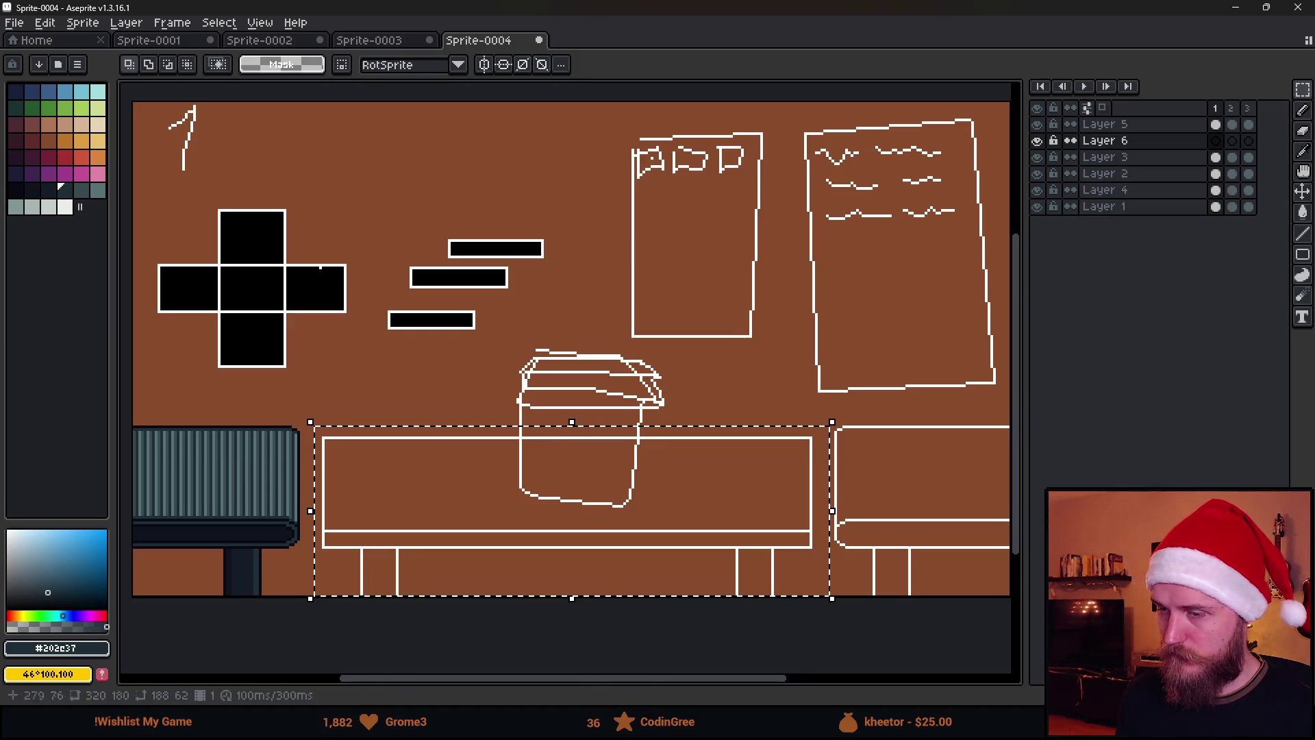
# Paste the copied table into the new layer and flood-fill its white outlines dark.
pyautogui.hotkey('ctrl', 'v')
pyautogui.press('Return')
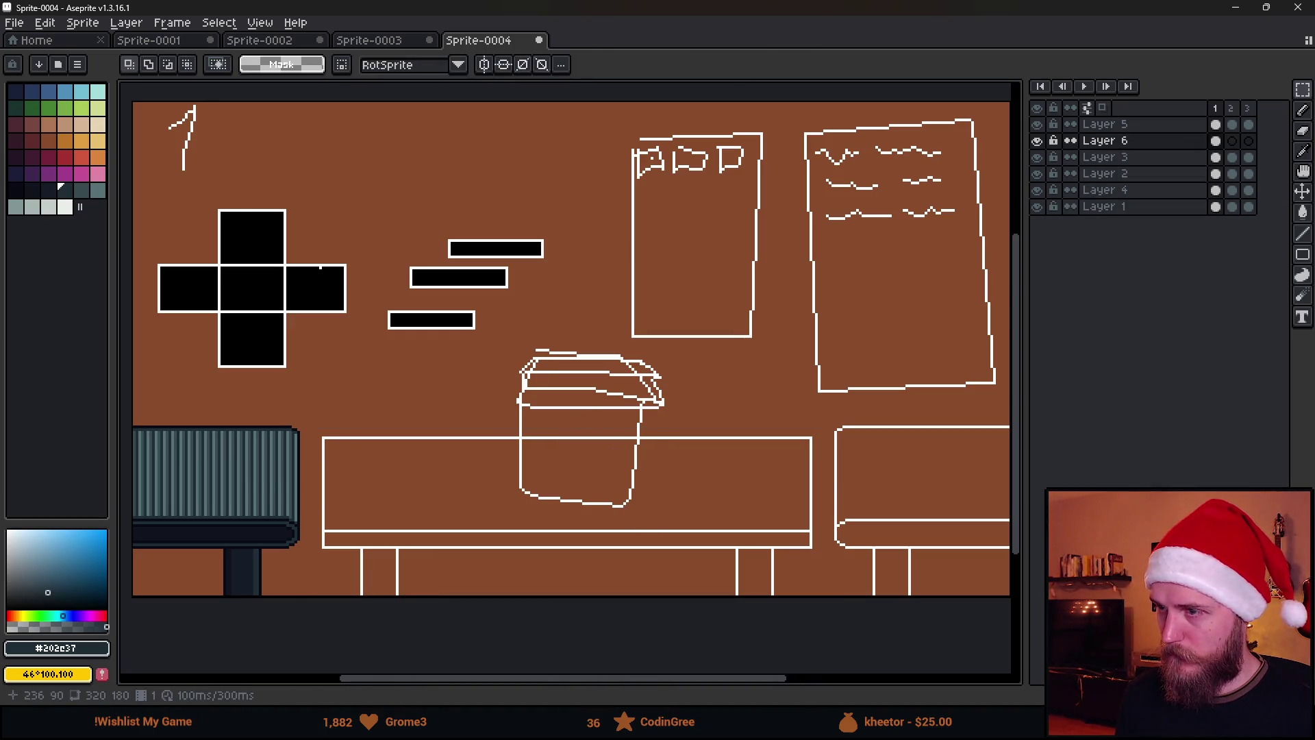
pyautogui.scroll(2, 438, 525)
pyautogui.press('g')
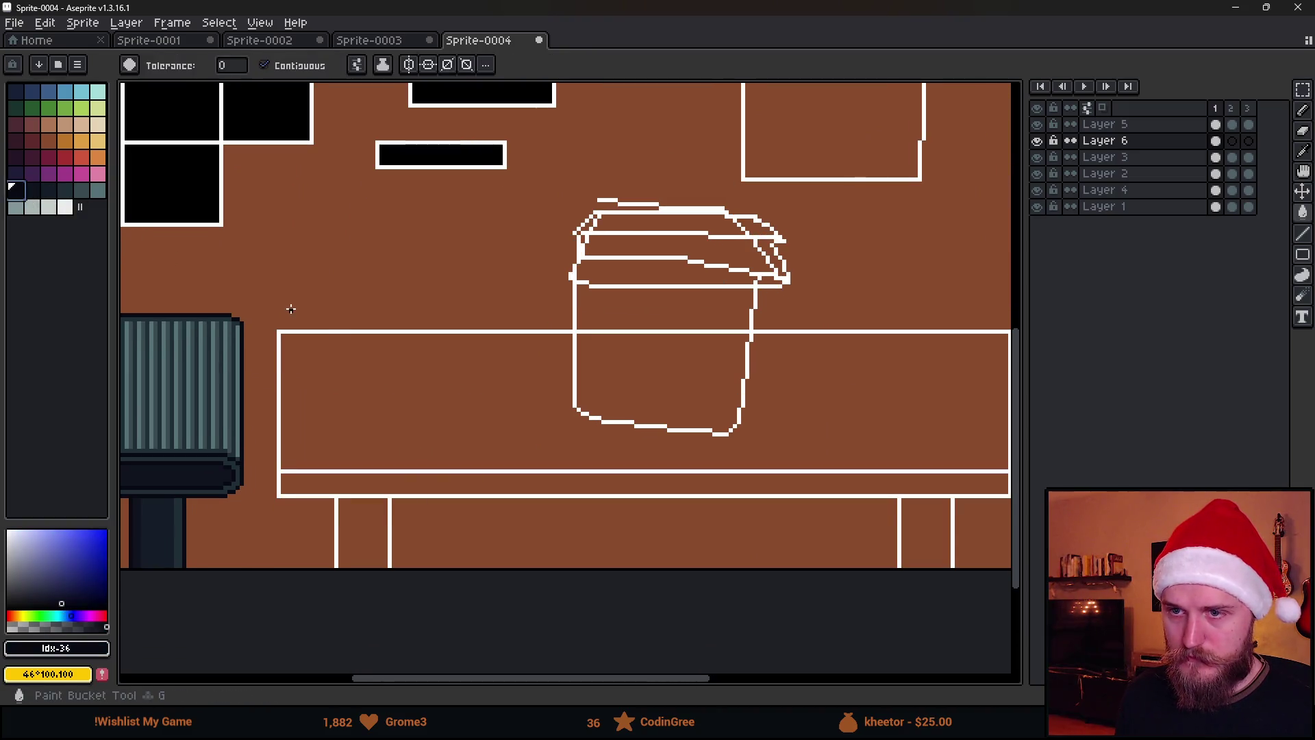
pyautogui.click(340, 331)
pyautogui.scroll(-4, 397, 359)
pyautogui.scroll(4, 399, 358)
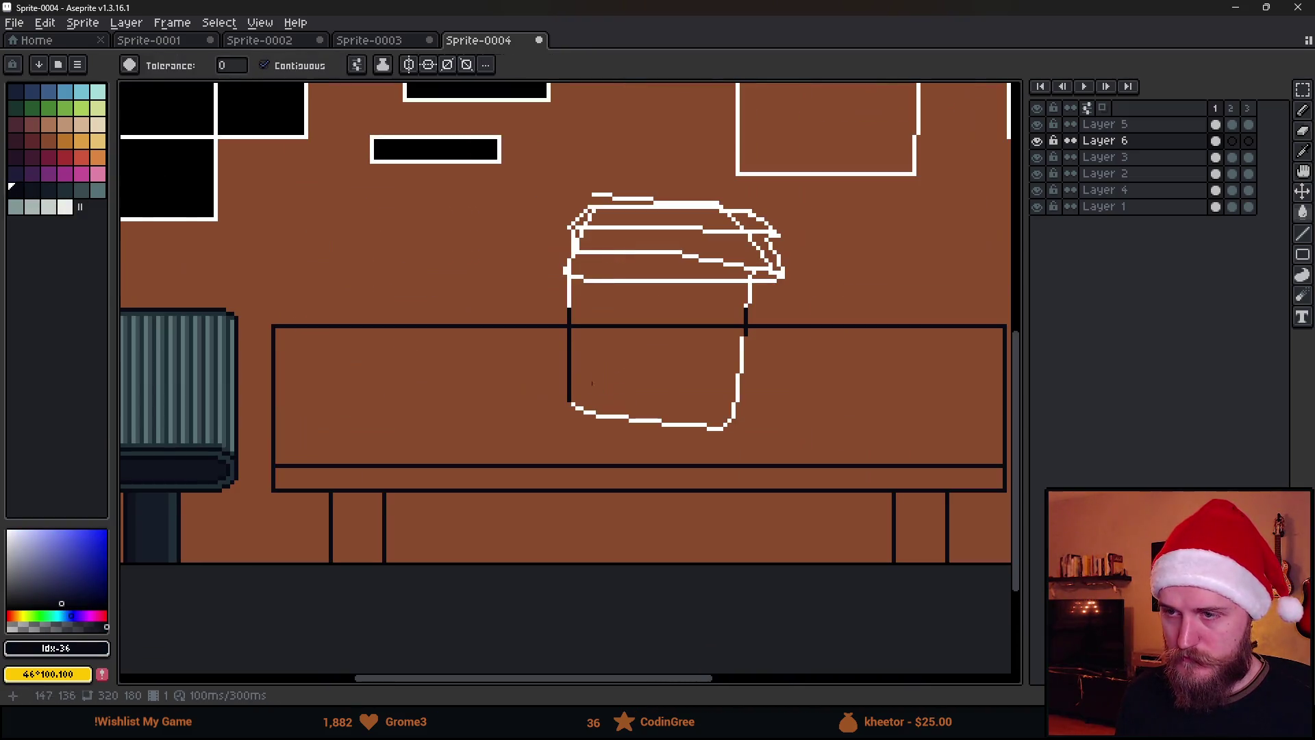
# Erase the dark table line crossing the cup and the segment beside it.
pyautogui.press('e')
pyautogui.scroll(15, 565, 380)
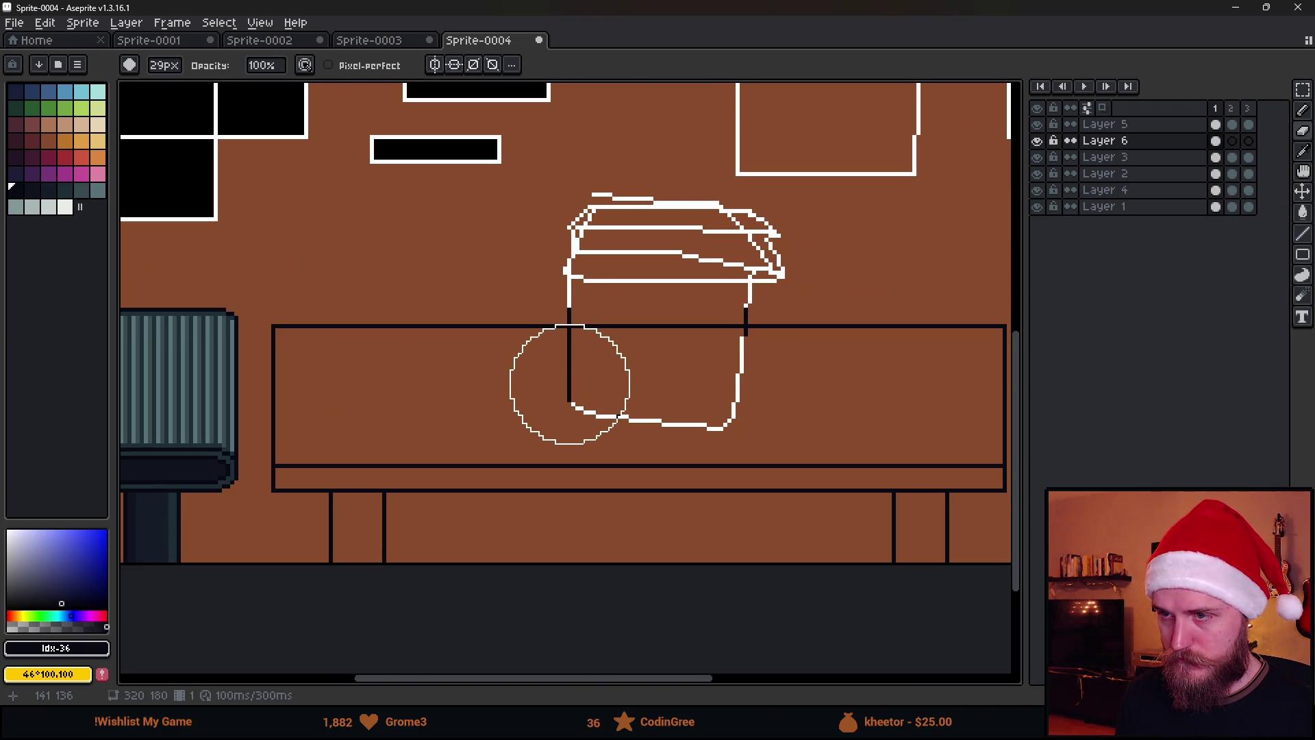
pyautogui.click(569, 393)
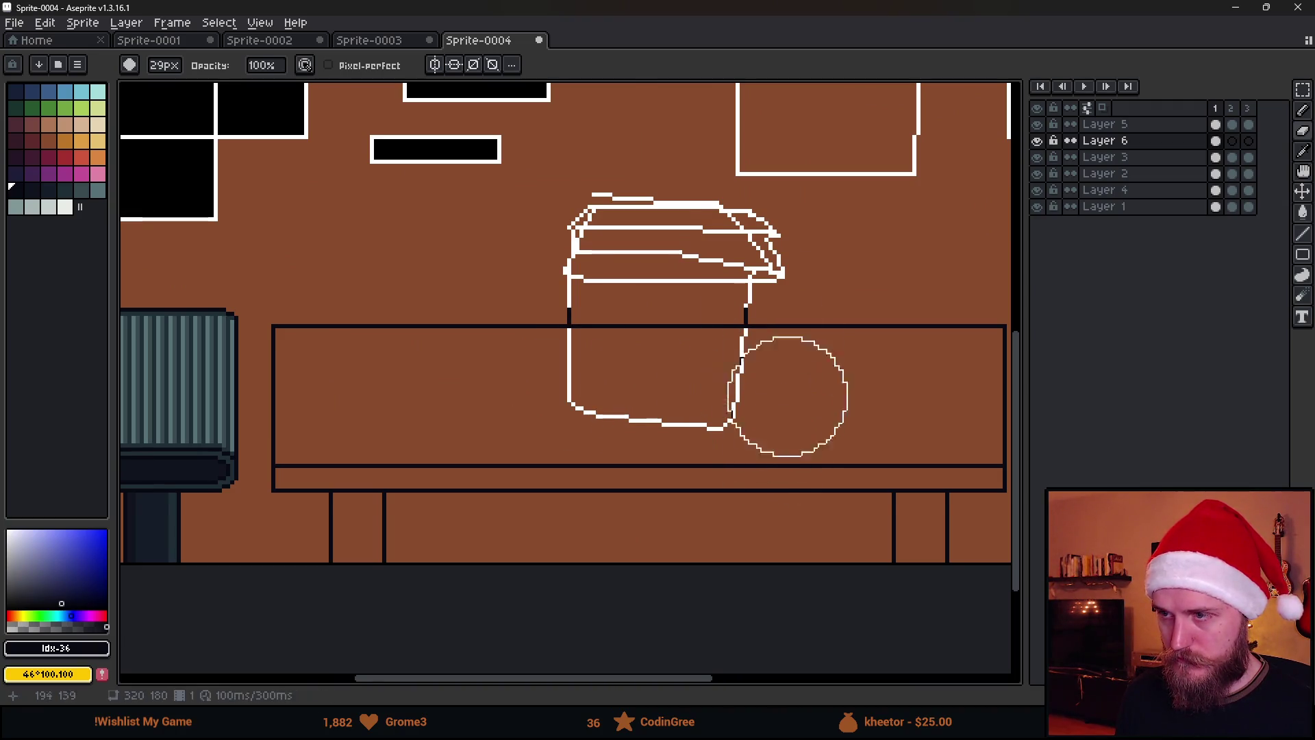
pyautogui.click(751, 264)
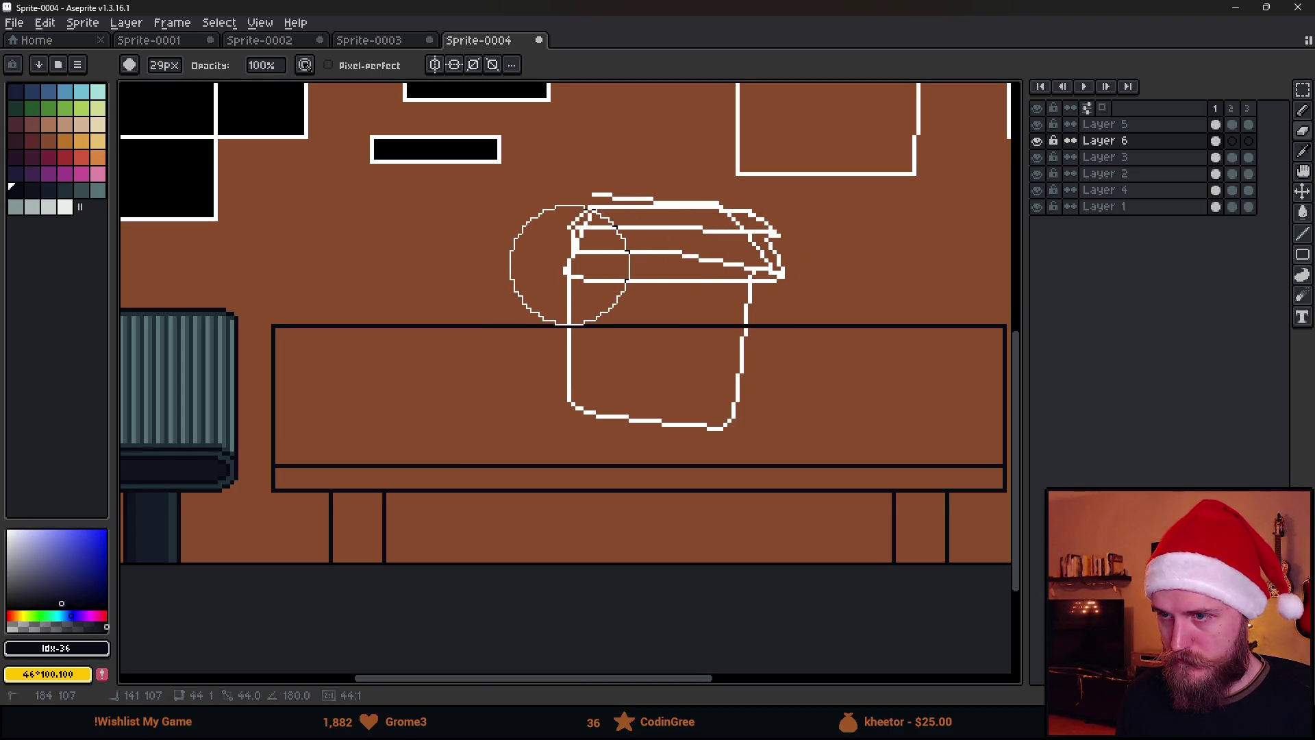
pyautogui.scroll(-4, 639, 319)
pyautogui.scroll(4, 639, 319)
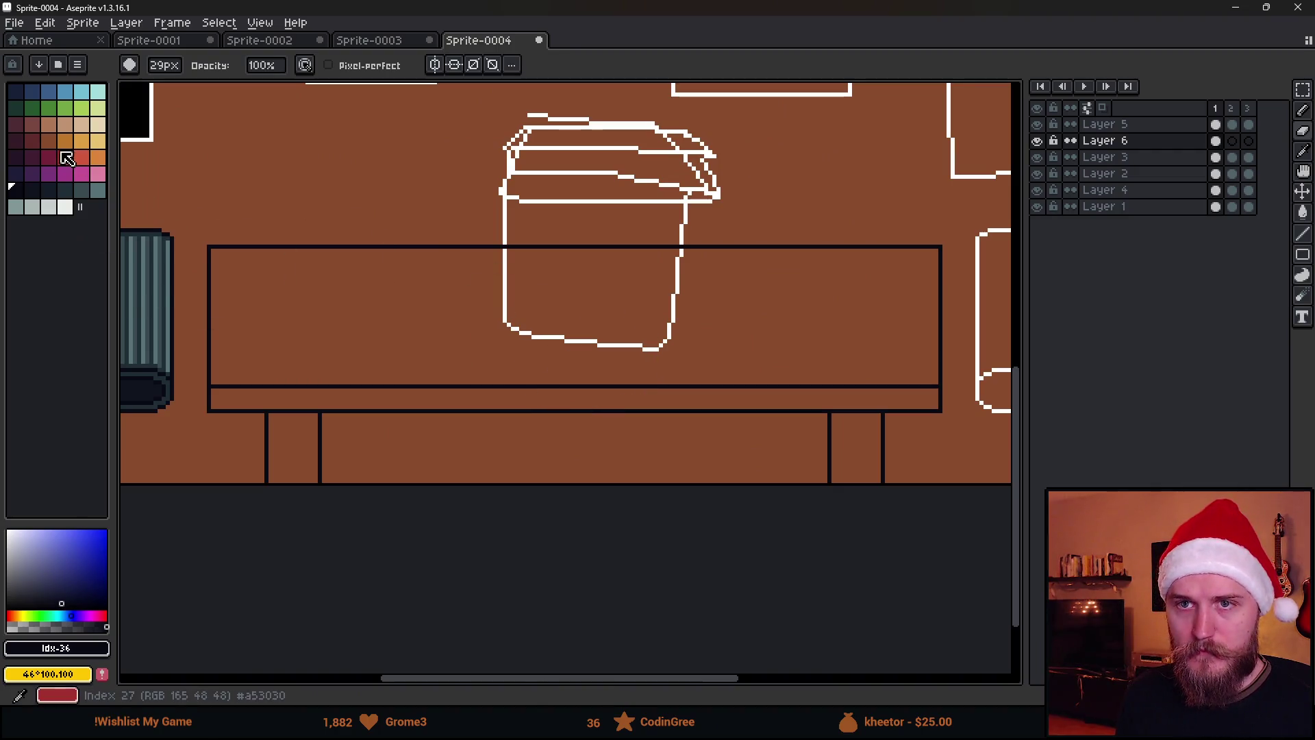
# Bucket-fill the desk top, both legs and lower strip dark red, then restore the top to brown.
pyautogui.click(31, 141)
pyautogui.press('g')
pyautogui.click(317, 300)
pyautogui.click(294, 431)
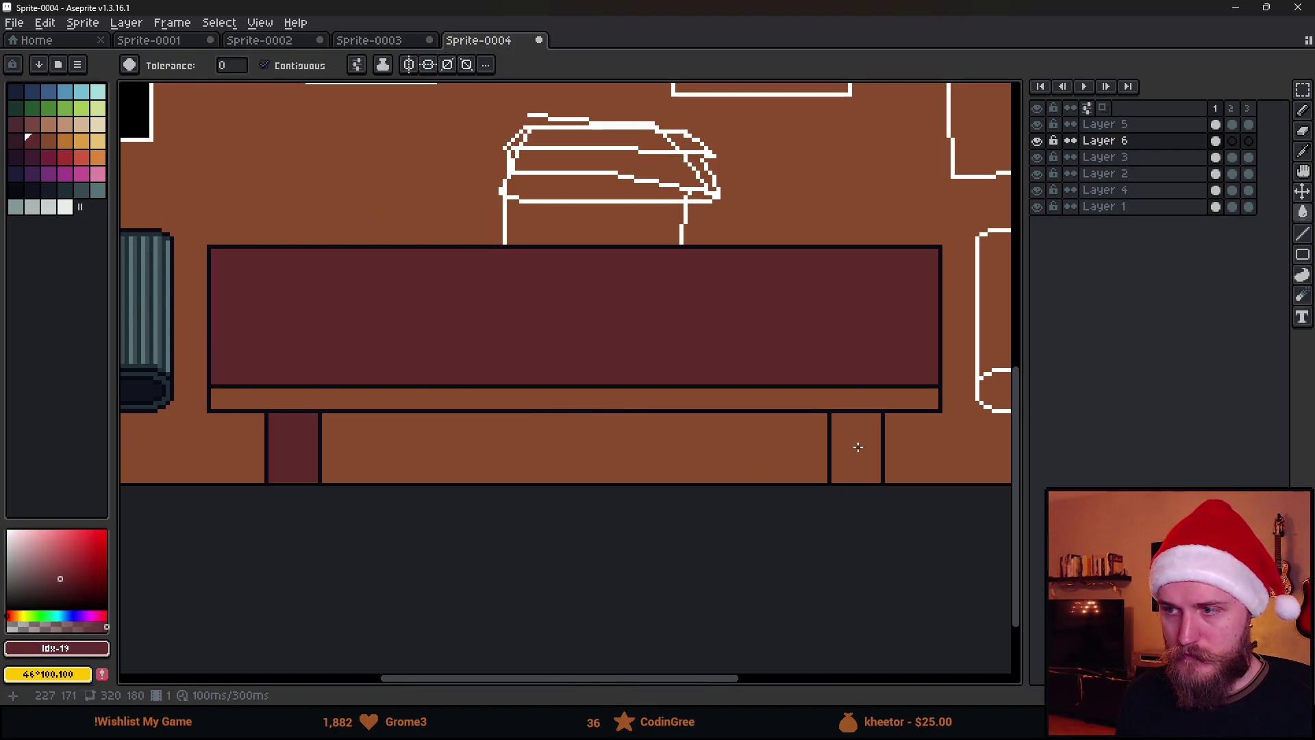
pyautogui.click(853, 449)
pyautogui.click(850, 397)
pyautogui.click(48, 140)
pyautogui.click(352, 306)
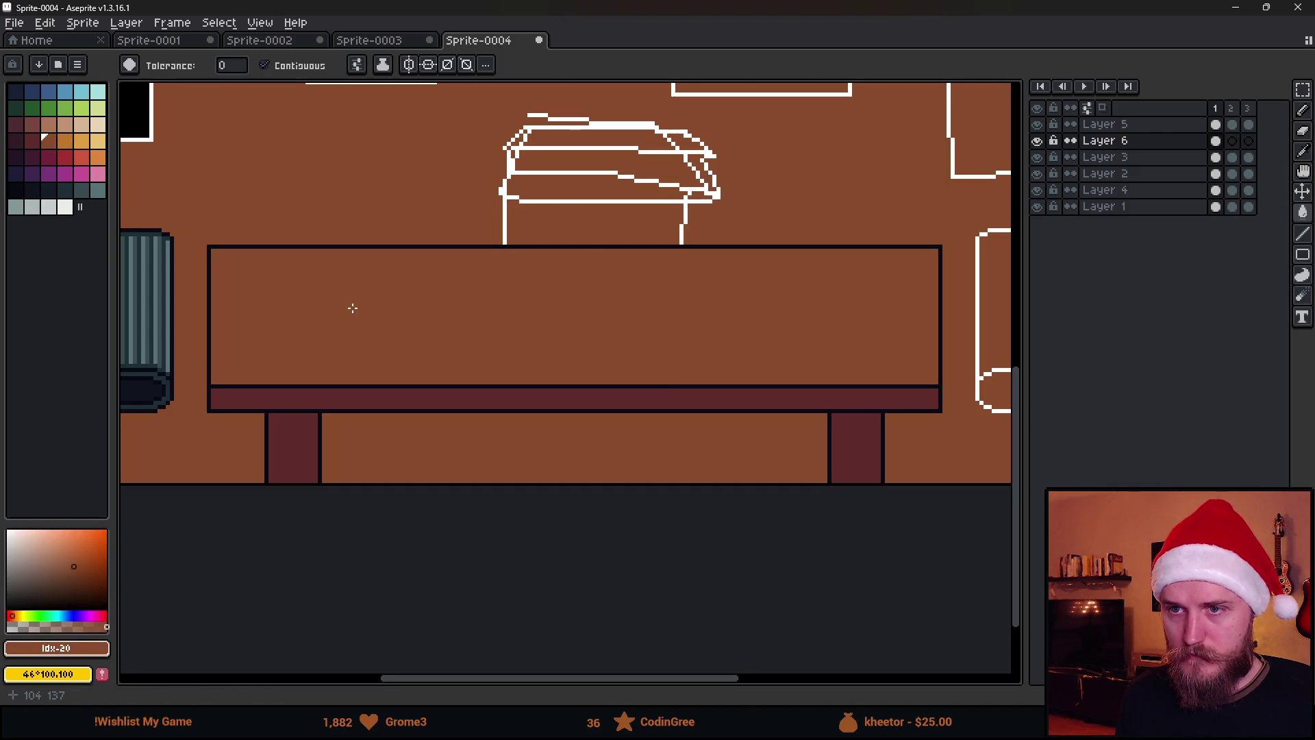
# Fill the desk top dark red and the left leg and lower strip darker purple.
pyautogui.scroll(-3, 352, 306)
pyautogui.scroll(3, 271, 296)
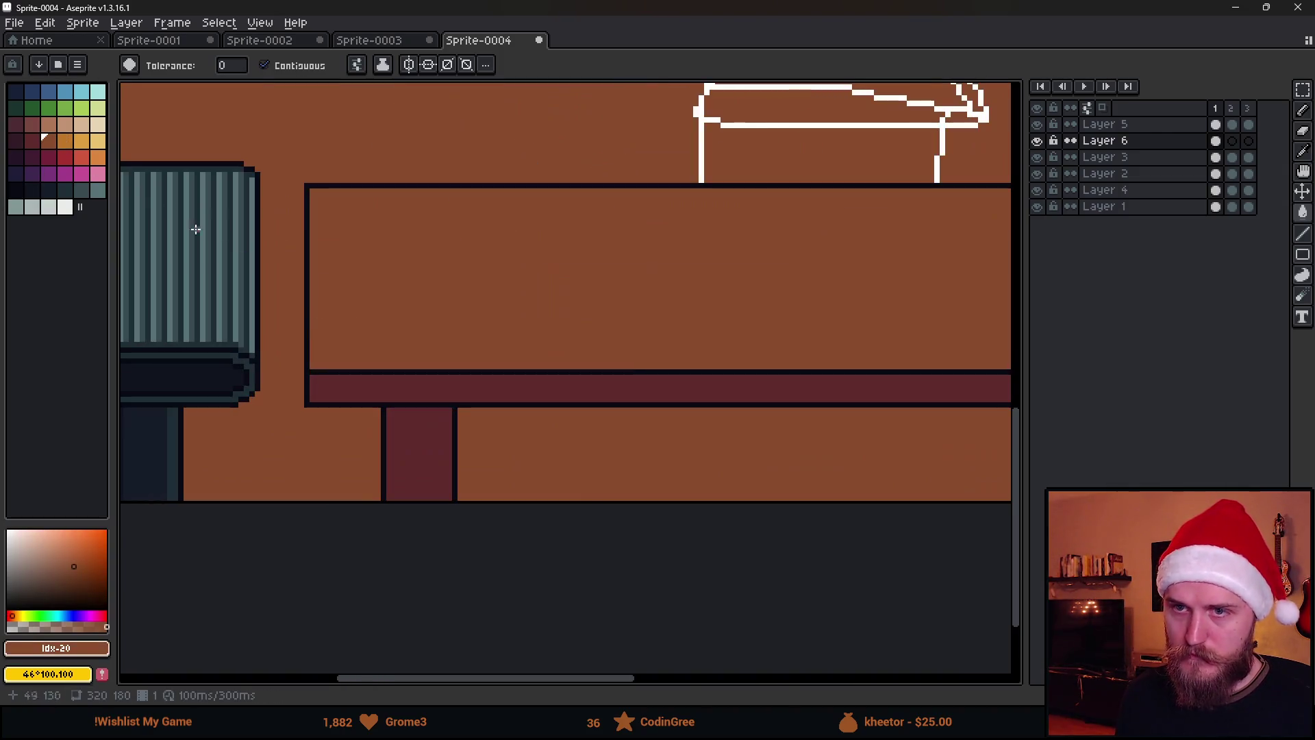
pyautogui.click(30, 141)
pyautogui.click(502, 282)
pyautogui.click(15, 138)
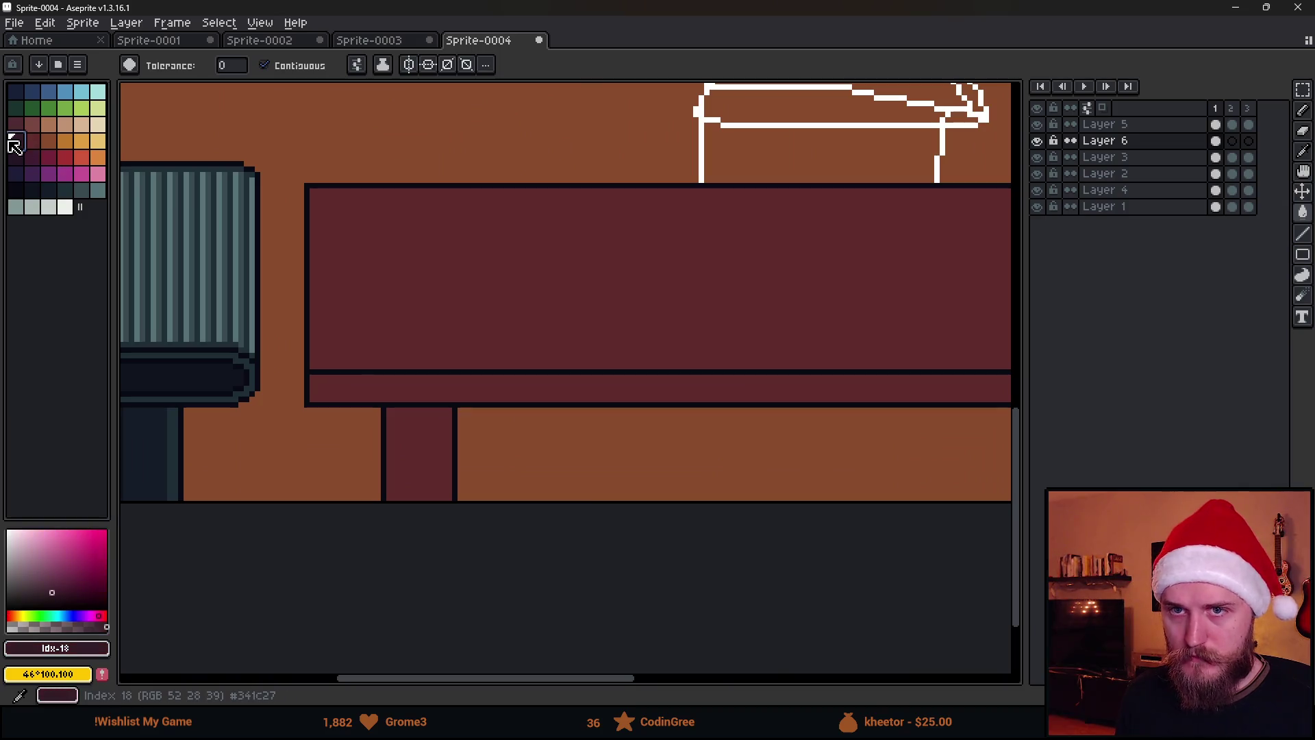
pyautogui.click(408, 445)
pyautogui.hscroll(5, 476, 440)
pyautogui.scroll(1, 449, 471)
pyautogui.scroll(-1, 448, 471)
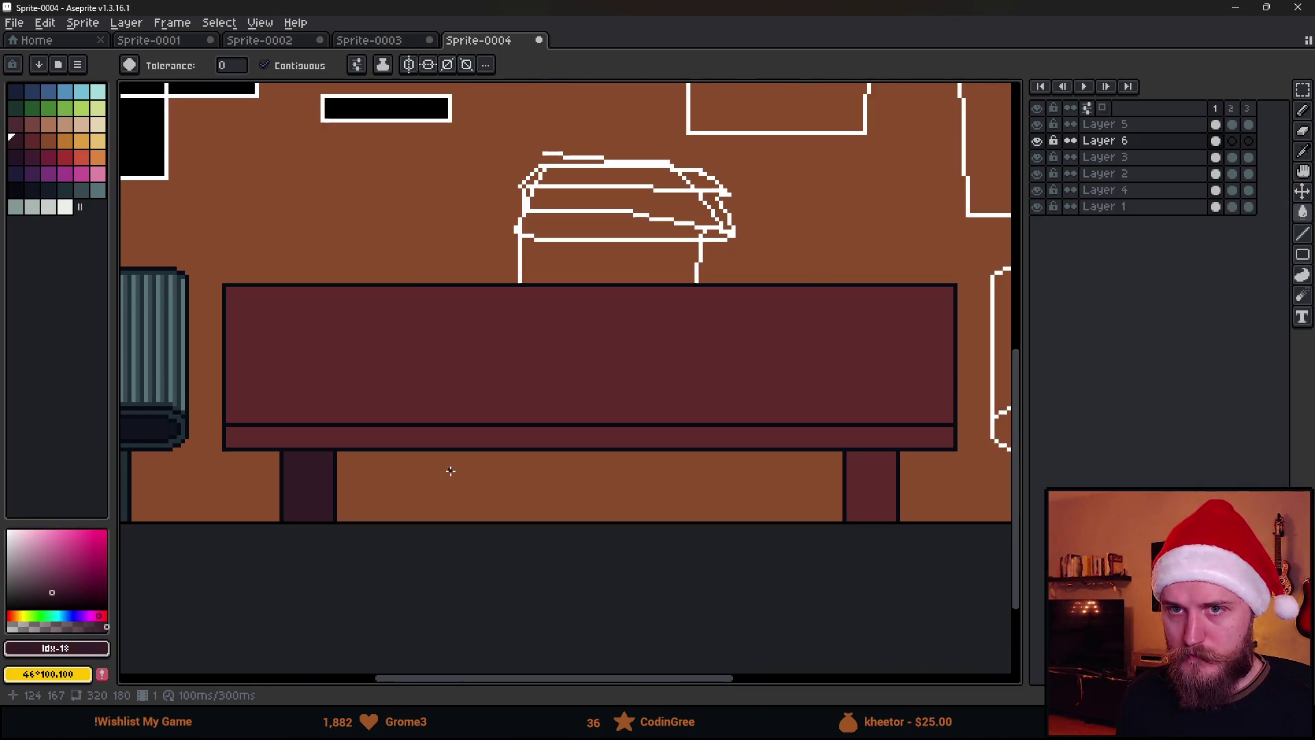
pyautogui.click(858, 439)
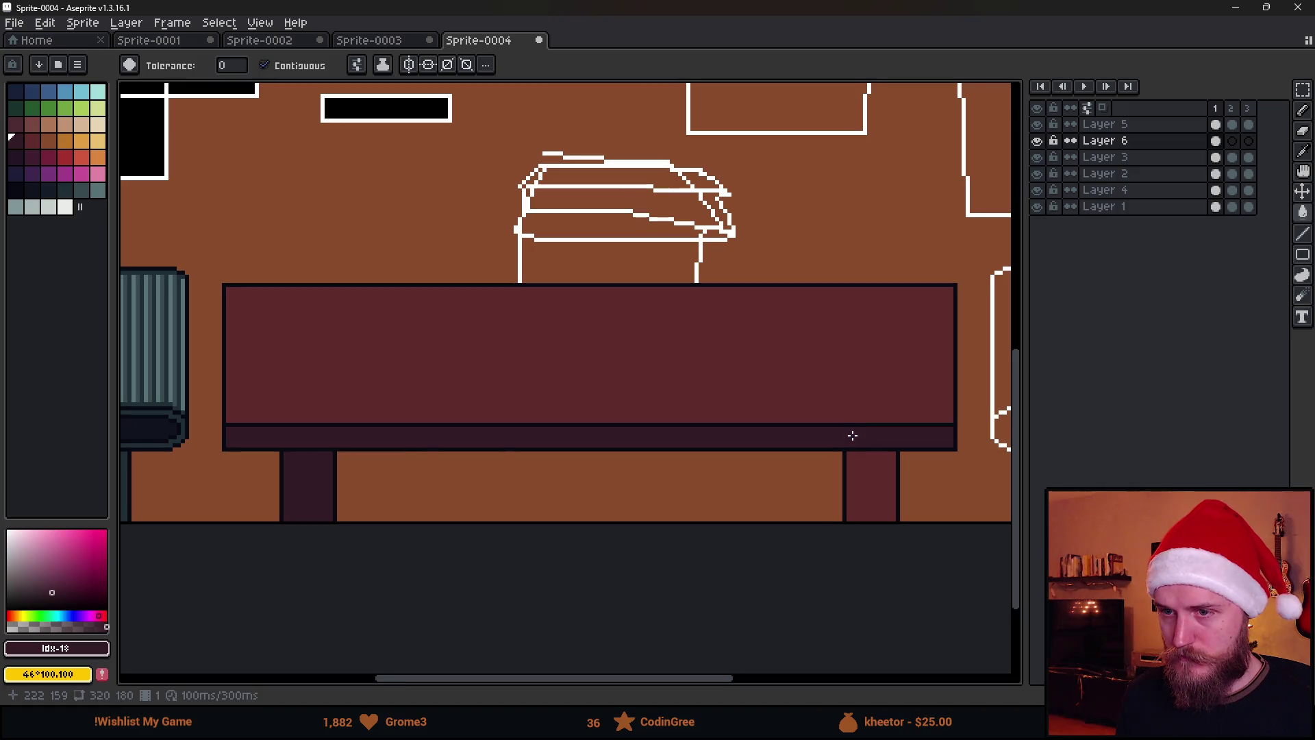
pyautogui.hscroll(-2, 734, 455)
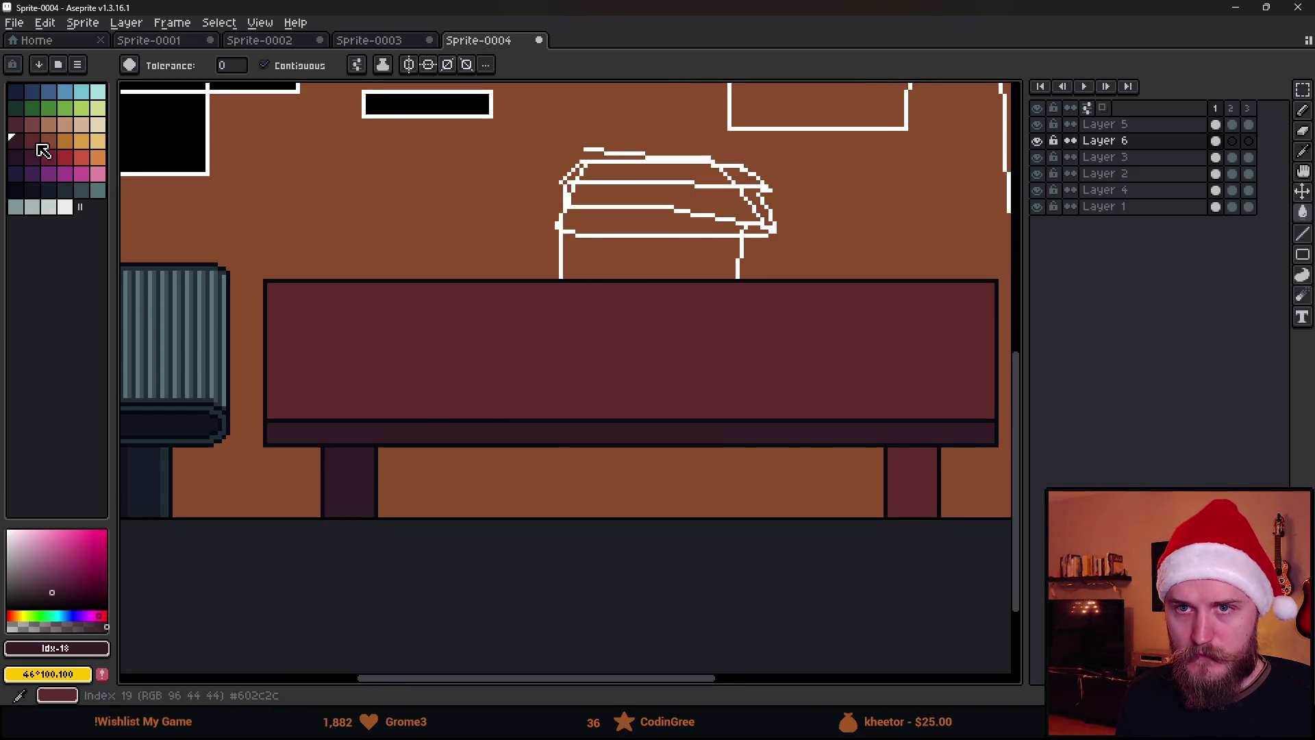
# Try a lighter maroon on the desk front, then undo that fill.
pyautogui.click(23, 129)
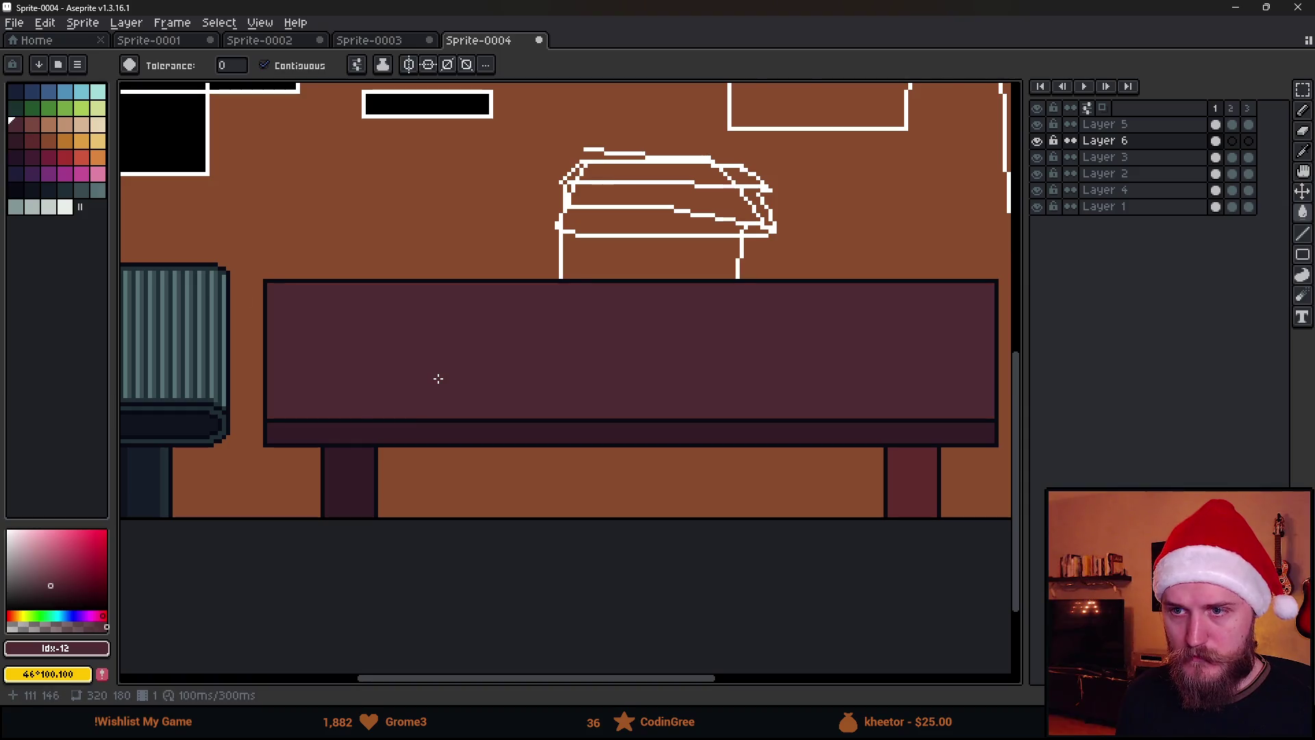
pyautogui.click(43, 137)
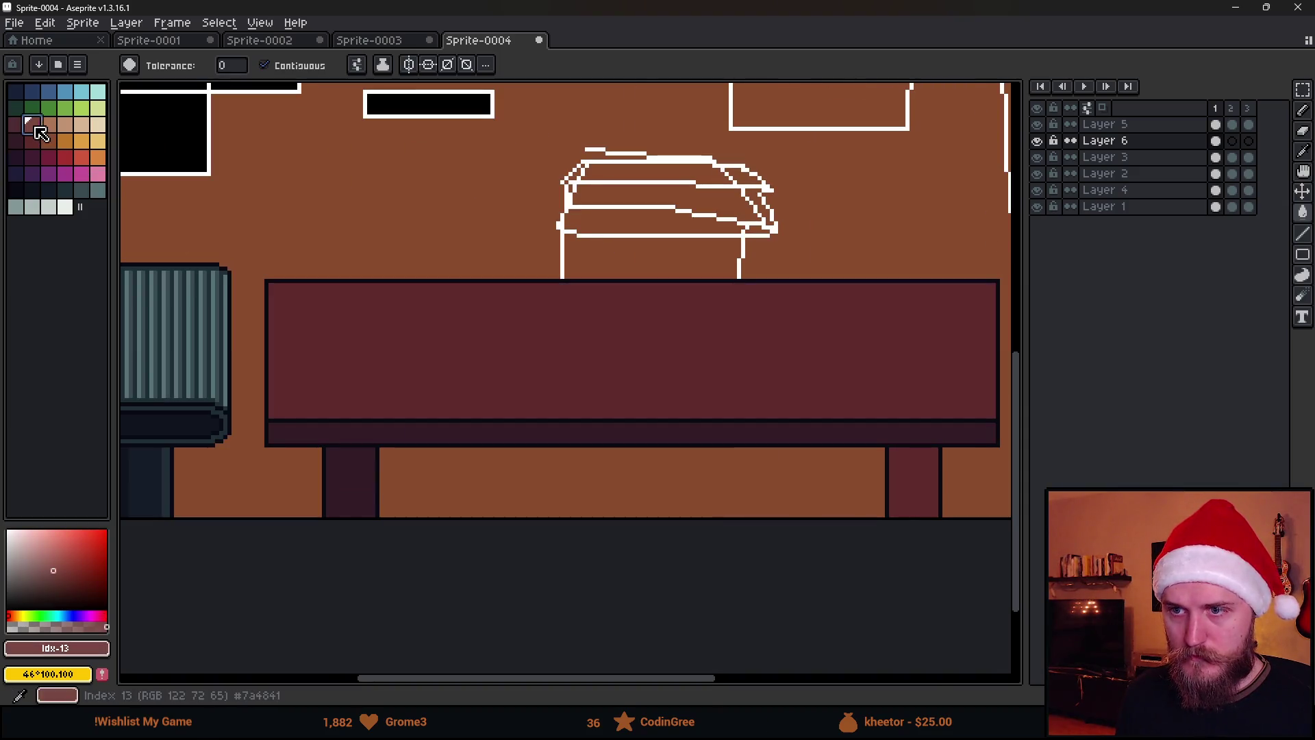
pyautogui.click(446, 340)
pyautogui.scroll(-3, 441, 343)
pyautogui.scroll(3, 406, 410)
pyautogui.press('v')
pyautogui.hotkey('ctrl', 'z')
pyautogui.press('g')
# Fill the right desk leg with a deep purple palette swatch.
pyautogui.click(30, 140)
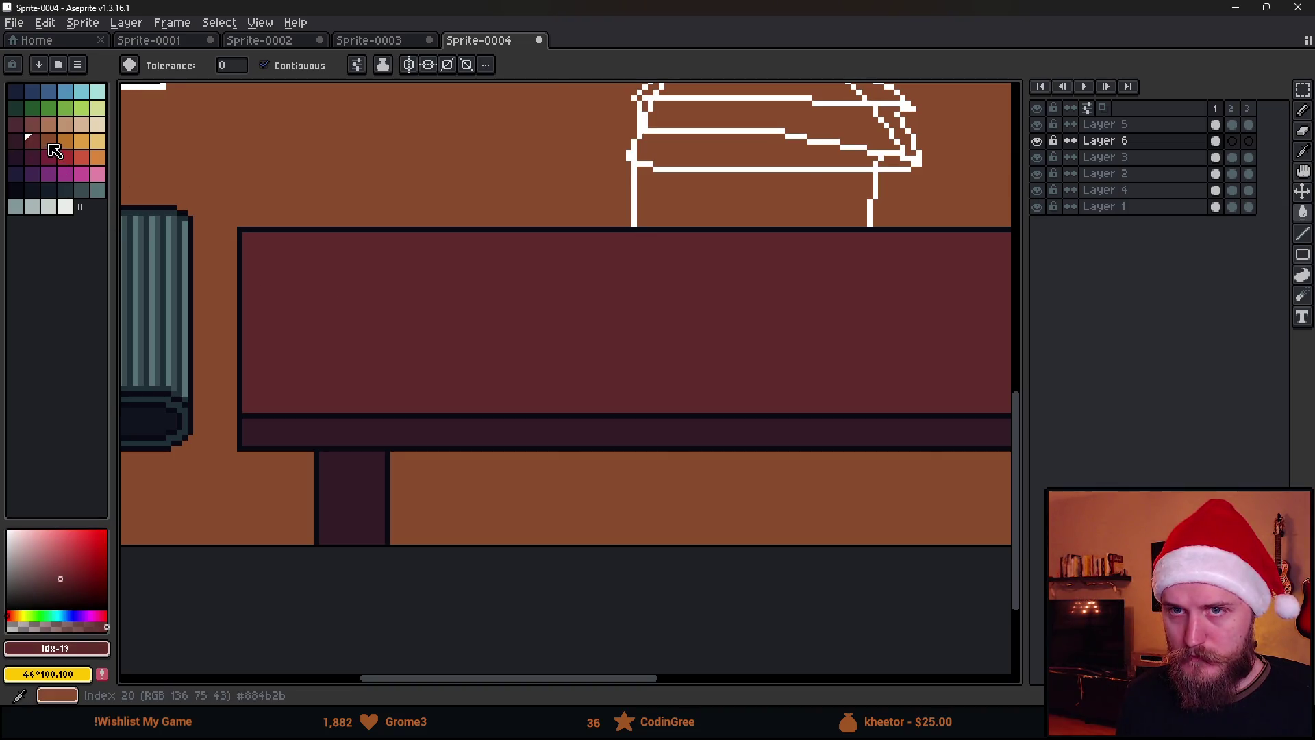
pyautogui.click(15, 141)
pyautogui.click(15, 157)
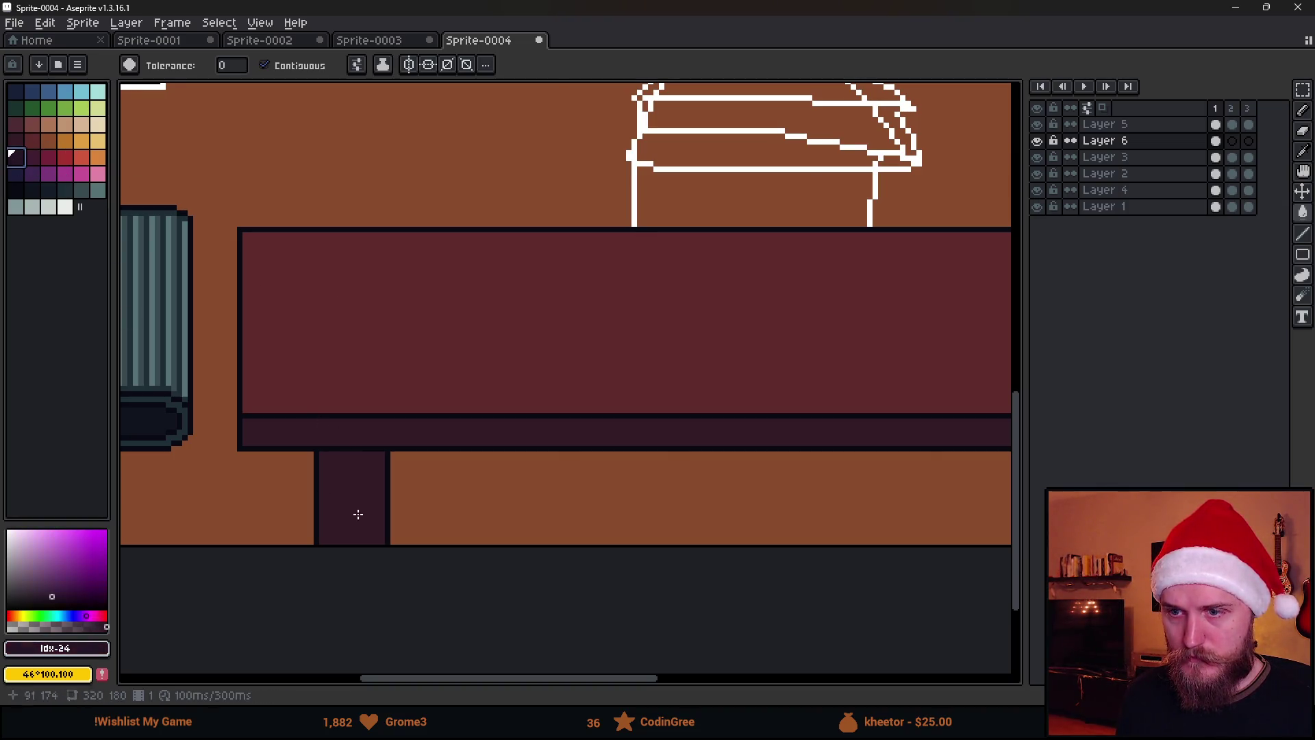
pyautogui.scroll(-2, 355, 509)
pyautogui.click(735, 504)
pyautogui.scroll(-2, 736, 505)
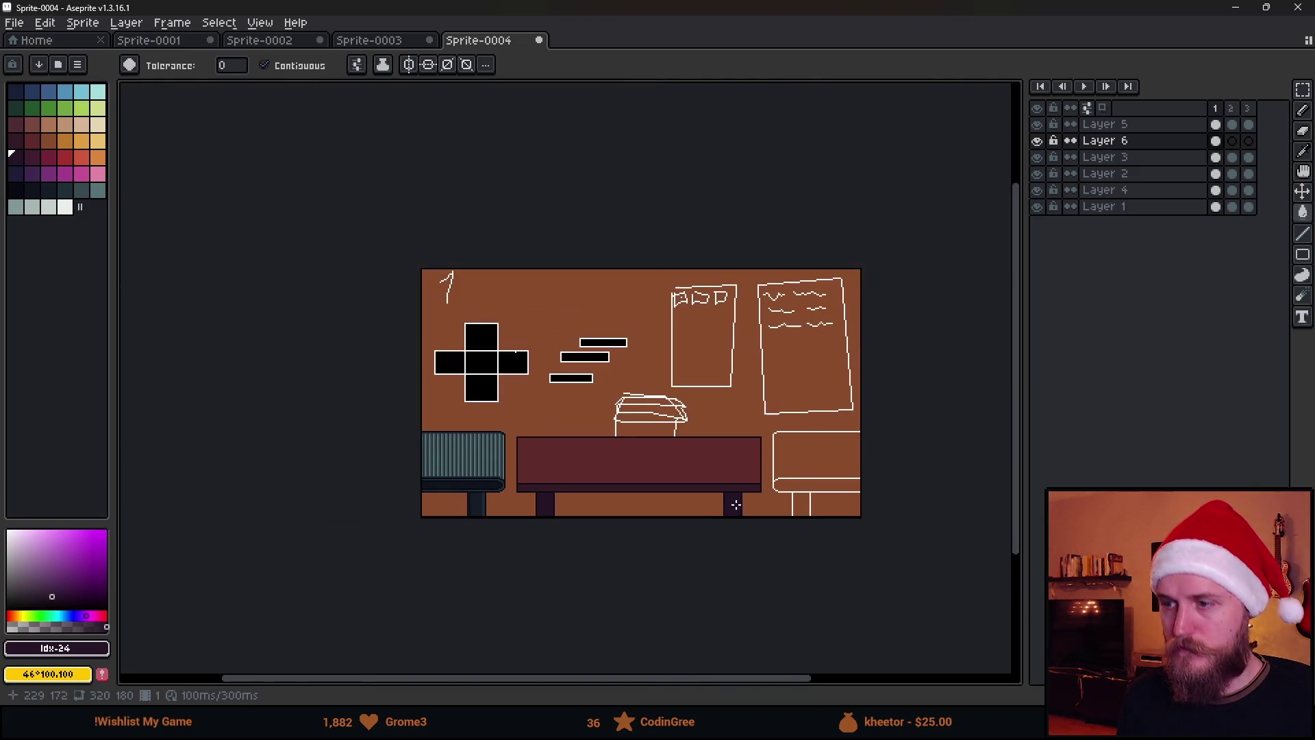
pyautogui.scroll(2, 586, 481)
pyautogui.hscroll(2, 586, 481)
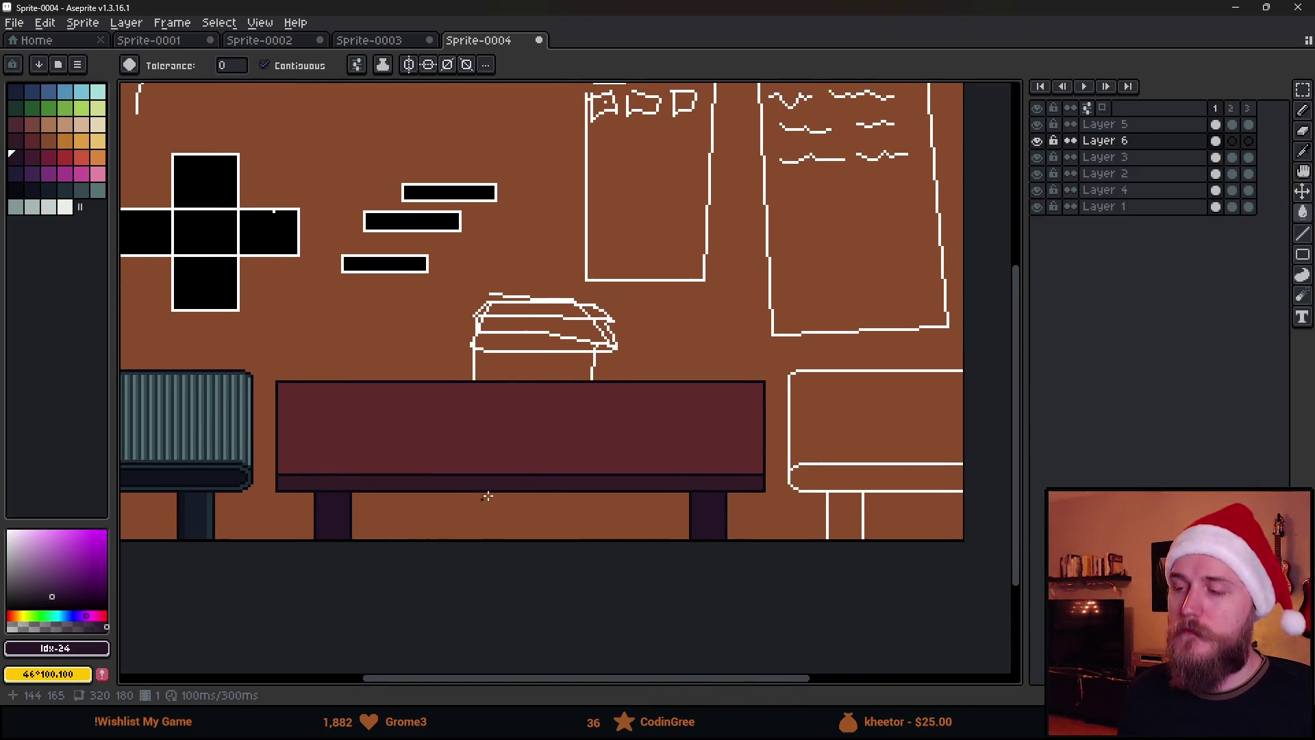
pyautogui.scroll(1, 532, 472)
pyautogui.scroll(-1, 532, 472)
# Pan across the desk and pick a lighter purple for a leg highlight.
pyautogui.moveTo(529, 470); pyautogui.dragTo(576, 477)
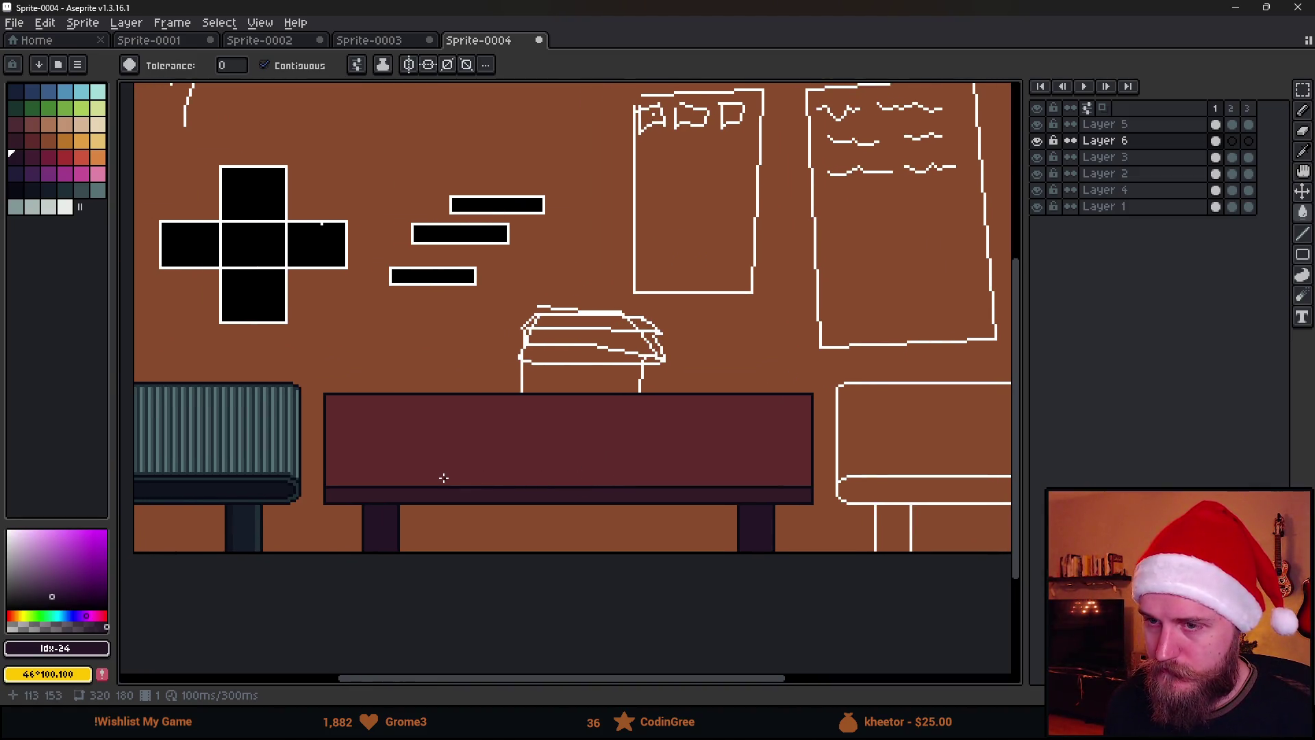
pyautogui.moveTo(612, 475)
pyautogui.mouseDown()
pyautogui.moveTo(535, 458)
pyautogui.moveTo(566, 455)
pyautogui.mouseUp()
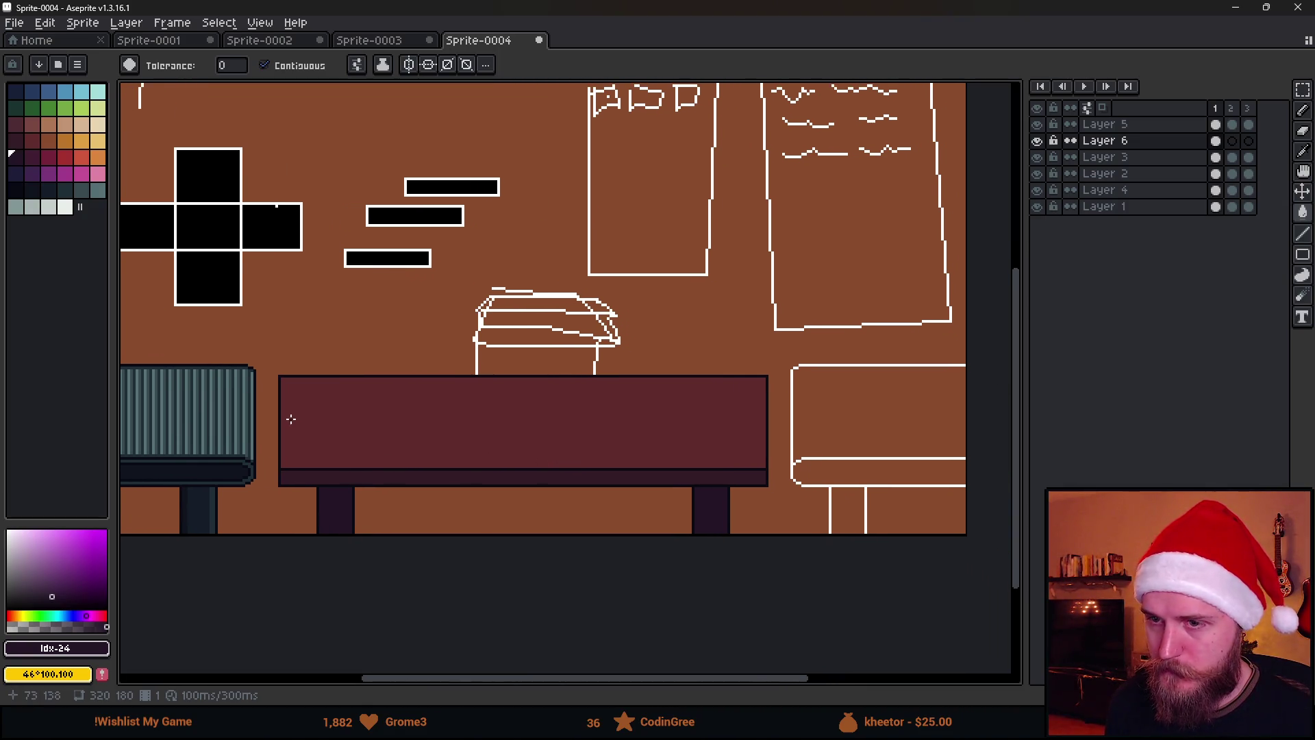
pyautogui.scroll(-2, 287, 424)
pyautogui.scroll(7, 306, 466)
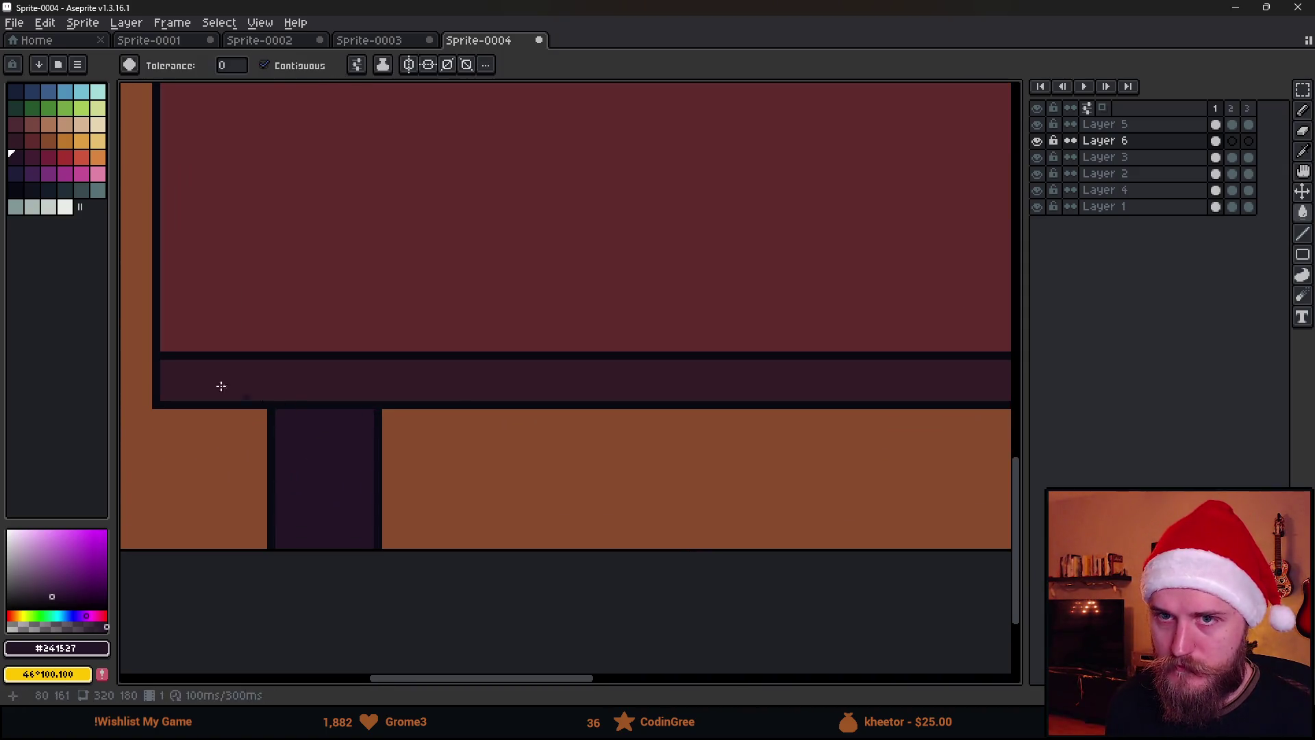
pyautogui.click(32, 156)
pyautogui.press('b')
pyautogui.press('ctrl')
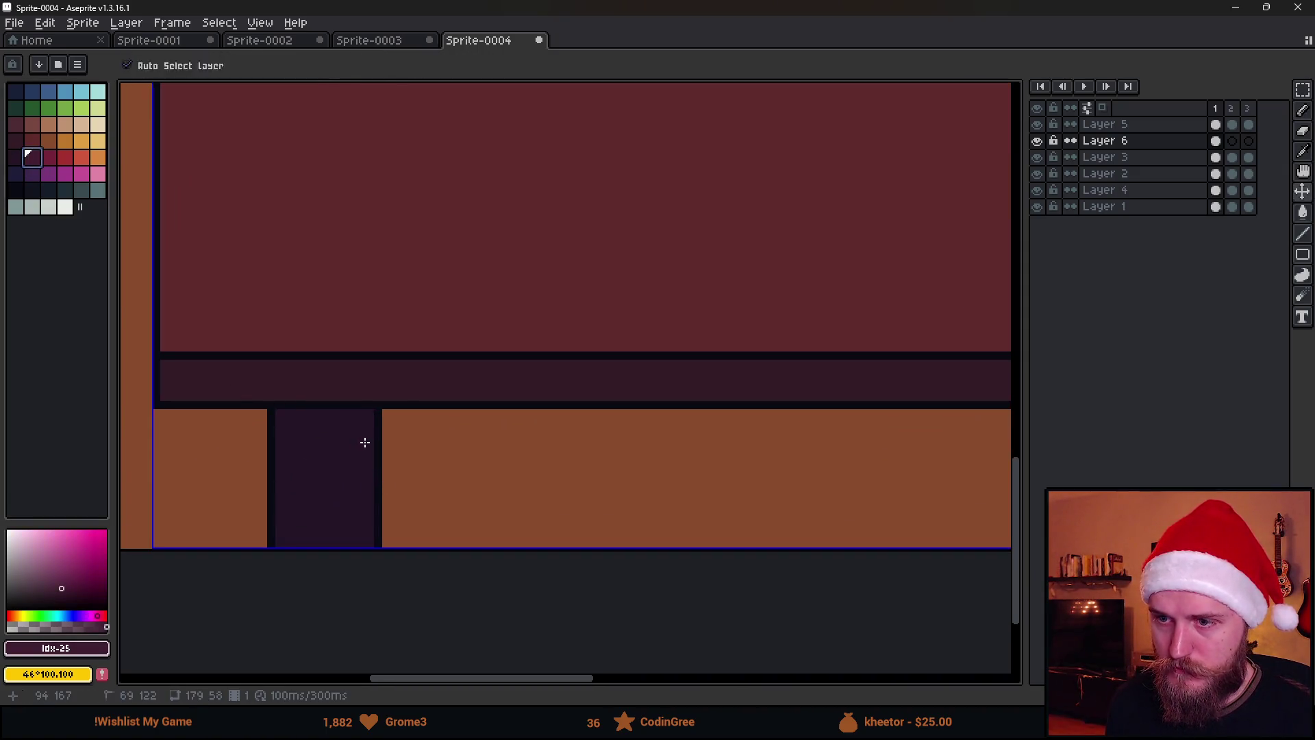
# Draw a lighter purple stripe down the left leg and shift the stripe and leg pixels into place.
pyautogui.moveTo(367, 417); pyautogui.dragTo(370, 548)
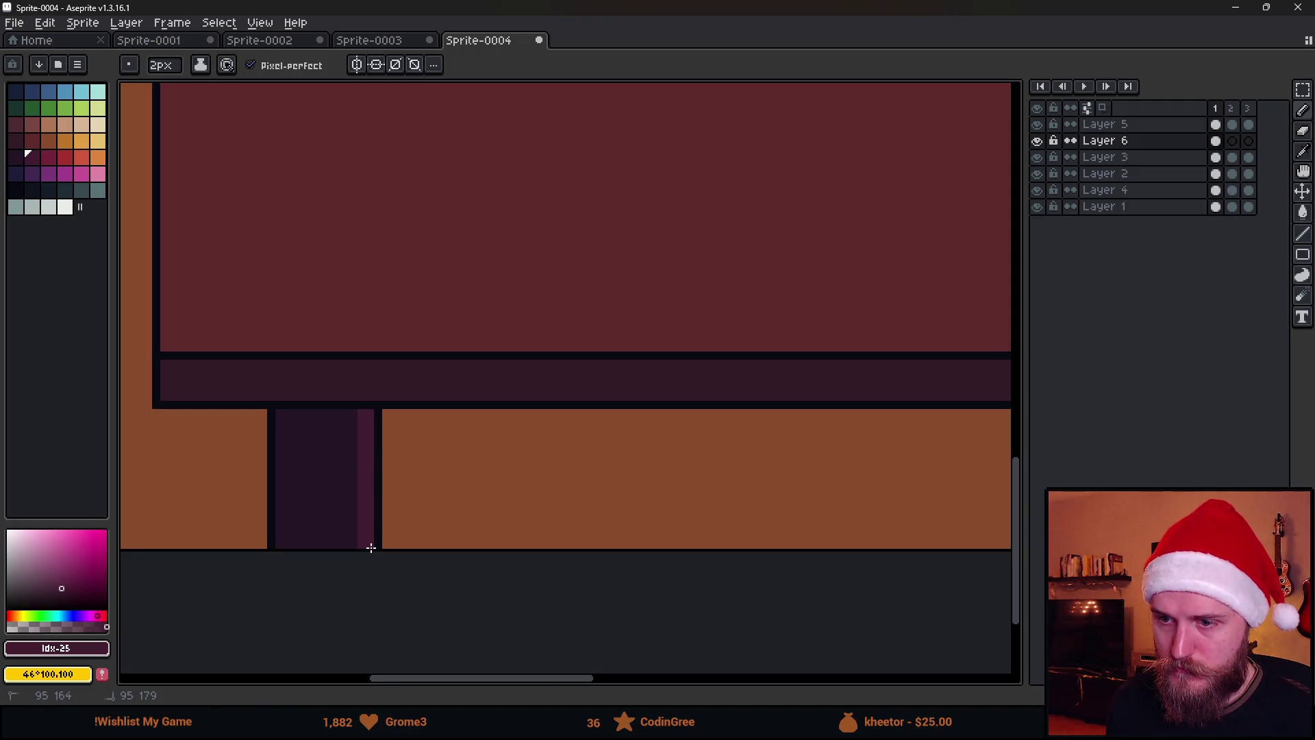
pyautogui.press('m')
pyautogui.moveTo(331, 408)
pyautogui.mouseDown()
pyautogui.moveTo(410, 551)
pyautogui.moveTo(351, 540)
pyautogui.mouseUp()
pyautogui.hotkey('ctrl', 'd')
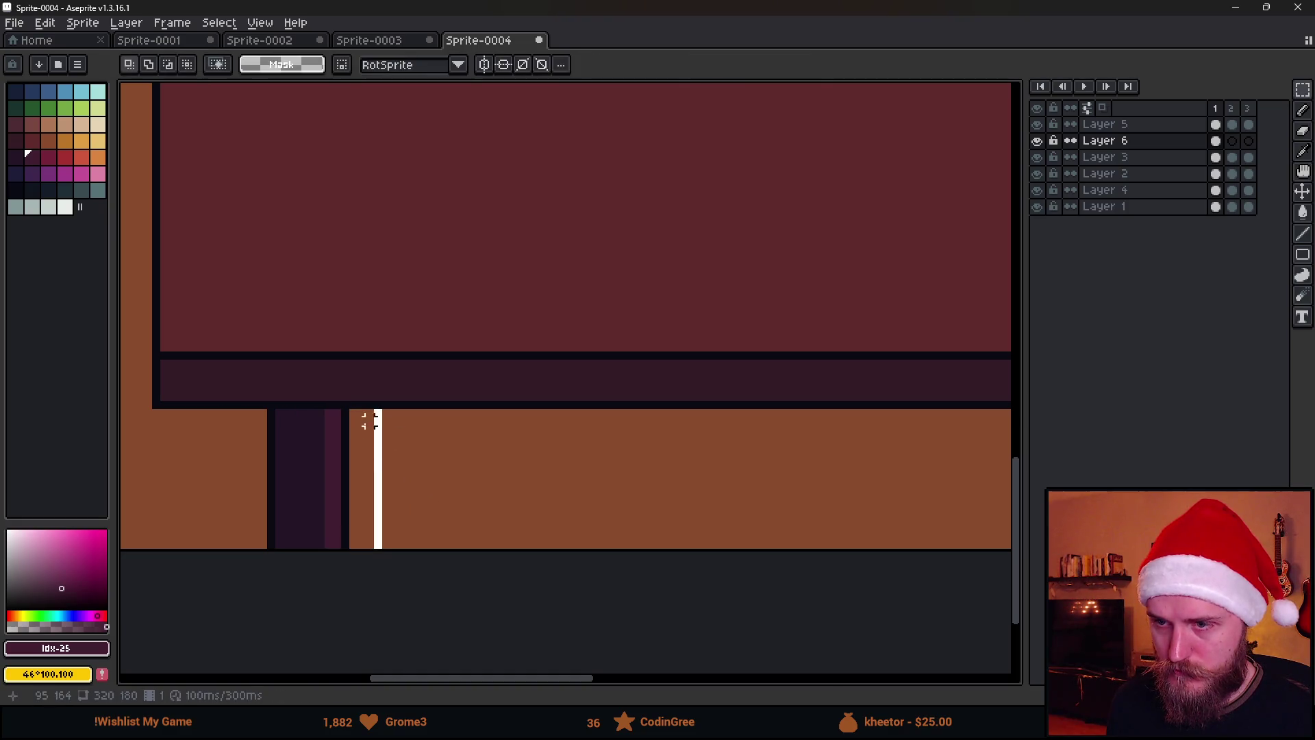
pyautogui.scroll(-5, 492, 521)
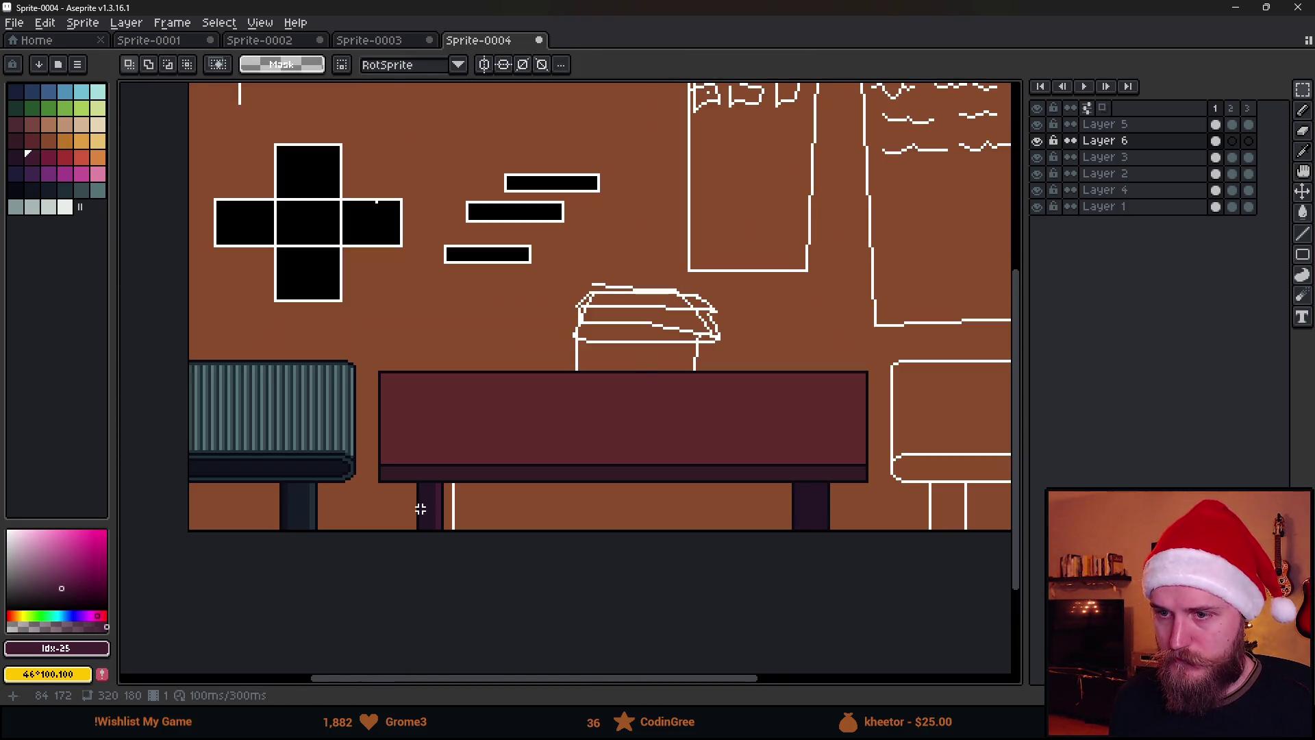
pyautogui.scroll(5, 420, 508)
pyautogui.moveTo(393, 434)
pyautogui.mouseDown()
pyautogui.moveTo(429, 590)
pyautogui.moveTo(449, 541)
pyautogui.mouseUp()
pyautogui.hotkey('ctrl', 'd')
# Sample the leg's dark purple, choose a new palette colour, and bring the room's lower part into view.
pyautogui.keyDown('alt'); pyautogui.click(437, 508); pyautogui.keyUp('alt')
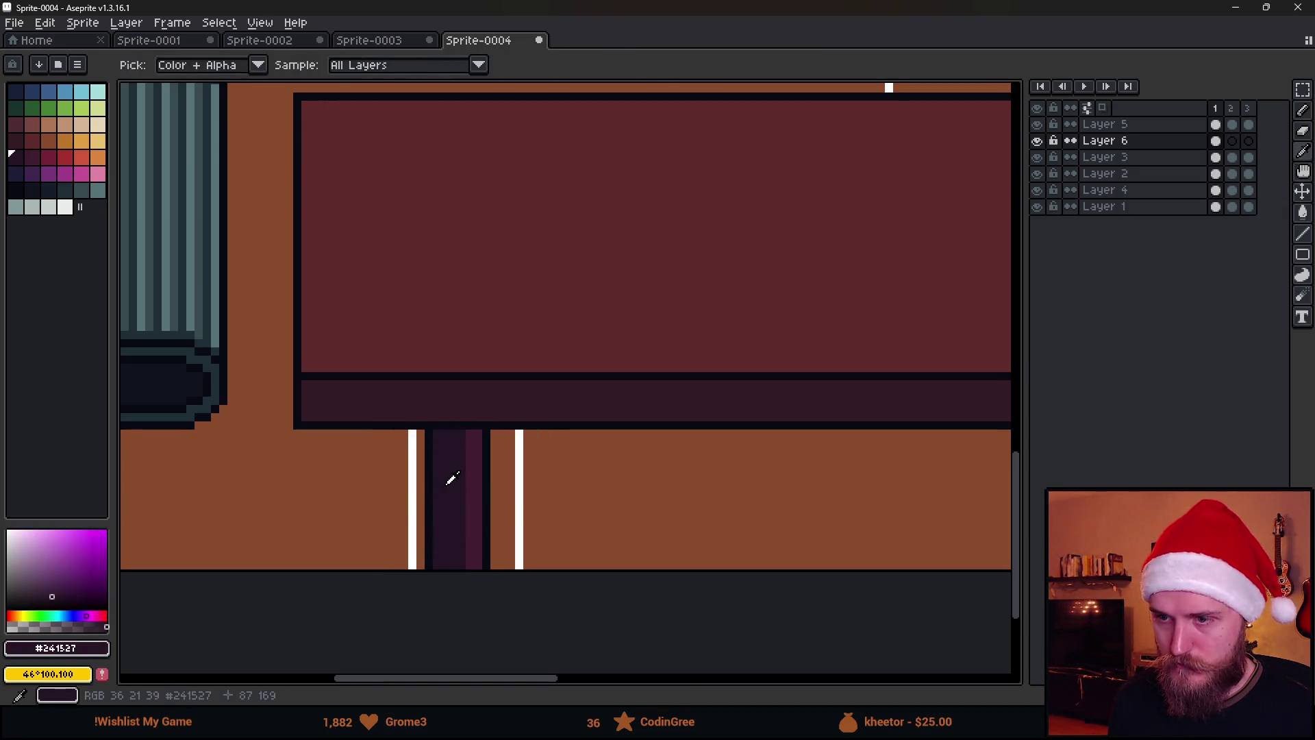
pyautogui.click(30, 189)
pyautogui.press('b')
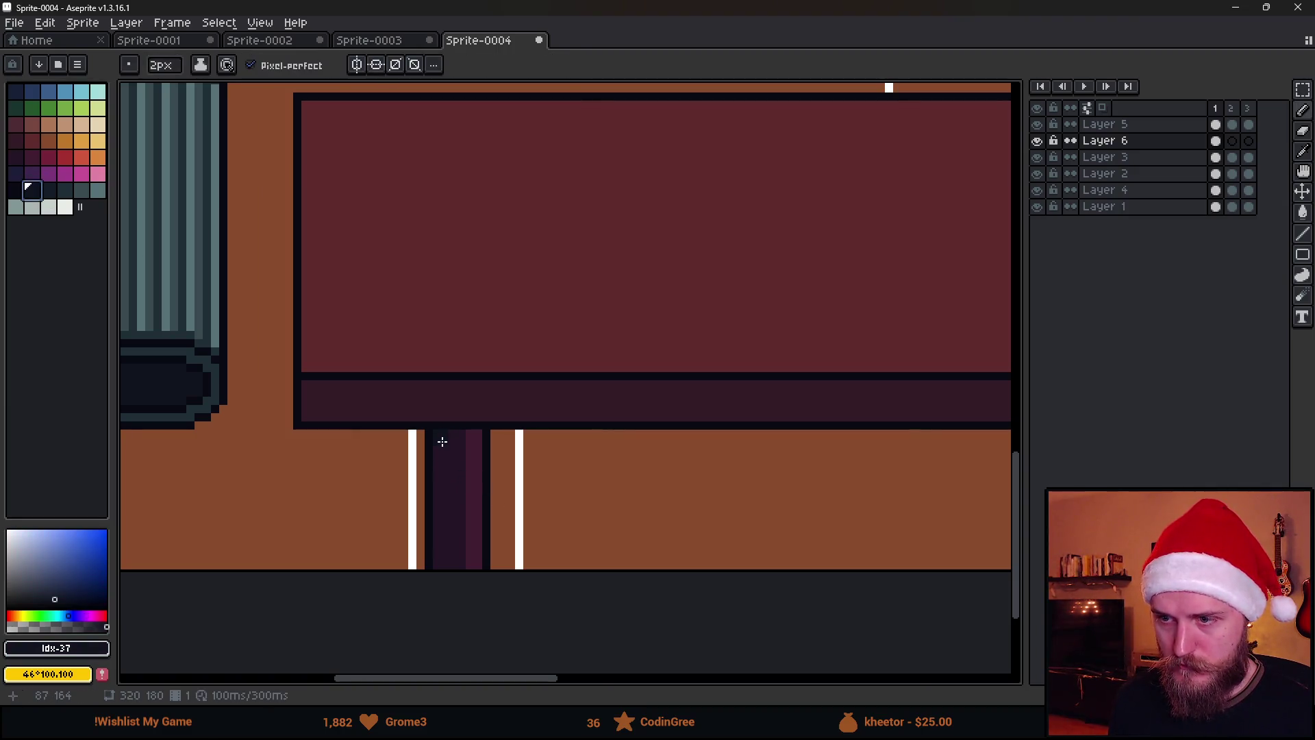
pyautogui.scroll(-3, 446, 548)
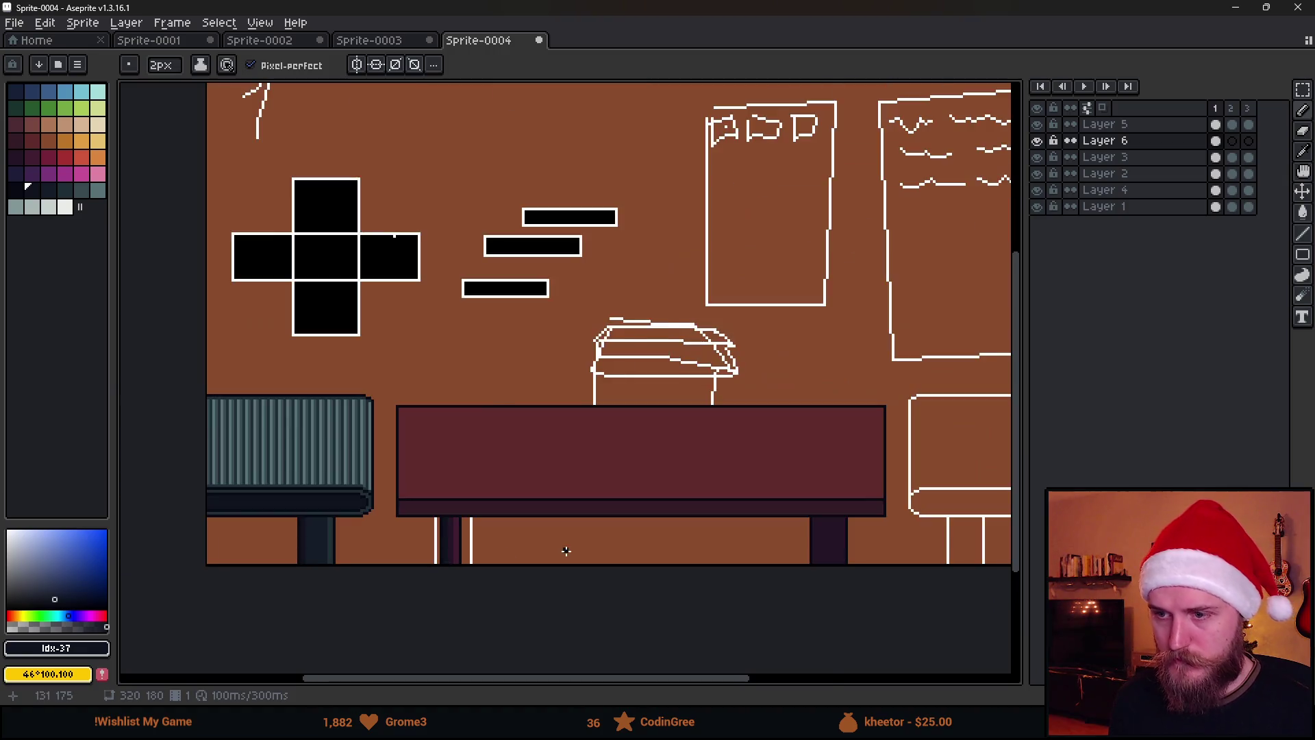
pyautogui.scroll(-2, 565, 550)
pyautogui.scroll(2, 578, 555)
pyautogui.hscroll(2, 418, 501)
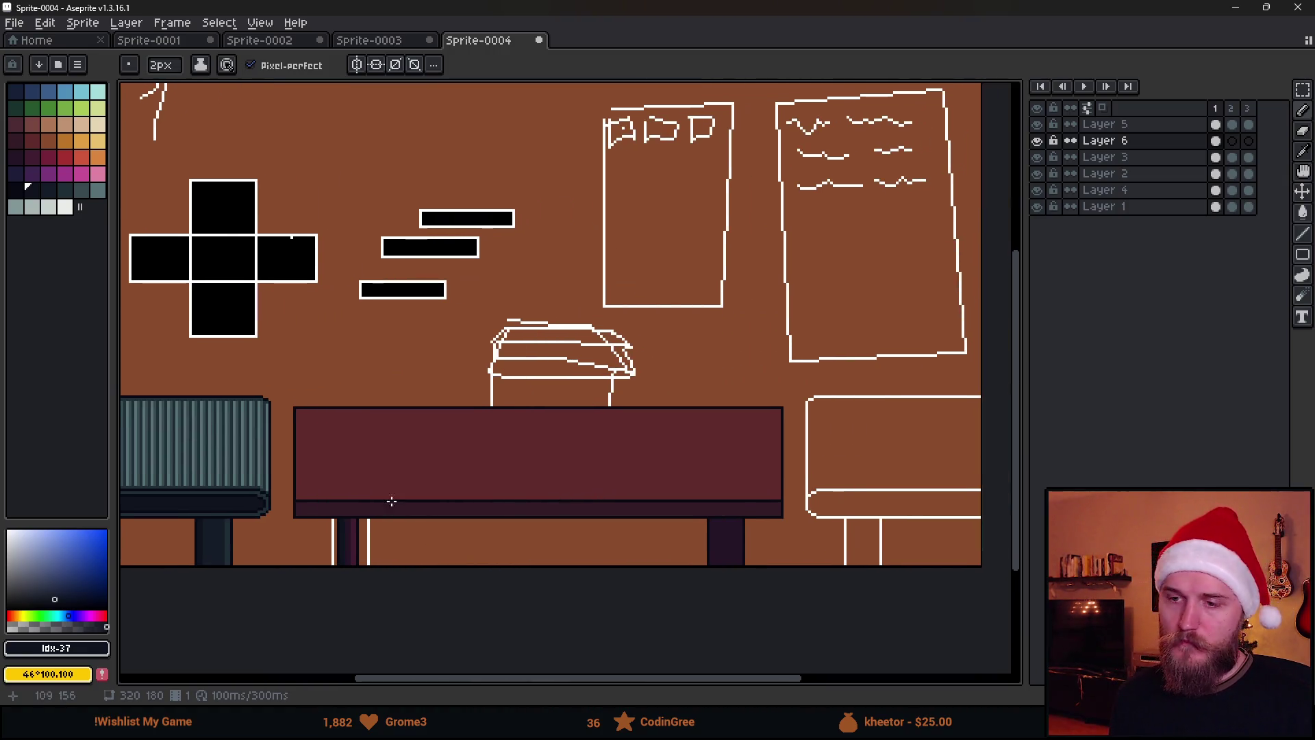
pyautogui.scroll(-2, 418, 501)
pyautogui.moveTo(523, 324); pyautogui.dragTo(522, 464)
pyautogui.scroll(2, 526, 524)
pyautogui.moveTo(527, 524)
pyautogui.mouseDown()
pyautogui.moveTo(534, 455)
pyautogui.moveTo(555, 429)
pyautogui.mouseUp()
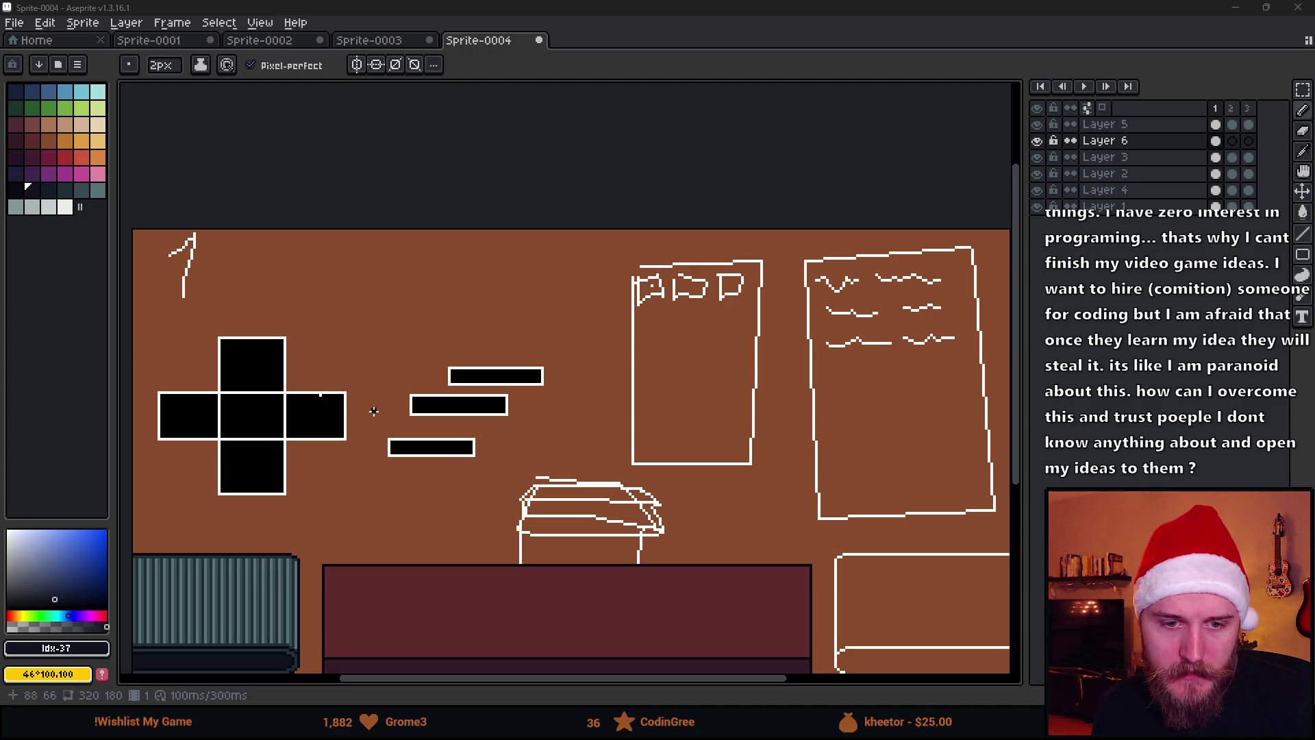
# Scroll and pan the view around the desk in the middle of the room.
pyautogui.scroll(-2, 372, 363)
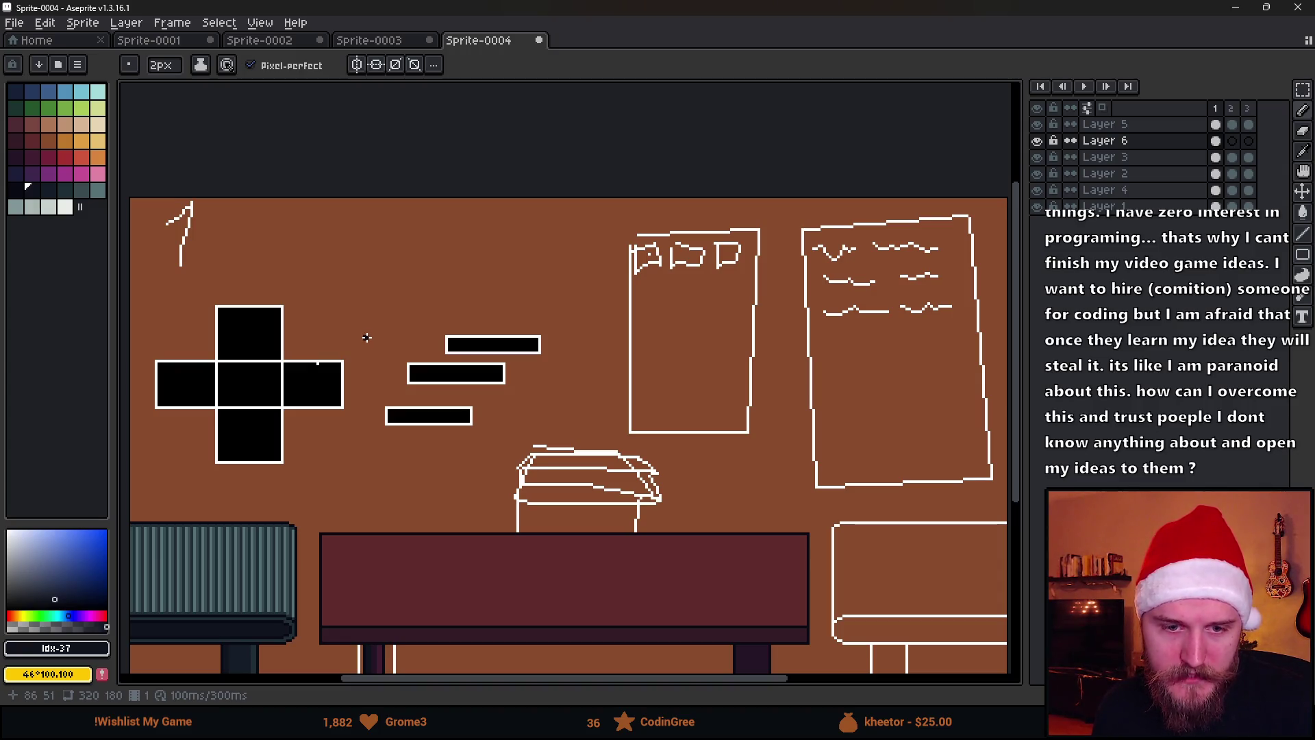
pyautogui.hscroll(-2, 382, 344)
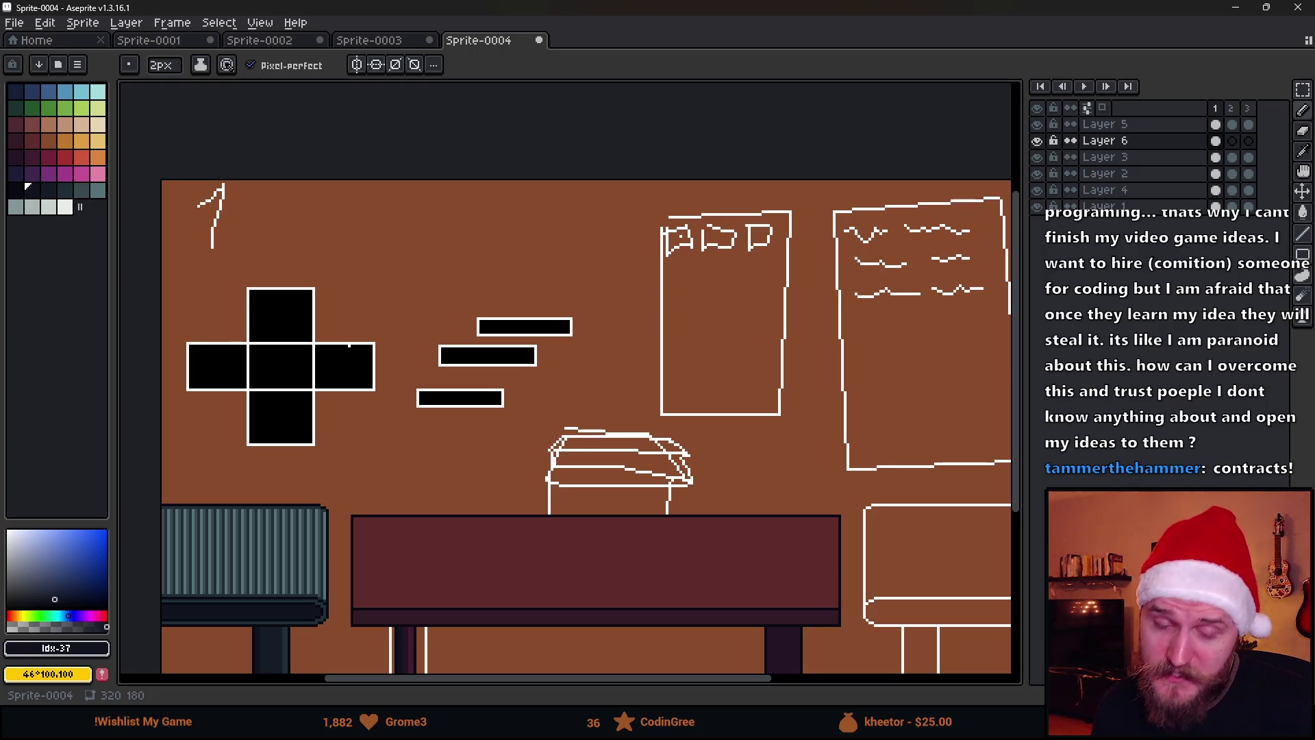
pyautogui.moveTo(608, 391)
pyautogui.mouseDown()
pyautogui.moveTo(567, 340)
pyautogui.moveTo(546, 346)
pyautogui.mouseUp()
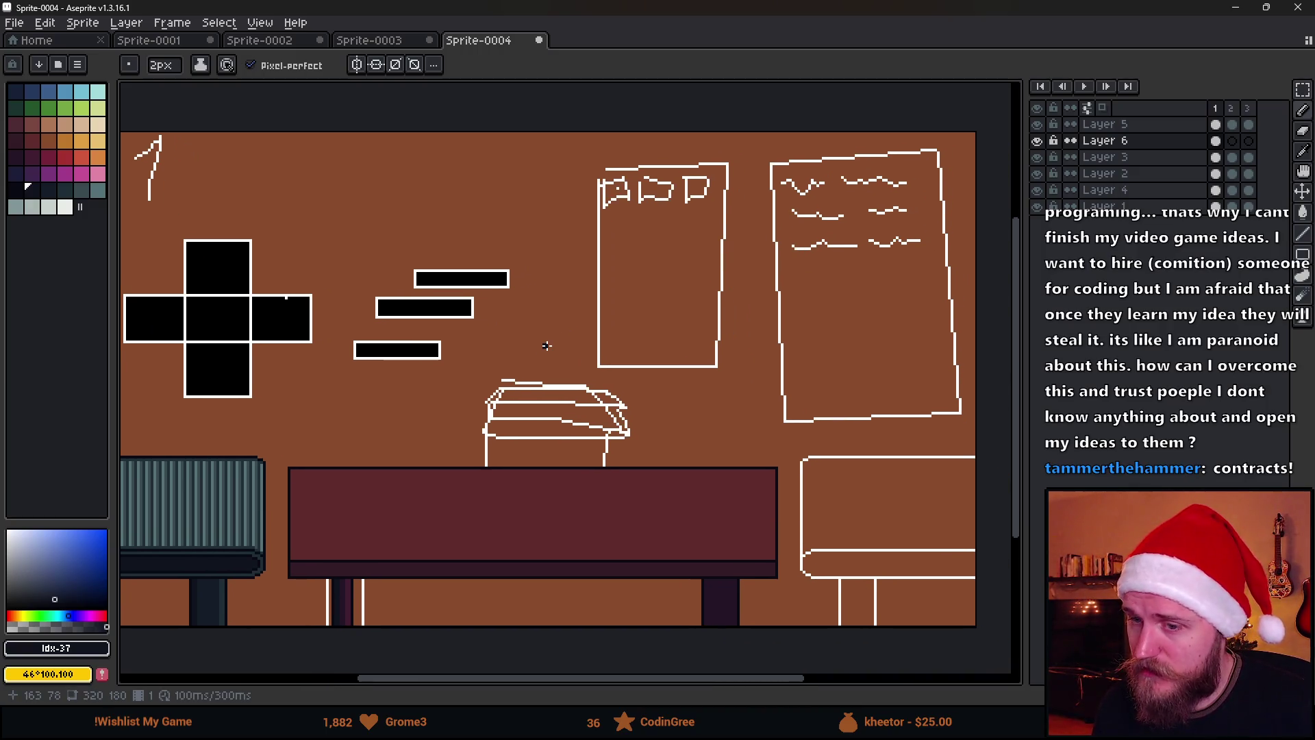
pyautogui.moveTo(457, 382); pyautogui.dragTo(500, 389)
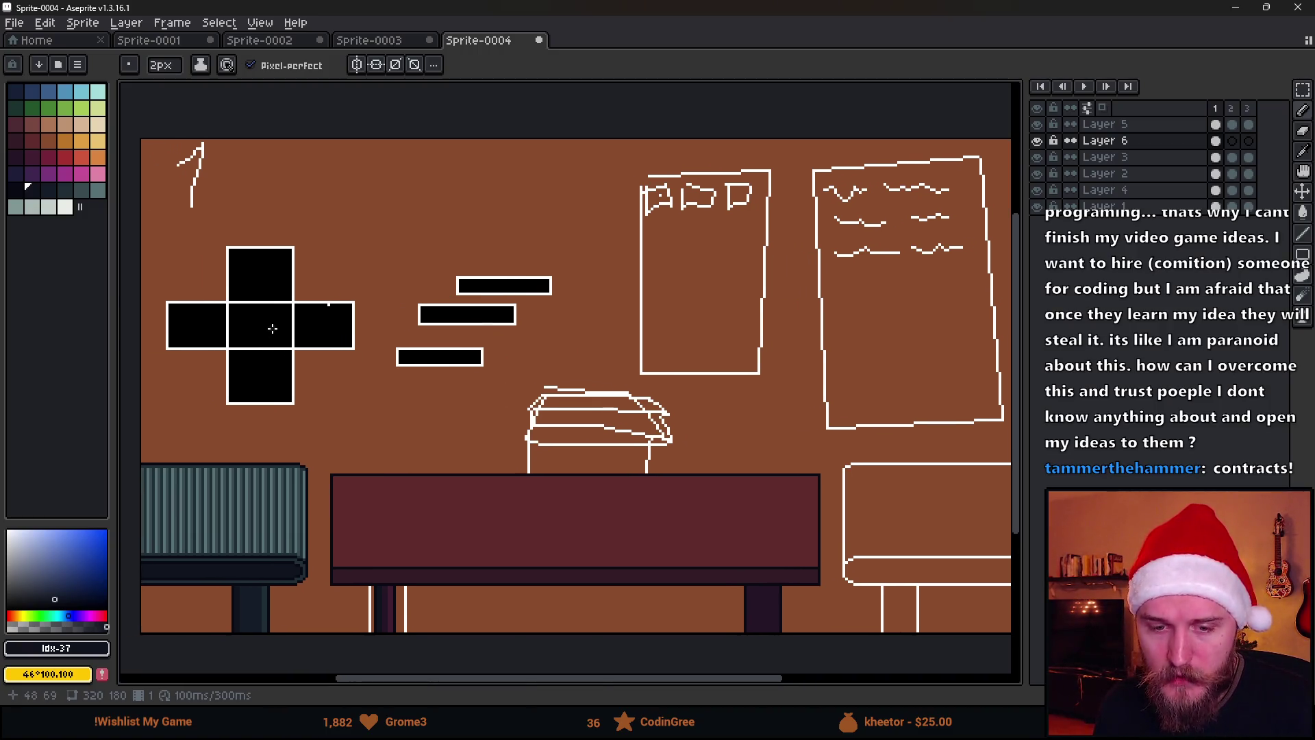
# With the rectangular marquee on the desk layer, delete the desk's right part.
pyautogui.press('m')
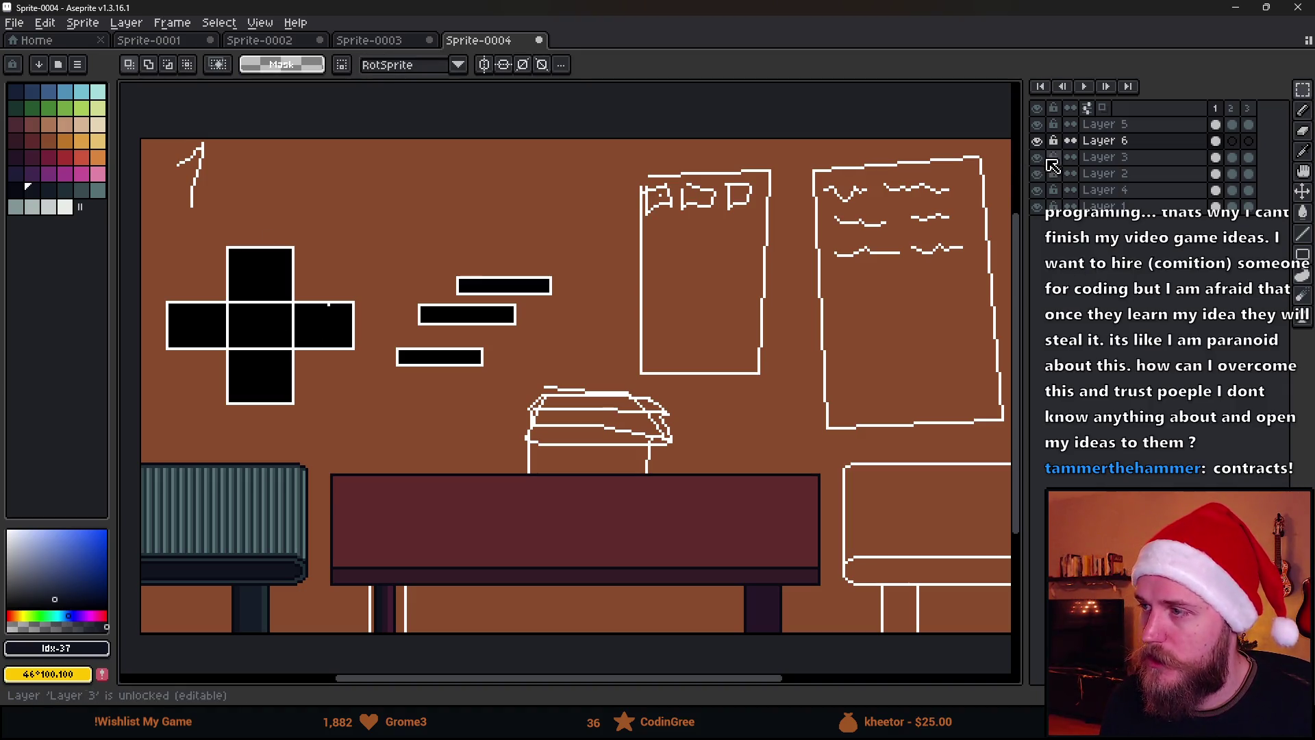
pyautogui.click(1039, 141)
pyautogui.click(1038, 141)
pyautogui.click(1105, 141)
pyautogui.scroll(-3, 637, 479)
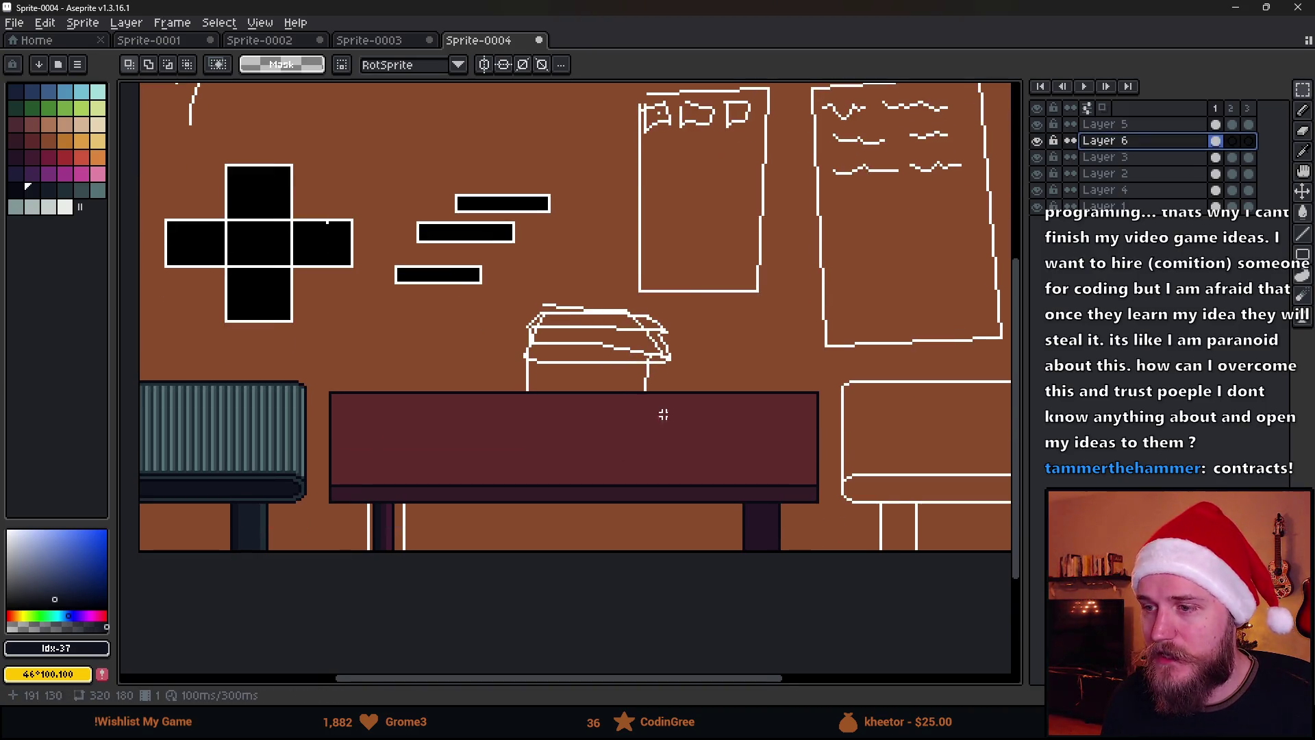
pyautogui.scroll(1, 652, 418)
pyautogui.moveTo(690, 361); pyautogui.dragTo(928, 625)
pyautogui.press('Delete')
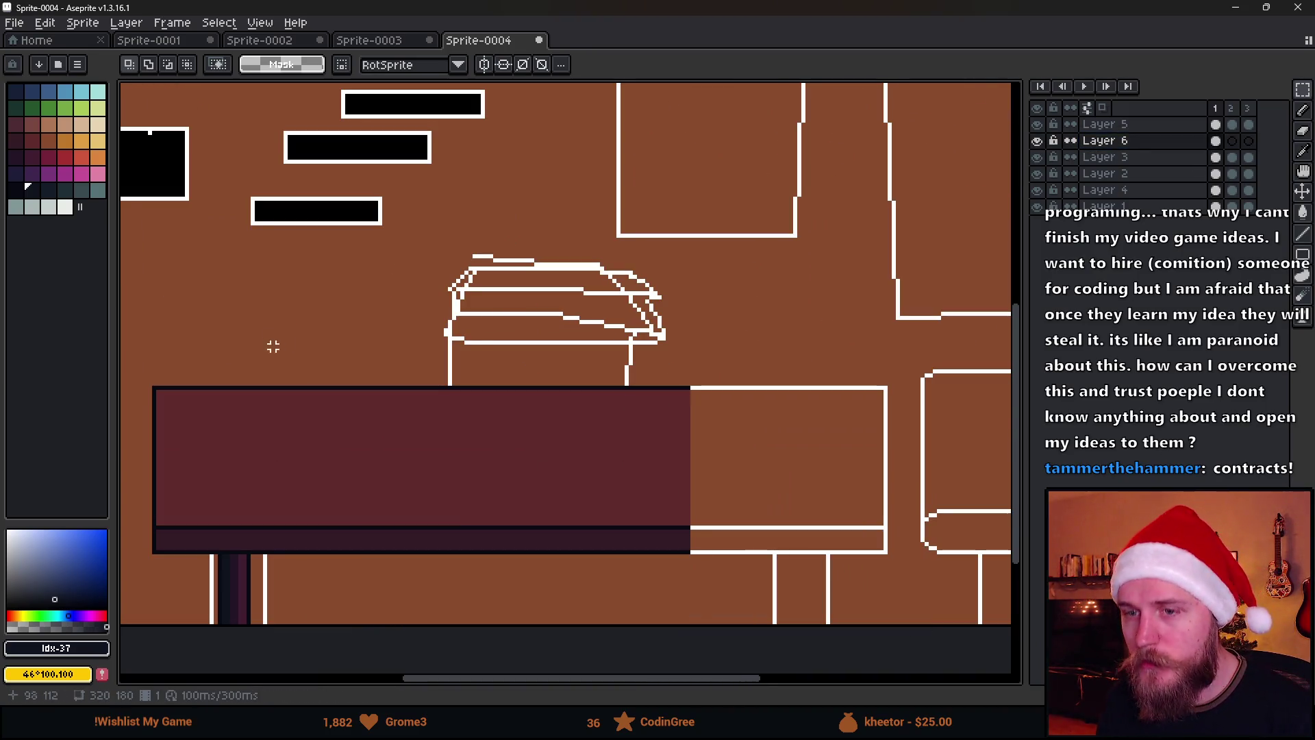
# Copy the desk's left end and leg over to the right side.
pyautogui.moveTo(140, 369); pyautogui.dragTo(290, 626)
pyautogui.moveTo(279, 502); pyautogui.dragTo(855, 515)
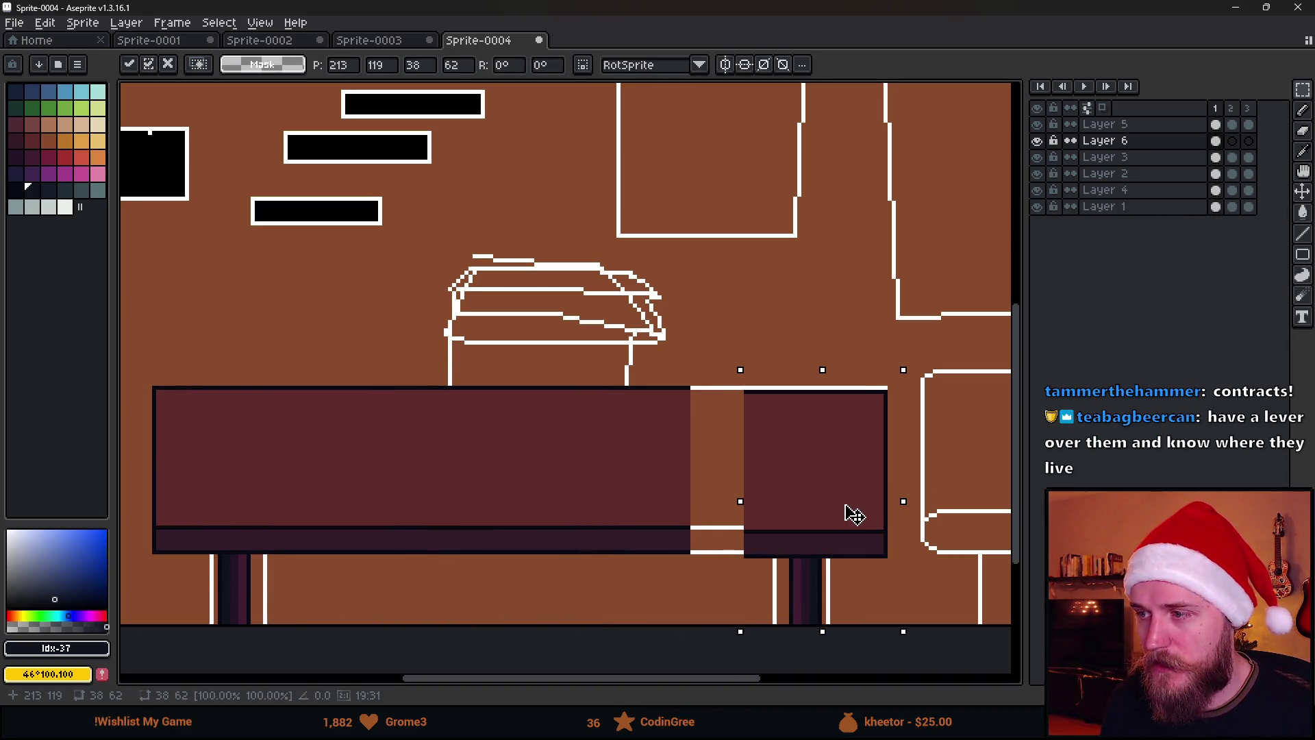
pyautogui.press('Return')
pyautogui.hotkey('ctrl', 'd')
# Stretch a strip of the desk body to close the gap between its ends.
pyautogui.moveTo(634, 354)
pyautogui.mouseDown()
pyautogui.moveTo(656, 562)
pyautogui.moveTo(686, 590)
pyautogui.mouseUp()
pyautogui.moveTo(685, 480); pyautogui.dragTo(758, 484)
pyautogui.press('Return')
pyautogui.hotkey('ctrl', 'd')
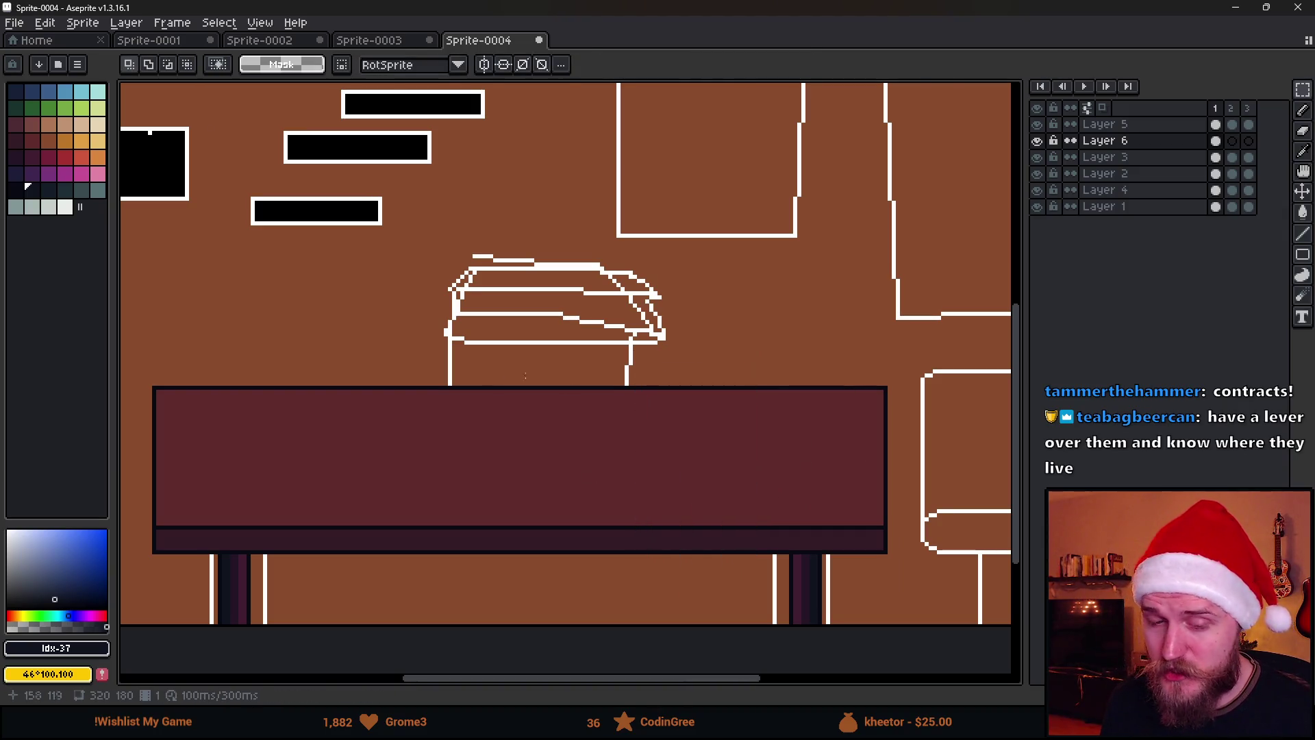
pyautogui.scroll(-1, 565, 388)
pyautogui.scroll(1, 470, 426)
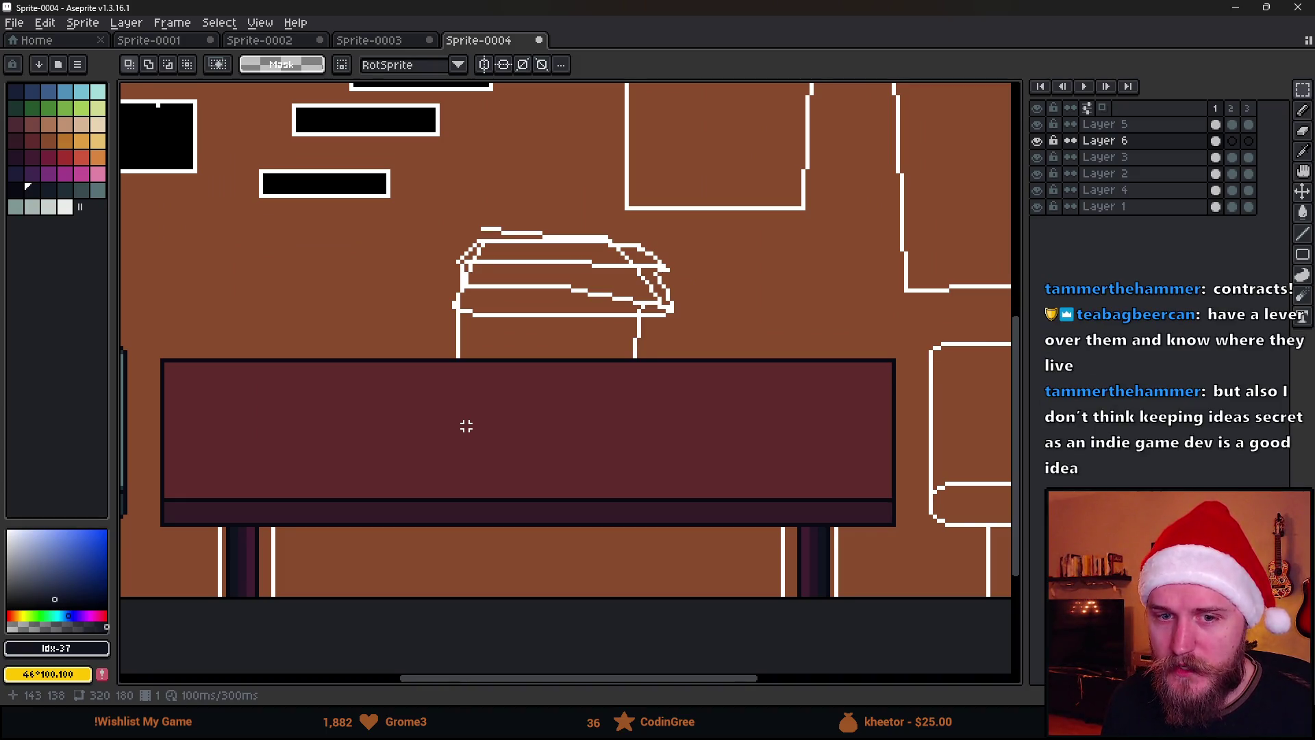
# Pan around the rebuilt desk and test-select the band across its top.
pyautogui.moveTo(434, 417); pyautogui.dragTo(455, 443)
pyautogui.scroll(-1, 455, 444)
pyautogui.scroll(1, 455, 443)
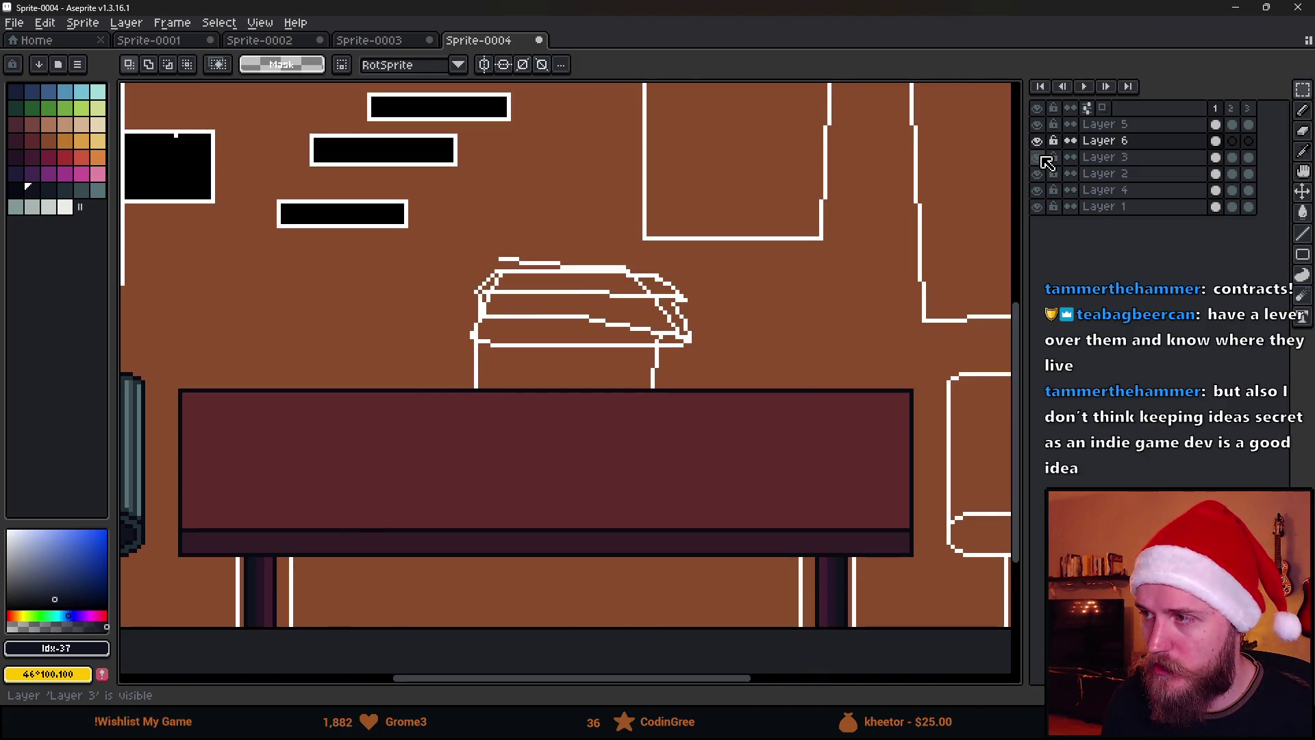
pyautogui.scroll(-1, 542, 349)
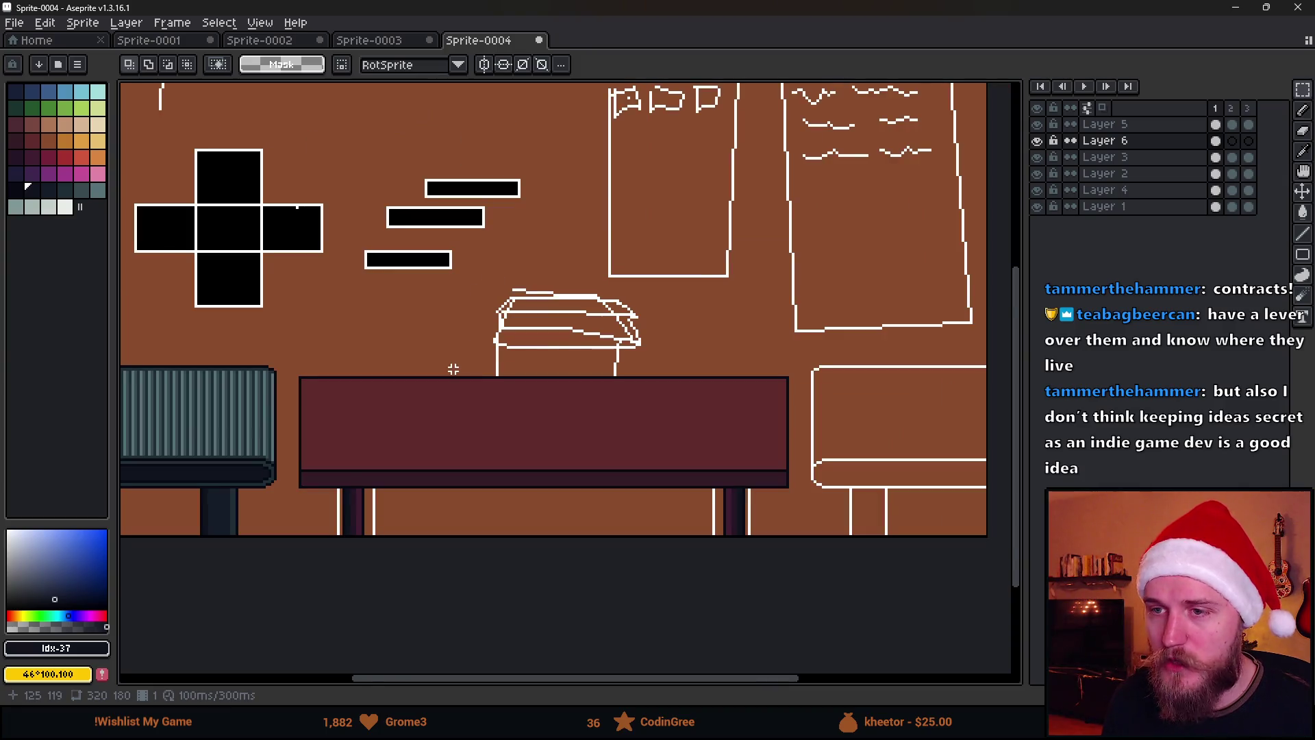
pyautogui.scroll(1, 453, 369)
pyautogui.moveTo(355, 426); pyautogui.dragTo(403, 416)
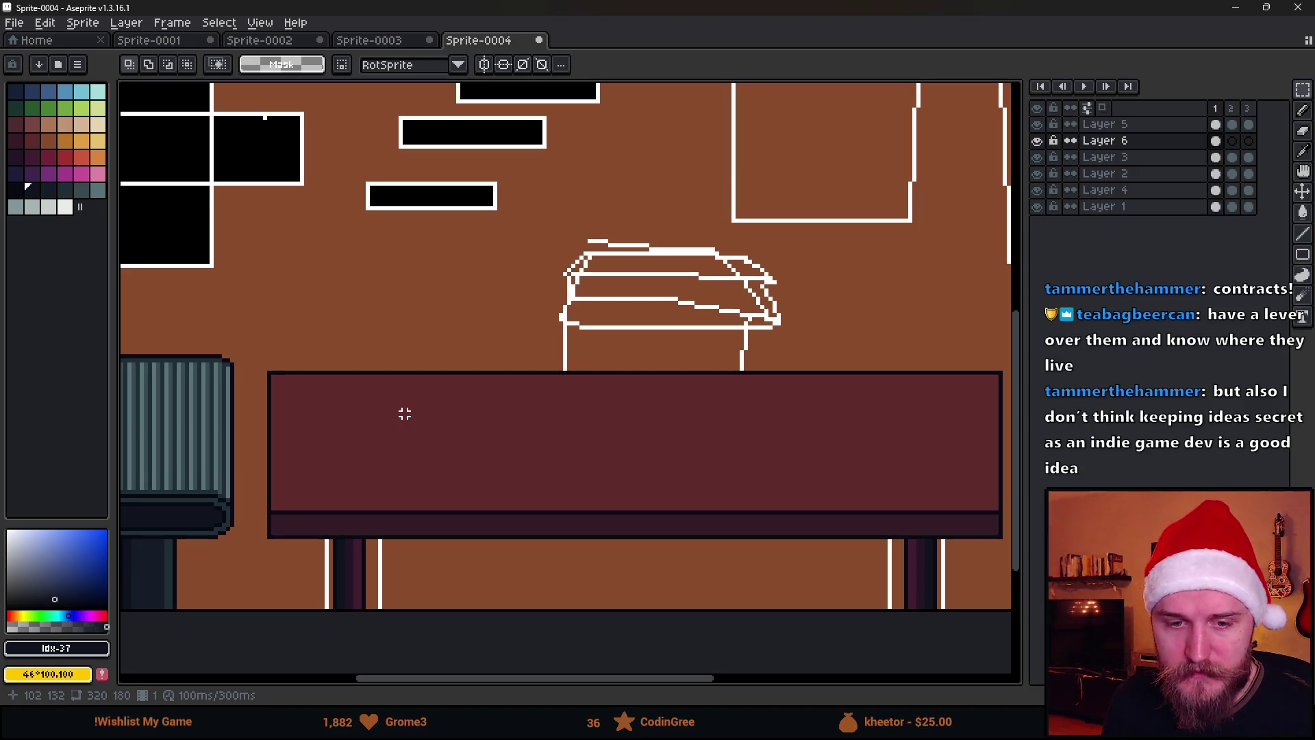
pyautogui.moveTo(404, 413); pyautogui.dragTo(373, 414)
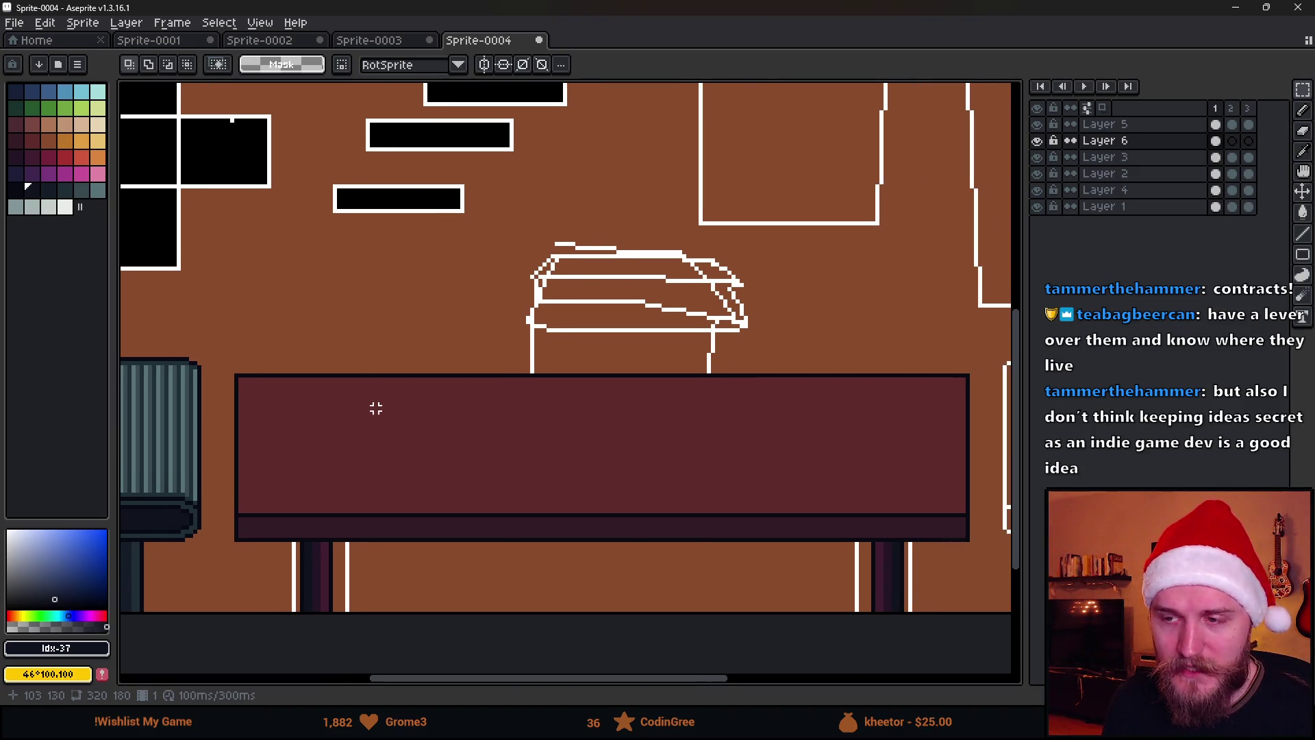
pyautogui.scroll(-1, 383, 407)
pyautogui.scroll(1, 454, 340)
pyautogui.scroll(1, 445, 363)
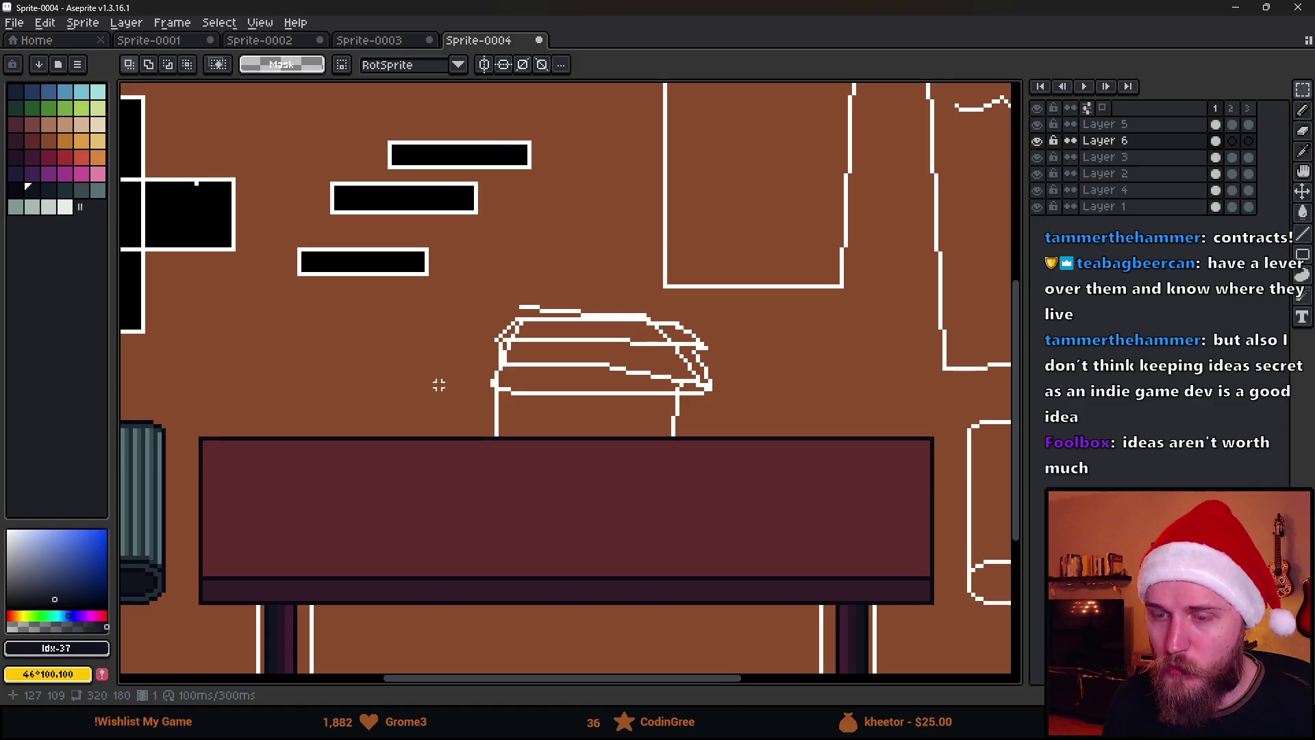
pyautogui.moveTo(188, 417); pyautogui.dragTo(952, 514)
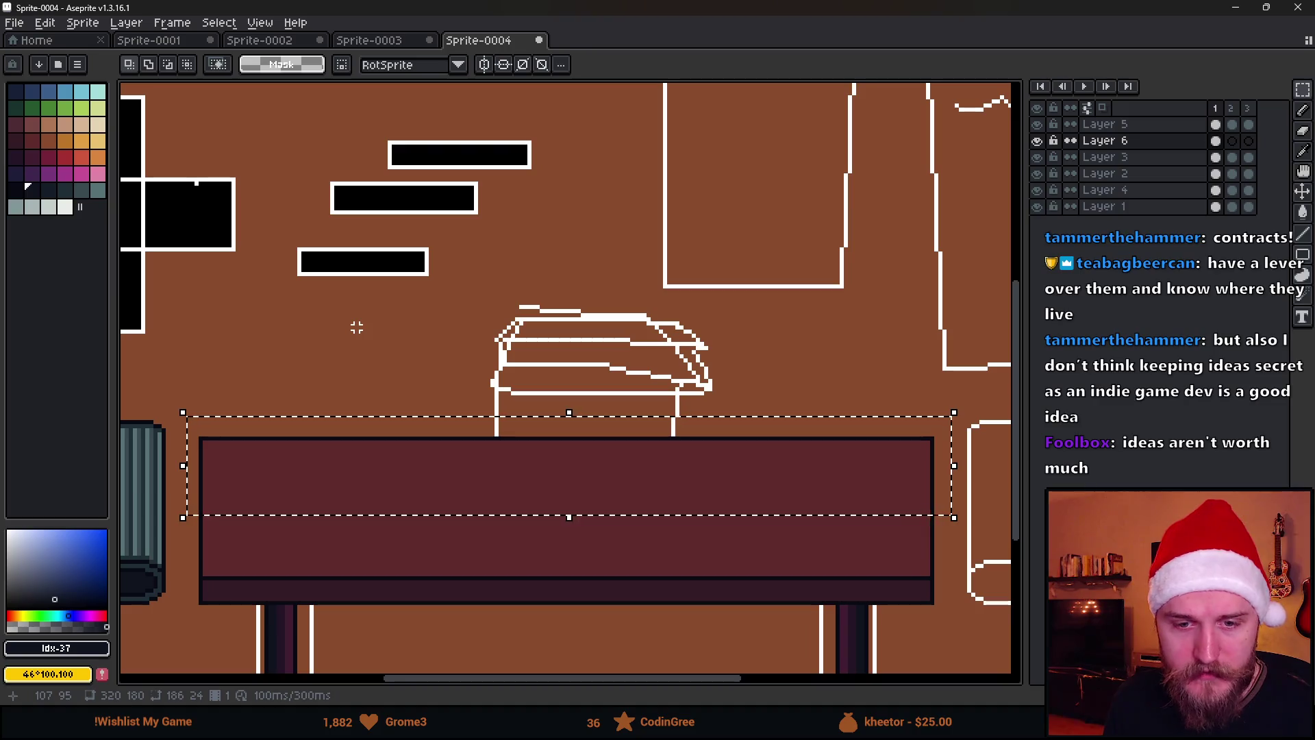
pyautogui.hotkey('ctrl', 'd')
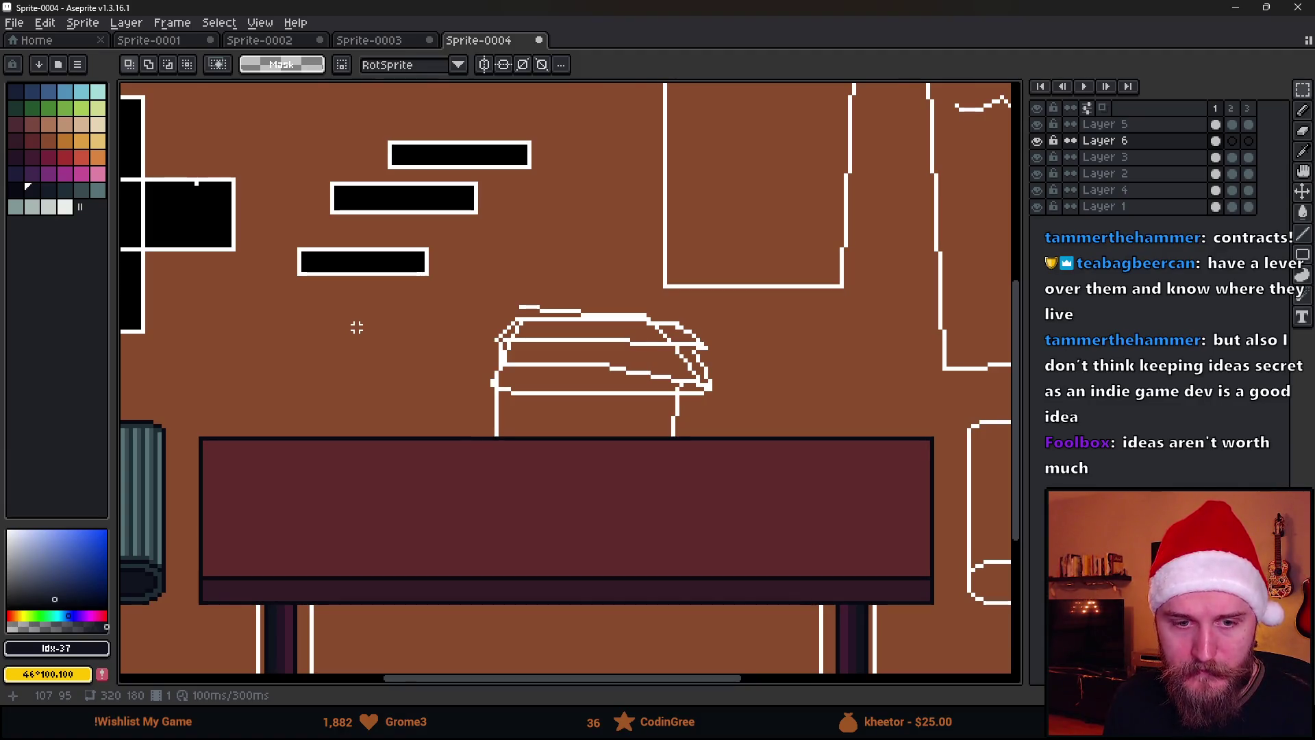
# Inspect the desk's lower edge and legs with a trial selection, then deselect.
pyautogui.scroll(-1, 356, 328)
pyautogui.scroll(1, 356, 327)
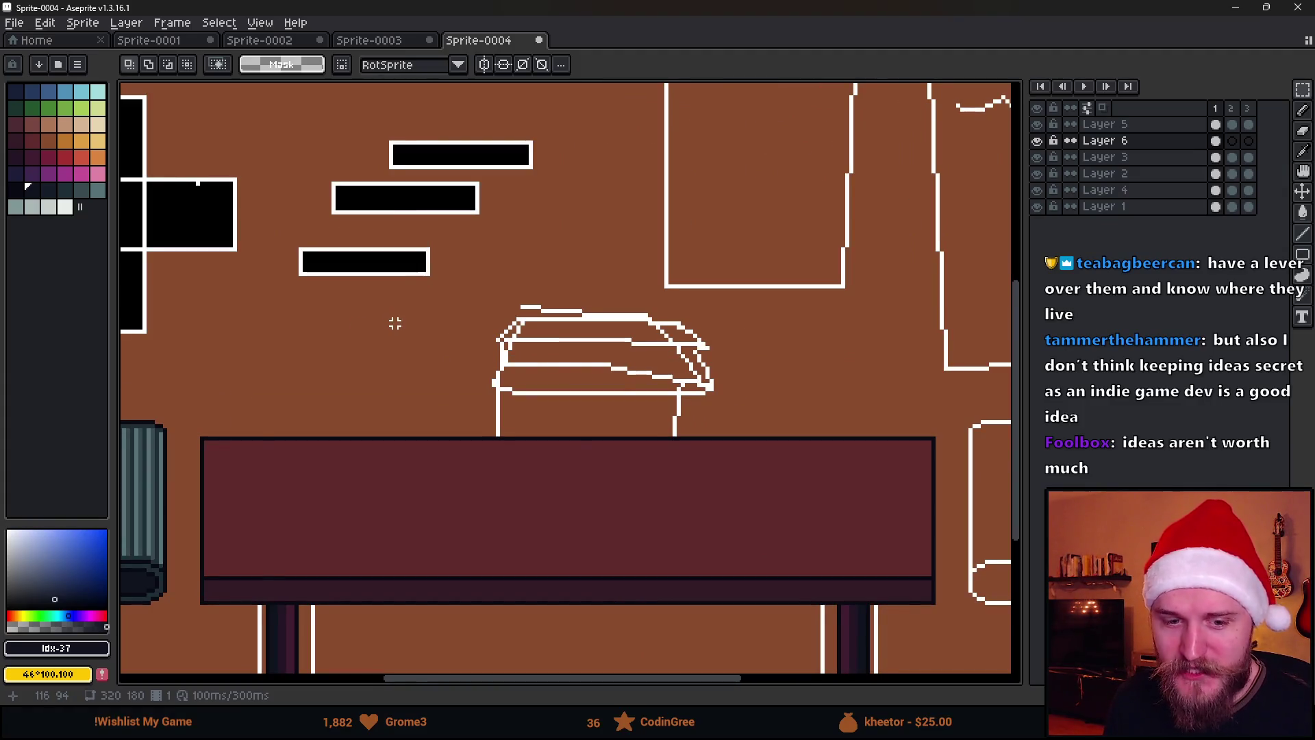
pyautogui.scroll(-1, 393, 320)
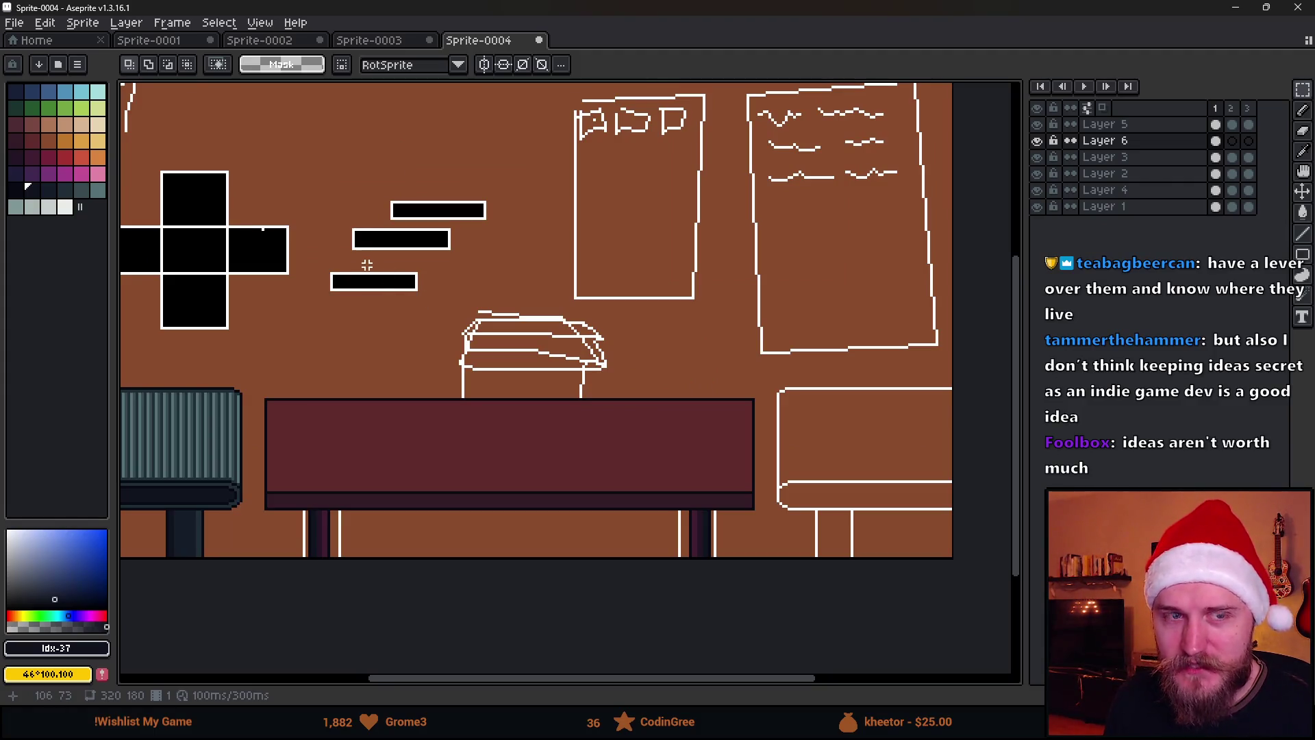
pyautogui.scroll(1, 338, 345)
pyautogui.scroll(-1, 336, 347)
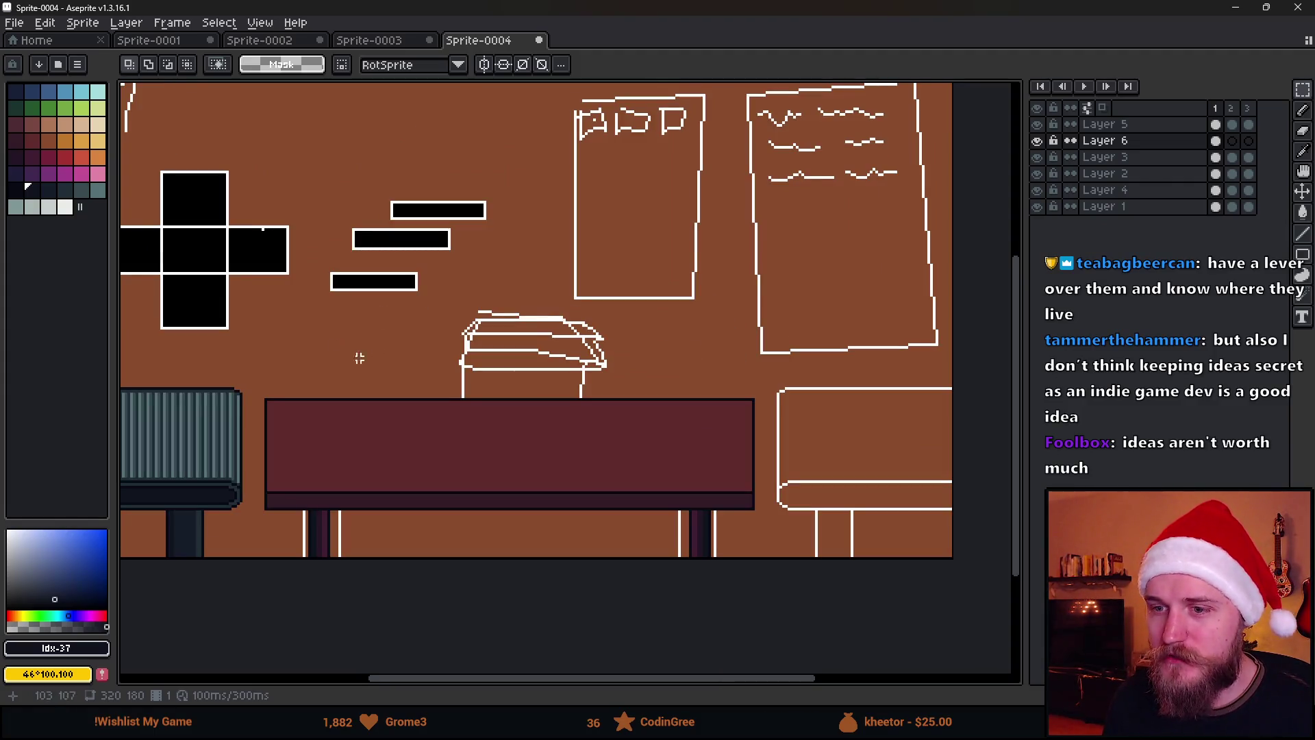
pyautogui.moveTo(248, 461); pyautogui.dragTo(764, 571)
pyautogui.scroll(1, 380, 502)
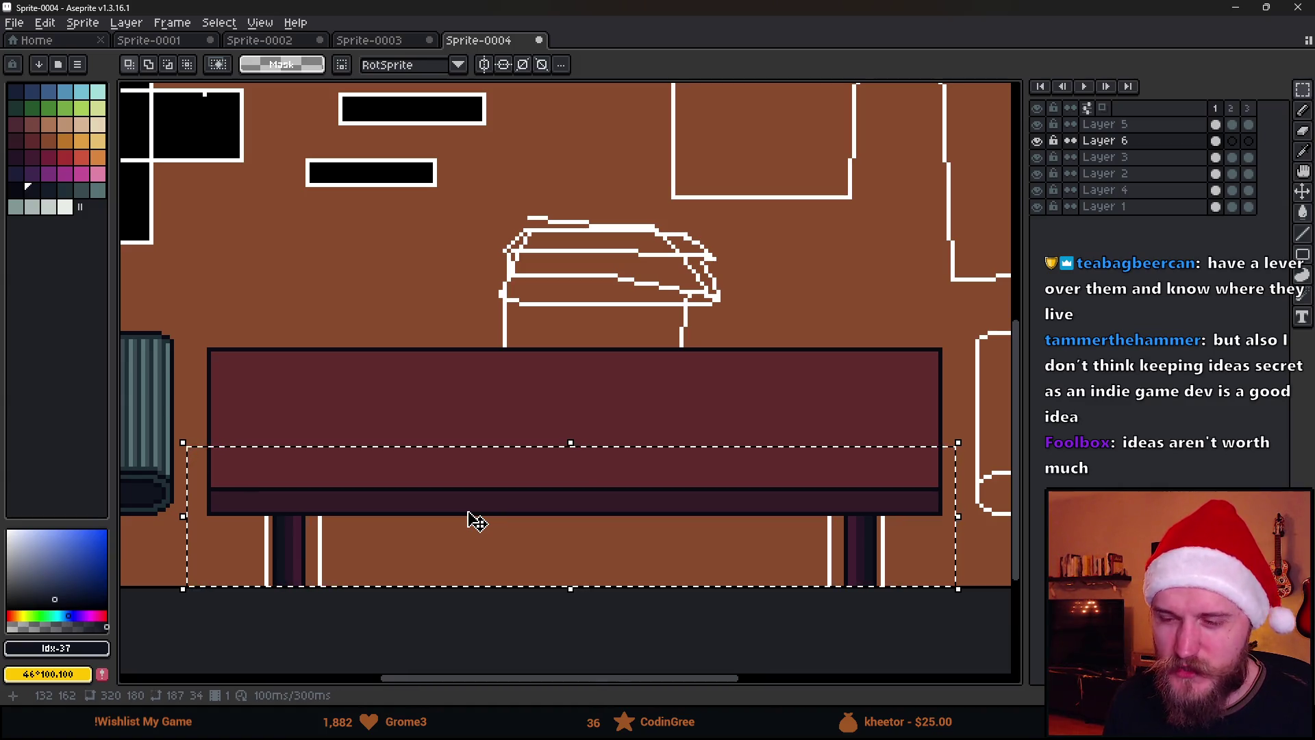
pyautogui.hotkey('ctrl', 'd')
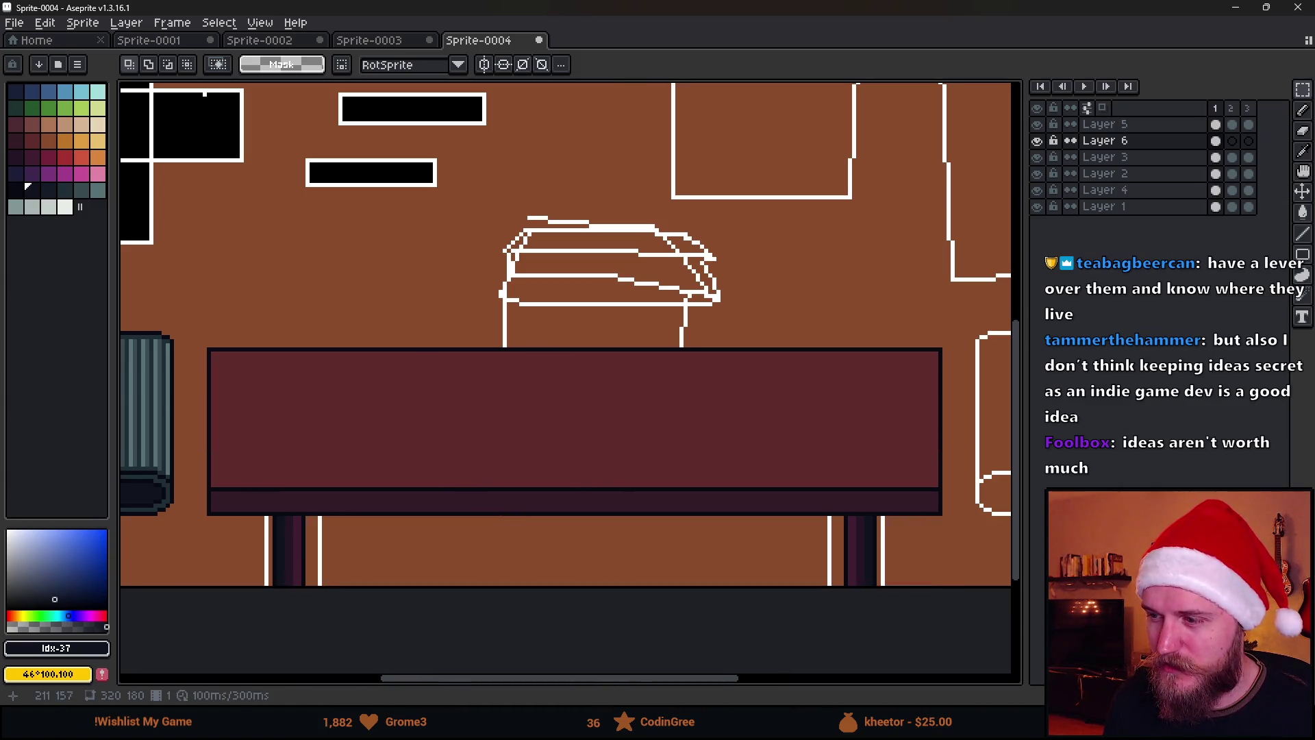
# Zoom in and flip the desk's right leg horizontally with Shift+H.
pyautogui.scroll(2, 879, 541)
pyautogui.scroll(2, 757, 397)
pyautogui.moveTo(649, 331); pyautogui.dragTo(600, 283)
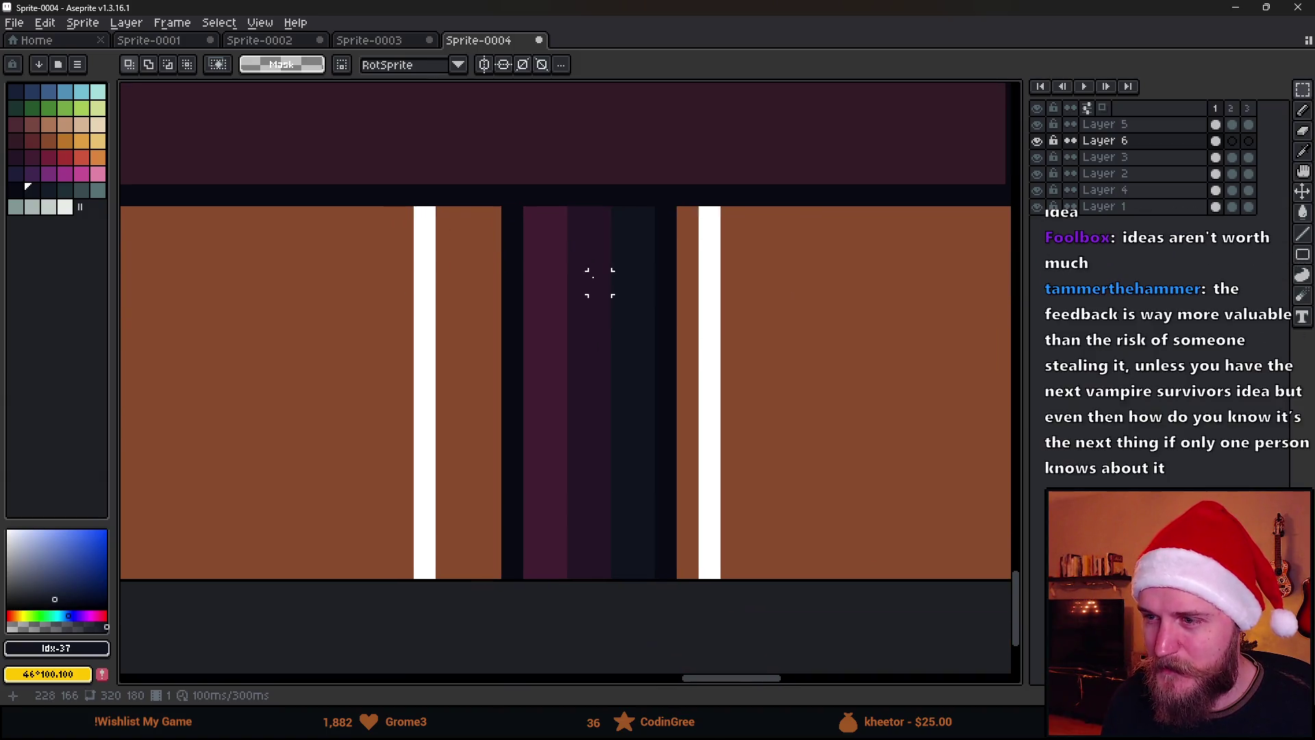
pyautogui.moveTo(526, 208); pyautogui.dragTo(659, 581)
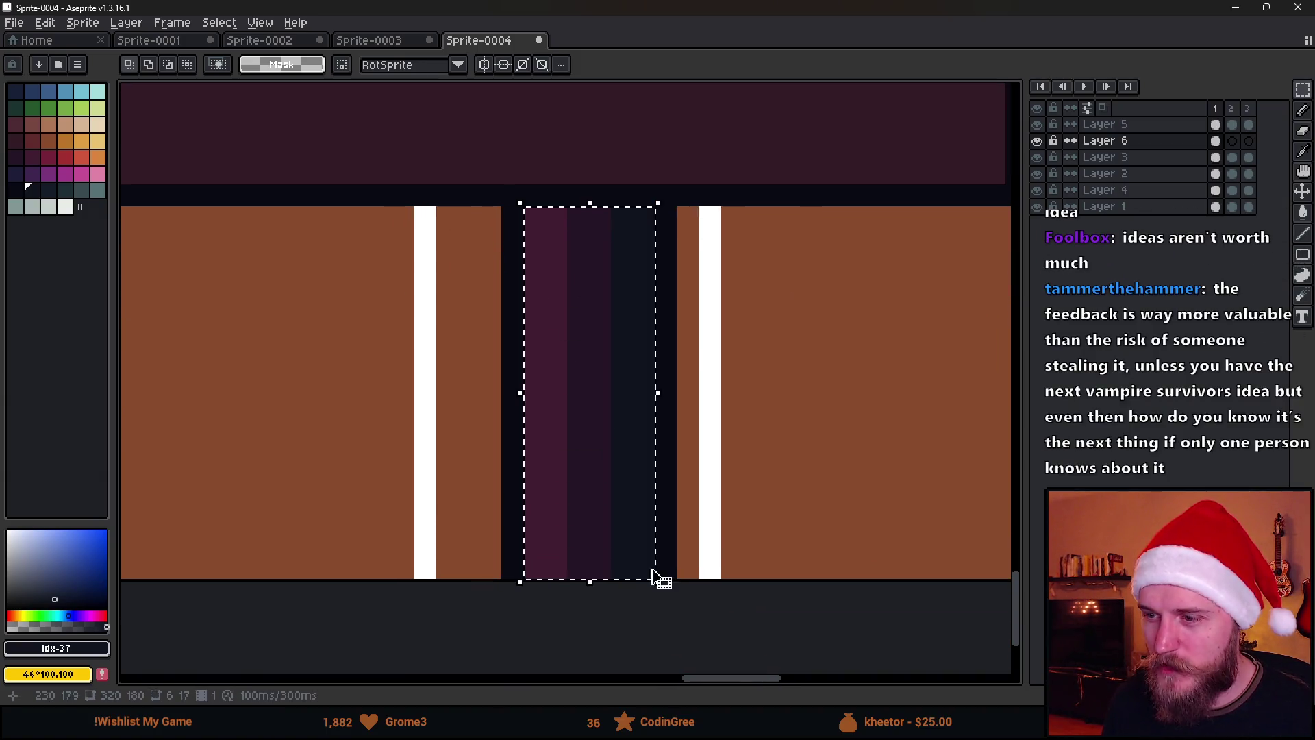
pyautogui.hotkey('shift', 'h')
pyautogui.hotkey('ctrl', 'd')
# Widen the canvas panel and pan the view to review the mirrored legs.
pyautogui.scroll(-2, 842, 429)
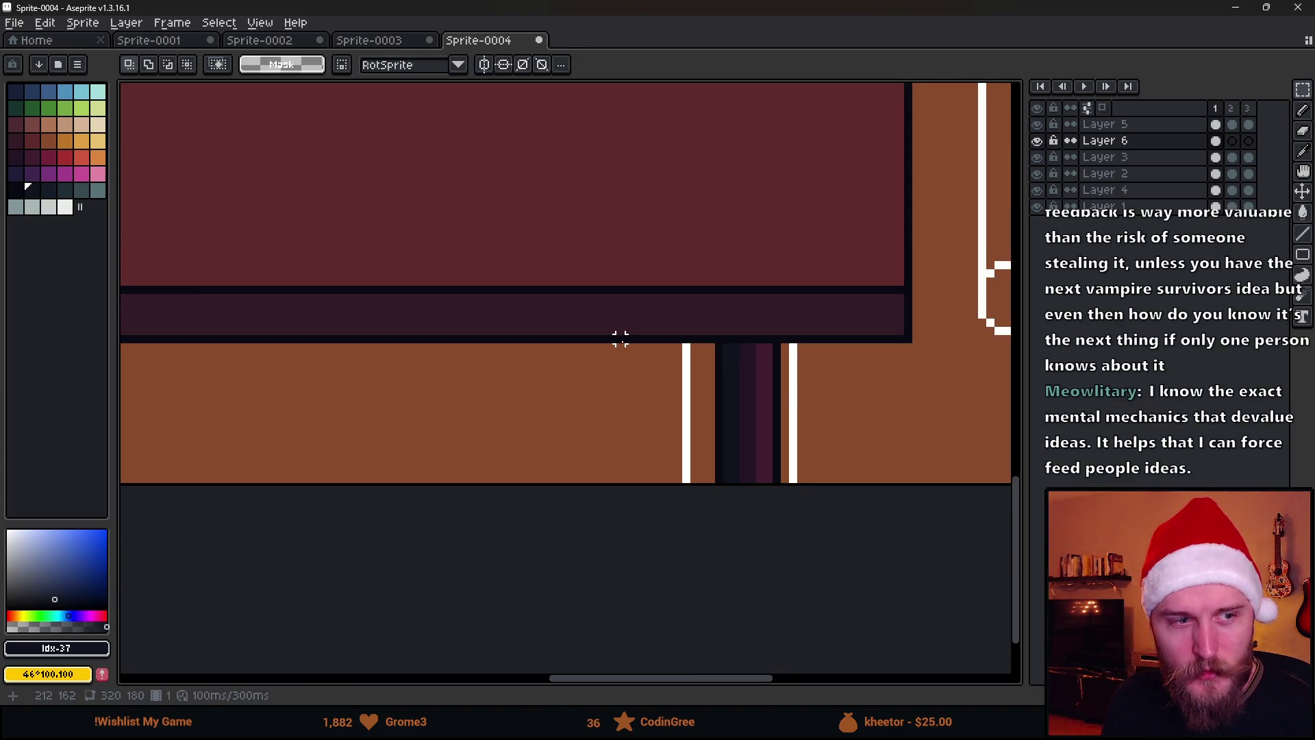
pyautogui.scroll(-1, 620, 338)
pyautogui.scroll(-4, 635, 333)
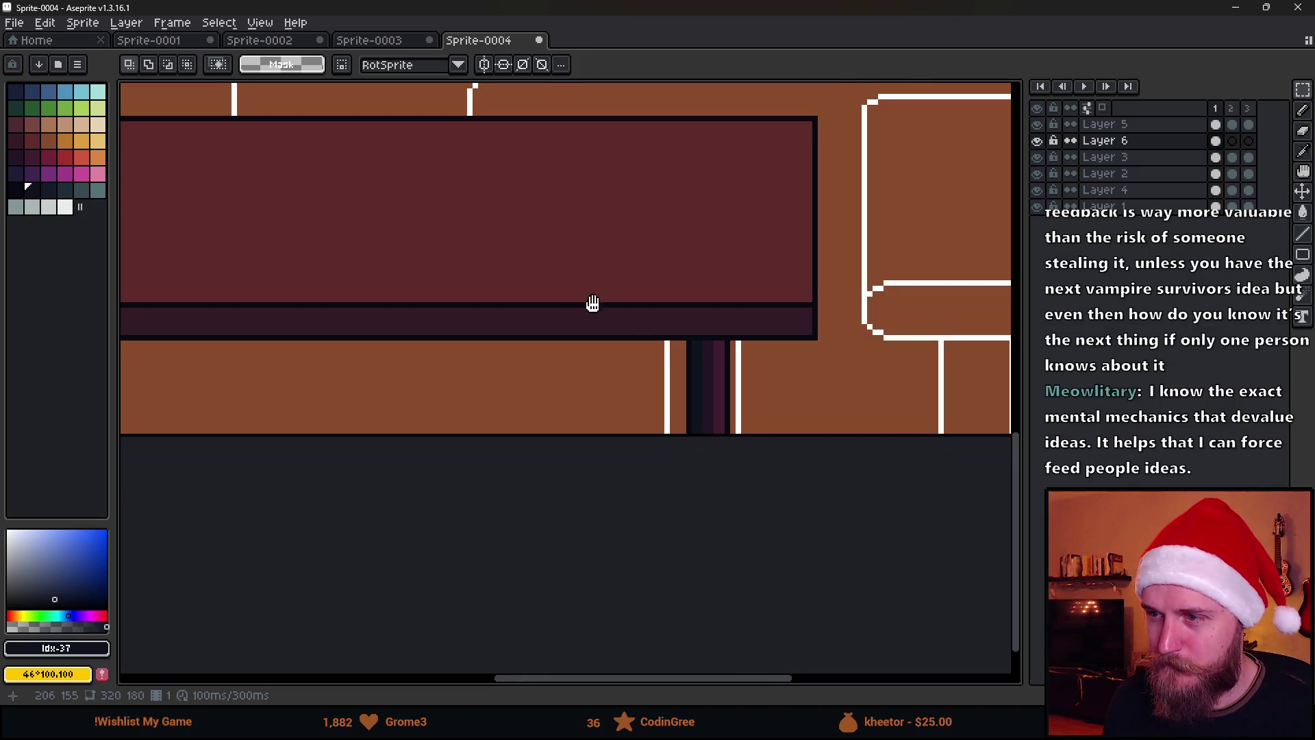
pyautogui.scroll(3, 687, 377)
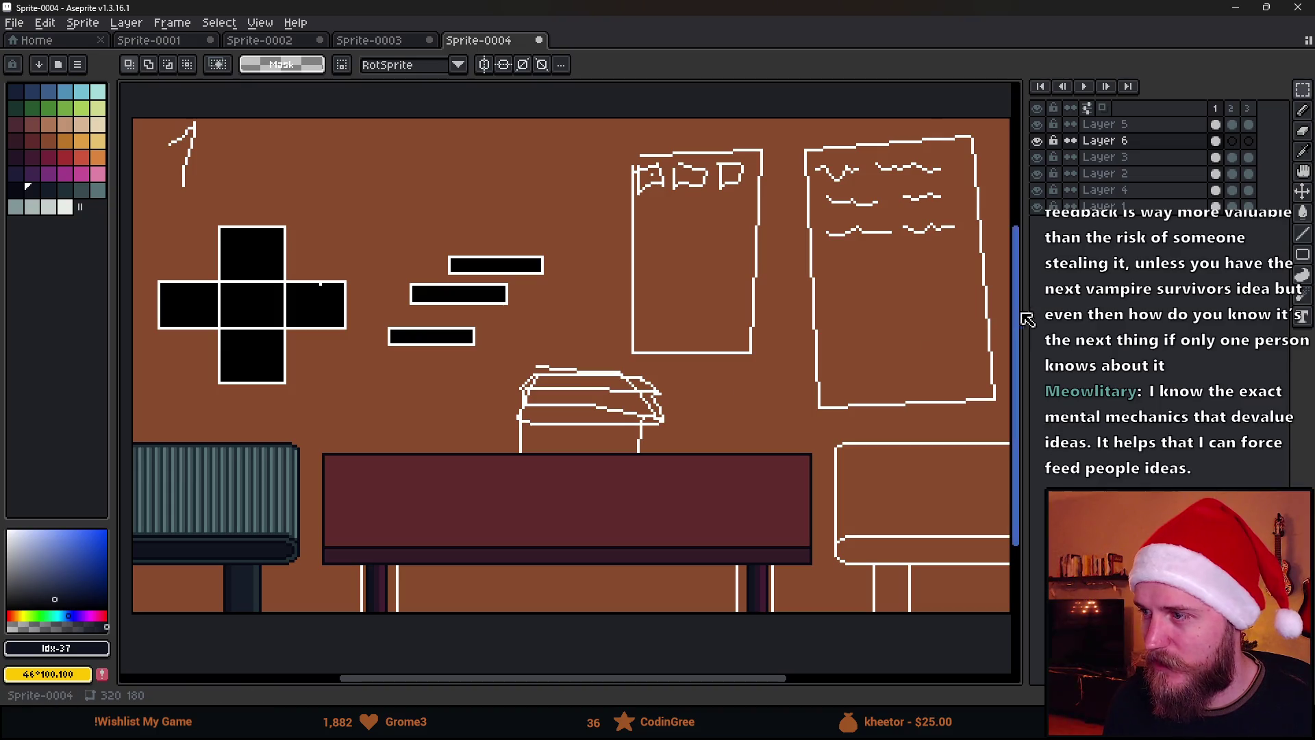
pyautogui.moveTo(1023, 314); pyautogui.dragTo(1118, 301)
pyautogui.moveTo(817, 354); pyautogui.dragTo(832, 355)
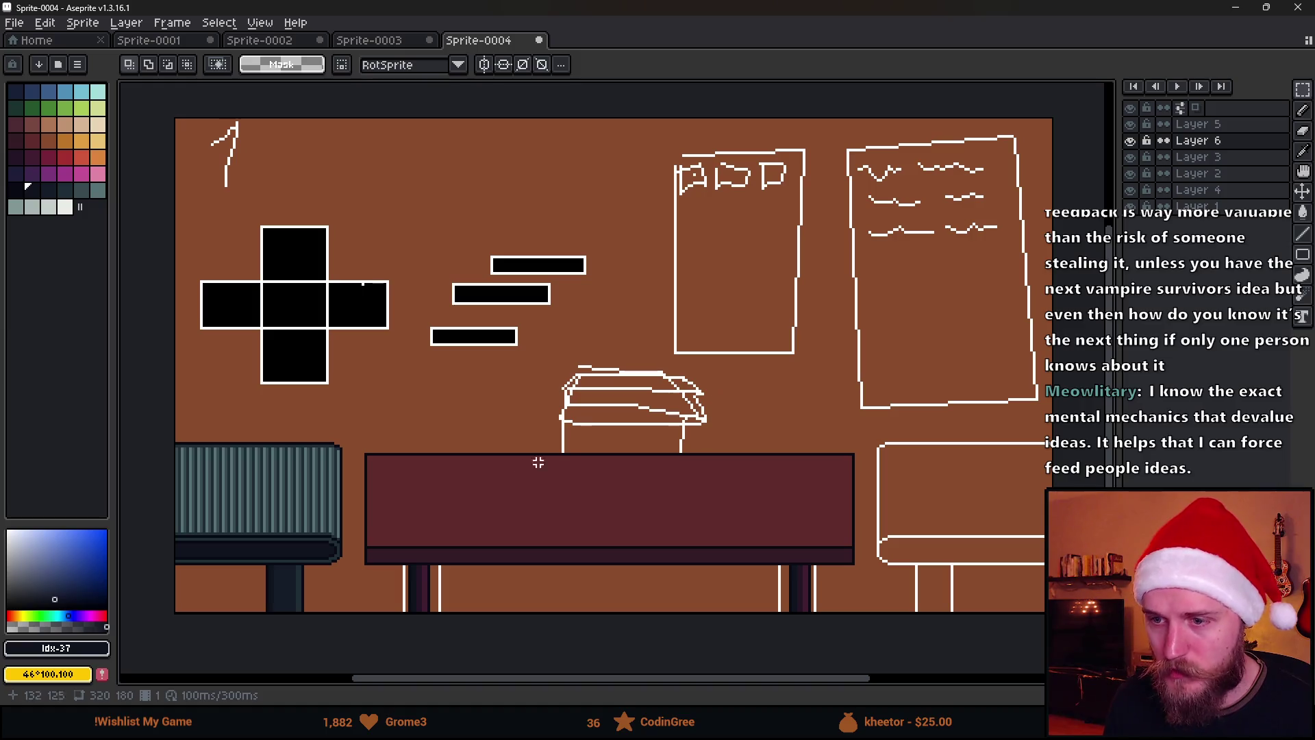
pyautogui.scroll(1, 464, 487)
pyautogui.scroll(-1, 470, 484)
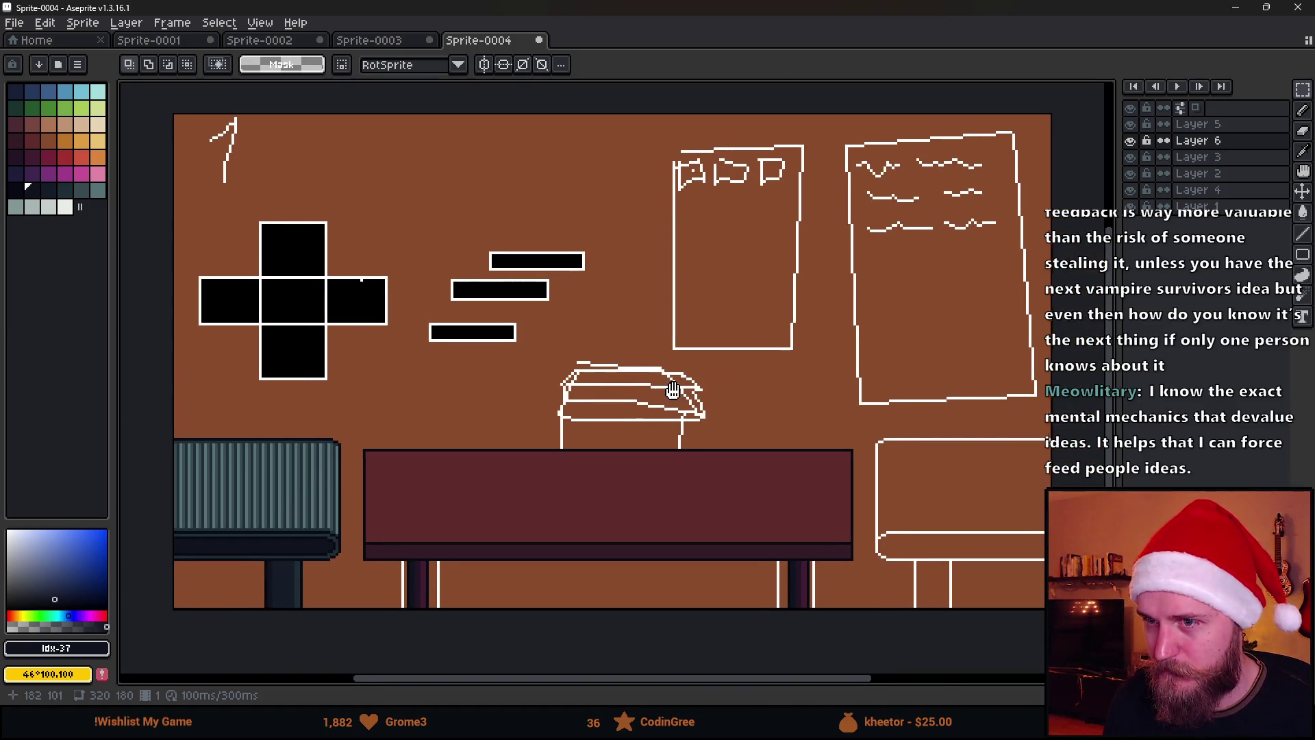
pyautogui.moveTo(613, 435); pyautogui.dragTo(570, 426)
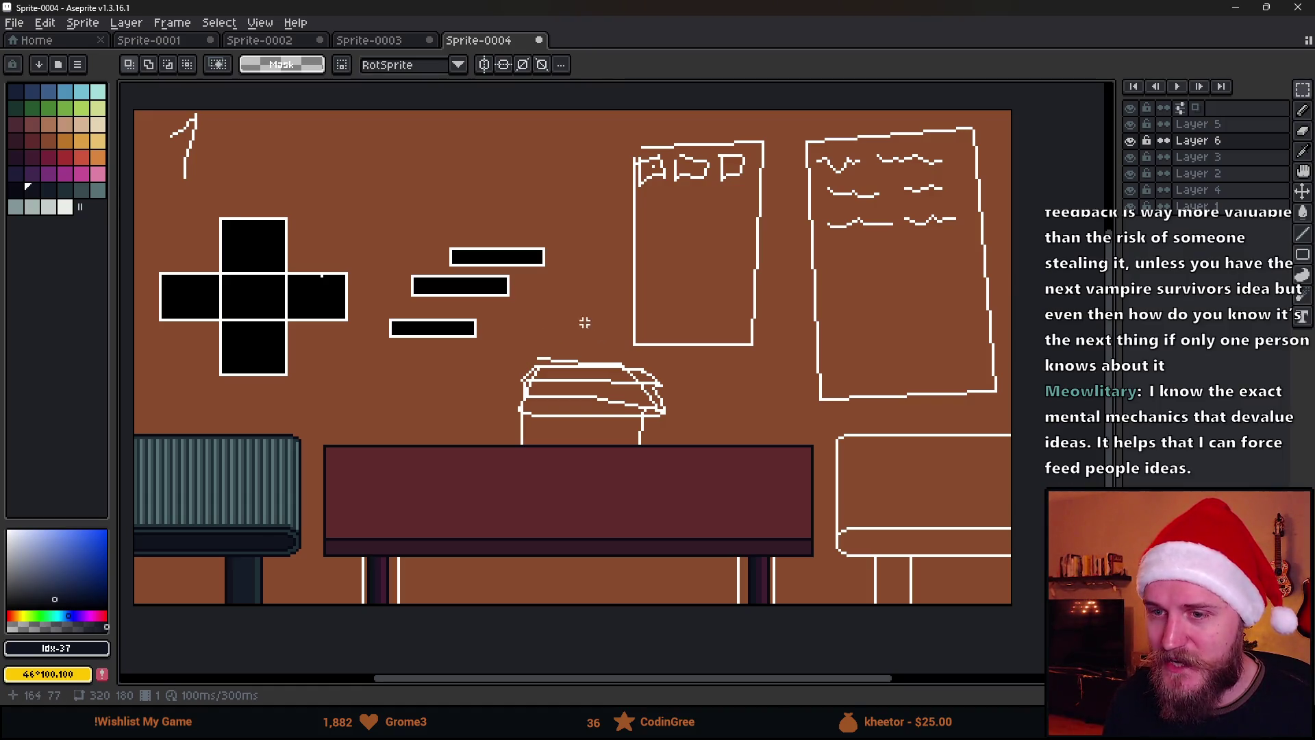
pyautogui.click(1130, 140)
pyautogui.click(1131, 141)
pyautogui.click(1132, 157)
pyautogui.click(1141, 158)
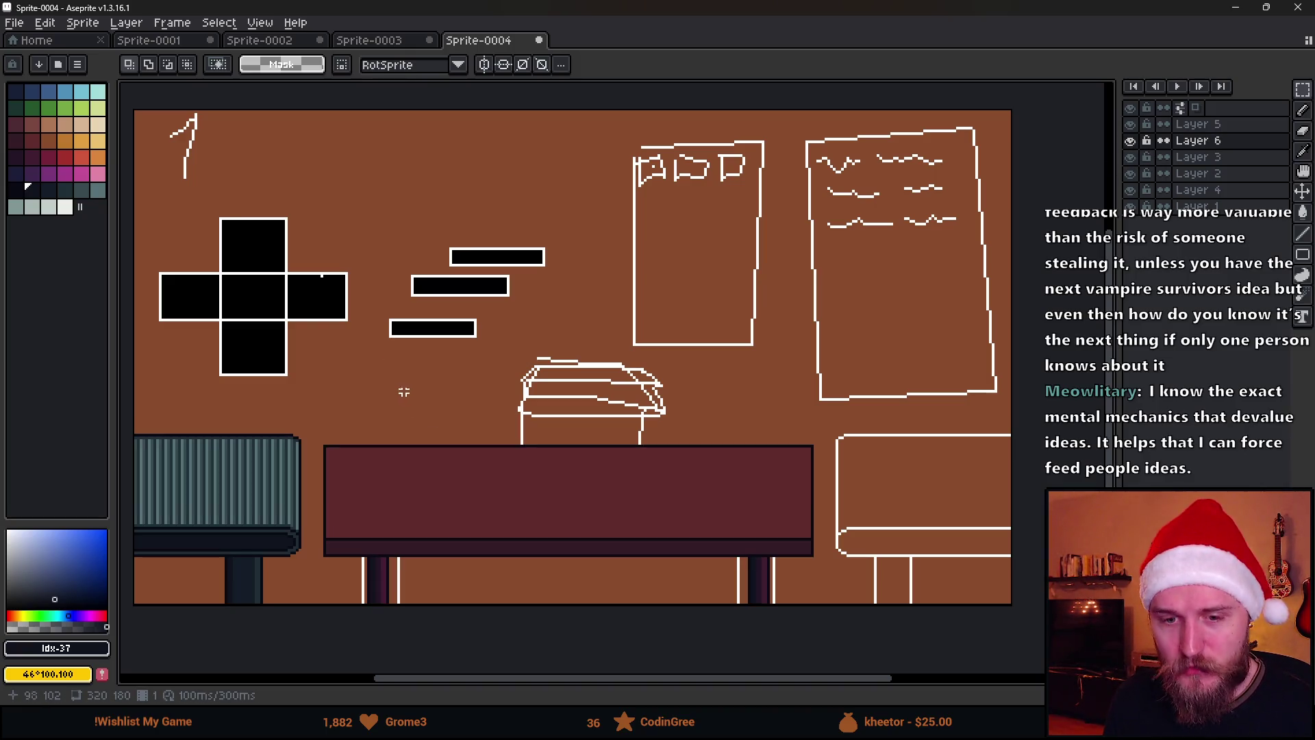
pyautogui.moveTo(310, 411); pyautogui.dragTo(130, 607)
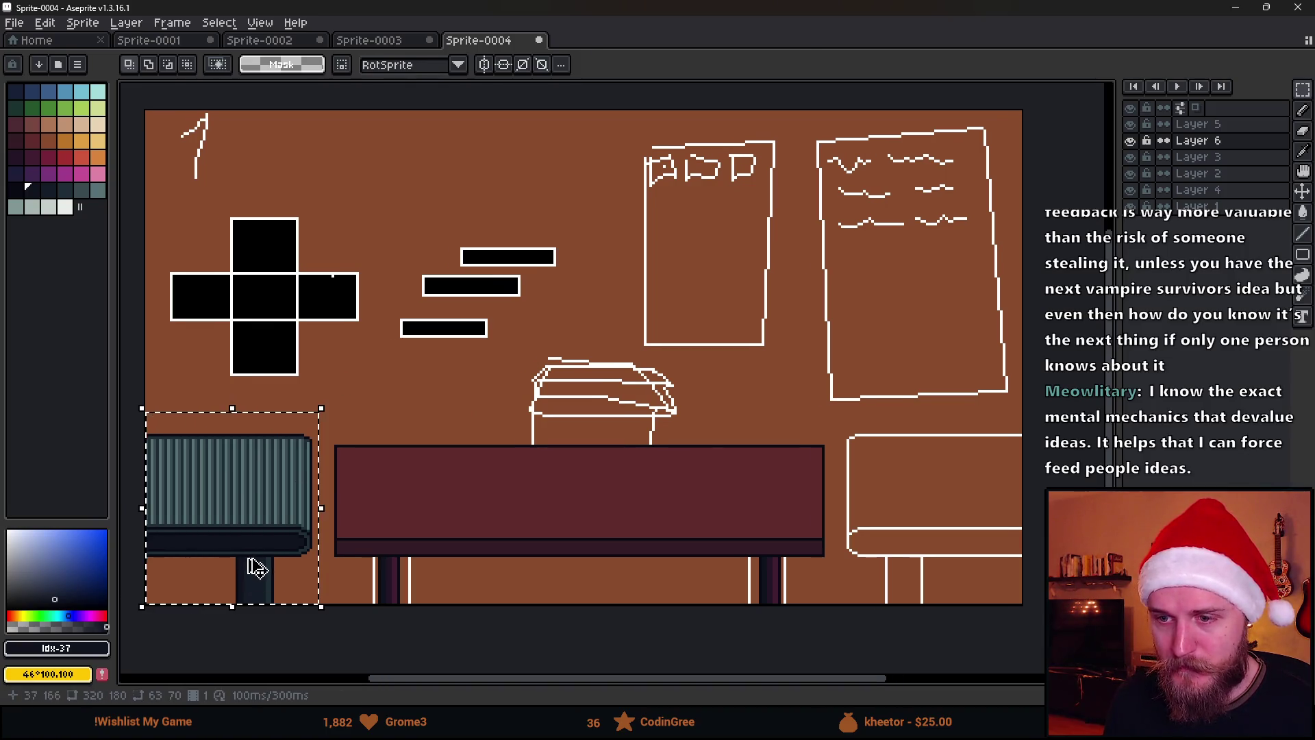
pyautogui.click(1130, 157)
pyautogui.click(1131, 157)
pyautogui.hotkey('ctrl', 'j')
pyautogui.moveTo(272, 509)
pyautogui.mouseDown()
pyautogui.moveTo(636, 404)
pyautogui.moveTo(837, 432)
pyautogui.moveTo(922, 479)
pyautogui.moveTo(952, 523)
pyautogui.mouseUp()
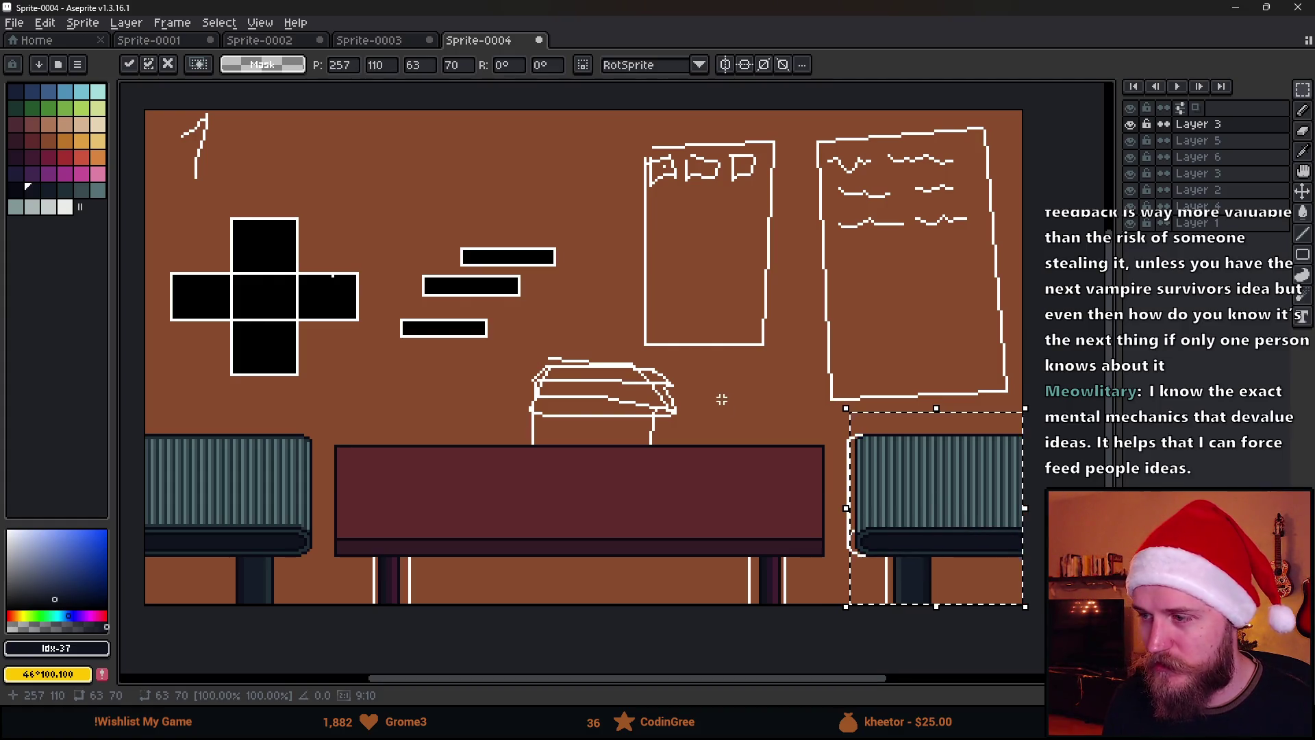
pyautogui.click(722, 399)
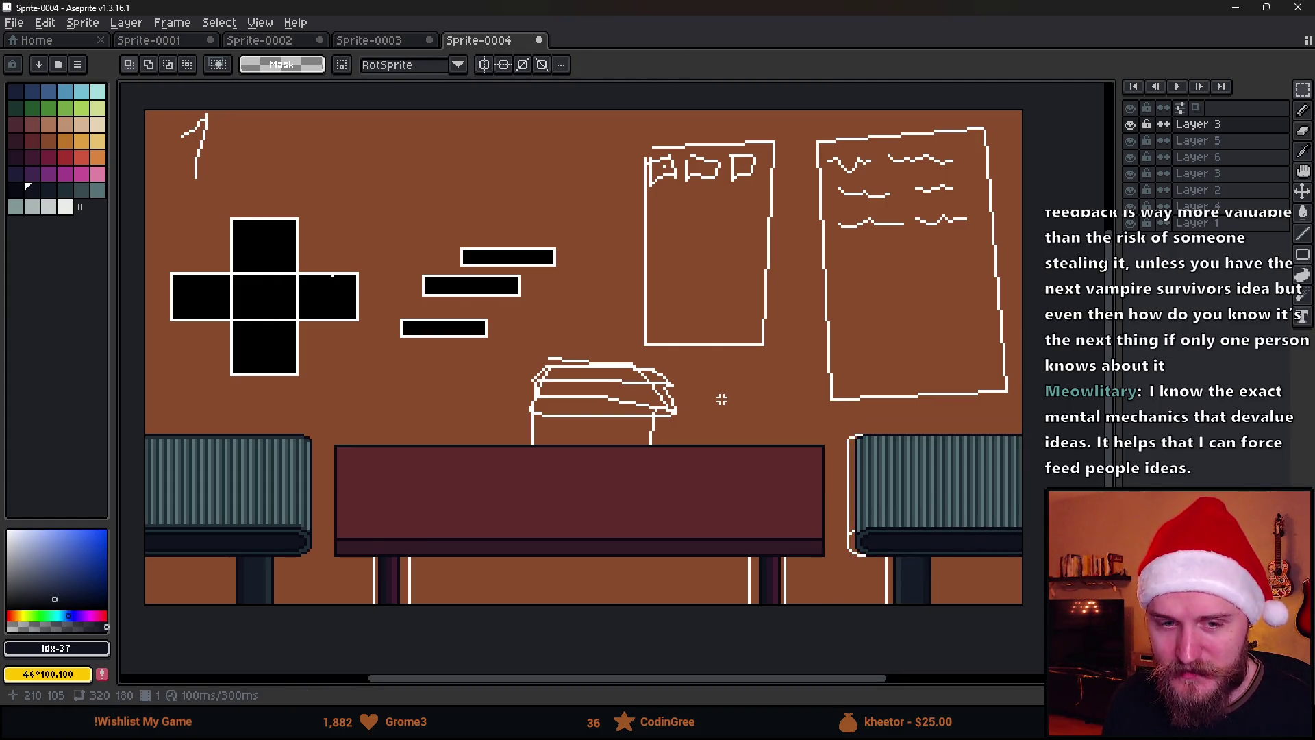
pyautogui.moveTo(764, 448); pyautogui.dragTo(716, 376)
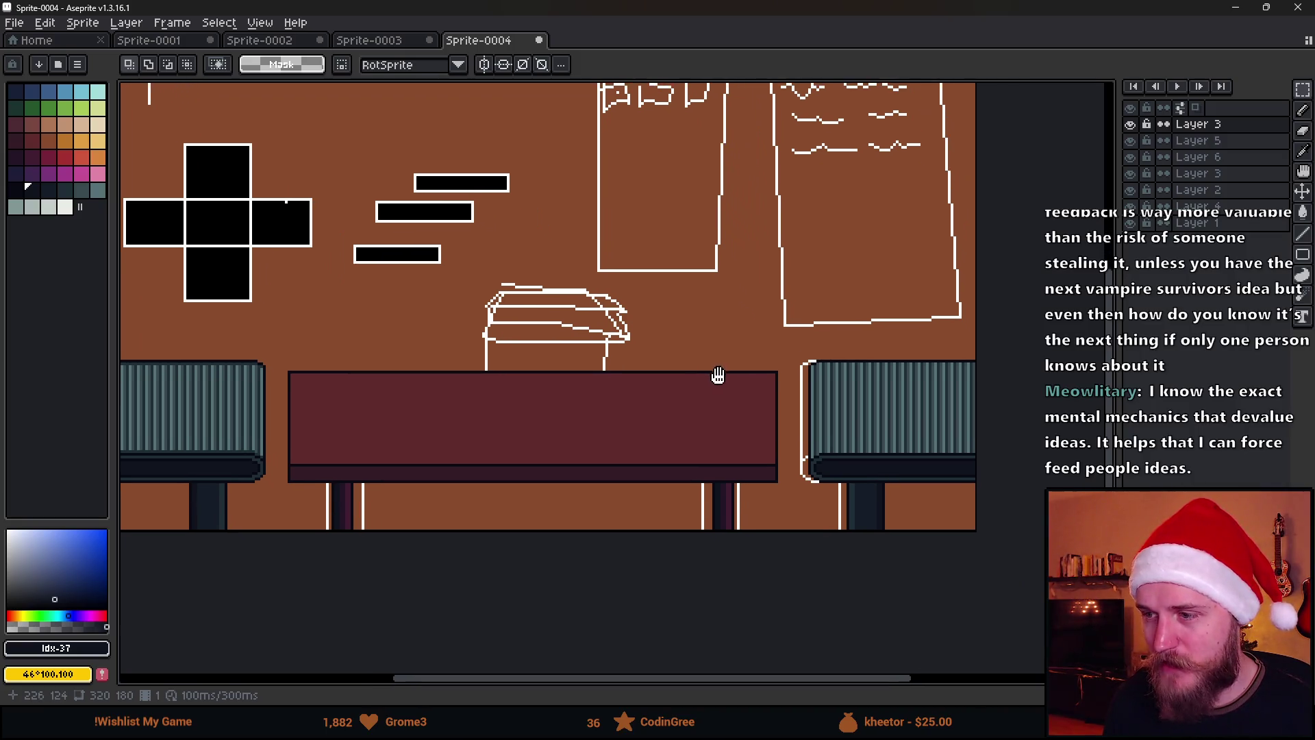
pyautogui.scroll(1, 722, 375)
pyautogui.scroll(-1, 722, 373)
pyautogui.scroll(1, 763, 398)
pyautogui.scroll(-1, 763, 398)
pyautogui.moveTo(684, 411)
pyautogui.mouseDown()
pyautogui.moveTo(770, 399)
pyautogui.moveTo(732, 485)
pyautogui.mouseUp()
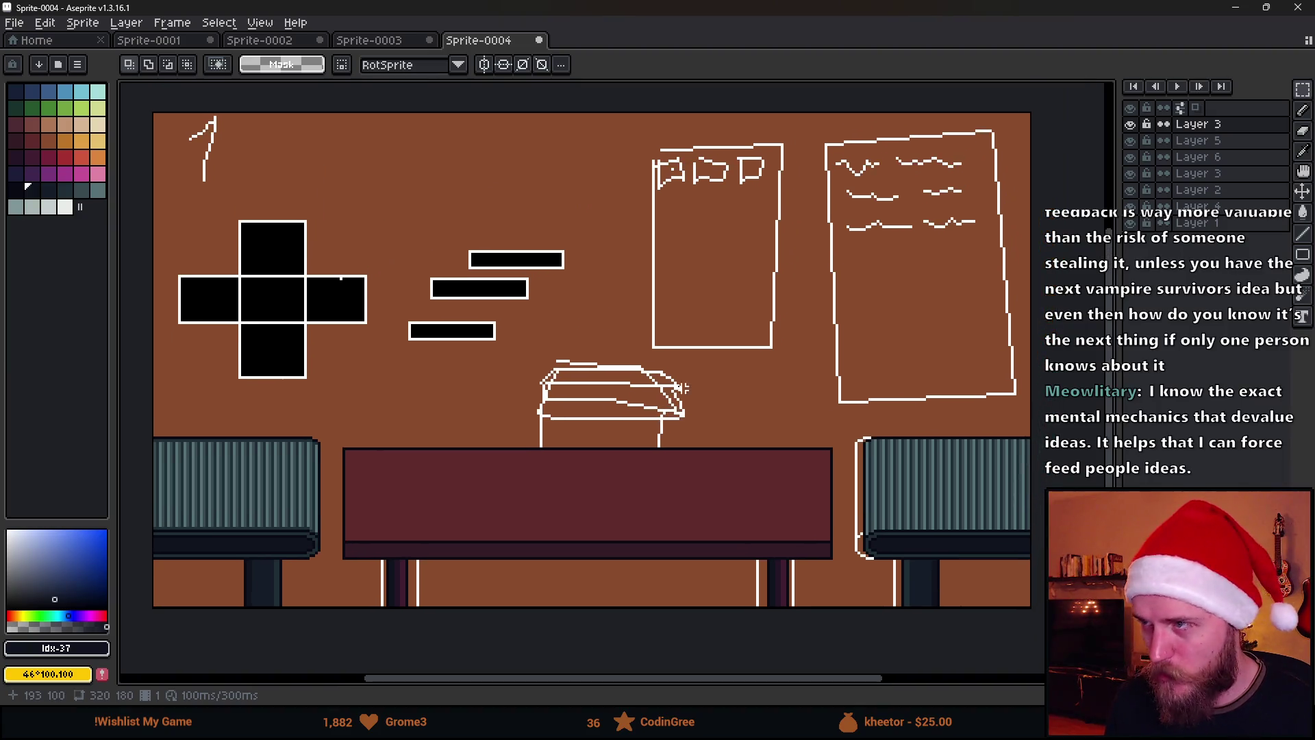
pyautogui.moveTo(528, 331); pyautogui.dragTo(571, 350)
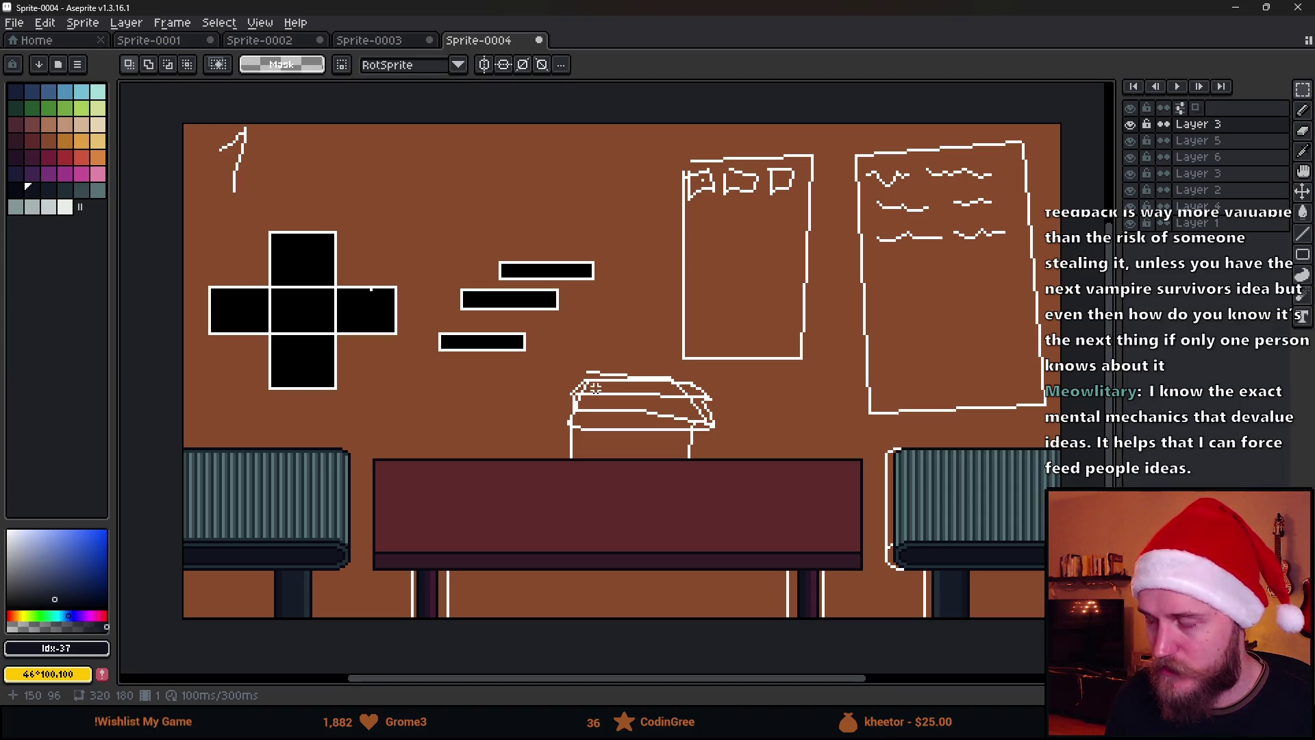
pyautogui.scroll(1, 563, 463)
pyautogui.scroll(-1, 564, 461)
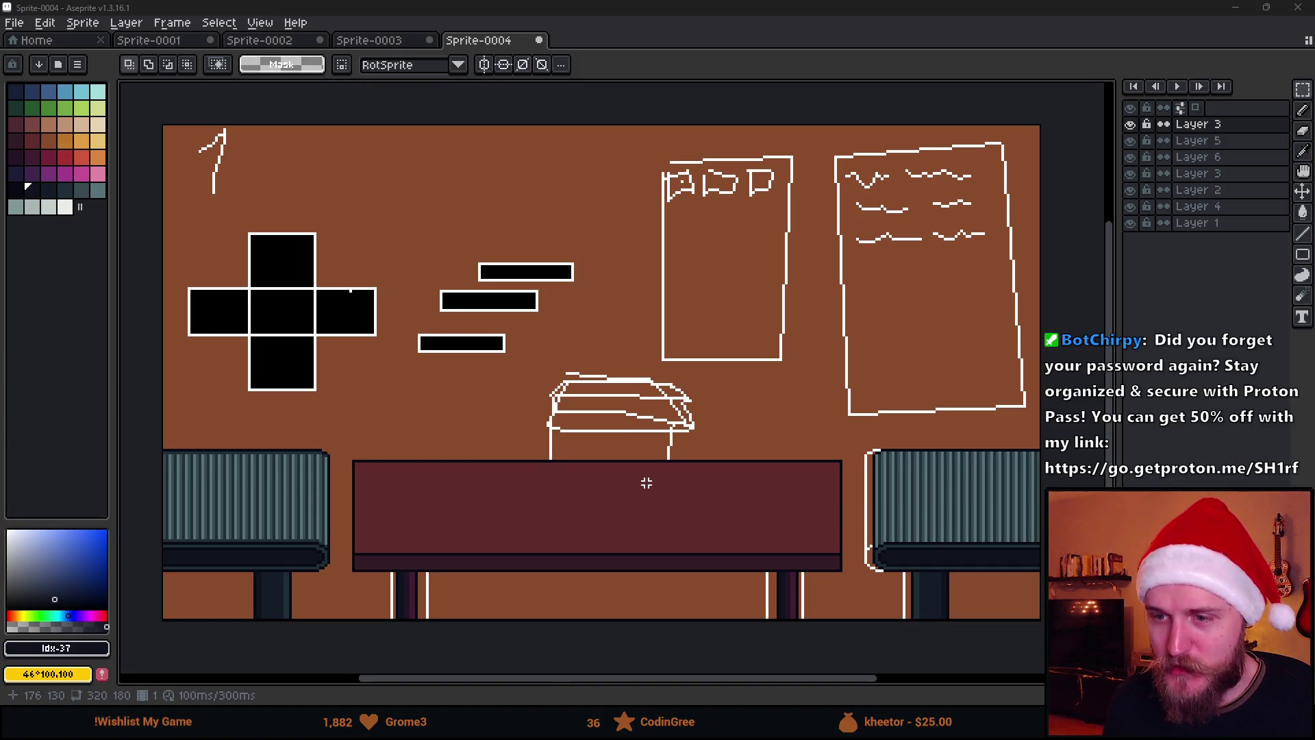
pyautogui.scroll(1, 633, 488)
pyautogui.moveTo(631, 485); pyautogui.dragTo(626, 361)
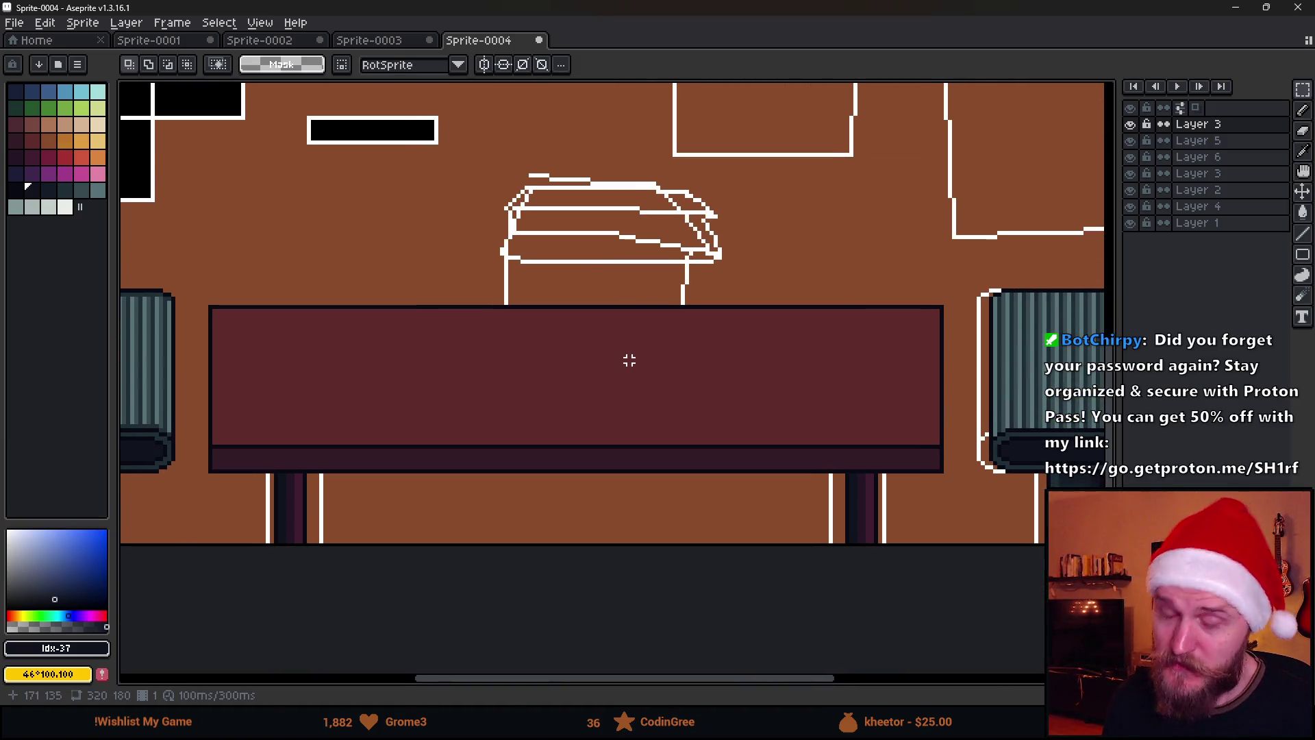
pyautogui.moveTo(569, 250)
pyautogui.mouseDown()
pyautogui.moveTo(660, 352)
pyautogui.moveTo(953, 547)
pyautogui.mouseUp()
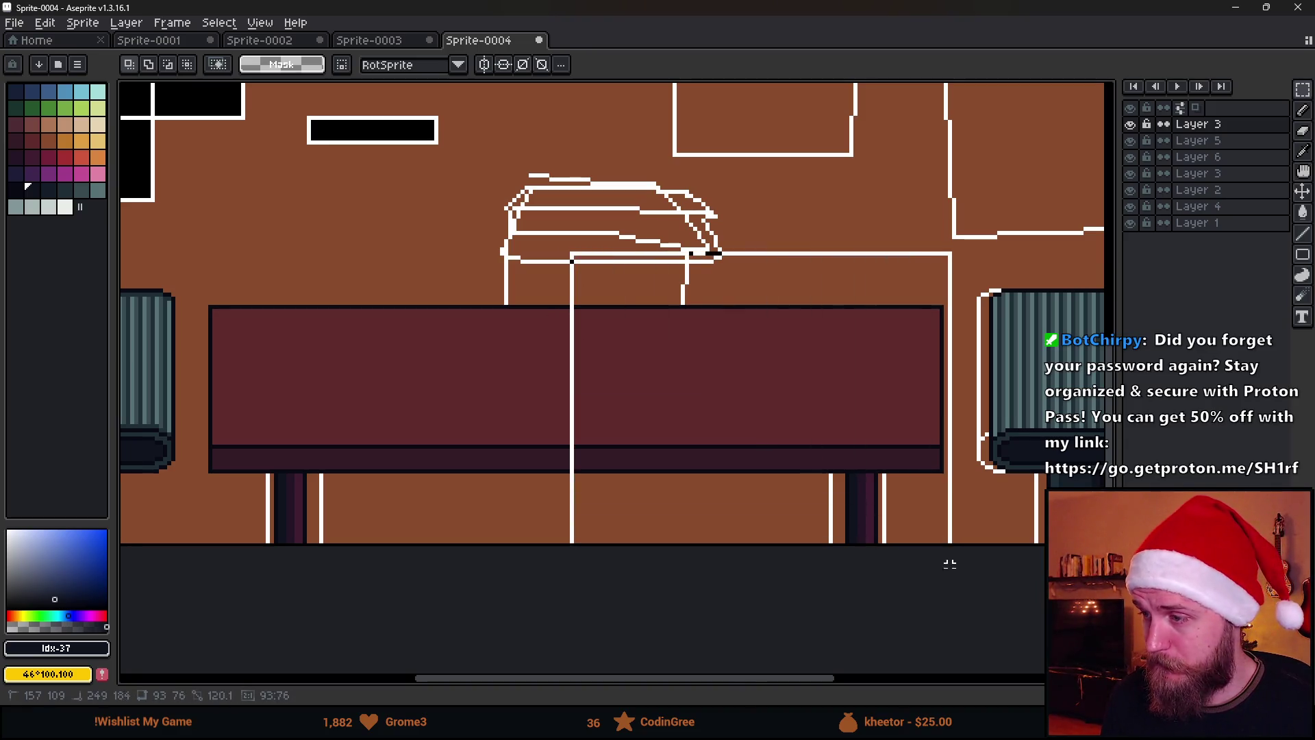
pyautogui.click(485, 229)
pyautogui.scroll(-1, 485, 229)
pyautogui.moveTo(563, 258)
pyautogui.mouseDown()
pyautogui.moveTo(628, 372)
pyautogui.moveTo(625, 402)
pyautogui.mouseUp()
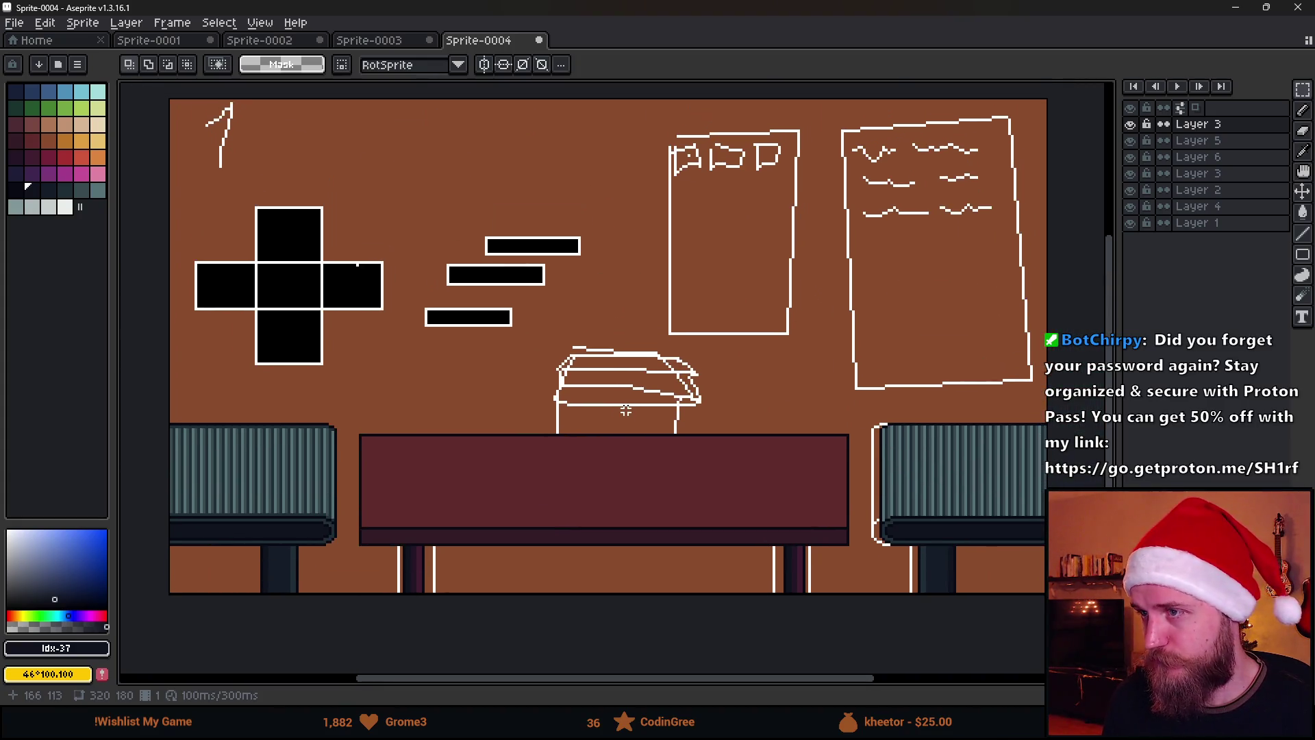
pyautogui.scroll(-1, 626, 394)
pyautogui.scroll(1, 626, 392)
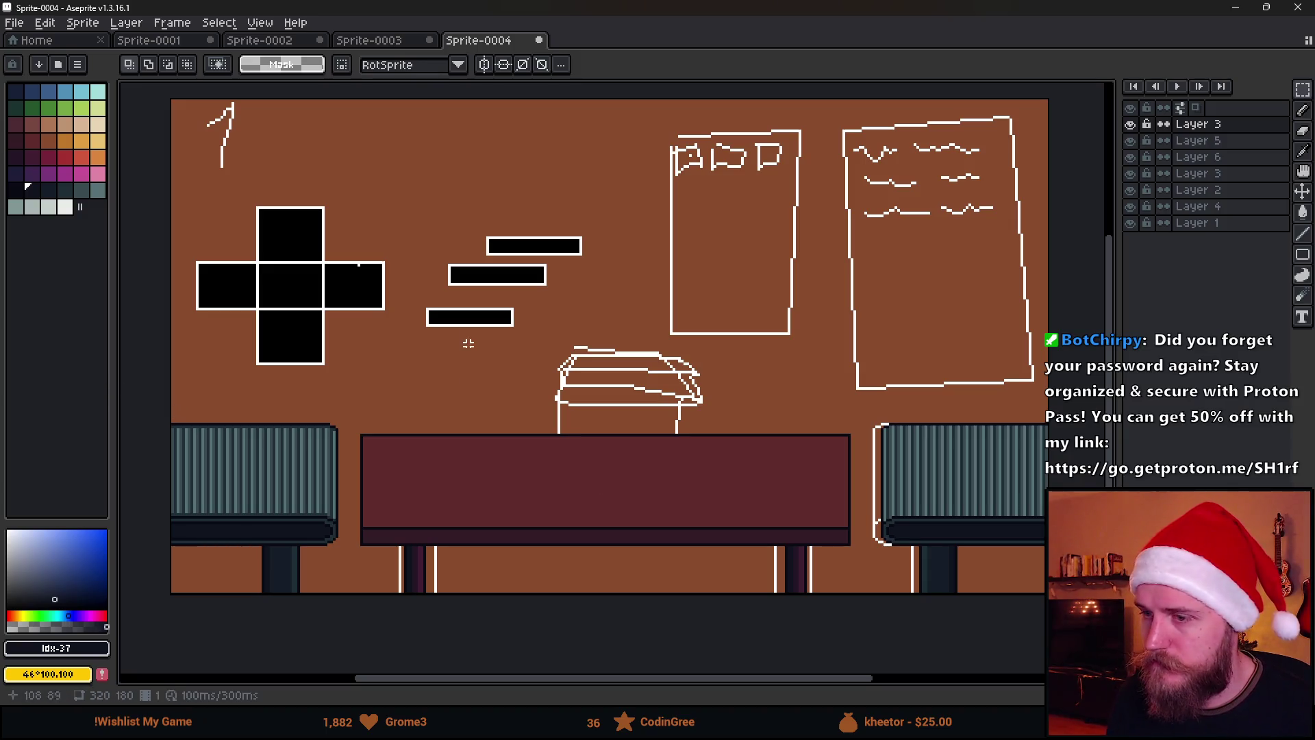
pyautogui.moveTo(170, 347); pyautogui.dragTo(1052, 521)
pyautogui.moveTo(756, 430); pyautogui.dragTo(757, 433)
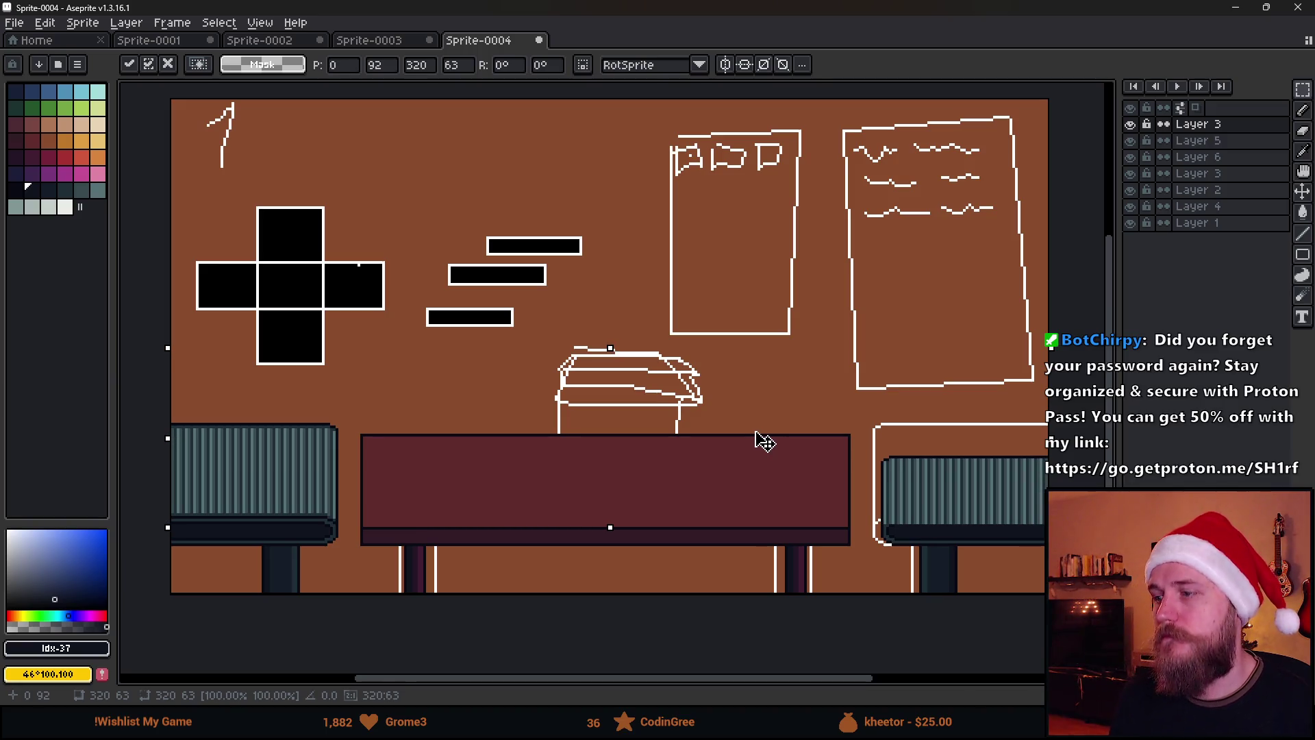
pyautogui.hotkey('ctrl', 'd')
pyautogui.hotkey('ctrl', 'z')
pyautogui.hotkey('ctrl', 'z')
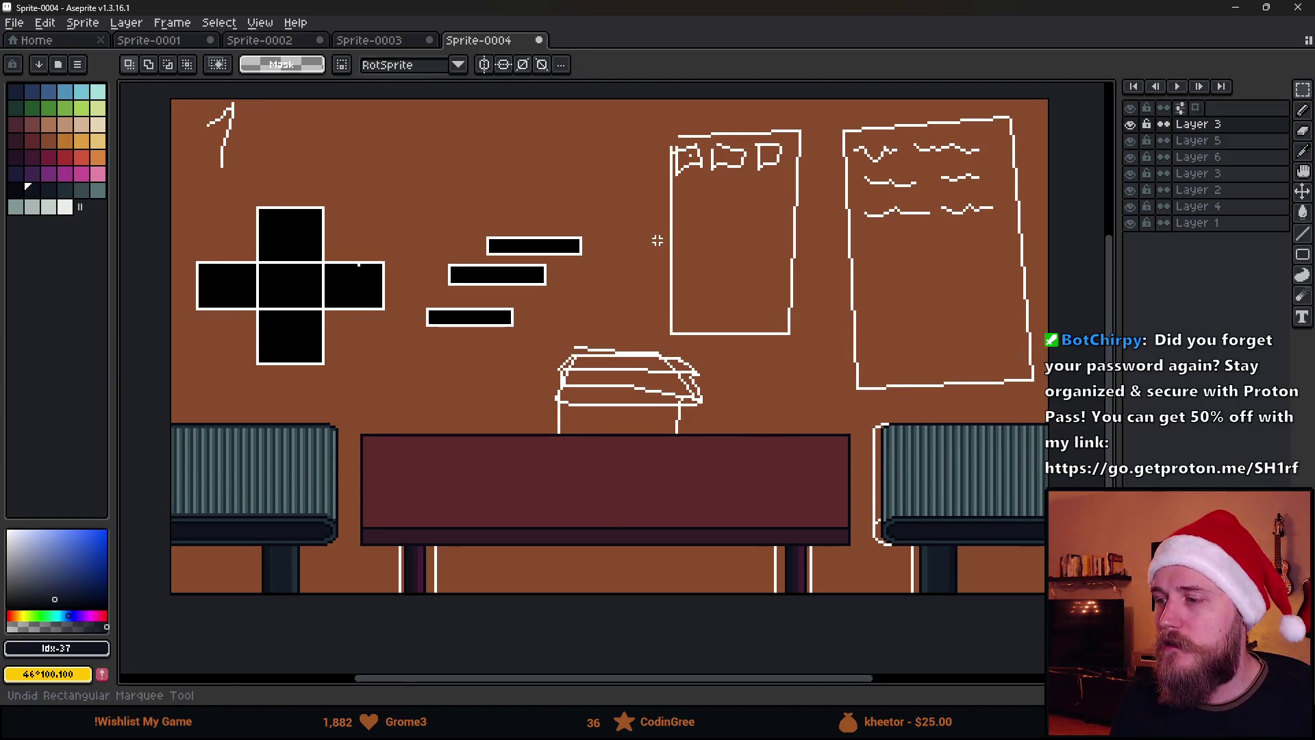
pyautogui.scroll(-3, 658, 240)
pyautogui.scroll(6, 672, 373)
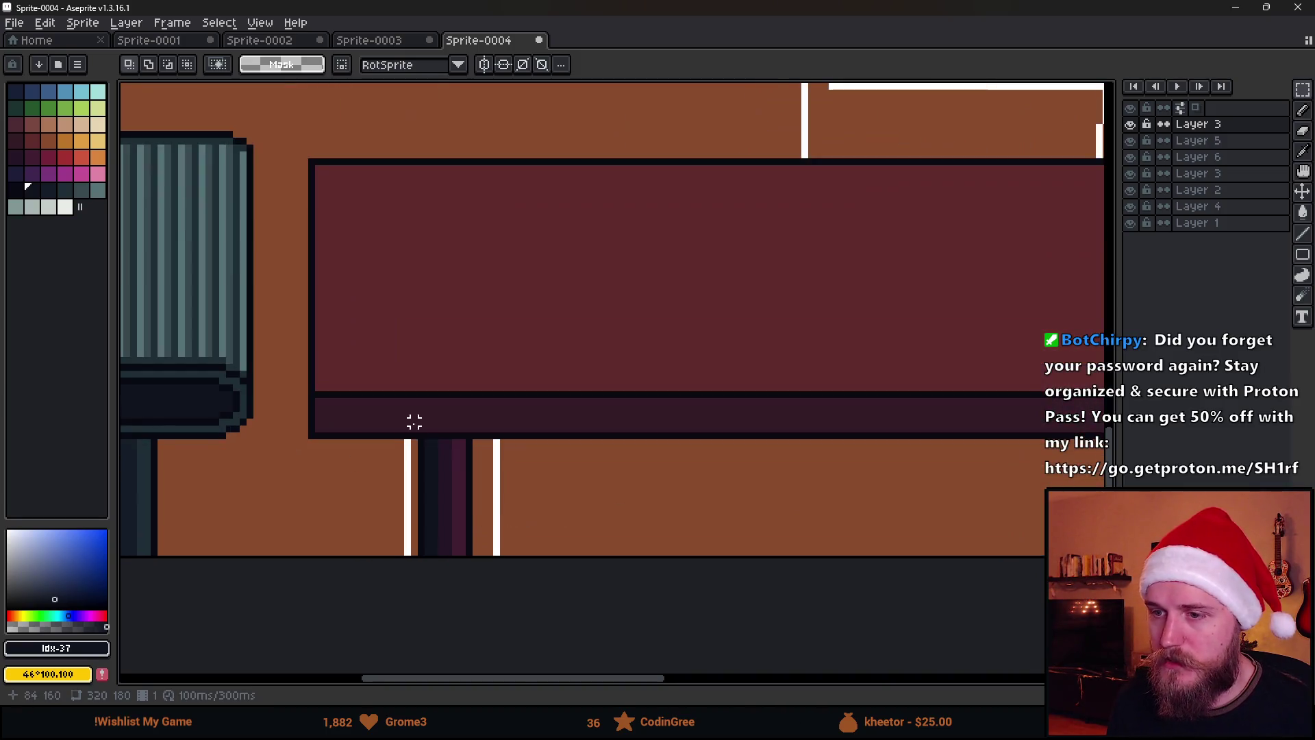
pyautogui.moveTo(414, 436); pyautogui.dragTo(473, 568)
pyautogui.moveTo(446, 522); pyautogui.dragTo(515, 535)
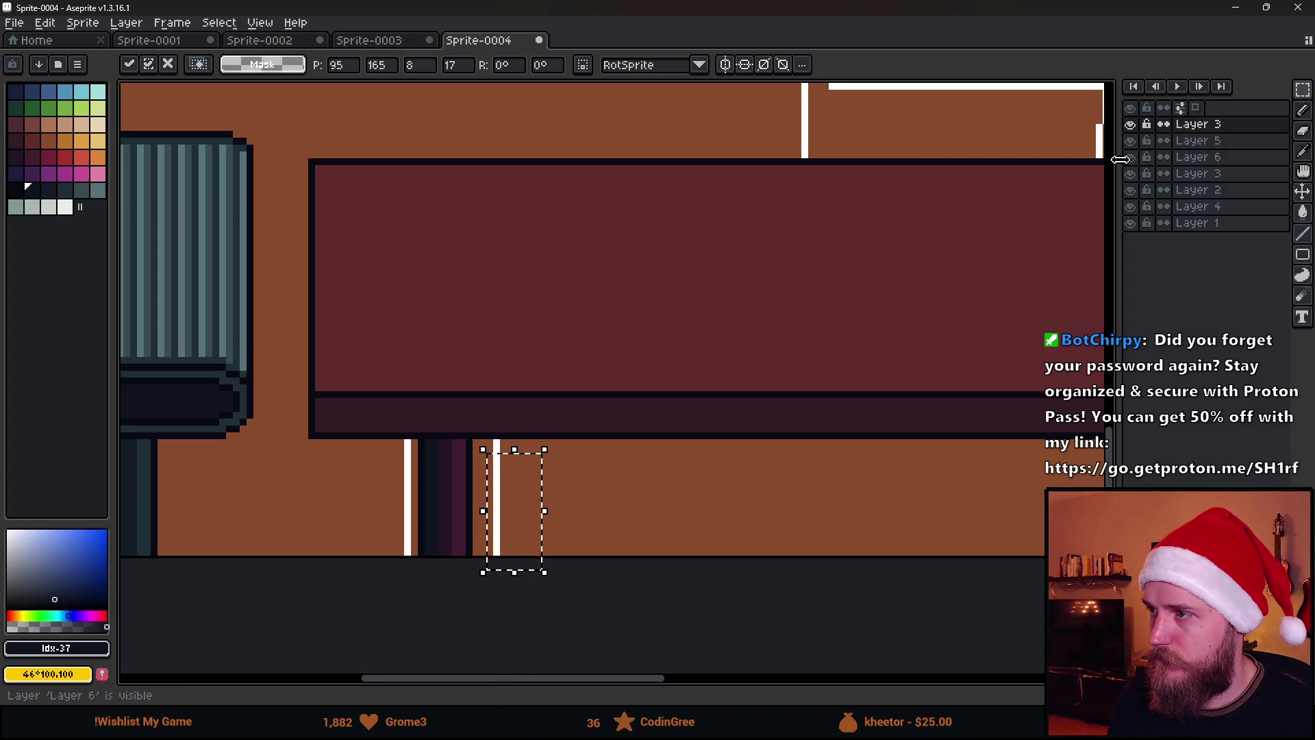
pyautogui.click(1137, 158)
pyautogui.hotkey('ctrl', 'd')
pyautogui.moveTo(414, 445); pyautogui.dragTo(511, 635)
pyautogui.moveTo(493, 522); pyautogui.dragTo(568, 532)
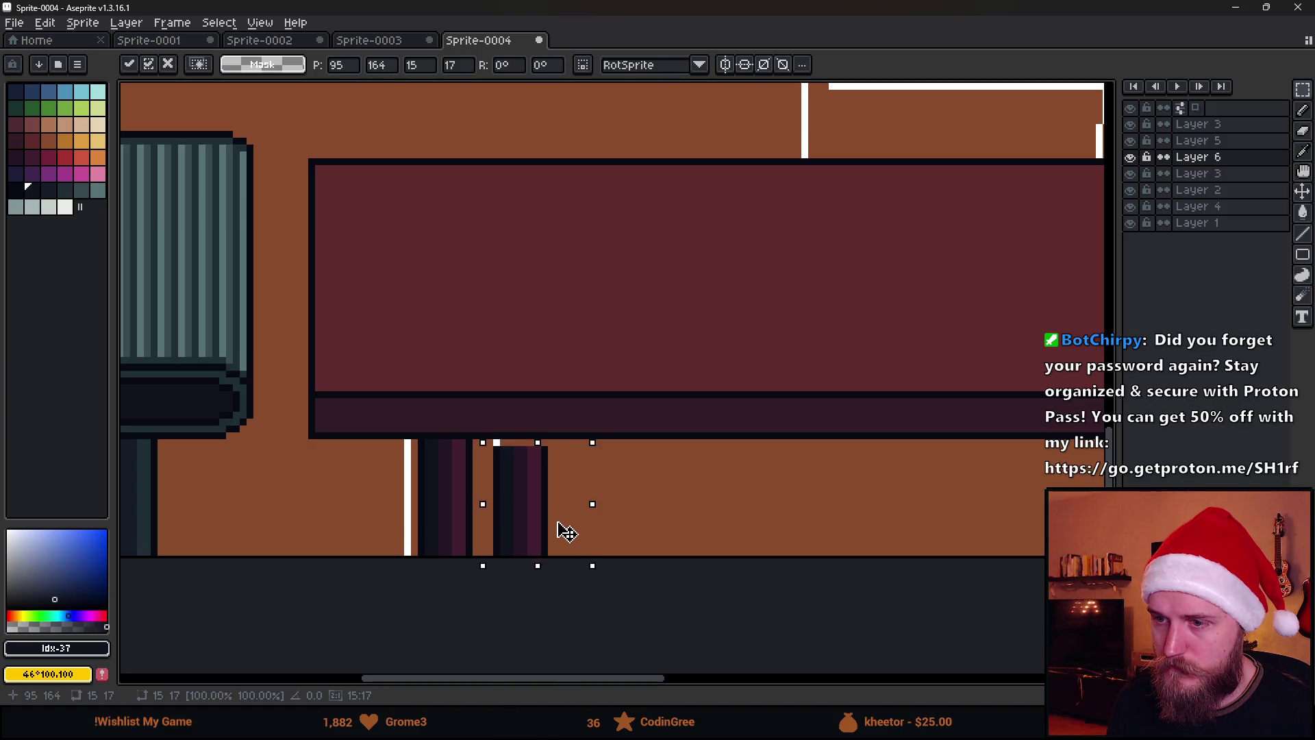
pyautogui.hotkey('ctrl', 'd')
pyautogui.scroll(-3, 719, 507)
pyautogui.scroll(4, 693, 523)
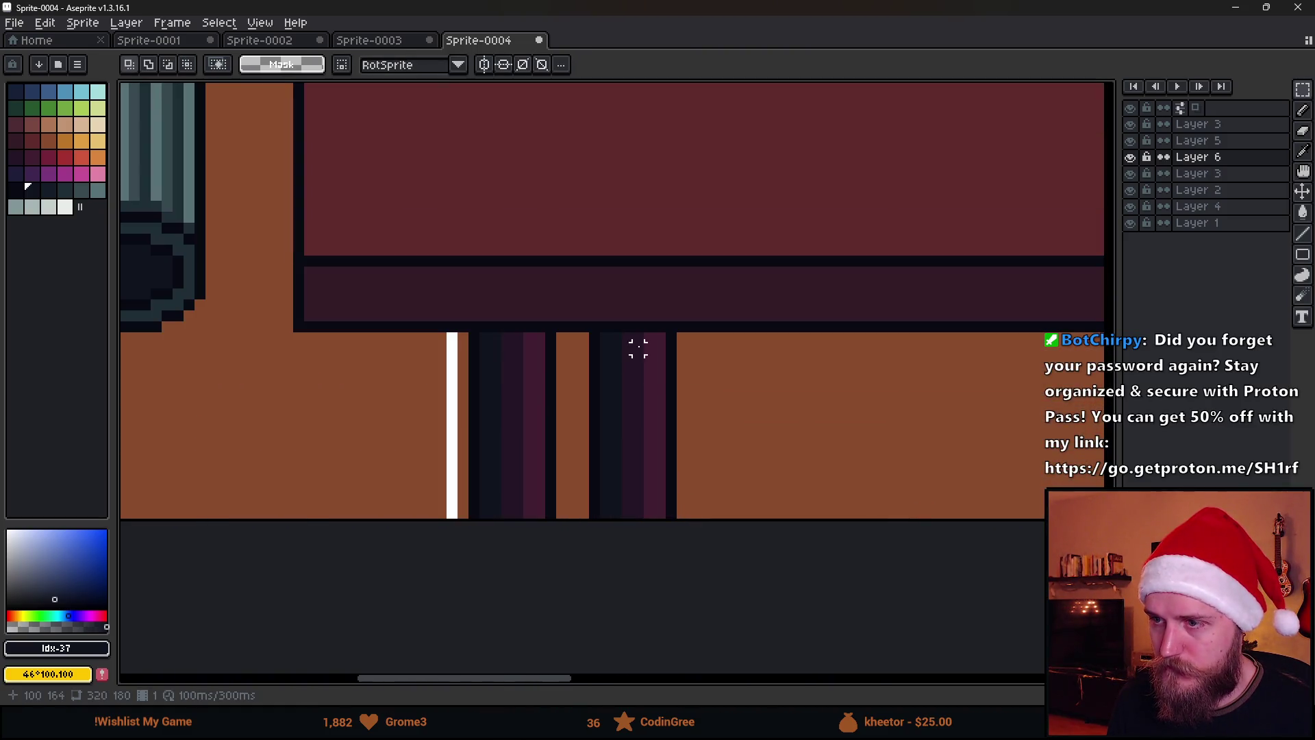
pyautogui.moveTo(653, 332); pyautogui.dragTo(725, 602)
pyautogui.press('Left')
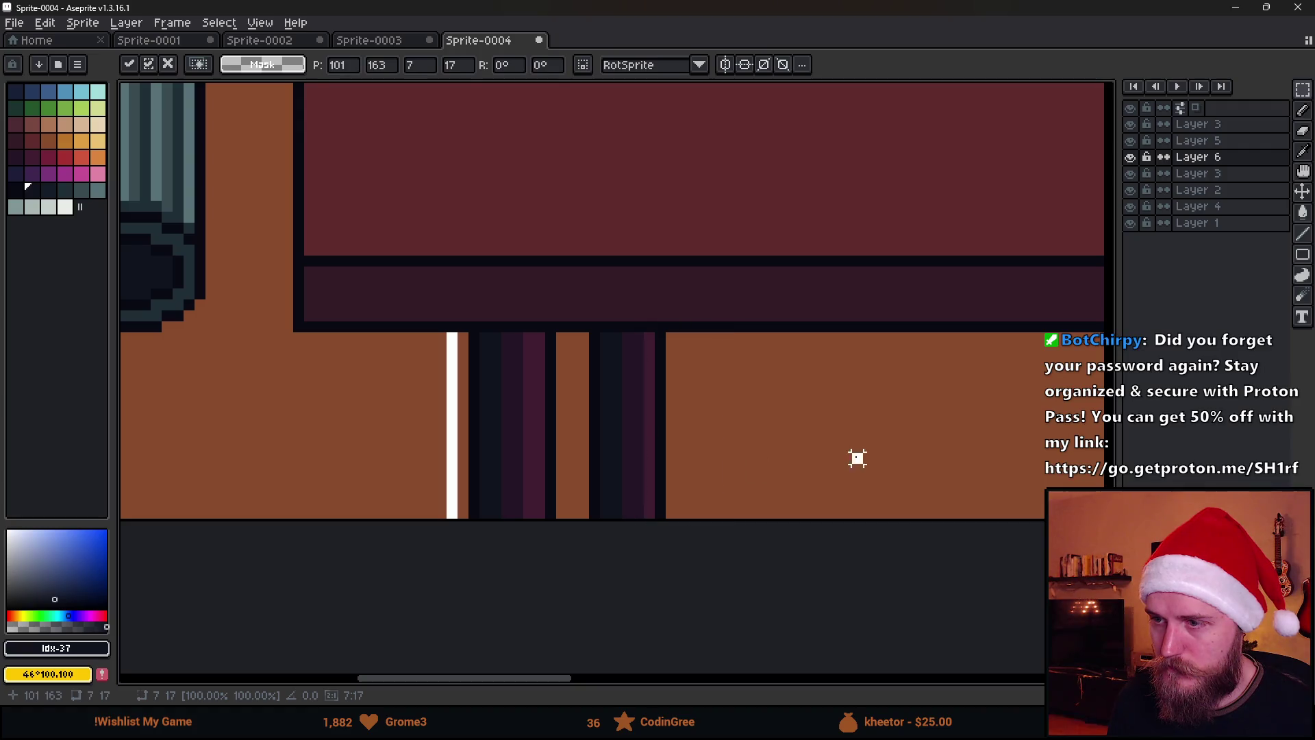
pyautogui.hotkey('ctrl', 'd')
pyautogui.moveTo(594, 336); pyautogui.dragTo(588, 514)
pyautogui.press('f')
pyautogui.hotkey('ctrl', 'd')
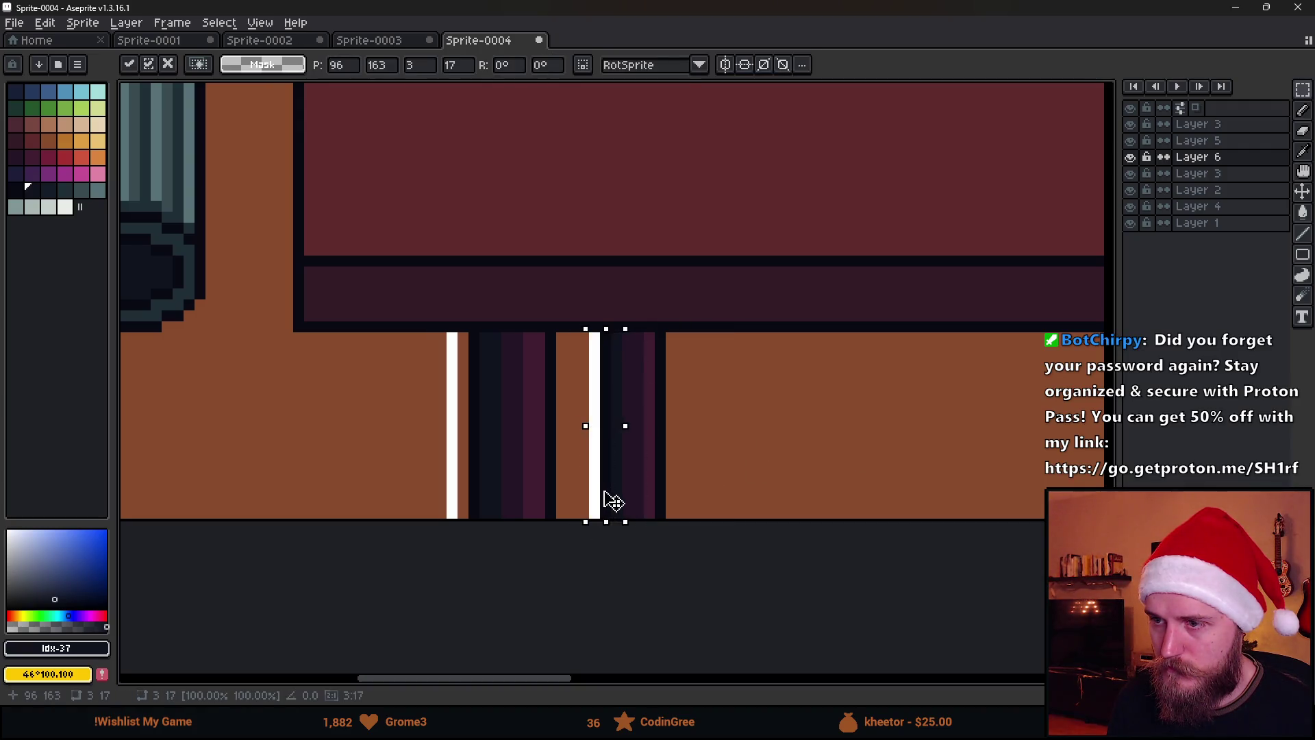
pyautogui.moveTo(590, 335); pyautogui.dragTo(709, 517)
pyautogui.moveTo(693, 455); pyautogui.dragTo(659, 462)
pyautogui.press('Left')
pyautogui.press('Left')
pyautogui.press('Left')
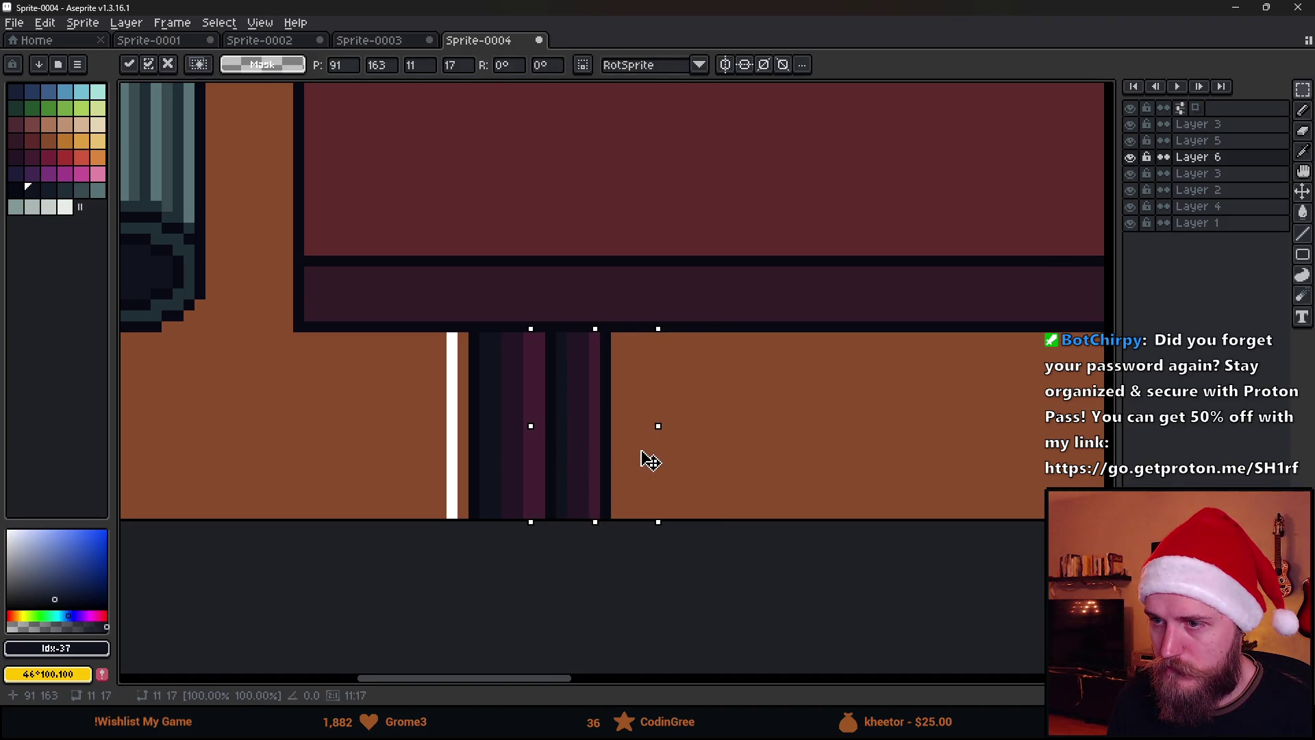
pyautogui.press('Return')
pyautogui.scroll(-3, 834, 435)
pyautogui.scroll(3, 377, 513)
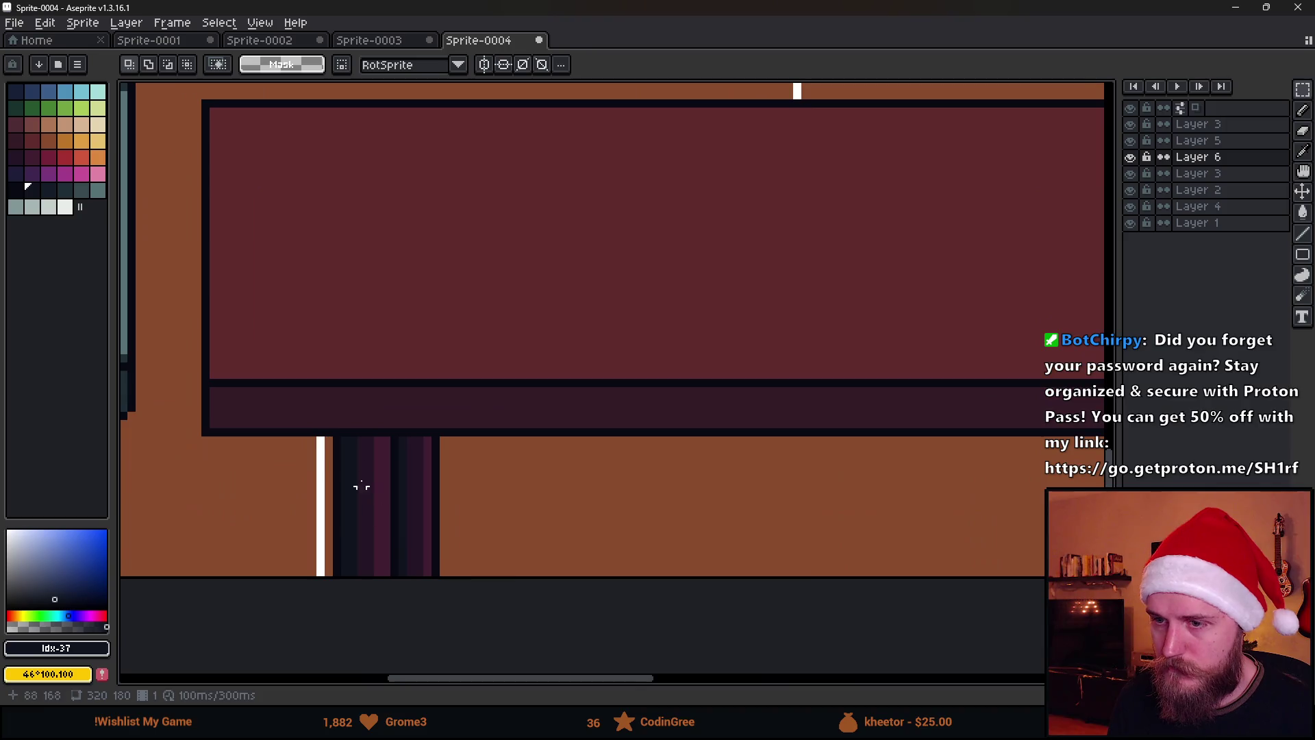
pyautogui.hotkey('ctrl', 'z')
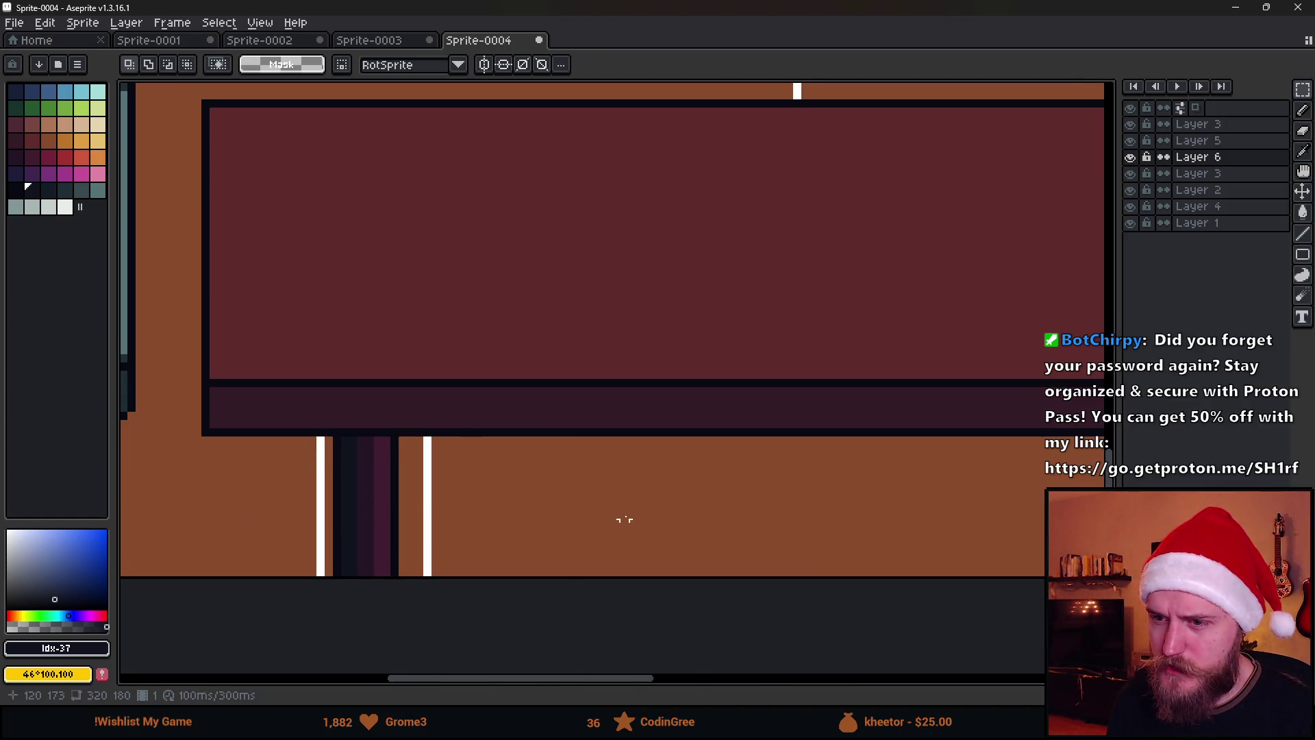
pyautogui.scroll(-1, 627, 514)
pyautogui.scroll(-5, 635, 505)
pyautogui.scroll(2, 793, 518)
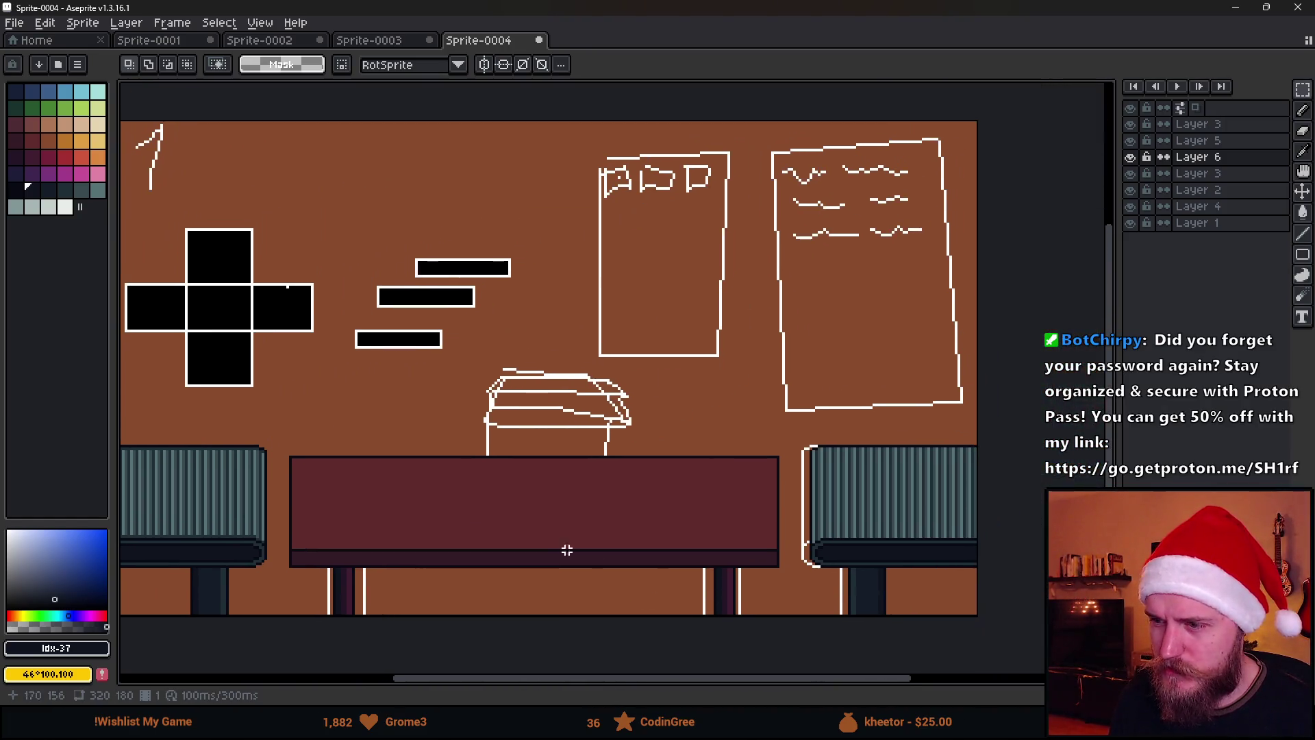
pyautogui.moveTo(396, 547); pyautogui.dragTo(483, 532)
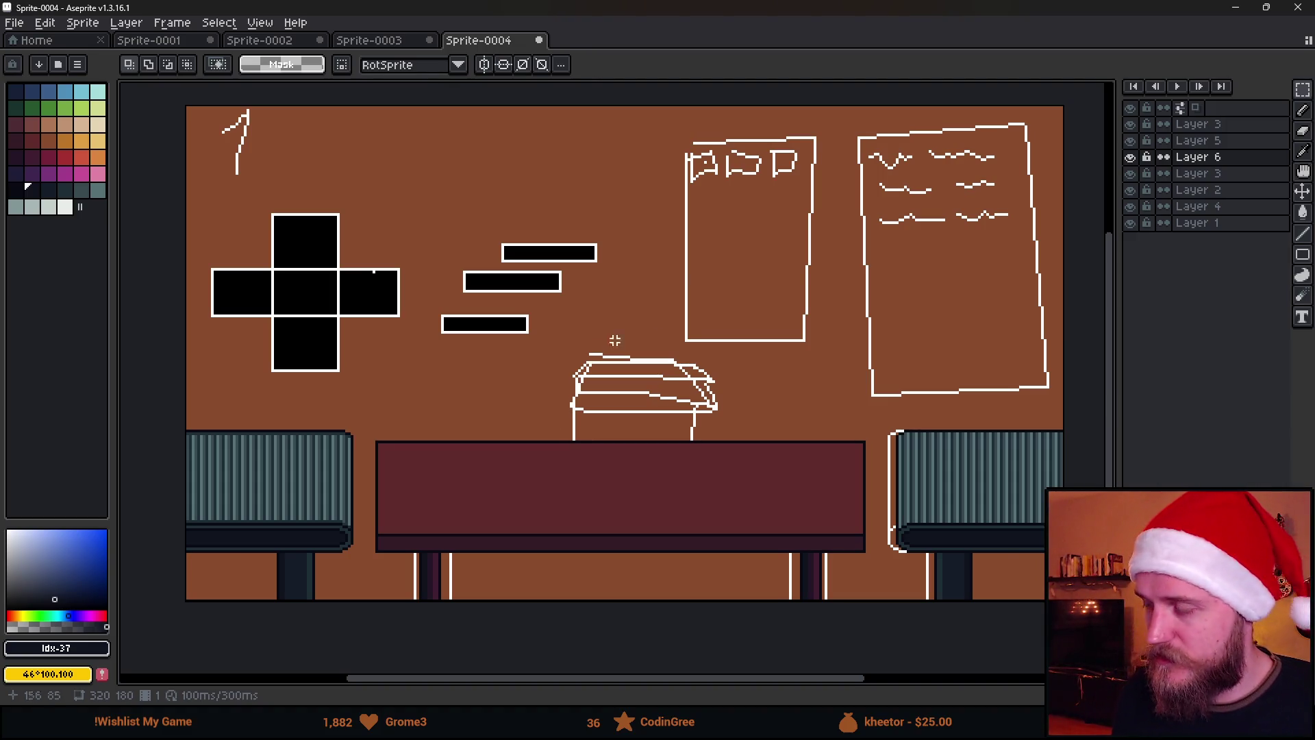
pyautogui.scroll(-2, 593, 351)
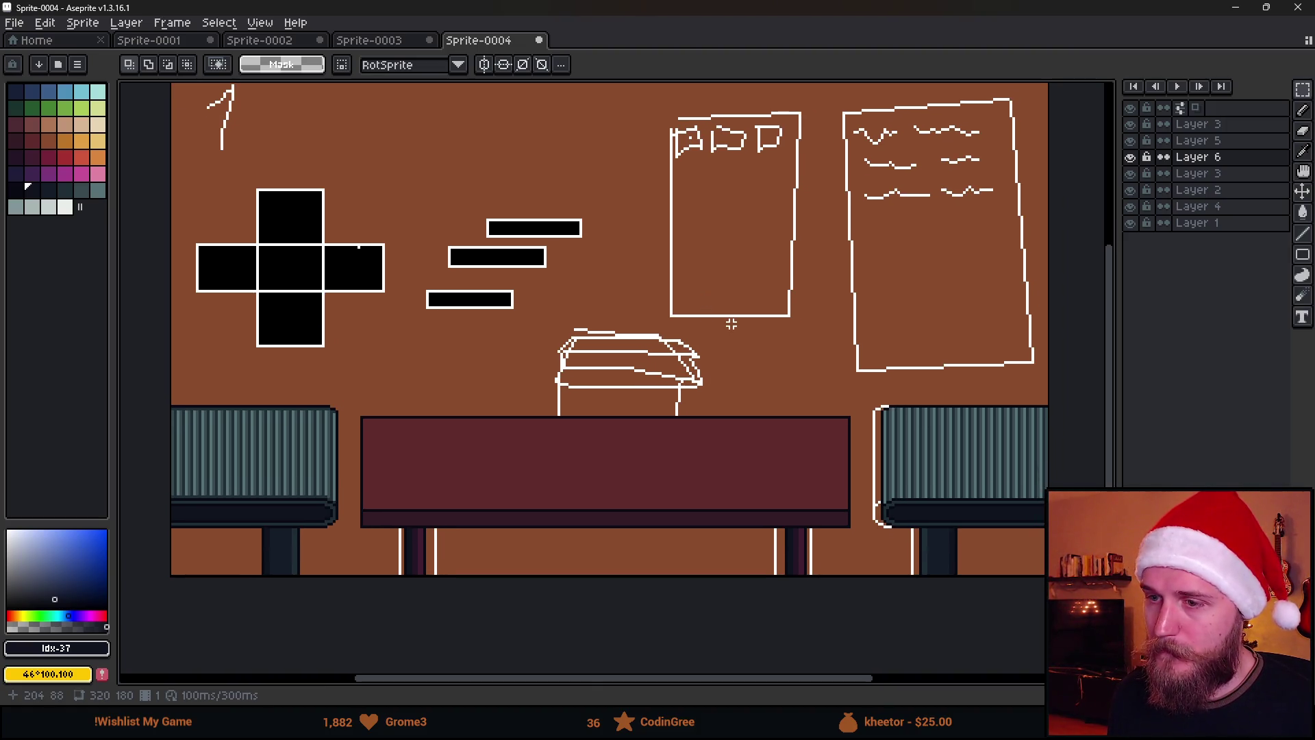
pyautogui.moveTo(746, 299)
pyautogui.mouseDown()
pyautogui.moveTo(754, 326)
pyautogui.moveTo(741, 328)
pyautogui.mouseUp()
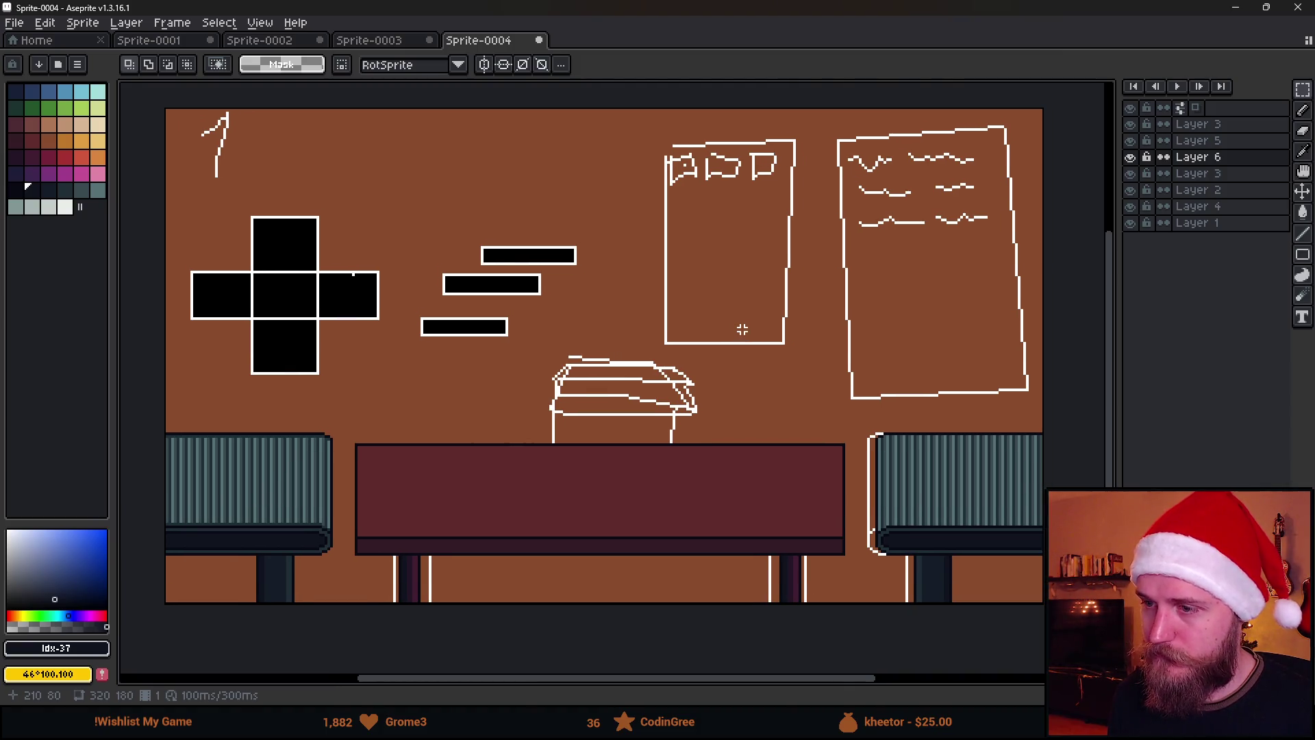
pyautogui.press('Delete')
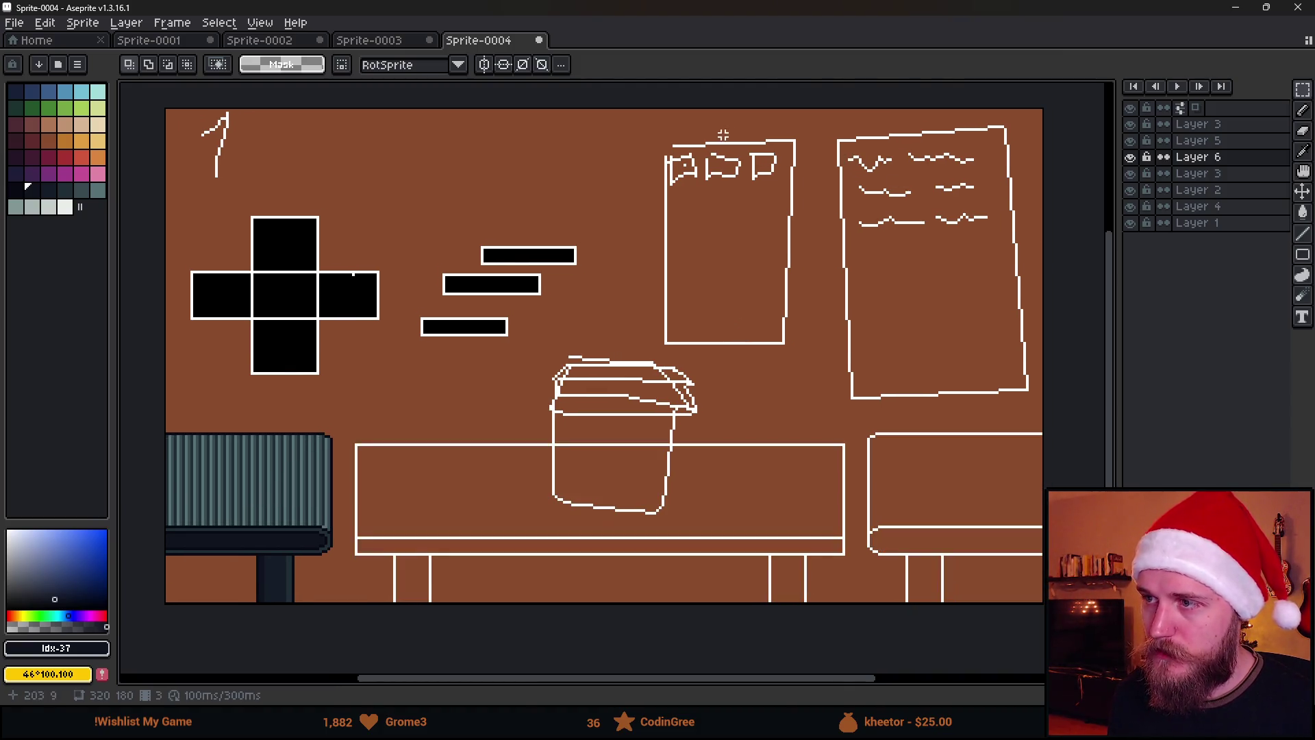
pyautogui.hotkey('ctrl', 'z')
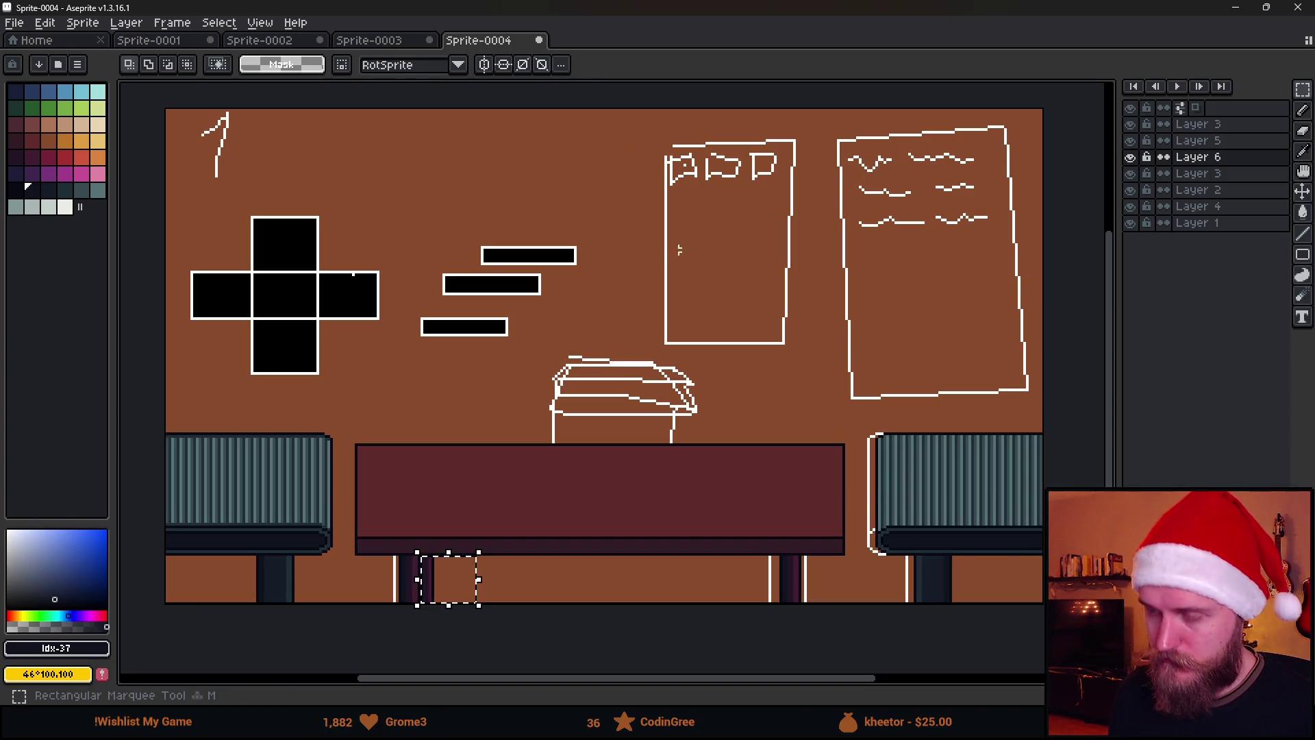
pyautogui.moveTo(640, 123); pyautogui.dragTo(1042, 381)
pyautogui.click(663, 127)
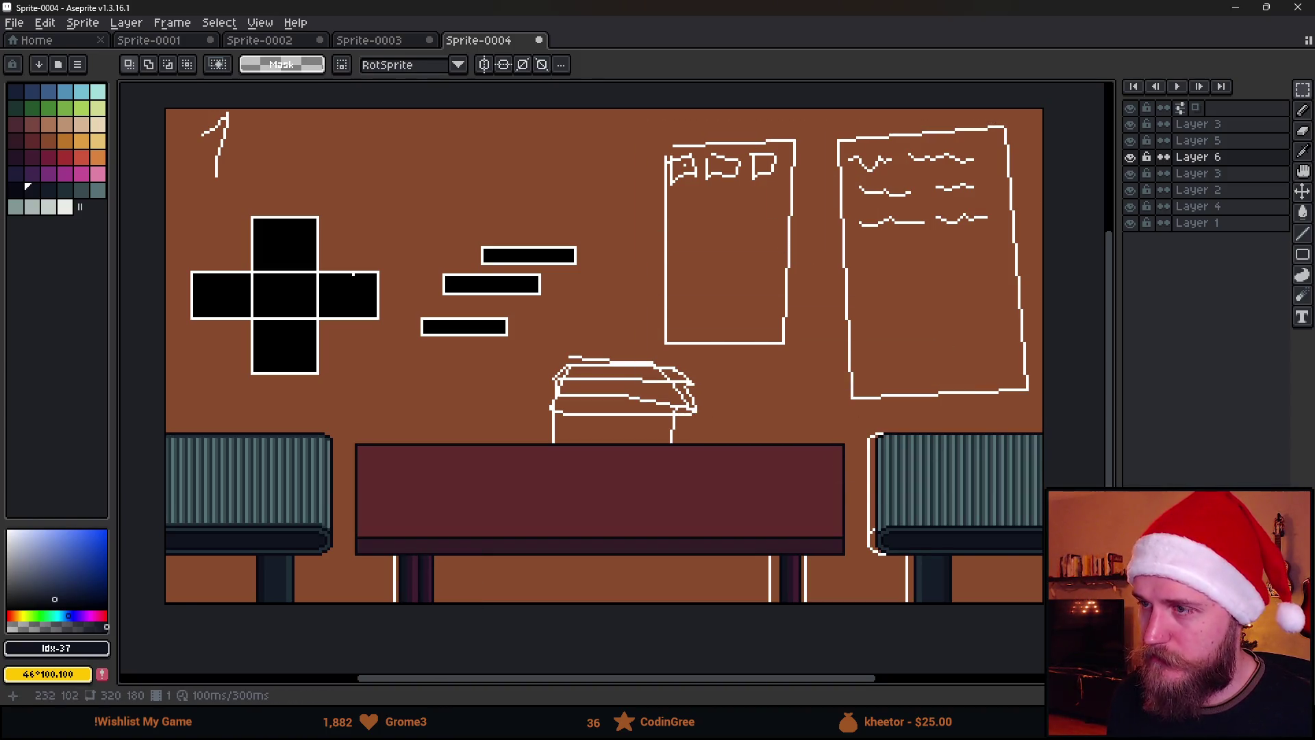
pyautogui.moveTo(664, 128); pyautogui.dragTo(983, 381)
pyautogui.click(981, 420)
pyautogui.moveTo(667, 141); pyautogui.dragTo(813, 381)
pyautogui.click(904, 488)
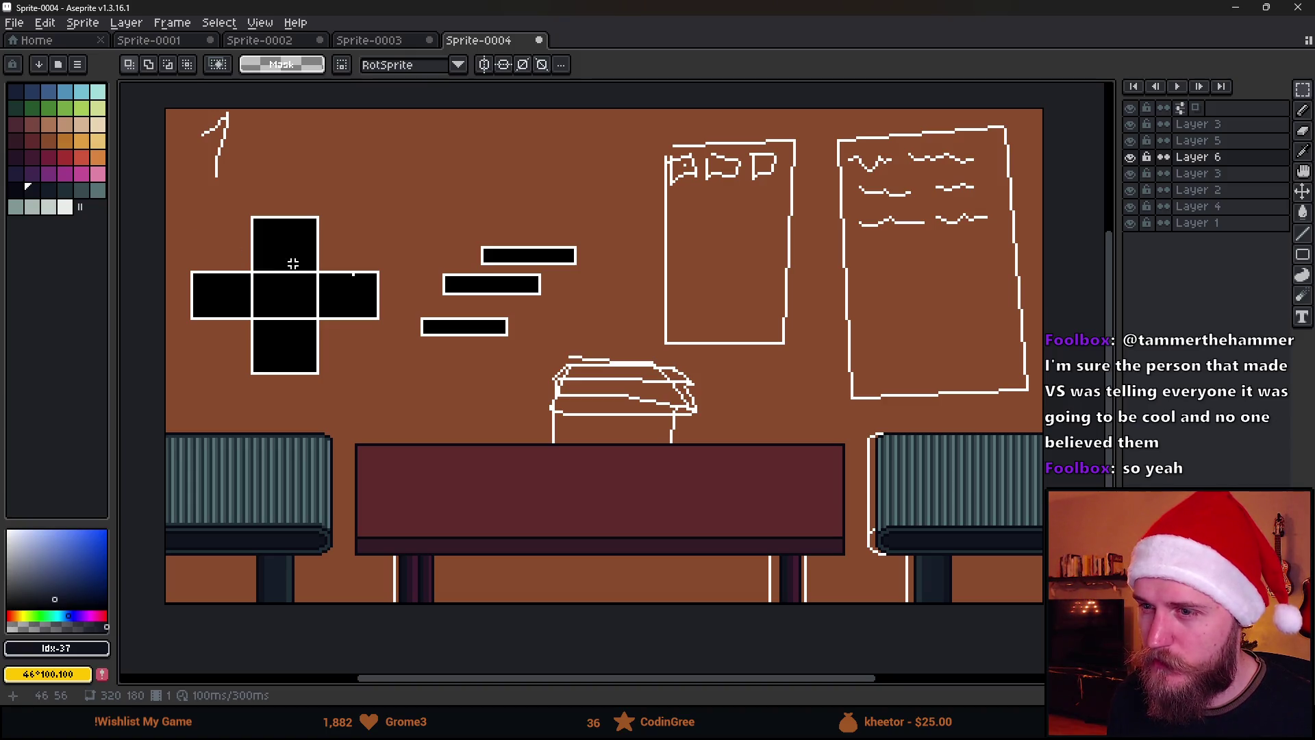
pyautogui.scroll(-2, 294, 264)
pyautogui.scroll(2, 337, 319)
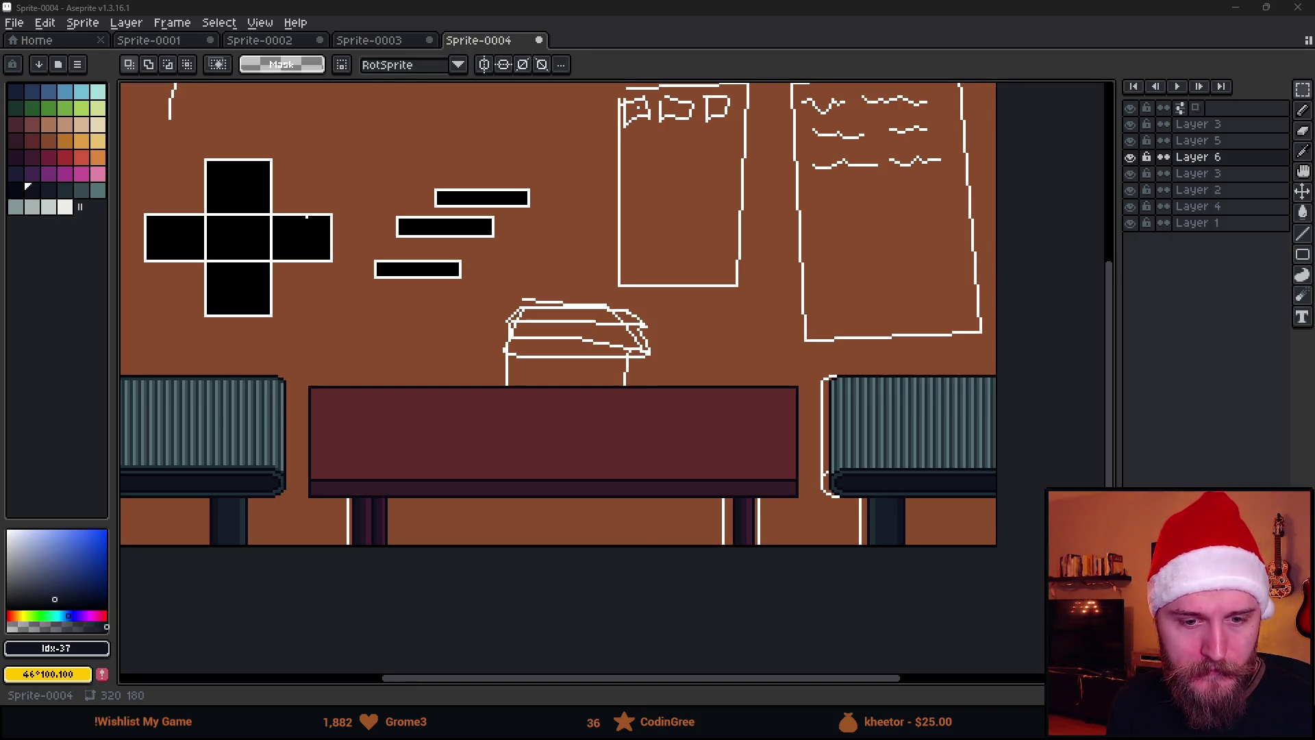
# Nudge the desk's right section and seam strip one pixel to the right.
pyautogui.scroll(-2, 342, 358)
pyautogui.scroll(2, 341, 358)
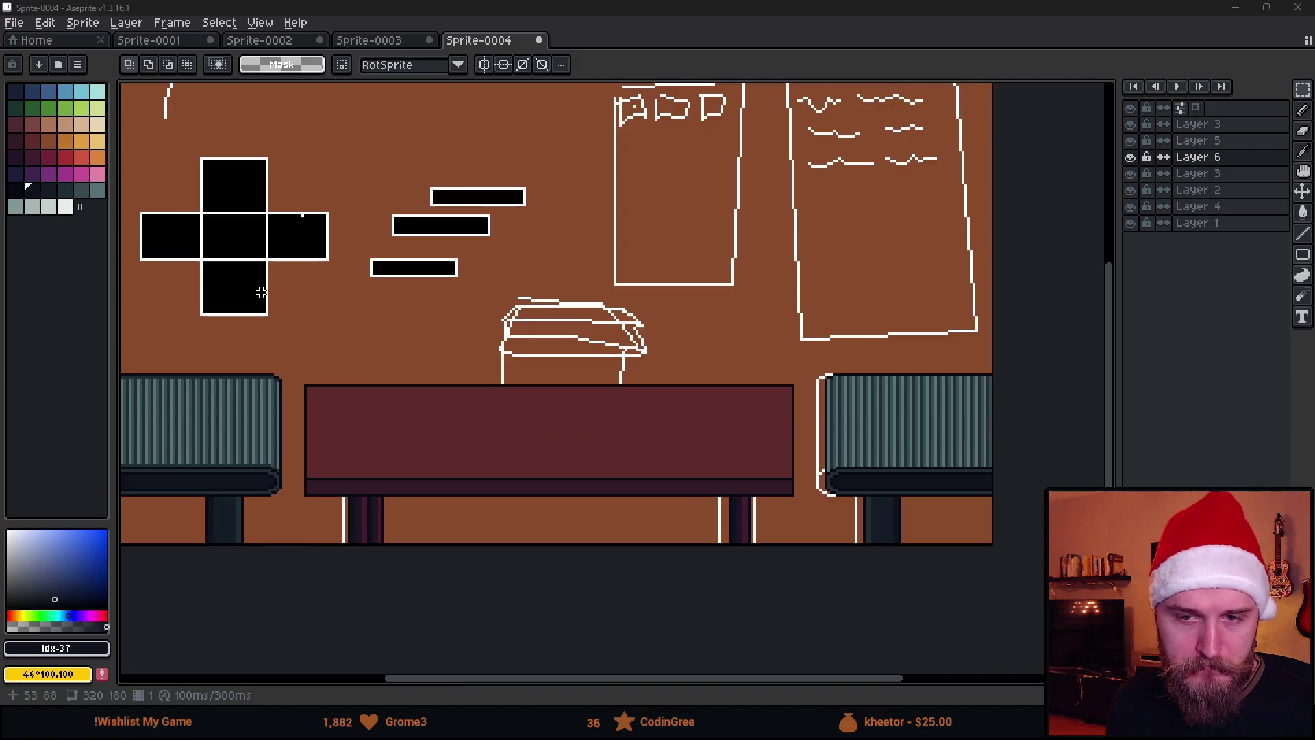
pyautogui.moveTo(341, 358)
pyautogui.mouseDown()
pyautogui.moveTo(385, 347)
pyautogui.moveTo(374, 347)
pyautogui.mouseUp()
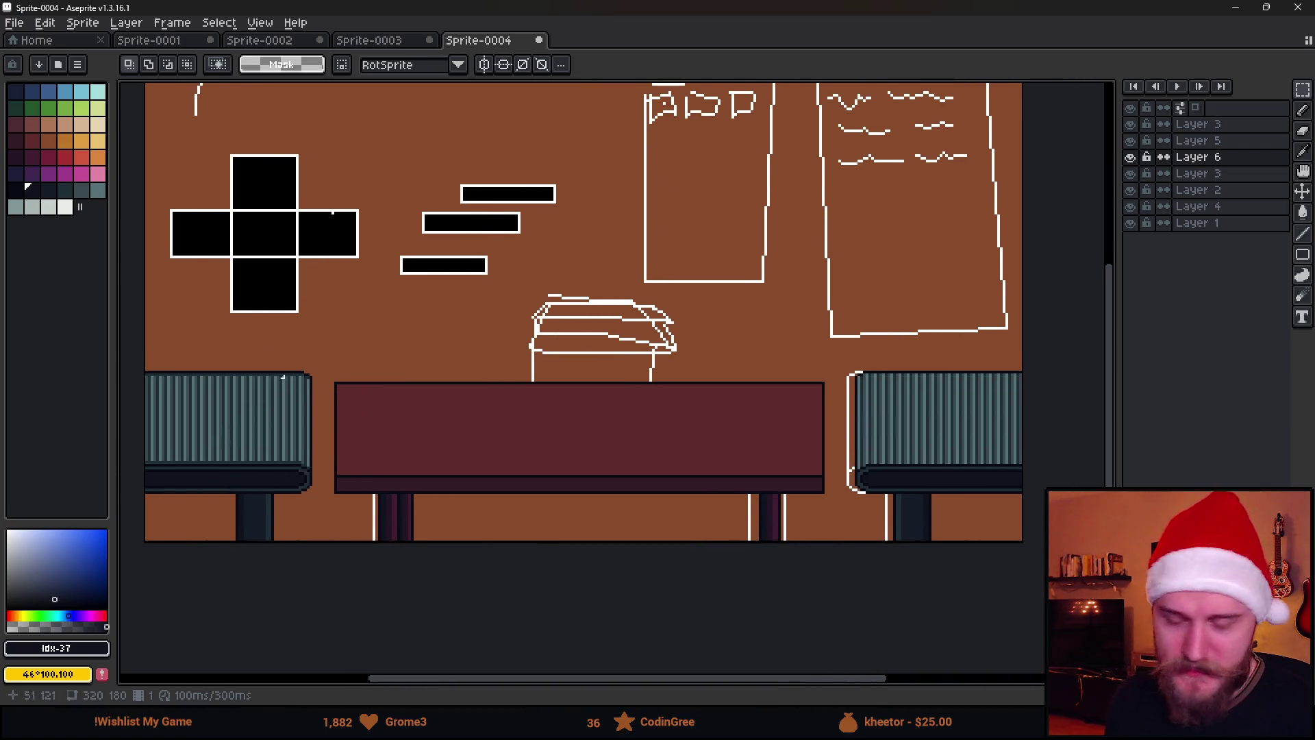
pyautogui.moveTo(541, 320); pyautogui.dragTo(827, 558)
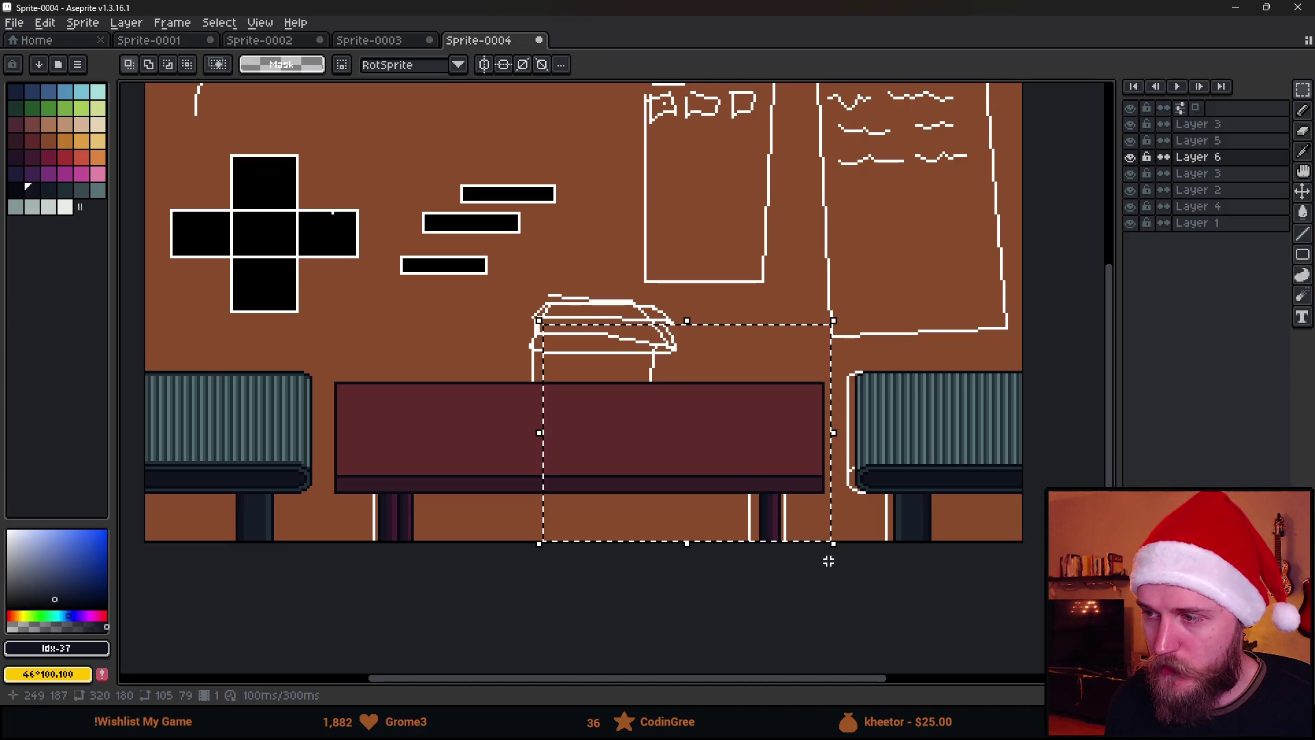
pyautogui.press('Right')
pyautogui.press('Right')
pyautogui.press('Right')
pyautogui.press('Right')
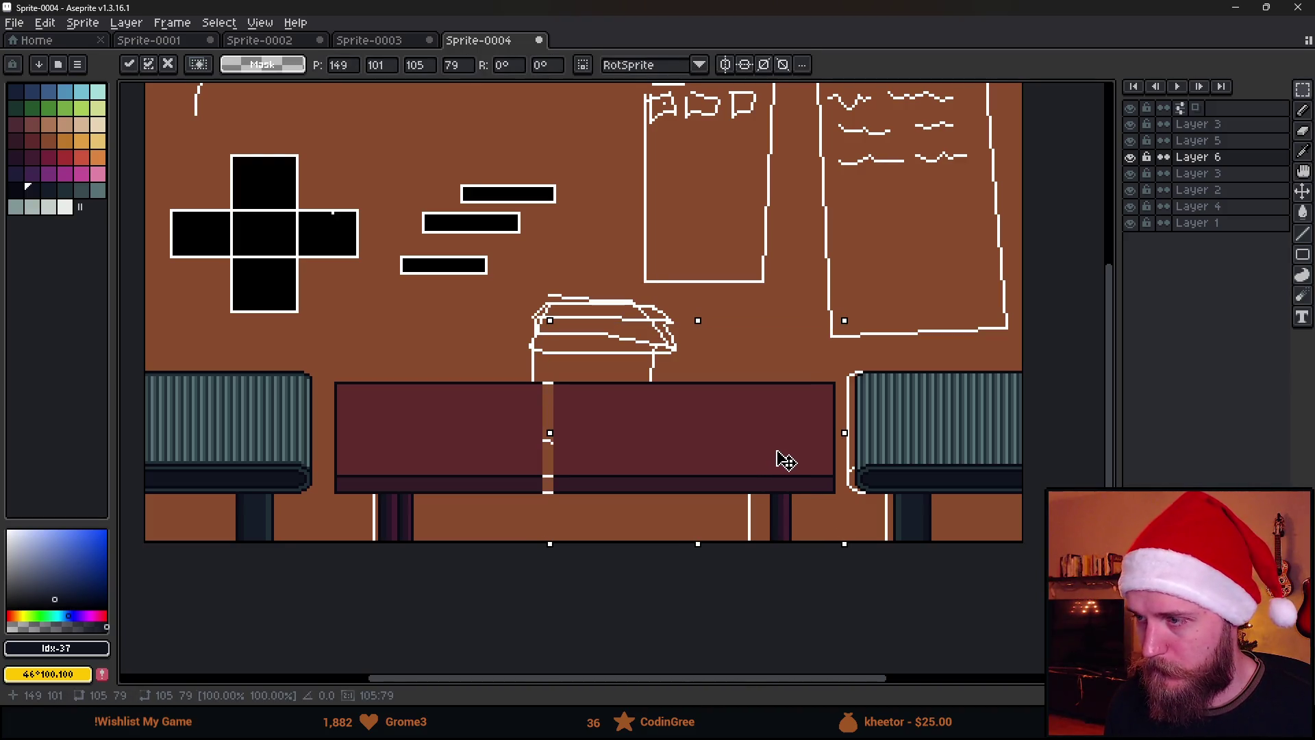
pyautogui.moveTo(507, 320); pyautogui.dragTo(573, 544)
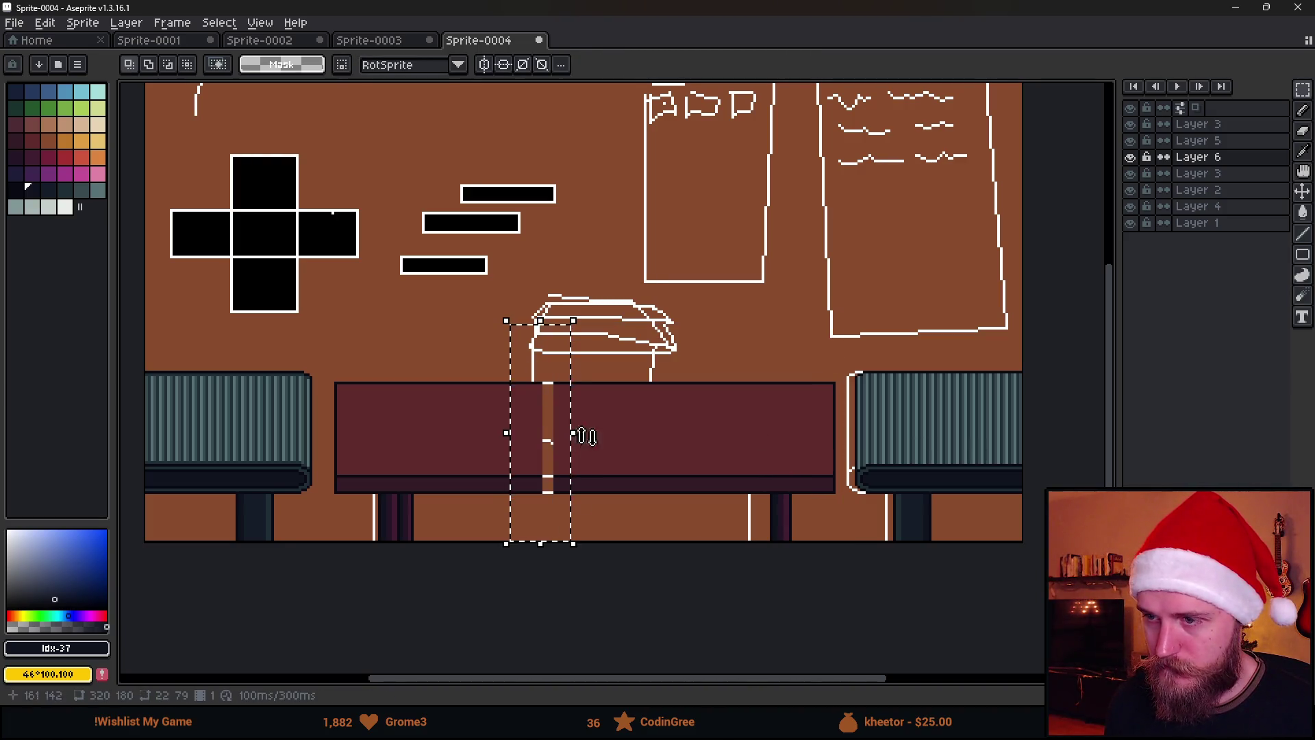
pyautogui.press('Right')
pyautogui.press('Right')
pyautogui.press('Right')
# Stretch the desk's left section rightward to widen the desk.
pyautogui.moveTo(445, 311); pyautogui.dragTo(533, 491)
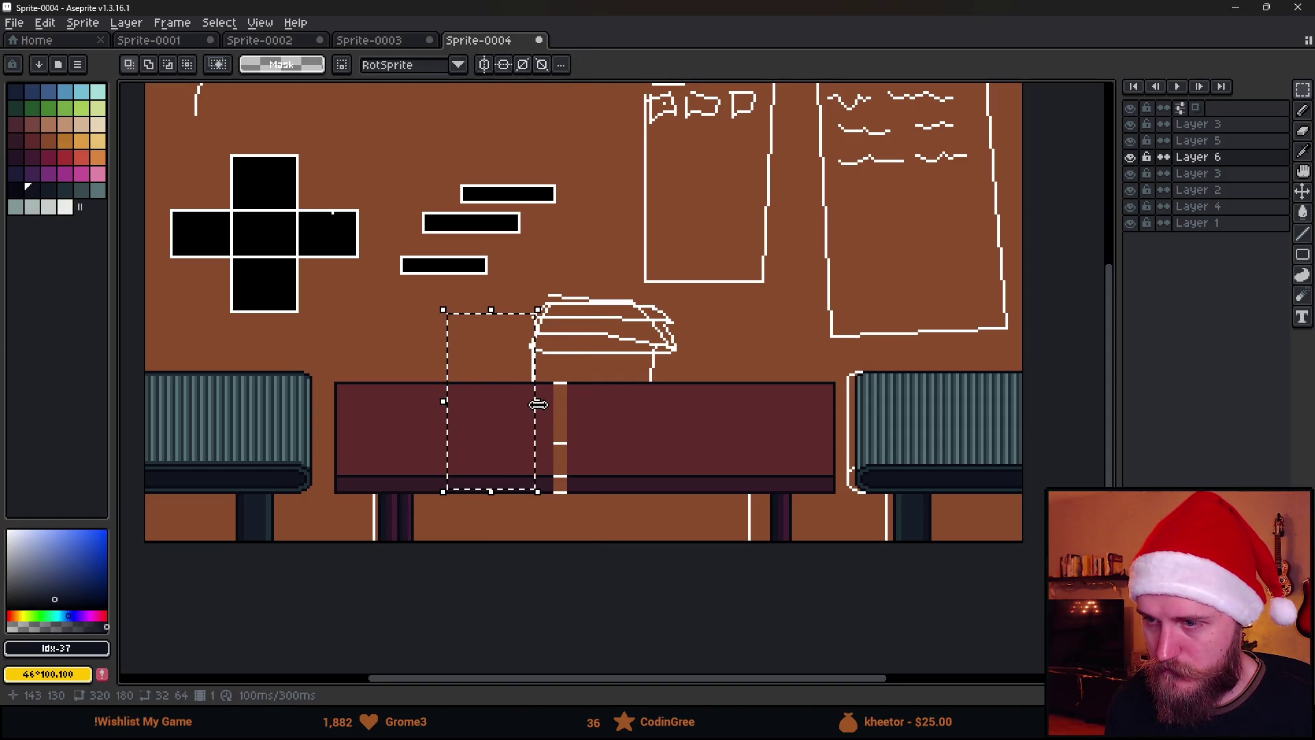
pyautogui.moveTo(539, 401); pyautogui.dragTo(561, 400)
pyautogui.click(606, 491)
pyautogui.moveTo(518, 440)
pyautogui.mouseDown()
pyautogui.moveTo(602, 476)
pyautogui.moveTo(596, 528)
pyautogui.mouseUp()
pyautogui.moveTo(442, 422); pyautogui.dragTo(505, 541)
pyautogui.moveTo(505, 481); pyautogui.dragTo(610, 482)
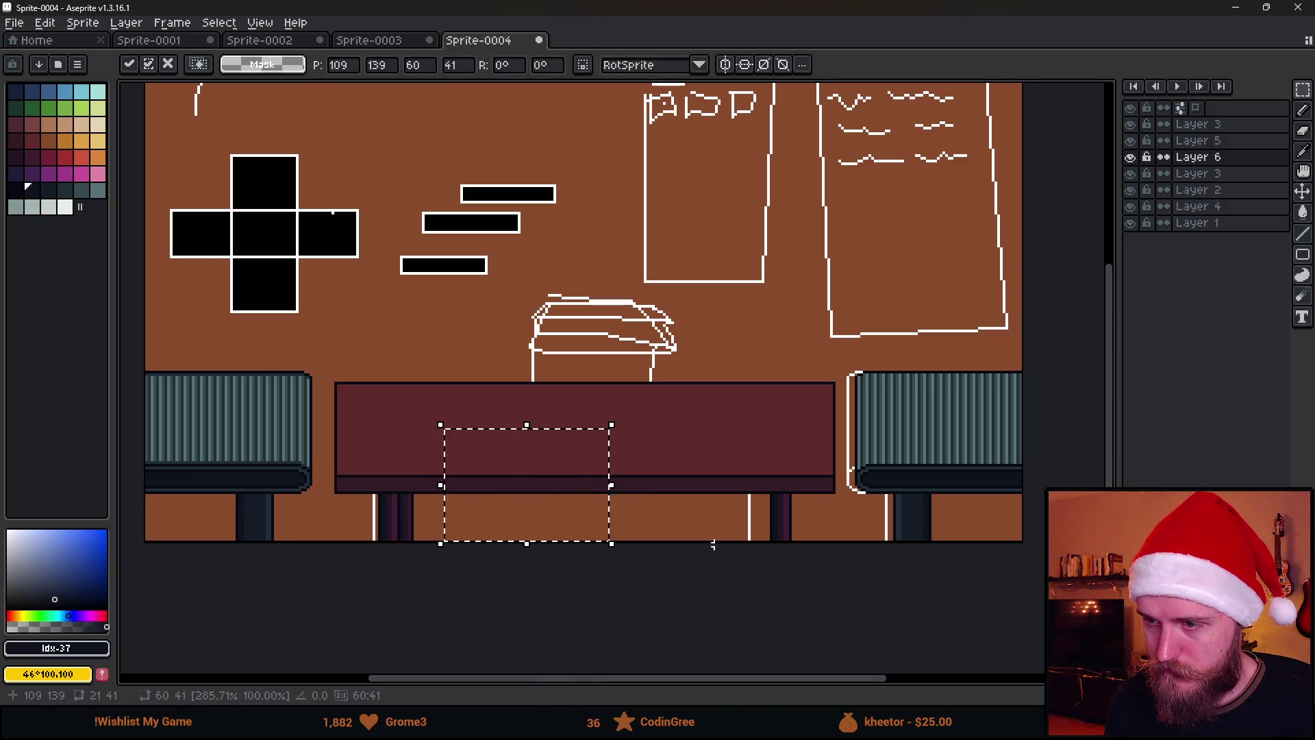
pyautogui.click(690, 534)
# Move the desk's lower section downward.
pyautogui.scroll(-3, 725, 541)
pyautogui.scroll(1, 725, 541)
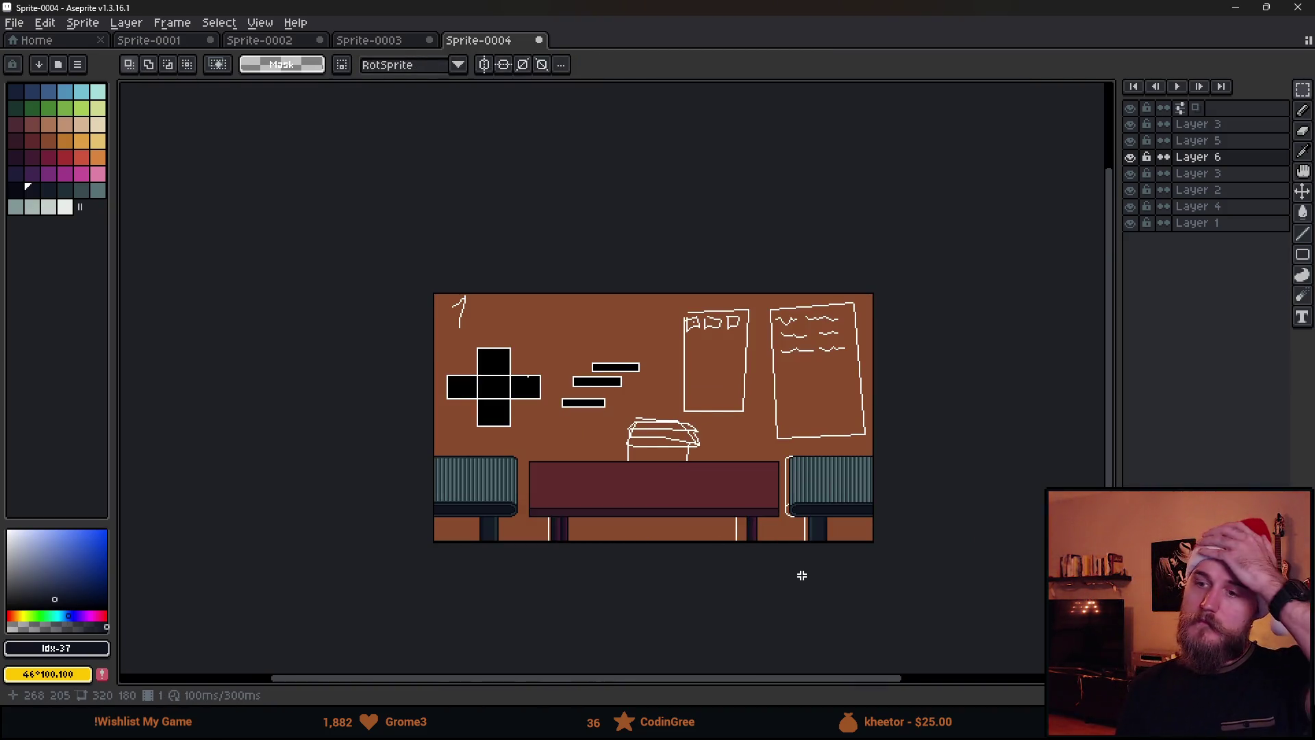
pyautogui.scroll(4, 617, 513)
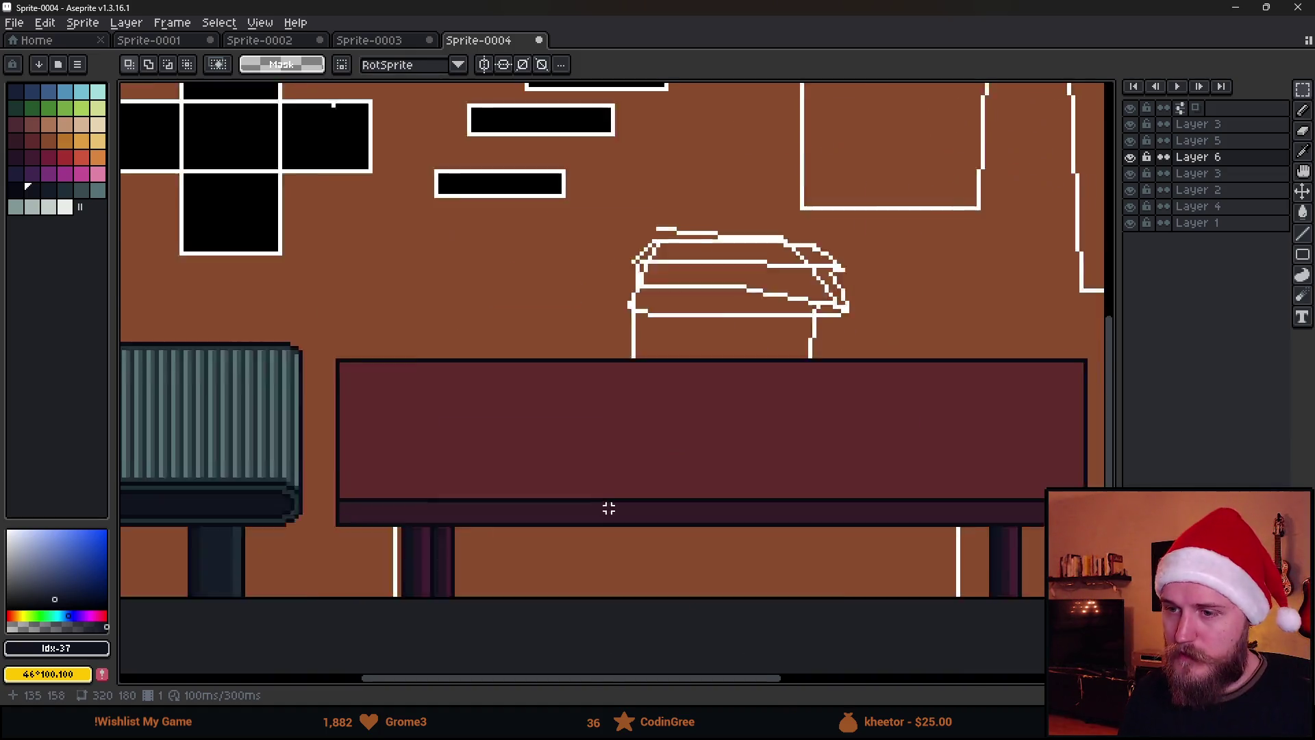
pyautogui.moveTo(226, 430)
pyautogui.mouseDown()
pyautogui.moveTo(932, 541)
pyautogui.moveTo(1008, 536)
pyautogui.moveTo(1008, 562)
pyautogui.mouseUp()
pyautogui.moveTo(764, 493)
pyautogui.mouseDown()
pyautogui.moveTo(774, 541)
pyautogui.moveTo(763, 540)
pyautogui.mouseUp()
pyautogui.press('Return')
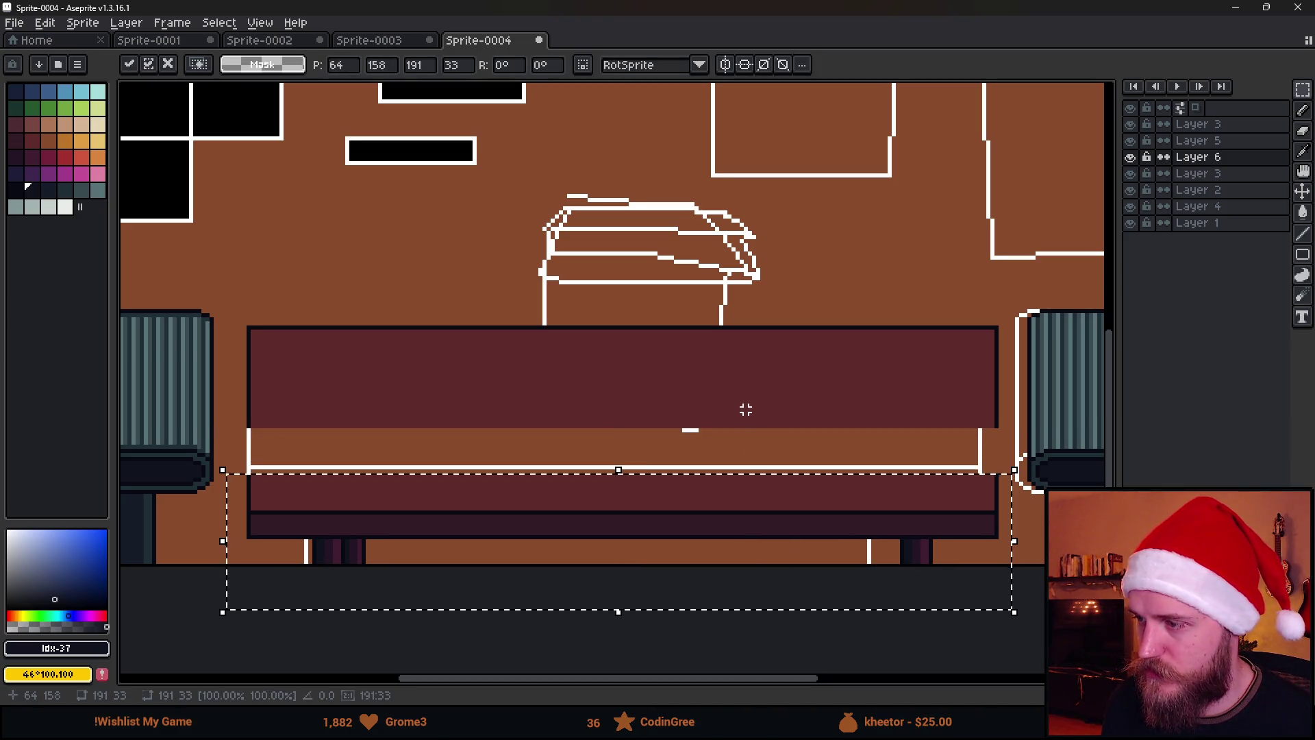
pyautogui.hotkey('ctrl', 'd')
# Raise the desk's top band and stretch it down to fill the taller desk body.
pyautogui.moveTo(227, 293)
pyautogui.mouseDown()
pyautogui.moveTo(372, 382)
pyautogui.moveTo(1011, 392)
pyautogui.mouseUp()
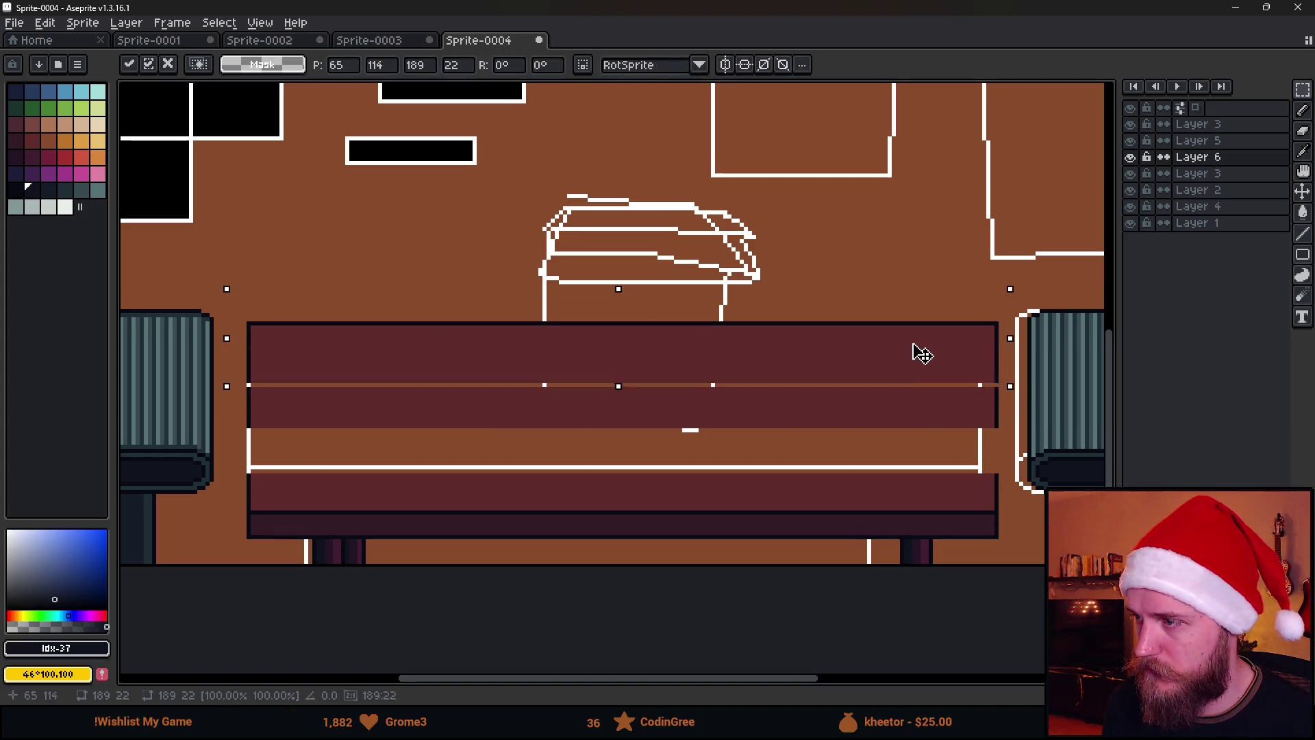
pyautogui.moveTo(919, 356); pyautogui.dragTo(923, 310)
pyautogui.press('Return')
pyautogui.hotkey('ctrl', 'd')
pyautogui.moveTo(240, 302); pyautogui.dragTo(1005, 340)
pyautogui.moveTo(622, 337); pyautogui.dragTo(623, 493)
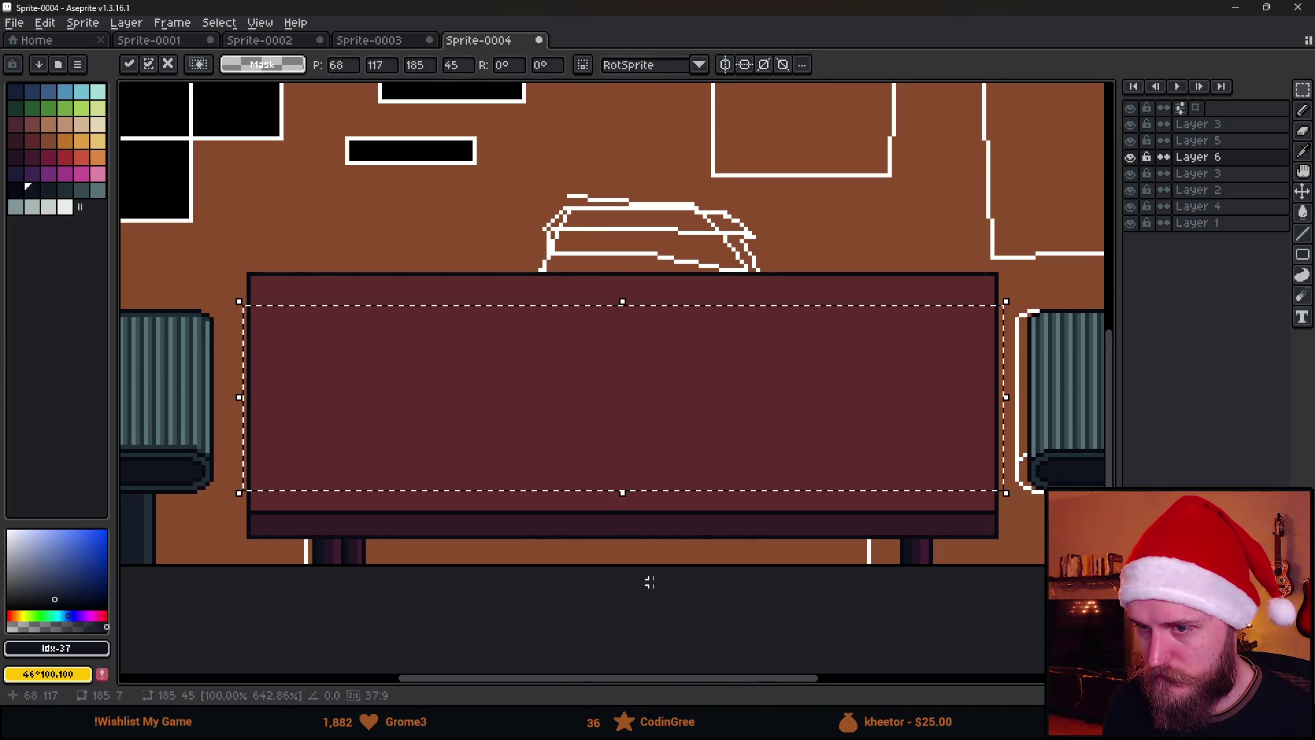
pyautogui.press('Return')
pyautogui.hotkey('ctrl', 'd')
pyautogui.scroll(-1, 651, 587)
pyautogui.scroll(-2, 651, 587)
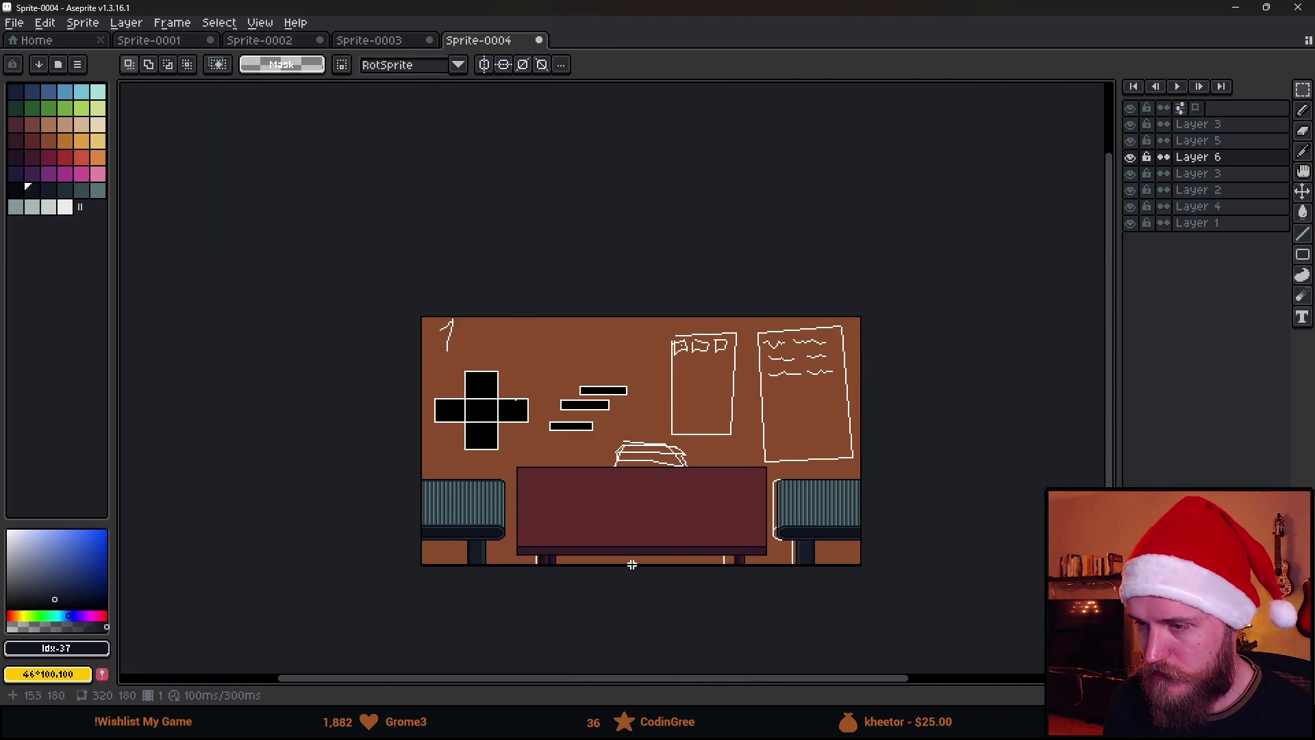
pyautogui.scroll(2, 629, 560)
pyautogui.scroll(-1, 650, 555)
pyautogui.scroll(1, 693, 541)
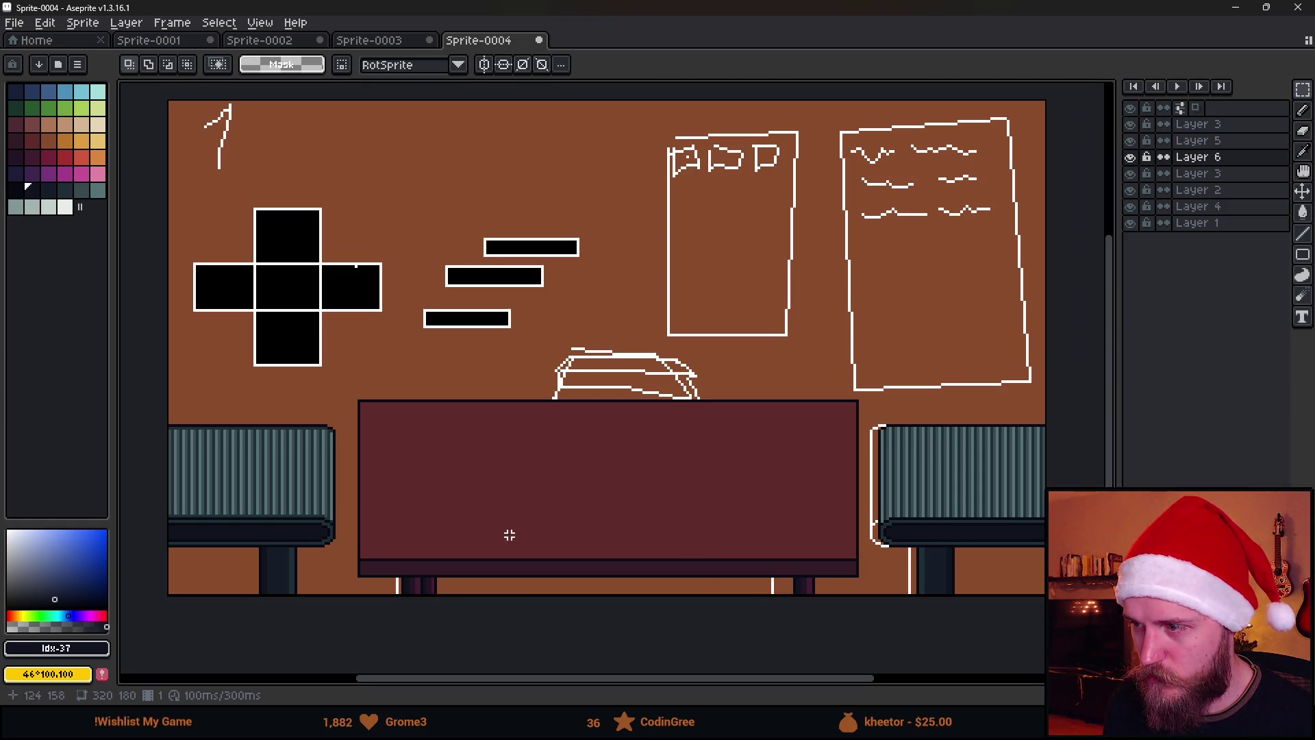
# Erase the desk's left part.
pyautogui.scroll(-2, 511, 507)
pyautogui.scroll(5, 490, 548)
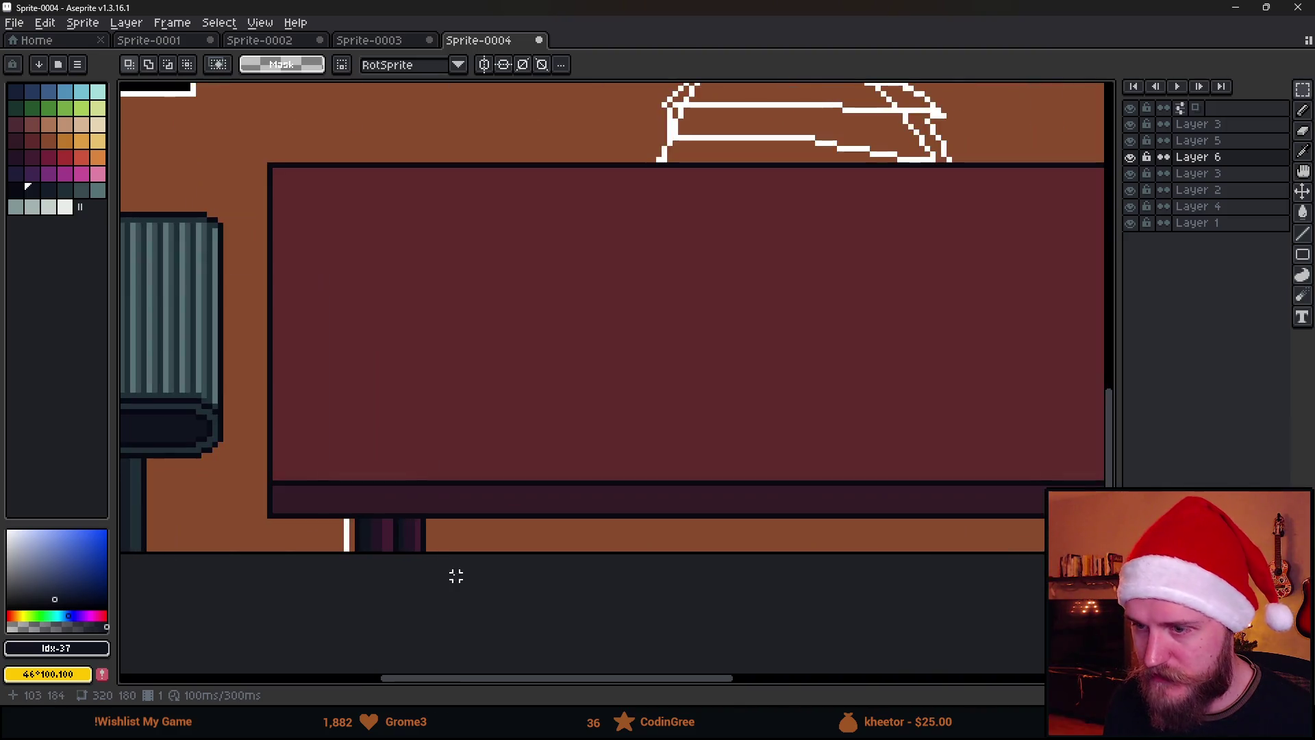
pyautogui.scroll(-1, 588, 543)
pyautogui.scroll(-3, 589, 543)
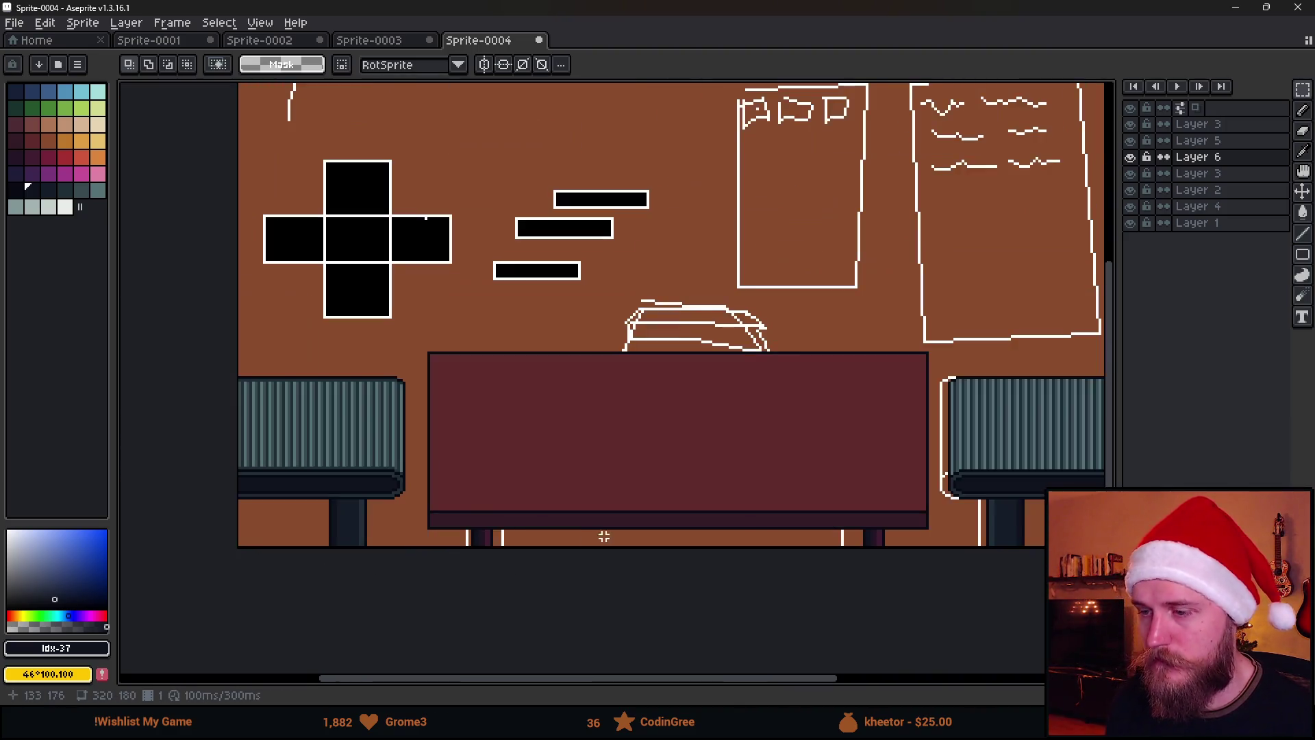
pyautogui.scroll(1, 816, 500)
pyautogui.scroll(1, 610, 493)
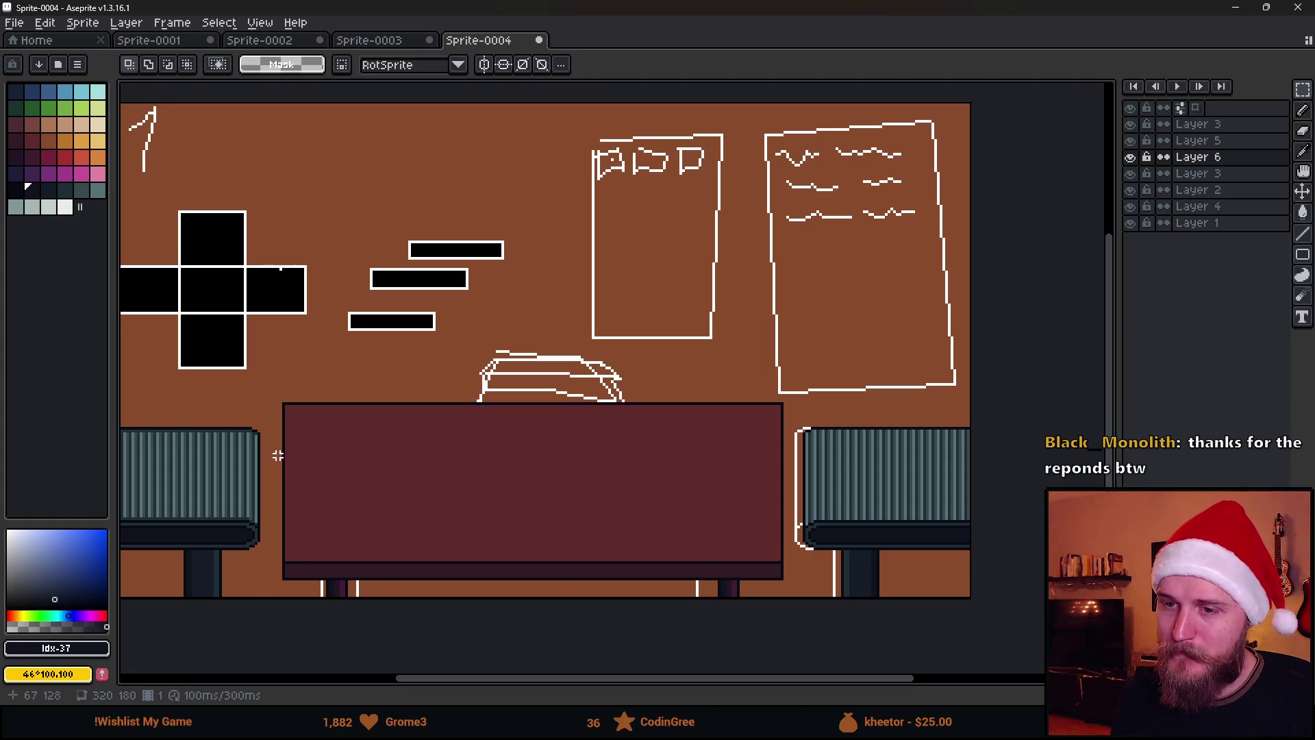
pyautogui.scroll(1, 302, 493)
pyautogui.scroll(1, 429, 461)
pyautogui.moveTo(373, 277)
pyautogui.mouseDown()
pyautogui.moveTo(378, 528)
pyautogui.moveTo(474, 534)
pyautogui.mouseUp()
pyautogui.press('Delete')
# Draw a slanted dark outline from the desk's corner up to the desk top.
pyautogui.scroll(1, 388, 524)
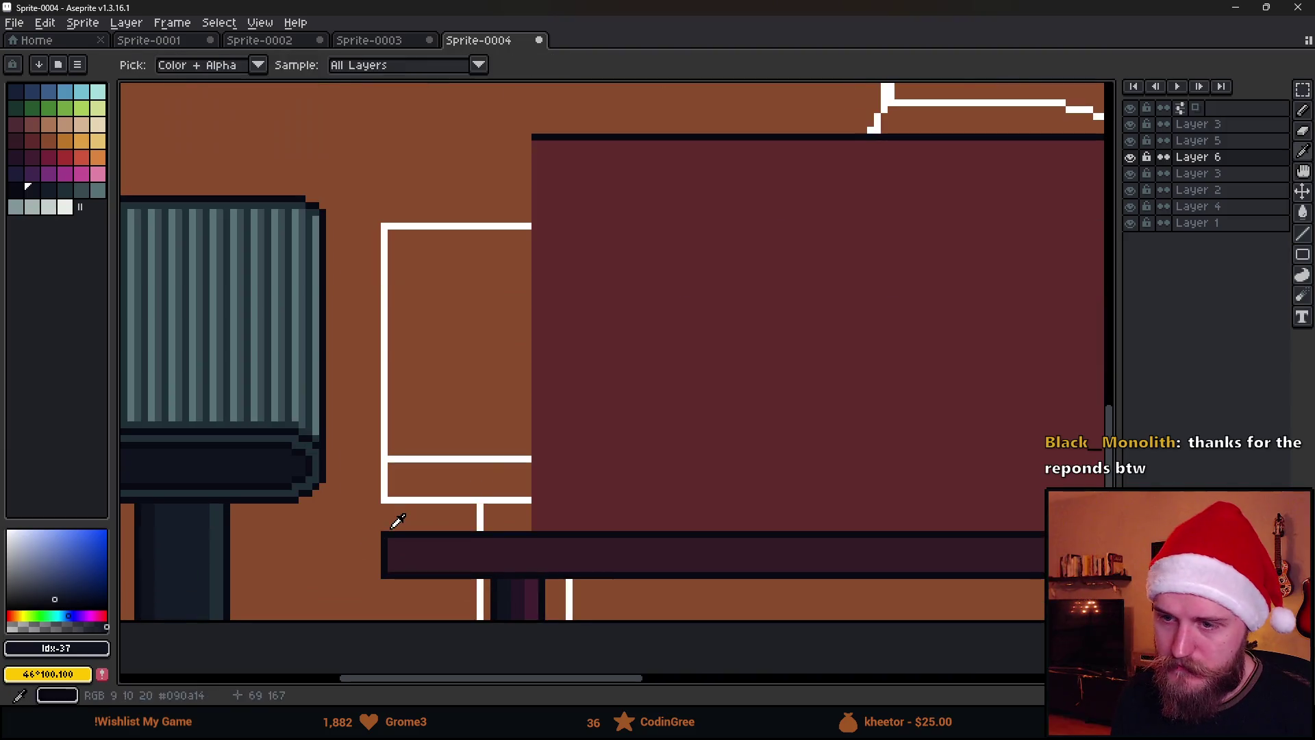
pyautogui.keyDown('alt'); pyautogui.click(382, 532); pyautogui.keyUp('alt')
pyautogui.press('b')
pyautogui.hotkey('ctrl', 'd')
pyautogui.scroll(-2, 458, 446)
pyautogui.keyDown('shift'); pyautogui.click(400, 345); pyautogui.keyUp('shift')
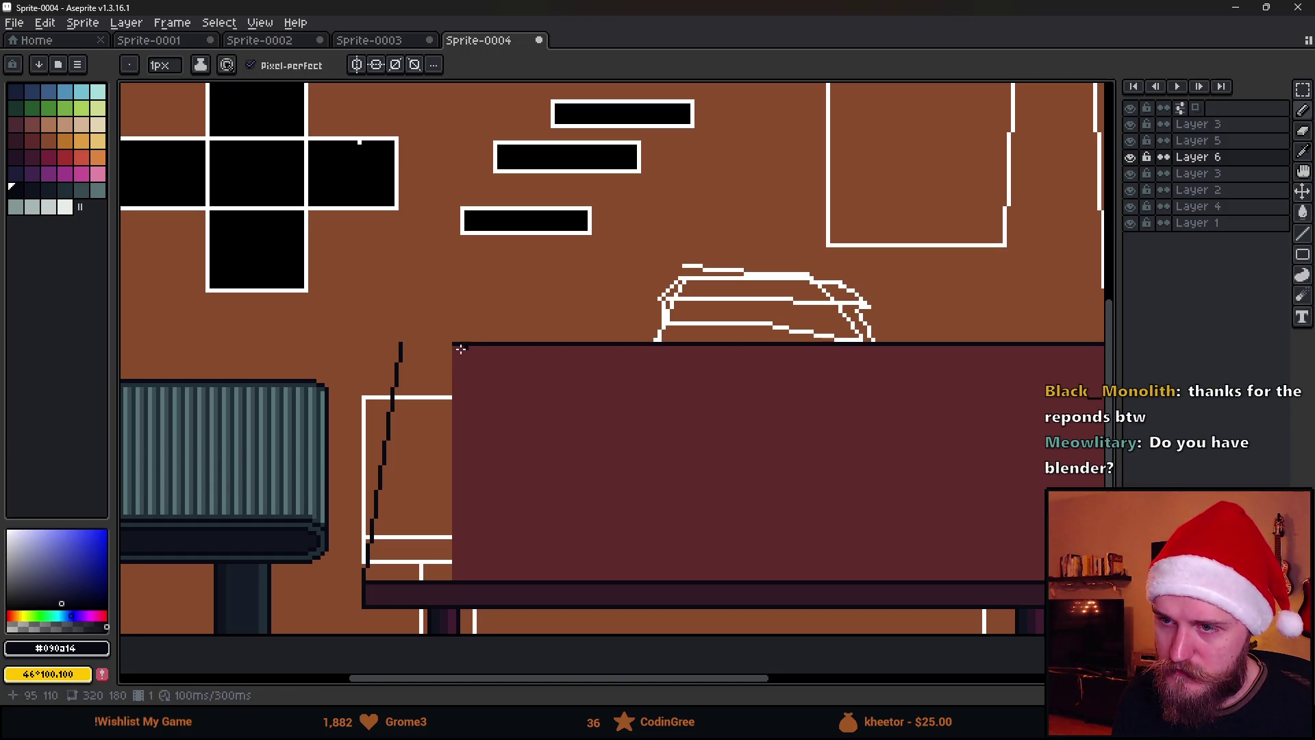
pyautogui.hotkey('ctrl', 'z')
pyautogui.hotkey('ctrl', 'y')
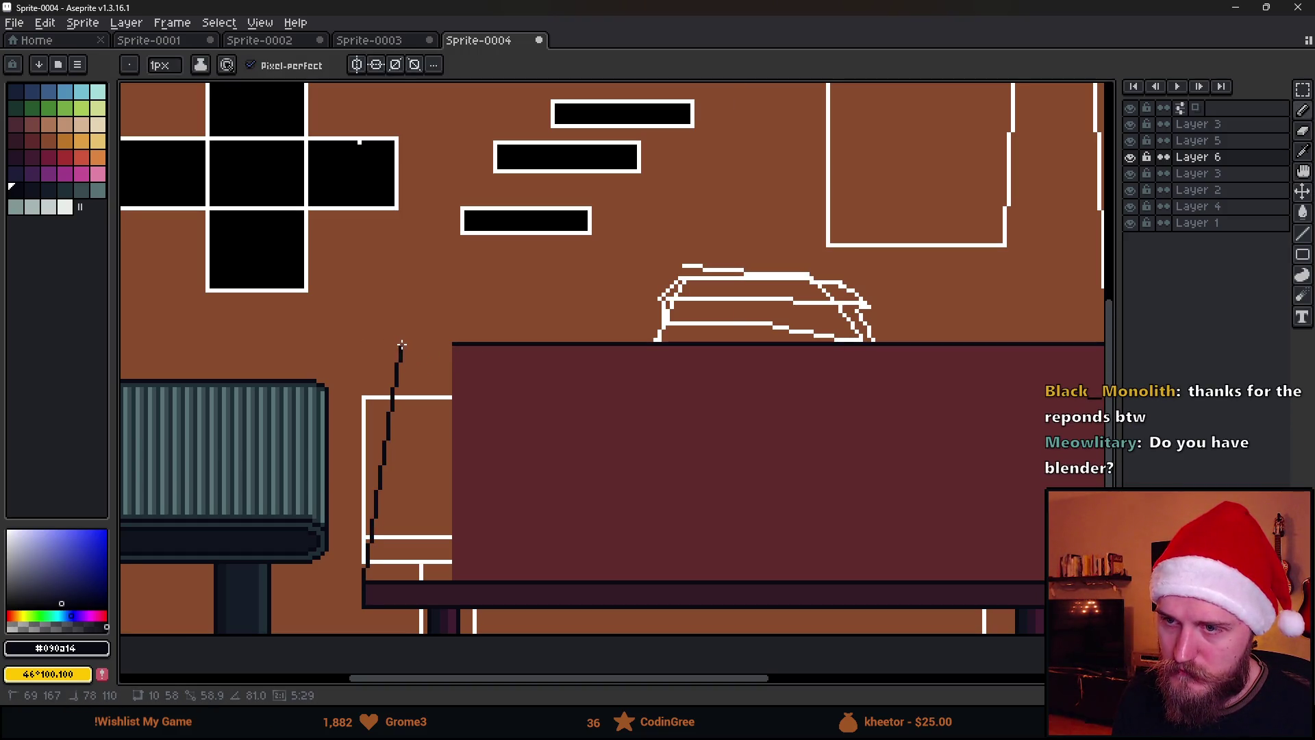
pyautogui.keyDown('shift'); pyautogui.click(452, 344); pyautogui.keyUp('shift')
# Fill the desk's slanted left side with maroon.
pyautogui.scroll(-3, 482, 359)
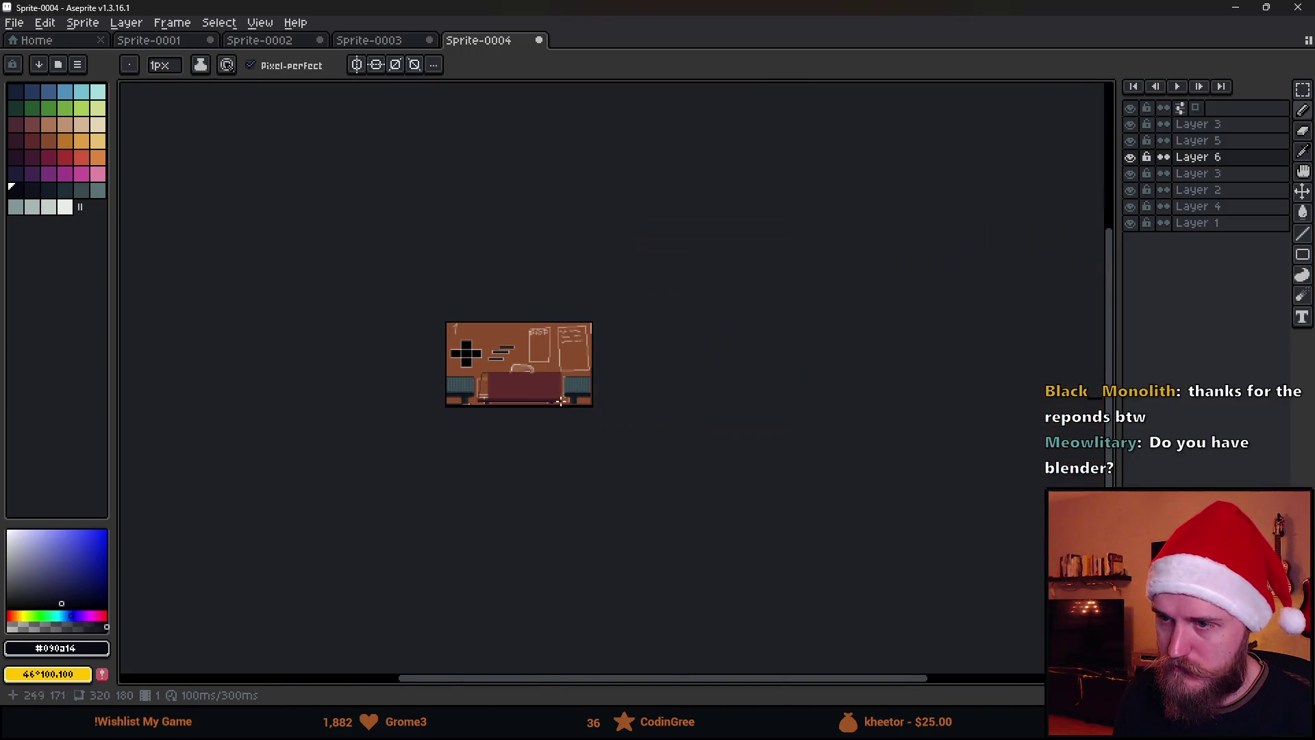
pyautogui.scroll(2, 429, 370)
pyautogui.keyDown('alt'); pyautogui.click(429, 369); pyautogui.keyUp('alt')
pyautogui.press('g')
pyautogui.click(367, 373)
pyautogui.scroll(1, 413, 410)
pyautogui.moveTo(554, 414); pyautogui.dragTo(565, 473)
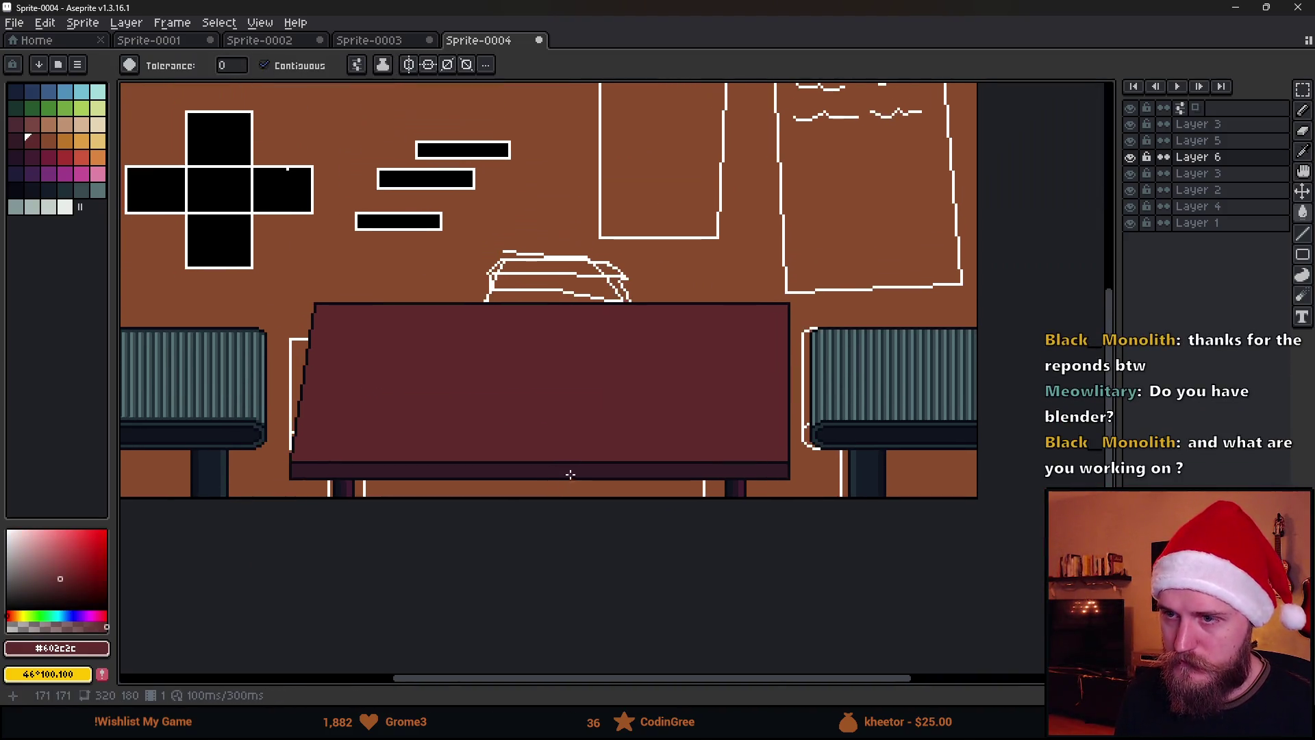
# Toggle the chairs layer's visibility and hide the sketch outline layer.
pyautogui.click(1133, 176)
pyautogui.click(1130, 174)
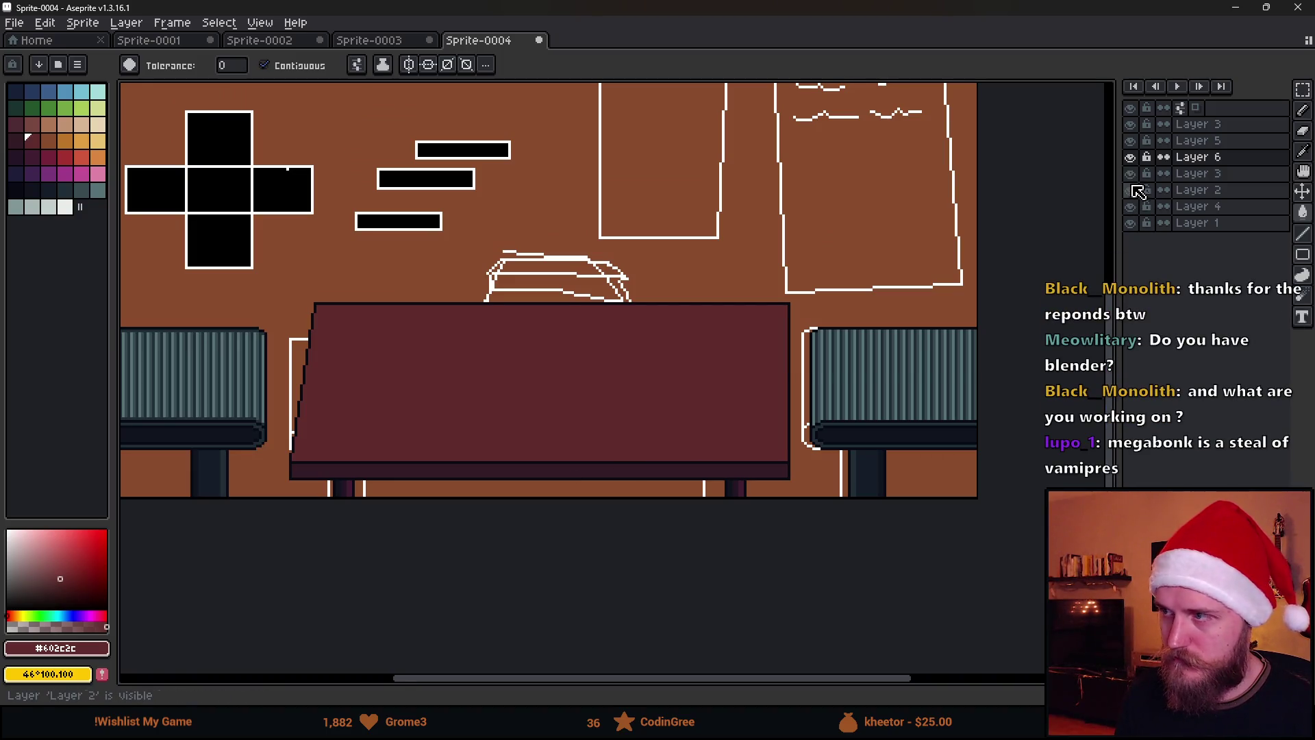
pyautogui.click(1130, 189)
pyautogui.scroll(-2, 780, 337)
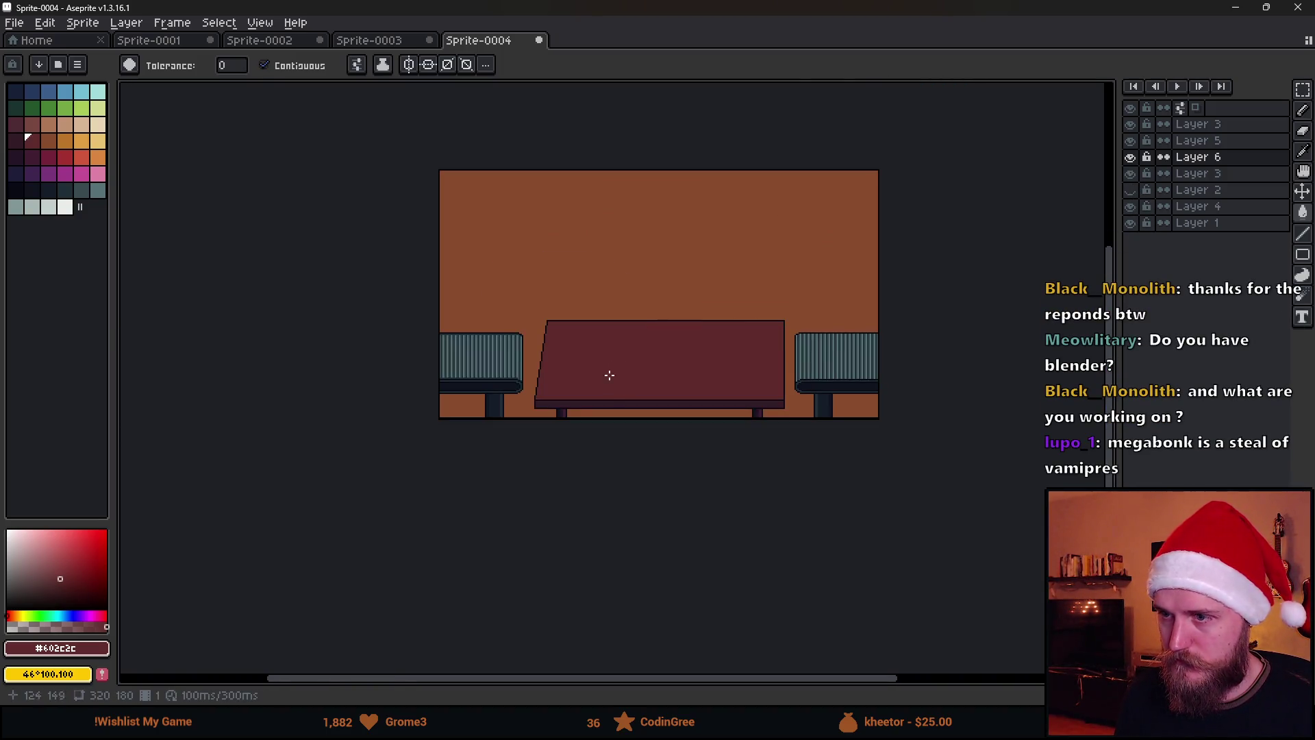
pyautogui.scroll(2, 610, 375)
pyautogui.moveTo(617, 388); pyautogui.dragTo(581, 449)
pyautogui.scroll(-2, 561, 458)
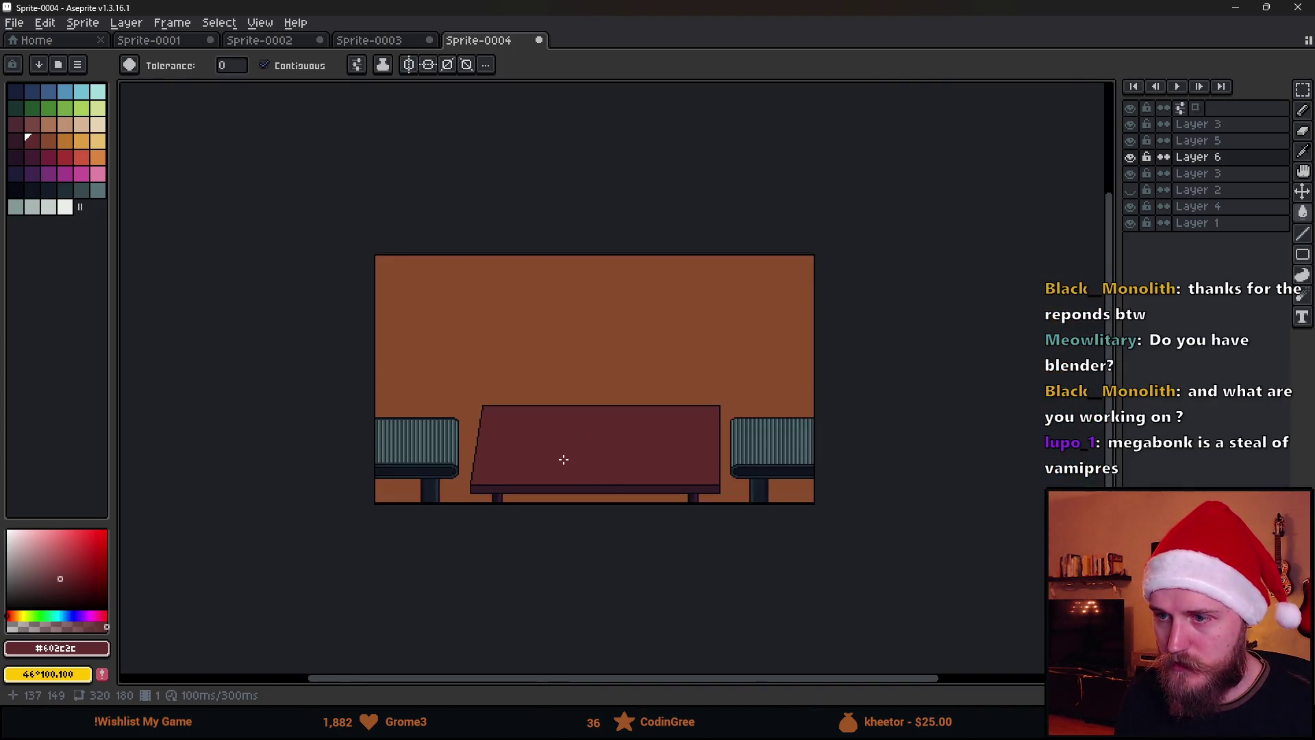
pyautogui.scroll(2, 614, 479)
# Undo and redo back to the slanted desk, then erase its right part.
pyautogui.hotkey('ctrl', 'z')
pyautogui.press('m')
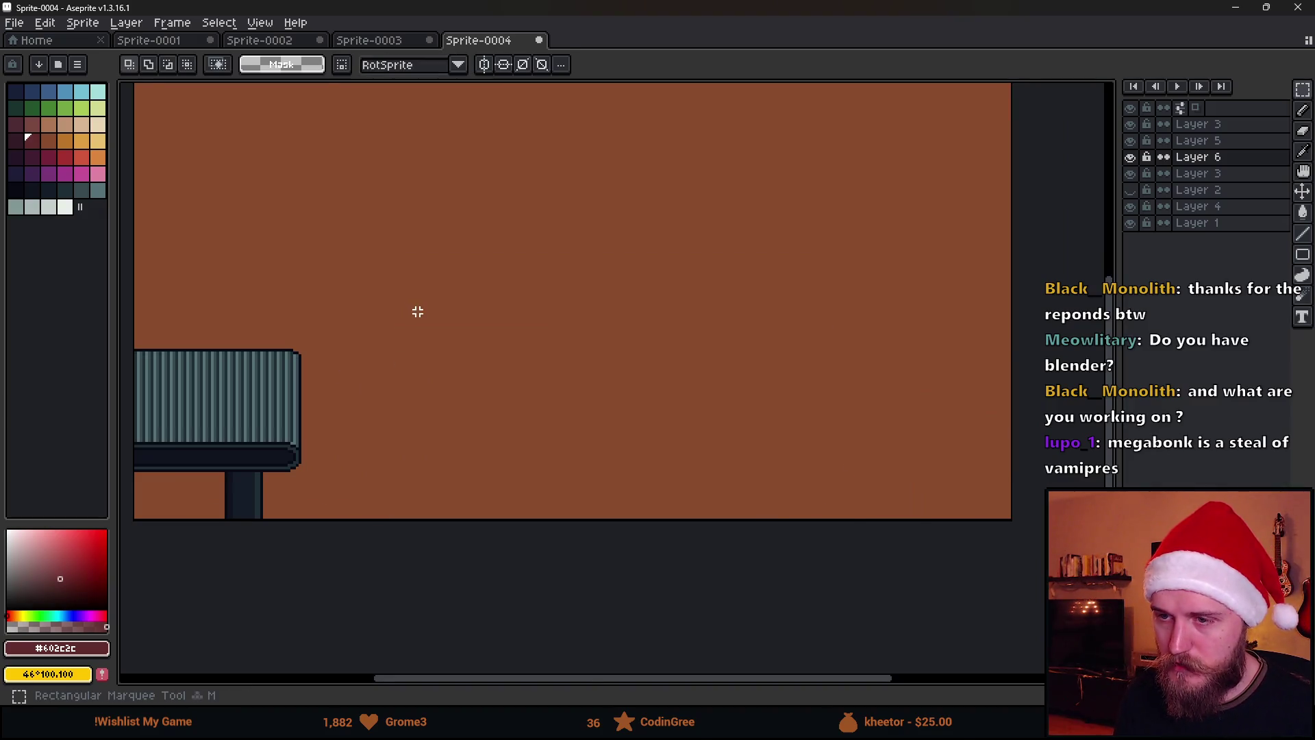
pyautogui.hotkey('ctrl', 'y')
pyautogui.hotkey('ctrl', 'y')
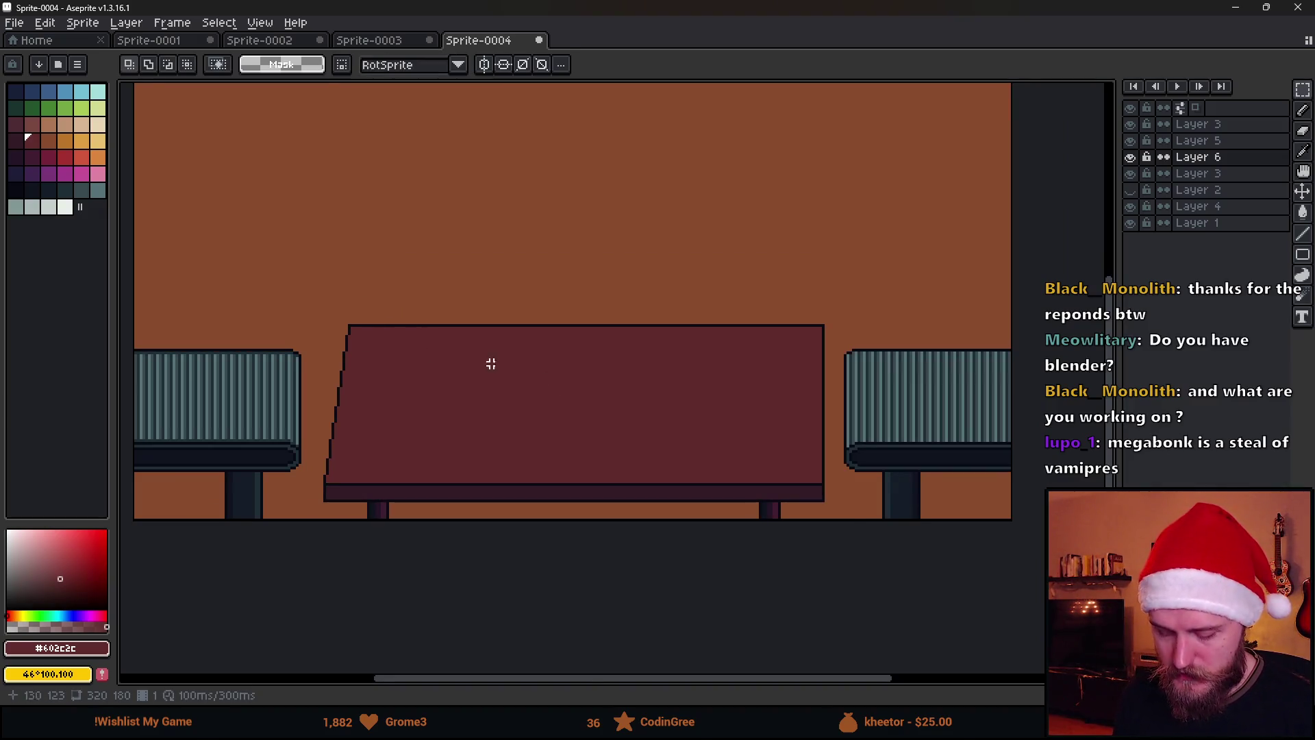
pyautogui.moveTo(715, 296)
pyautogui.mouseDown()
pyautogui.moveTo(863, 523)
pyautogui.moveTo(837, 545)
pyautogui.mouseUp()
pyautogui.press('Delete')
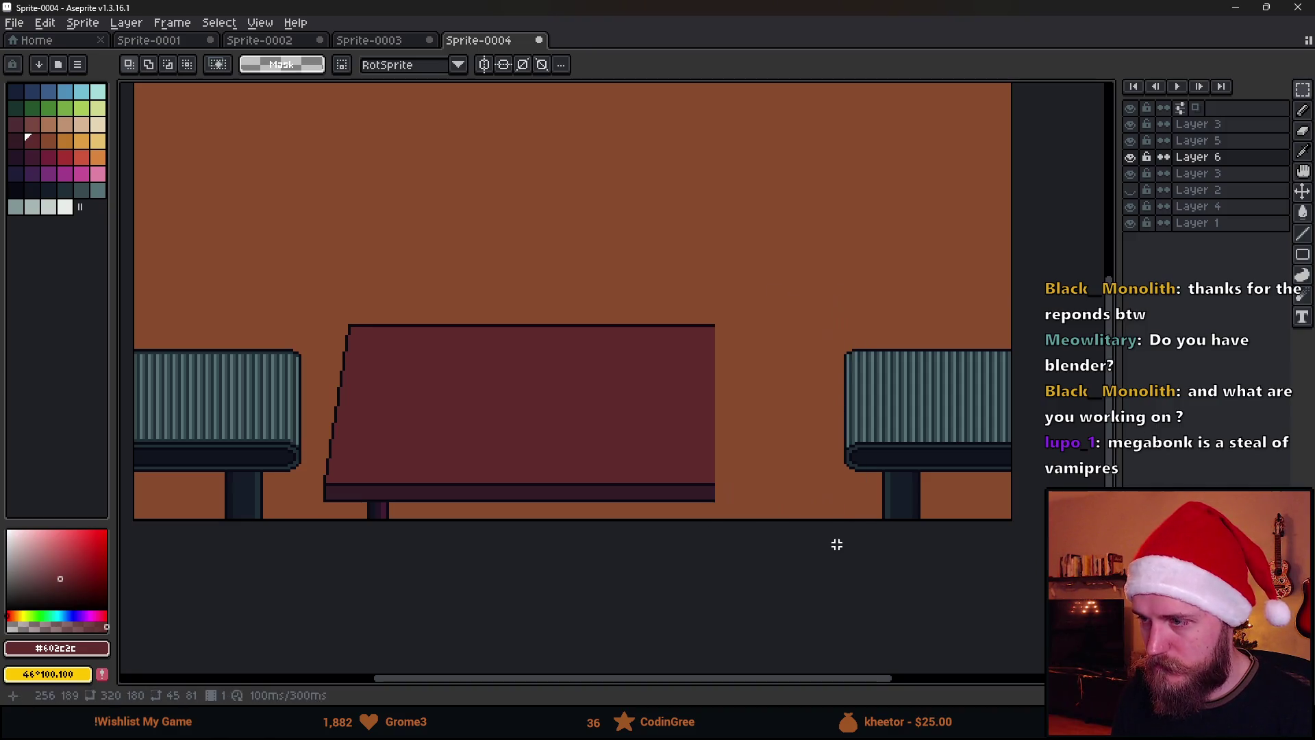
# Move the slanted side over to the desk's right end.
pyautogui.moveTo(314, 285); pyautogui.dragTo(402, 557)
pyautogui.moveTo(376, 455)
pyautogui.mouseDown()
pyautogui.moveTo(751, 465)
pyautogui.moveTo(758, 446)
pyautogui.moveTo(787, 440)
pyautogui.mouseUp()
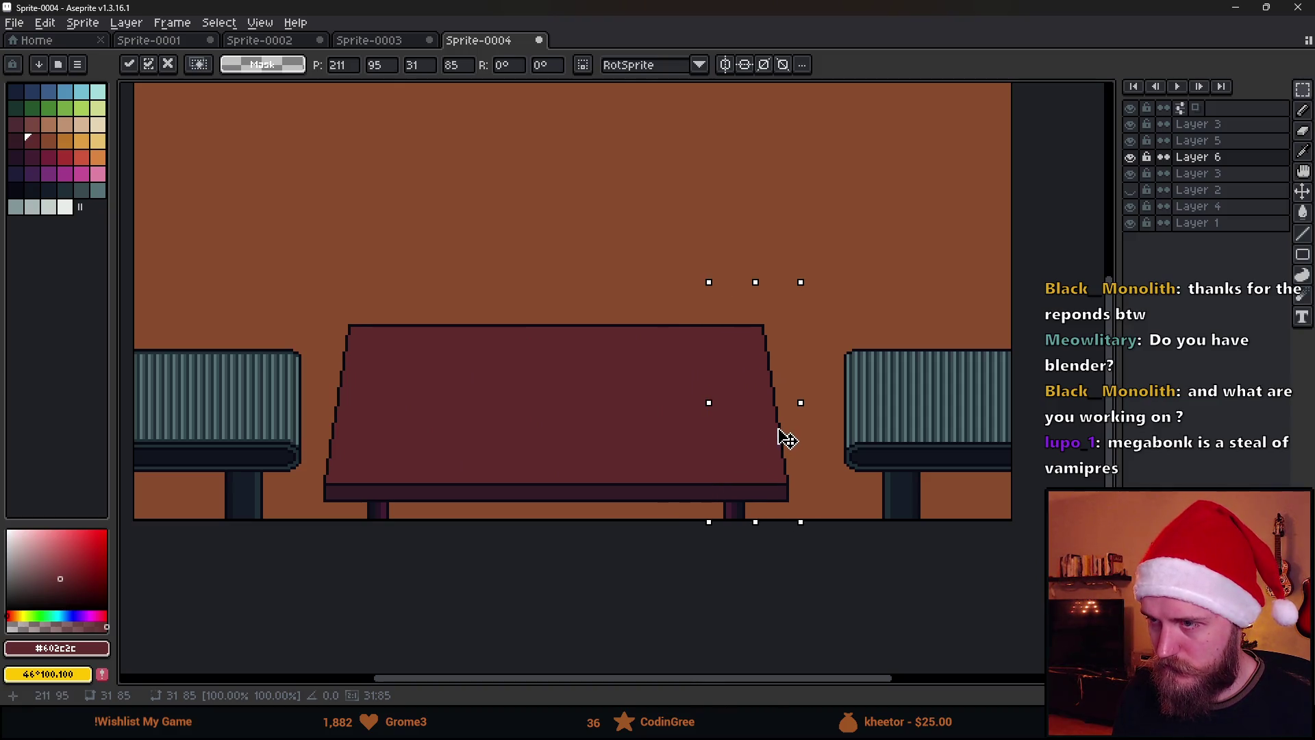
pyautogui.hotkey('ctrl', 'd')
pyautogui.scroll(-1, 458, 308)
pyautogui.scroll(1, 561, 396)
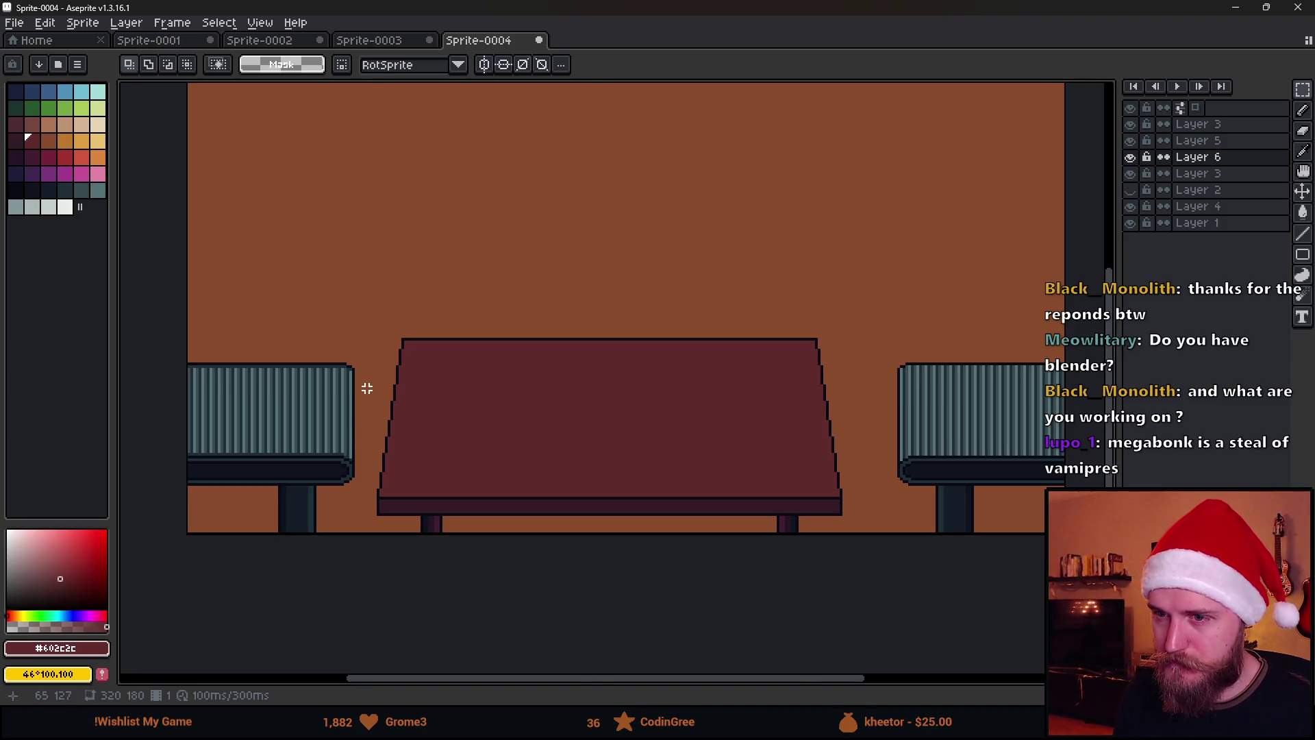
# Sketch a thin pencil line beside the left chair, then undo it.
pyautogui.press('b')
pyautogui.moveTo(353, 463)
pyautogui.mouseDown()
pyautogui.moveTo(375, 374)
pyautogui.moveTo(347, 364)
pyautogui.mouseUp()
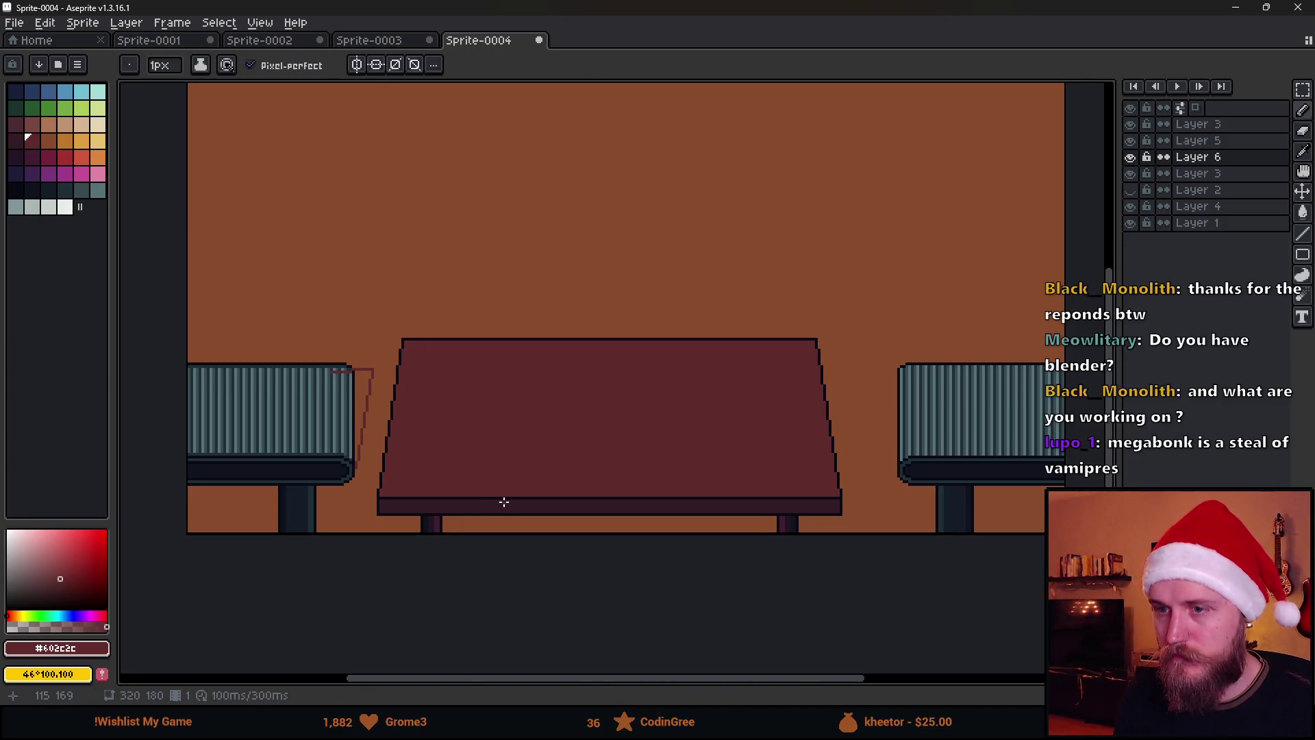
pyautogui.scroll(-2, 505, 502)
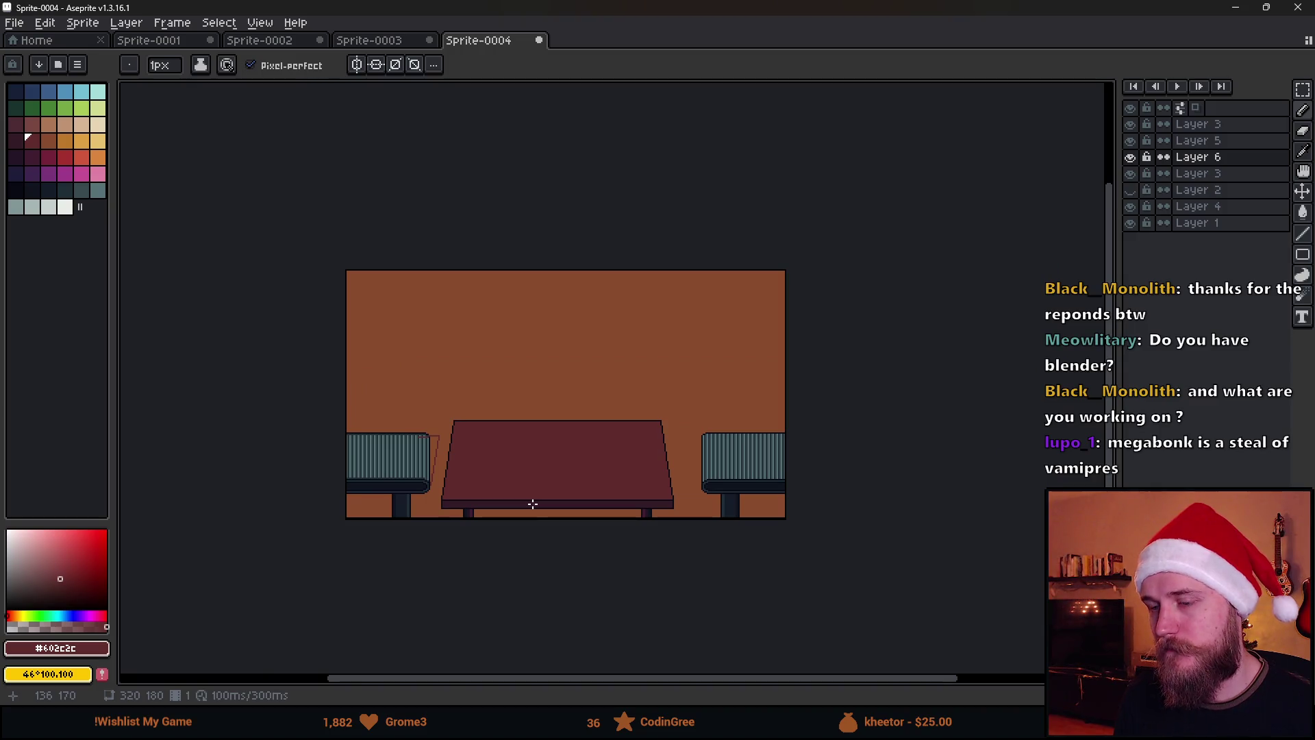
pyautogui.scroll(2, 533, 504)
pyautogui.hotkey('ctrl', 'z')
pyautogui.hotkey('ctrl', 'z')
# Undo the stretch and slant so the desk returns to a flat rectangular top on two legs.
pyautogui.press('v')
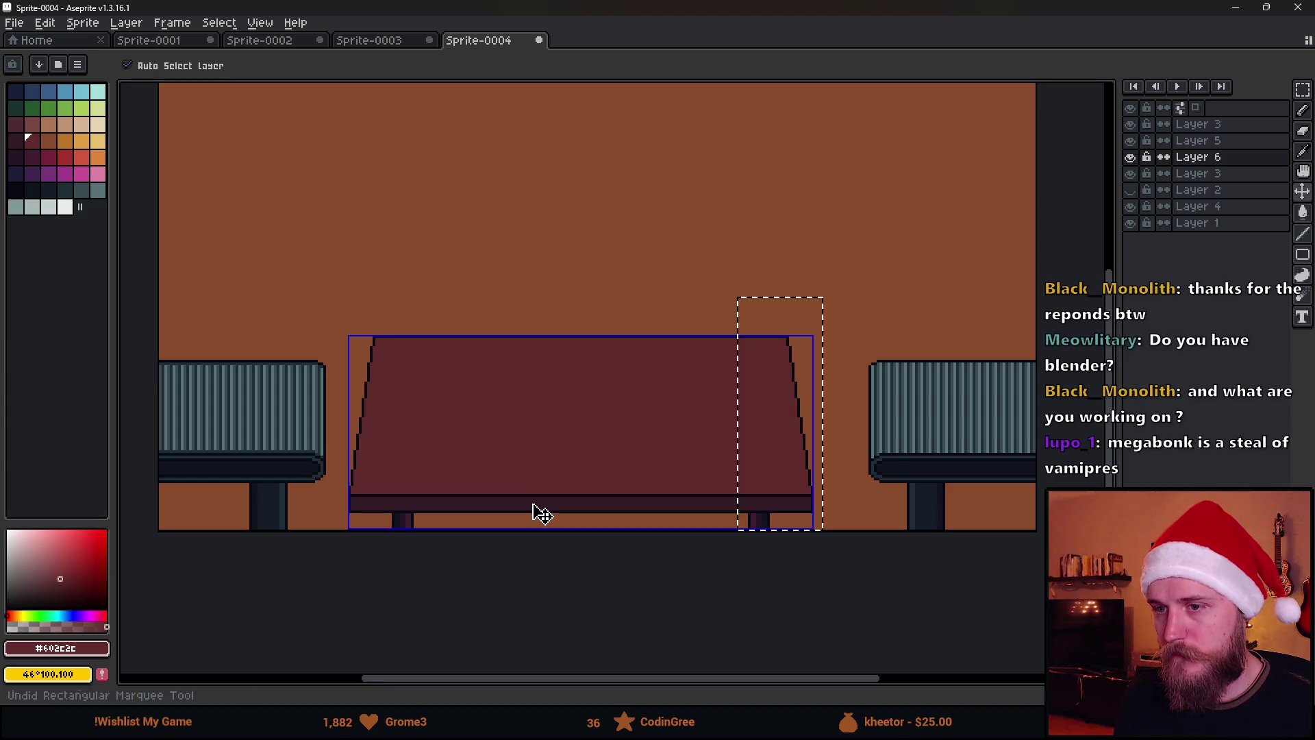
pyautogui.hotkey('ctrl', 'z')
pyautogui.hotkey('ctrl', 'z')
pyautogui.hotkey('ctrl', 'z')
pyautogui.hotkey('ctrl', 'z')
pyautogui.hotkey('ctrl', 'z')
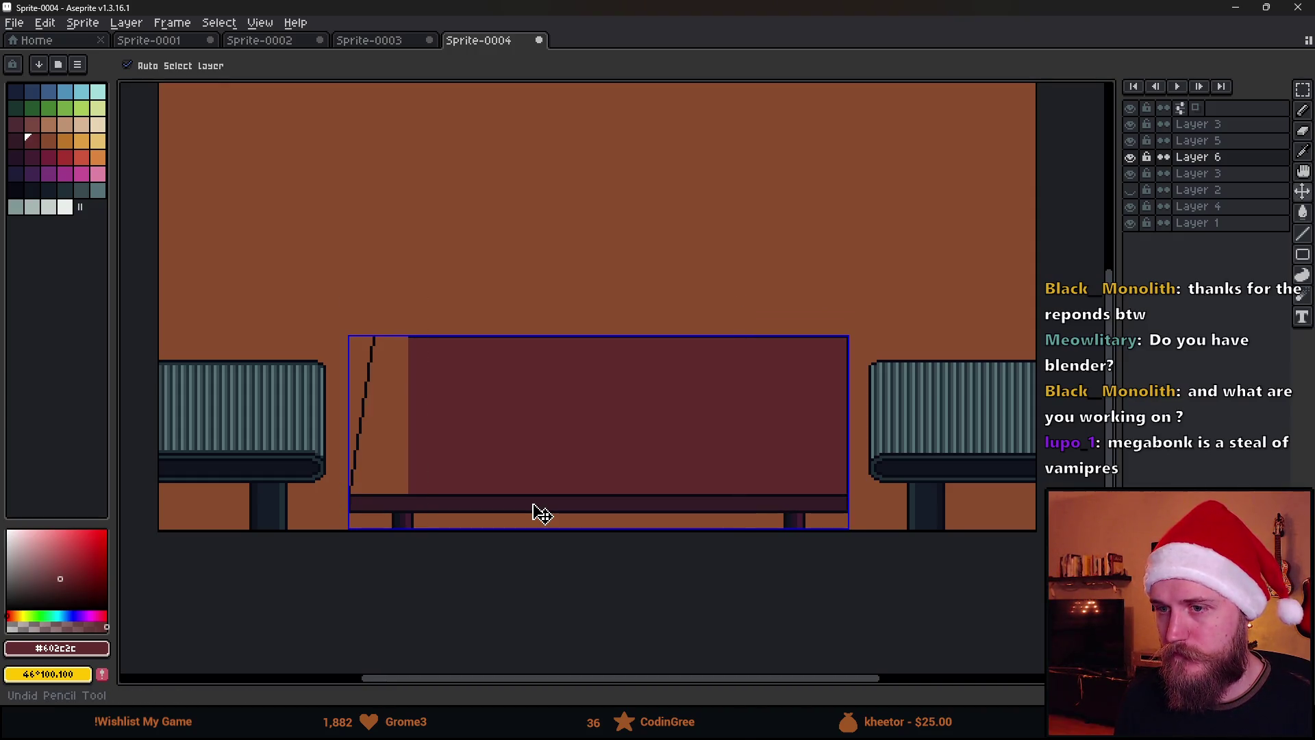
pyautogui.press('b')
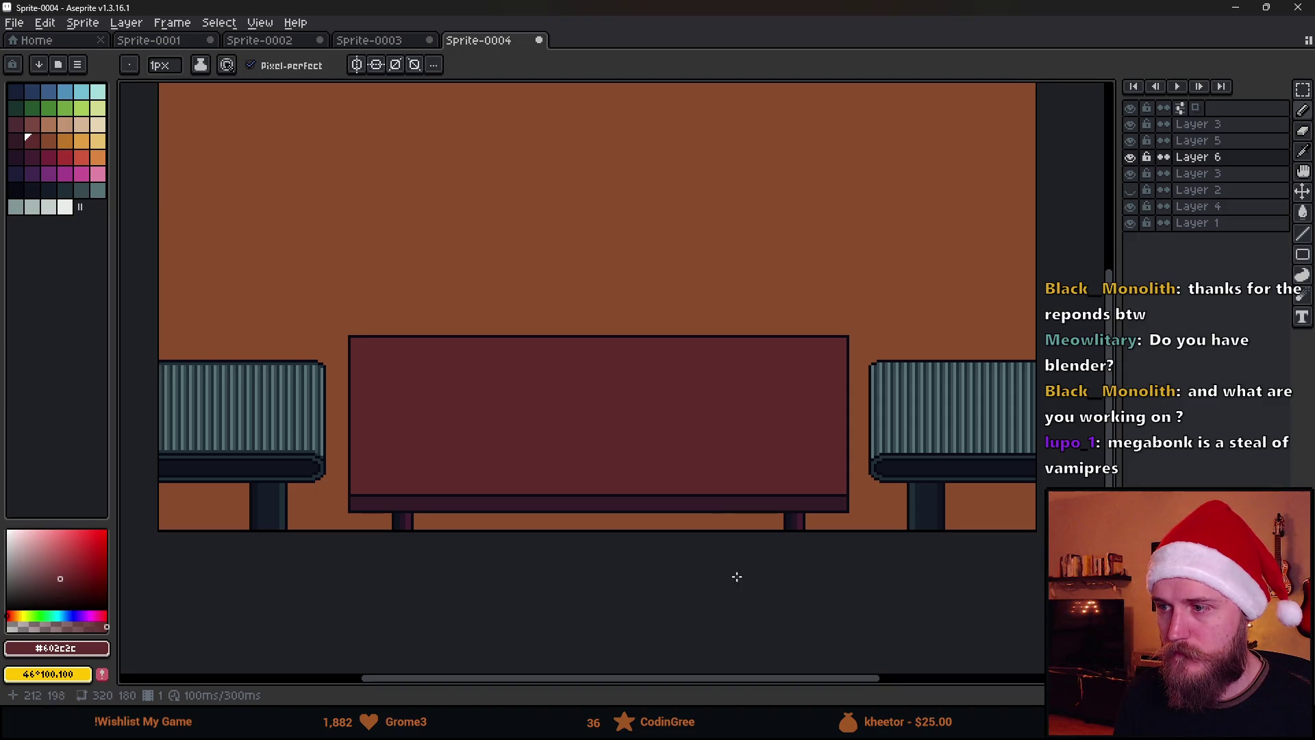
pyautogui.hotkey('ctrl', 'z')
pyautogui.hotkey('ctrl', 'z')
pyautogui.hotkey('ctrl', 'z')
pyautogui.hotkey('ctrl', 'z')
pyautogui.hotkey('ctrl', 'z')
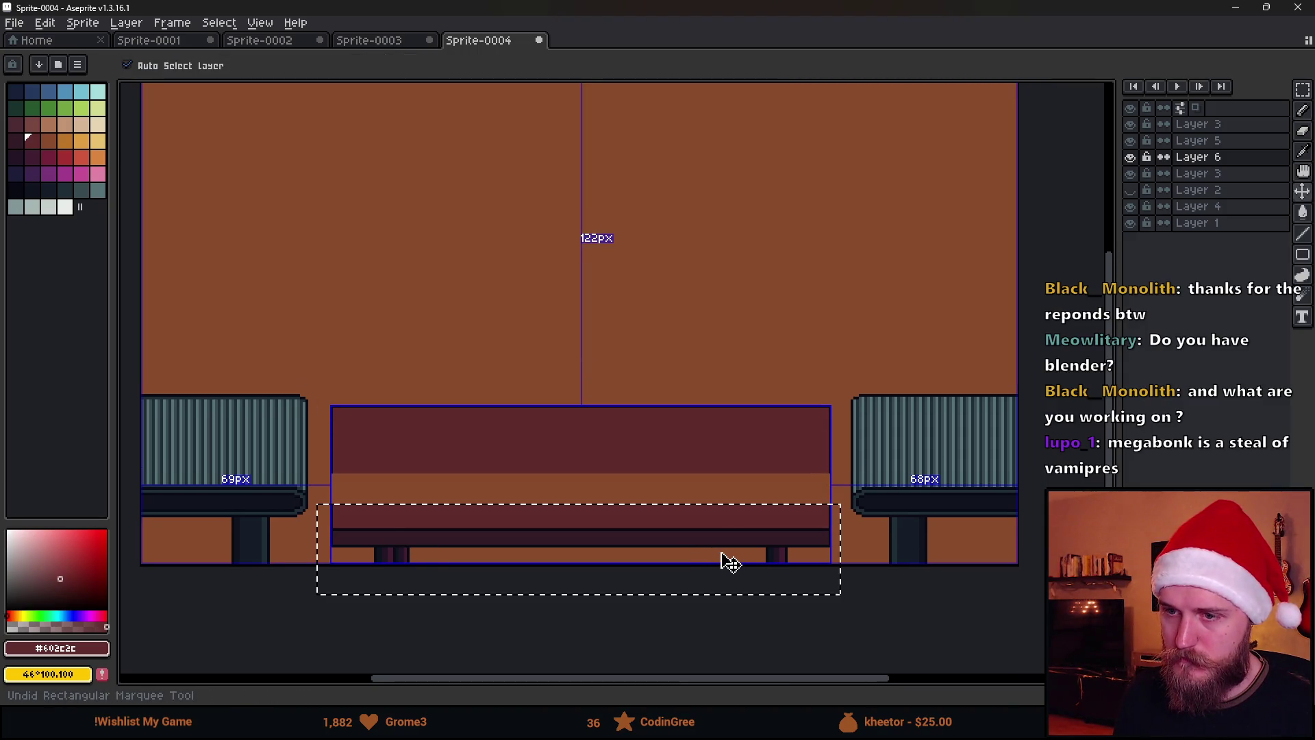
pyautogui.press('b')
# Marquee-select the area around the desk leg to inspect it up close, then zoom back out.
pyautogui.scroll(5, 503, 521)
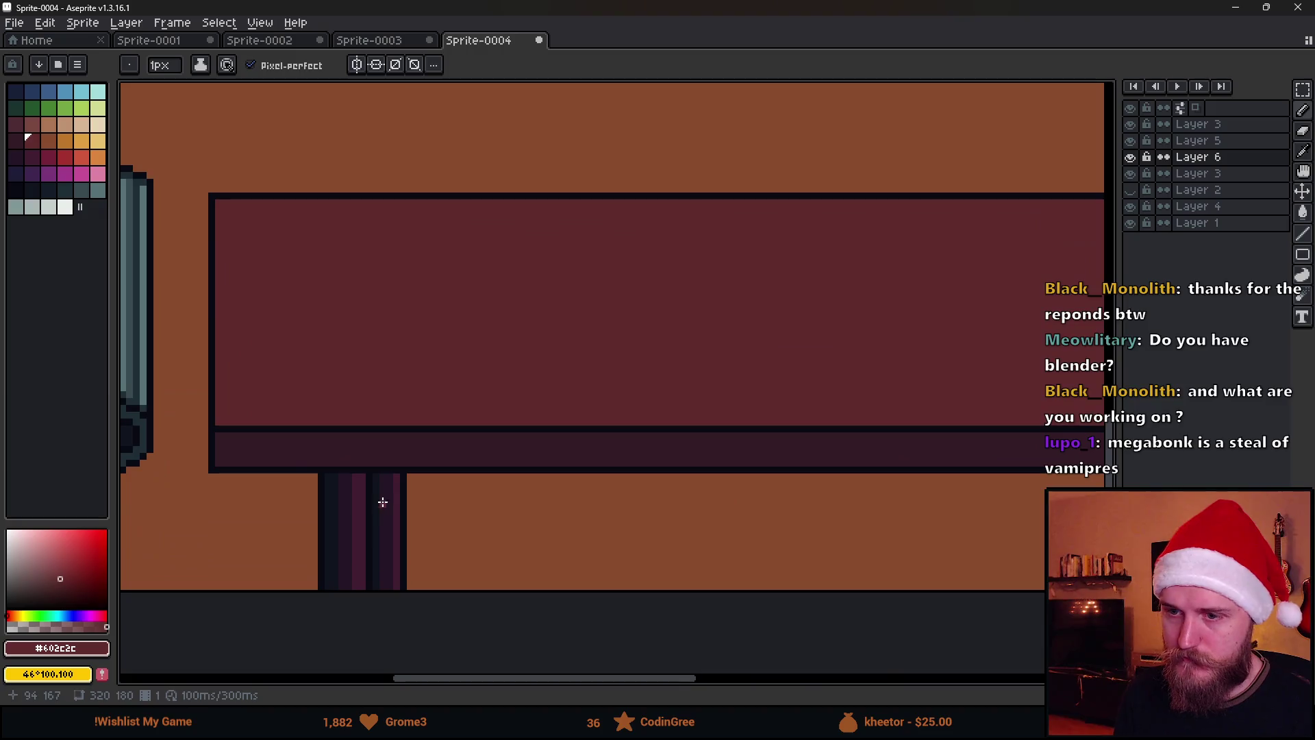
pyautogui.press('m')
pyautogui.moveTo(376, 479); pyautogui.dragTo(492, 665)
pyautogui.scroll(-4, 532, 561)
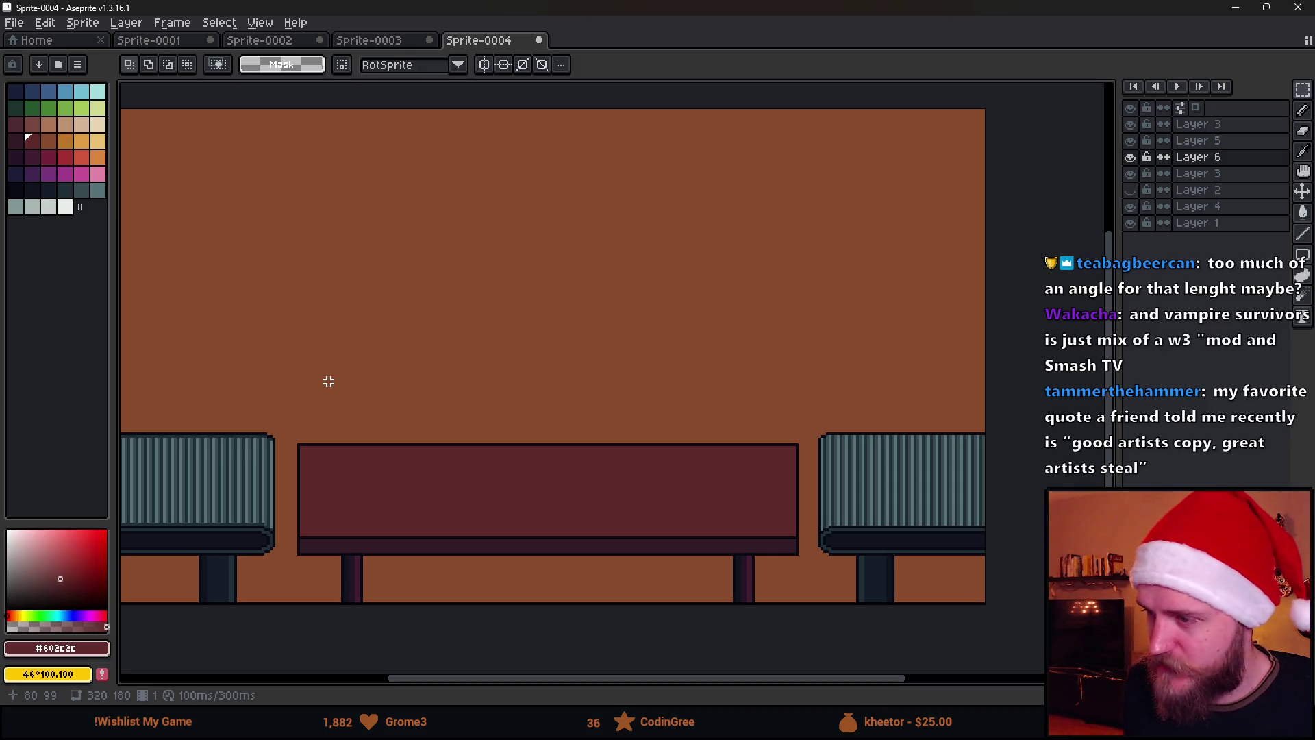
# Toggle visibility of the desk, left chair and Layer 4 to check what each holds.
pyautogui.scroll(-2, 378, 408)
pyautogui.scroll(2, 381, 408)
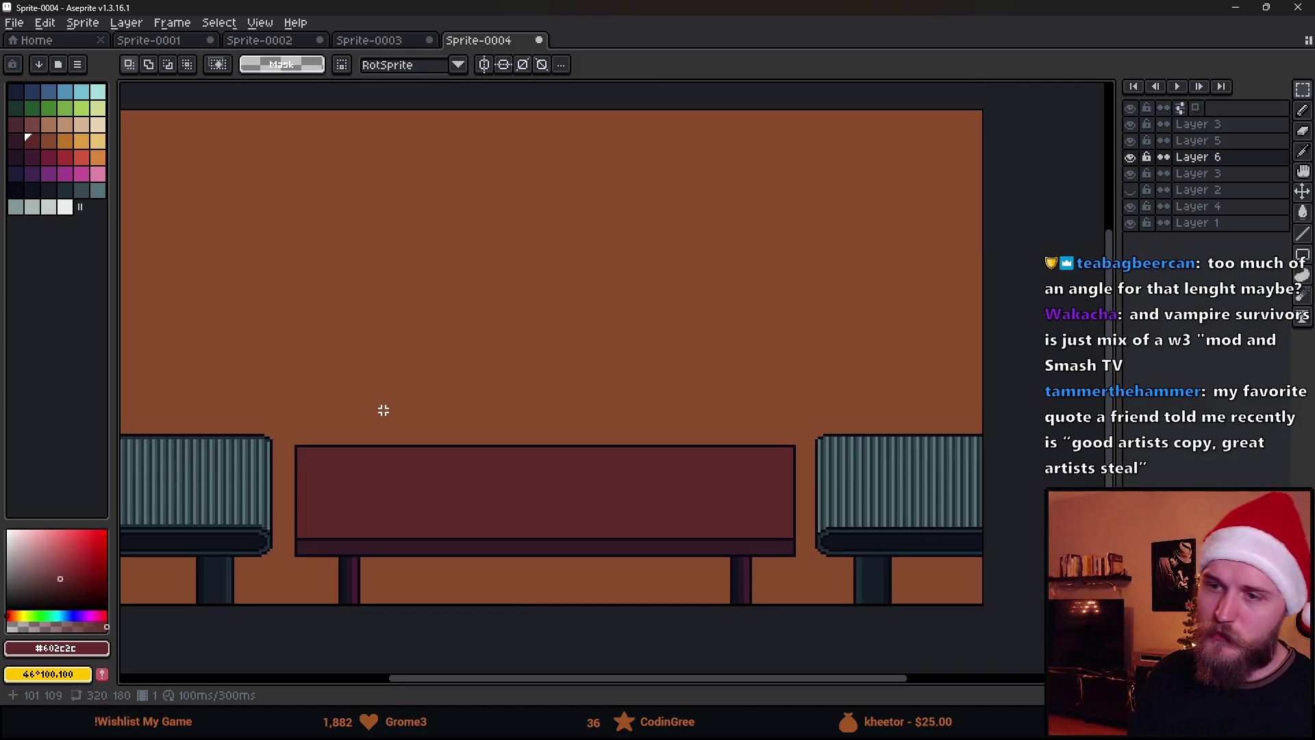
pyautogui.scroll(1, 390, 413)
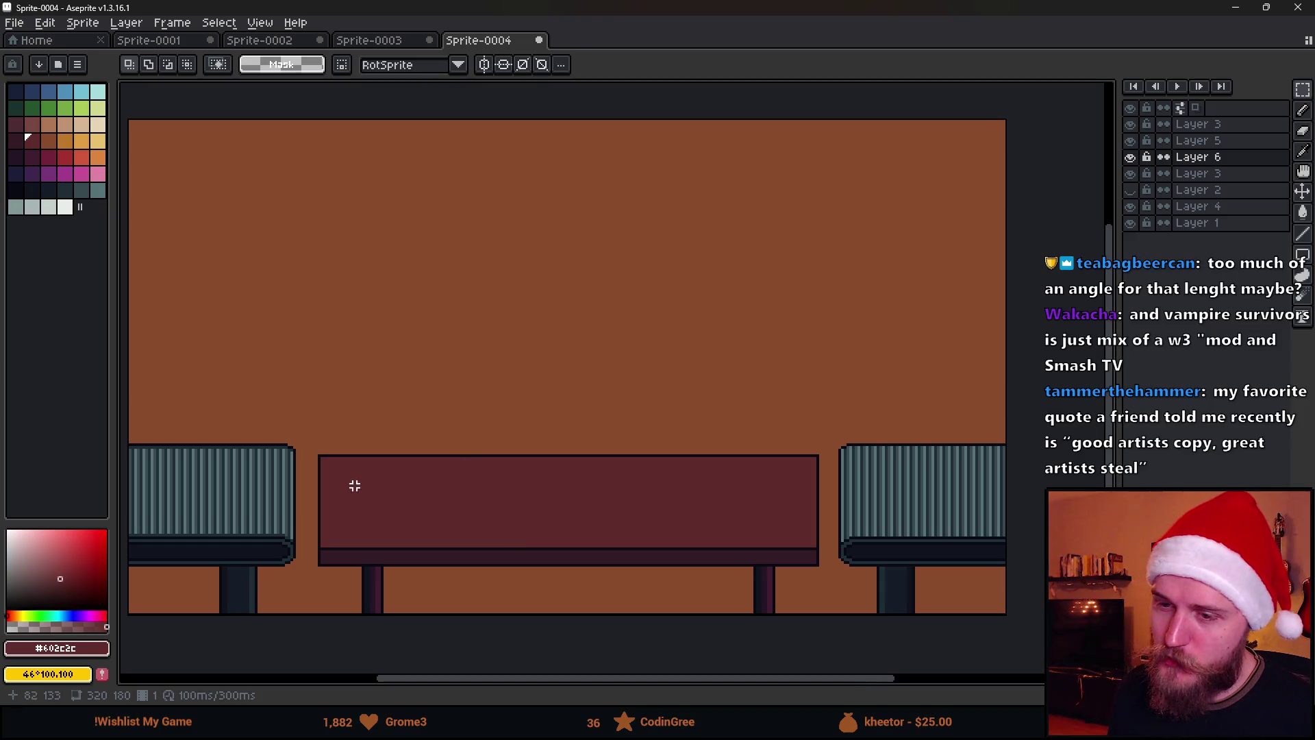
pyautogui.click(1131, 158)
pyautogui.click(1132, 158)
pyautogui.click(1132, 158)
pyautogui.click(1131, 157)
pyautogui.click(1131, 174)
pyautogui.click(1130, 174)
pyautogui.click(1131, 207)
pyautogui.click(1131, 206)
# On Layer 4, draw a straight dark line (palette index 36) behind the desk to both chairs.
pyautogui.click(1199, 207)
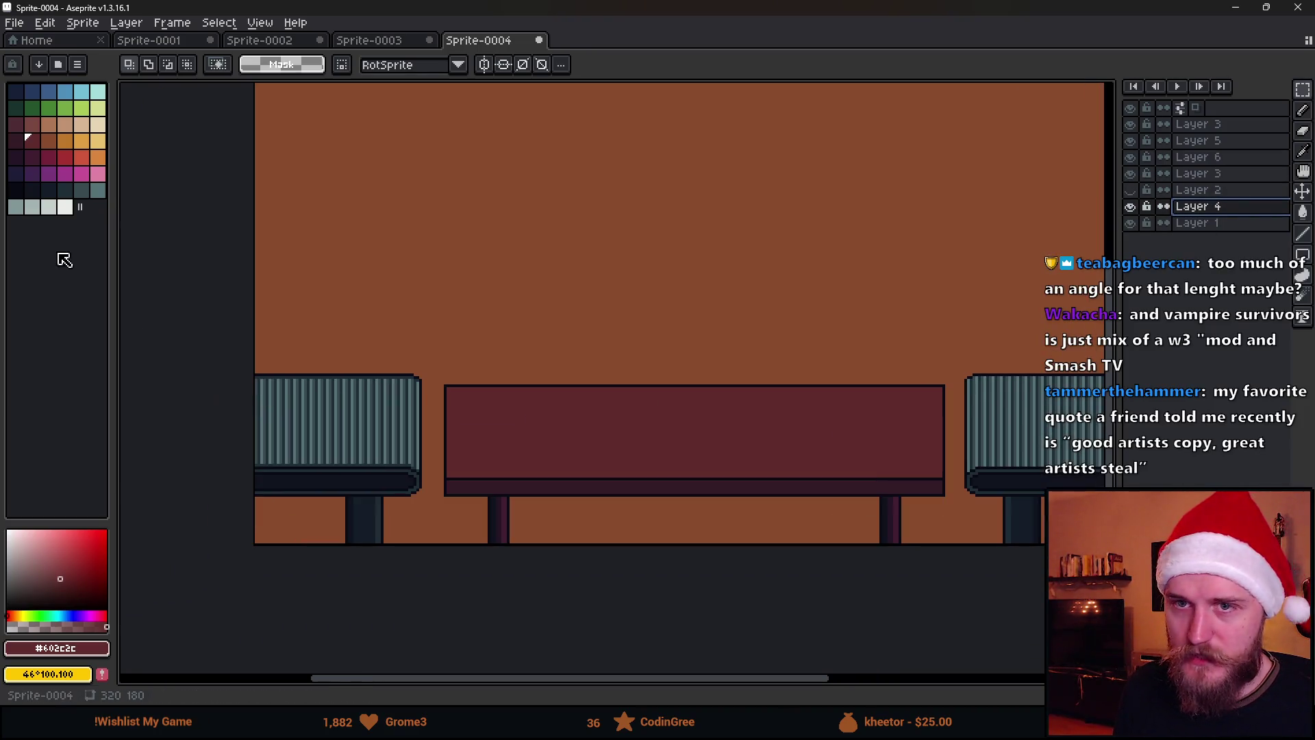
pyautogui.click(12, 189)
pyautogui.scroll(1, 239, 456)
pyautogui.press('b')
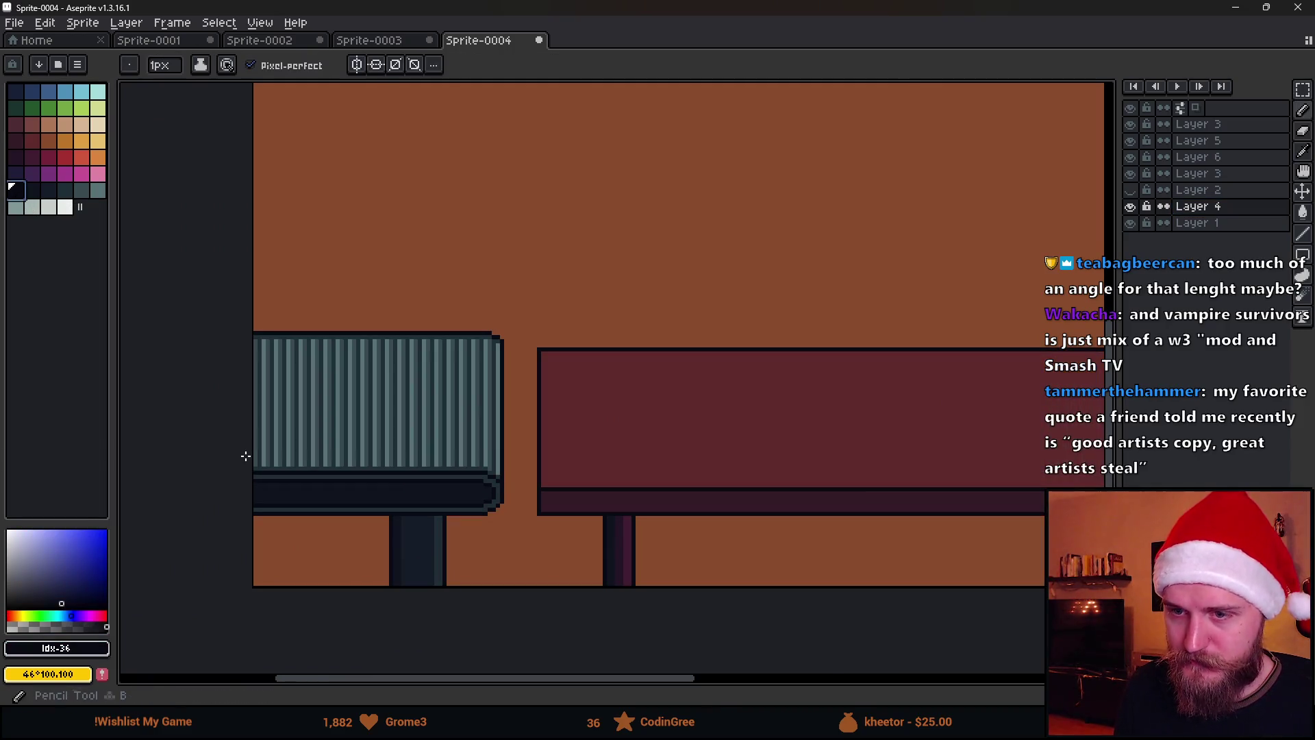
pyautogui.hscroll(5, 458, 461)
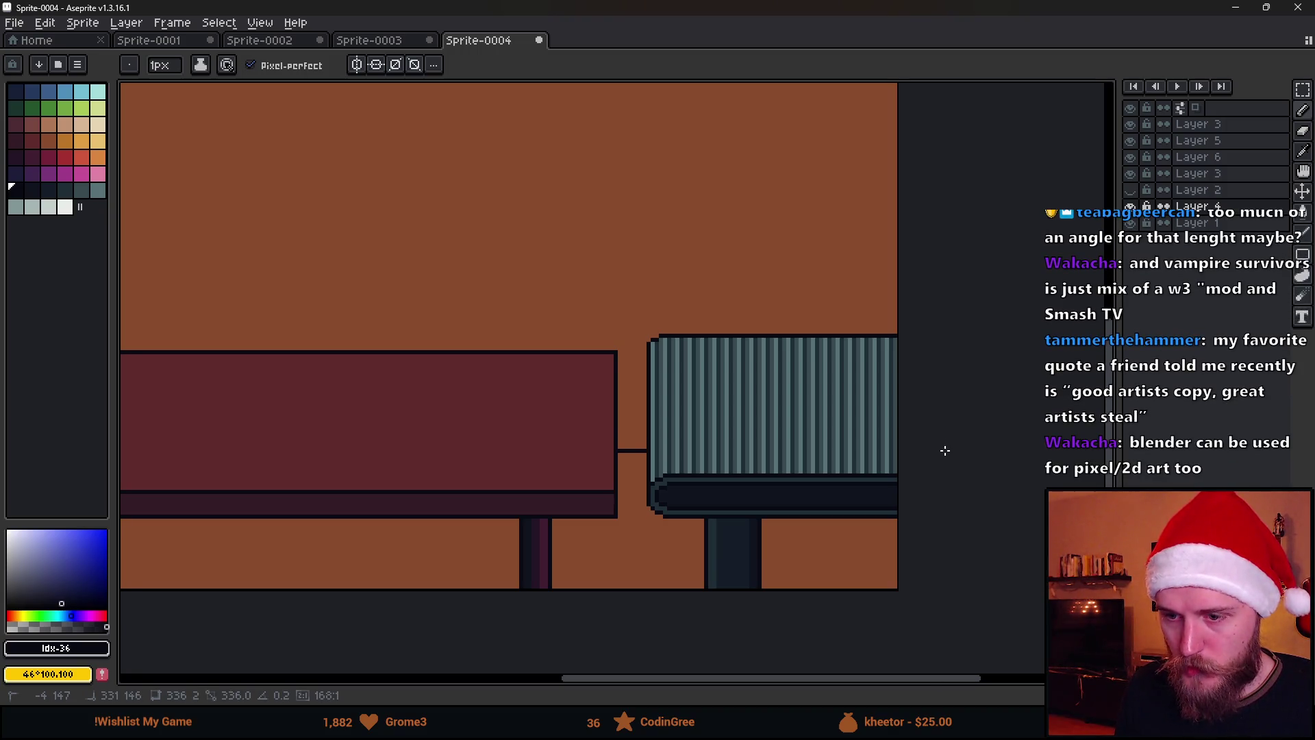
pyautogui.keyDown('shift'); pyautogui.click(946, 455); pyautogui.keyUp('shift')
pyautogui.scroll(-3, 947, 455)
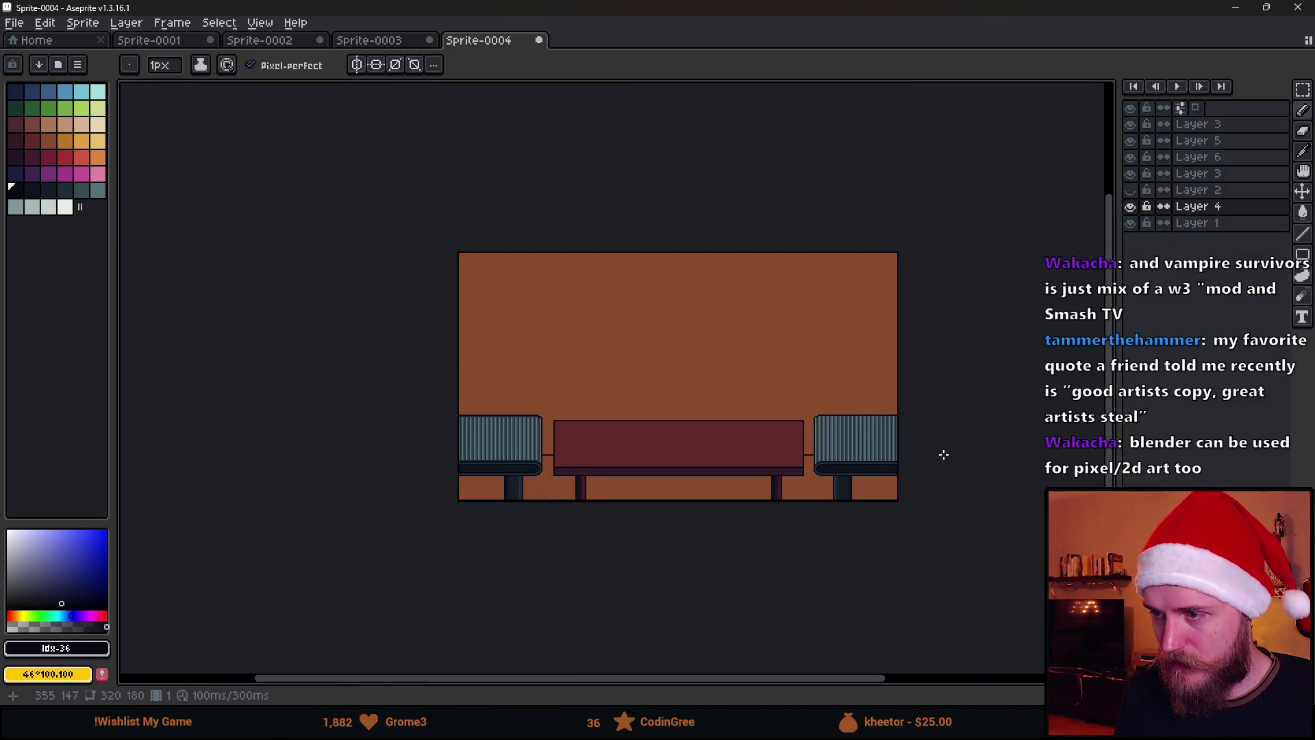
pyautogui.scroll(2, 767, 424)
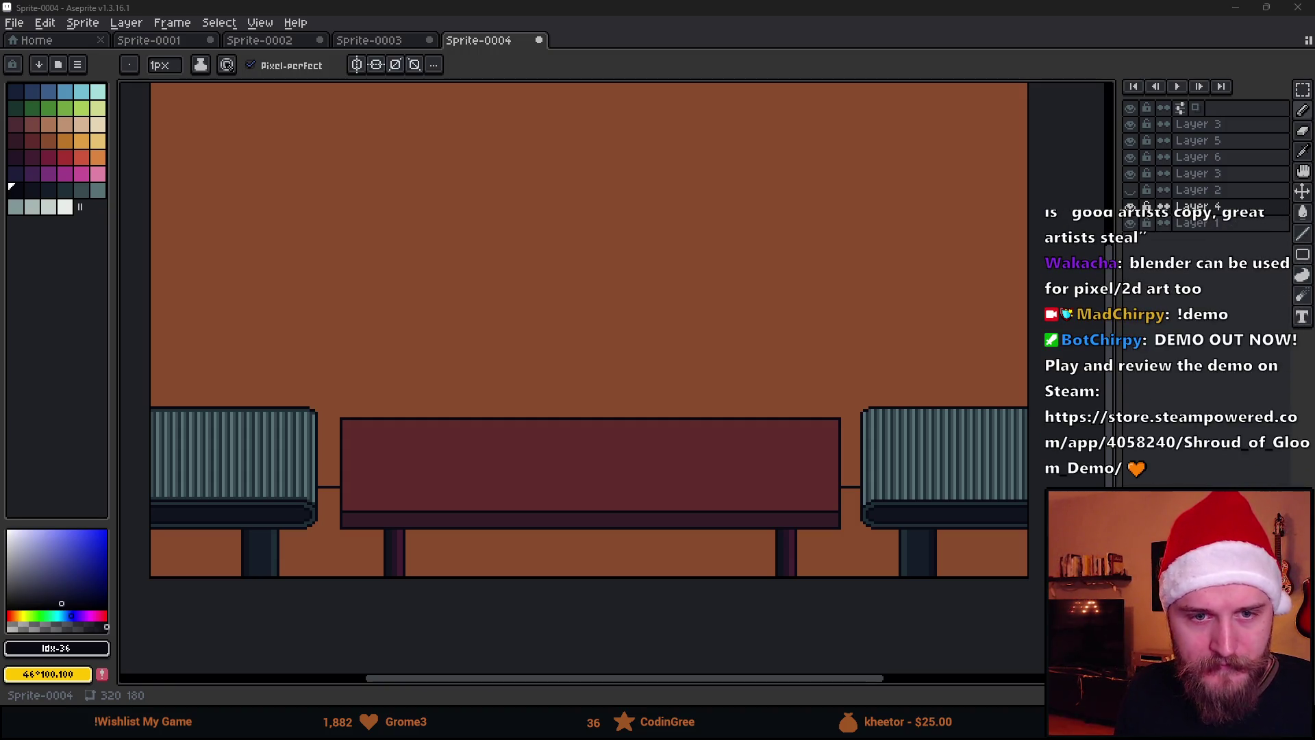
pyautogui.scroll(-1, 294, 391)
pyautogui.scroll(1, 296, 391)
# Draw a straight line across the bottom of the room to mark off the floor strip.
pyautogui.moveTo(296, 390)
pyautogui.mouseDown()
pyautogui.moveTo(373, 435)
pyautogui.moveTo(322, 425)
pyautogui.mouseUp()
pyautogui.press('v')
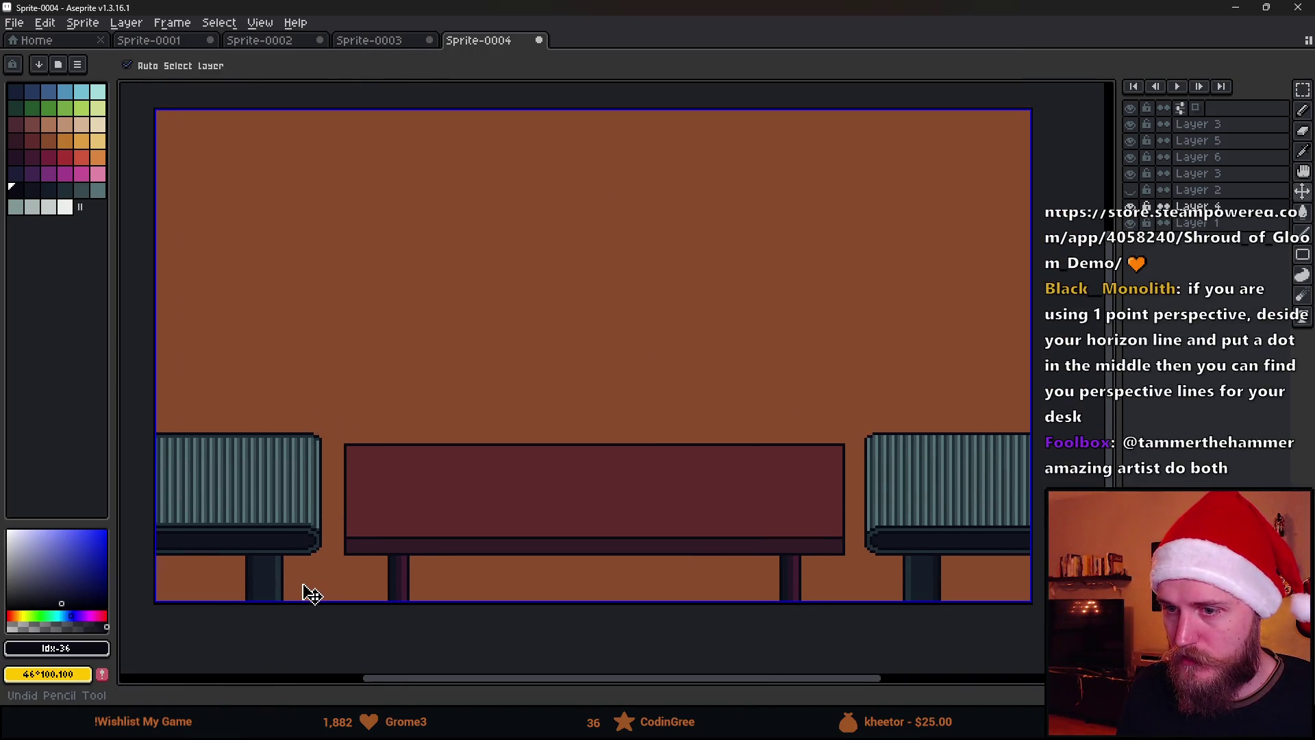
pyautogui.press('b')
pyautogui.click(1056, 577)
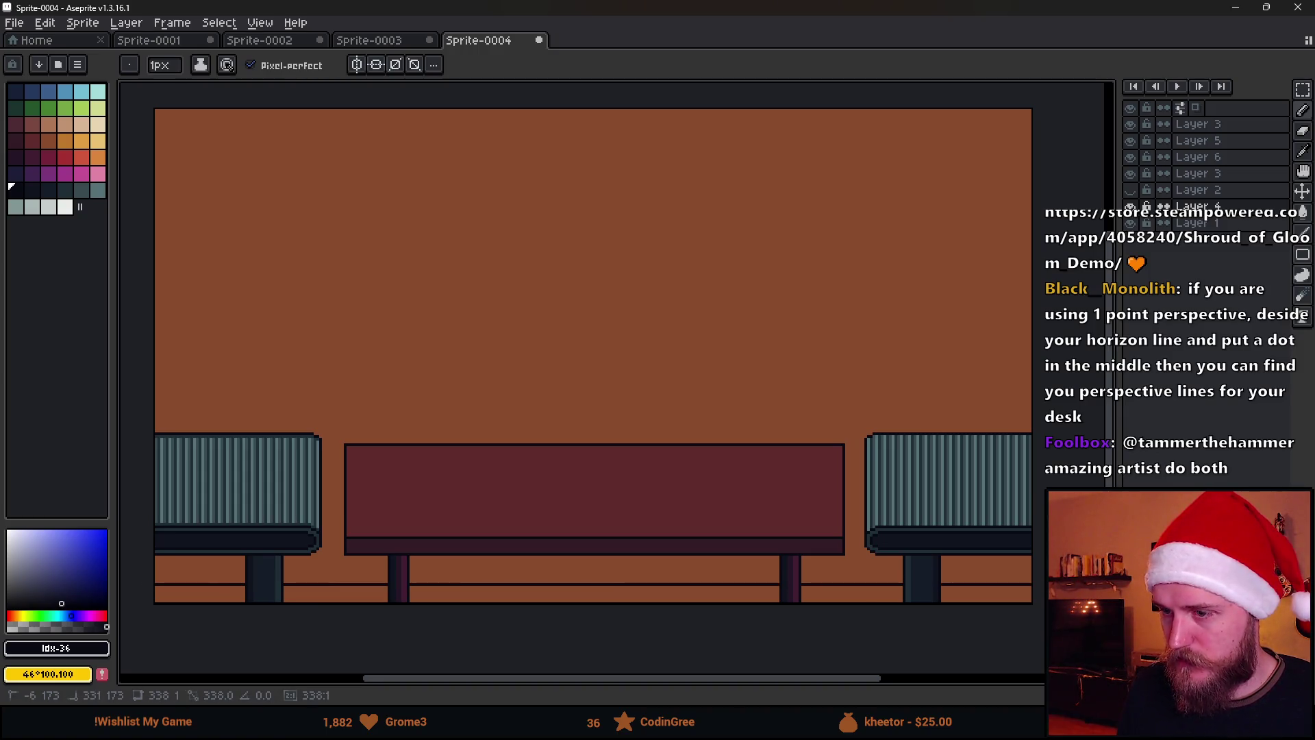
pyautogui.scroll(-1, 414, 541)
pyautogui.scroll(1, 384, 527)
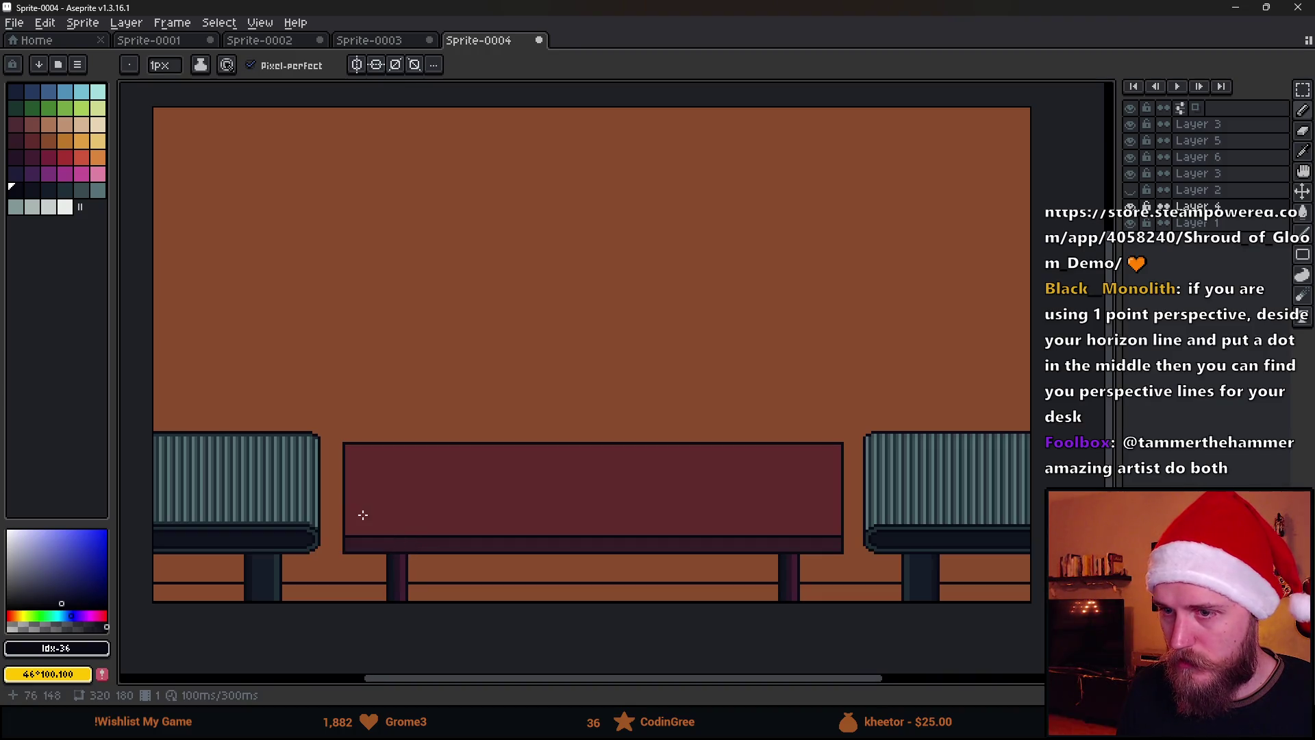
pyautogui.scroll(1, 329, 570)
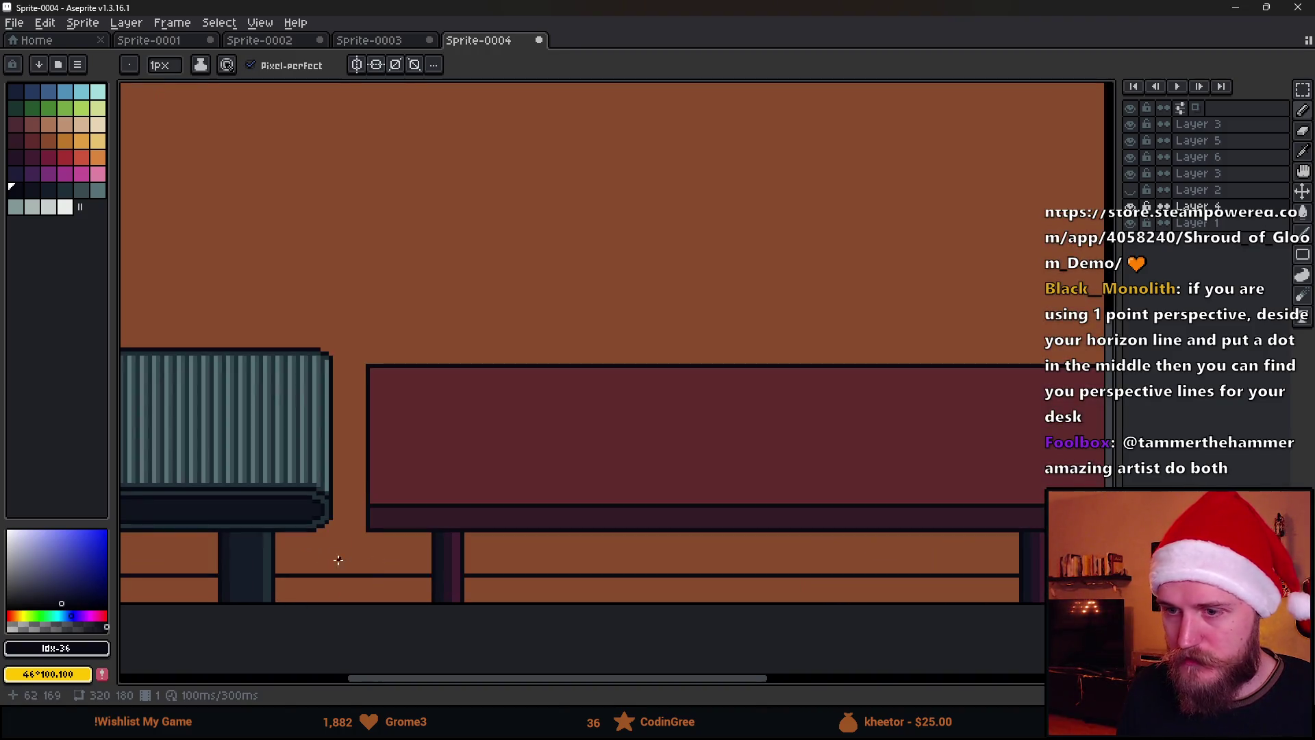
# Fill the floor strip with dark purple (palette index 24) using the Paint Bucket.
pyautogui.click(15, 157)
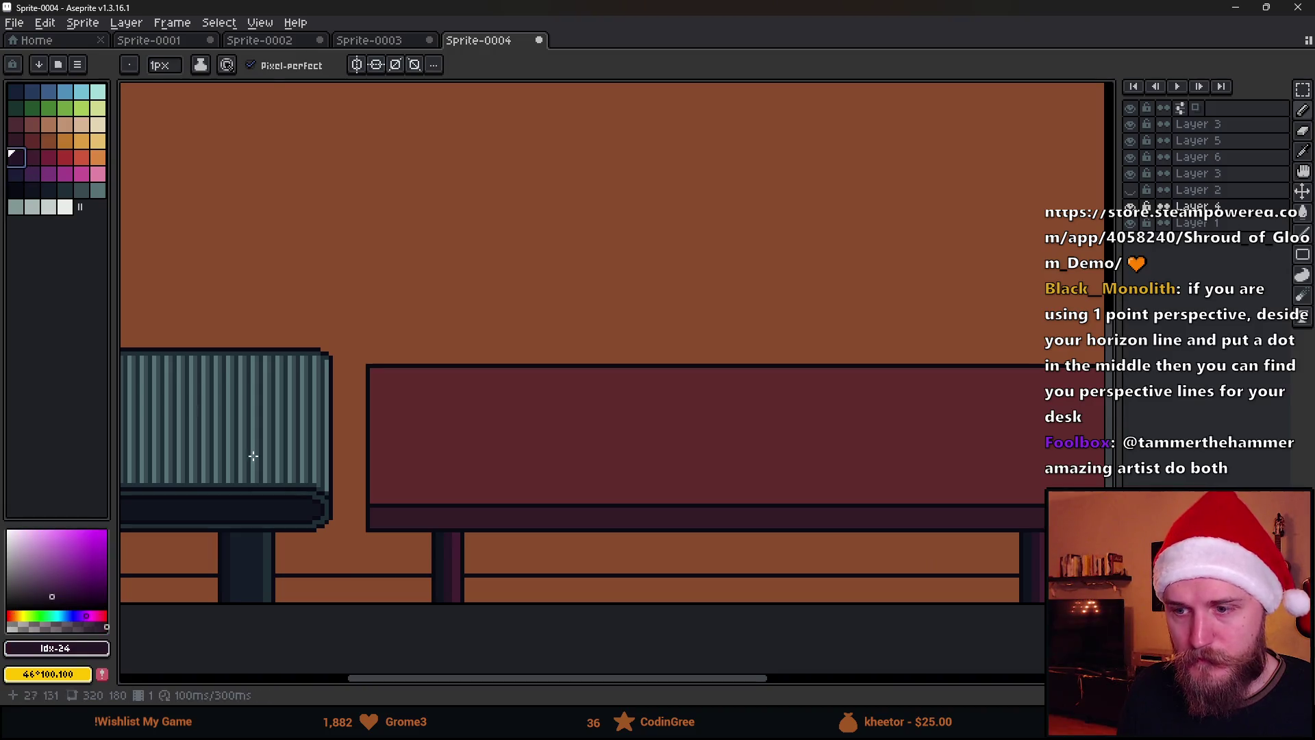
pyautogui.press('g')
pyautogui.click(363, 589)
pyautogui.scroll(-4, 364, 590)
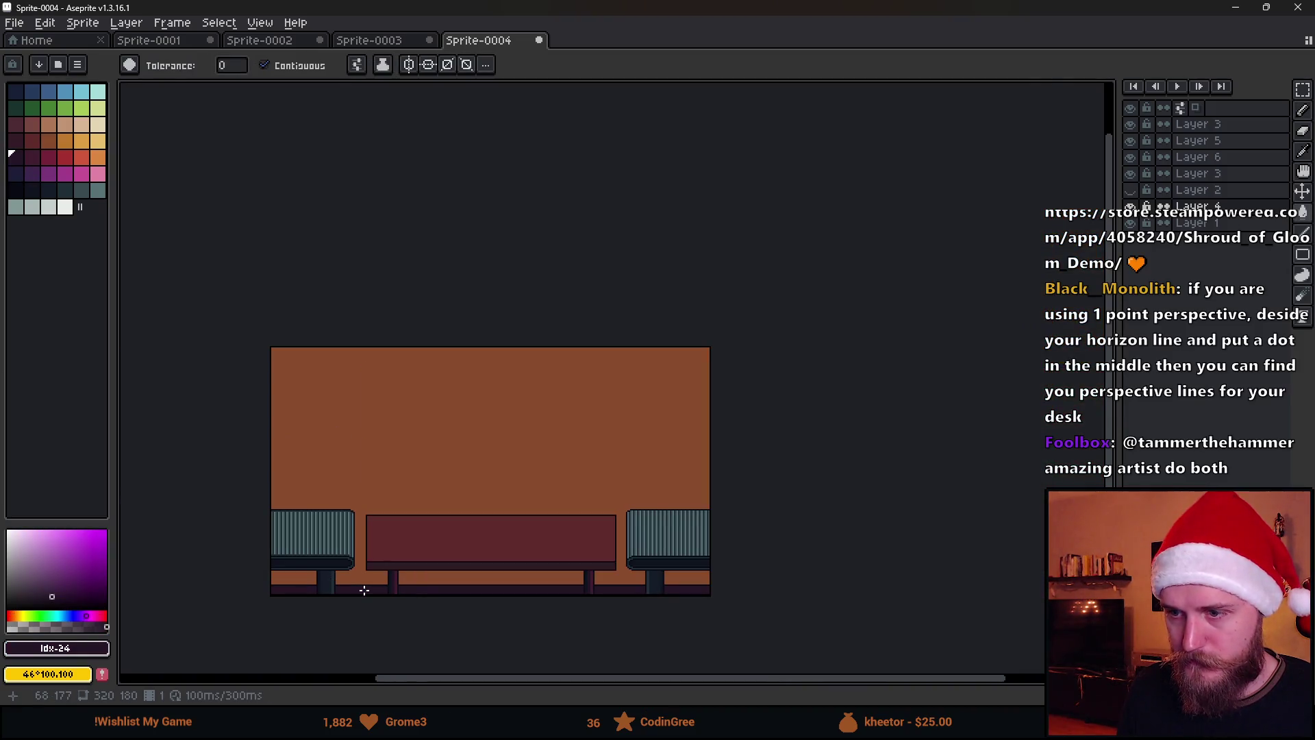
pyautogui.scroll(2, 364, 590)
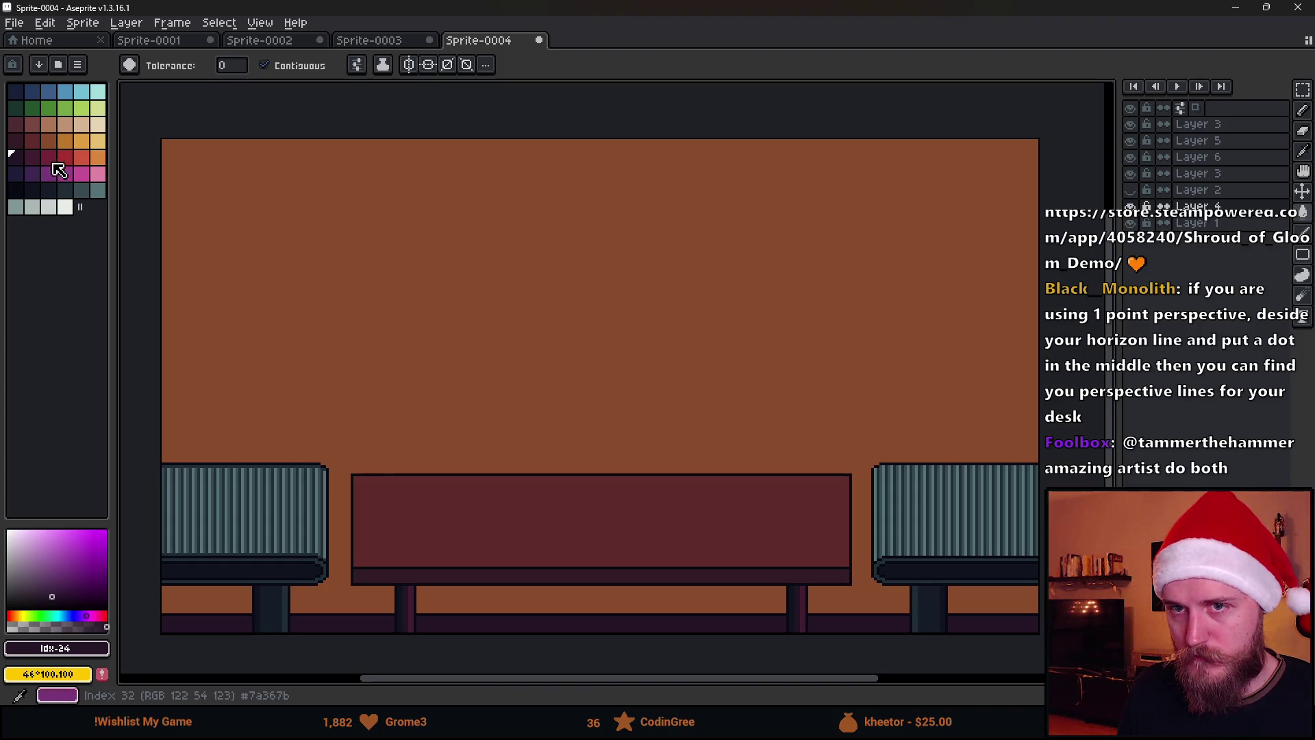
pyautogui.scroll(-1, 331, 373)
pyautogui.scroll(1, 335, 387)
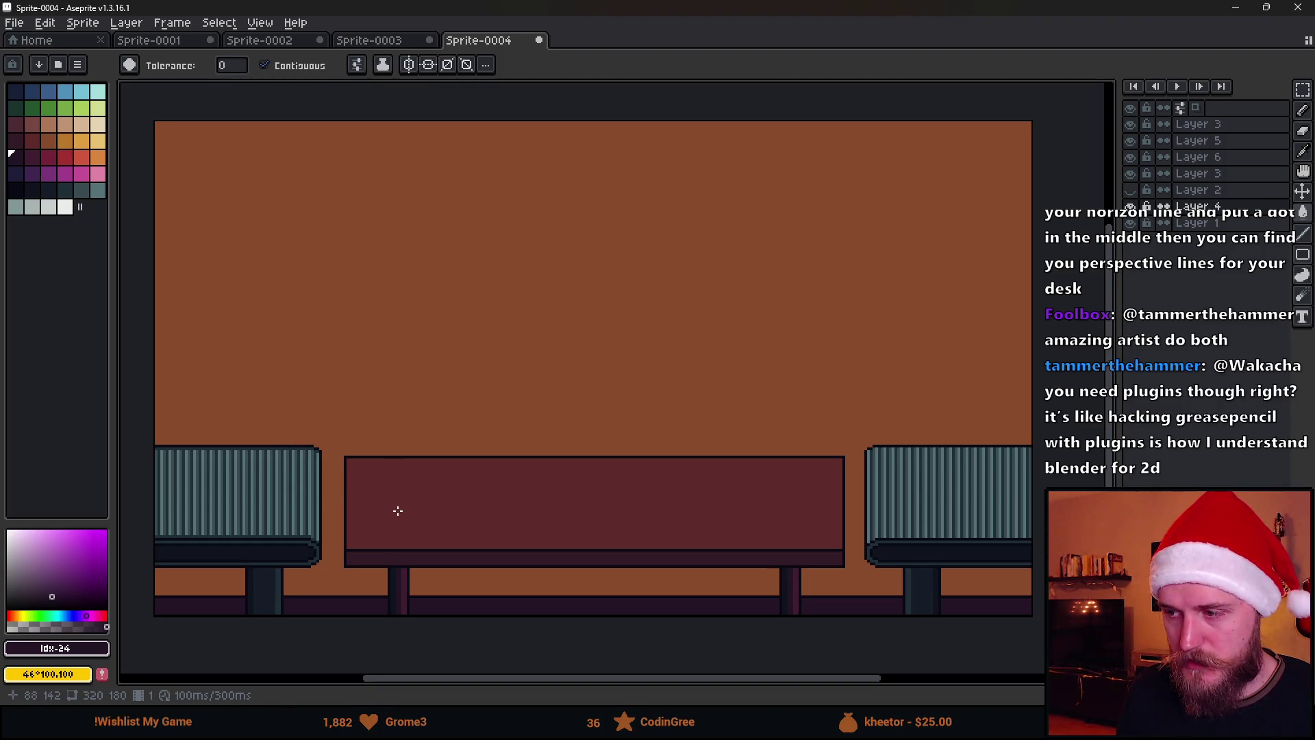
# Try shifting a marquee selection of the desk's left part, then cancel and undo it.
pyautogui.press('m')
pyautogui.moveTo(332, 434)
pyautogui.mouseDown()
pyautogui.moveTo(358, 479)
pyautogui.moveTo(499, 616)
pyautogui.mouseUp()
pyautogui.moveTo(446, 541); pyautogui.dragTo(430, 546)
pyautogui.press('Escape')
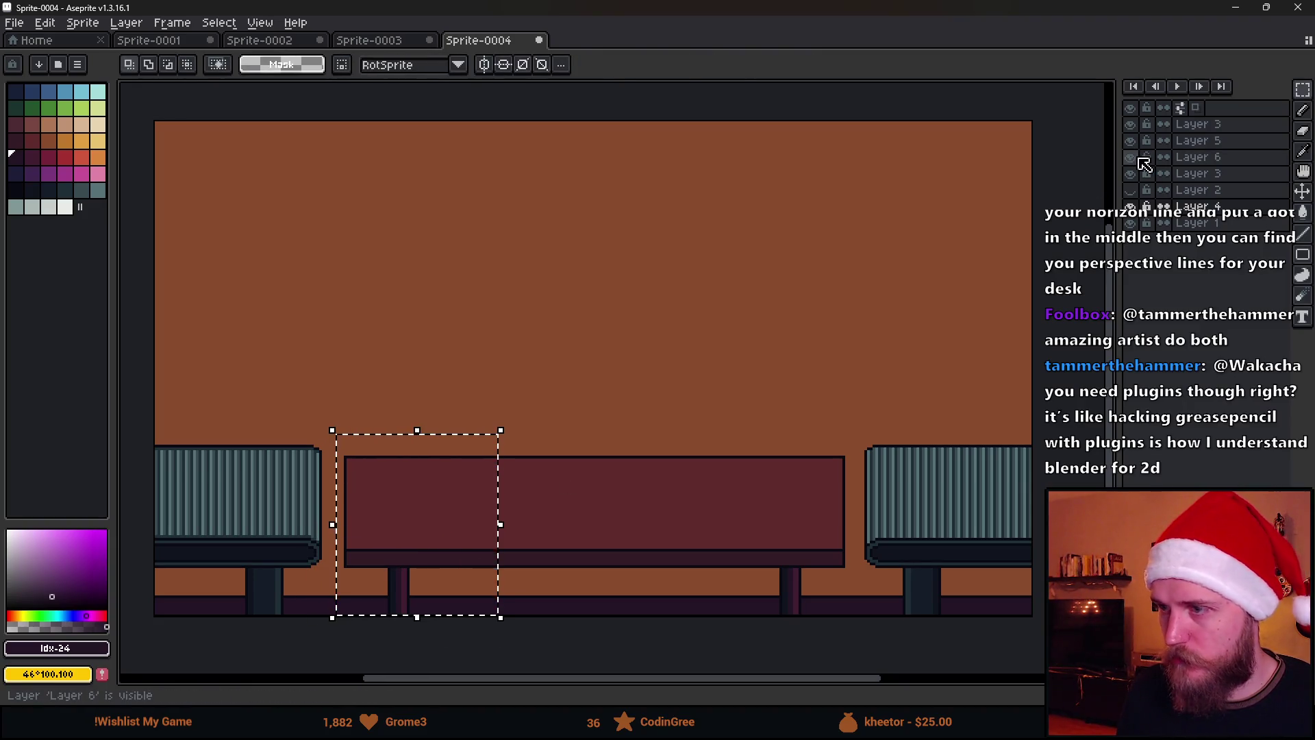
pyautogui.click(1204, 165)
pyautogui.moveTo(390, 532); pyautogui.dragTo(369, 534)
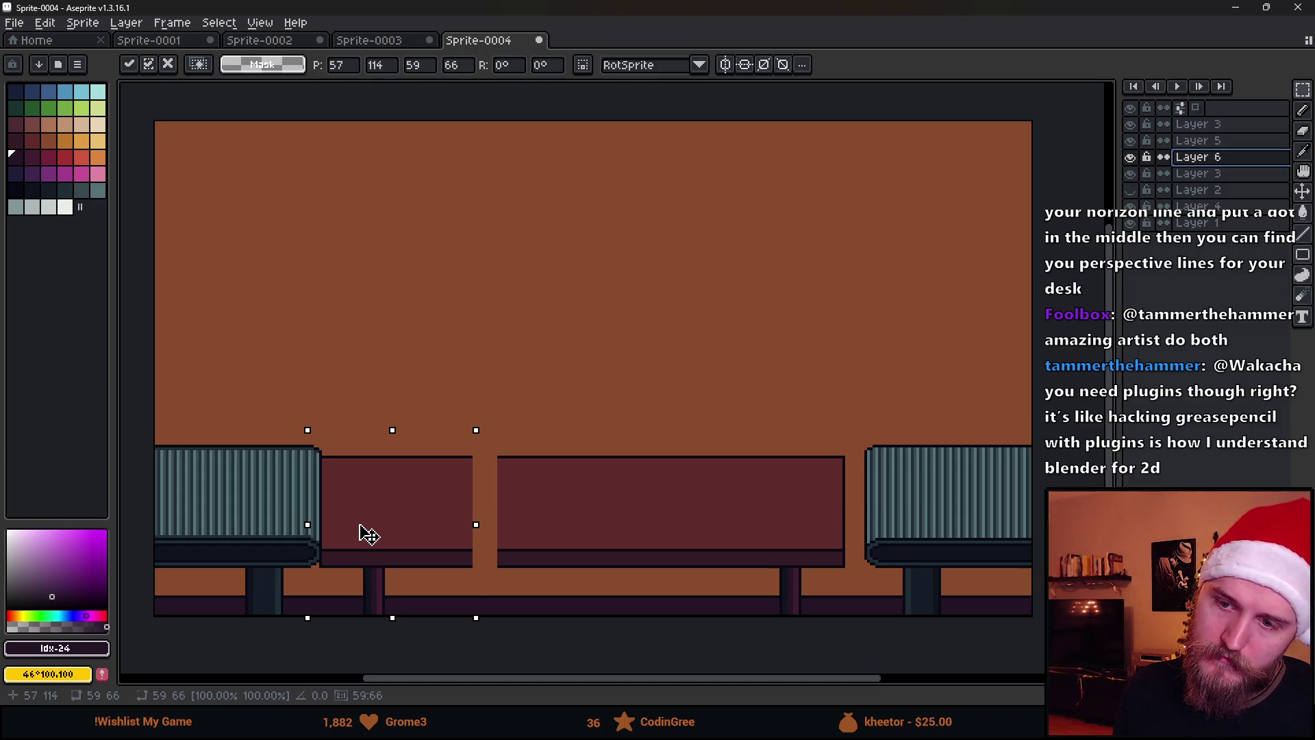
pyautogui.press('Escape')
pyautogui.hotkey('ctrl', 'z')
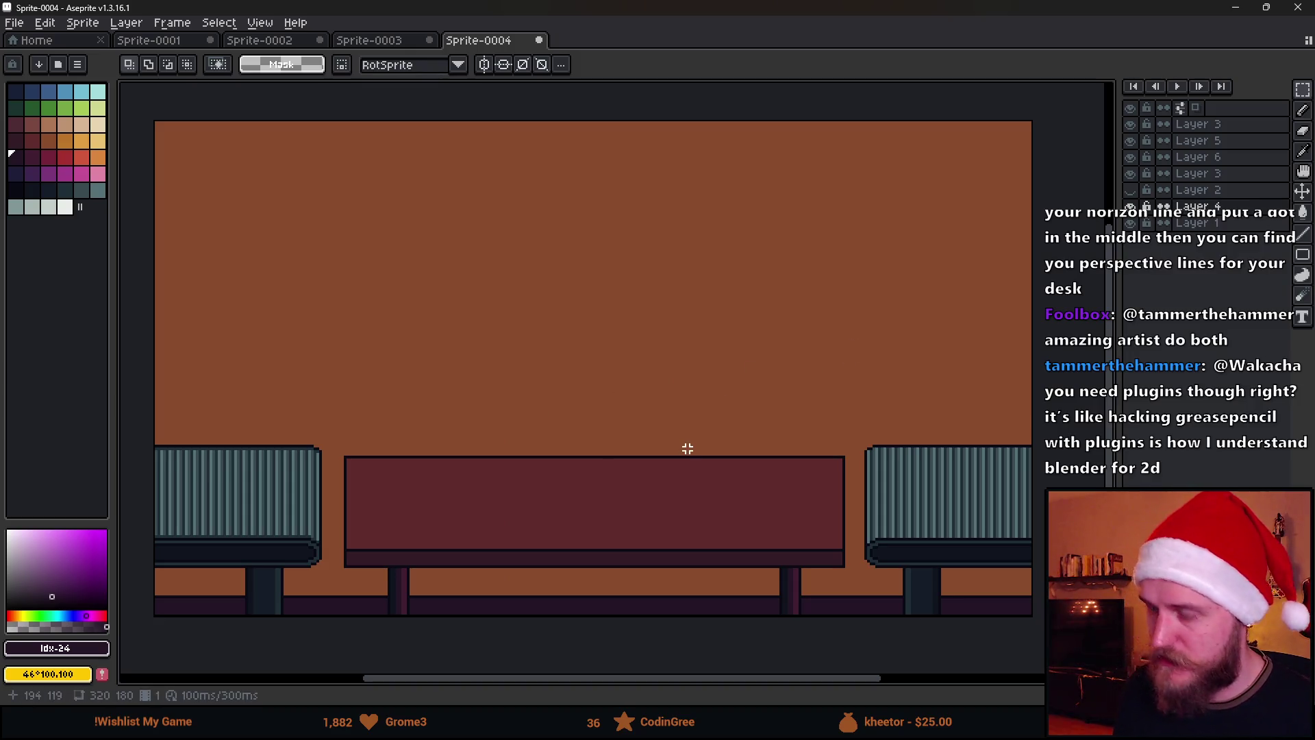
# With the Move tool, drag the desk layer down and then readjust its height.
pyautogui.press('v')
pyautogui.click(1199, 156)
pyautogui.moveTo(627, 515)
pyautogui.mouseDown()
pyautogui.moveTo(625, 568)
pyautogui.moveTo(625, 558)
pyautogui.mouseUp()
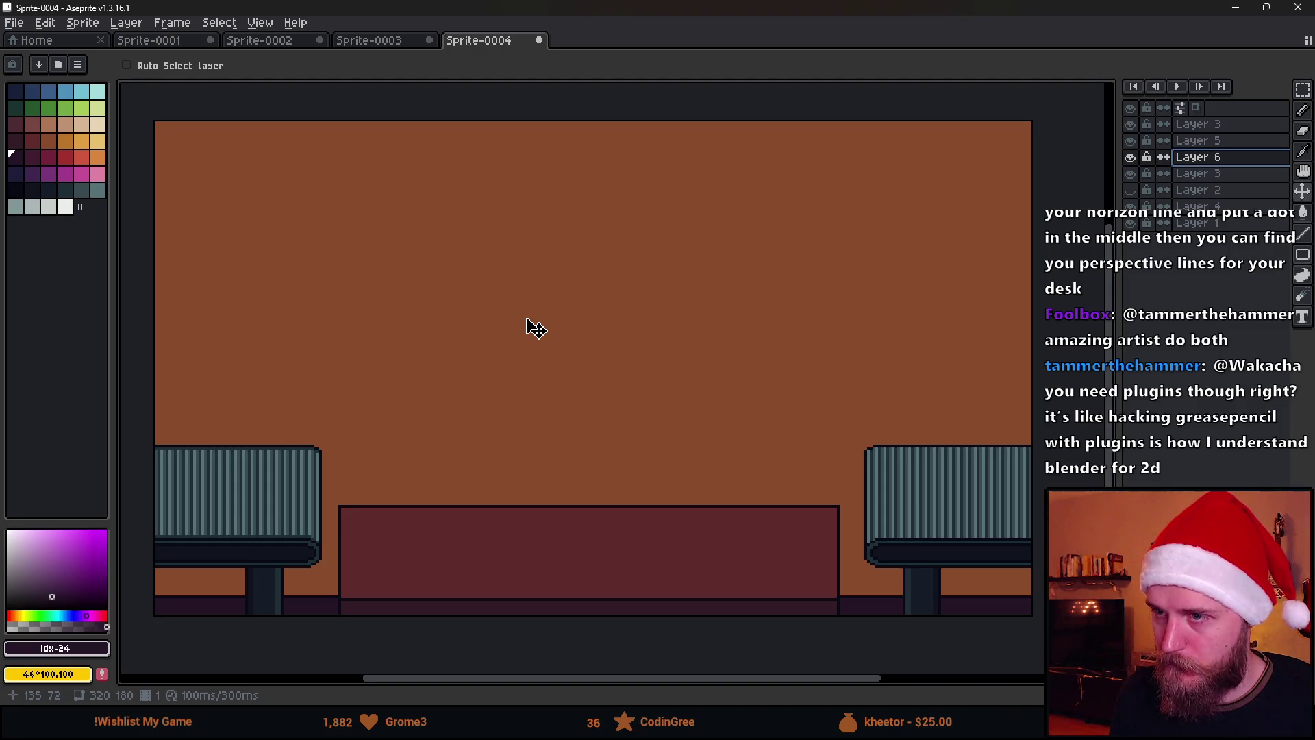
pyautogui.moveTo(528, 326); pyautogui.dragTo(534, 276)
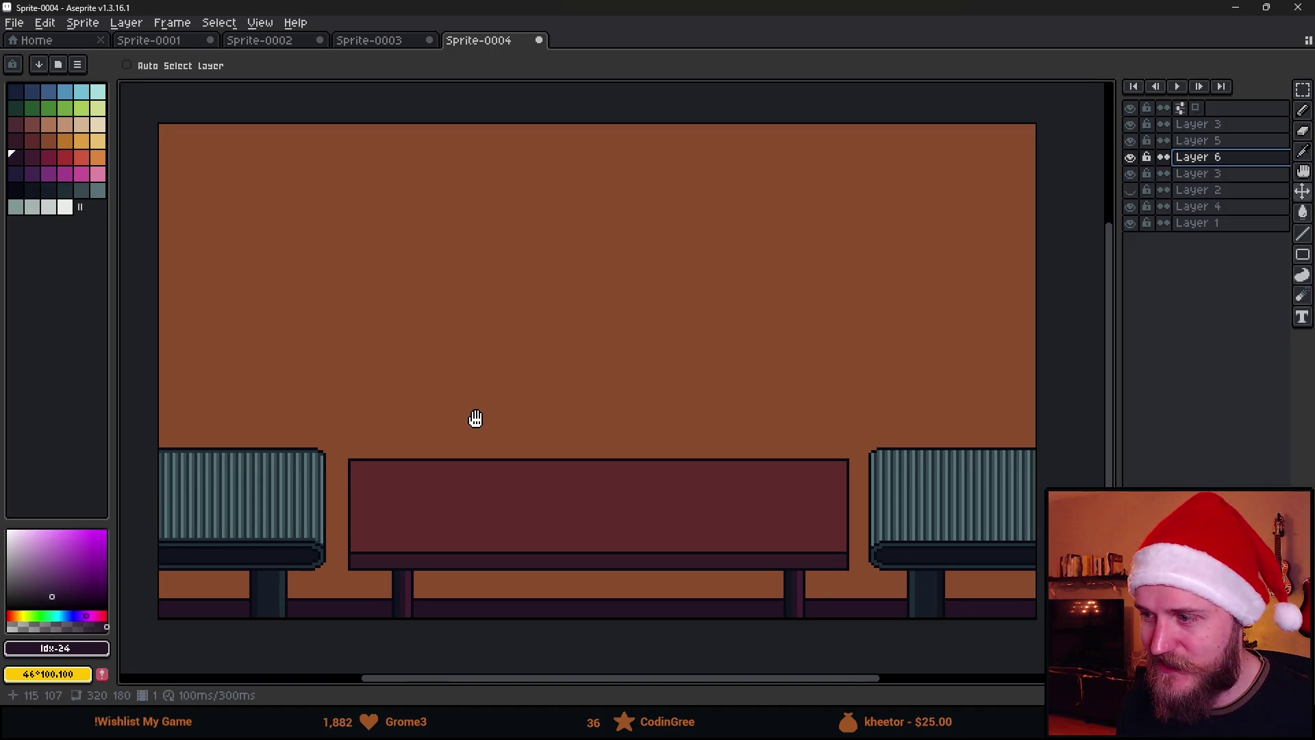
# Lower the desk about 73 px, then move the left chair layer down.
pyautogui.moveTo(472, 420); pyautogui.dragTo(484, 443)
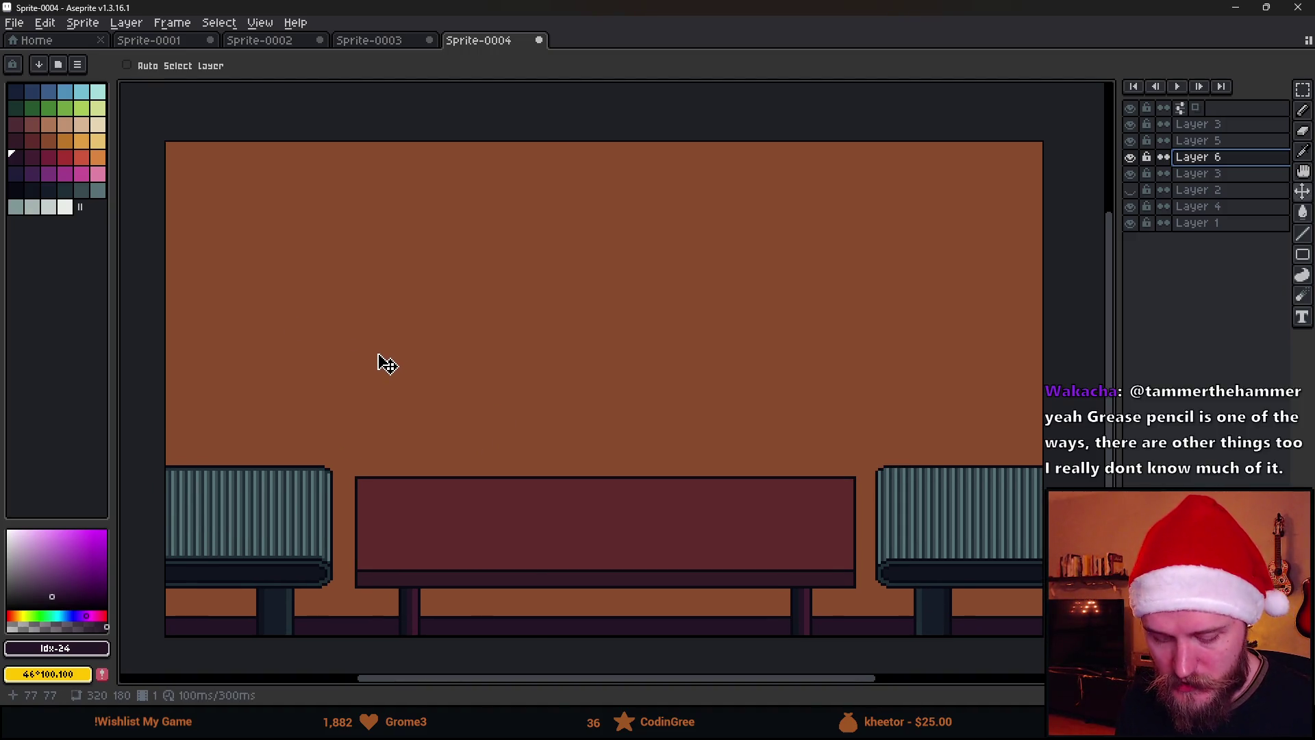
pyautogui.moveTo(532, 444); pyautogui.dragTo(536, 489)
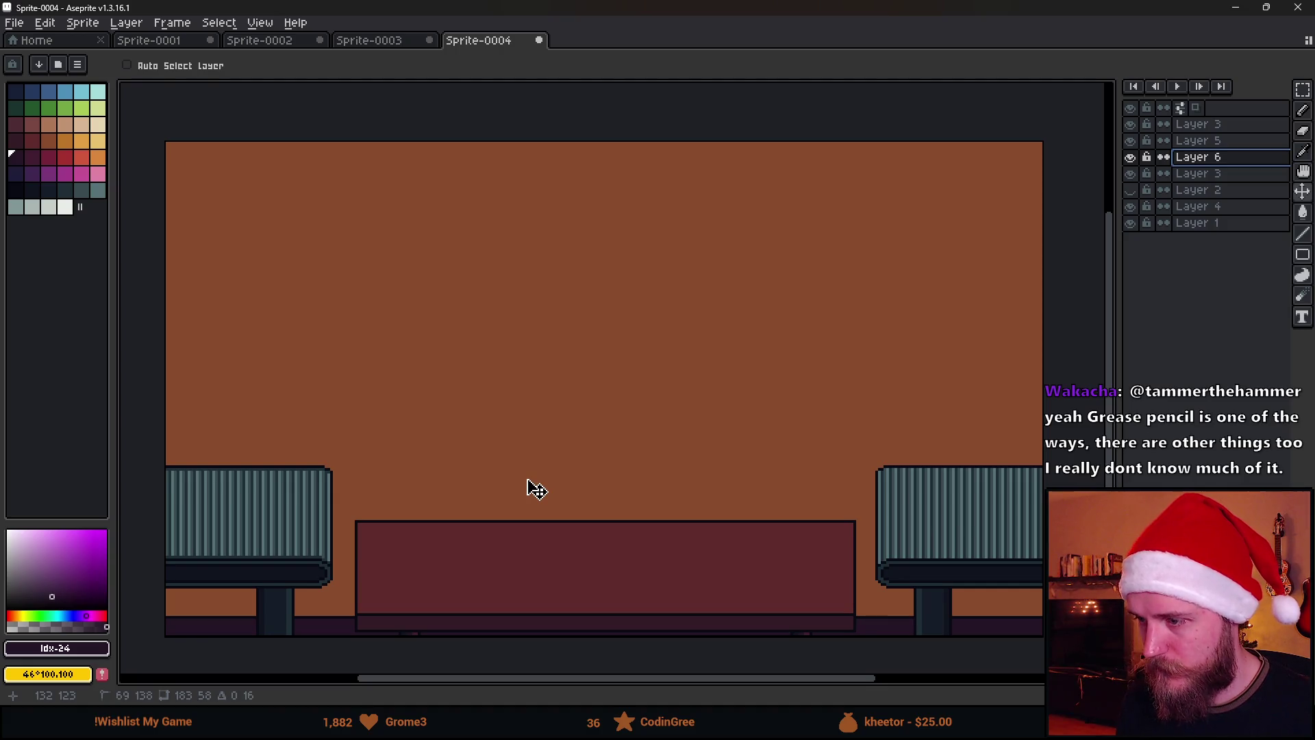
pyautogui.moveTo(536, 489); pyautogui.dragTo(529, 482)
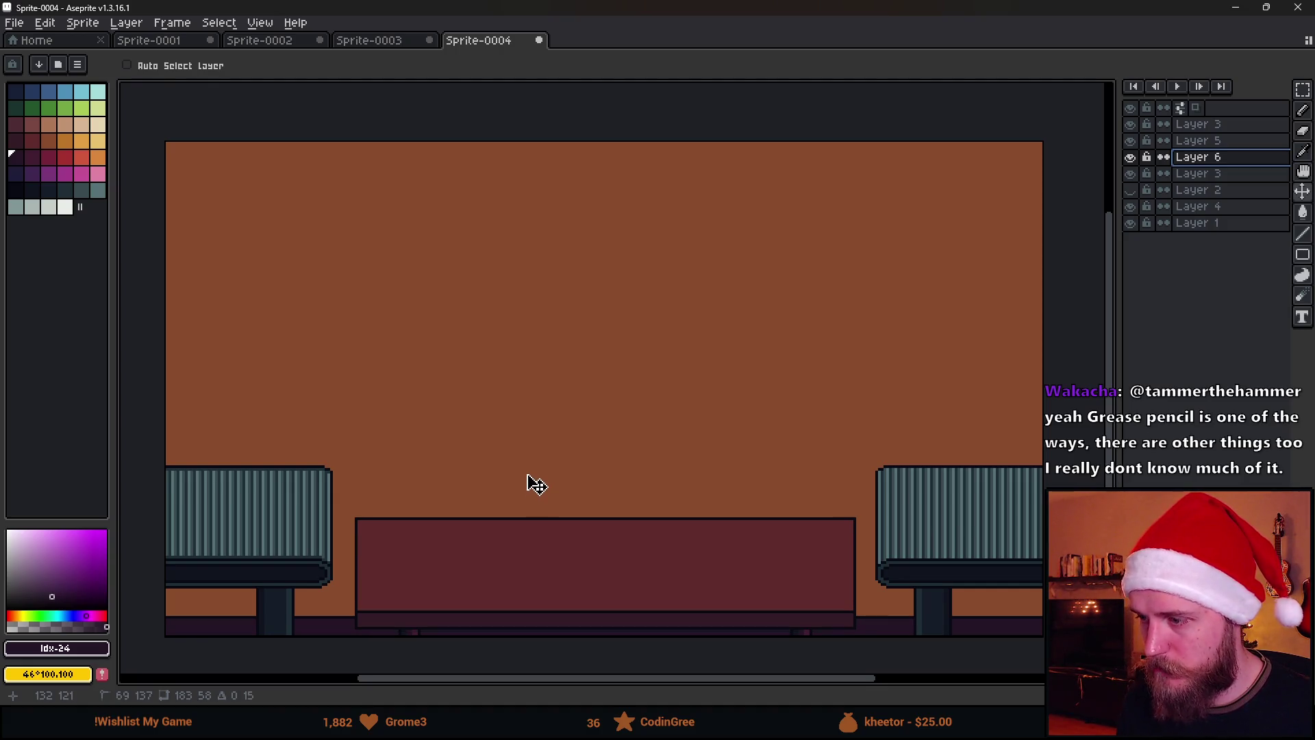
pyautogui.doubleClick(1131, 157)
pyautogui.doubleClick(1131, 174)
pyautogui.click(1218, 176)
pyautogui.moveTo(358, 455); pyautogui.dragTo(366, 501)
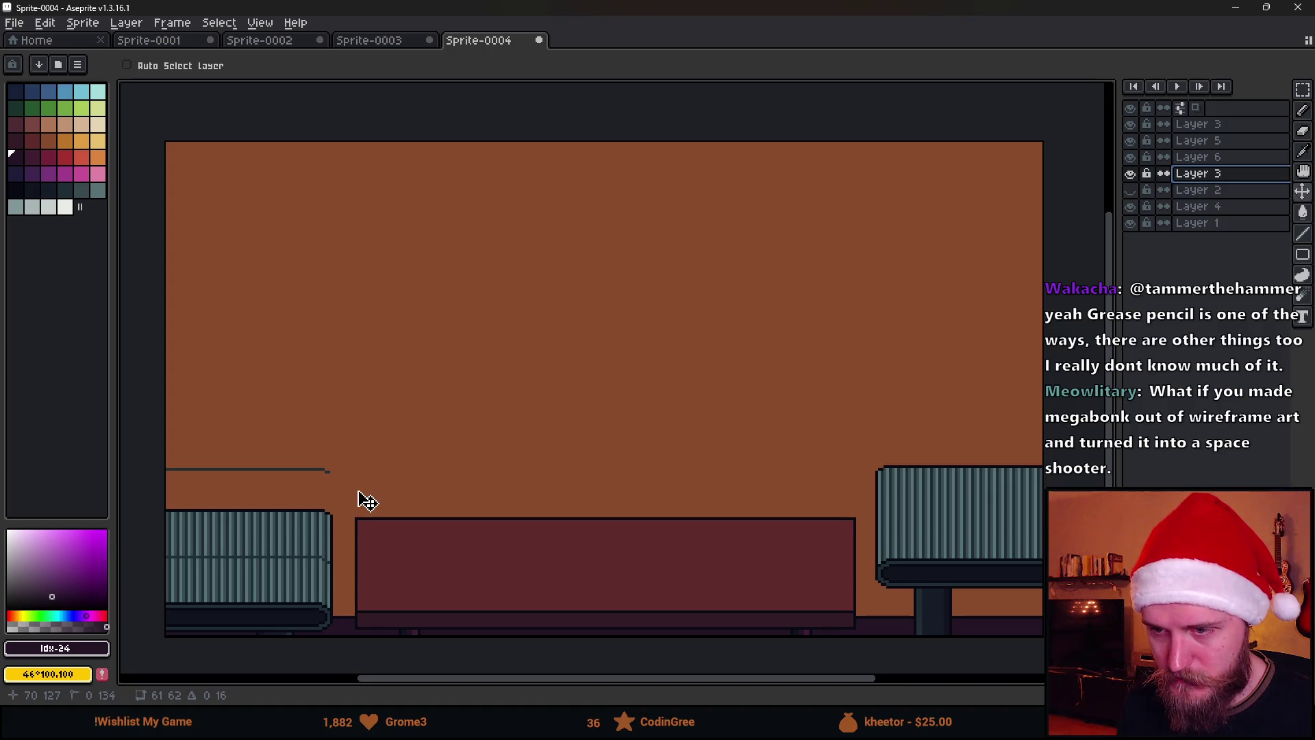
pyautogui.scroll(-2, 517, 429)
pyautogui.scroll(2, 517, 429)
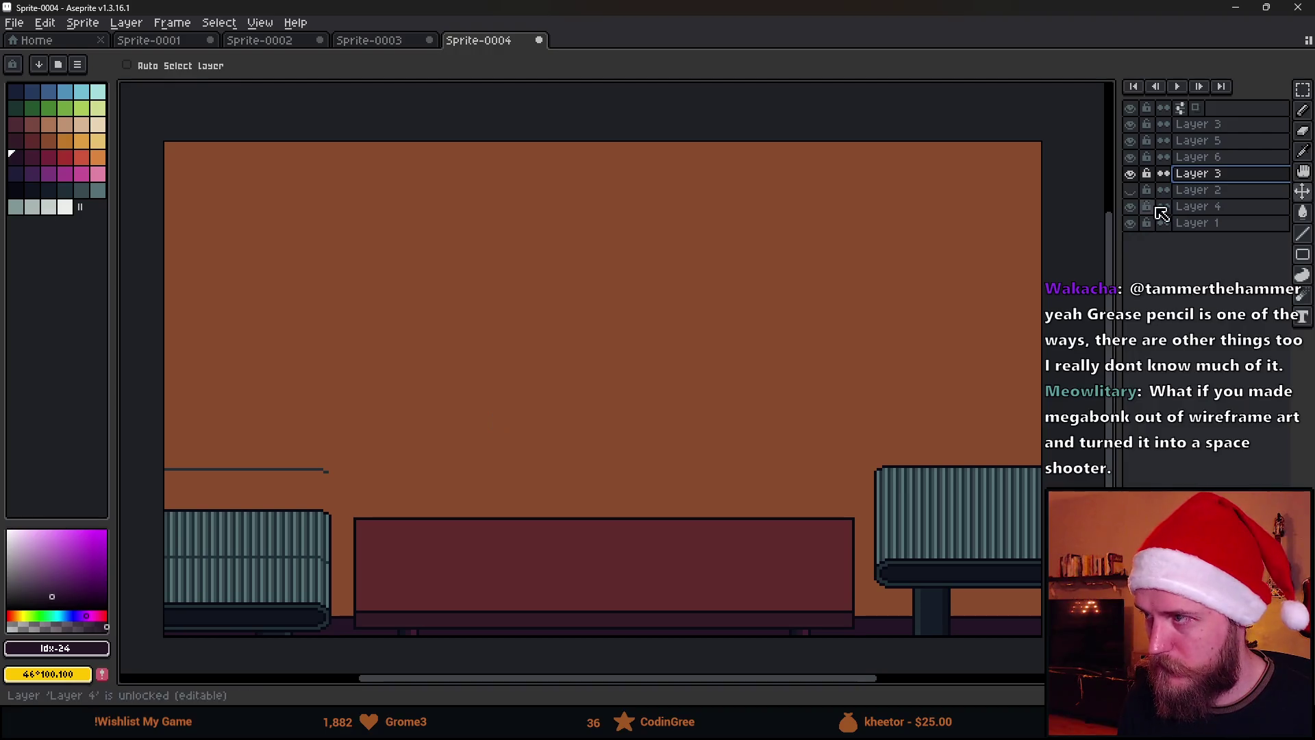
# Select Layer 3 and drag the right chair down level with the left chair.
pyautogui.click(1130, 157)
pyautogui.click(1131, 157)
pyautogui.click(1130, 141)
pyautogui.click(1130, 141)
pyautogui.click(1151, 126)
pyautogui.moveTo(944, 514); pyautogui.dragTo(948, 554)
pyautogui.scroll(-2, 746, 466)
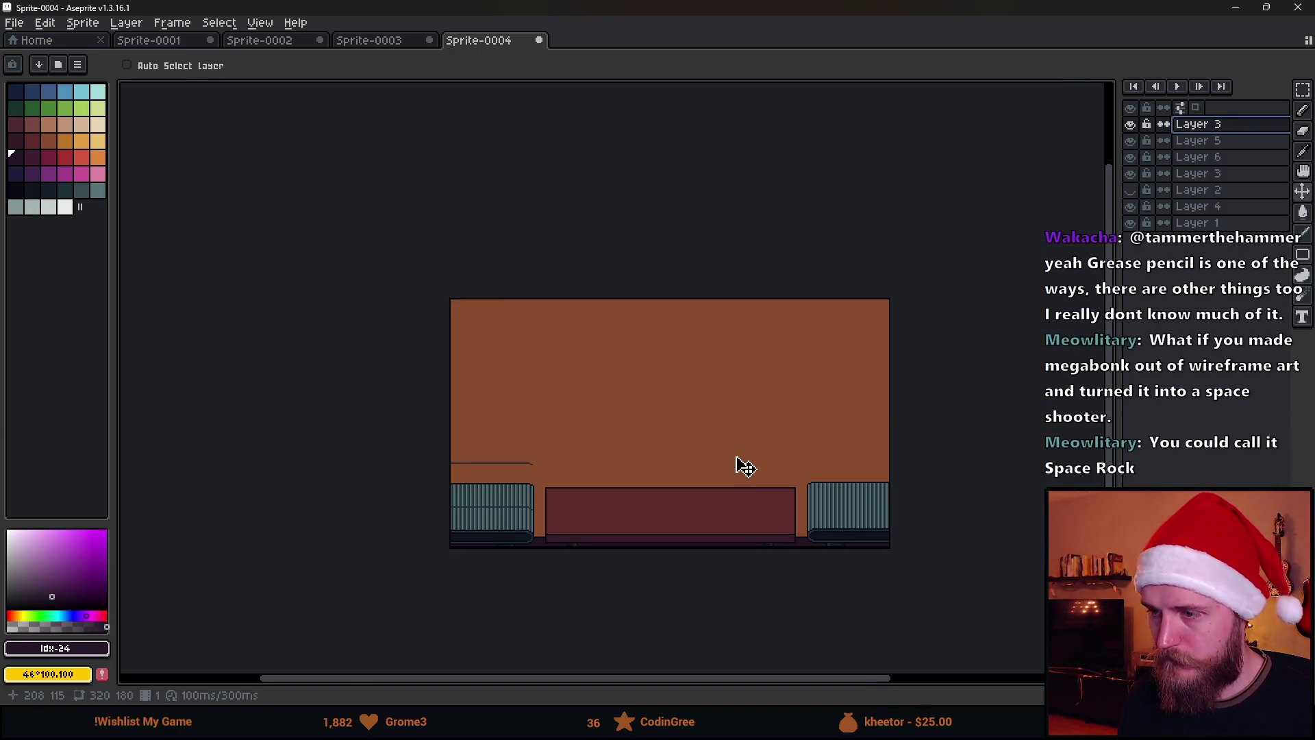
pyautogui.scroll(2, 552, 585)
pyautogui.moveTo(803, 419)
pyautogui.mouseDown()
pyautogui.moveTo(583, 508)
pyautogui.moveTo(558, 487)
pyautogui.moveTo(581, 479)
pyautogui.mouseUp()
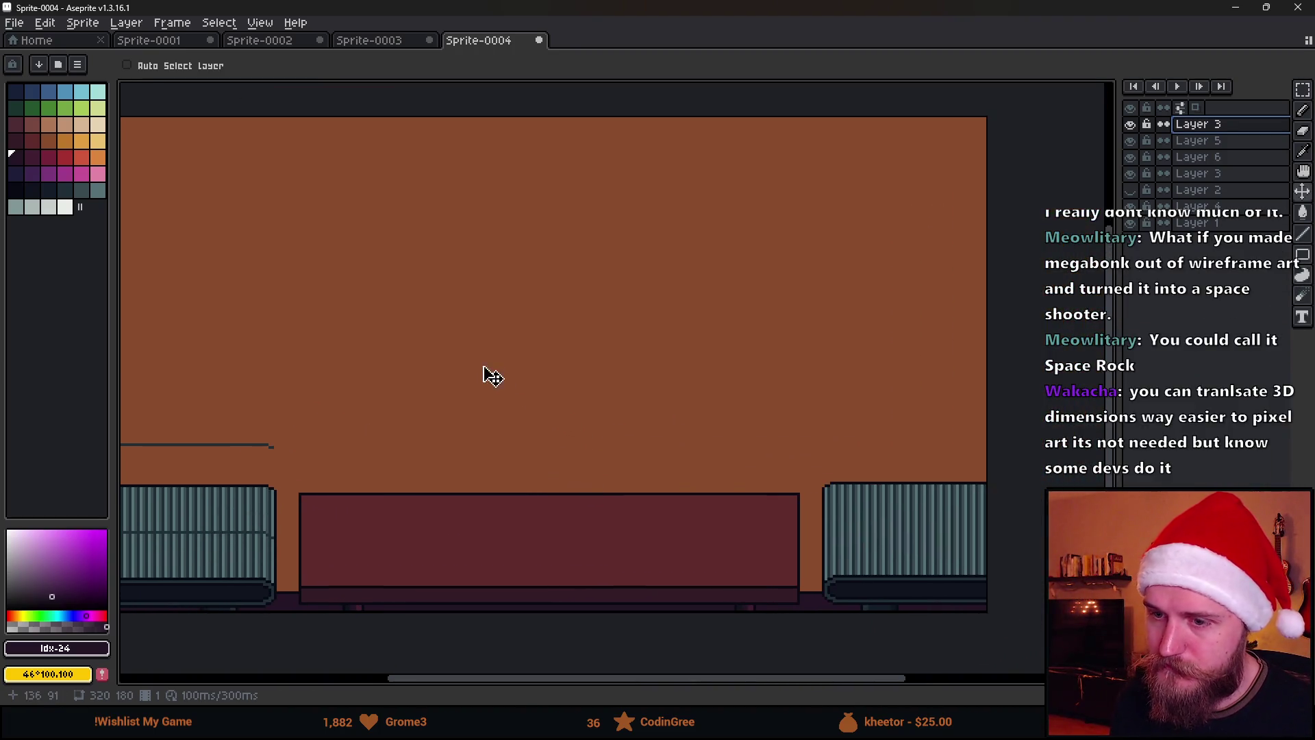
pyautogui.hscroll(-2, 589, 363)
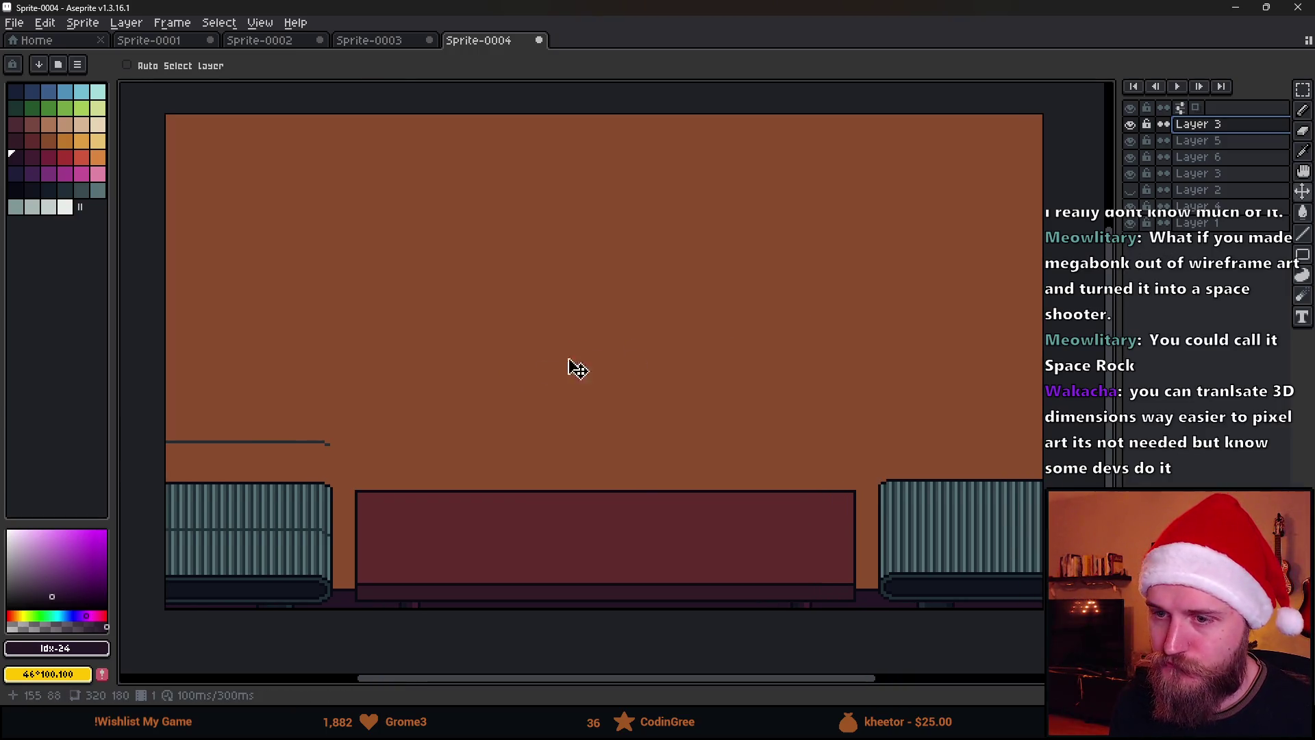
pyautogui.press('b')
pyautogui.moveTo(160, 391)
pyautogui.mouseDown()
pyautogui.moveTo(1092, 389)
pyautogui.moveTo(130, 374)
pyautogui.mouseUp()
pyautogui.moveTo(155, 303); pyautogui.dragTo(1103, 296)
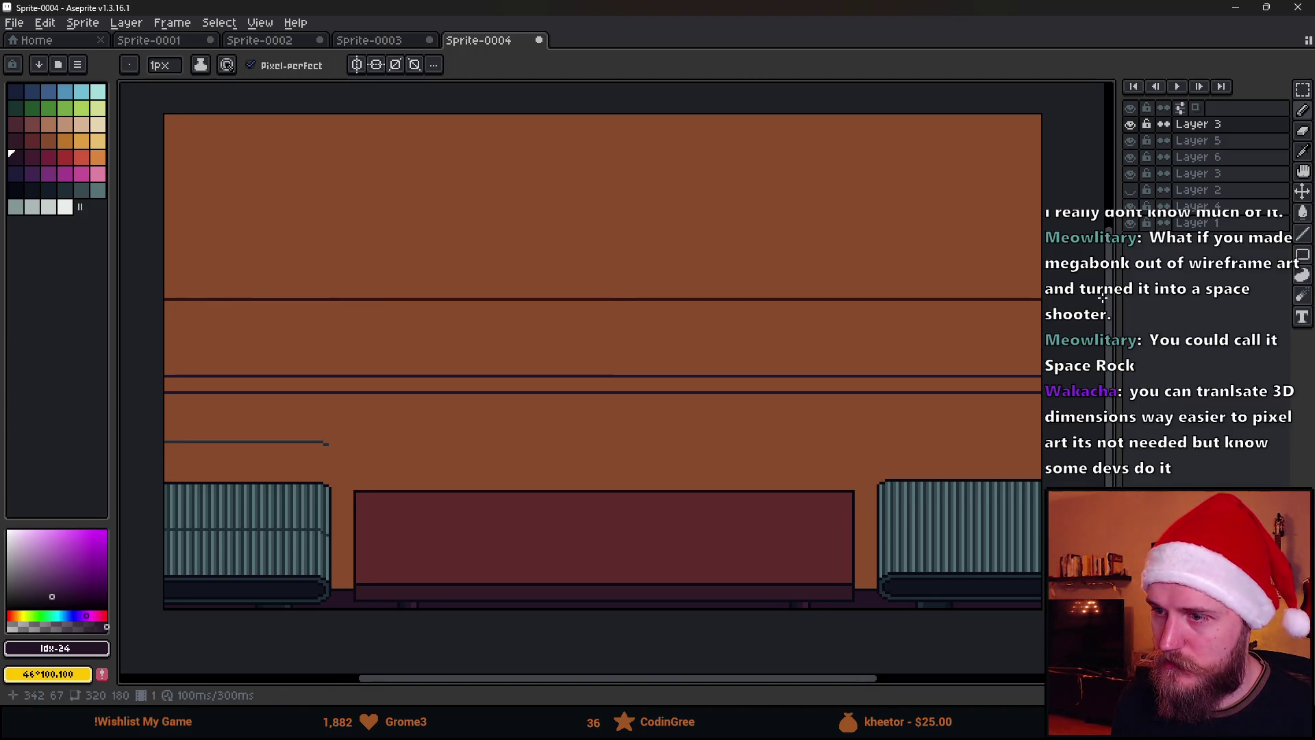
pyautogui.press('v')
pyautogui.moveTo(470, 352)
pyautogui.mouseDown()
pyautogui.moveTo(558, 384)
pyautogui.moveTo(566, 408)
pyautogui.mouseUp()
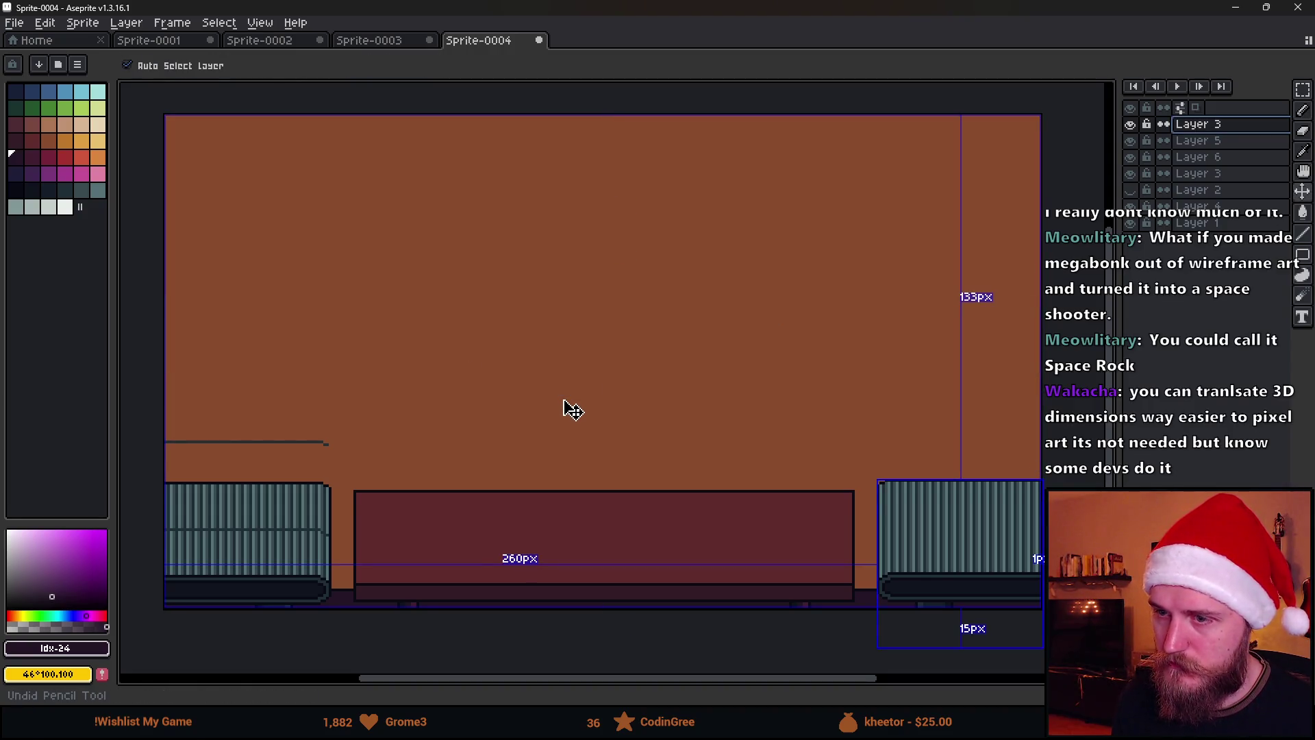
pyautogui.press('b')
pyautogui.click(1130, 173)
pyautogui.click(1131, 173)
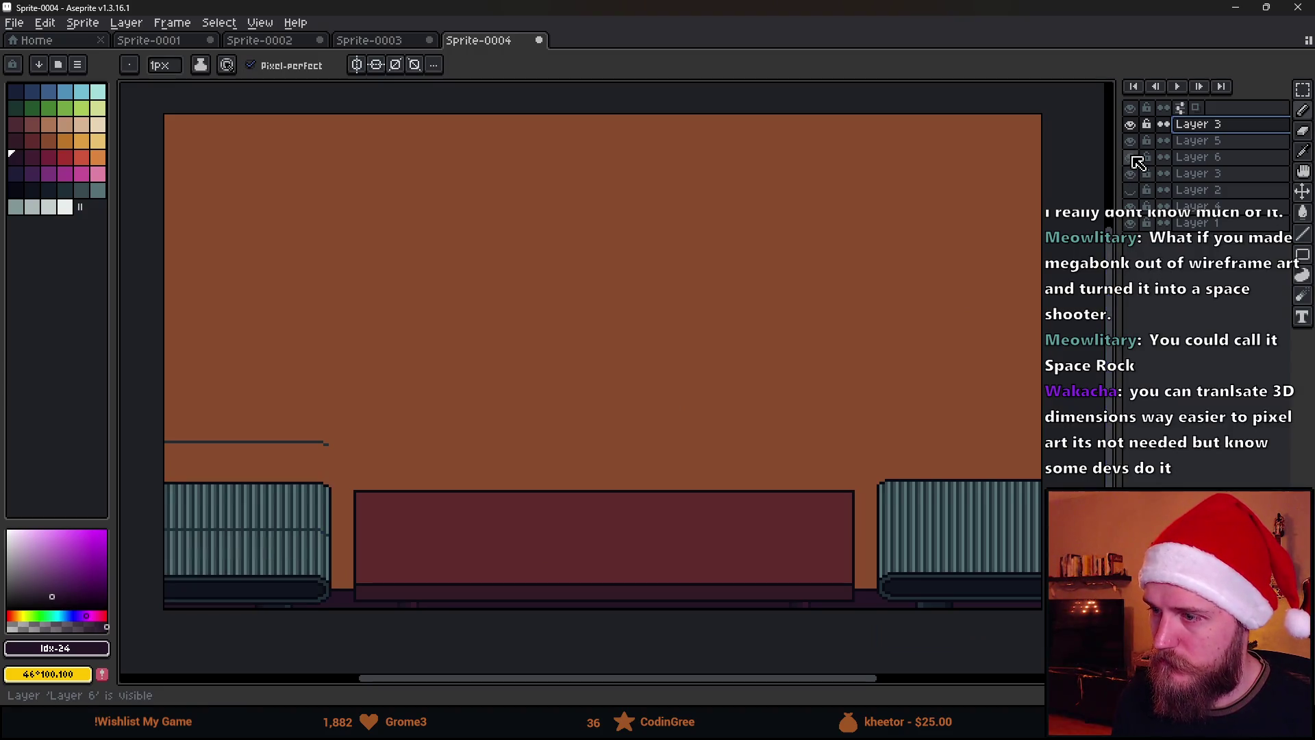
pyautogui.click(1208, 160)
pyautogui.click(1130, 157)
pyautogui.click(1131, 157)
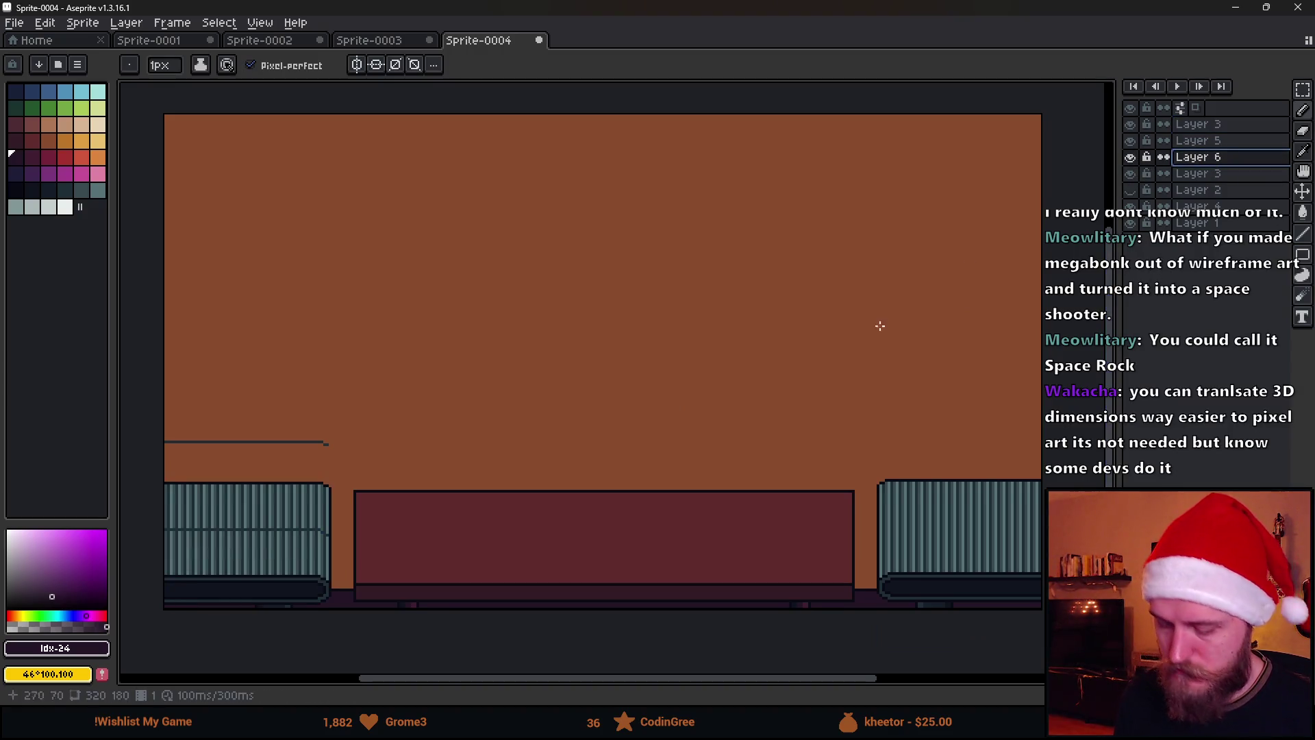
# Copy the maroon desk panel up onto the wall and stretch it toward the left edge.
pyautogui.press('m')
pyautogui.moveTo(355, 477)
pyautogui.mouseDown()
pyautogui.moveTo(901, 564)
pyautogui.moveTo(877, 605)
pyautogui.mouseUp()
pyautogui.moveTo(675, 569)
pyautogui.mouseDown()
pyautogui.moveTo(640, 431)
pyautogui.moveTo(651, 379)
pyautogui.moveTo(649, 402)
pyautogui.mouseUp()
pyautogui.click(300, 308)
pyautogui.moveTo(270, 245)
pyautogui.mouseDown()
pyautogui.moveTo(481, 420)
pyautogui.moveTo(495, 450)
pyautogui.mouseUp()
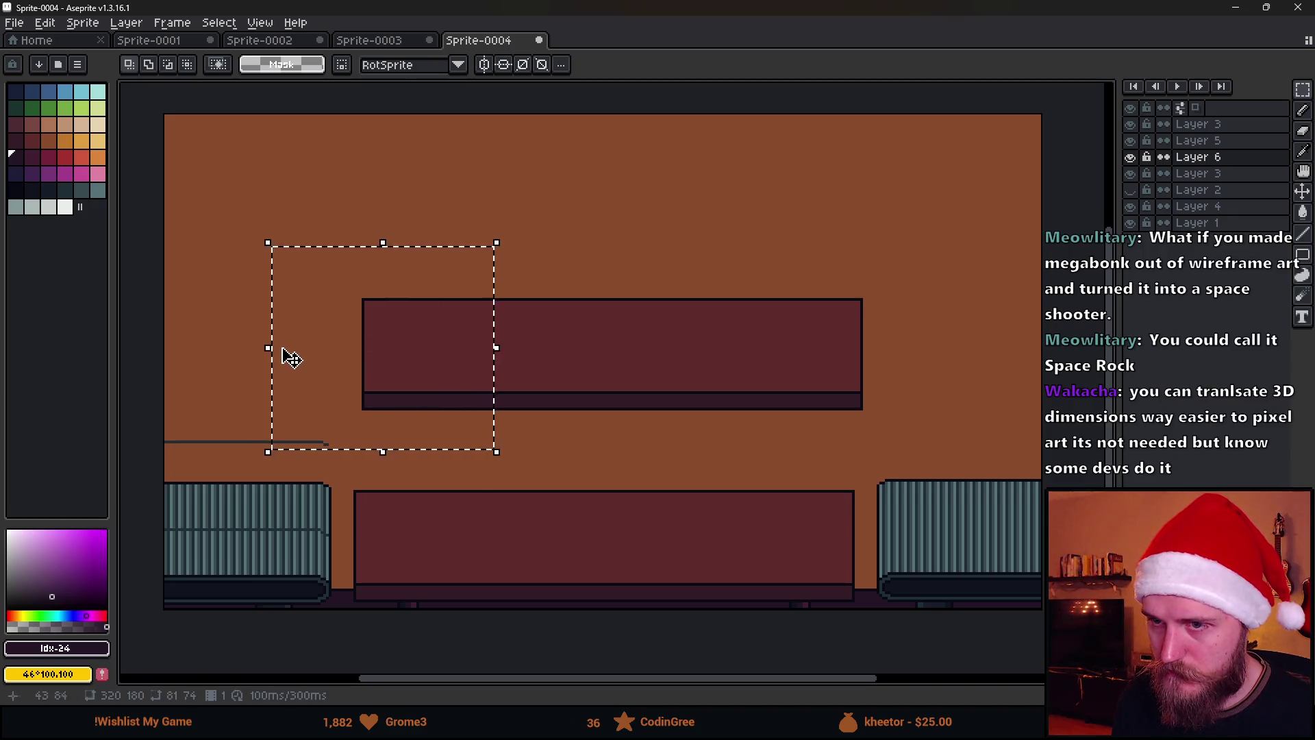
pyautogui.moveTo(268, 347); pyautogui.dragTo(126, 377)
# Select the full-width maroon band and move it up near the top of the wall.
pyautogui.hscroll(3, 661, 268)
pyautogui.moveTo(611, 243)
pyautogui.mouseDown()
pyautogui.moveTo(914, 429)
pyautogui.moveTo(866, 437)
pyautogui.mouseUp()
pyautogui.hscroll(1, 872, 347)
pyautogui.click(493, 208)
pyautogui.scroll(-1, 492, 213)
pyautogui.scroll(1, 492, 214)
pyautogui.moveTo(367, 290)
pyautogui.mouseDown()
pyautogui.moveTo(411, 350)
pyautogui.moveTo(367, 347)
pyautogui.mouseUp()
pyautogui.moveTo(130, 297)
pyautogui.mouseDown()
pyautogui.moveTo(608, 420)
pyautogui.moveTo(1069, 437)
pyautogui.moveTo(1074, 426)
pyautogui.mouseUp()
pyautogui.moveTo(599, 391); pyautogui.dragTo(599, 227)
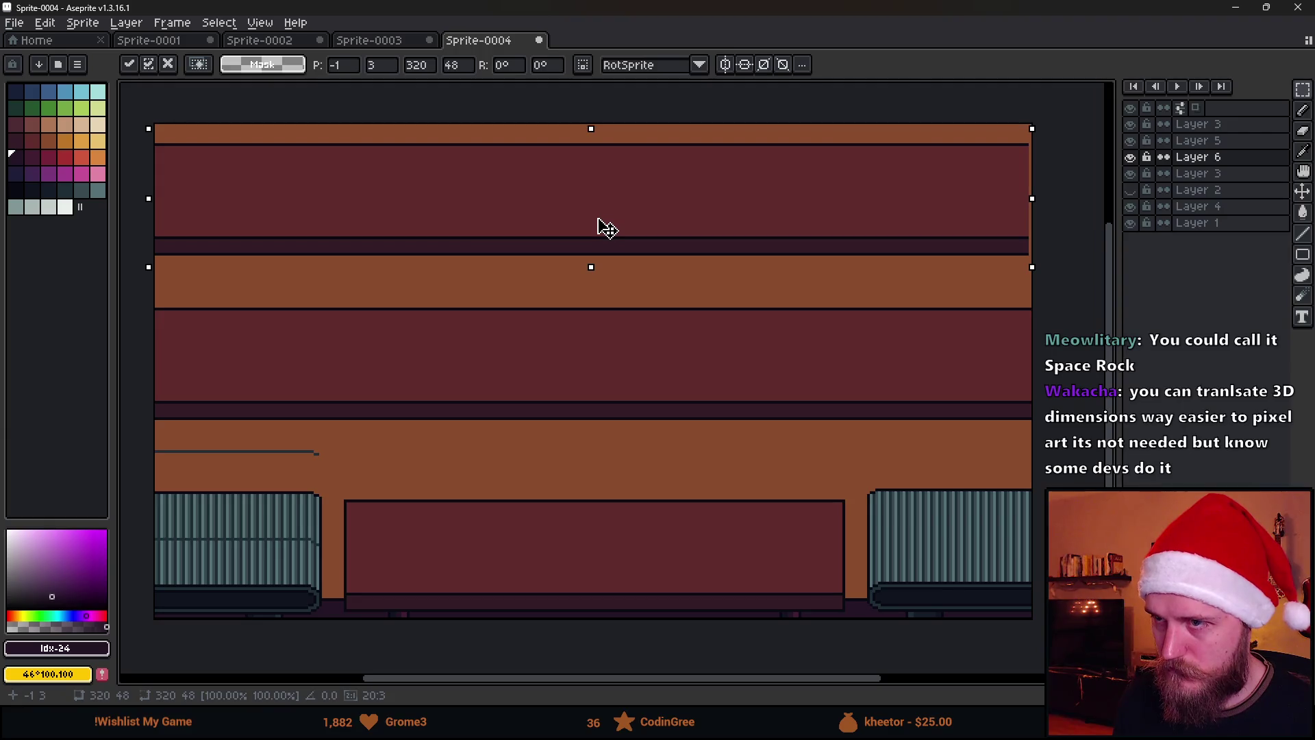
pyautogui.click(494, 465)
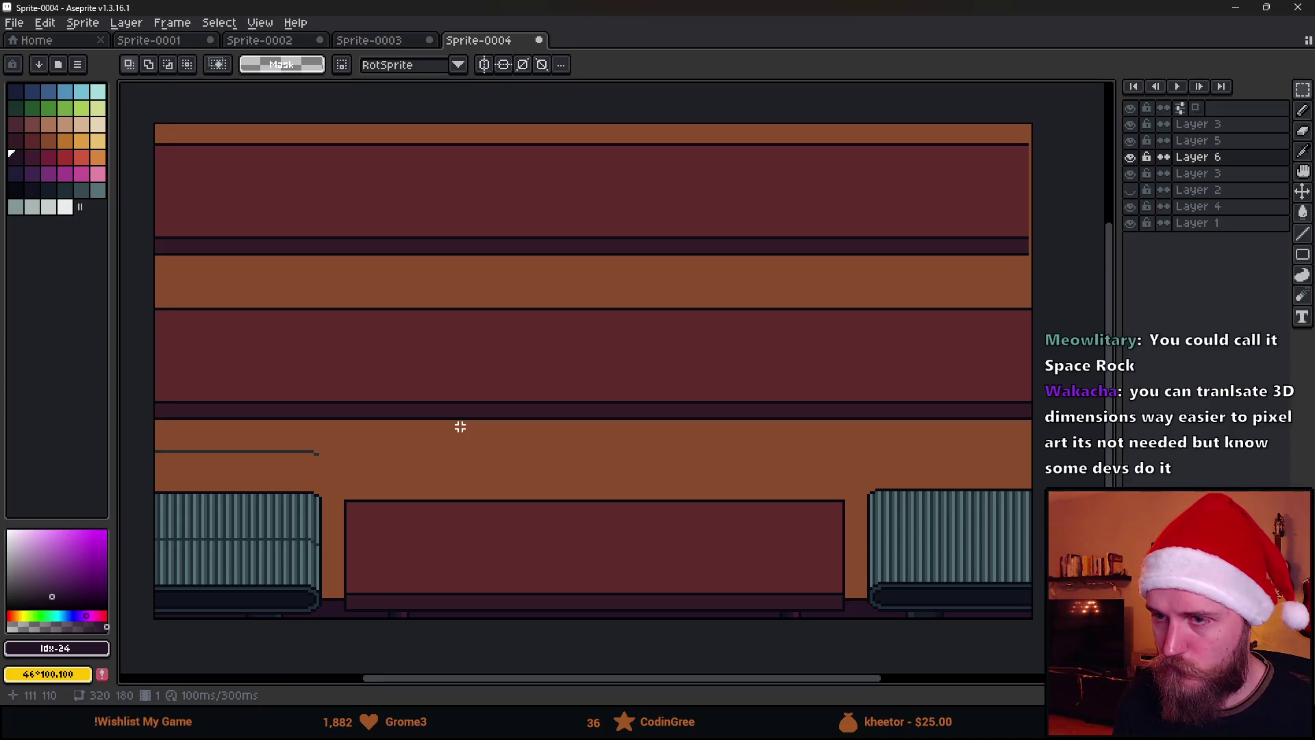
# Shift the wall bands down slightly and one pixel left, then commit.
pyautogui.moveTo(136, 133)
pyautogui.mouseDown()
pyautogui.moveTo(1048, 471)
pyautogui.moveTo(1060, 433)
pyautogui.mouseUp()
pyautogui.moveTo(696, 326); pyautogui.dragTo(701, 354)
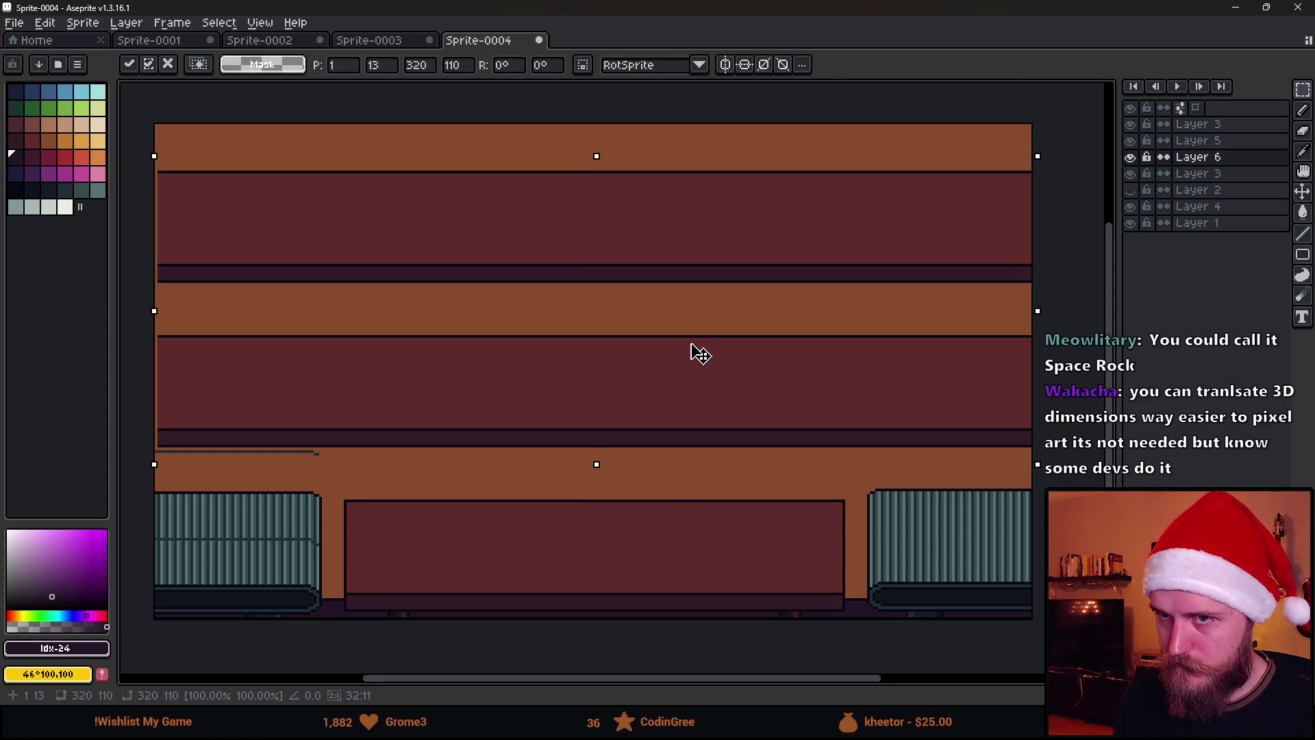
pyautogui.press('Left')
pyautogui.press('Return')
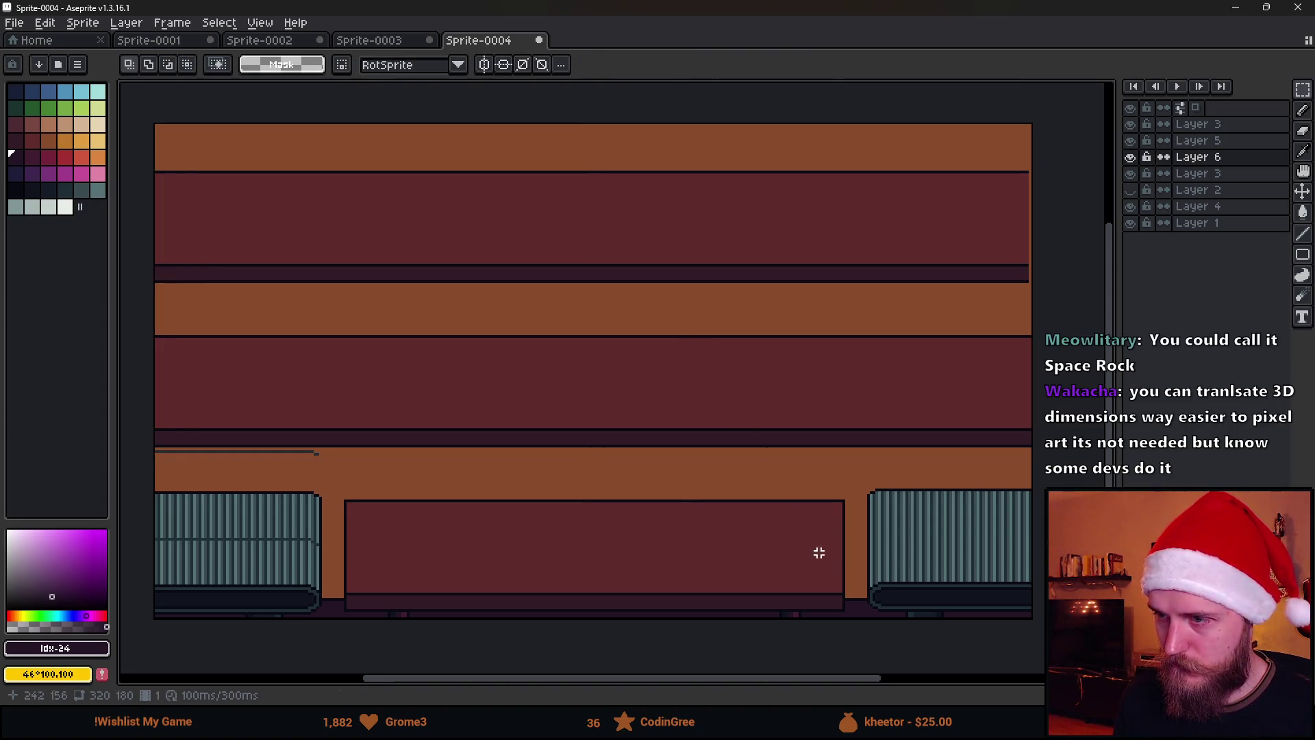
# Resize the palette panel and move the lower maroon wall band down.
pyautogui.moveTo(884, 142); pyautogui.dragTo(928, 295)
pyautogui.hscroll(2, 937, 220)
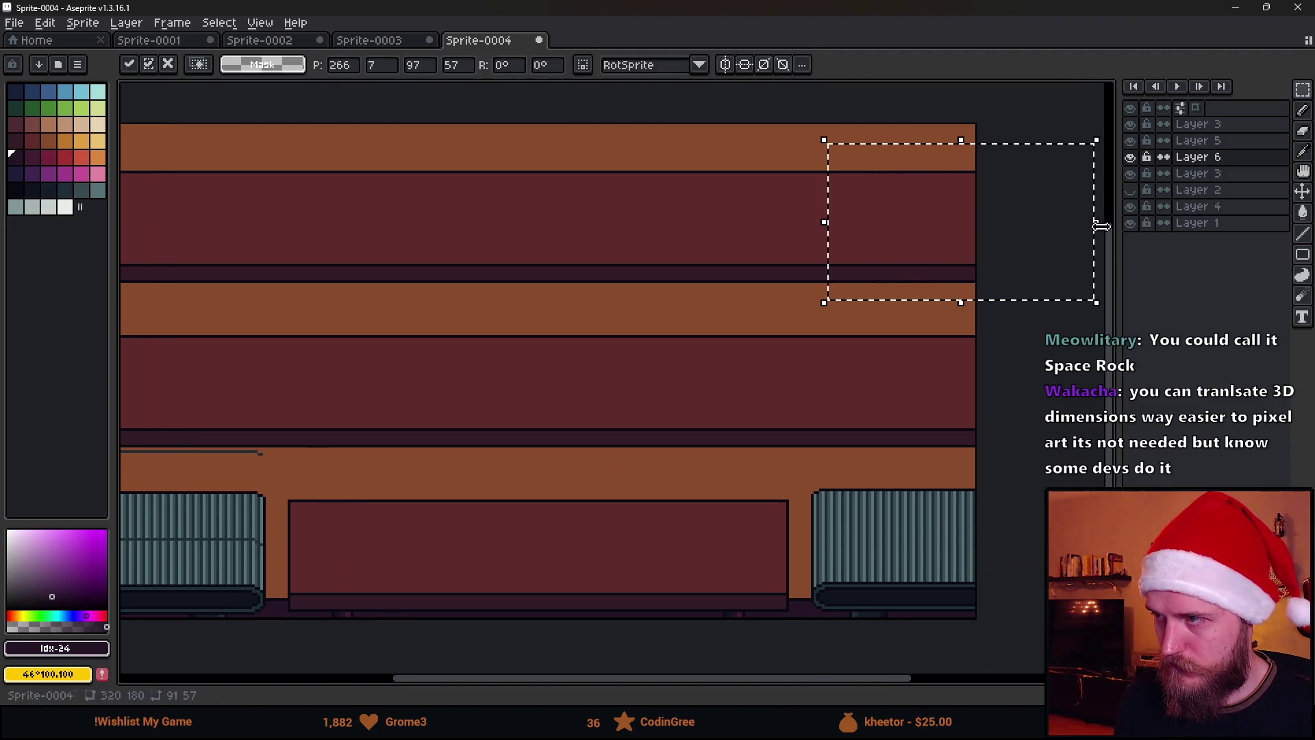
pyautogui.hscroll(-2, 672, 410)
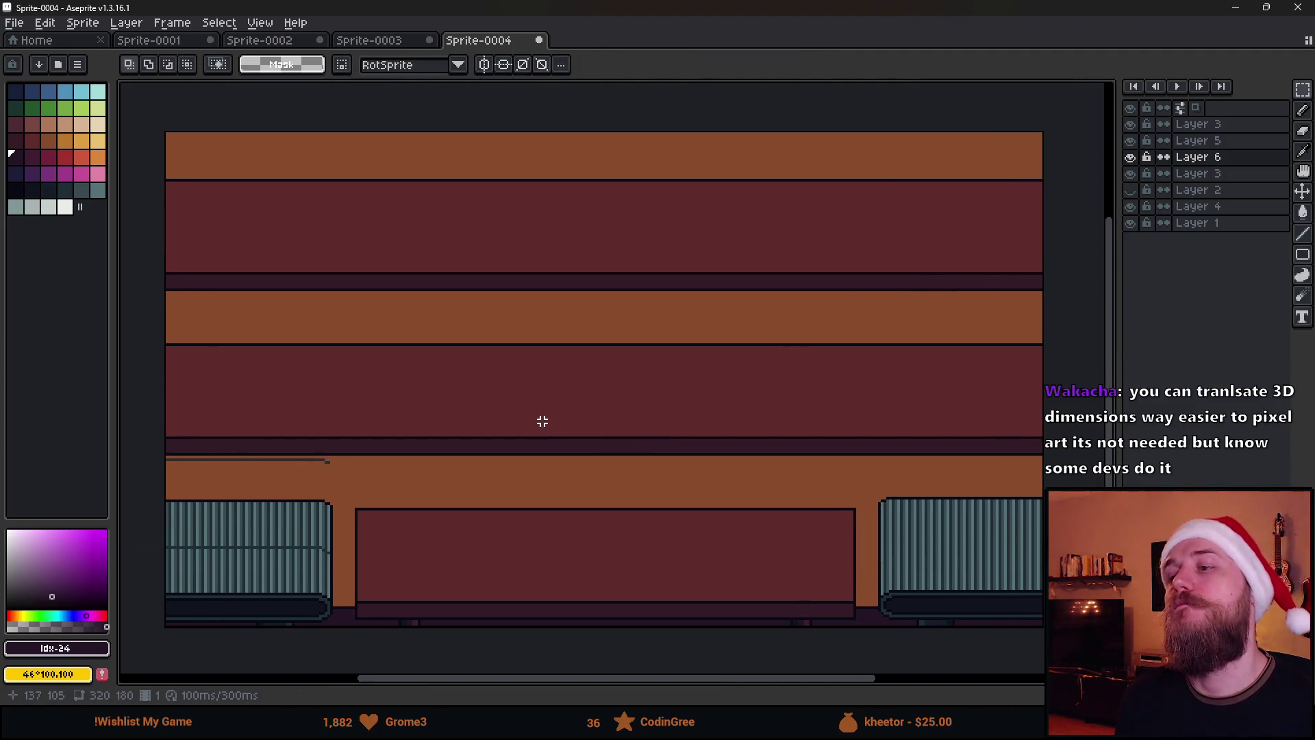
pyautogui.scroll(-2, 658, 458)
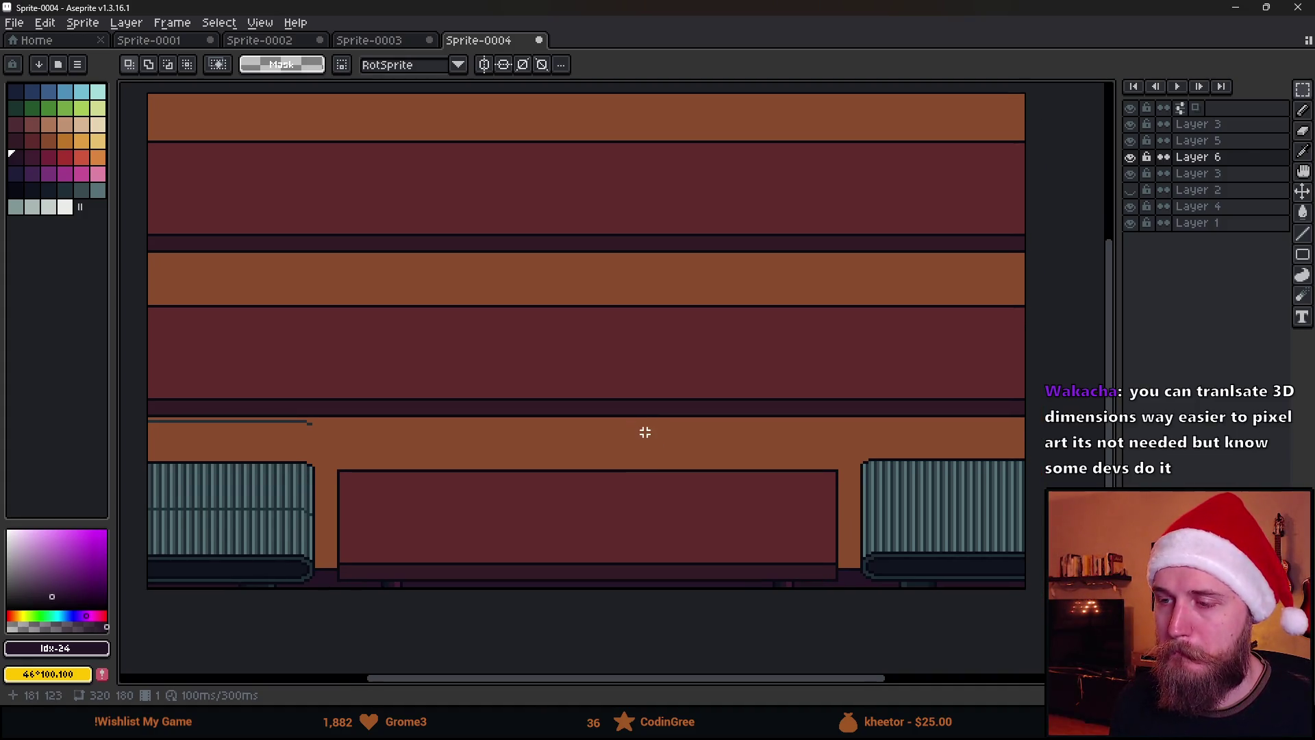
pyautogui.moveTo(336, 462); pyautogui.dragTo(811, 602)
pyautogui.click(900, 542)
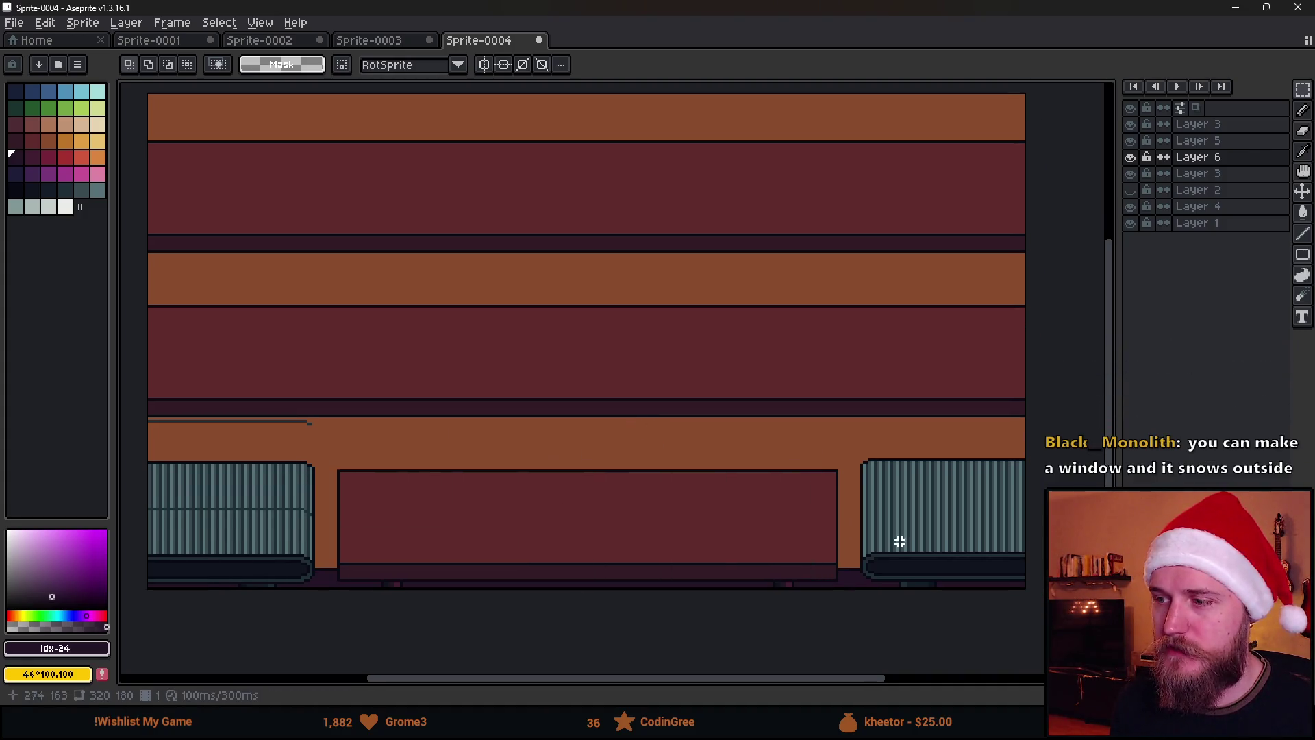
pyautogui.moveTo(333, 449); pyautogui.dragTo(728, 587)
pyautogui.click(728, 587)
pyautogui.moveTo(112, 293)
pyautogui.mouseDown()
pyautogui.moveTo(692, 352)
pyautogui.moveTo(71, 357)
pyautogui.mouseUp()
pyautogui.moveTo(129, 270); pyautogui.dragTo(1024, 351)
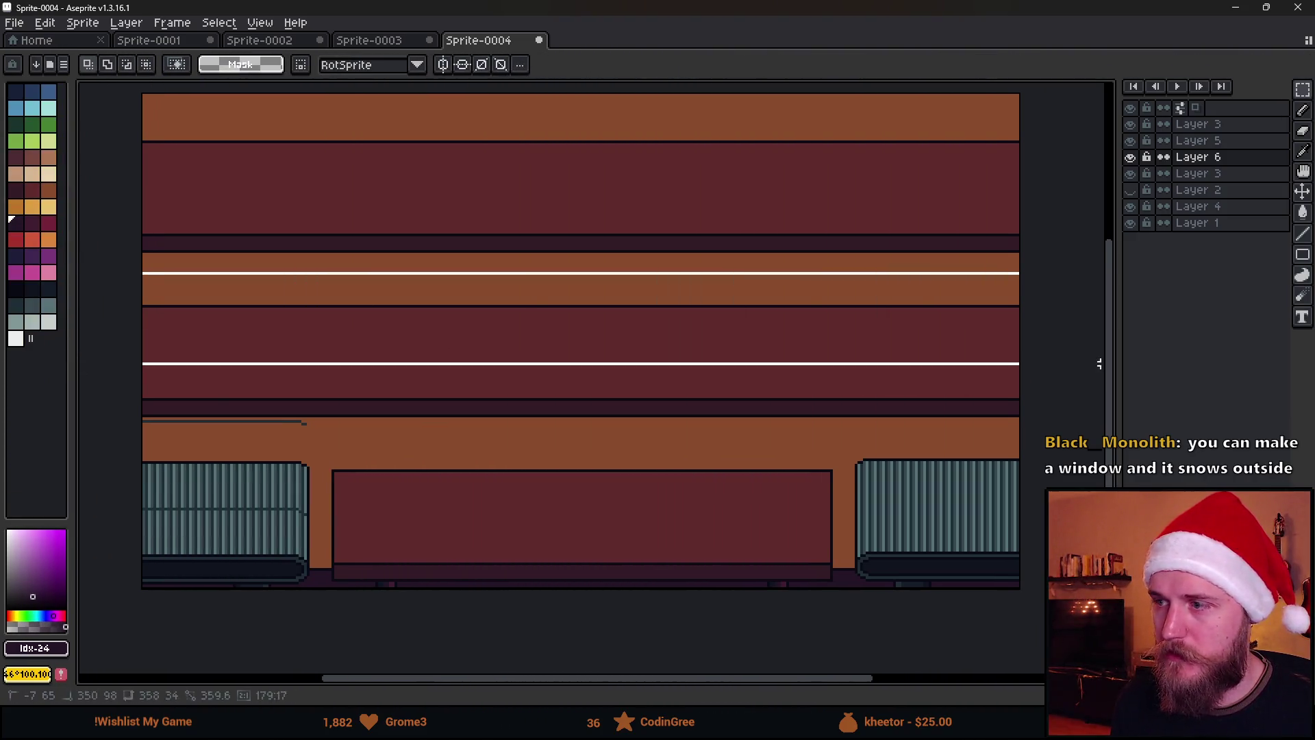
pyautogui.moveTo(695, 309); pyautogui.dragTo(692, 339)
pyautogui.hotkey('ctrl', 'd')
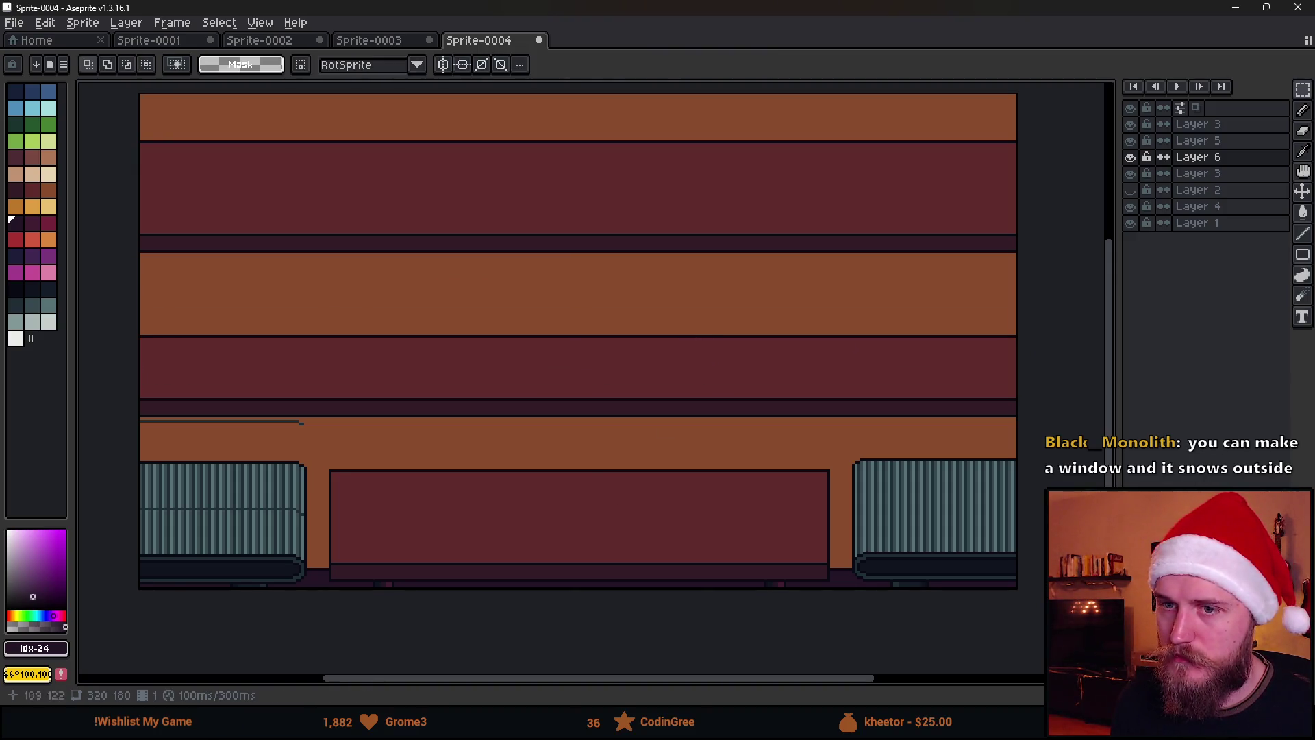
# Raise a full-width band and delete the top maroon strip, leaving a single band.
pyautogui.scroll(-1, 478, 413)
pyautogui.scroll(1, 470, 489)
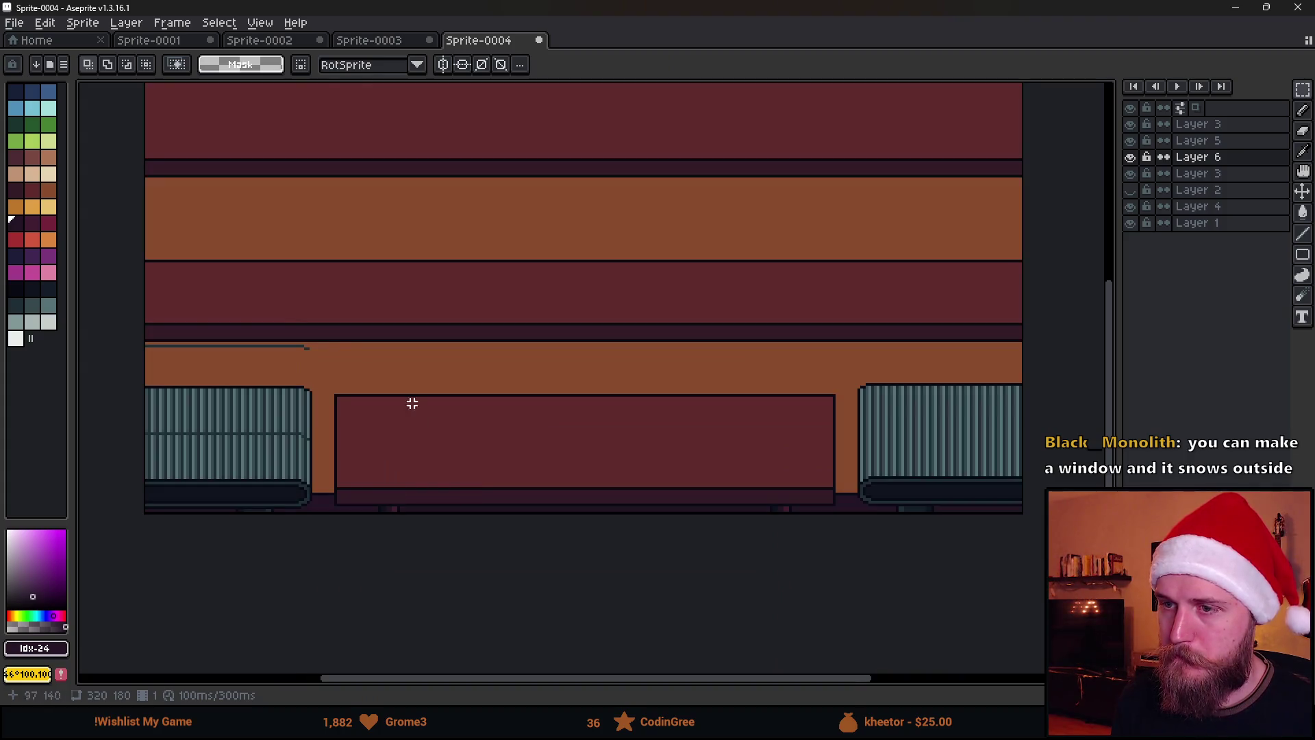
pyautogui.scroll(2, 276, 347)
pyautogui.moveTo(151, 328); pyautogui.dragTo(1041, 433)
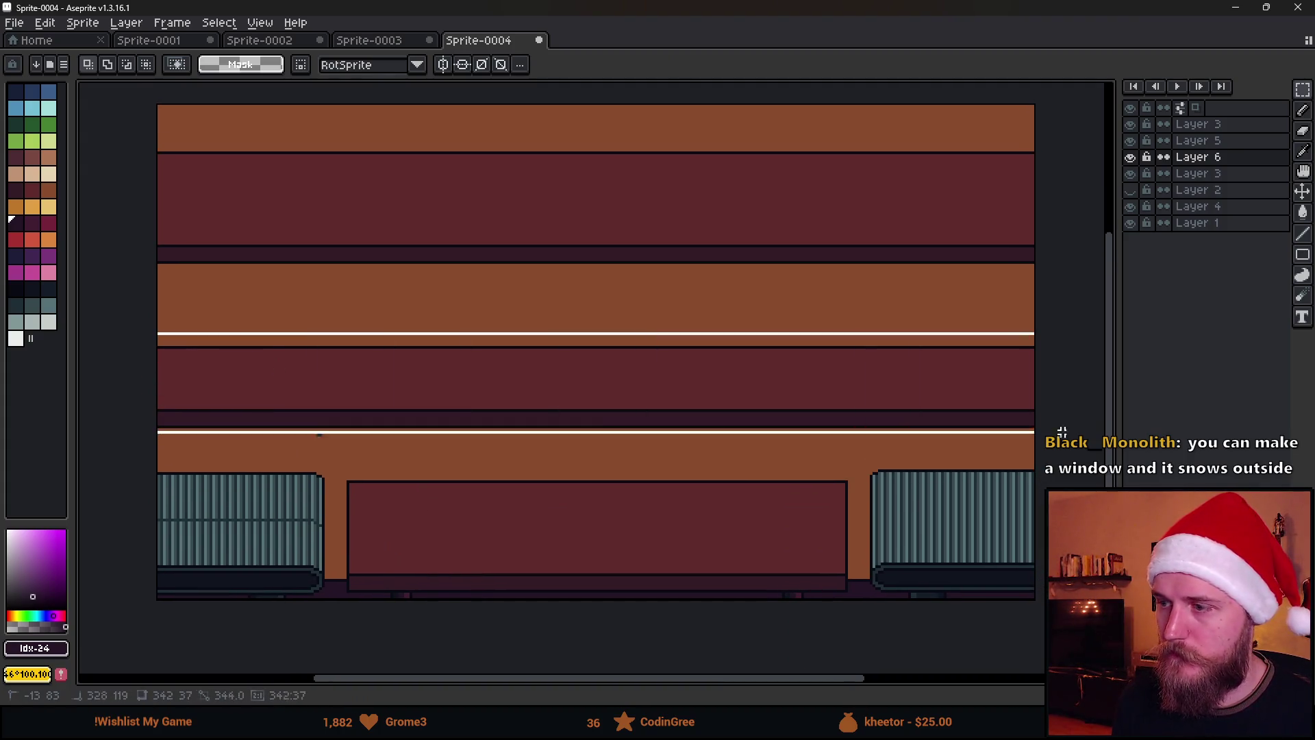
pyautogui.moveTo(784, 396); pyautogui.dragTo(783, 353)
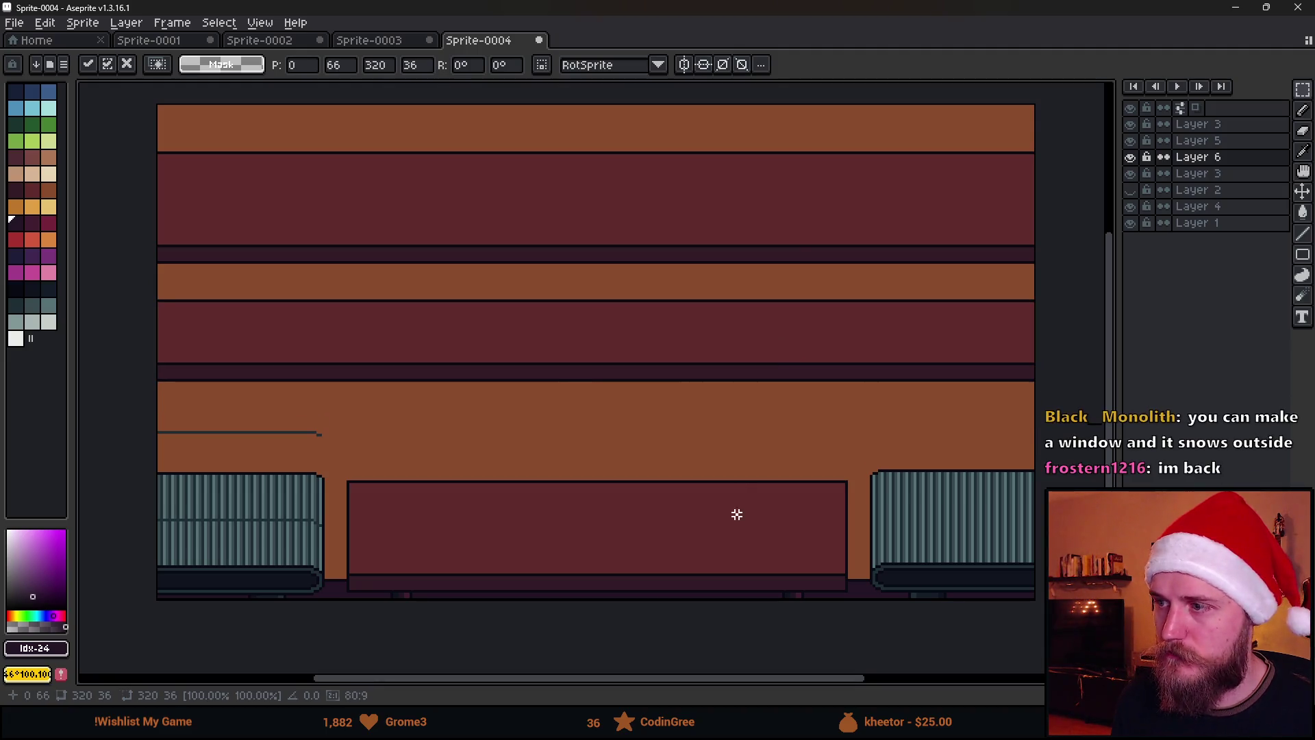
pyautogui.press('Return')
pyautogui.moveTo(156, 128)
pyautogui.mouseDown()
pyautogui.moveTo(957, 314)
pyautogui.moveTo(1052, 281)
pyautogui.mouseUp()
pyautogui.press('Delete')
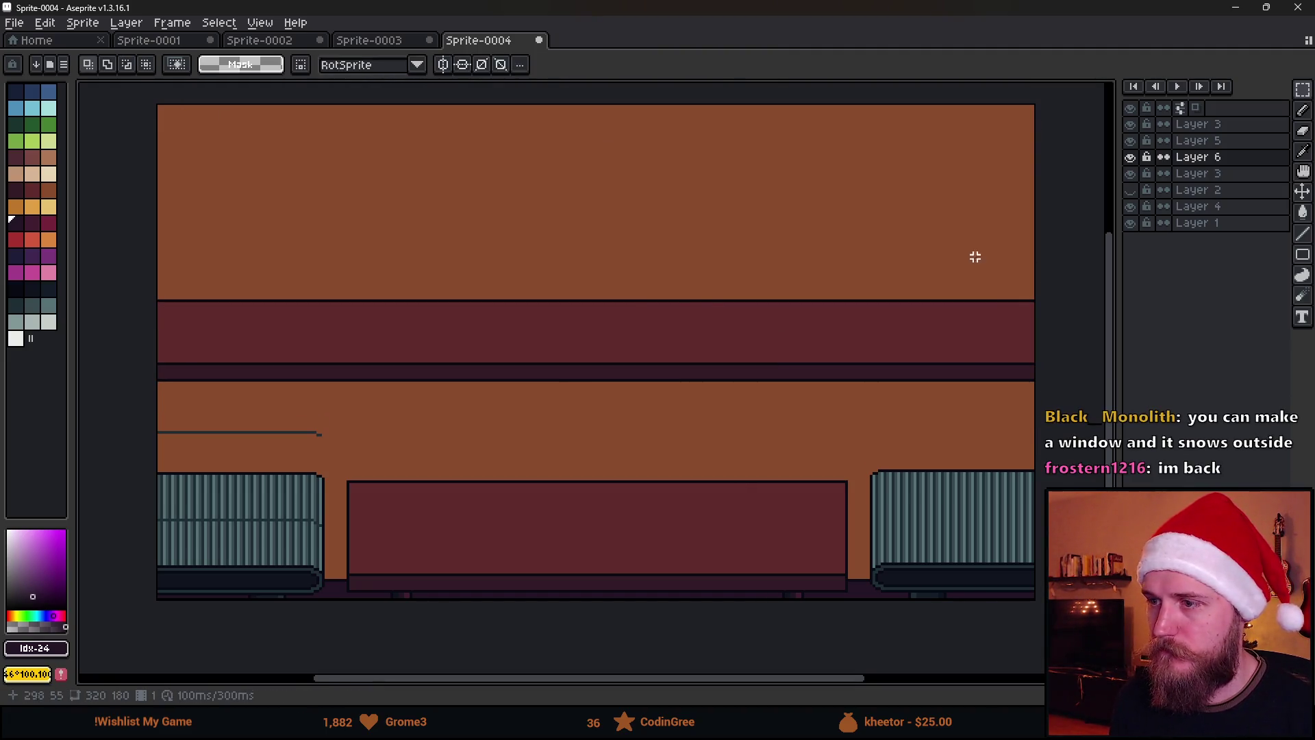
# Sketch a window outline on the upper wall with the 1px Pencil.
pyautogui.scroll(-1, 414, 446)
pyautogui.scroll(1, 450, 445)
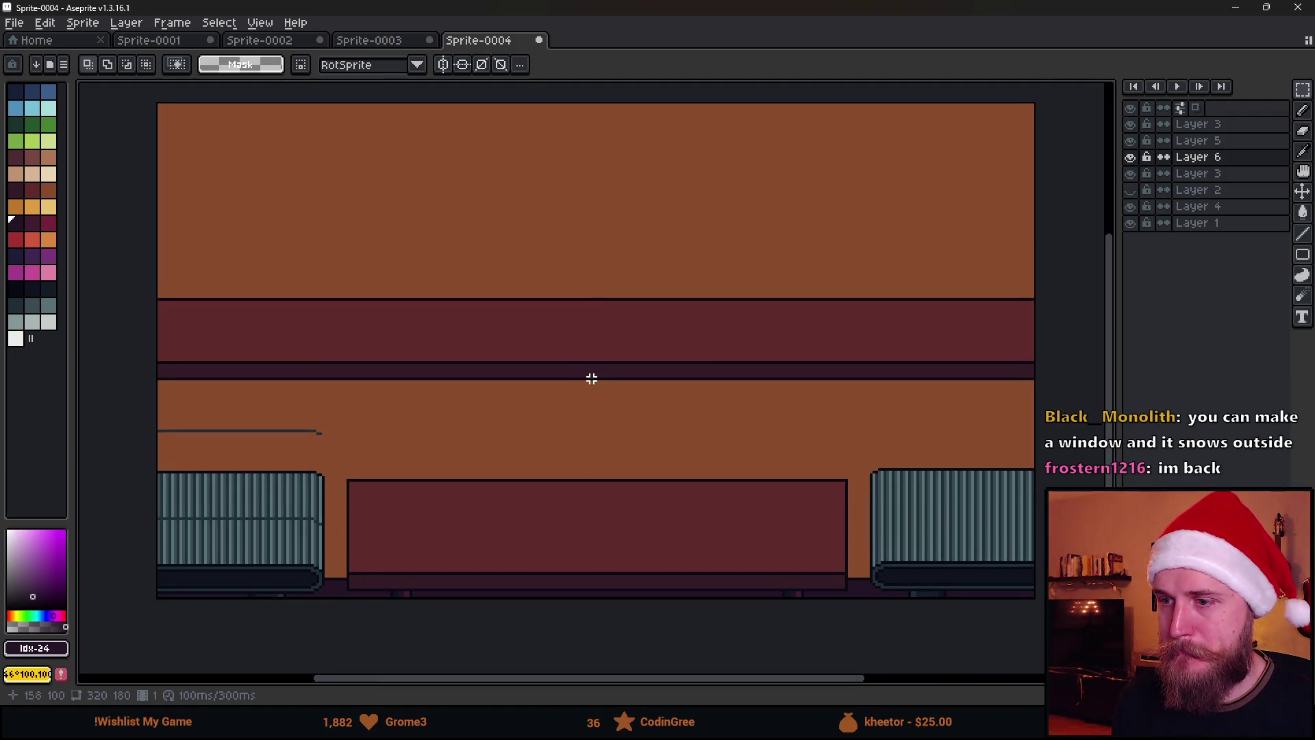
pyautogui.moveTo(594, 379); pyautogui.dragTo(563, 396)
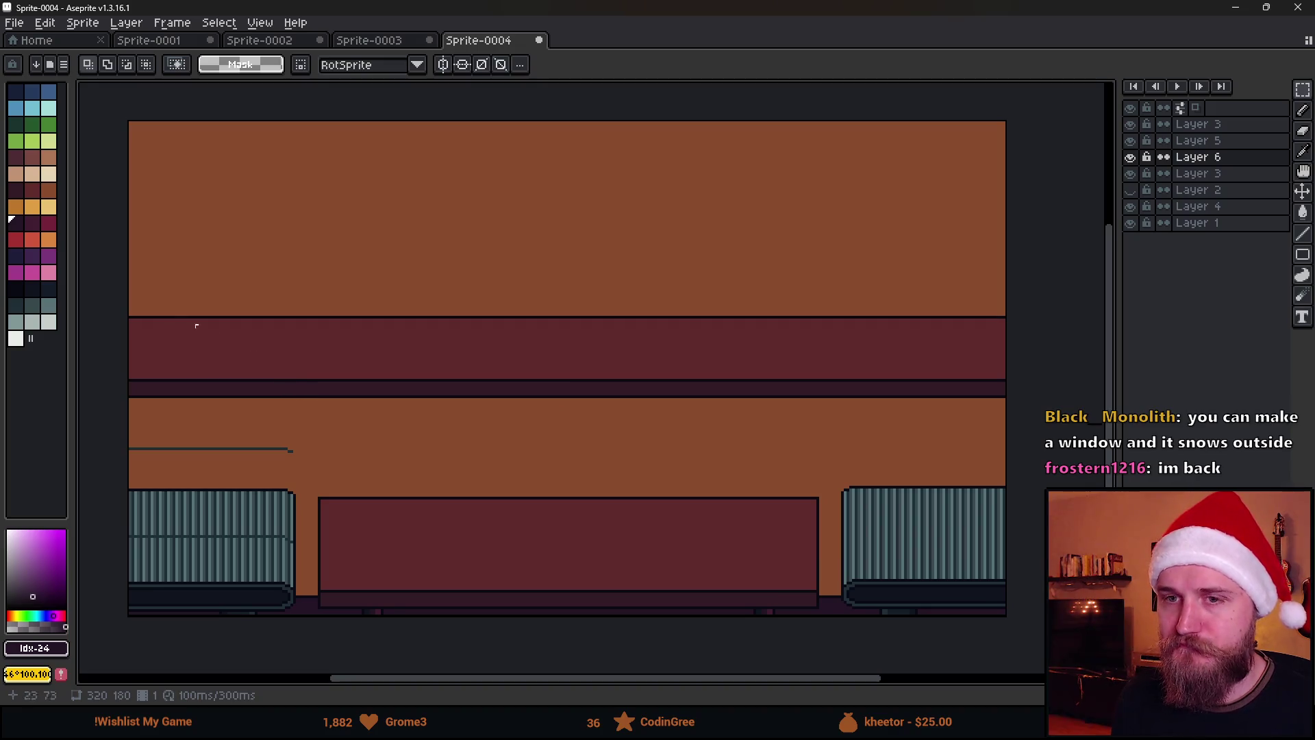
pyautogui.moveTo(71, 108); pyautogui.dragTo(117, 108)
pyautogui.moveTo(449, 376); pyautogui.dragTo(466, 389)
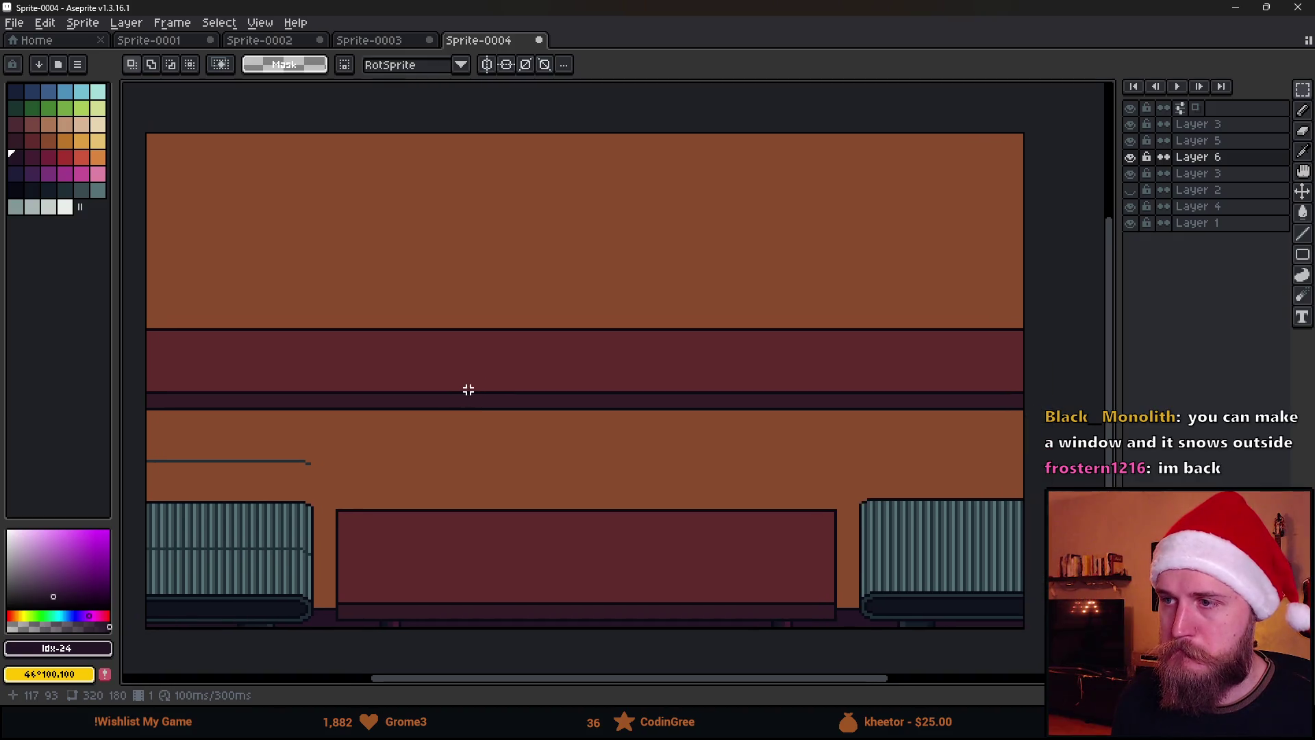
pyautogui.press('b')
pyautogui.moveTo(498, 162)
pyautogui.mouseDown()
pyautogui.moveTo(505, 235)
pyautogui.moveTo(573, 285)
pyautogui.moveTo(612, 160)
pyautogui.moveTo(498, 162)
pyautogui.mouseUp()
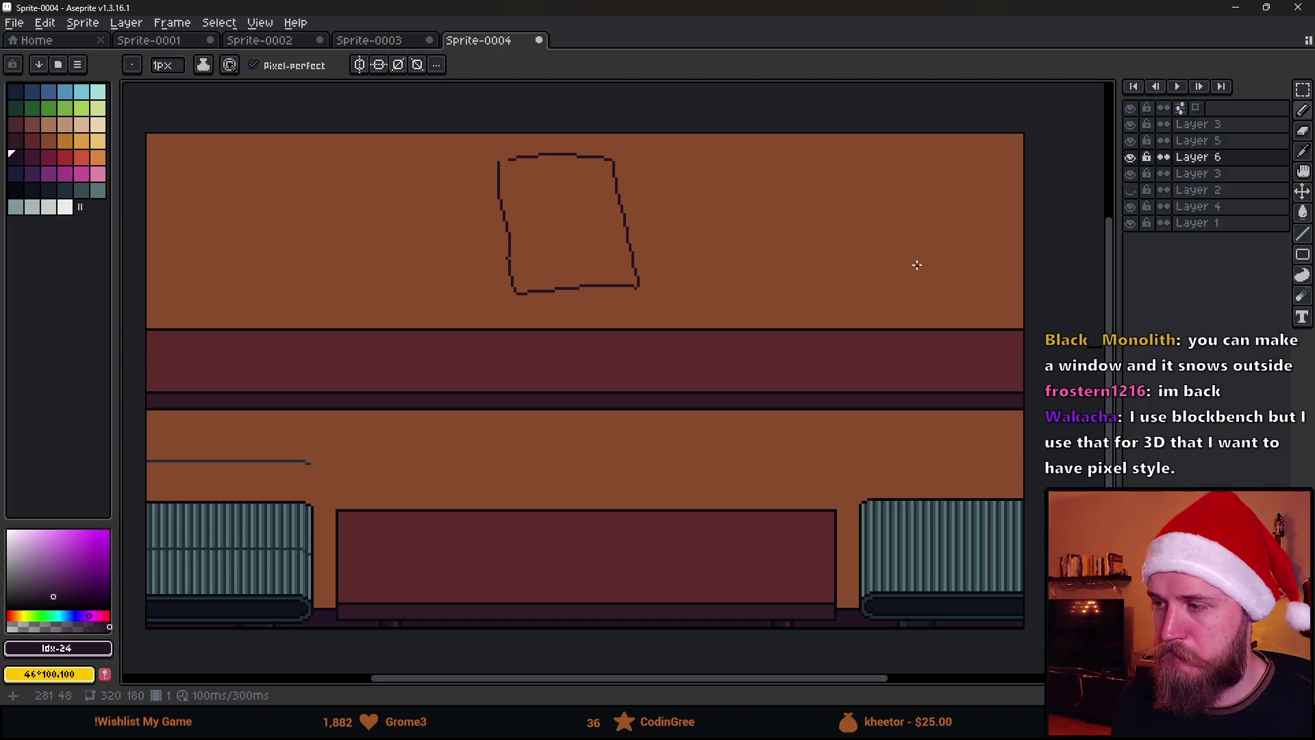
# Erase part of the wall strip with a large eraser, then undo the erasure.
pyautogui.press('e')
pyautogui.moveTo(734, 384)
pyautogui.mouseDown()
pyautogui.moveTo(804, 461)
pyautogui.moveTo(983, 344)
pyautogui.mouseUp()
pyautogui.scroll(-2, 663, 396)
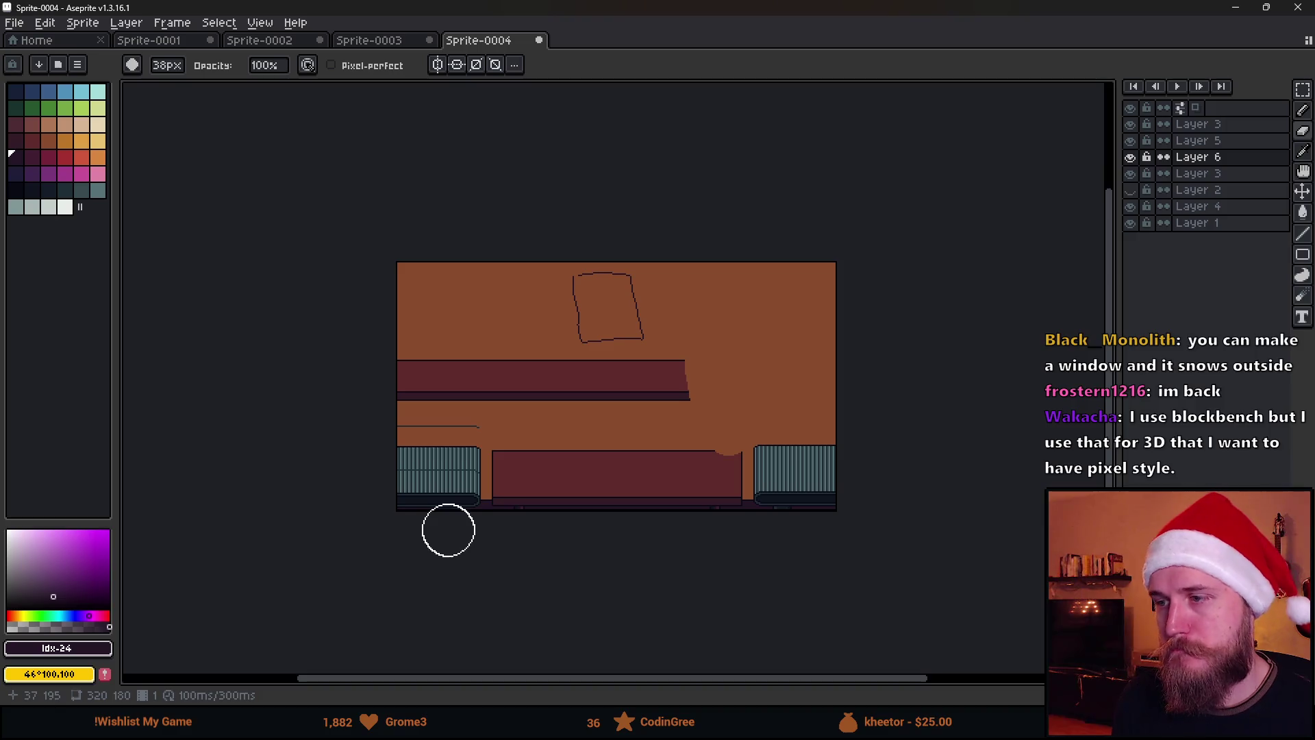
pyautogui.scroll(2, 562, 500)
pyautogui.moveTo(670, 434); pyautogui.dragTo(609, 460)
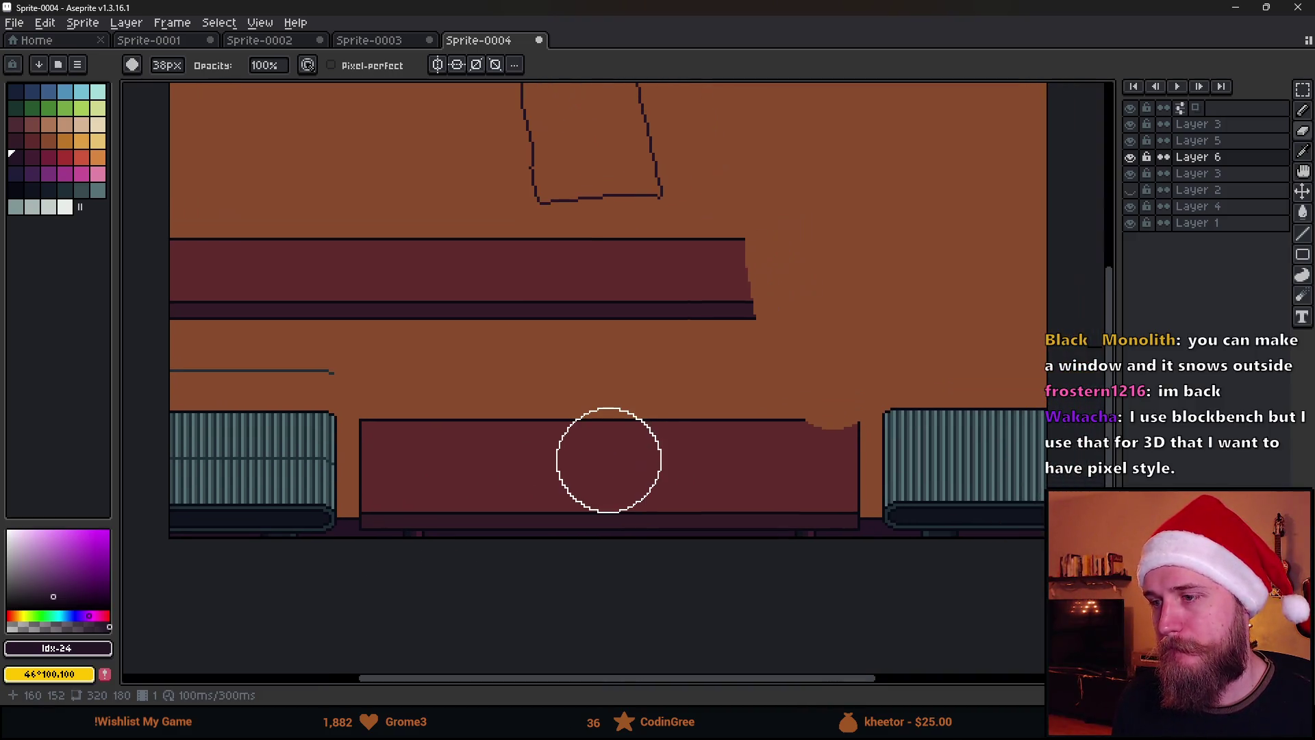
pyautogui.press('v')
pyautogui.hotkey('ctrl', 'z')
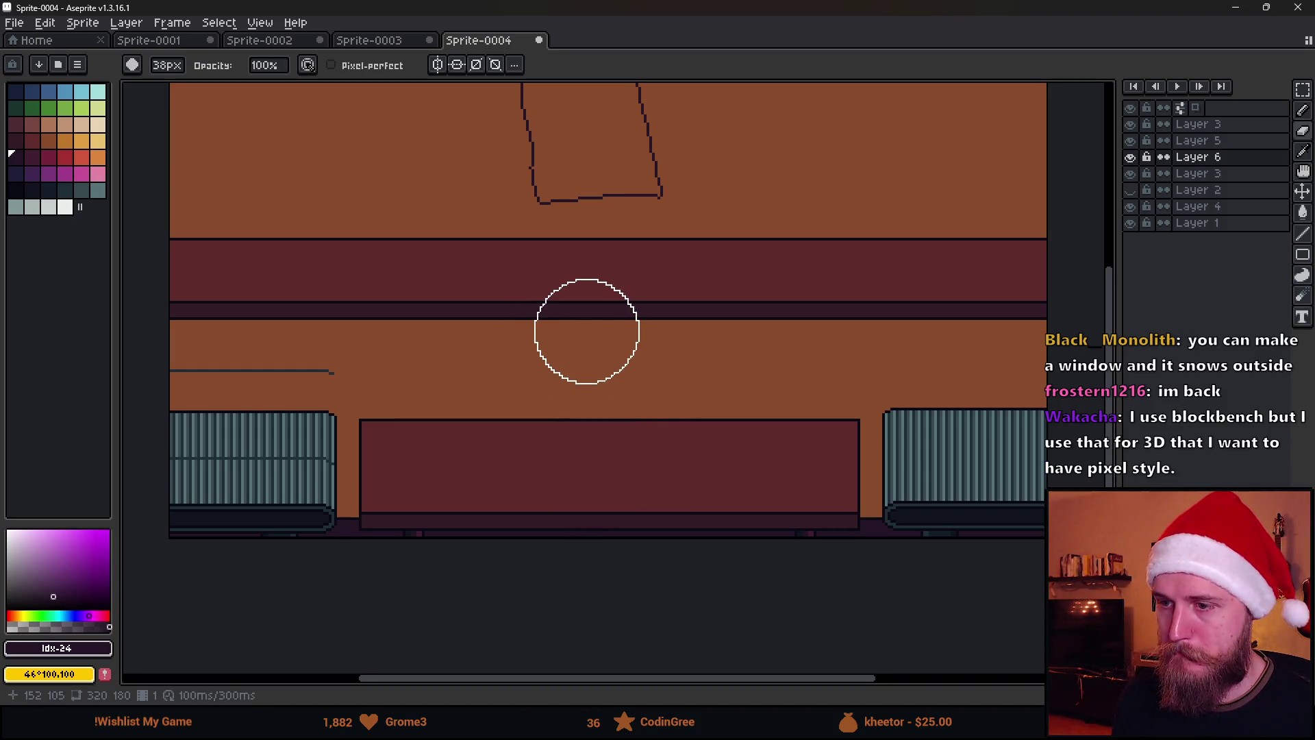
# Draw a rectangular marquee around the maroon desk between the chairs.
pyautogui.press('m')
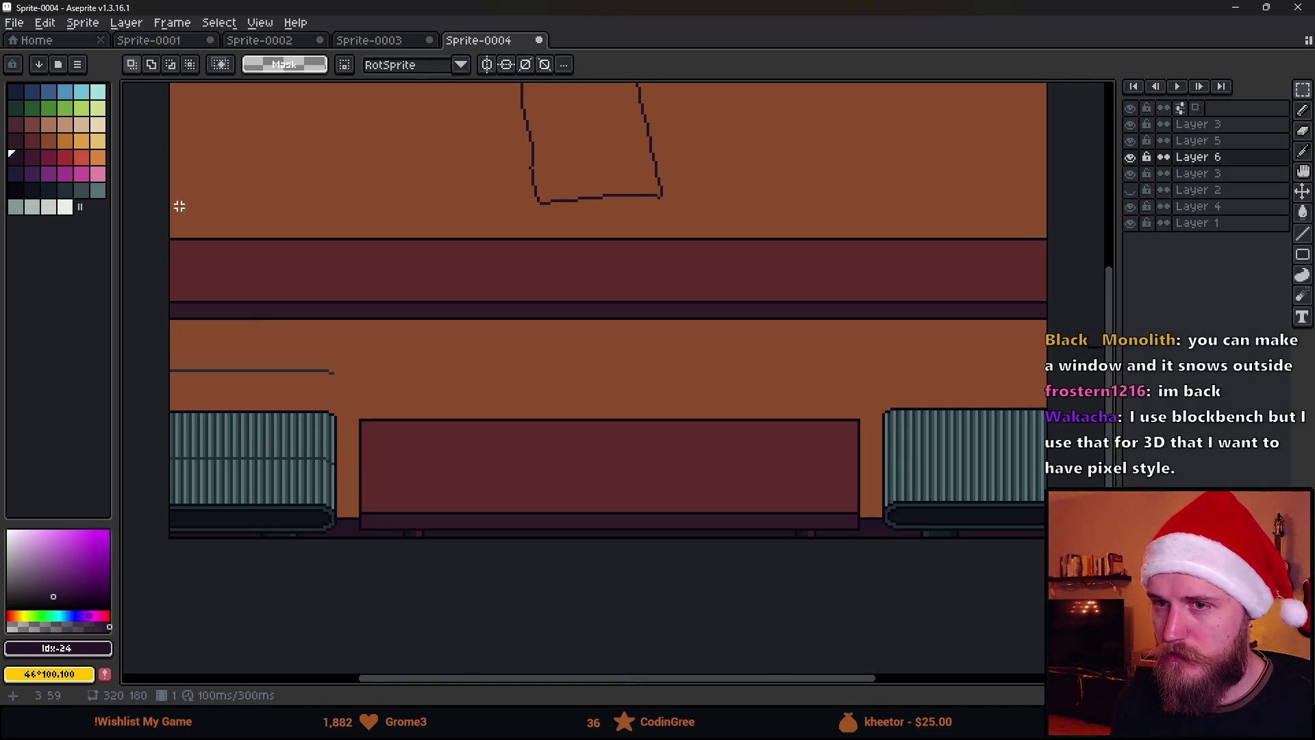
pyautogui.moveTo(156, 444)
pyautogui.mouseDown()
pyautogui.moveTo(190, 470)
pyautogui.moveTo(969, 557)
pyautogui.mouseUp()
pyautogui.moveTo(179, 256); pyautogui.dragTo(1018, 376)
pyautogui.moveTo(442, 568)
pyautogui.mouseDown()
pyautogui.moveTo(692, 439)
pyautogui.moveTo(699, 410)
pyautogui.mouseUp()
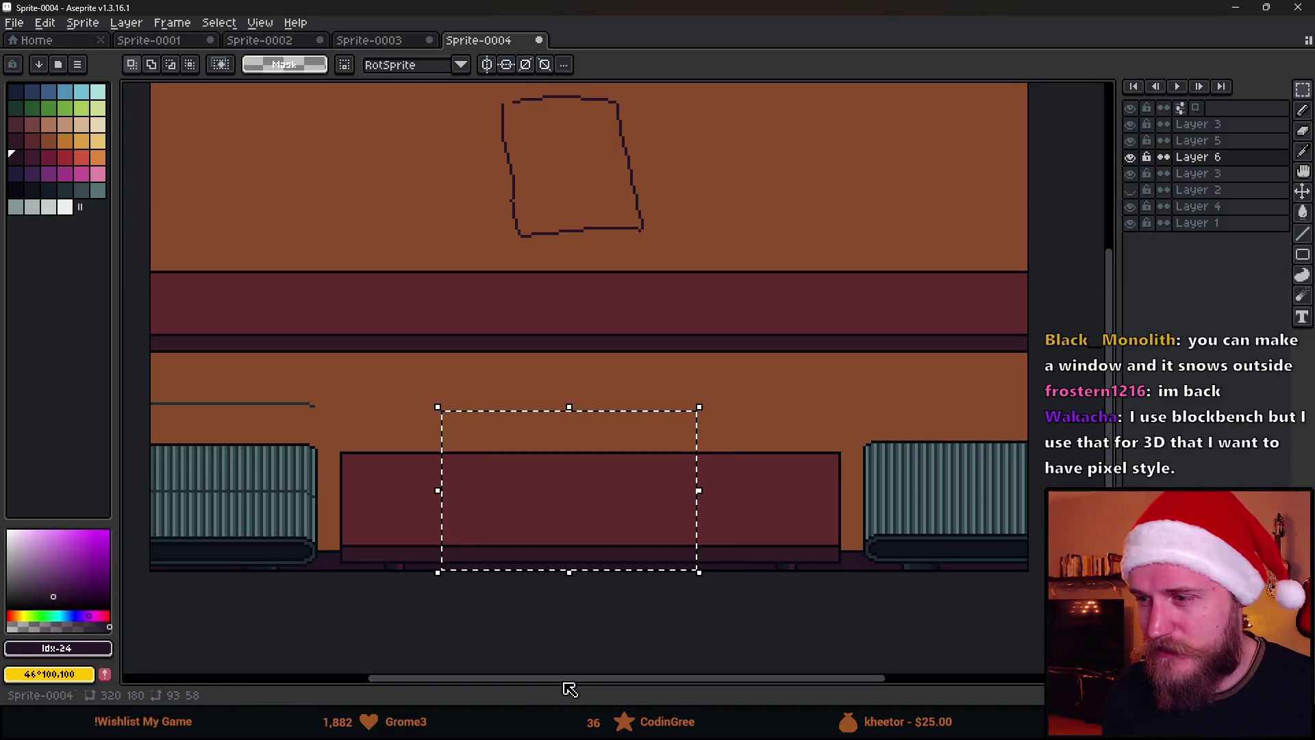
# Clear the desk selection, marquee the thin dark floor strip, then deselect it.
pyautogui.click(600, 628)
pyautogui.moveTo(170, 550); pyautogui.dragTo(1020, 607)
pyautogui.hotkey('ctrl', 'd')
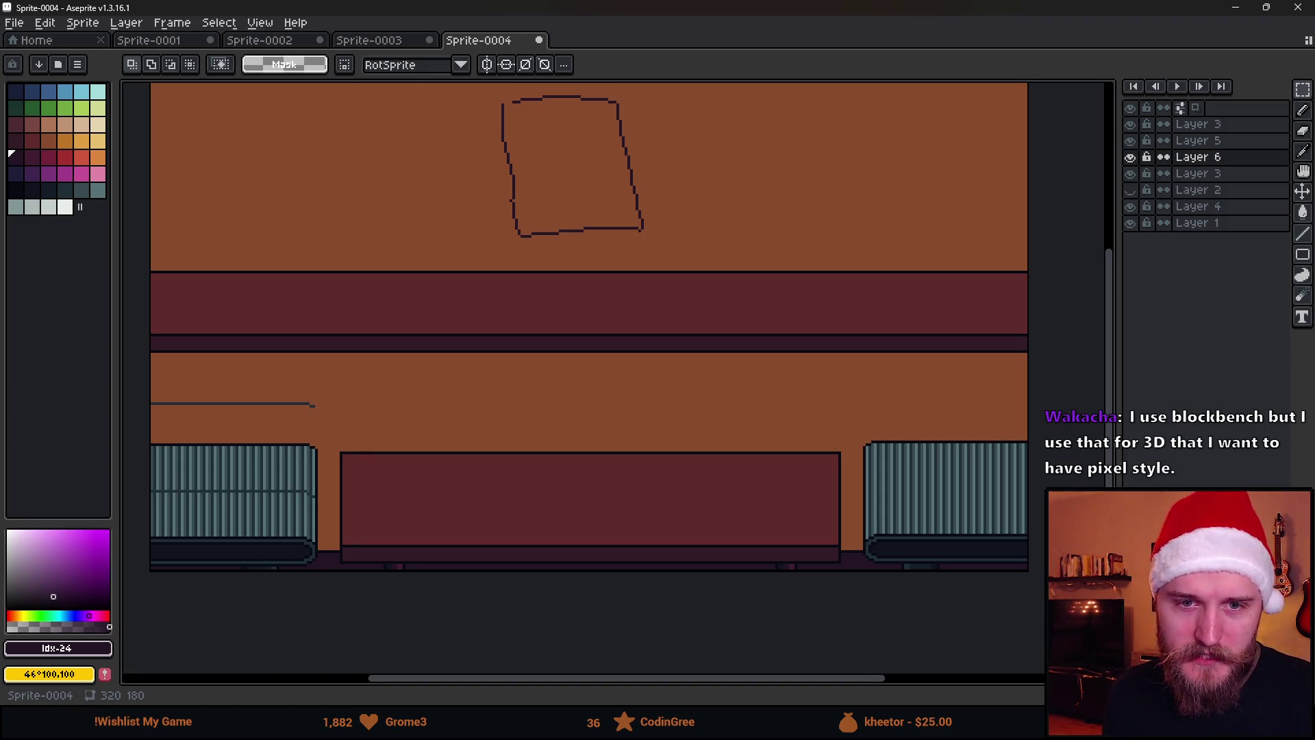
# Zoom in and out on the canvas to frame the orange wall for pixel drawing.
pyautogui.scroll(1, 465, 331)
pyautogui.scroll(-1, 465, 331)
pyautogui.scroll(1, 464, 331)
pyautogui.scroll(-1, 480, 342)
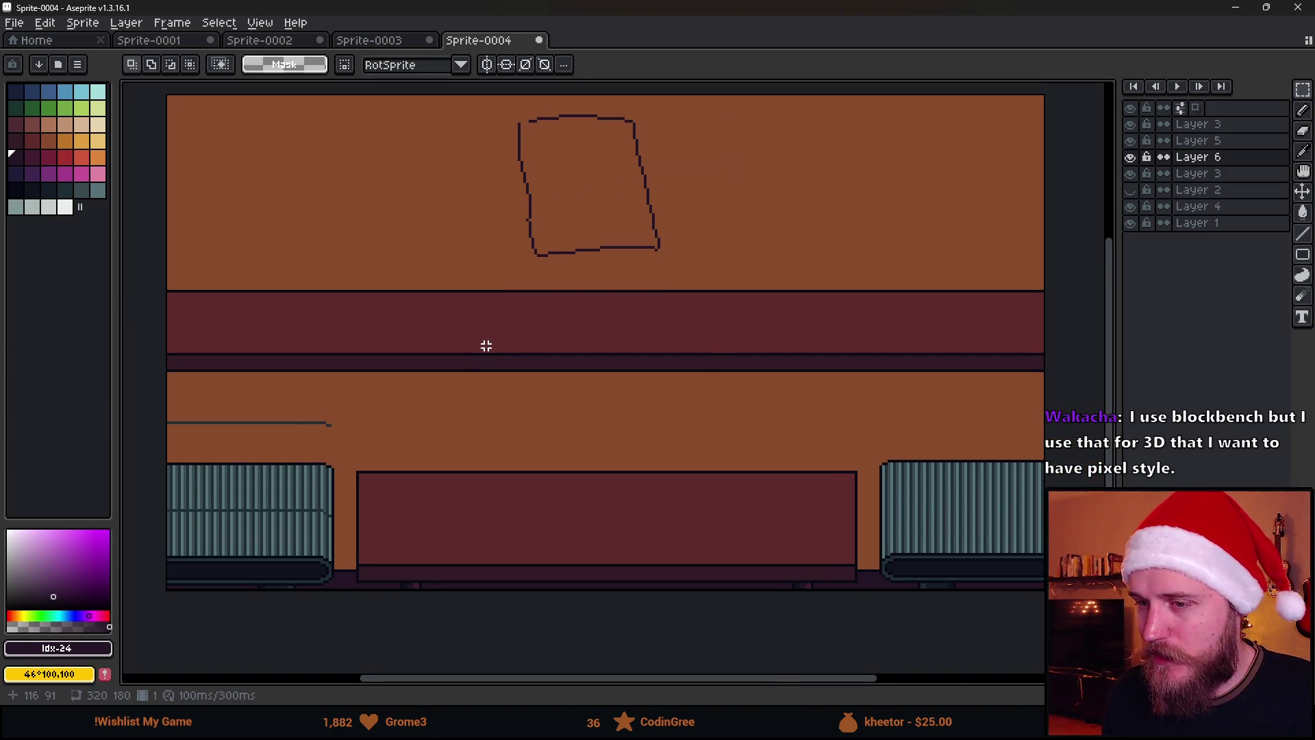
pyautogui.scroll(1, 492, 341)
pyautogui.scroll(-1, 492, 340)
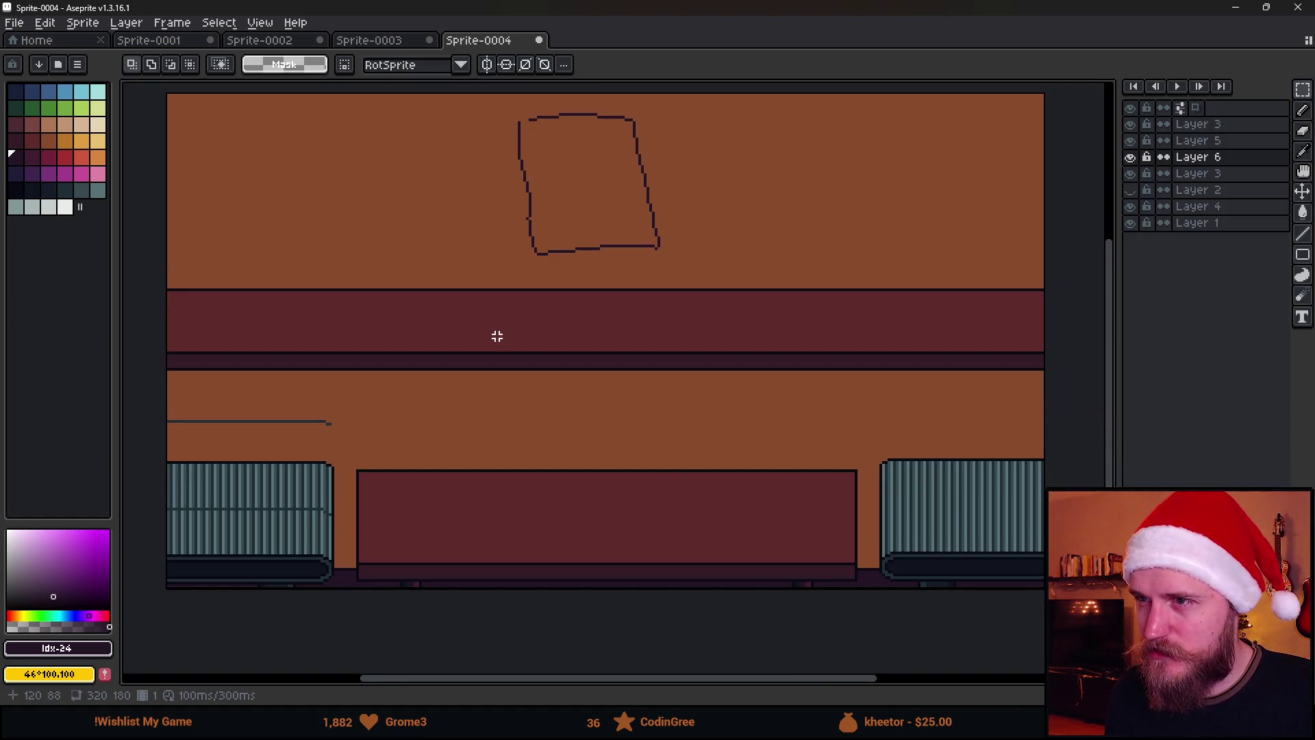
pyautogui.scroll(1, 481, 323)
pyautogui.scroll(-1, 492, 353)
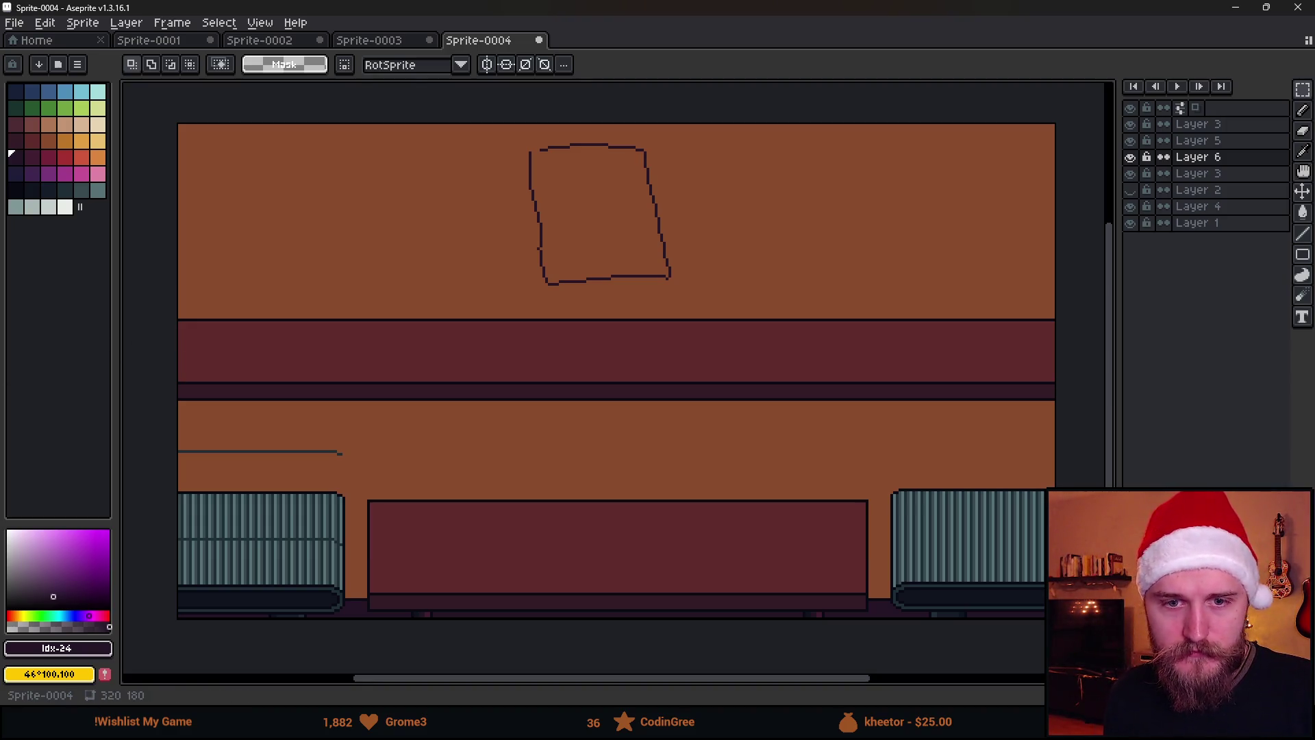
pyautogui.scroll(5, 331, 238)
# Sketch trial Pencil strokes and a long diagonal line on the wall, then undo the diagonal.
pyautogui.press('b')
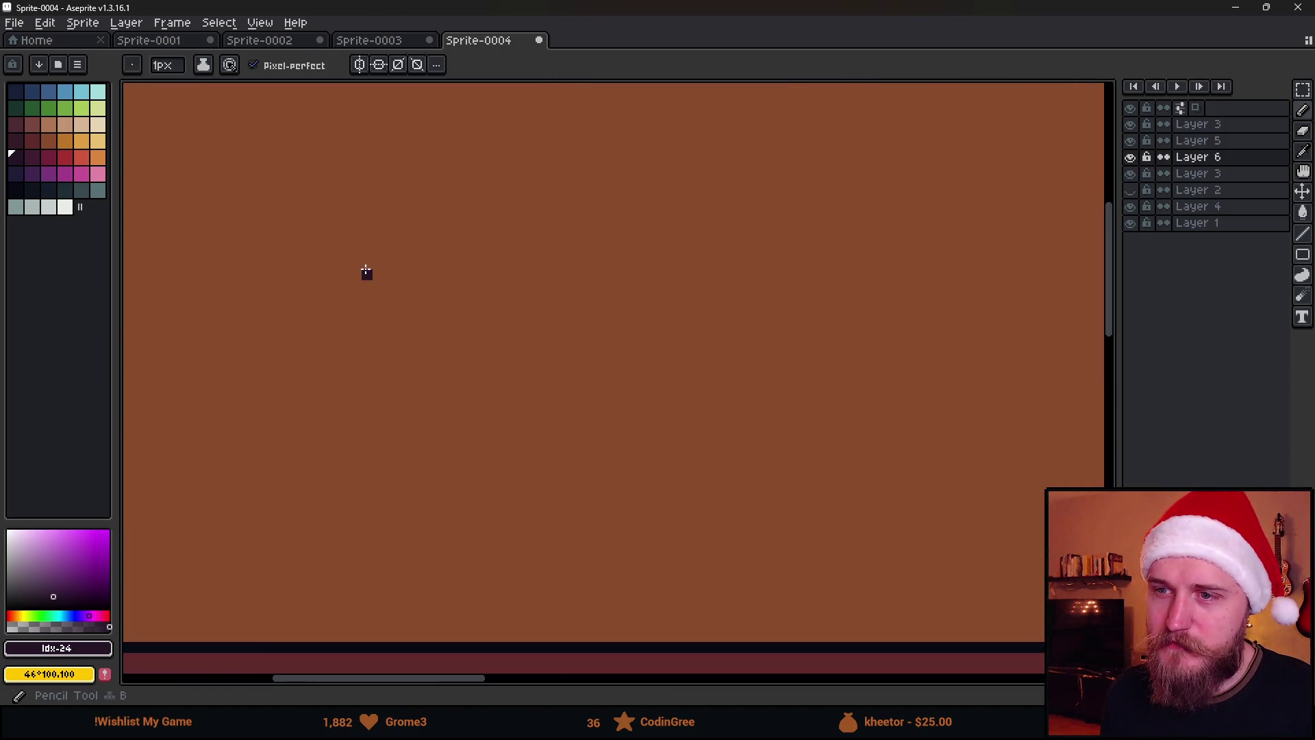
pyautogui.moveTo(387, 254); pyautogui.dragTo(422, 243)
pyautogui.click(412, 242)
pyautogui.moveTo(367, 373)
pyautogui.mouseDown()
pyautogui.moveTo(509, 342)
pyautogui.moveTo(520, 329)
pyautogui.moveTo(505, 315)
pyautogui.moveTo(509, 331)
pyautogui.mouseUp()
pyautogui.scroll(-3, 508, 330)
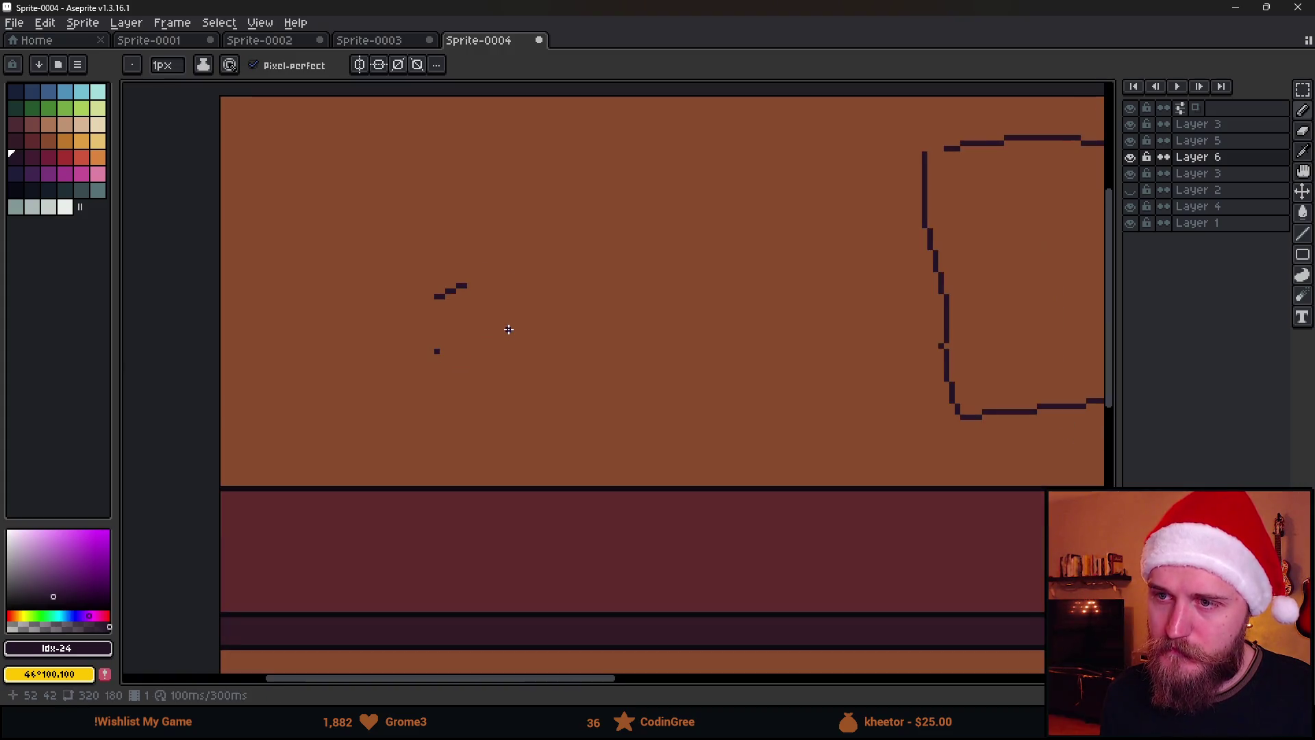
pyautogui.moveTo(434, 367); pyautogui.dragTo(740, 223)
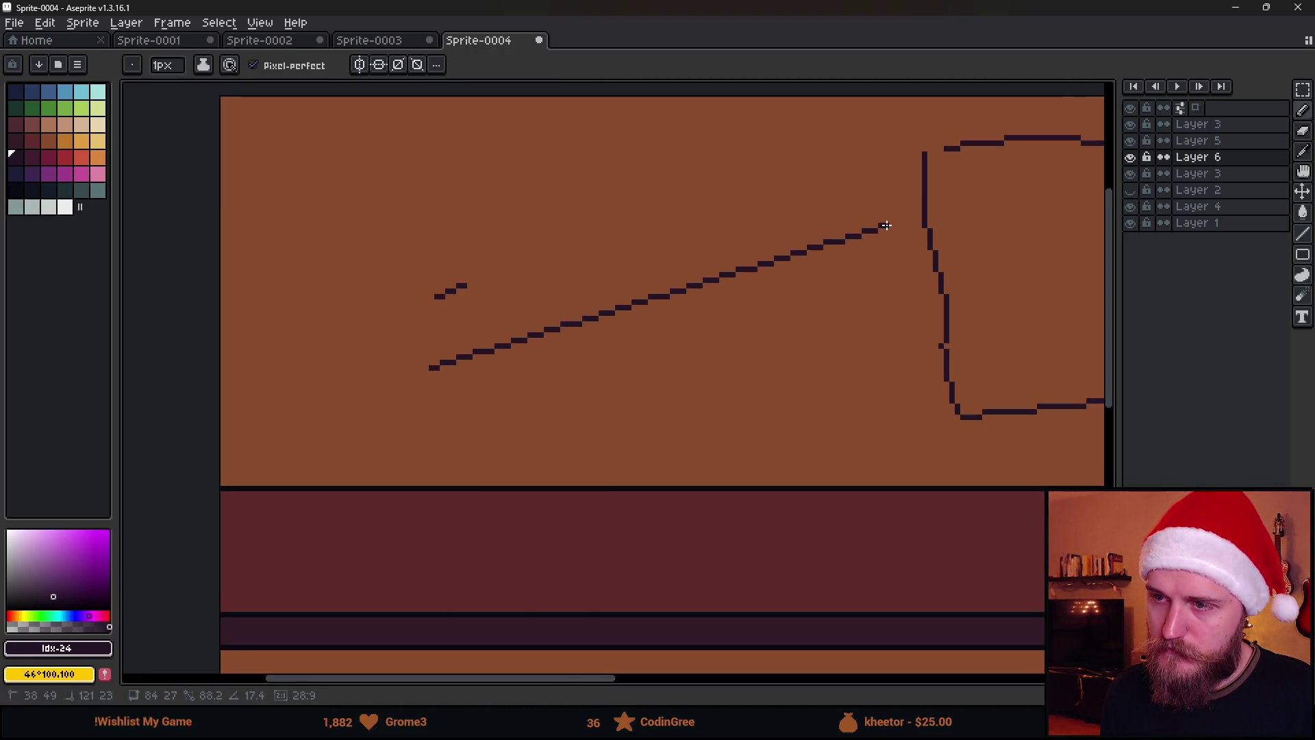
pyautogui.scroll(-2, 889, 229)
pyautogui.moveTo(887, 226); pyautogui.dragTo(567, 264)
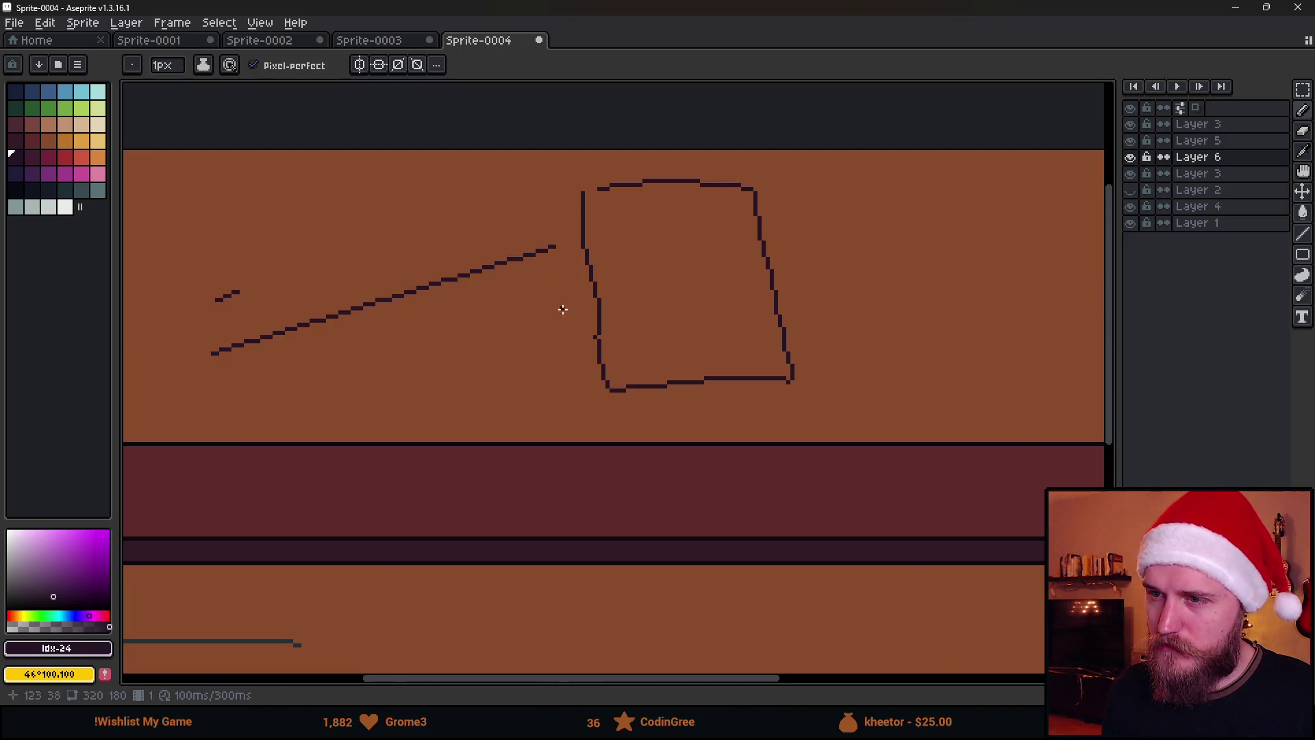
pyautogui.hotkey('ctrl', 'z')
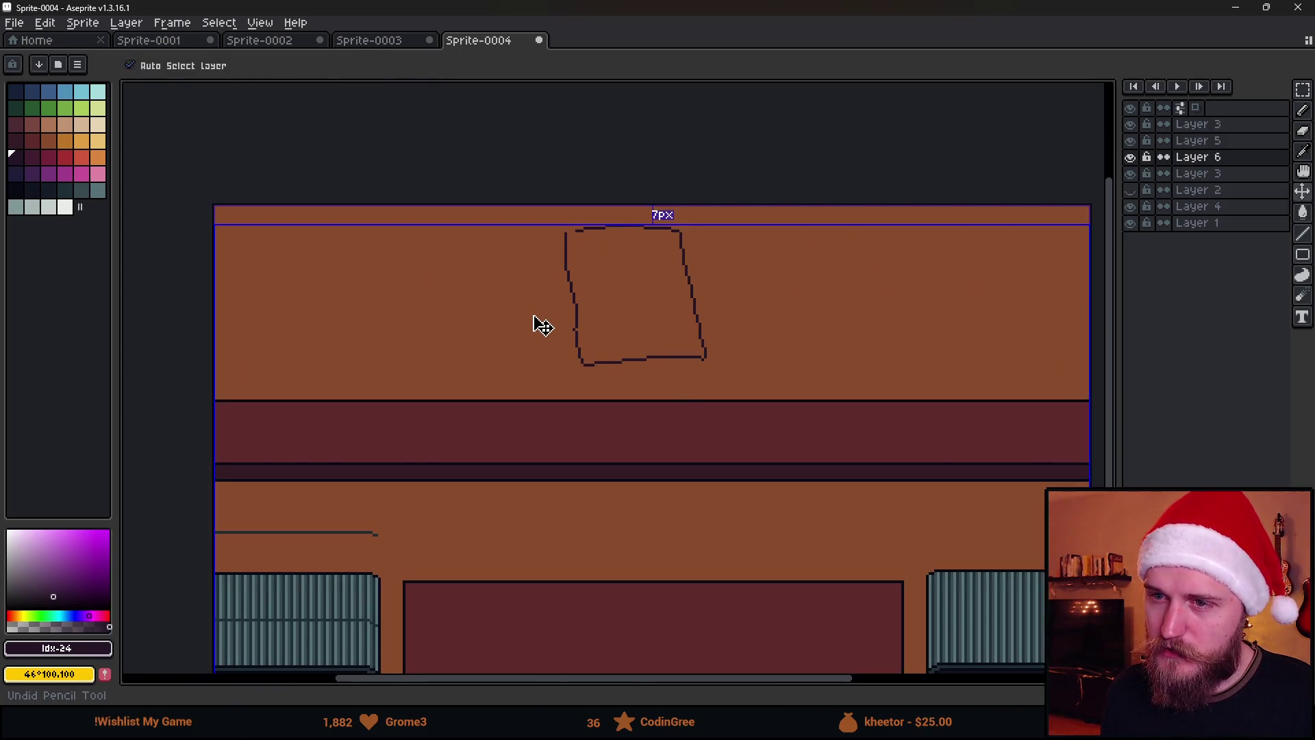
# Marquee-select the full-width maroon wall strip.
pyautogui.scroll(-2, 541, 325)
pyautogui.moveTo(461, 321)
pyautogui.mouseDown()
pyautogui.moveTo(487, 281)
pyautogui.moveTo(528, 316)
pyautogui.mouseUp()
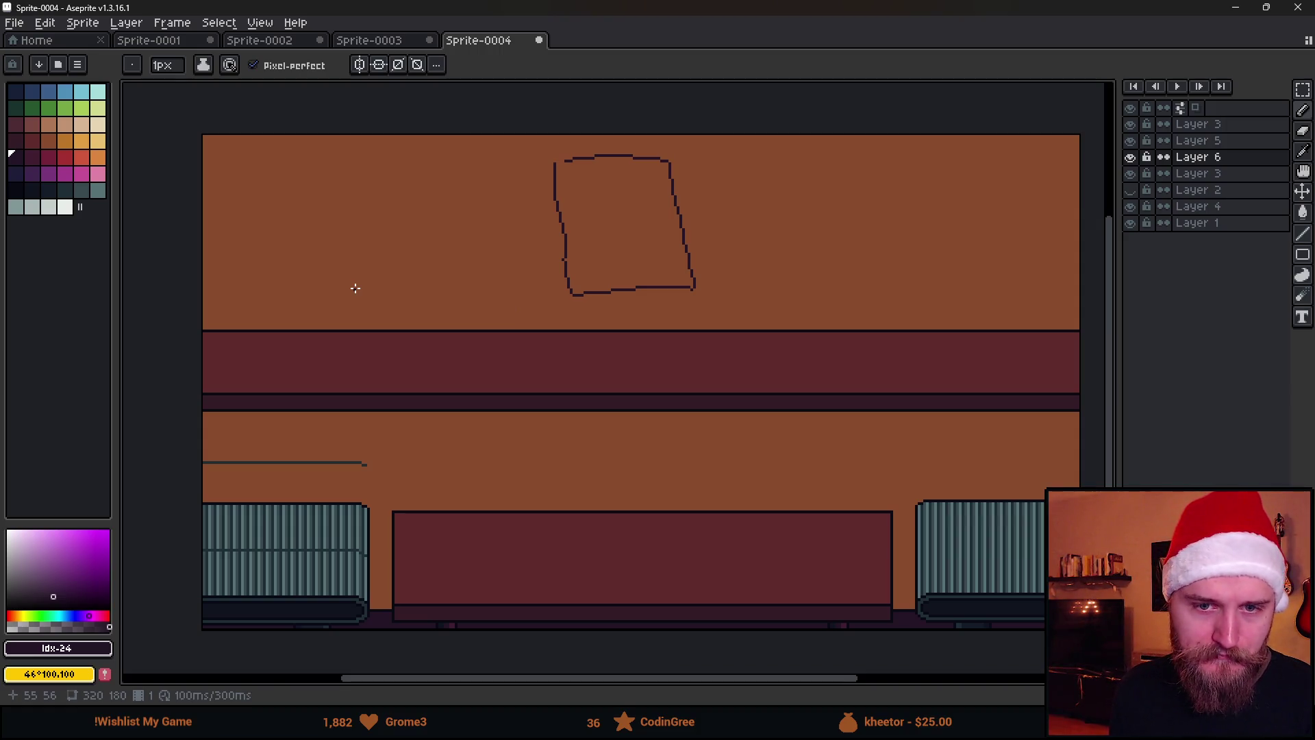
pyautogui.scroll(-1, 518, 335)
pyautogui.moveTo(554, 353); pyautogui.dragTo(520, 356)
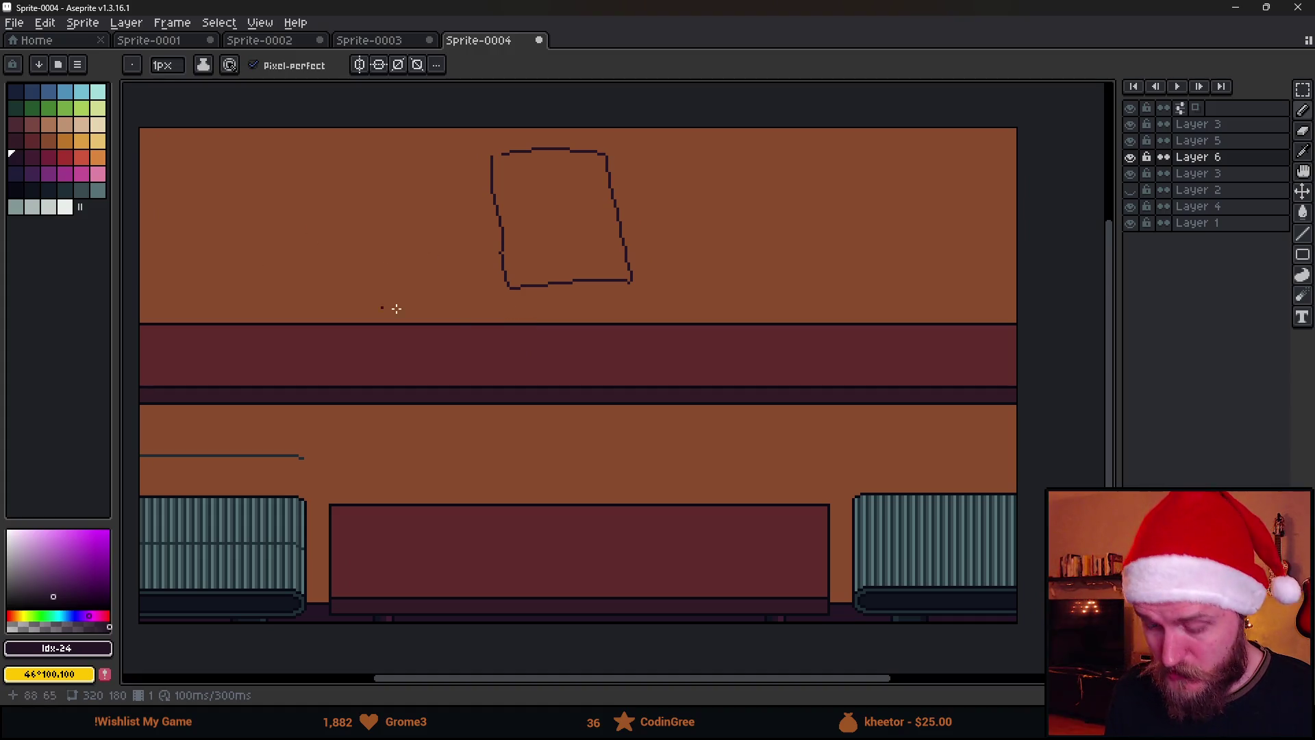
pyautogui.press('m')
pyautogui.moveTo(127, 310)
pyautogui.mouseDown()
pyautogui.moveTo(1019, 446)
pyautogui.moveTo(1071, 420)
pyautogui.mouseUp()
pyautogui.moveTo(463, 331)
pyautogui.mouseDown()
pyautogui.moveTo(545, 333)
pyautogui.moveTo(517, 328)
pyautogui.mouseUp()
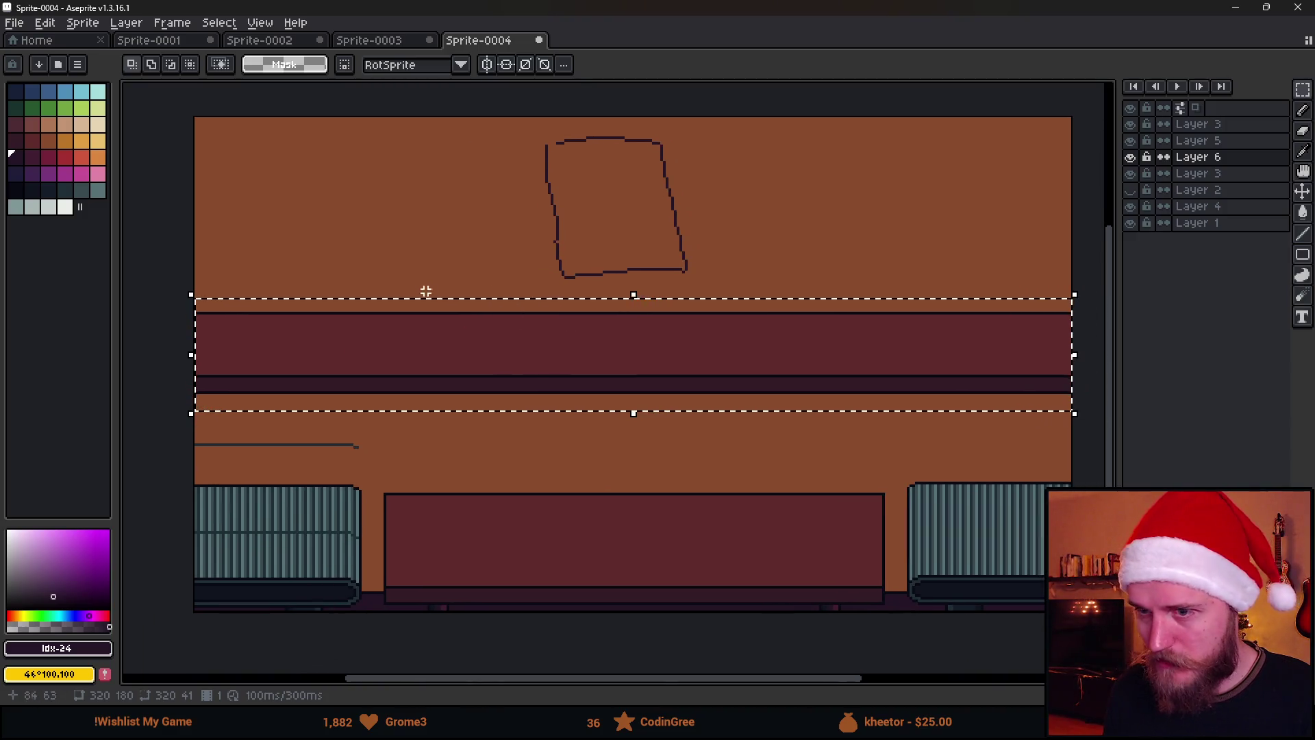
# Delete the maroon wall strip and drop the selection.
pyautogui.press('Delete')
pyautogui.hotkey('ctrl', 'd')
pyautogui.scroll(-2, 534, 288)
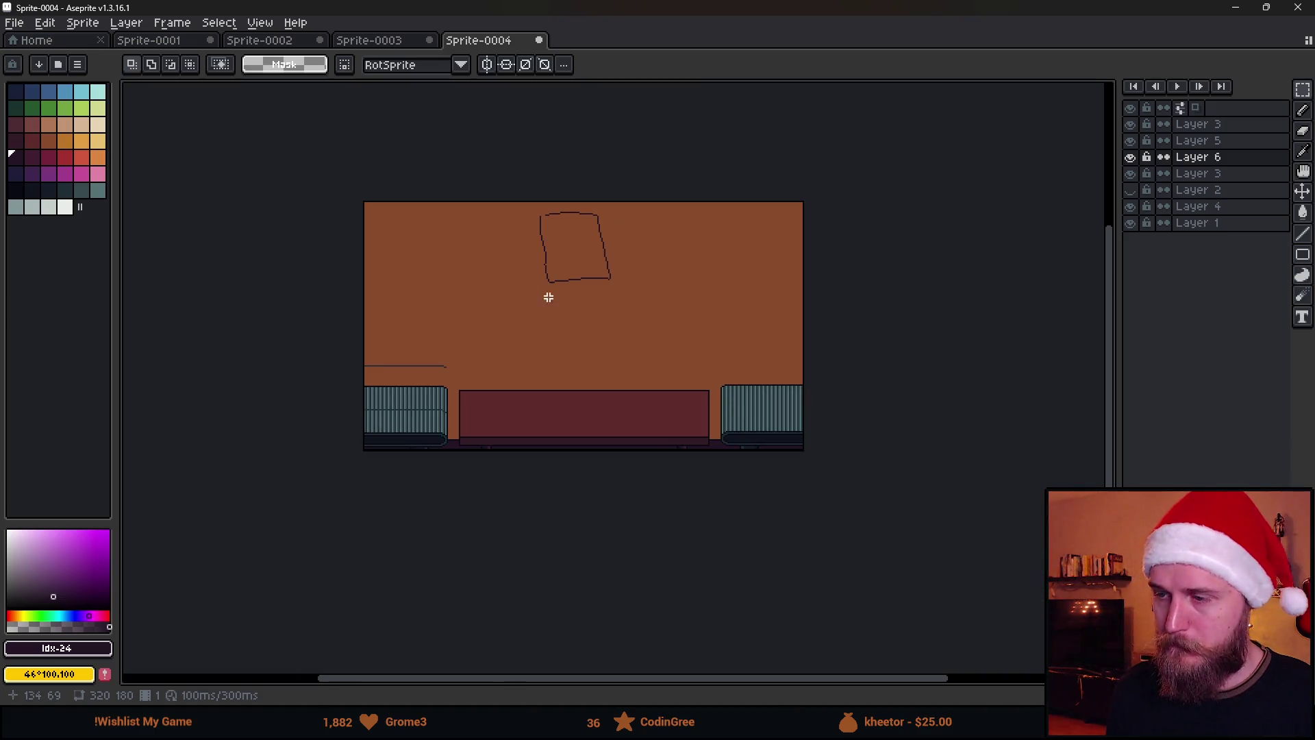
pyautogui.scroll(2, 546, 296)
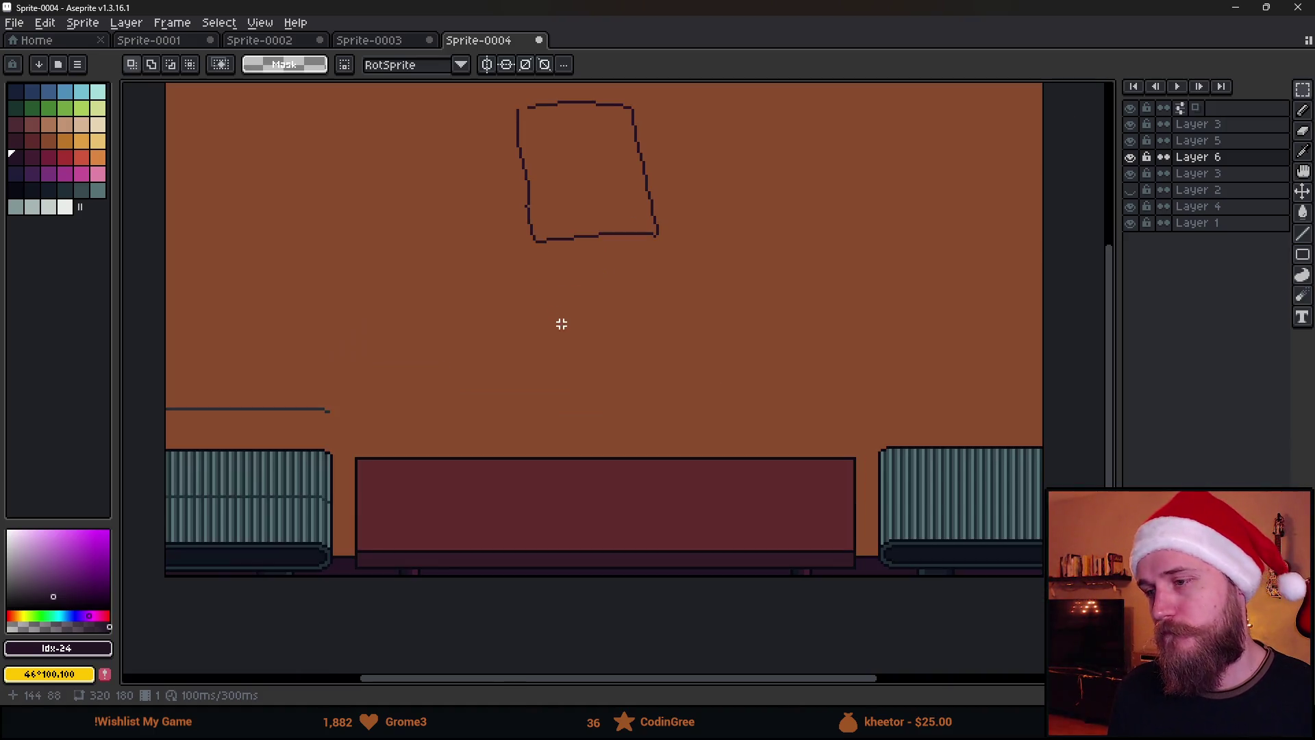
# Check Layer 5's visibility, then paste the copied image onto Layer 5 and confirm its placement.
pyautogui.click(1138, 175)
pyautogui.click(1132, 142)
pyautogui.click(1132, 142)
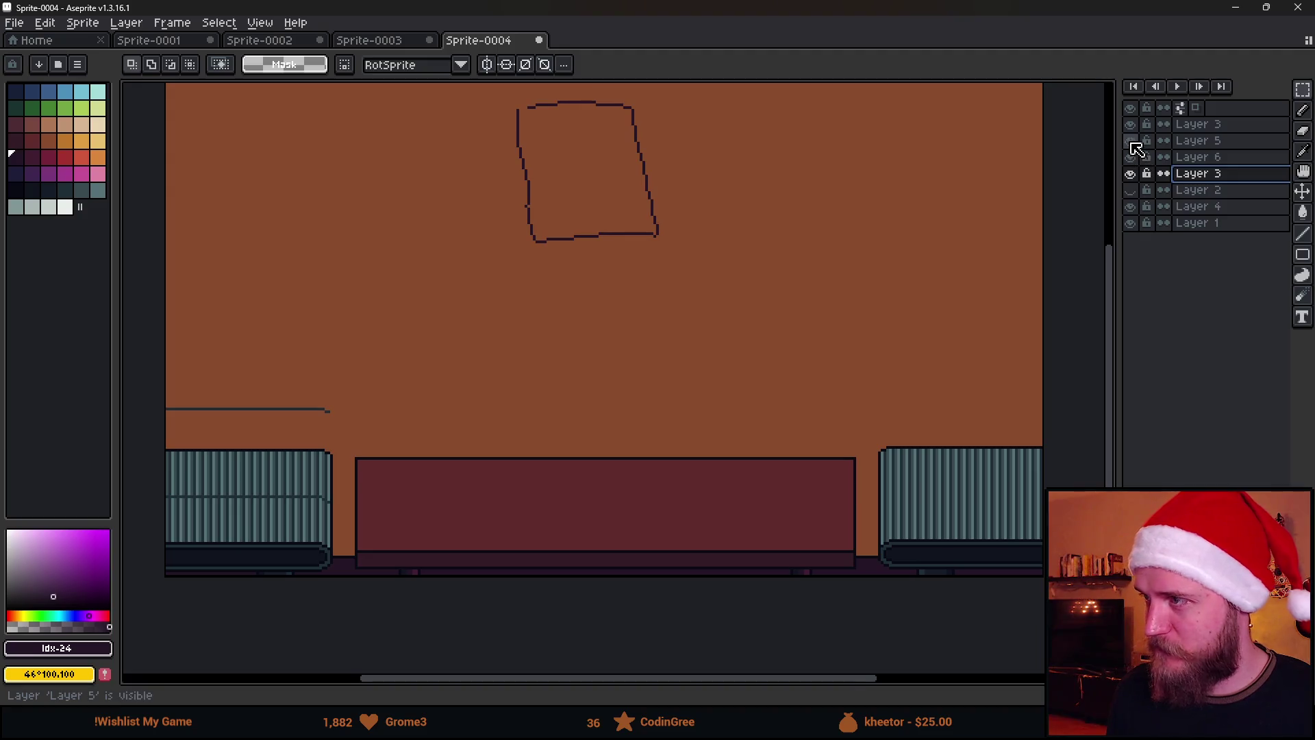
pyautogui.click(1192, 140)
pyautogui.hotkey('ctrl', 'v')
pyautogui.moveTo(558, 417)
pyautogui.mouseDown()
pyautogui.moveTo(555, 483)
pyautogui.moveTo(558, 472)
pyautogui.mouseUp()
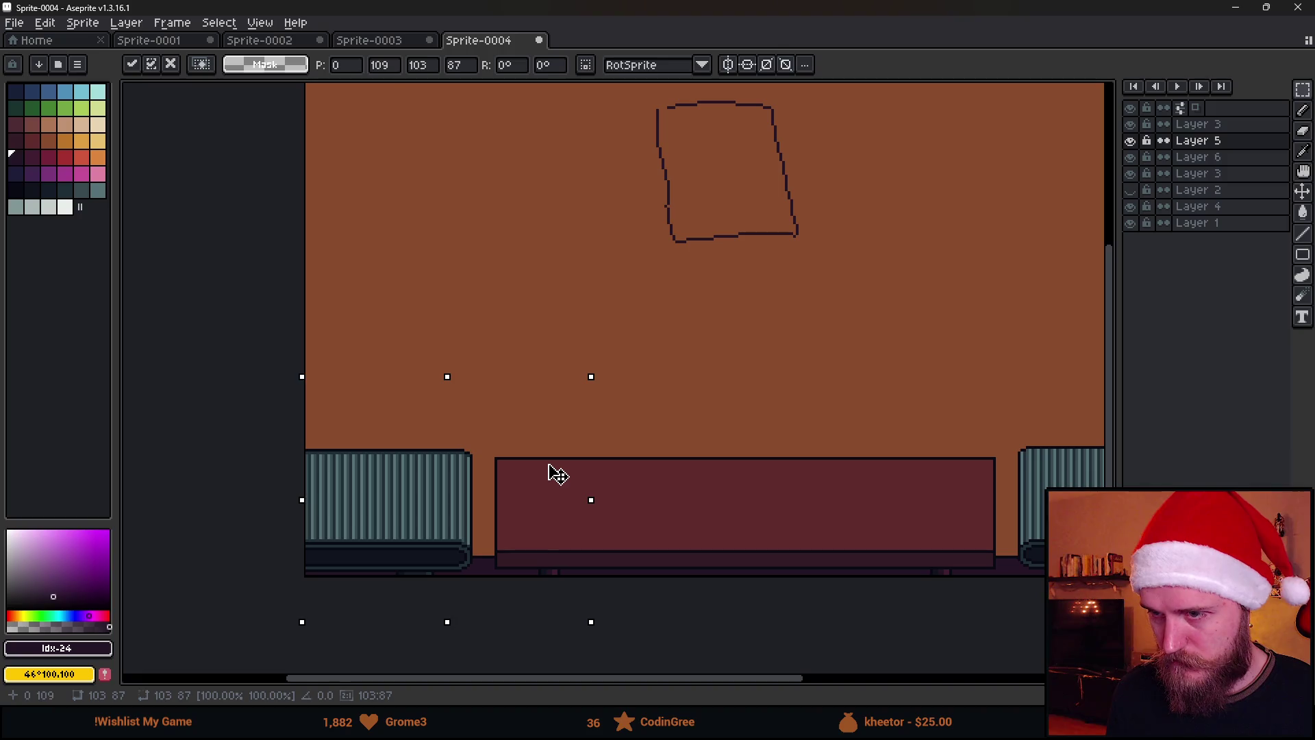
pyautogui.press('Return')
# Select the bottom band of the room, then clear that selection.
pyautogui.scroll(-2, 861, 323)
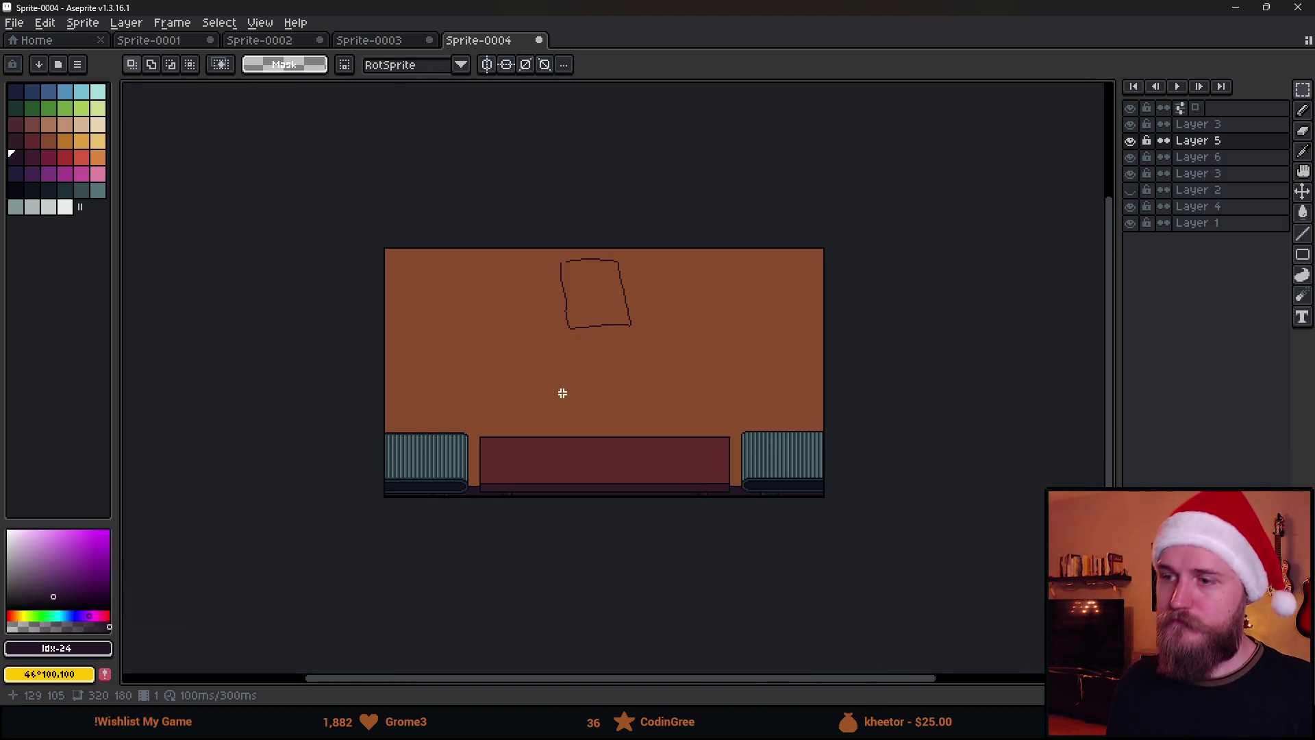
pyautogui.scroll(2, 565, 392)
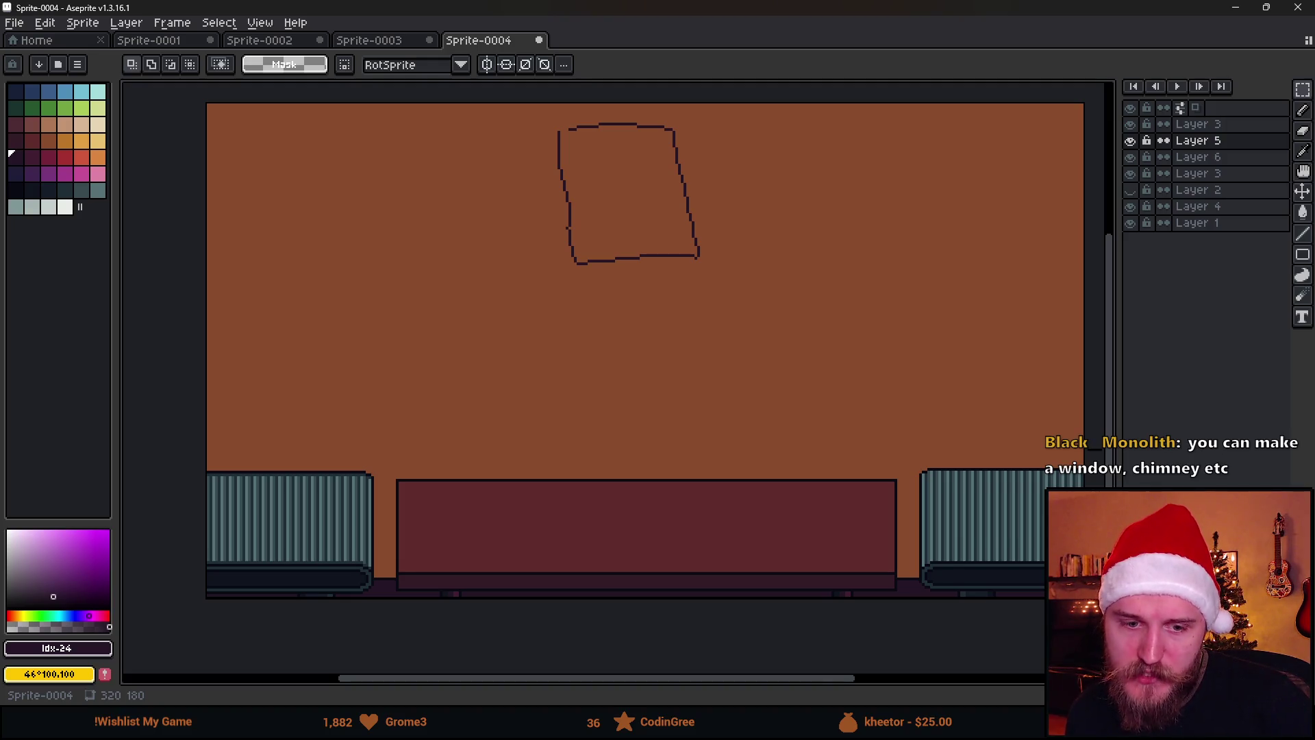
pyautogui.scroll(-2, 605, 407)
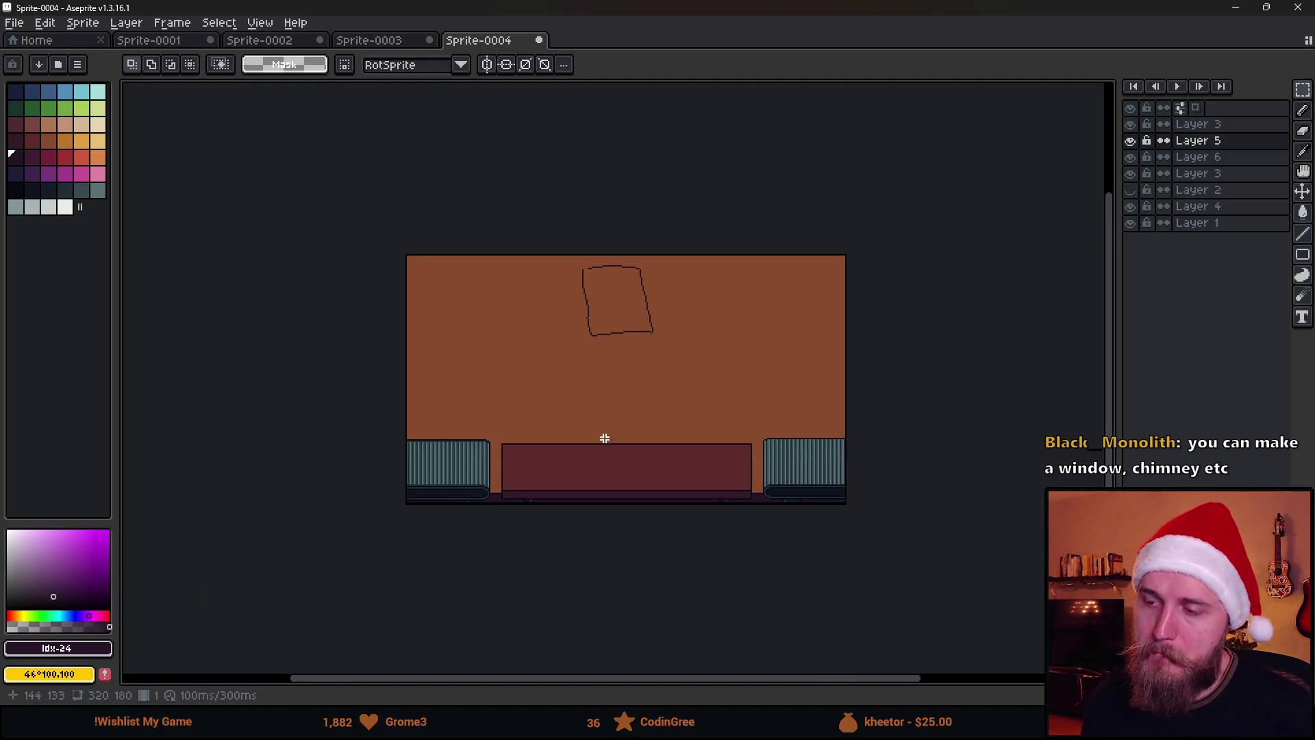
pyautogui.scroll(2, 597, 455)
pyautogui.moveTo(825, 408); pyautogui.dragTo(774, 451)
pyautogui.moveTo(141, 432)
pyautogui.mouseDown()
pyautogui.moveTo(1069, 446)
pyautogui.moveTo(1069, 596)
pyautogui.mouseUp()
pyautogui.moveTo(646, 523); pyautogui.dragTo(763, 539)
pyautogui.hotkey('ctrl', 'd')
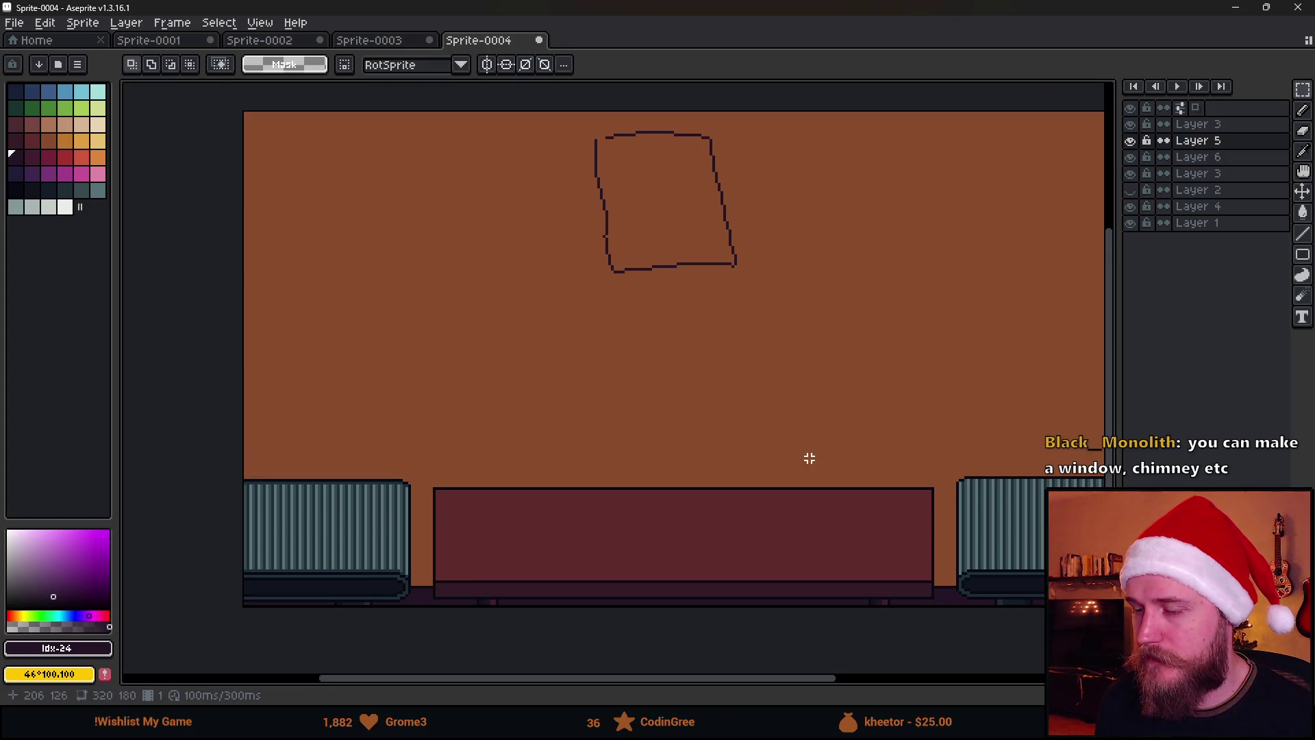
pyautogui.moveTo(818, 456)
pyautogui.mouseDown()
pyautogui.moveTo(731, 455)
pyautogui.moveTo(746, 476)
pyautogui.mouseUp()
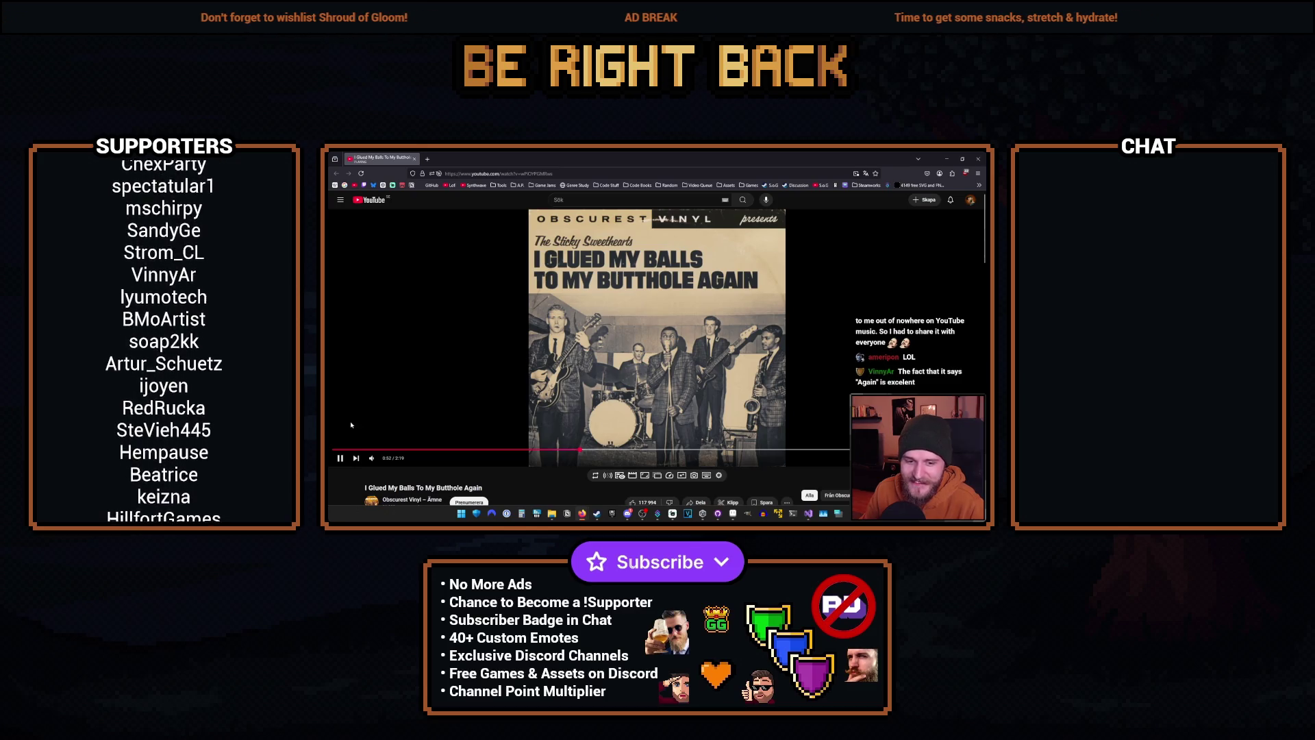
# Pause the YouTube song and bookmark the page.
pyautogui.click(340, 459)
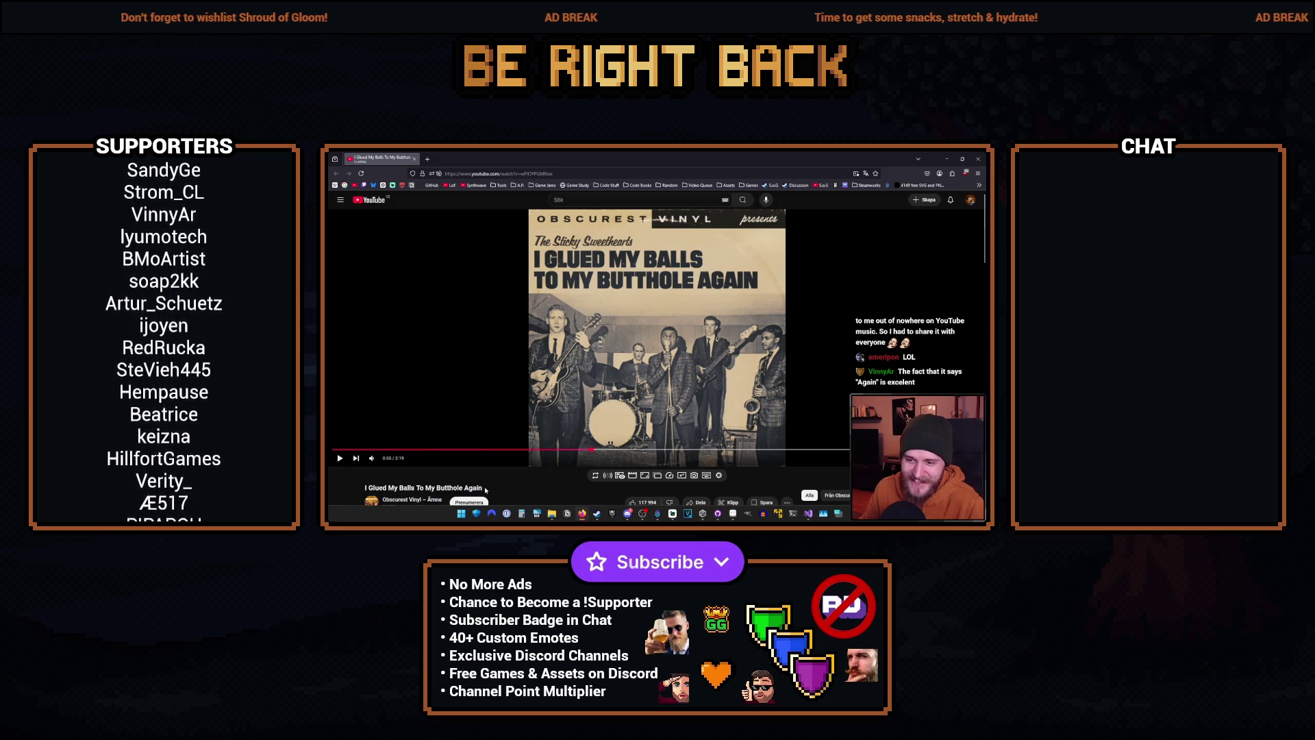
pyautogui.click(876, 173)
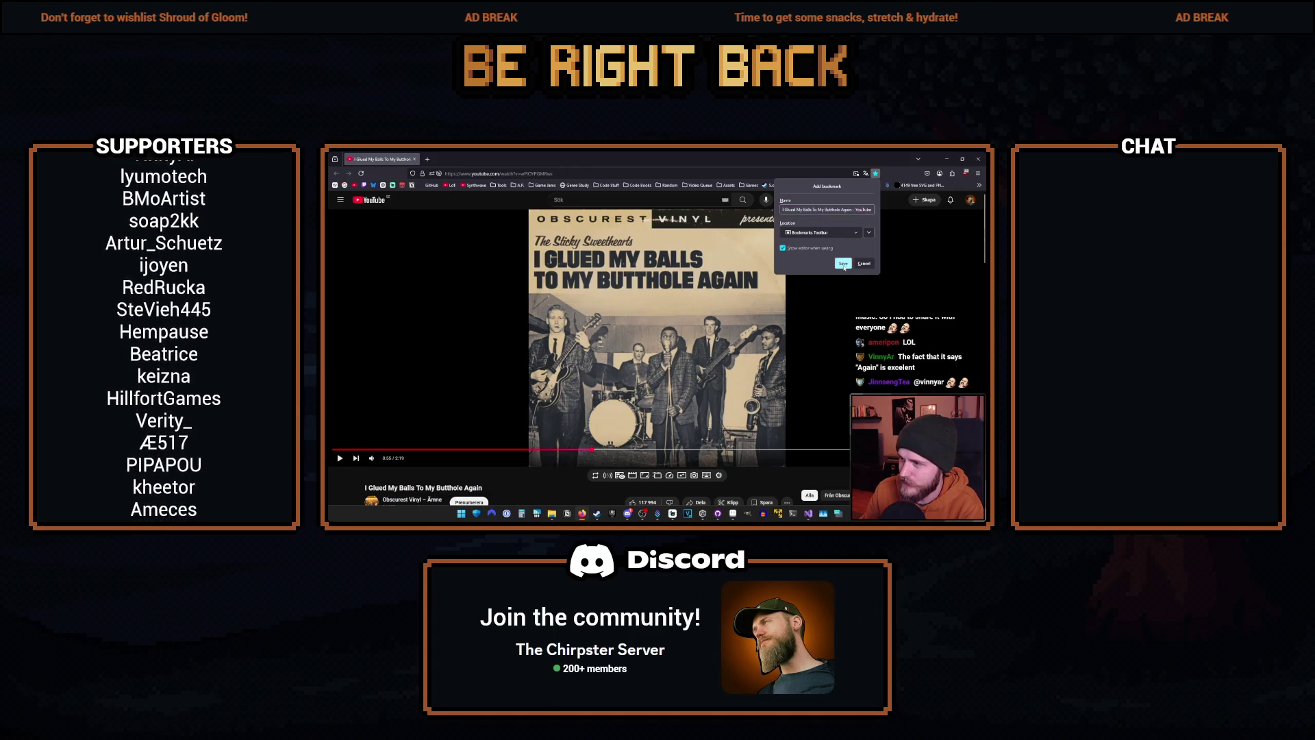
pyautogui.click(844, 264)
# Rename the new bookmark to 'Definitely a normal song'.
pyautogui.click(979, 185)
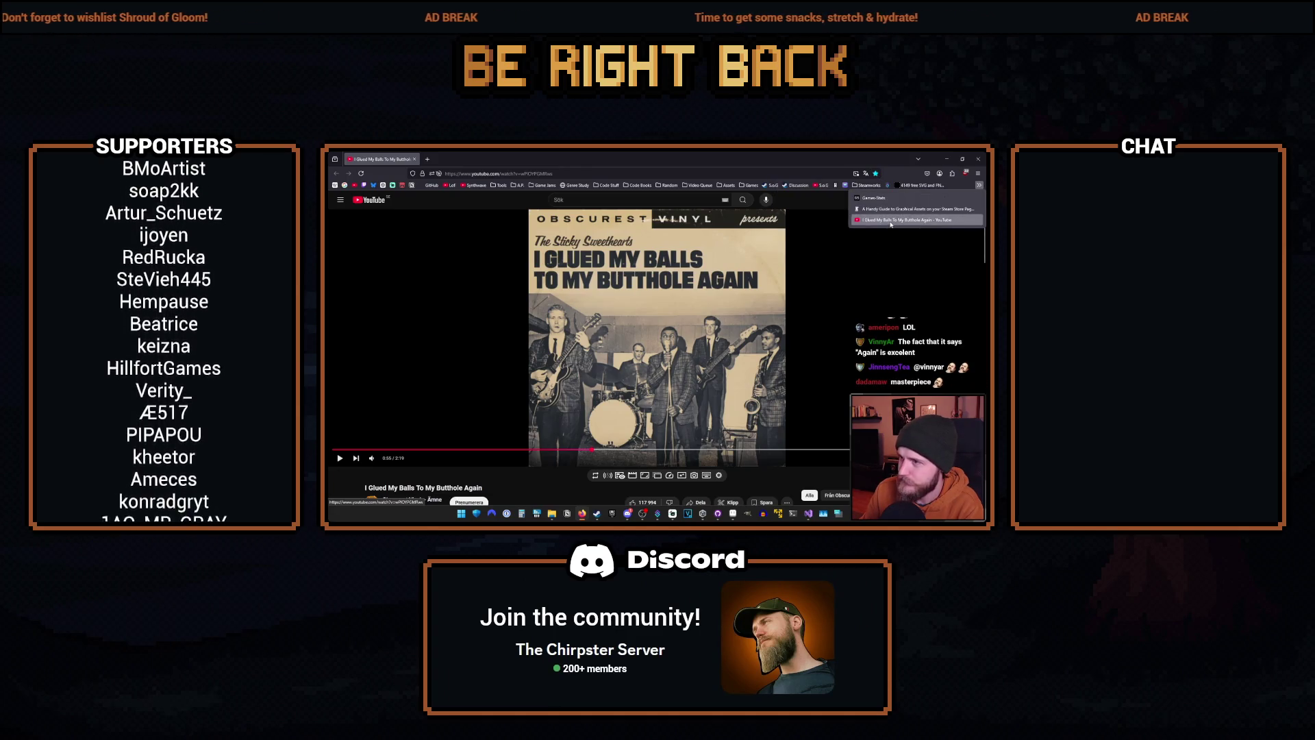
pyautogui.rightClick(903, 221)
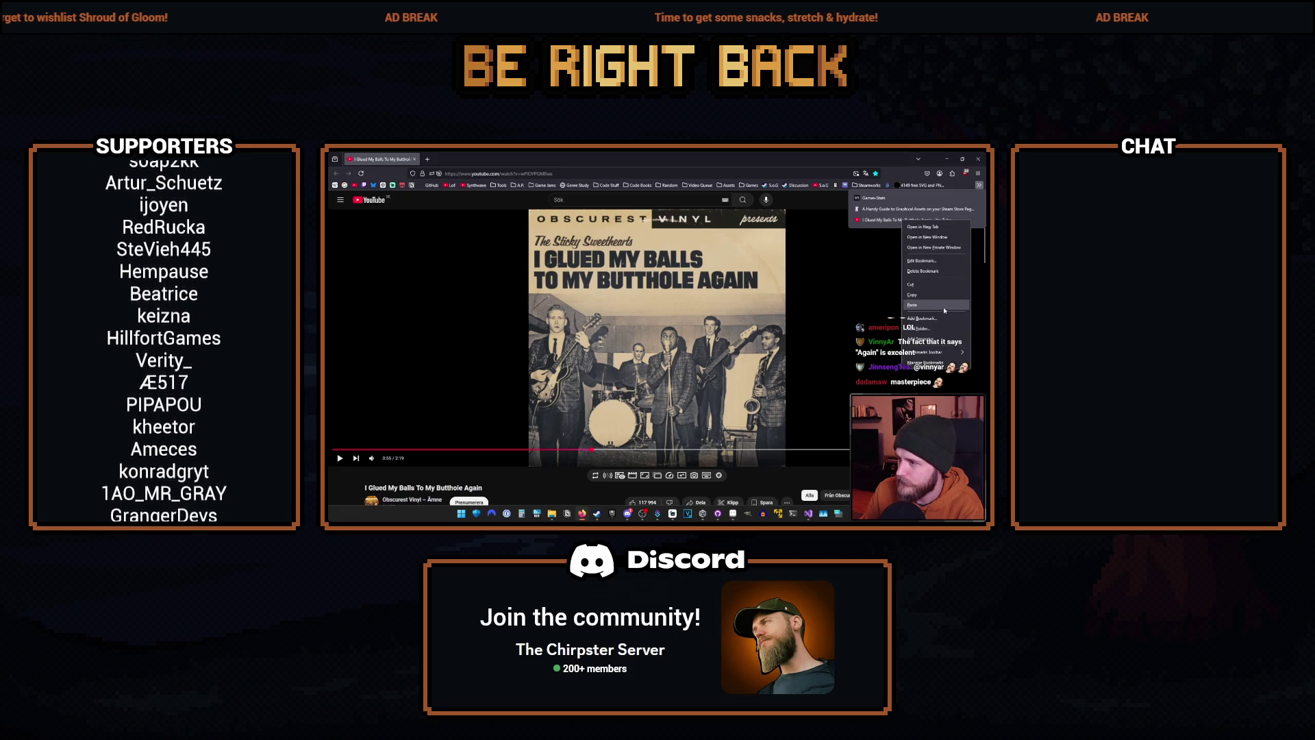
pyautogui.click(924, 261)
pyautogui.write('Definitely a normal song :)')
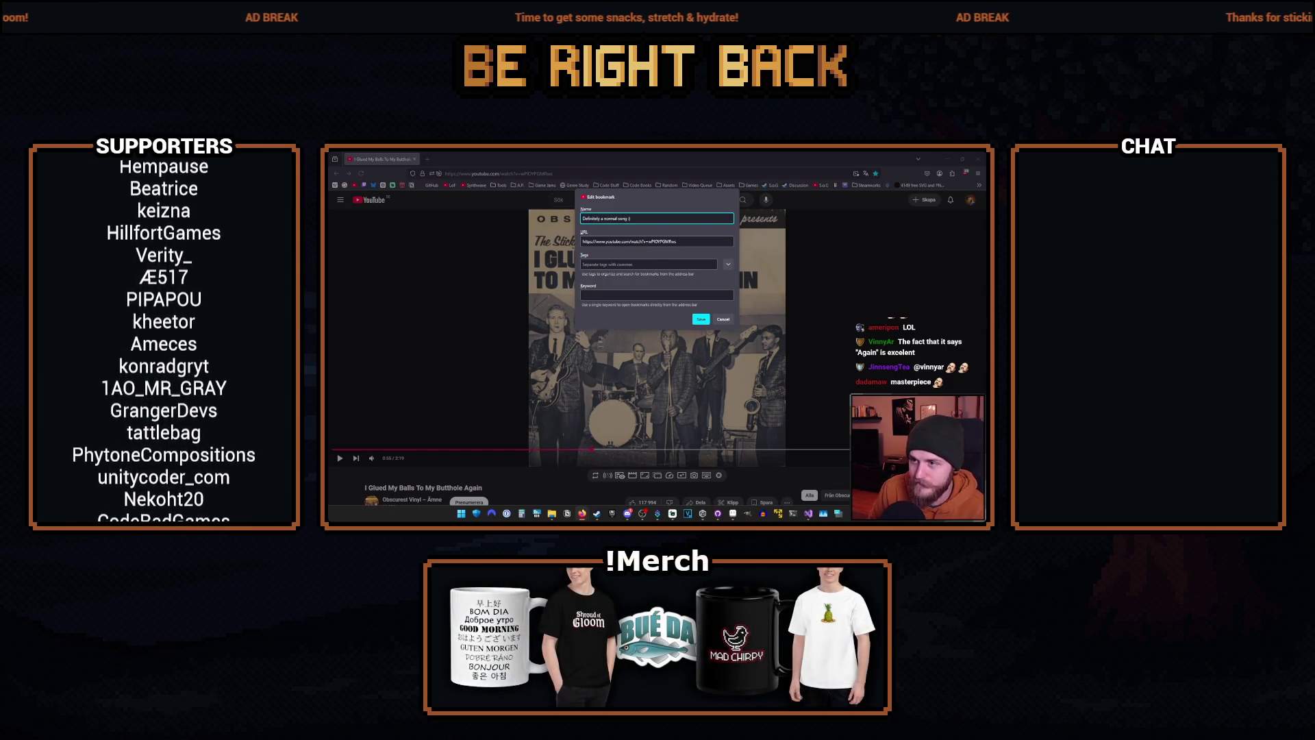
pyautogui.press('Return')
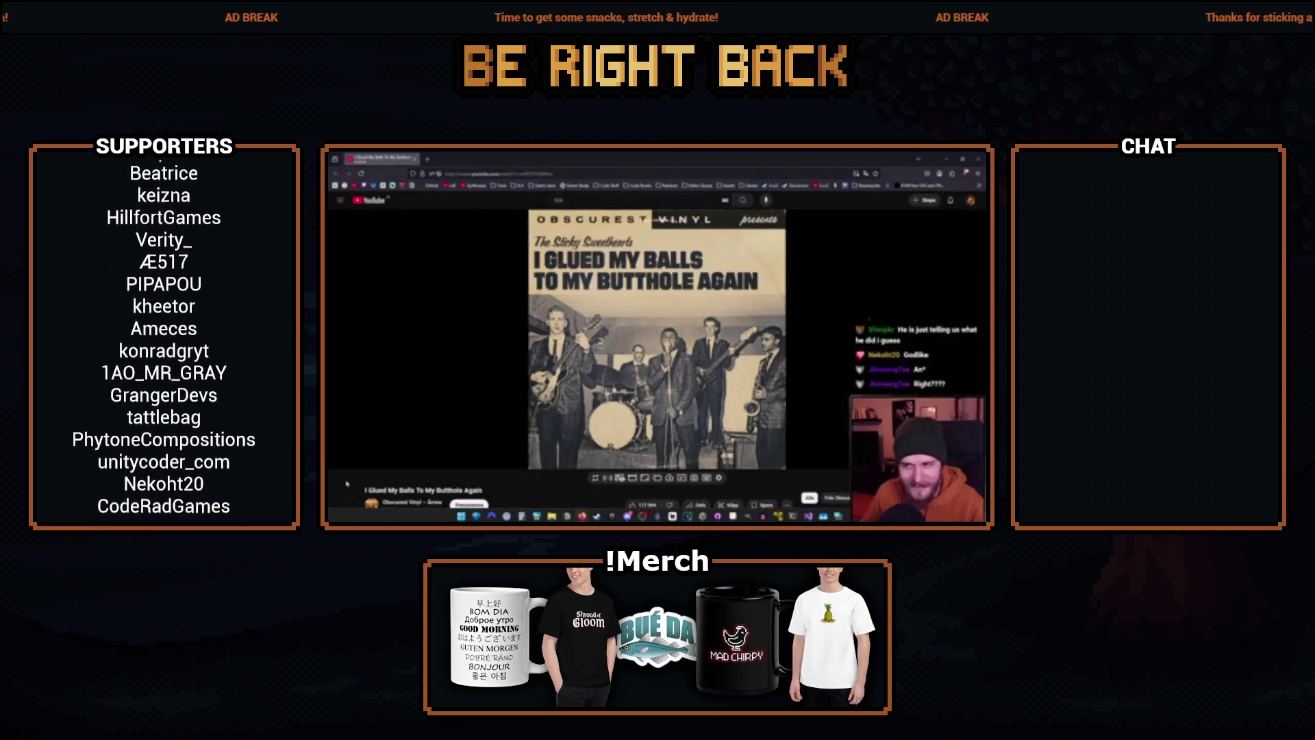
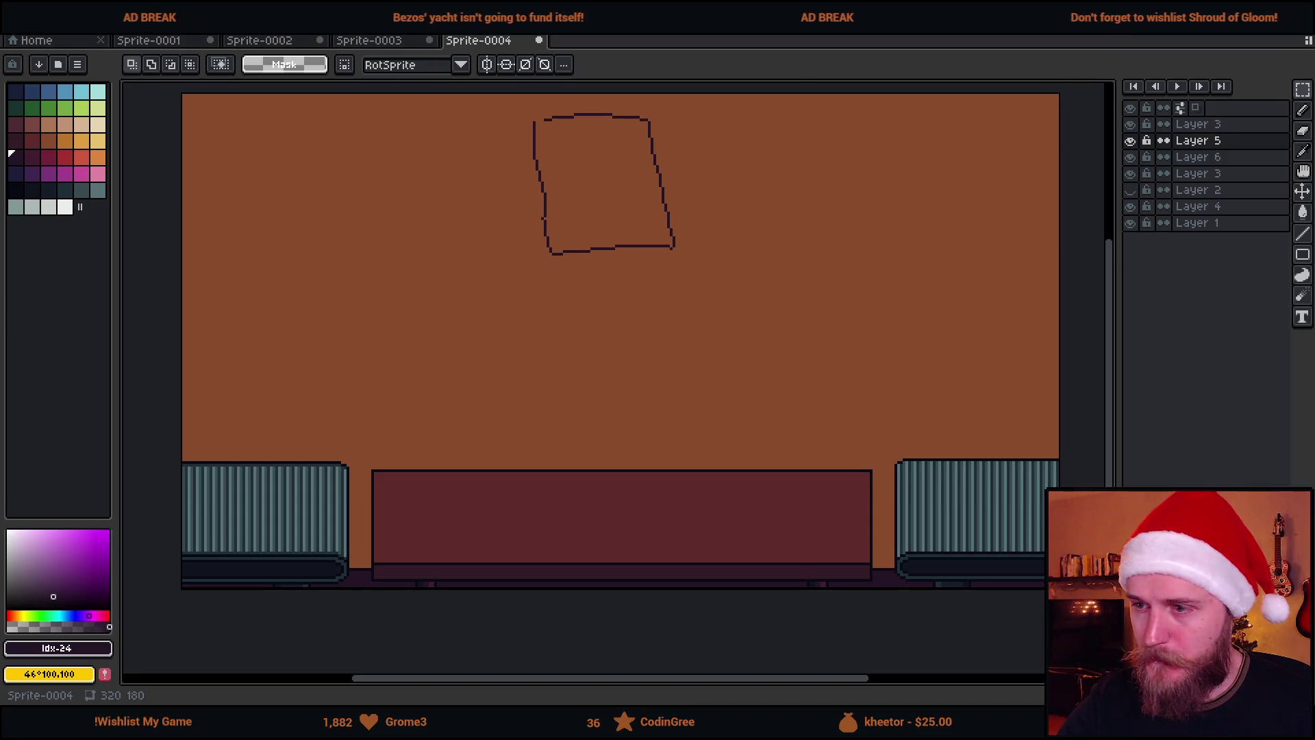
# Add a new Layer 7 above Layer 4 and choose the near-black palette colour.
pyautogui.scroll(-2, 600, 523)
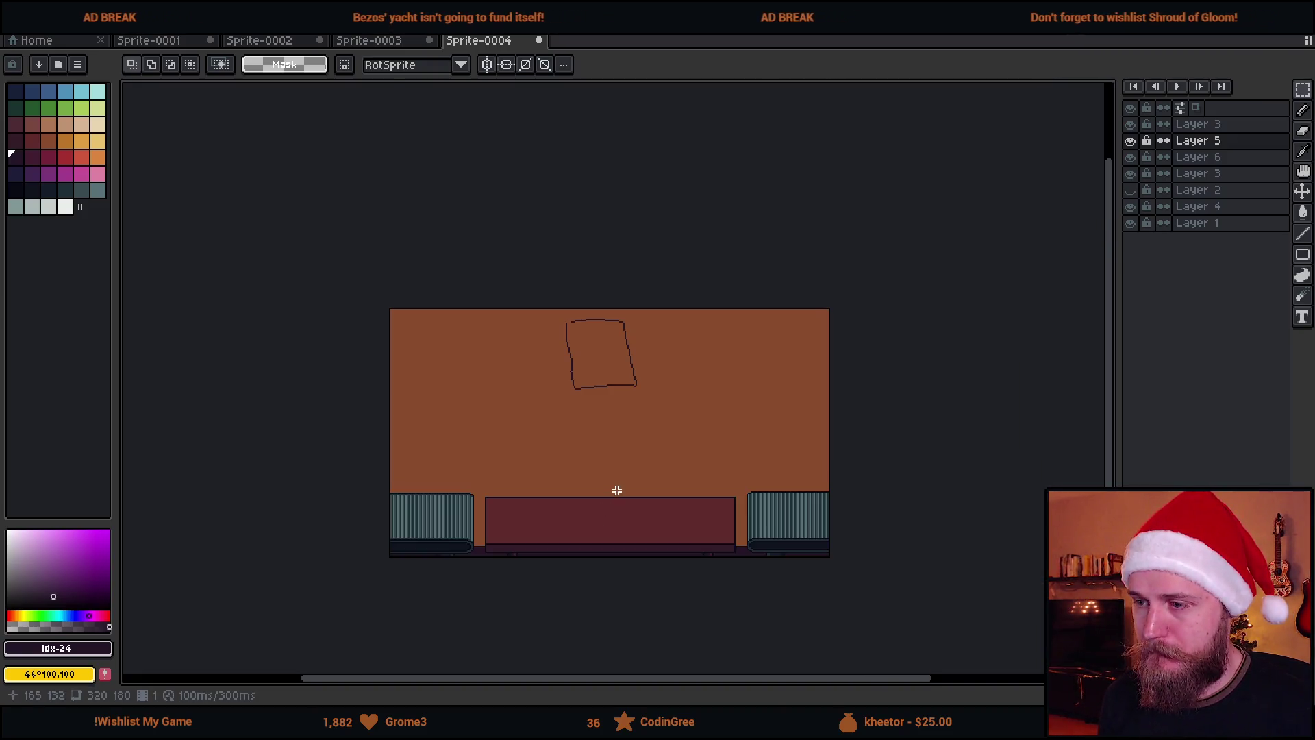
pyautogui.scroll(2, 618, 490)
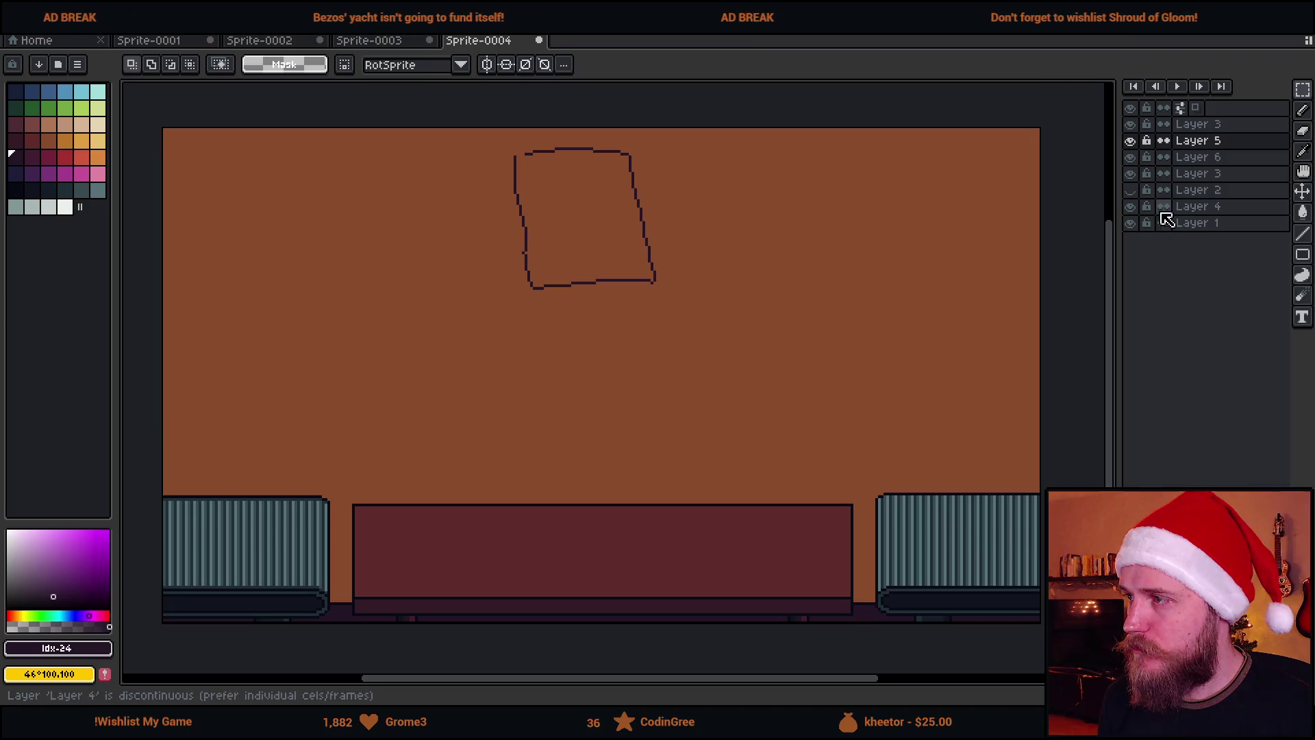
pyautogui.click(1195, 207)
pyautogui.hotkey('shift', 'n')
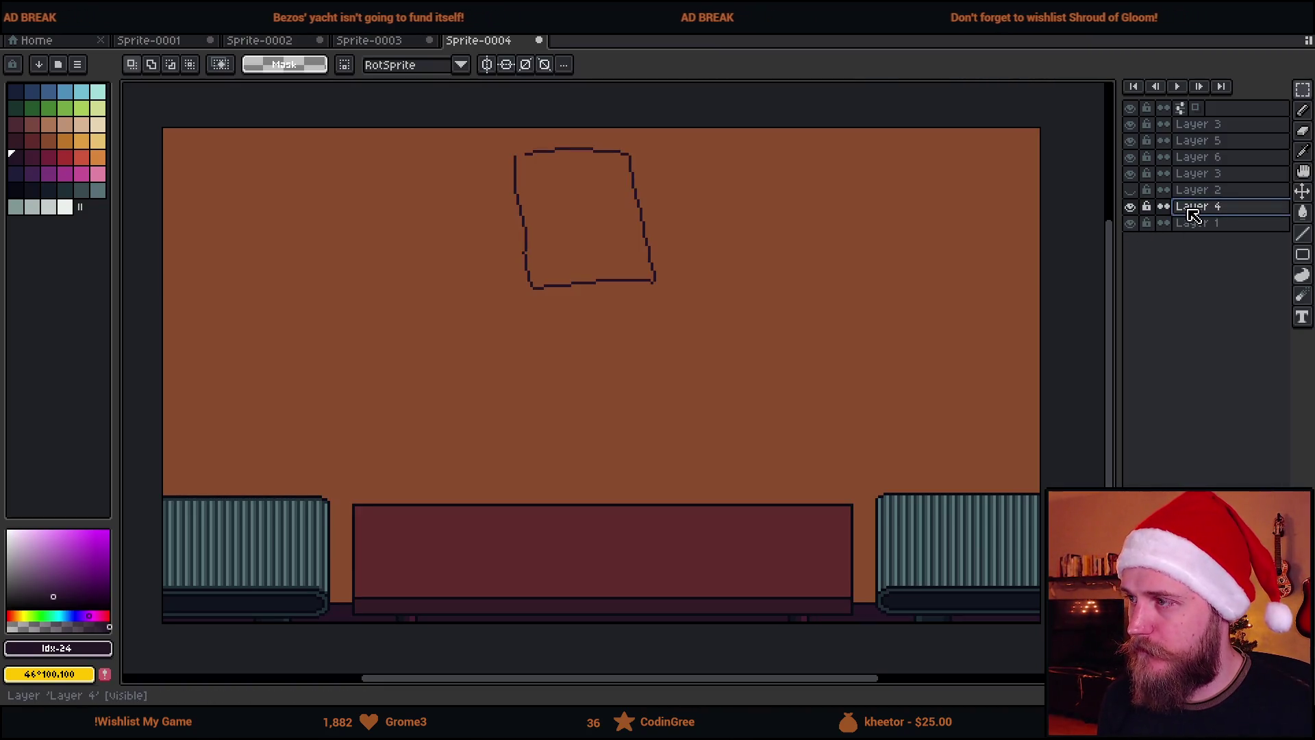
pyautogui.click(28, 189)
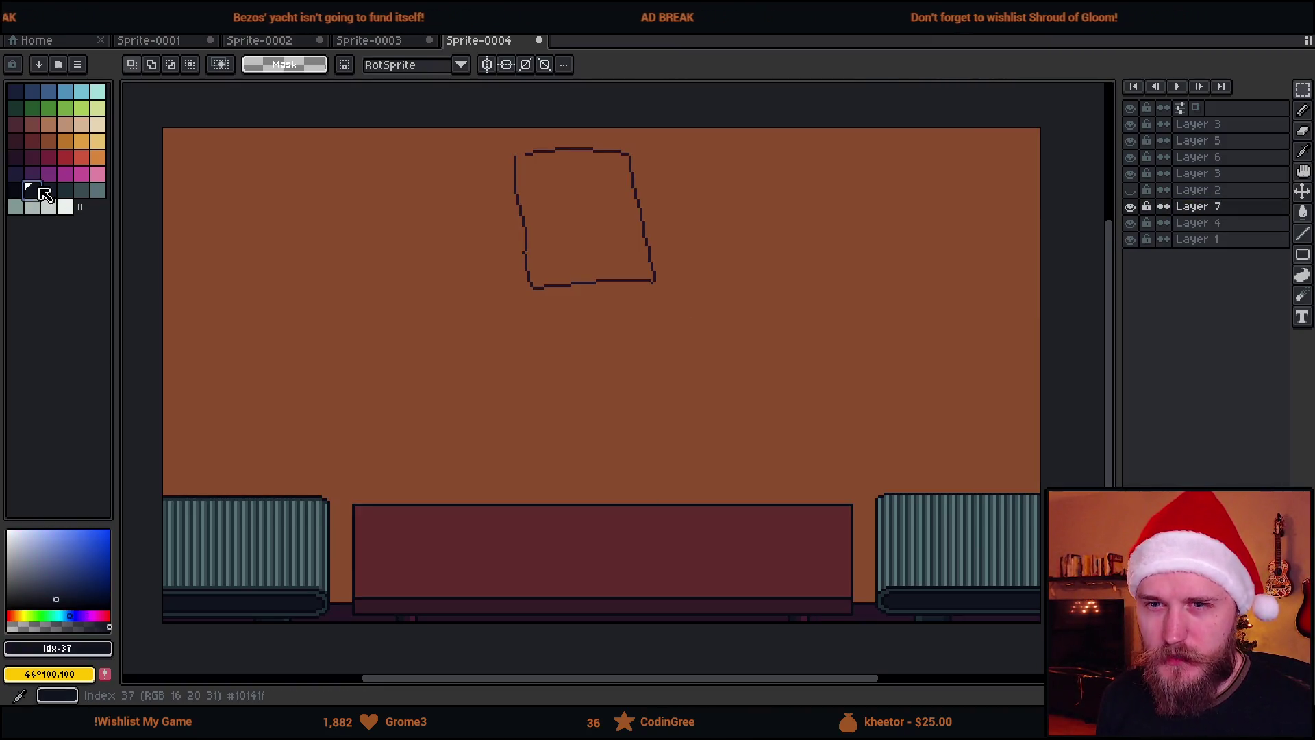
# Scribble the tangled pile outline on the left with the Pencil, discarding a test stroke.
pyautogui.press('b')
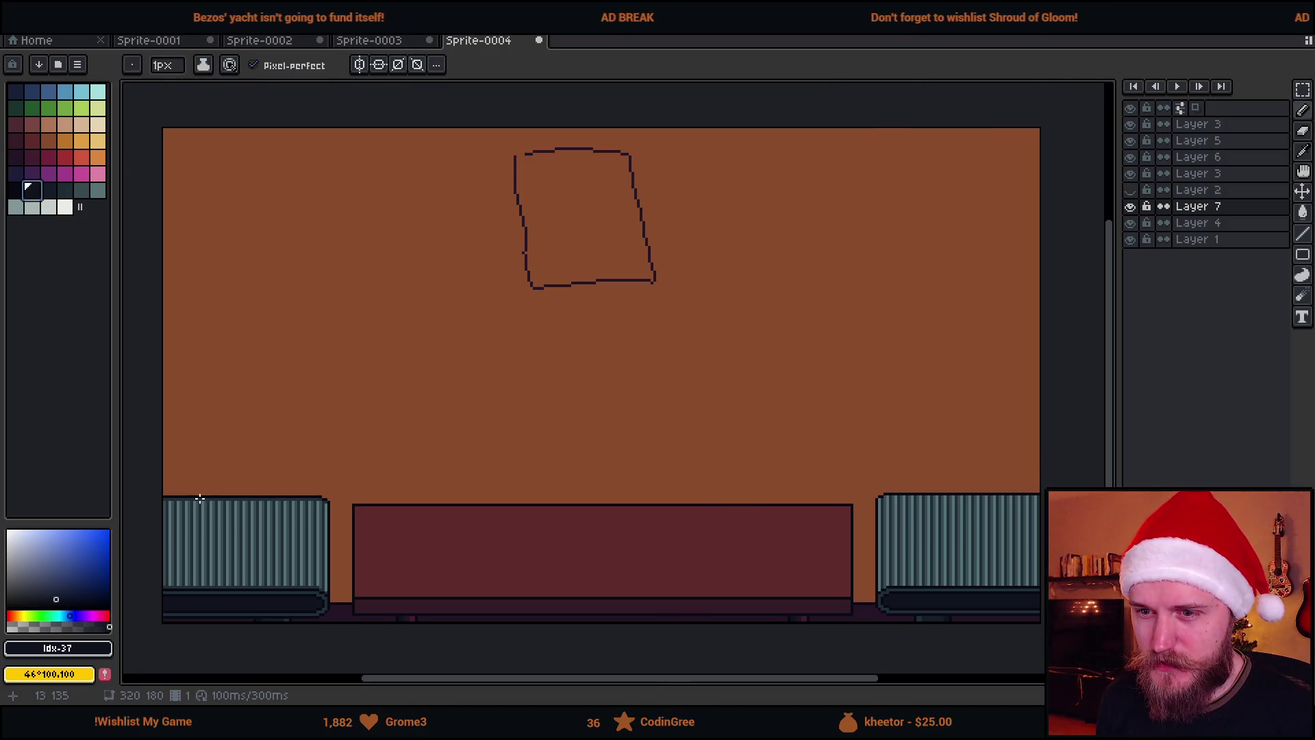
pyautogui.moveTo(202, 494); pyautogui.dragTo(302, 450)
pyautogui.hotkey('ctrl', 'z')
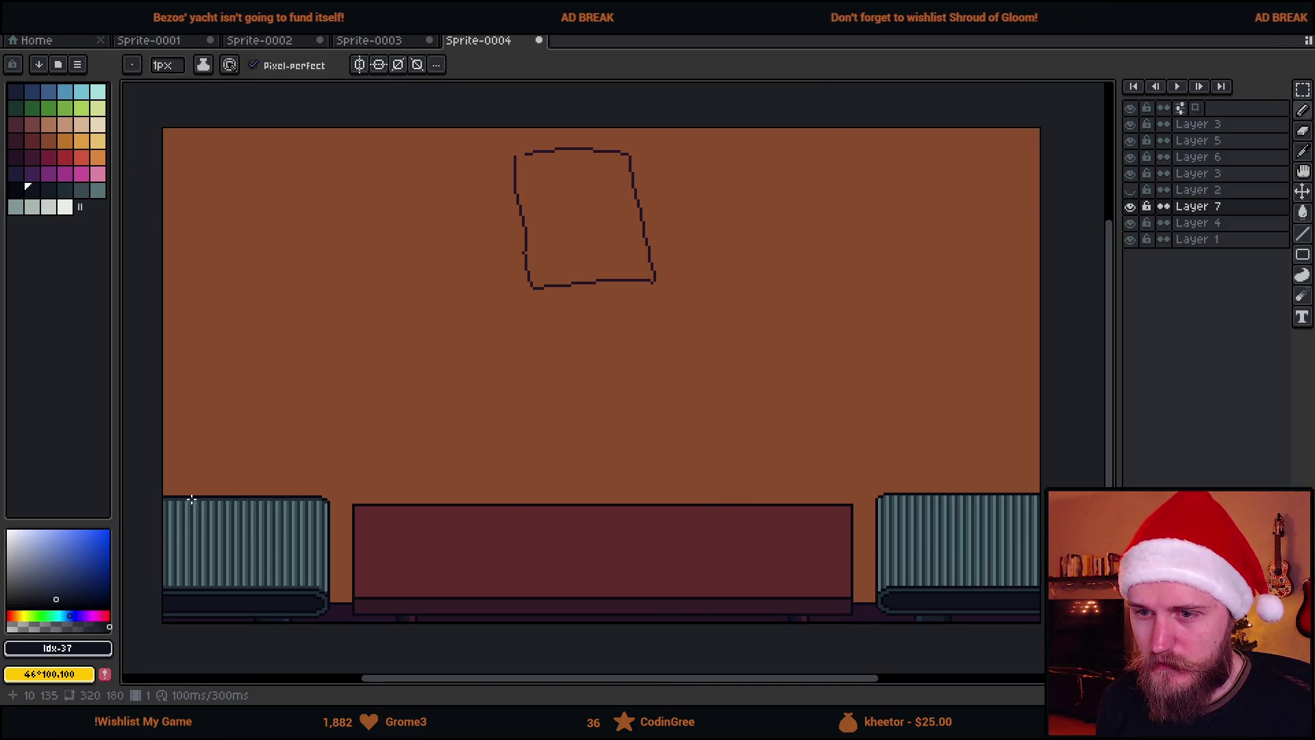
pyautogui.moveTo(169, 498)
pyautogui.mouseDown()
pyautogui.moveTo(206, 437)
pyautogui.moveTo(346, 349)
pyautogui.moveTo(549, 501)
pyautogui.mouseUp()
pyautogui.moveTo(349, 304)
pyautogui.mouseDown()
pyautogui.moveTo(307, 311)
pyautogui.moveTo(345, 394)
pyautogui.moveTo(331, 470)
pyautogui.moveTo(440, 473)
pyautogui.moveTo(492, 433)
pyautogui.moveTo(470, 373)
pyautogui.moveTo(401, 363)
pyautogui.mouseUp()
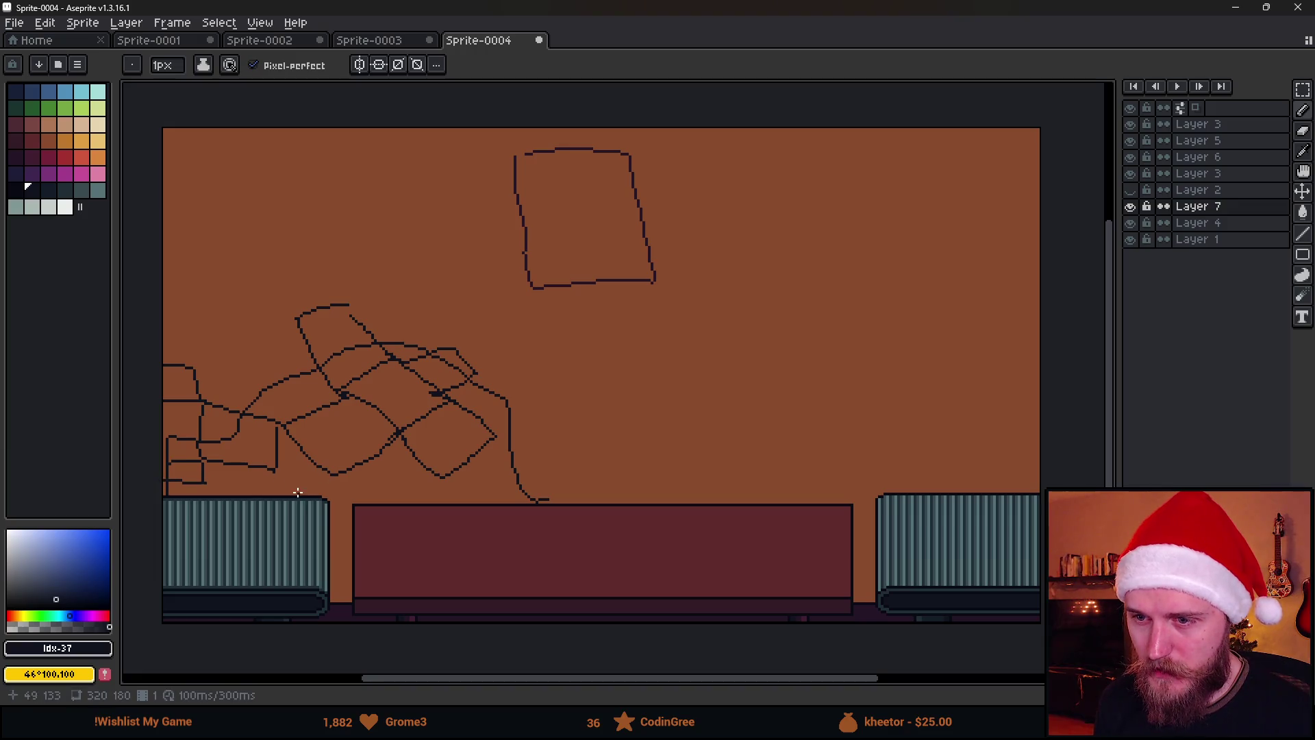
# Centre the view on the table and switch to the Rectangle tool.
pyautogui.press('g')
pyautogui.press('b')
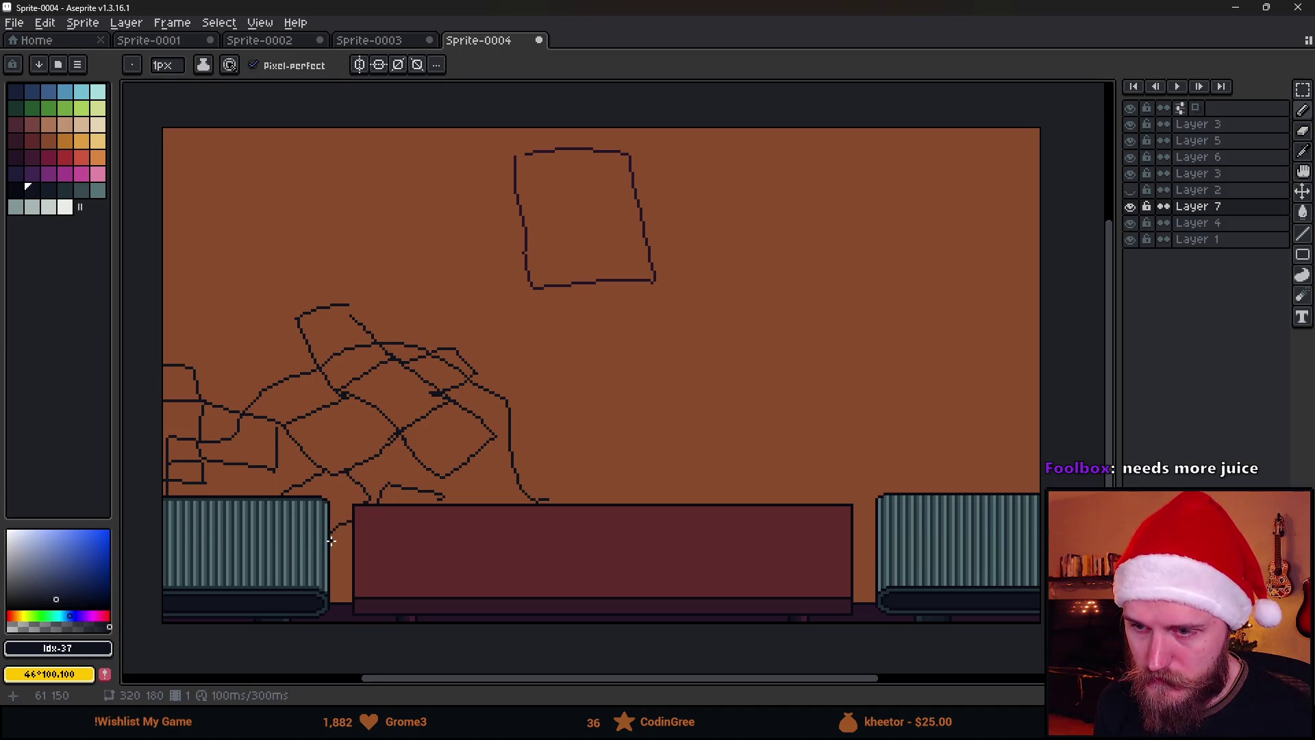
pyautogui.scroll(-1, 350, 583)
pyautogui.scroll(1, 292, 528)
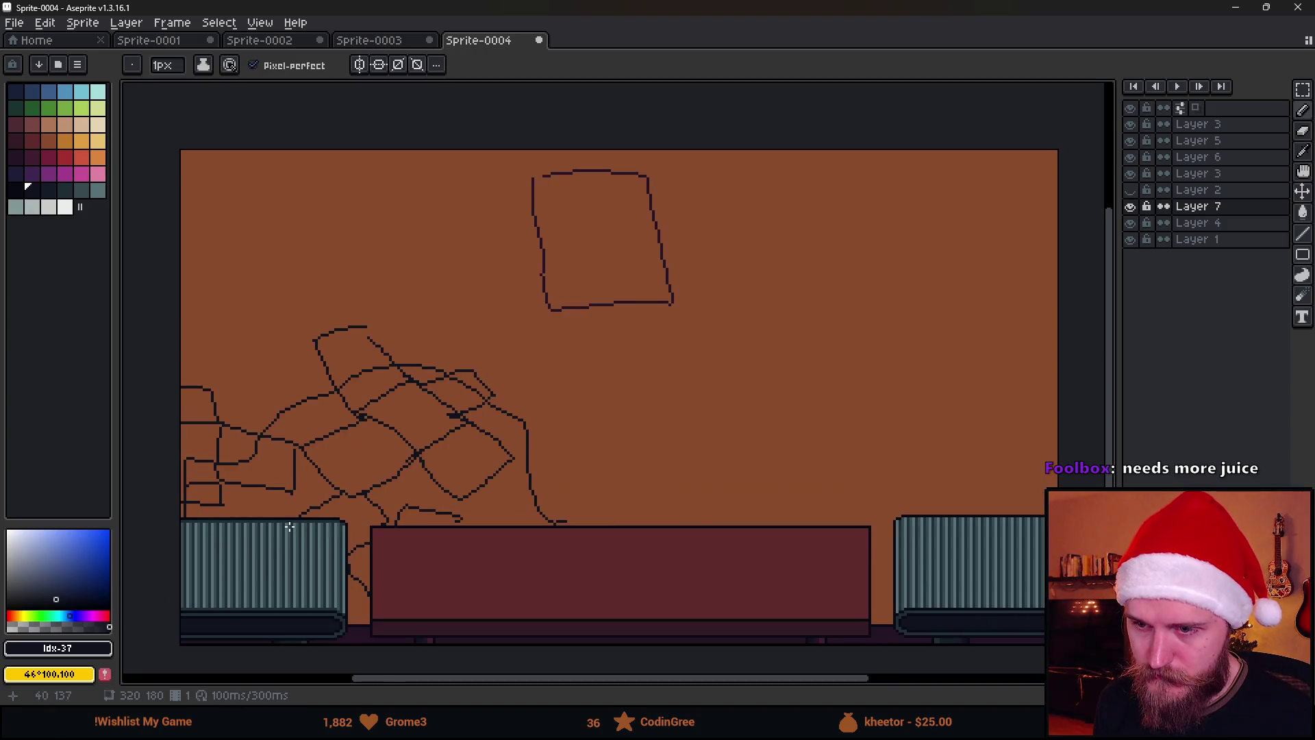
pyautogui.scroll(-1, 360, 526)
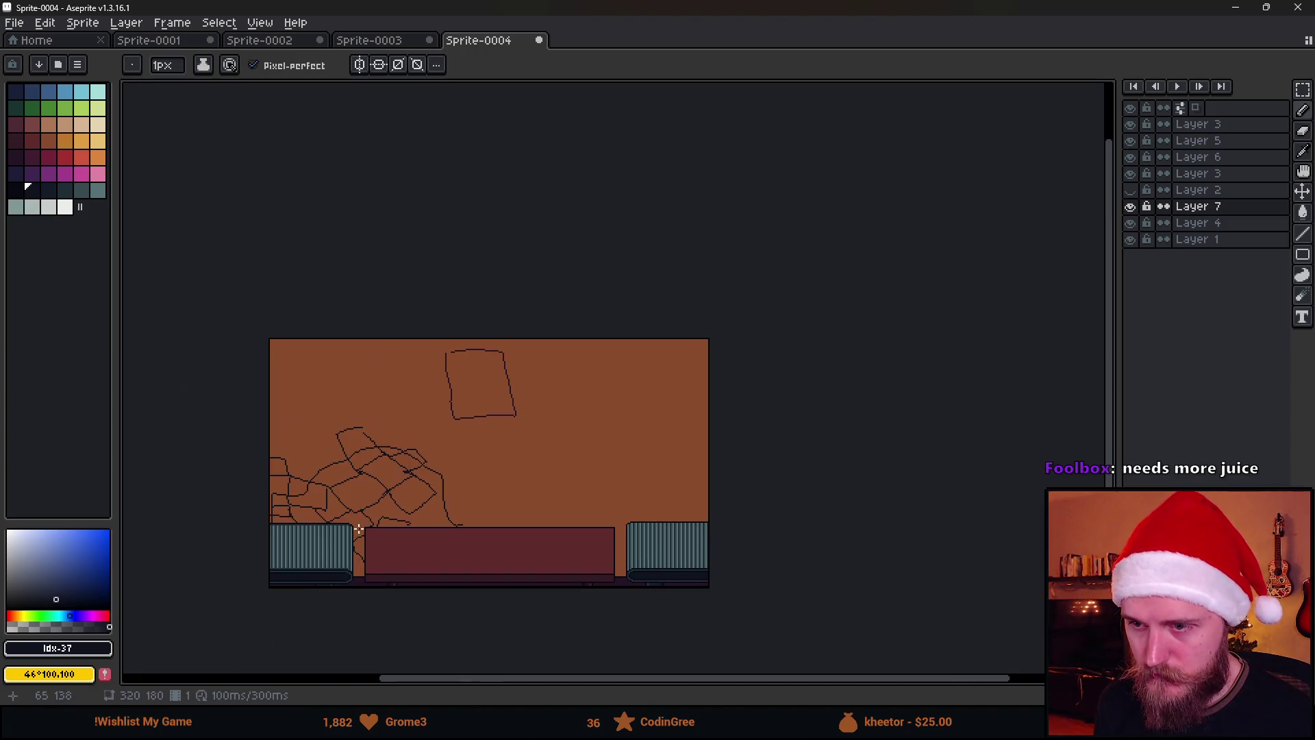
pyautogui.scroll(1, 399, 517)
pyautogui.moveTo(537, 446); pyautogui.dragTo(505, 447)
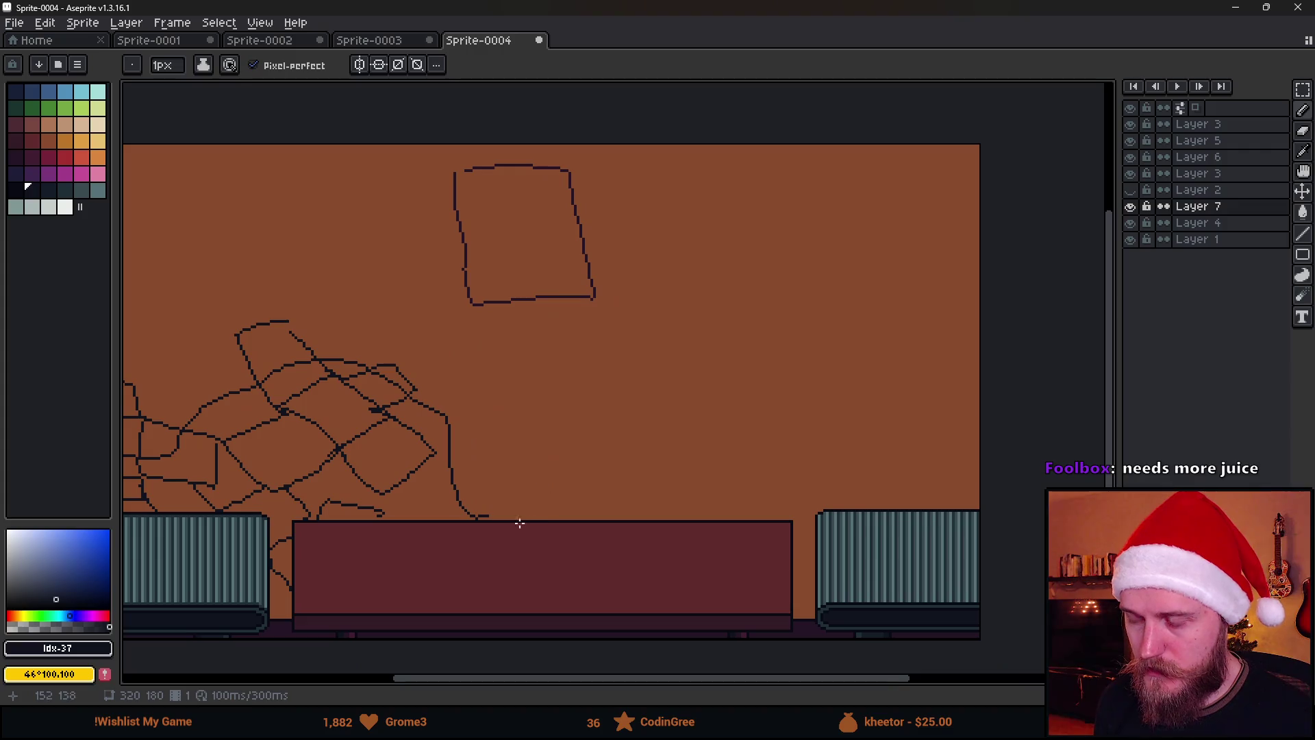
pyautogui.click(1306, 259)
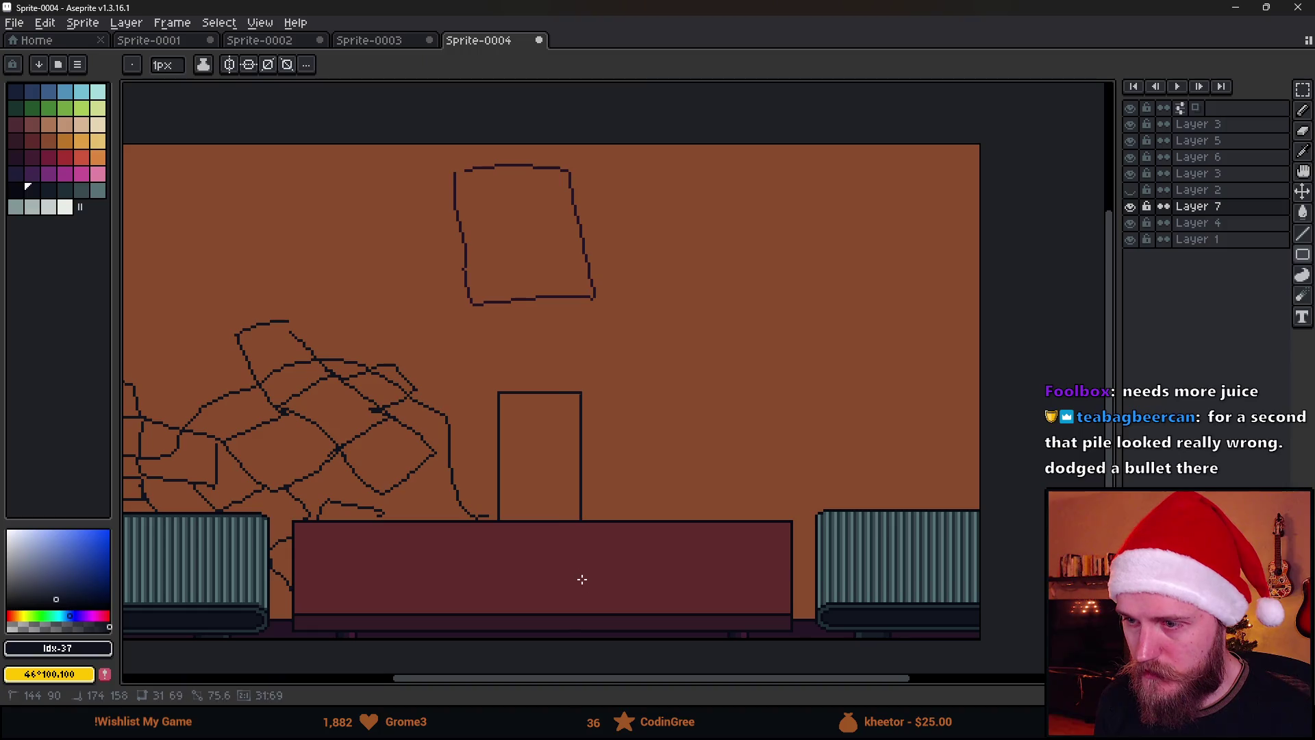
# Draw short horizontal stripes across the tall rectangle, undoing misplaced and stray lines.
pyautogui.press('b')
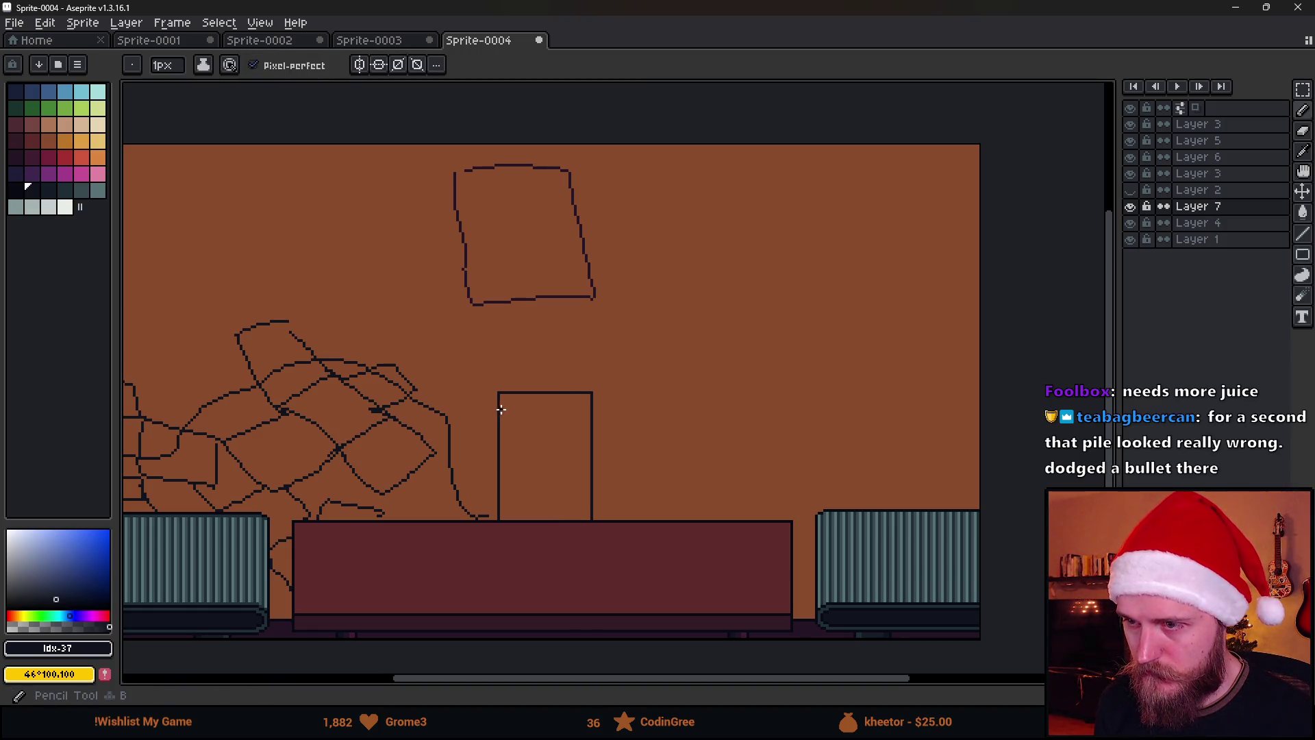
pyautogui.hotkey('ctrl', 'z')
pyautogui.moveTo(504, 428); pyautogui.dragTo(513, 429)
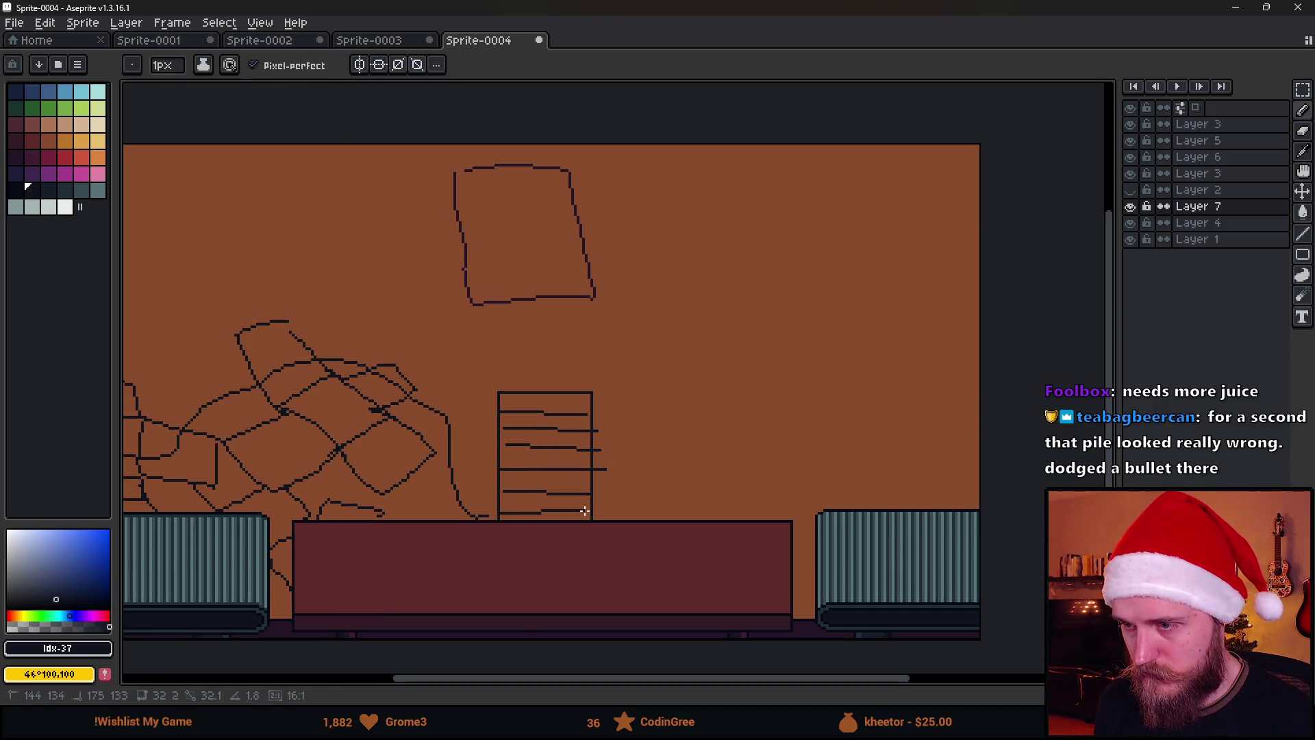
pyautogui.scroll(-2, 593, 509)
pyautogui.scroll(2, 592, 509)
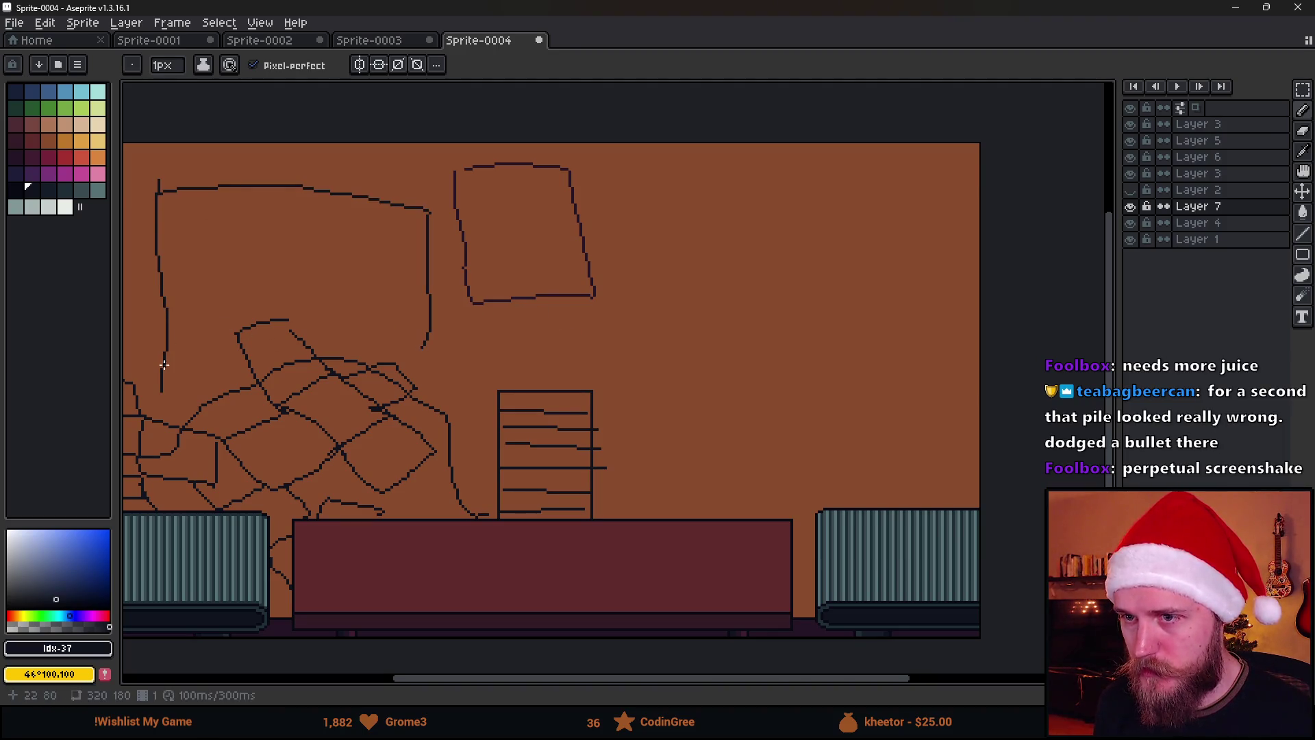
pyautogui.press('ctrl')
pyautogui.hotkey('ctrl', 'z')
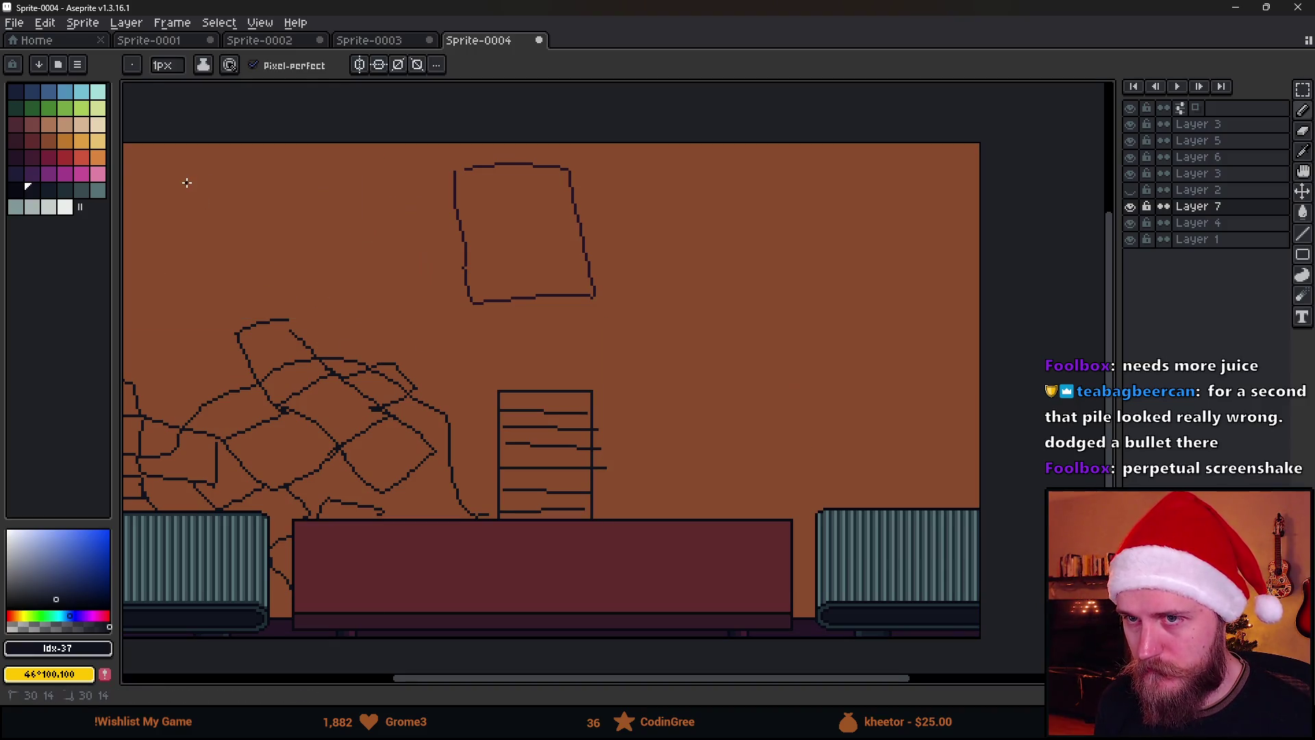
# Sketch a large upper-left box outline and redraw the outline beside the middle box.
pyautogui.moveTo(186, 181); pyautogui.dragTo(184, 369)
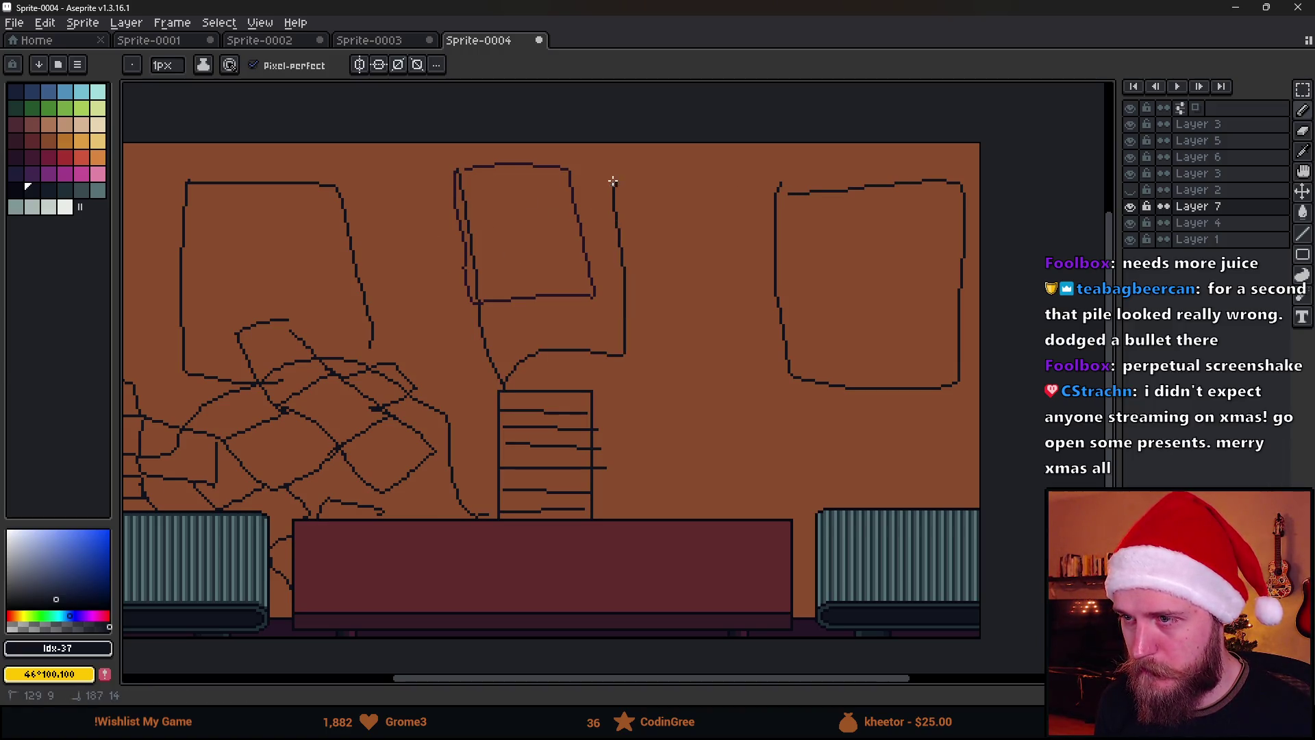
pyautogui.hotkey('ctrl', 'z')
pyautogui.moveTo(452, 163); pyautogui.dragTo(503, 343)
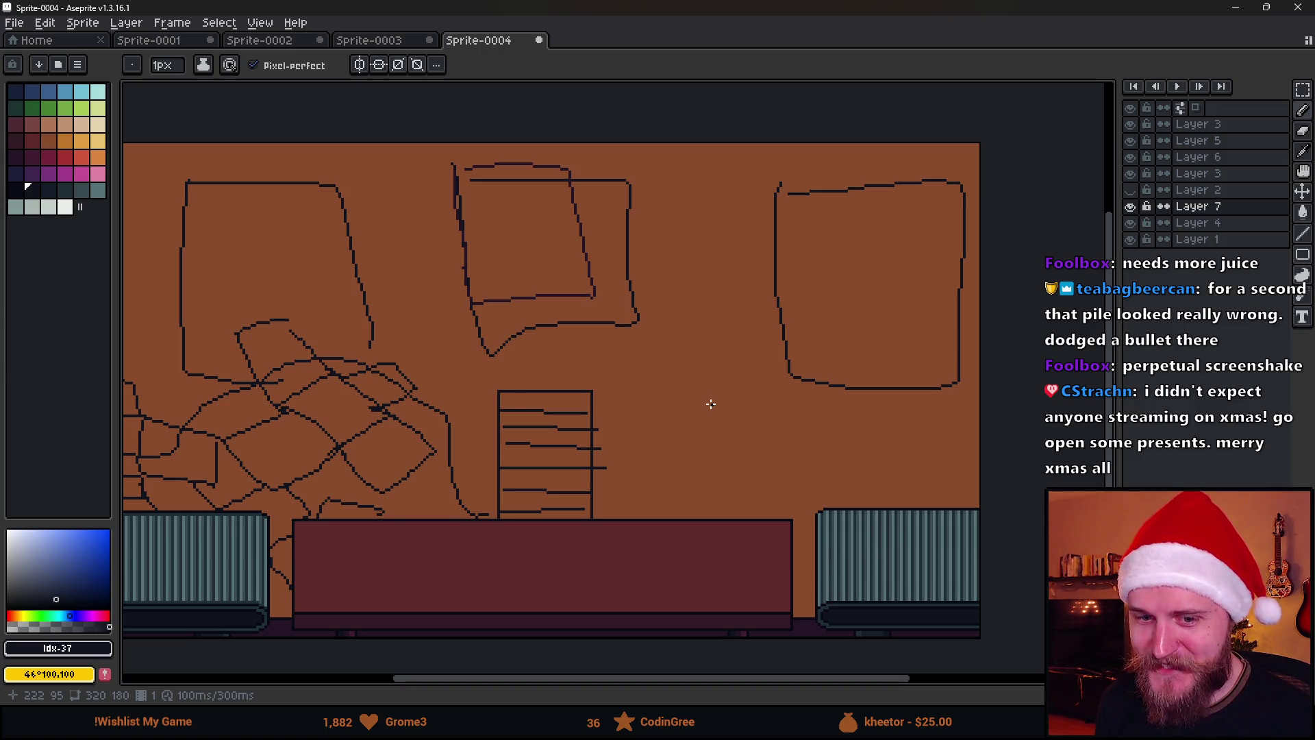
pyautogui.scroll(-2, 623, 409)
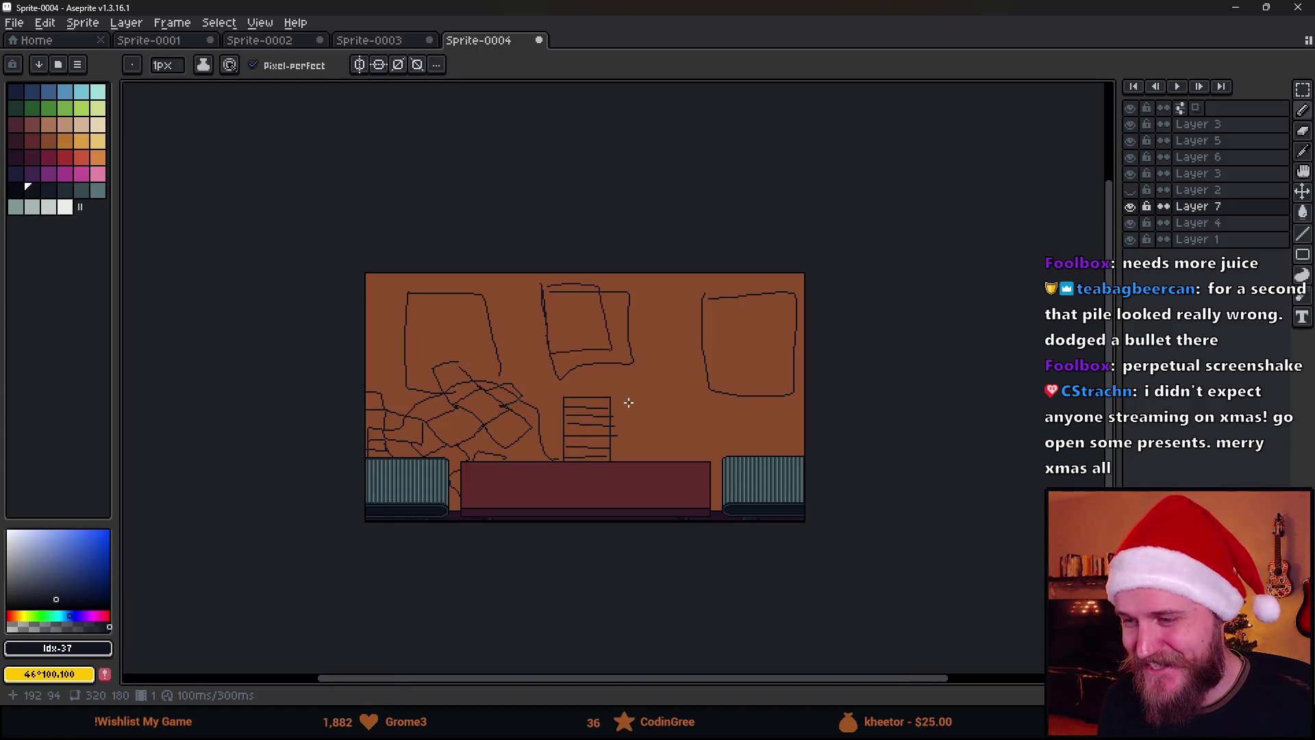
pyautogui.scroll(2, 620, 404)
pyautogui.hscroll(-1, 507, 431)
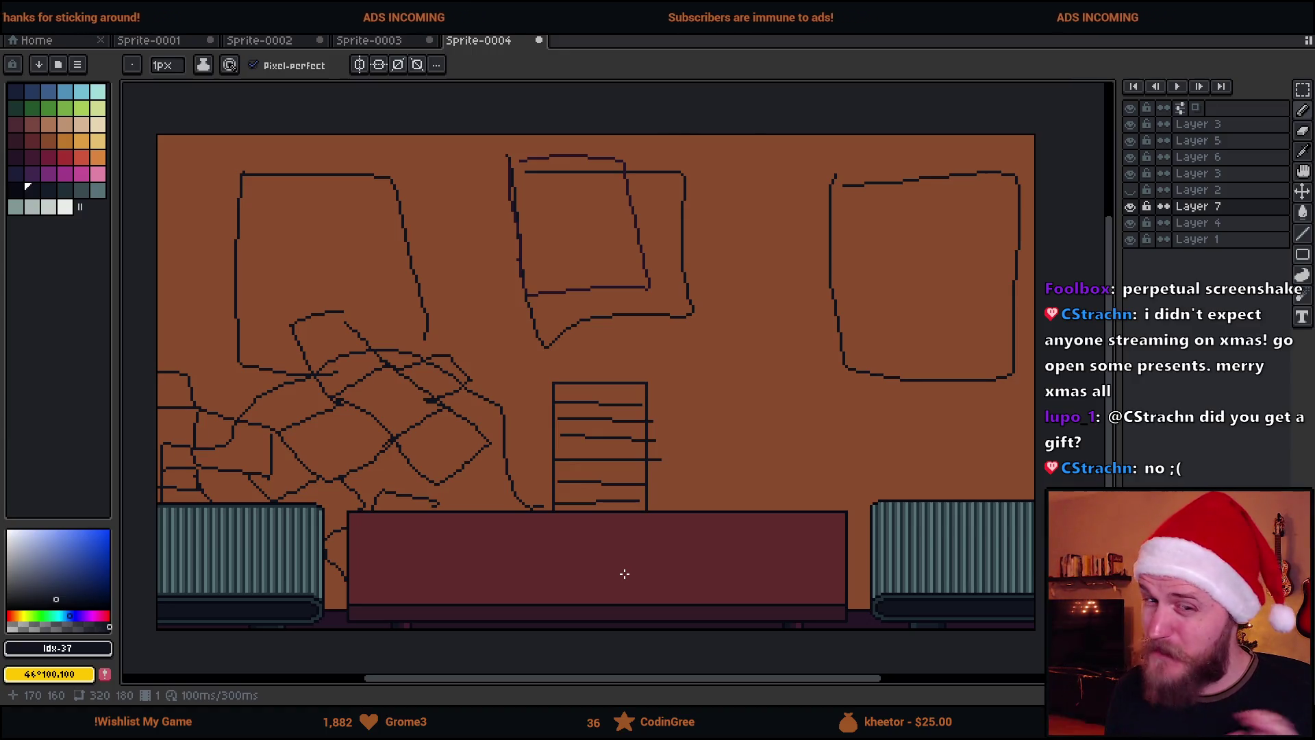
# Draw straight roof lines on the stack: left slope, flat top and right slope.
pyautogui.scroll(-2, 575, 494)
pyautogui.scroll(2, 578, 493)
pyautogui.moveTo(598, 457); pyautogui.dragTo(616, 459)
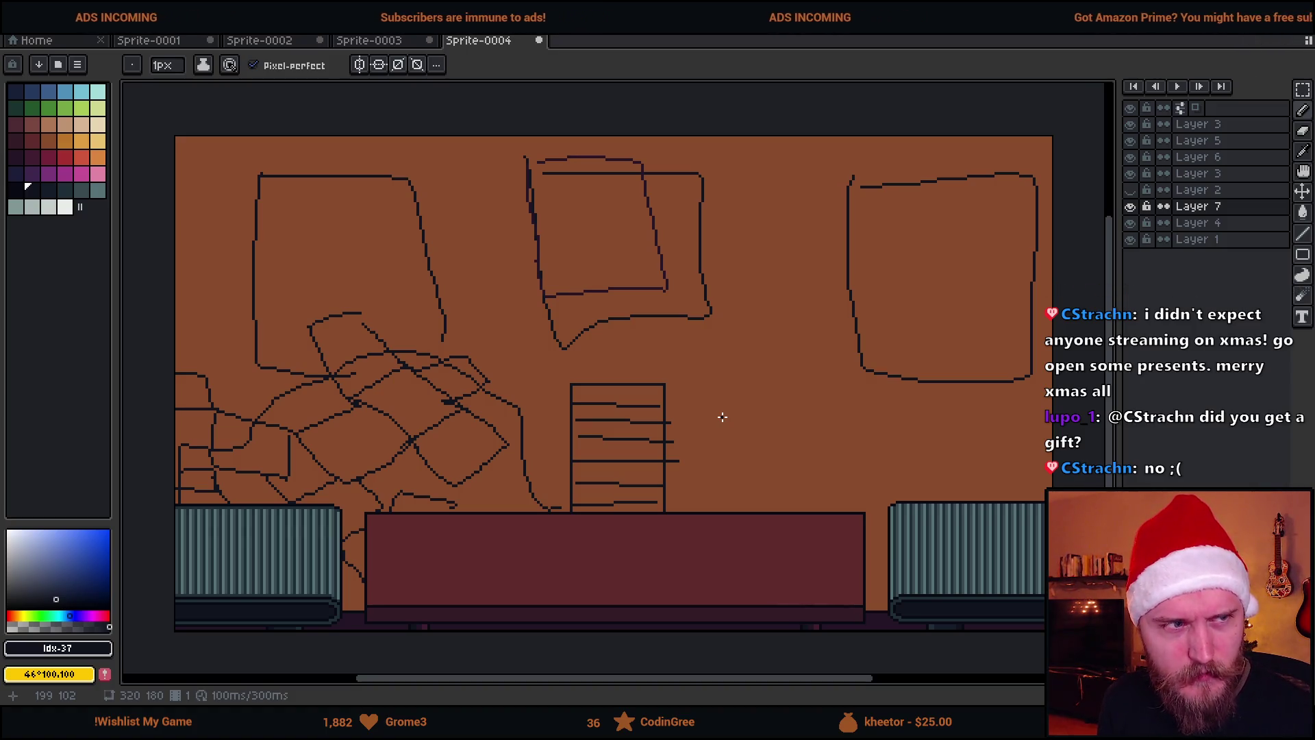
pyautogui.scroll(-2, 676, 418)
pyautogui.scroll(2, 659, 416)
pyautogui.scroll(2, 586, 390)
pyautogui.keyDown('shift'); pyautogui.click(637, 327); pyautogui.keyUp('shift')
pyautogui.keyDown('shift'); pyautogui.click(726, 327); pyautogui.keyUp('shift')
pyautogui.keyDown('shift'); pyautogui.click(766, 384); pyautogui.keyUp('shift')
# Sketch a small mark and a rough box above the striped stack's roof.
pyautogui.scroll(-5, 766, 388)
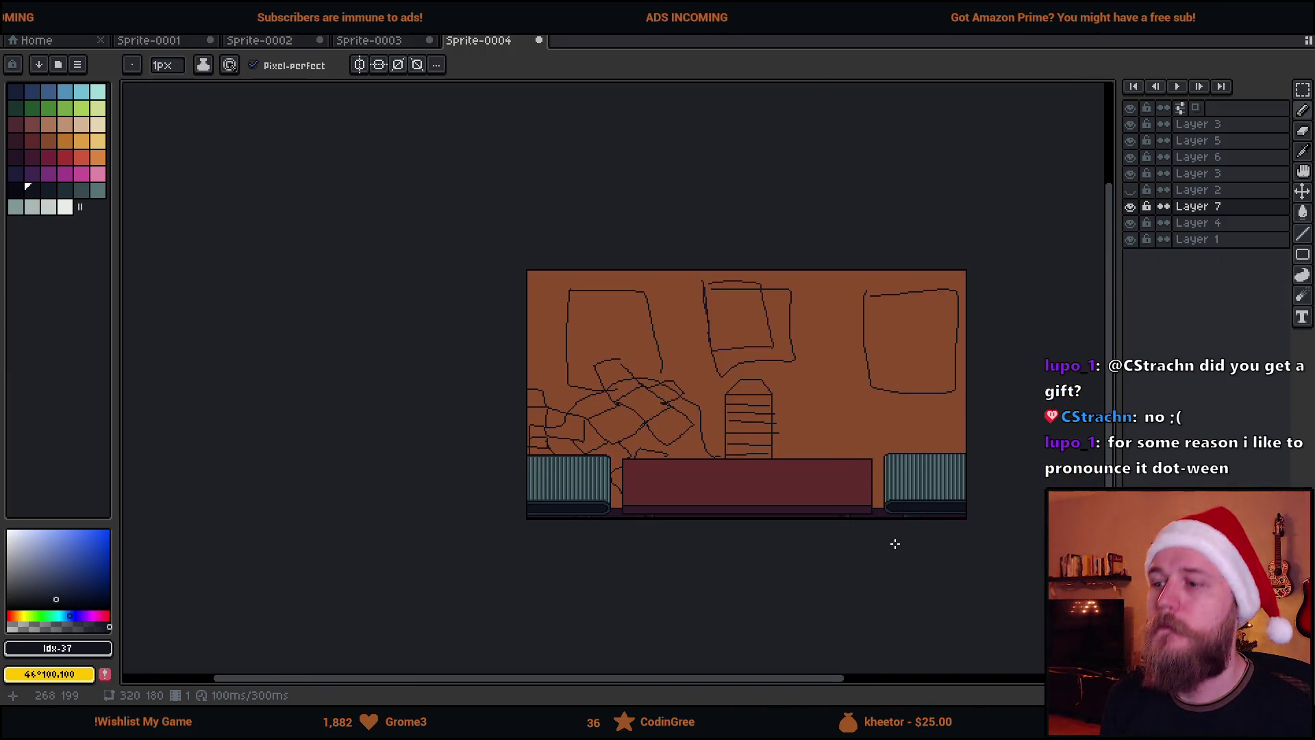
pyautogui.moveTo(896, 544); pyautogui.dragTo(778, 490)
pyautogui.scroll(2, 679, 444)
pyautogui.moveTo(655, 429); pyautogui.dragTo(682, 508)
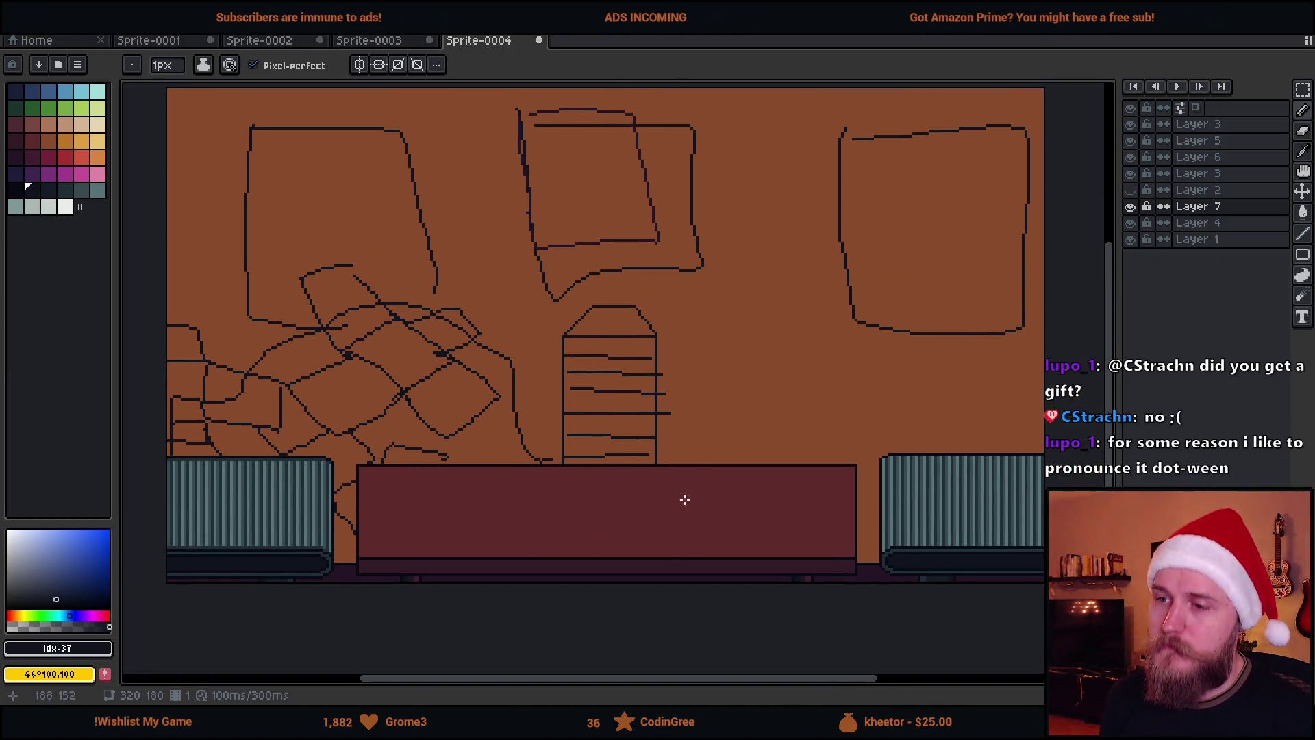
pyautogui.click(531, 301)
pyautogui.press('ctrl')
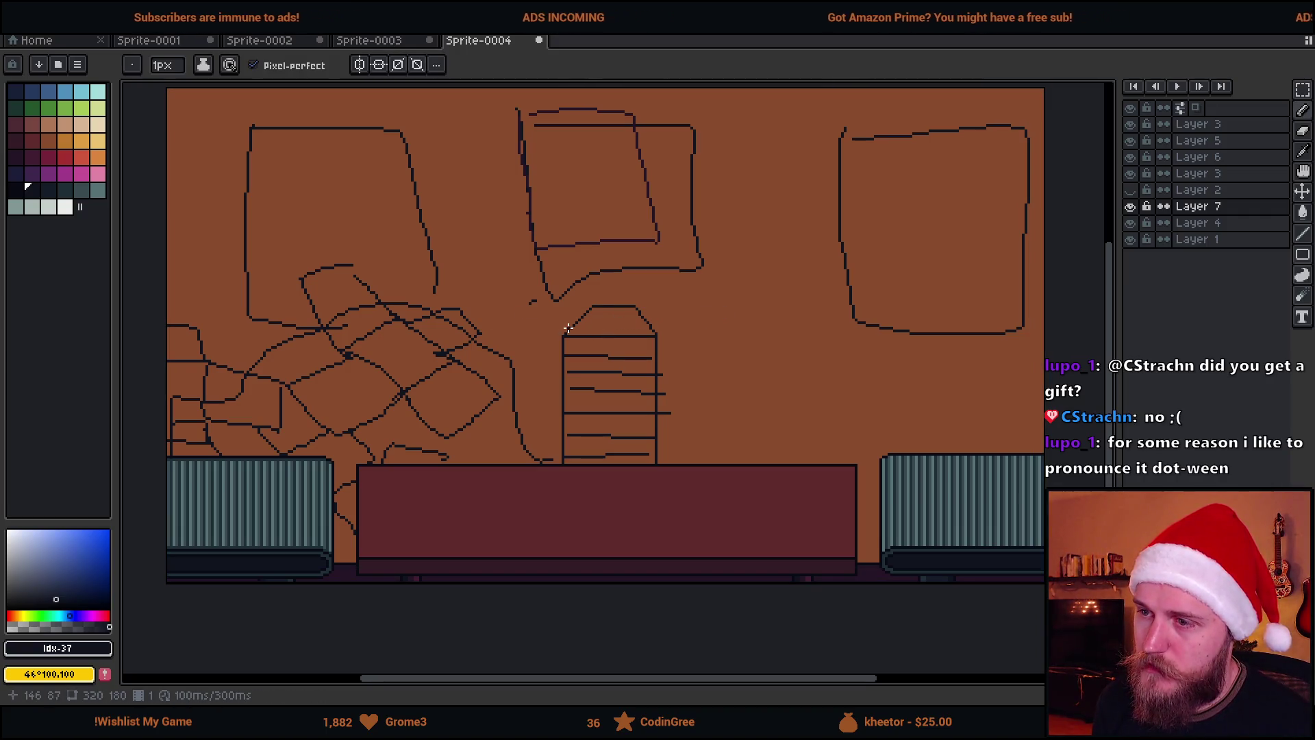
pyautogui.moveTo(544, 326)
pyautogui.mouseDown()
pyautogui.moveTo(617, 279)
pyautogui.moveTo(542, 329)
pyautogui.moveTo(591, 458)
pyautogui.mouseUp()
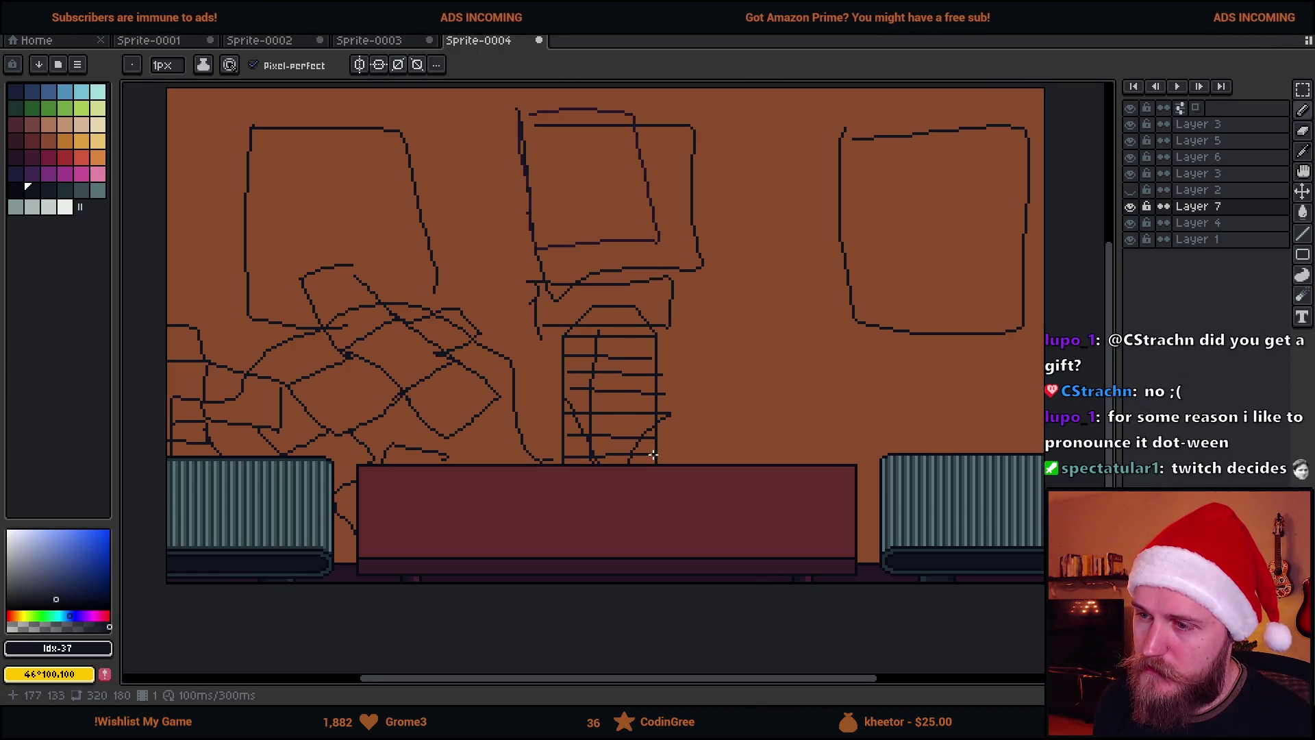
pyautogui.press('ctrl')
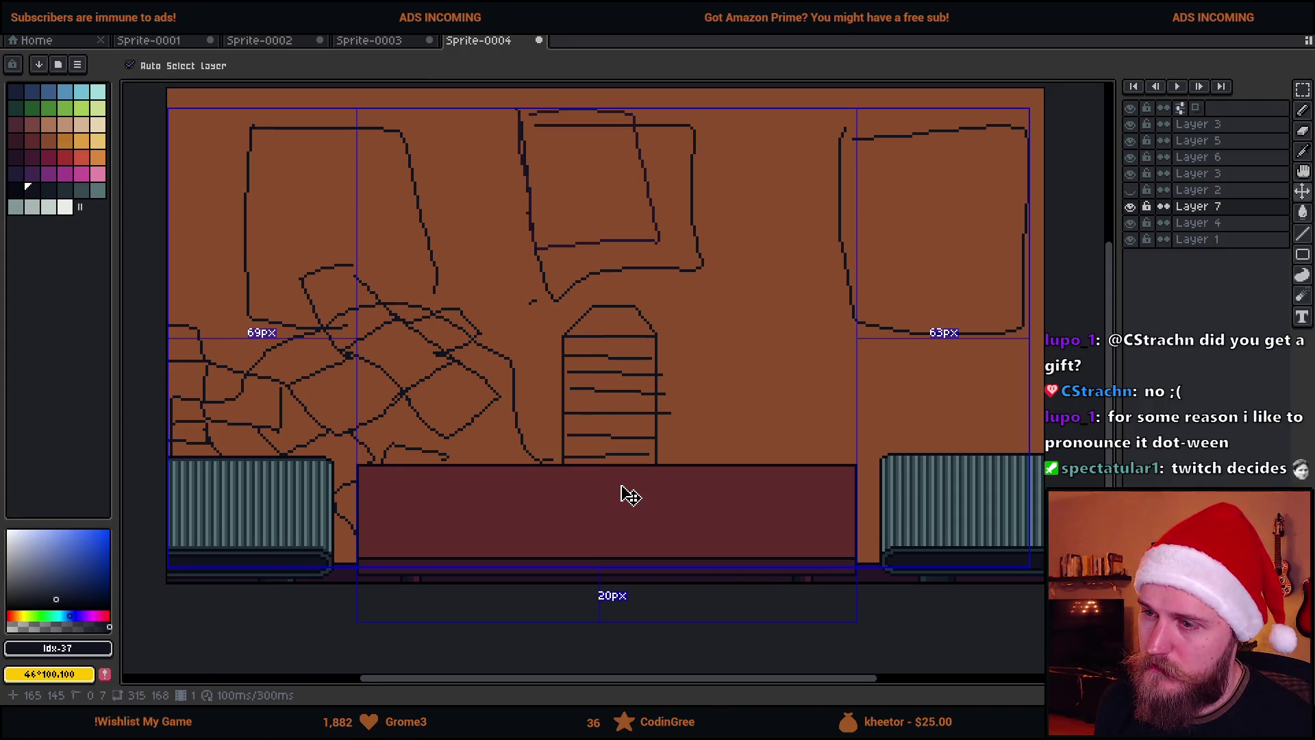
# Remove the stray strokes above the stack, including a trial long rising curve.
pyautogui.hotkey('ctrl', 'z')
pyautogui.hotkey('ctrl', 'z')
pyautogui.hotkey('ctrl', 'z')
pyautogui.moveTo(589, 442)
pyautogui.mouseDown()
pyautogui.moveTo(949, 384)
pyautogui.moveTo(1021, 453)
pyautogui.mouseUp()
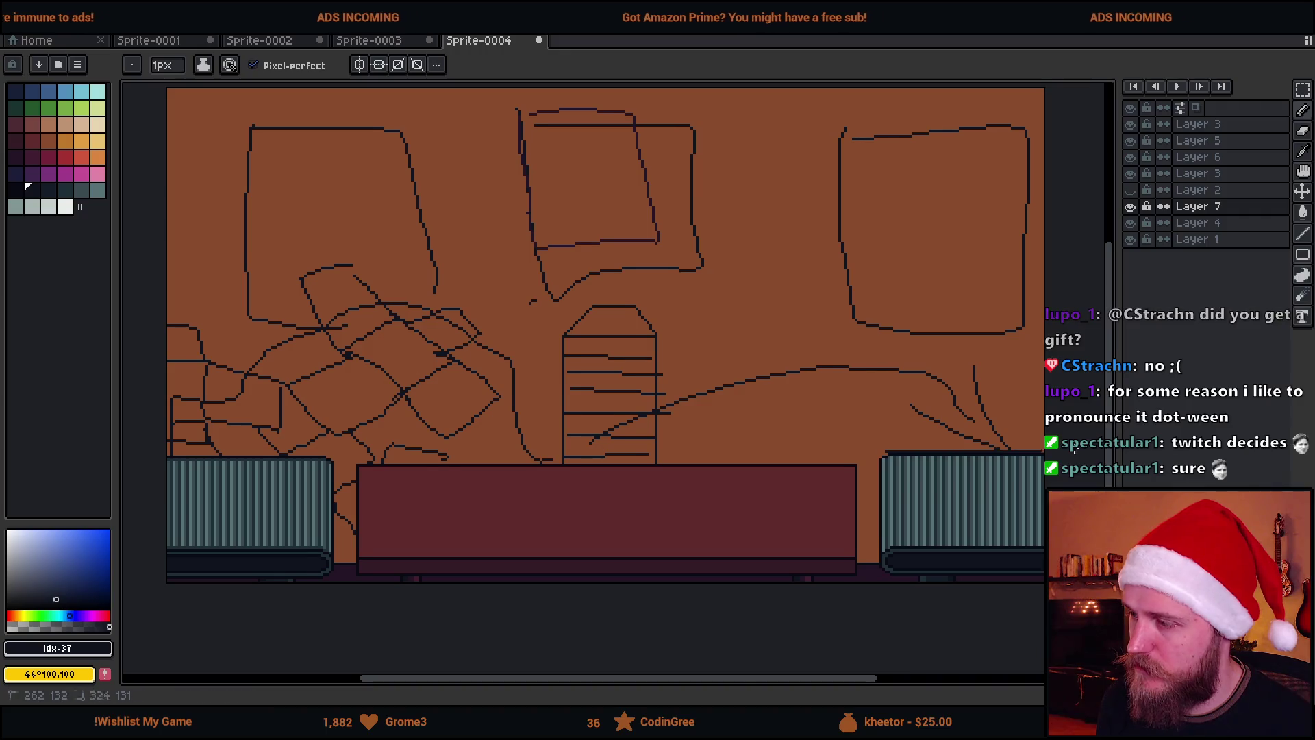
pyautogui.hotkey('ctrl', 'z')
pyautogui.hotkey('ctrl', 'z')
pyautogui.hotkey('ctrl', 'z')
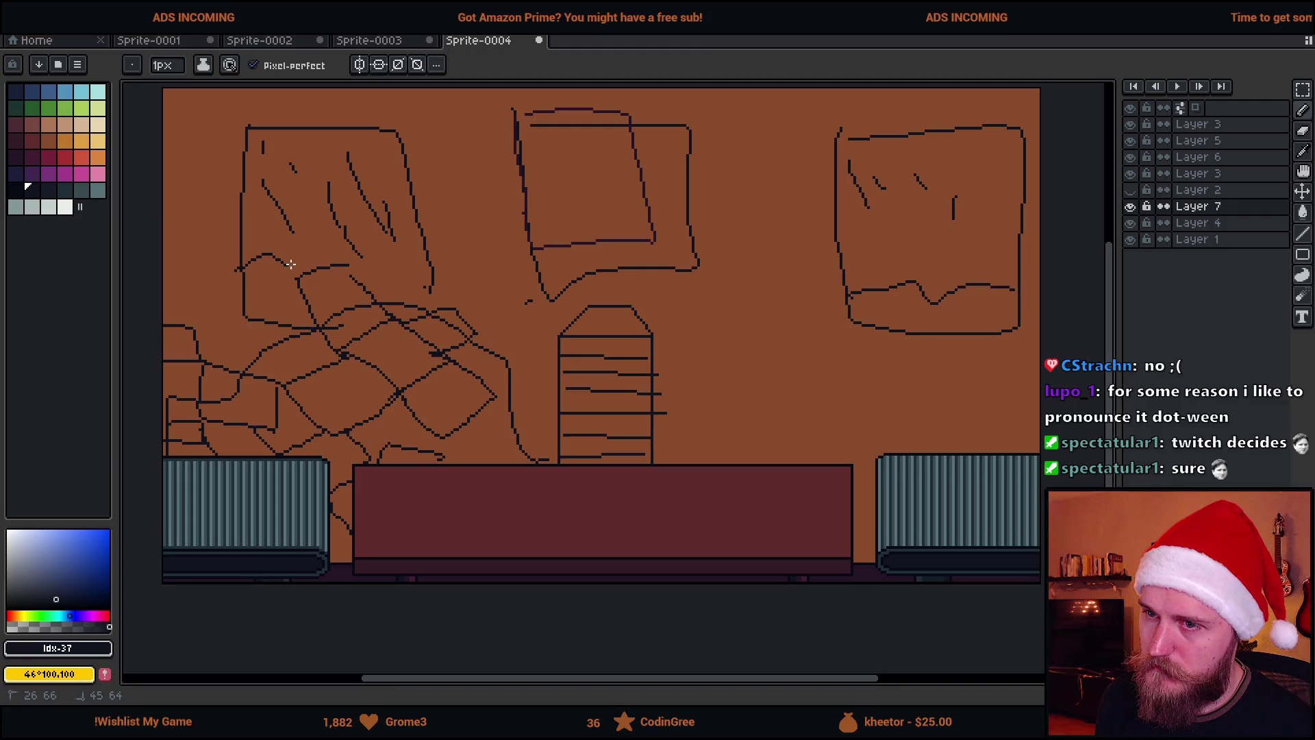
pyautogui.scroll(-2, 521, 415)
pyautogui.scroll(2, 596, 439)
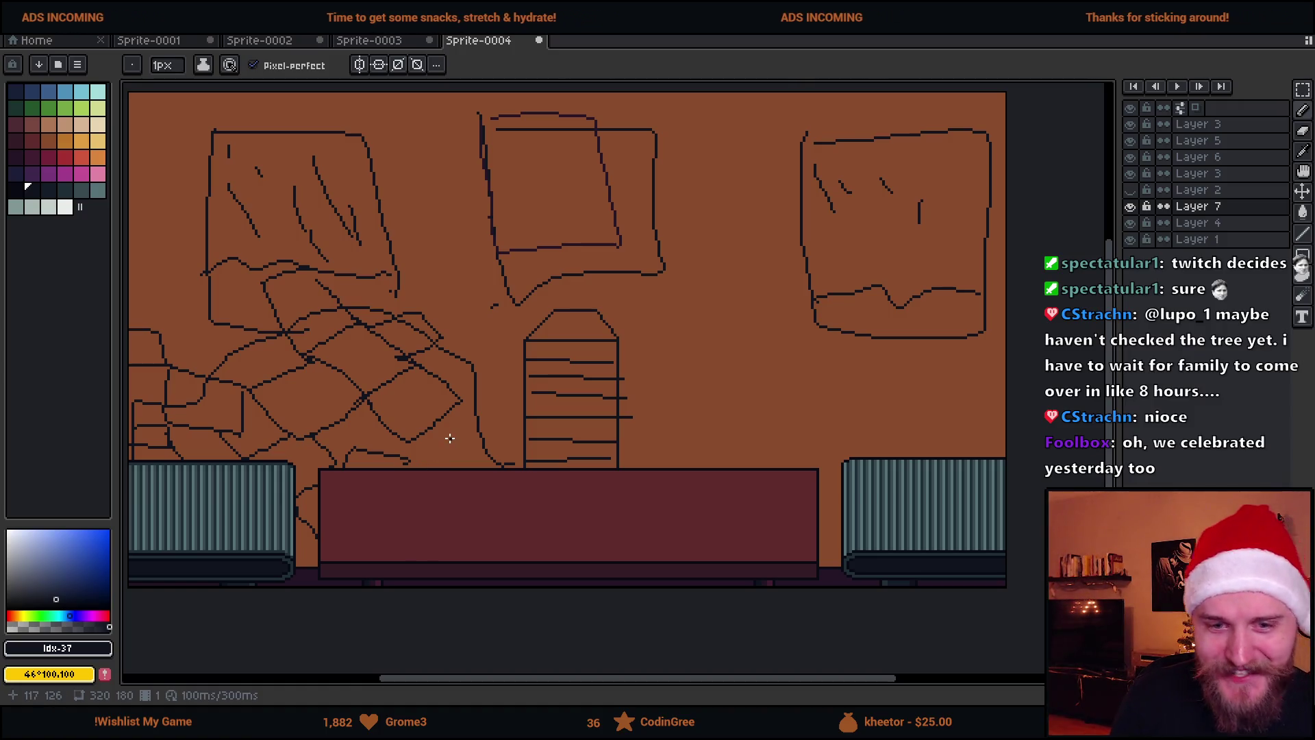
# Draw the tower roof's left slope, second horizontal line and right slope.
pyautogui.scroll(-2, 466, 425)
pyautogui.scroll(2, 543, 395)
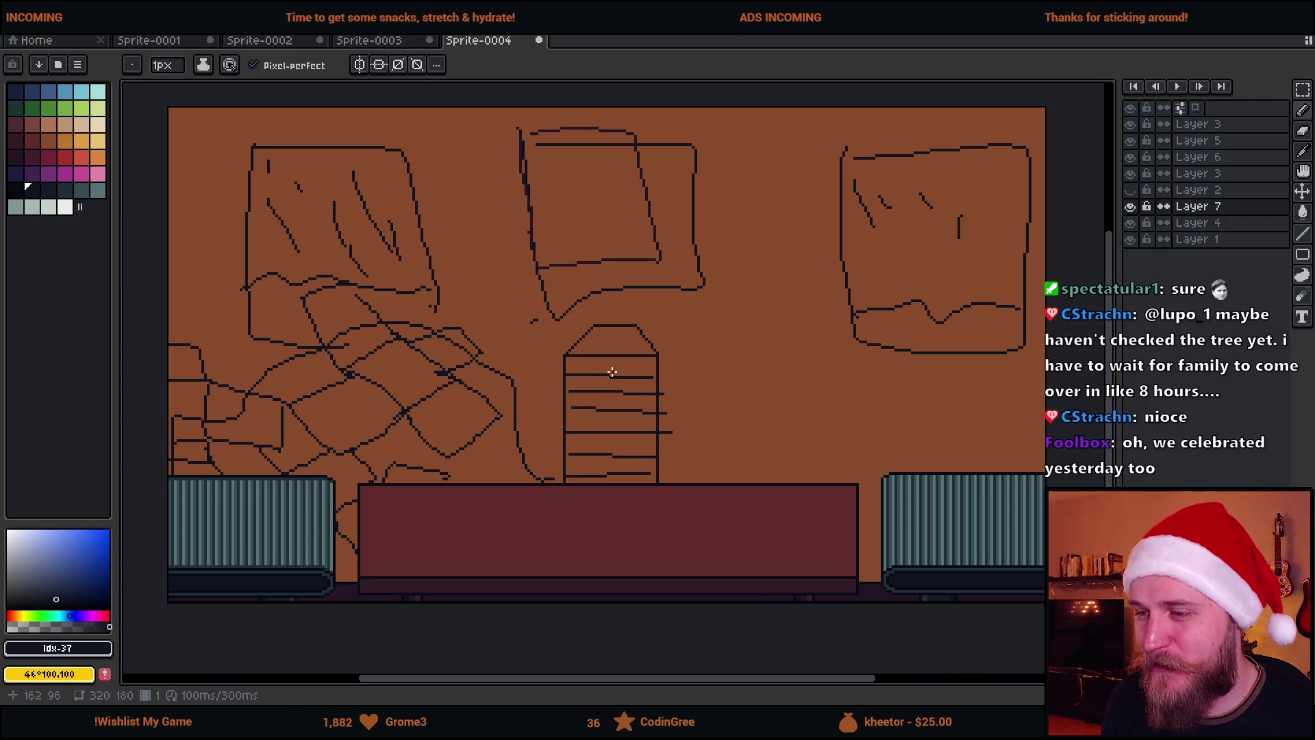
pyautogui.scroll(1, 608, 376)
pyautogui.moveTo(533, 375); pyautogui.dragTo(586, 323)
pyautogui.keyDown('shift'); pyautogui.click(673, 328); pyautogui.keyUp('shift')
pyautogui.keyDown('shift'); pyautogui.click(707, 371); pyautogui.keyUp('shift')
pyautogui.scroll(-1, 706, 371)
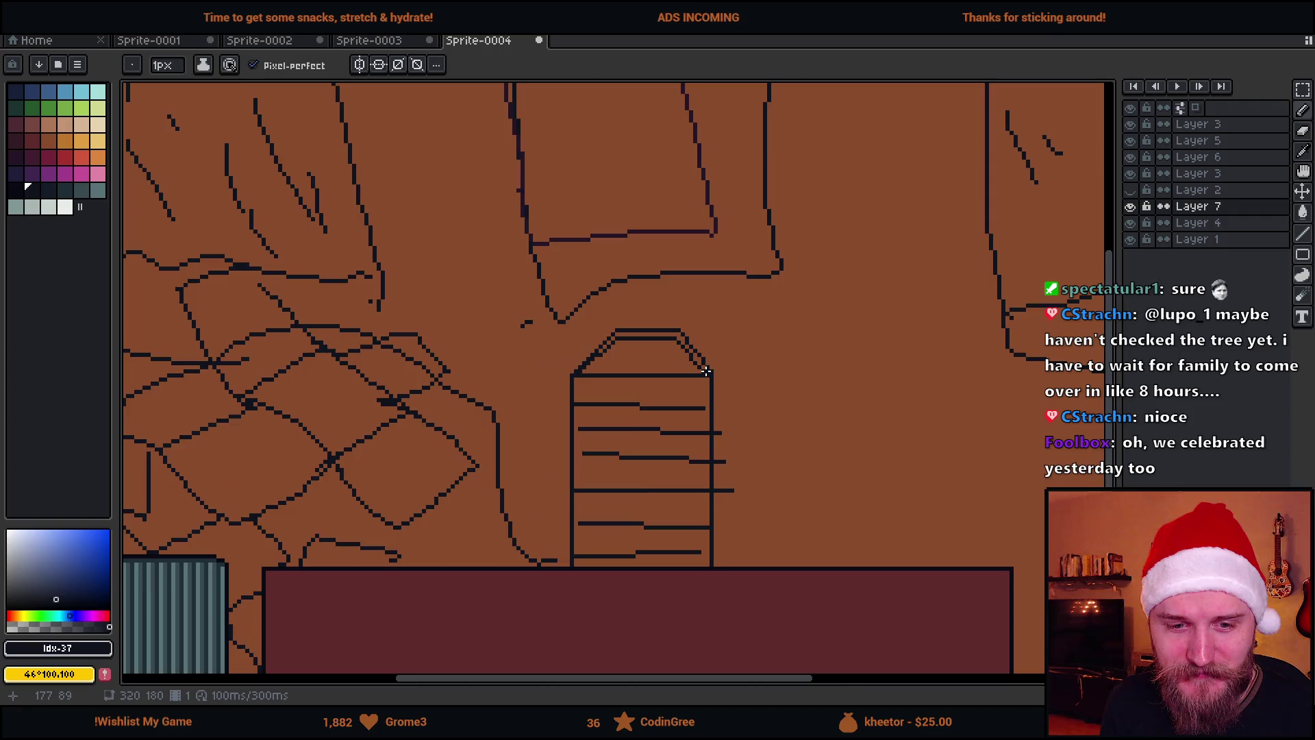
pyautogui.scroll(-1, 706, 371)
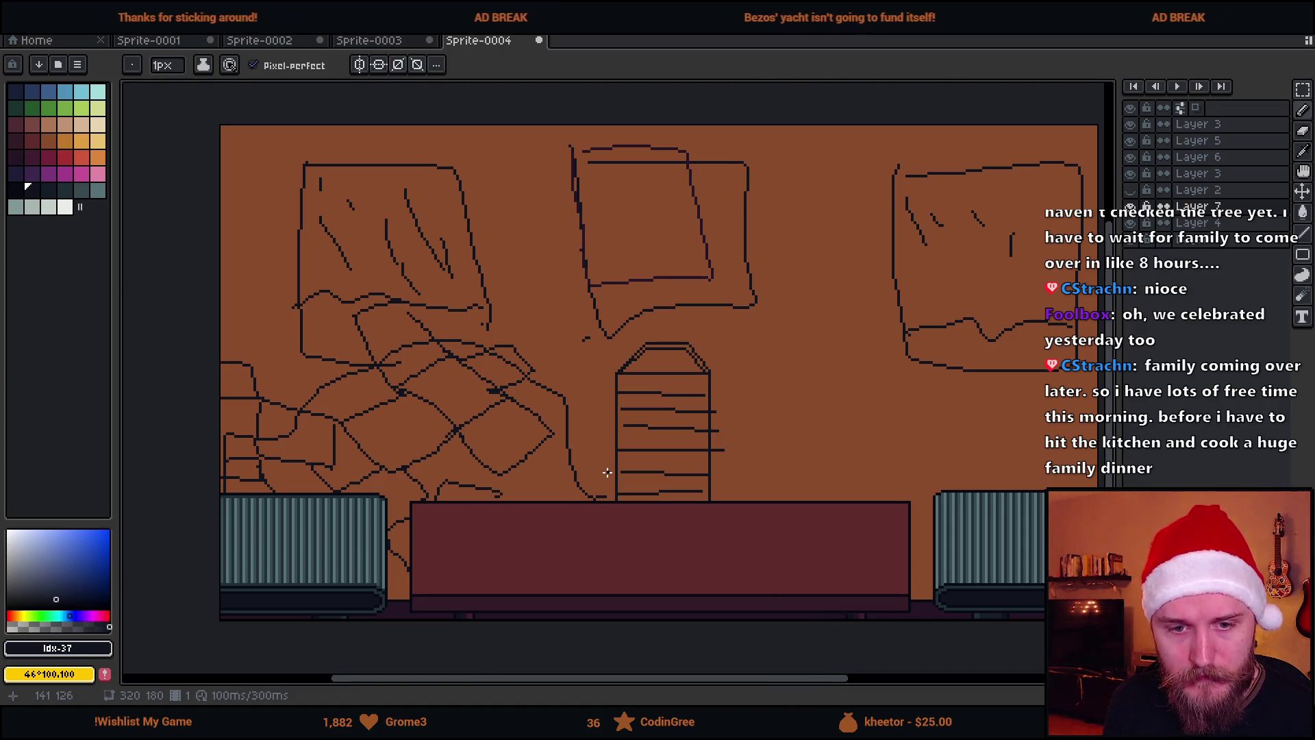
# Nudge and stretch the box pieces into a cross with a right-side arm.
pyautogui.scroll(3, 607, 472)
pyautogui.scroll(-5, 429, 608)
pyautogui.scroll(3, 456, 569)
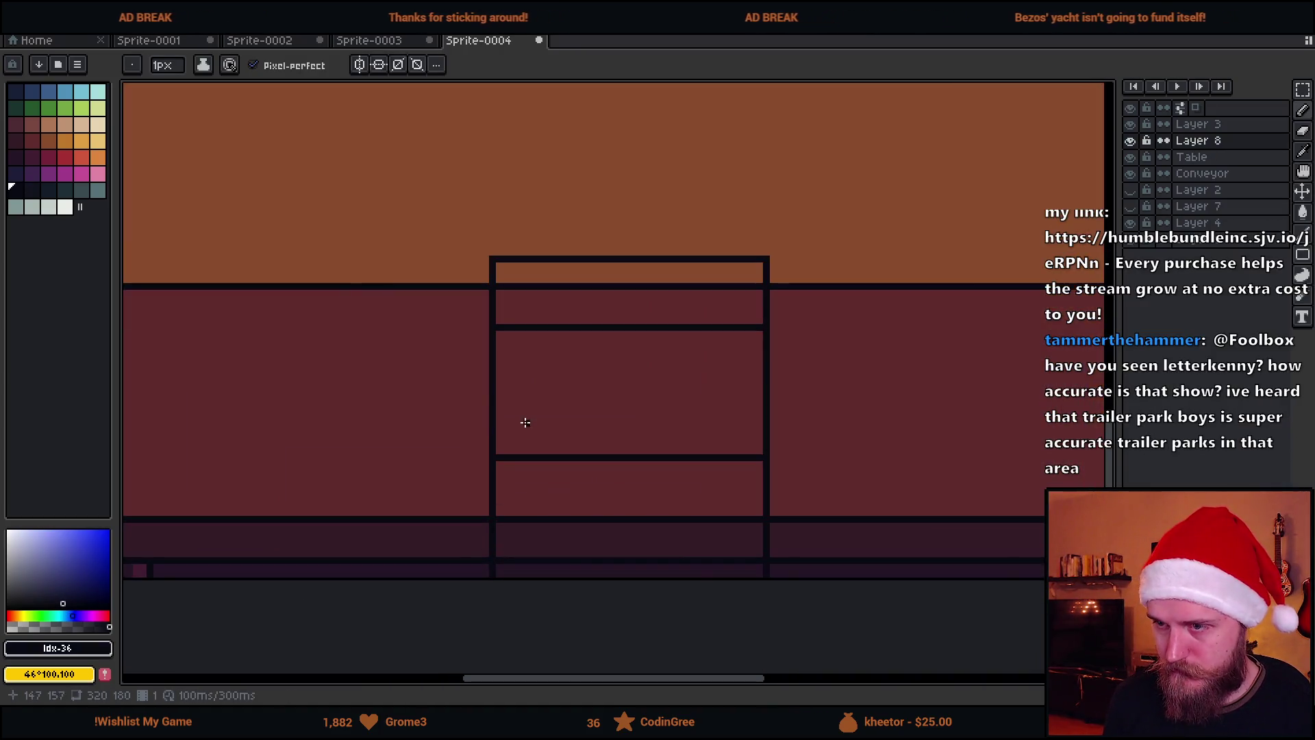
pyautogui.press('m')
pyautogui.moveTo(491, 326)
pyautogui.mouseDown()
pyautogui.moveTo(550, 398)
pyautogui.moveTo(670, 458)
pyautogui.moveTo(461, 431)
pyautogui.moveTo(459, 444)
pyautogui.mouseUp()
pyautogui.press('Up')
pyautogui.press('Right')
pyautogui.press('Return')
pyautogui.moveTo(624, 430)
pyautogui.mouseDown()
pyautogui.moveTo(925, 431)
pyautogui.moveTo(906, 426)
pyautogui.mouseUp()
pyautogui.press('Return')
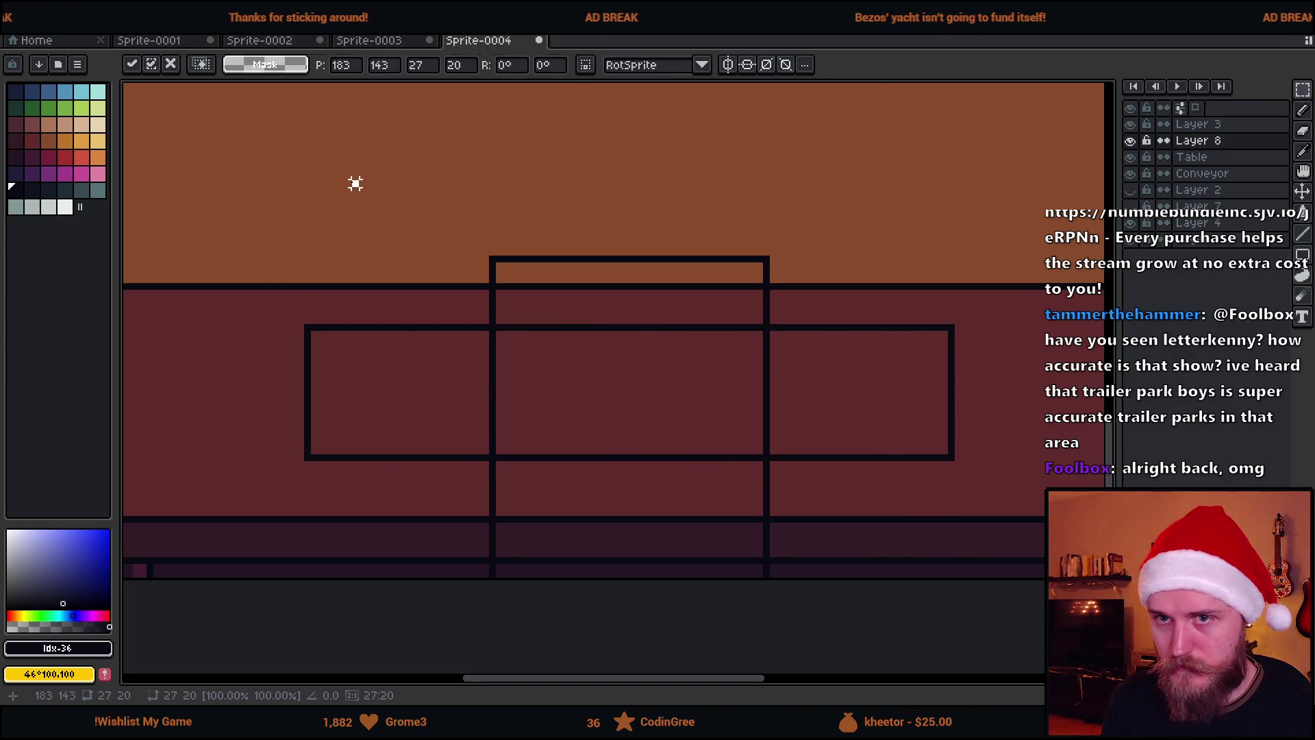
# Fill the middle box magenta and the top, left, bottom and right boxes red.
pyautogui.press('g')
pyautogui.click(48, 157)
pyautogui.click(629, 390)
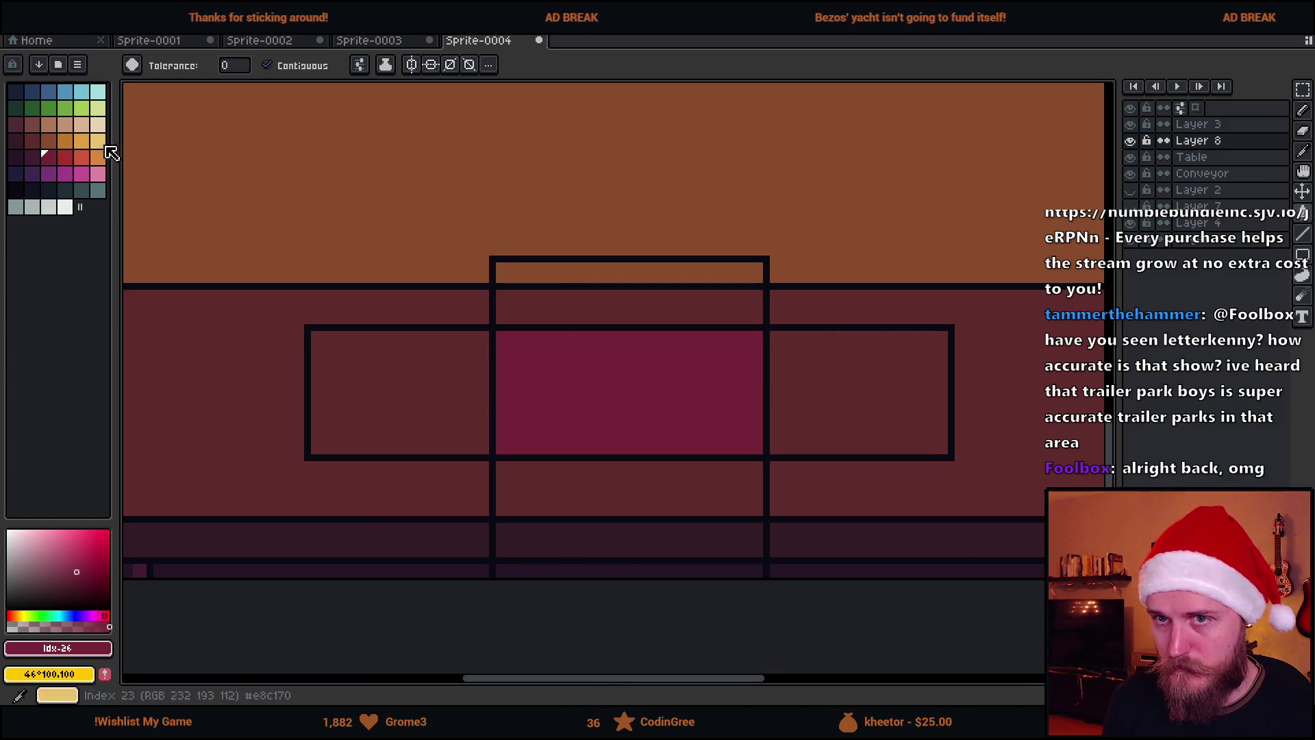
pyautogui.click(65, 157)
pyautogui.click(607, 288)
pyautogui.click(454, 407)
pyautogui.click(630, 494)
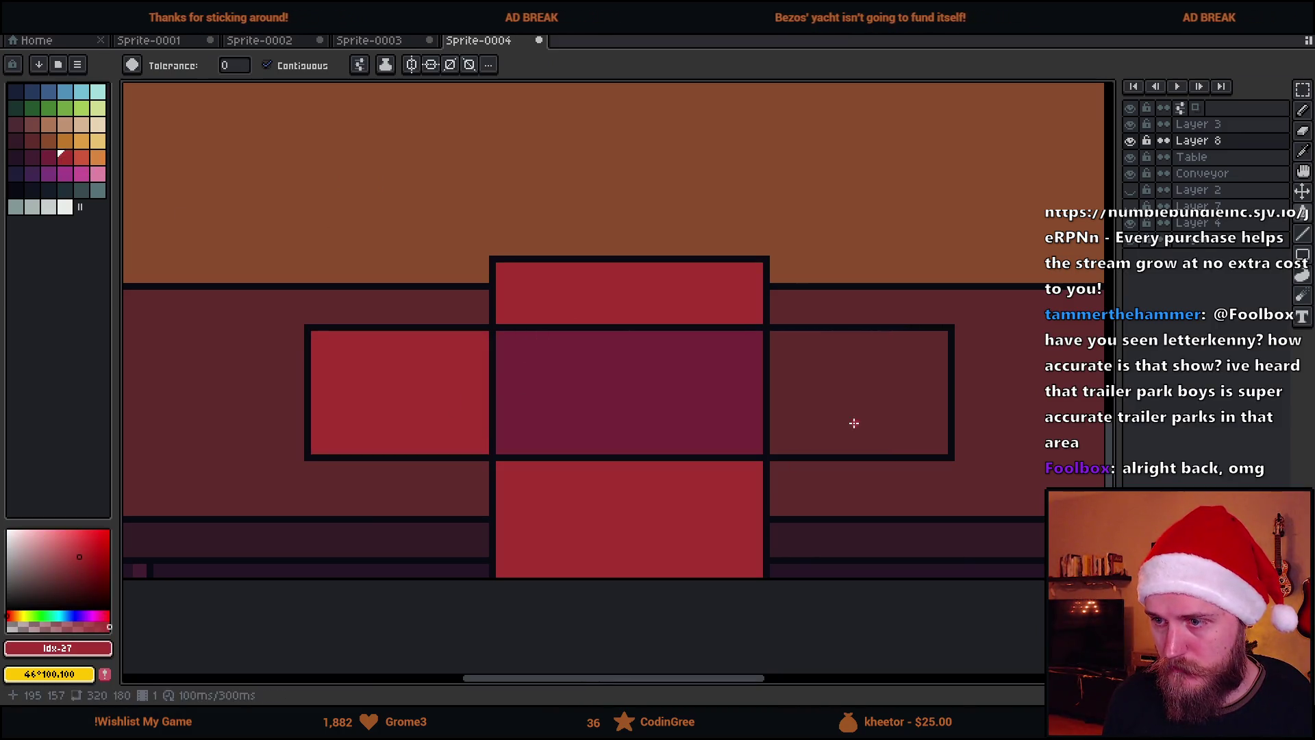
pyautogui.click(848, 422)
# Refill the centre square with the same red used on the other boxes.
pyautogui.scroll(-4, 843, 423)
pyautogui.scroll(2, 786, 425)
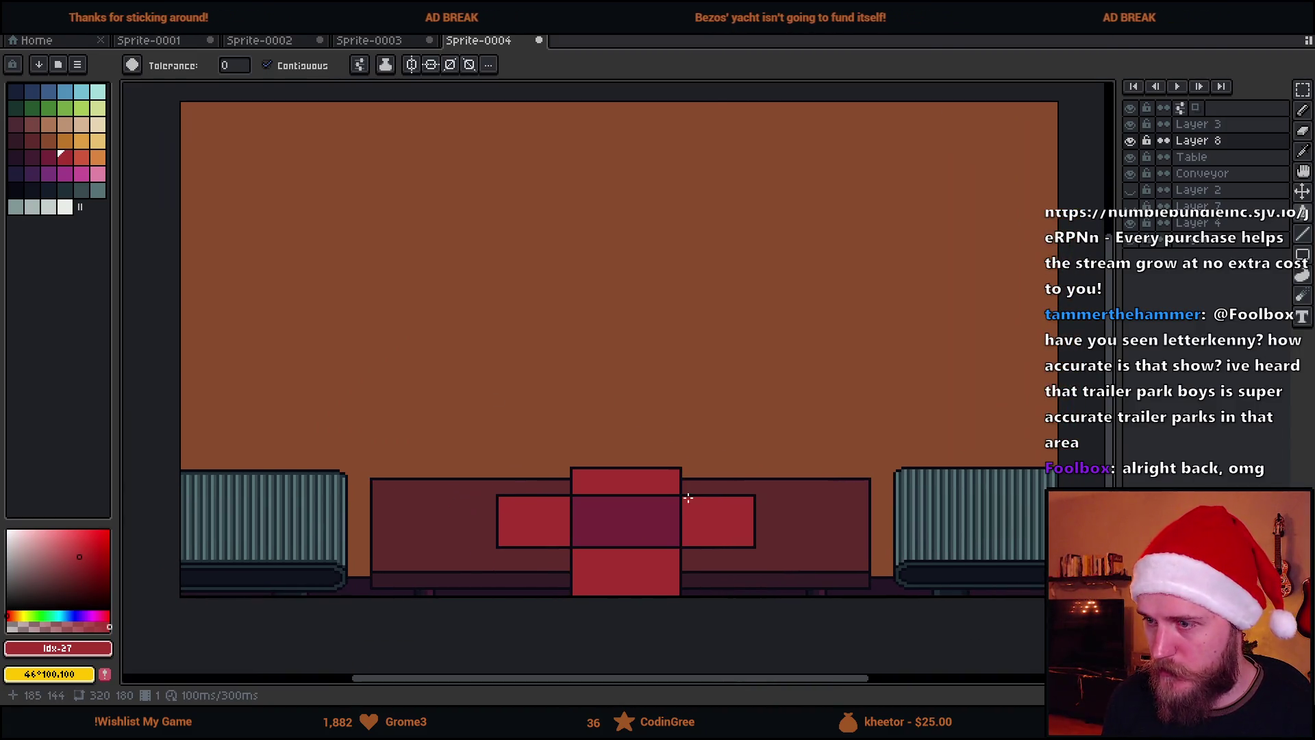
pyautogui.scroll(-1, 609, 422)
pyautogui.scroll(1, 657, 460)
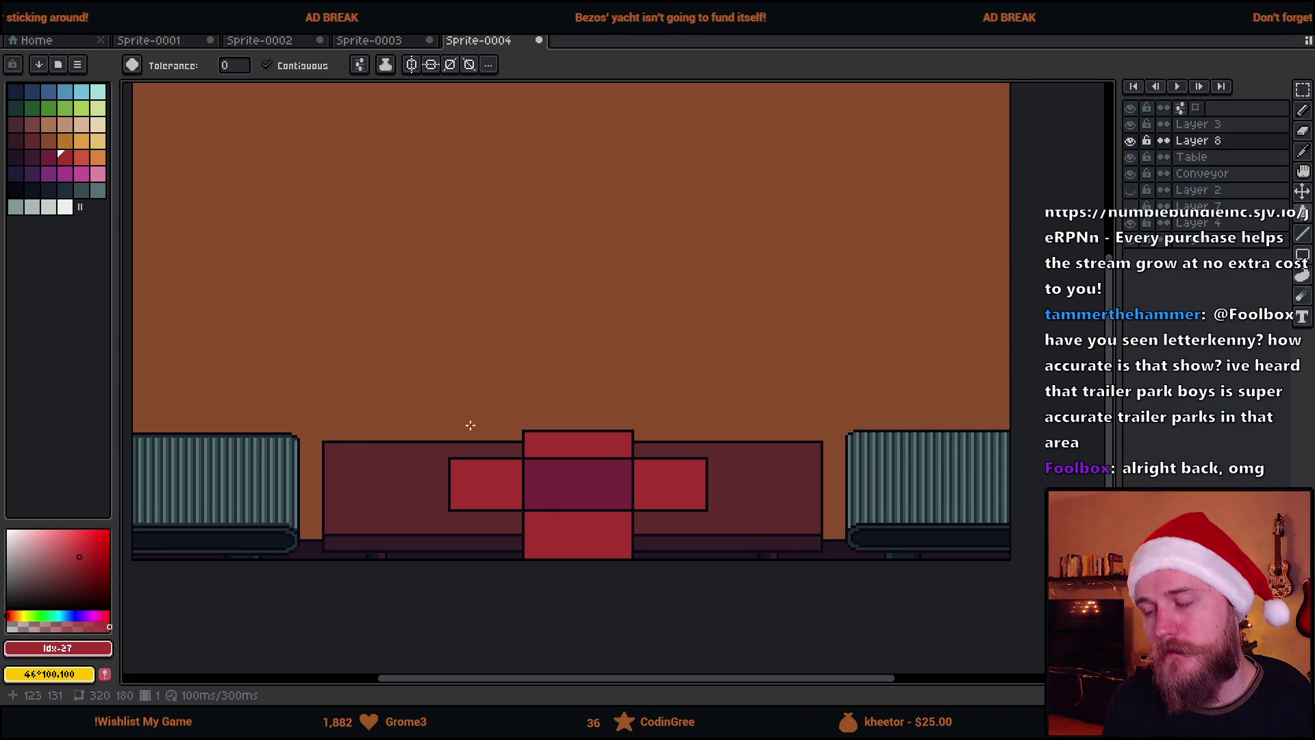
pyautogui.scroll(-2, 423, 390)
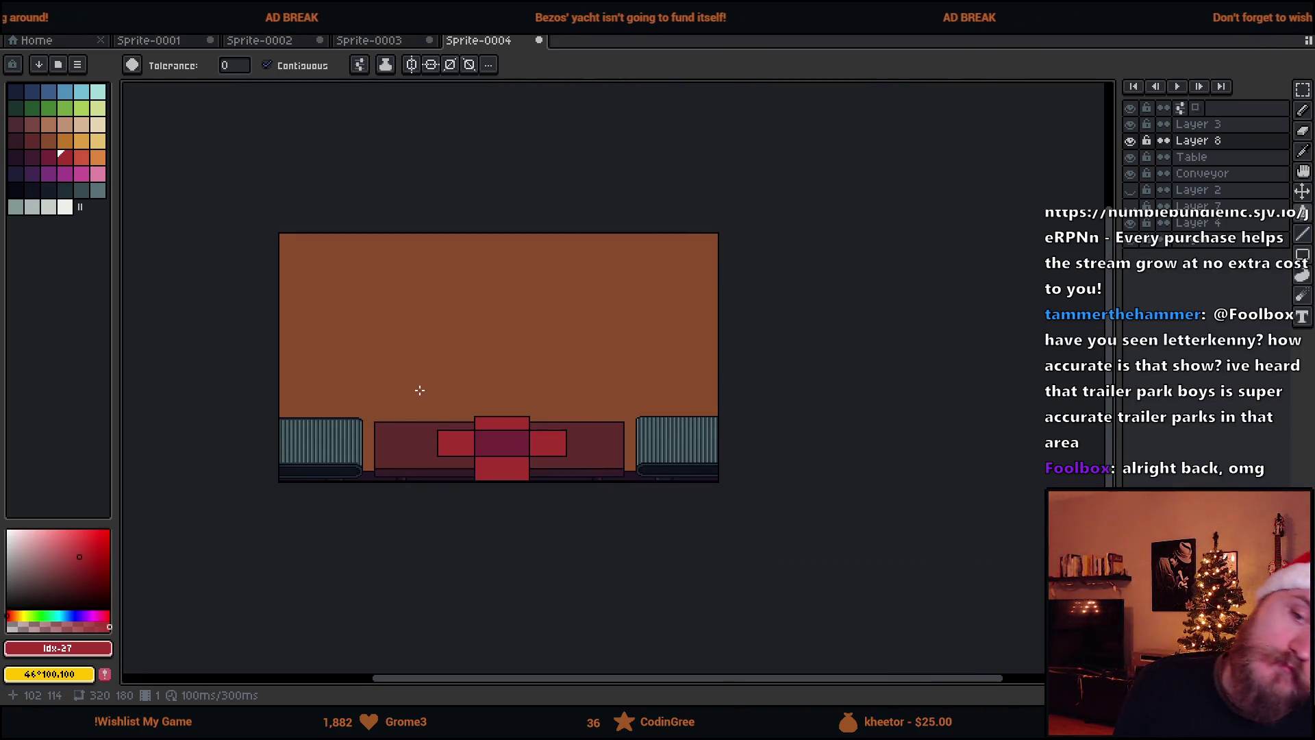
pyautogui.scroll(2, 422, 388)
pyautogui.click(48, 157)
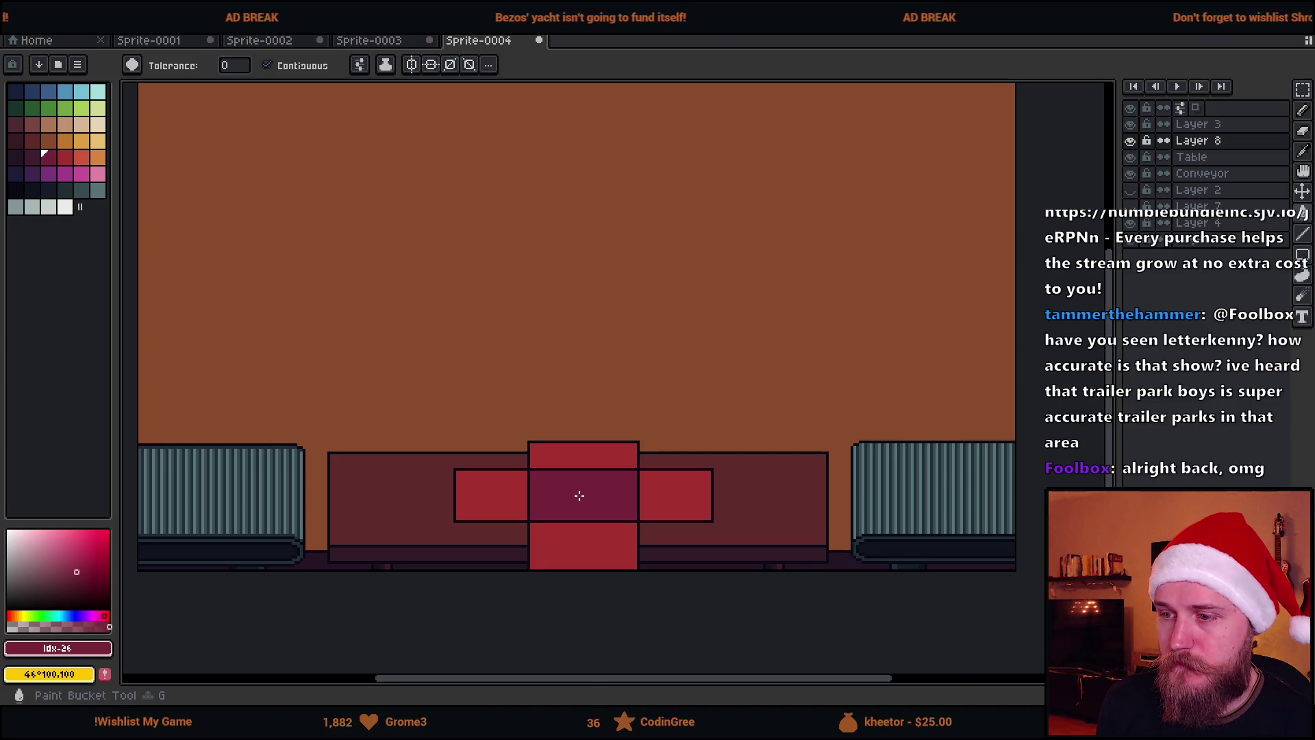
pyautogui.click(64, 158)
pyautogui.click(580, 494)
pyautogui.scroll(-2, 580, 494)
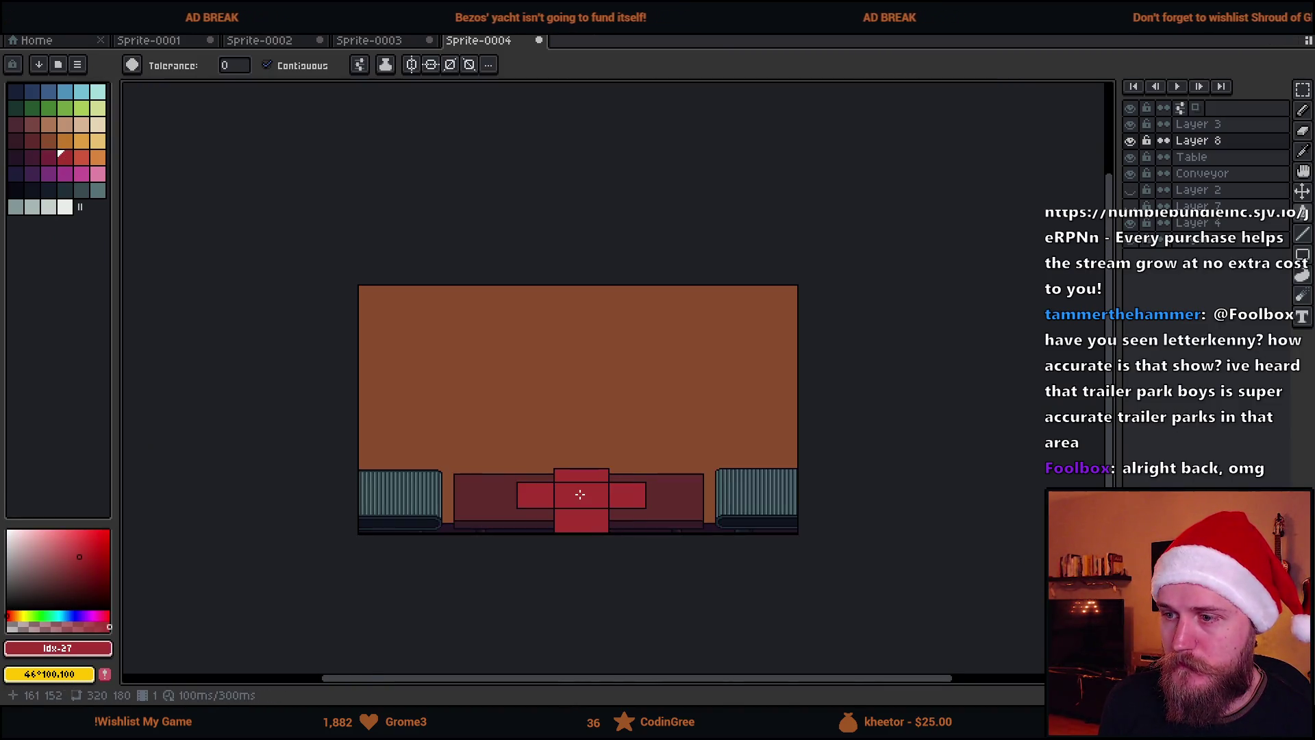
pyautogui.scroll(3, 579, 497)
pyautogui.scroll(-3, 535, 478)
pyautogui.scroll(2, 536, 478)
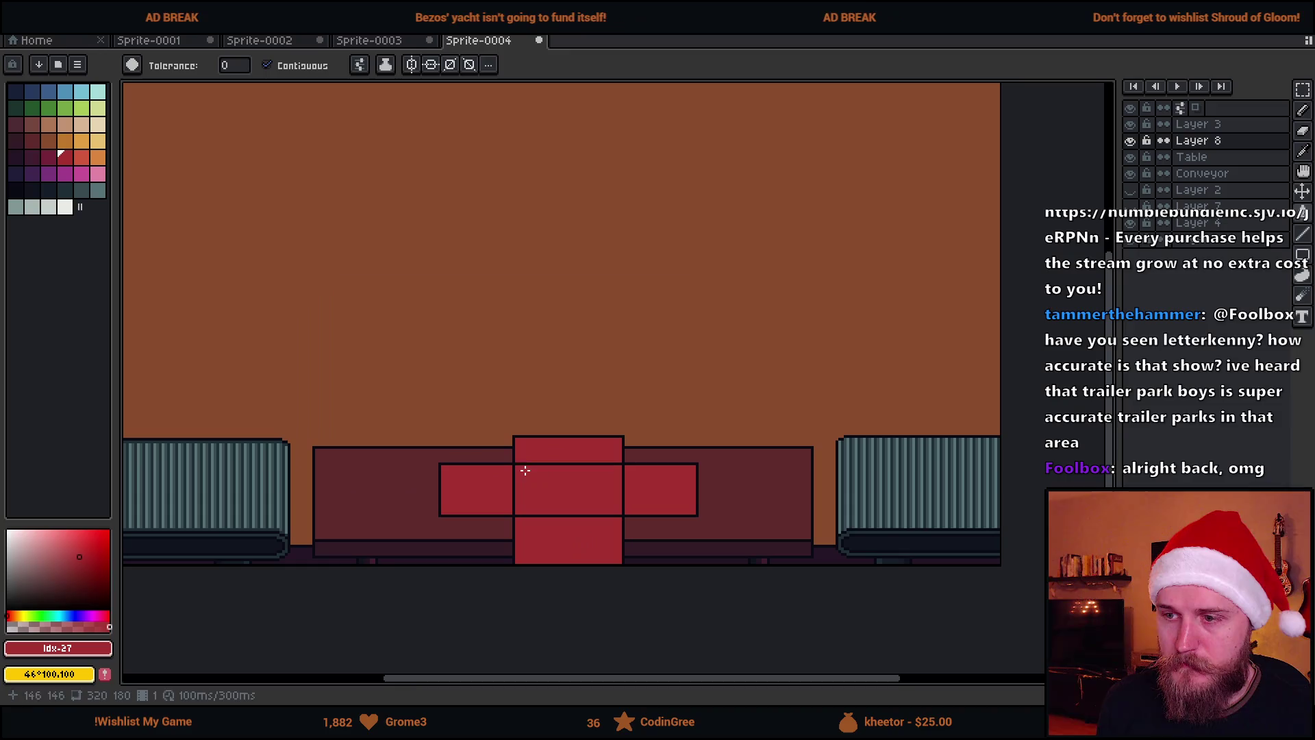
# Draw darker crimson inner outlines inside the centre, bottom, right, top and left boxes.
pyautogui.click(48, 158)
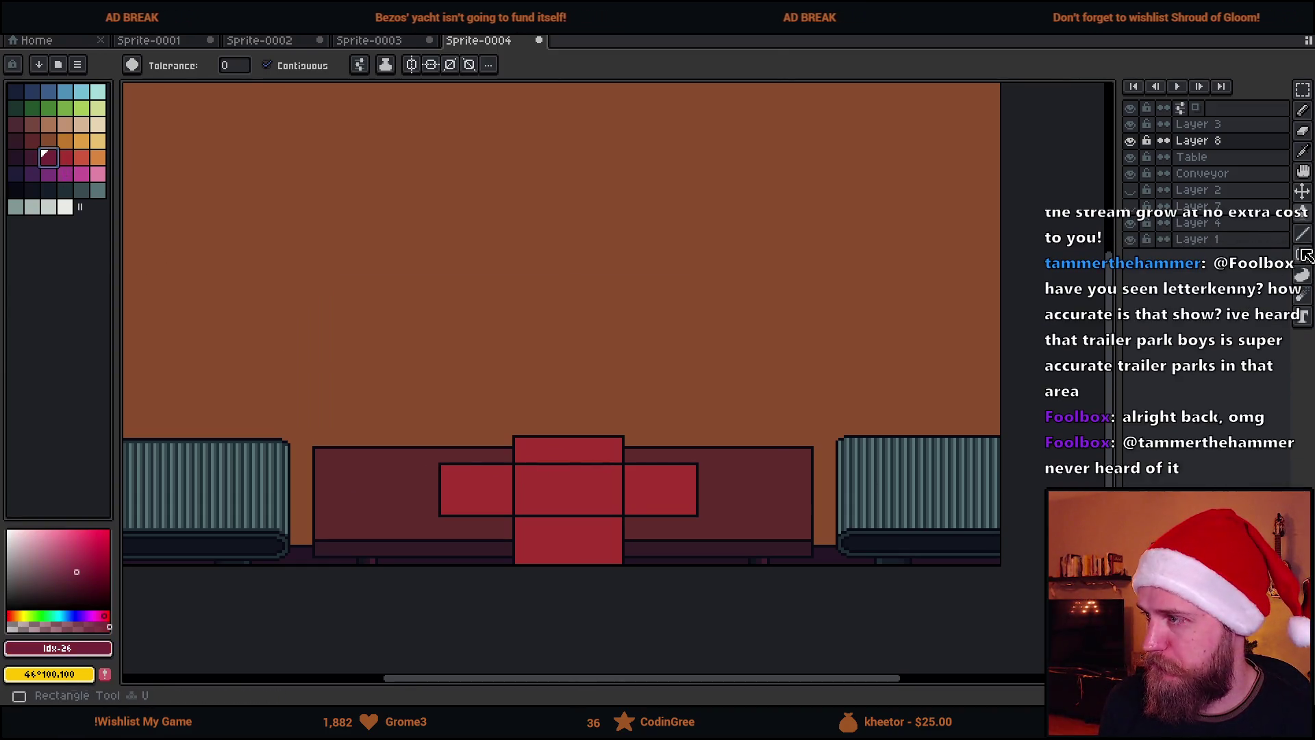
pyautogui.press('b')
pyautogui.scroll(4, 479, 561)
pyautogui.moveTo(593, 274); pyautogui.dragTo(901, 411)
pyautogui.moveTo(589, 430)
pyautogui.mouseDown()
pyautogui.moveTo(872, 652)
pyautogui.moveTo(905, 651)
pyautogui.mouseUp()
pyautogui.scroll(-3, 749, 532)
pyautogui.scroll(3, 848, 503)
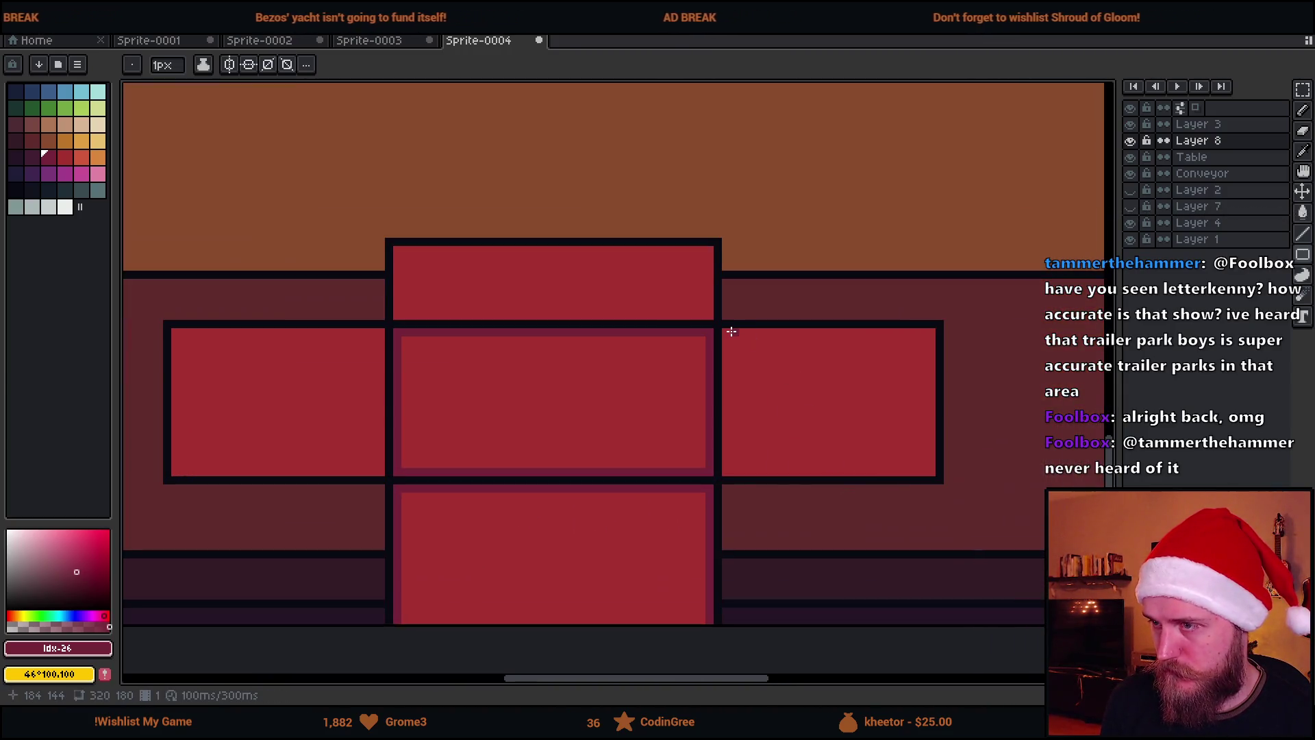
pyautogui.moveTo(725, 332); pyautogui.dragTo(933, 472)
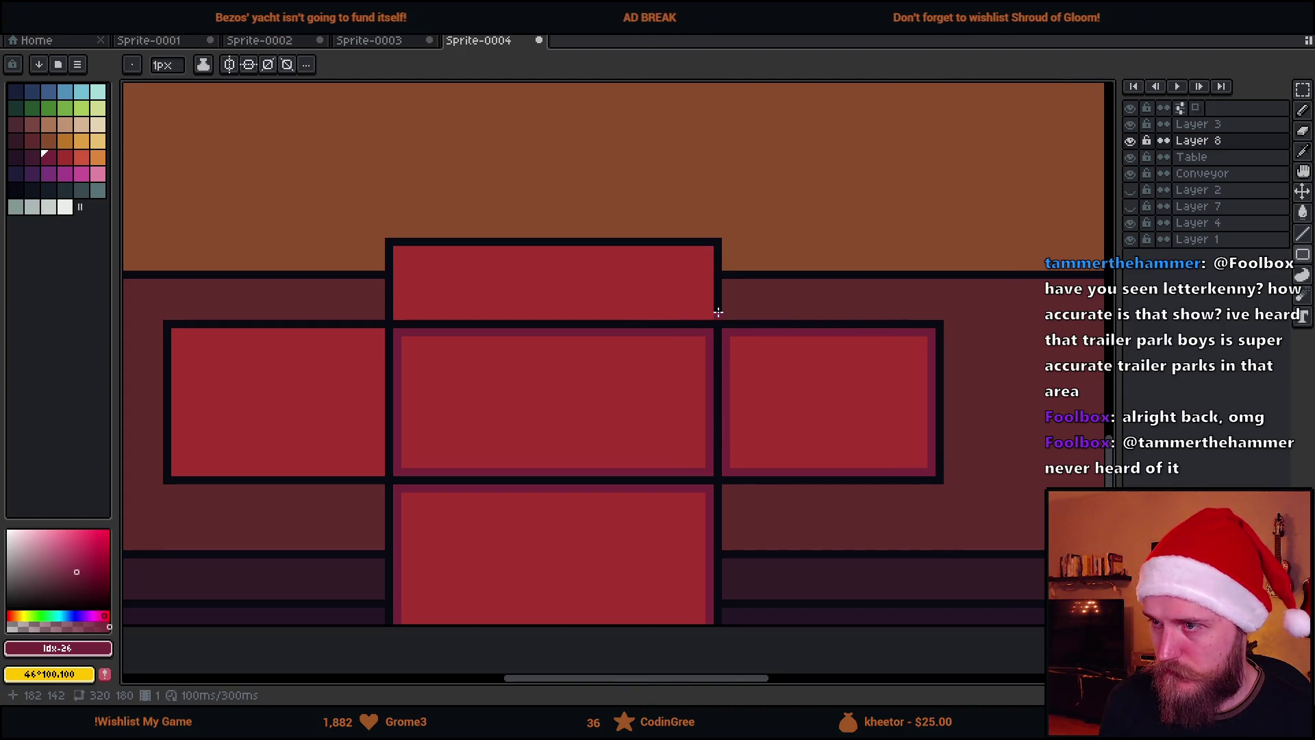
pyautogui.moveTo(712, 317); pyautogui.dragTo(400, 254)
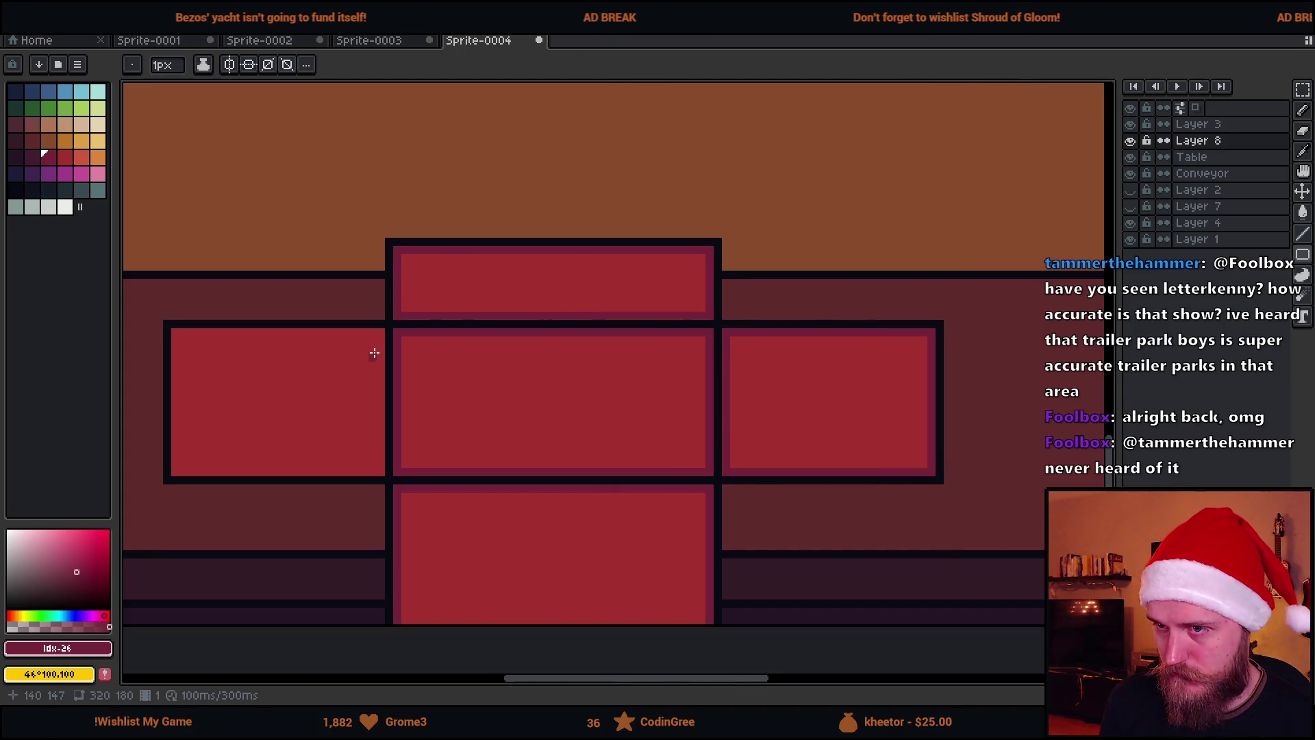
pyautogui.moveTo(377, 332)
pyautogui.mouseDown()
pyautogui.moveTo(214, 479)
pyautogui.moveTo(175, 473)
pyautogui.mouseUp()
# Widen the right red block by moving its outer edge outward.
pyautogui.scroll(-3, 212, 473)
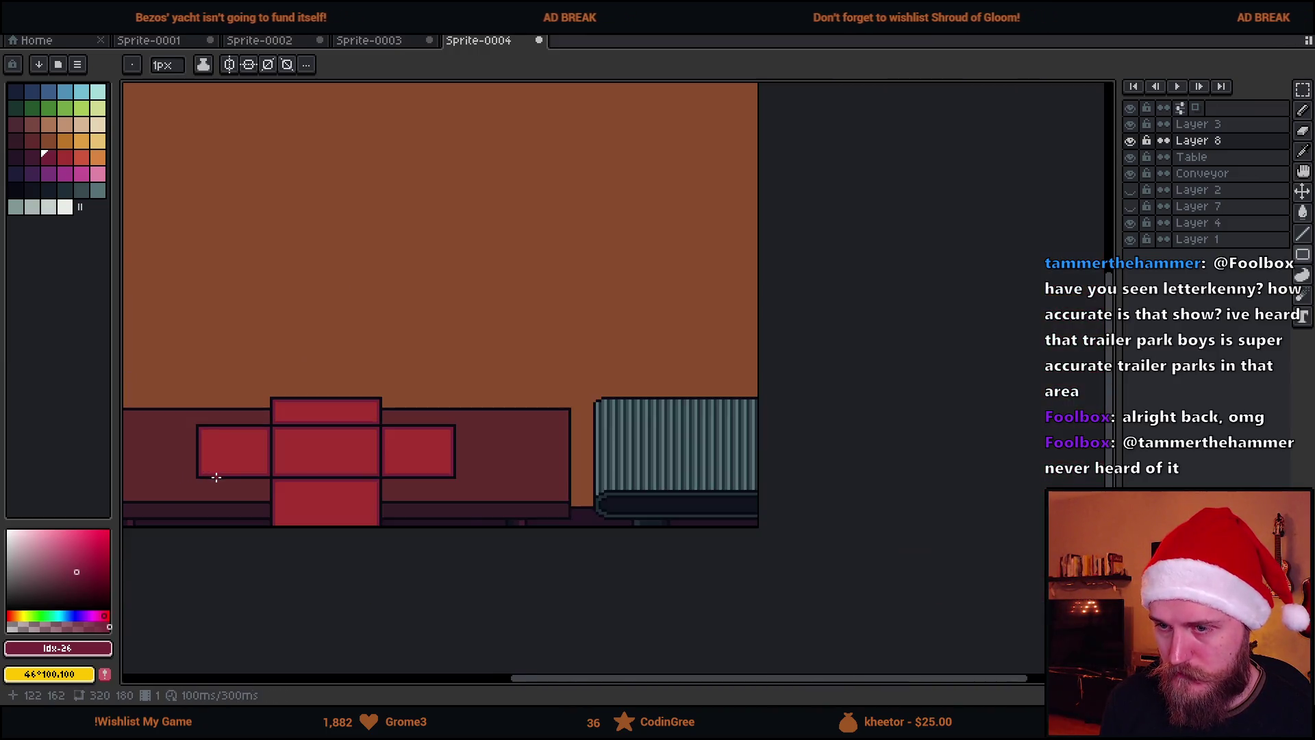
pyautogui.scroll(2, 381, 470)
pyautogui.moveTo(473, 504); pyautogui.dragTo(461, 528)
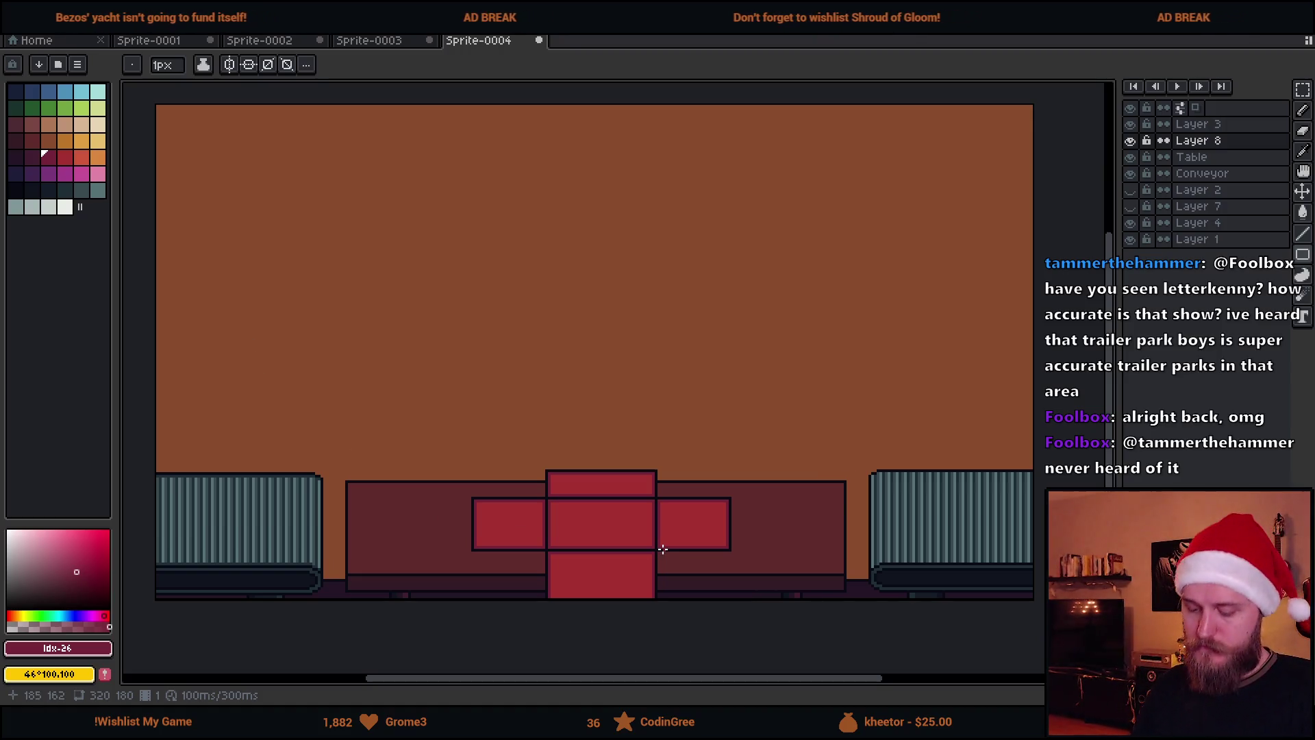
pyautogui.scroll(2, 757, 566)
pyautogui.press('m')
pyautogui.moveTo(622, 410); pyautogui.dragTo(728, 574)
pyautogui.moveTo(689, 513); pyautogui.dragTo(742, 514)
pyautogui.click(578, 432)
pyautogui.moveTo(551, 427)
pyautogui.mouseDown()
pyautogui.moveTo(753, 536)
pyautogui.moveTo(235, 552)
pyautogui.moveTo(256, 511)
pyautogui.moveTo(276, 512)
pyautogui.mouseUp()
pyautogui.click(358, 435)
pyautogui.moveTo(358, 435); pyautogui.dragTo(439, 440)
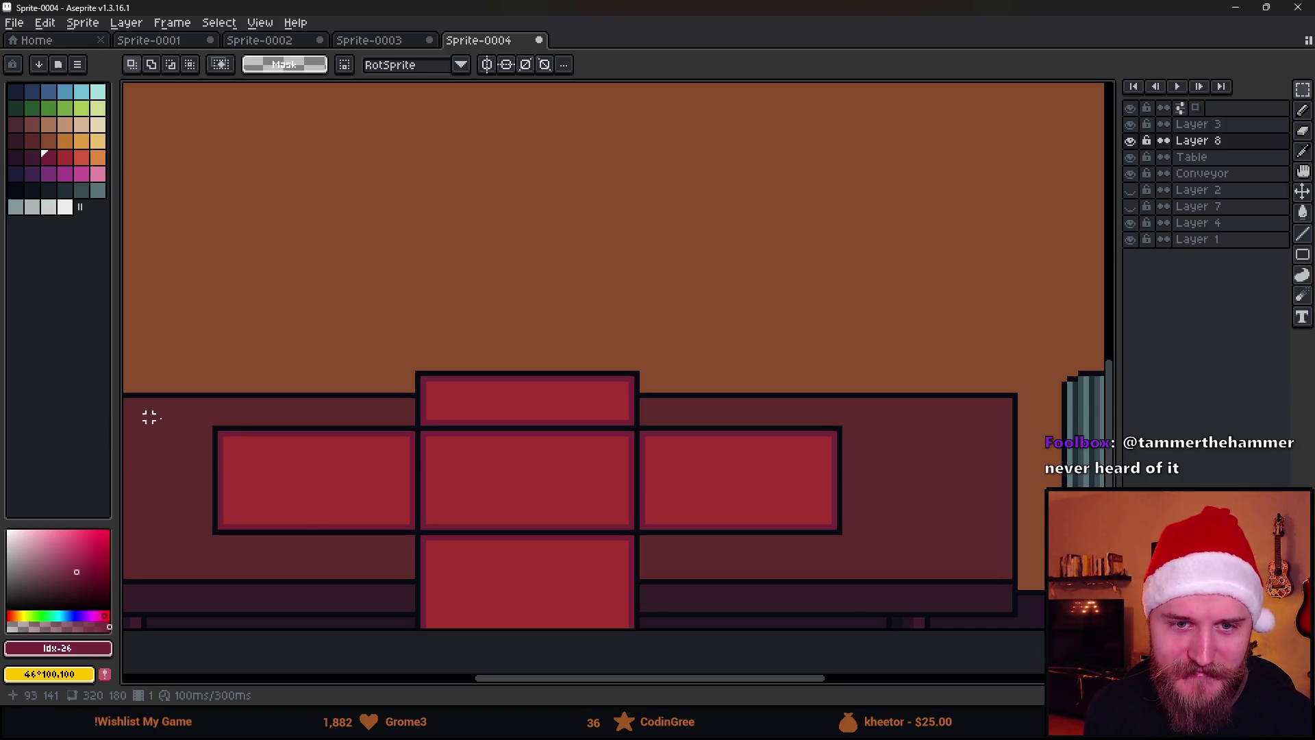
# Try marquee-selecting the red table pieces several times, clearing each selection.
pyautogui.scroll(-3, 264, 417)
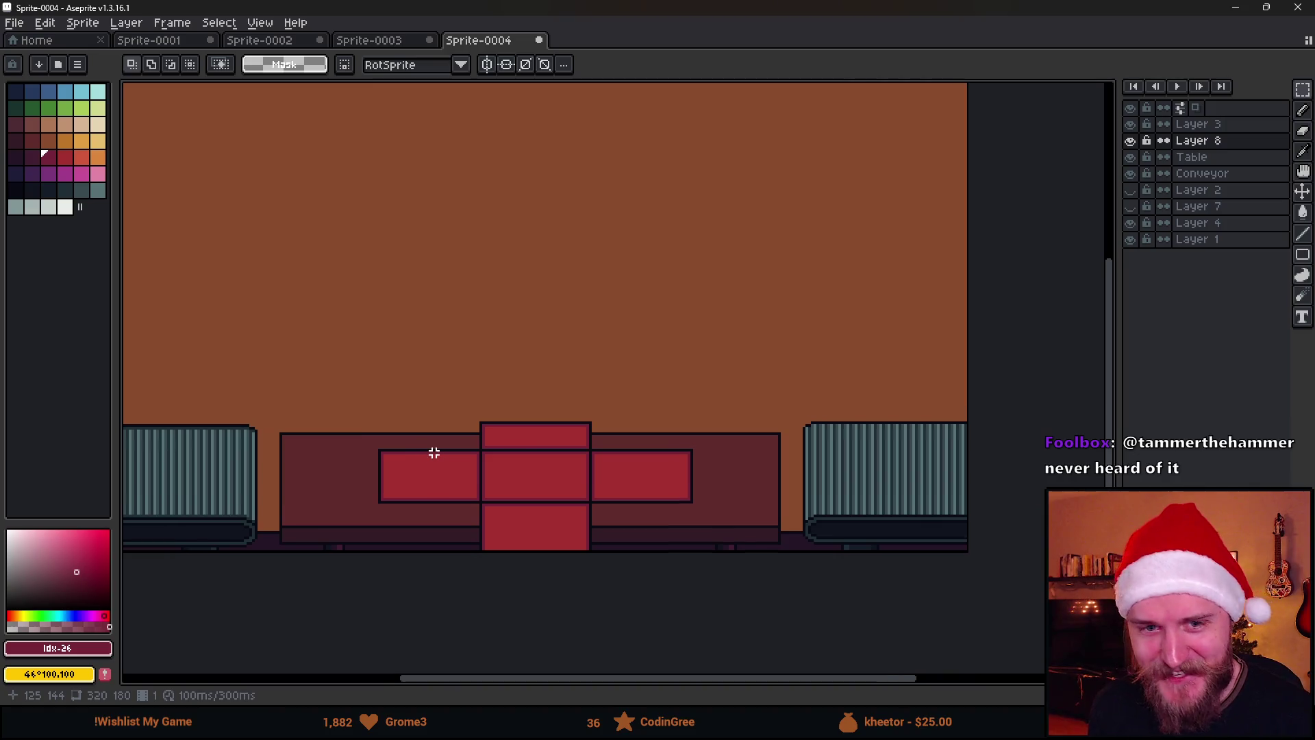
pyautogui.moveTo(379, 397); pyautogui.dragTo(480, 400)
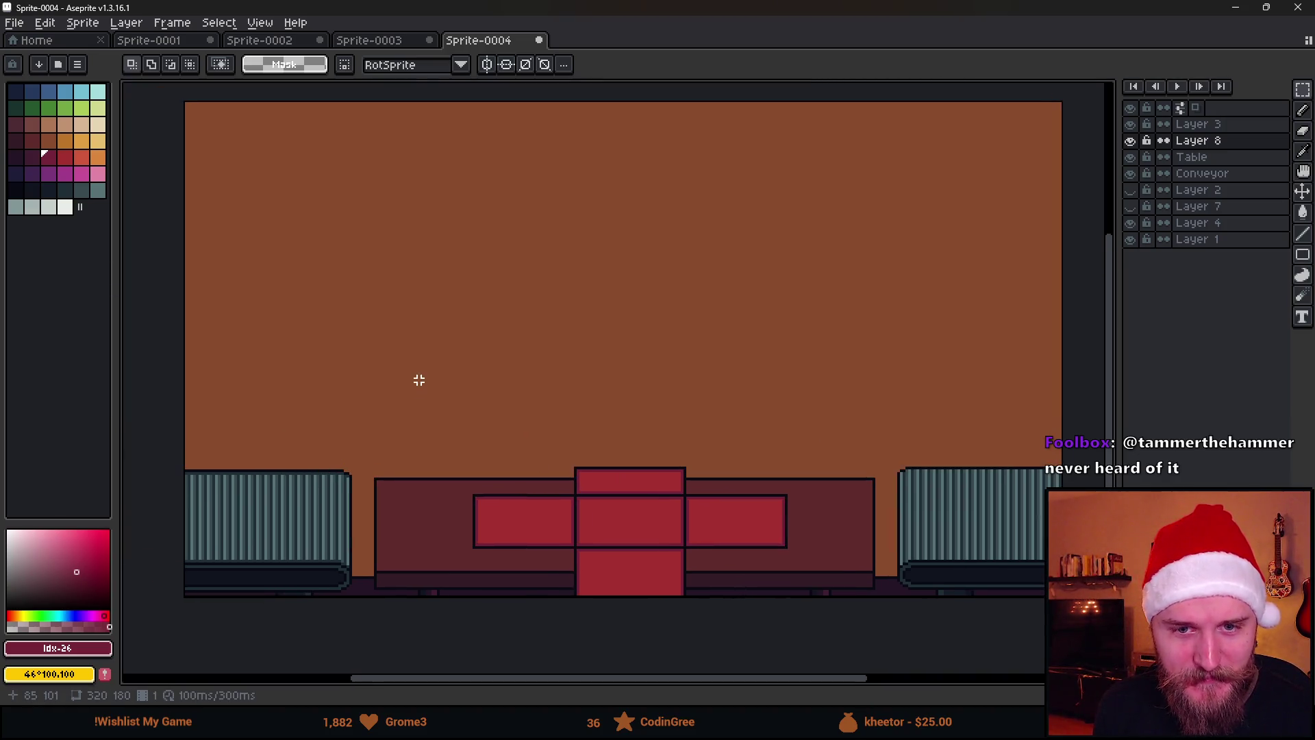
pyautogui.scroll(-1, 426, 371)
pyautogui.scroll(1, 425, 371)
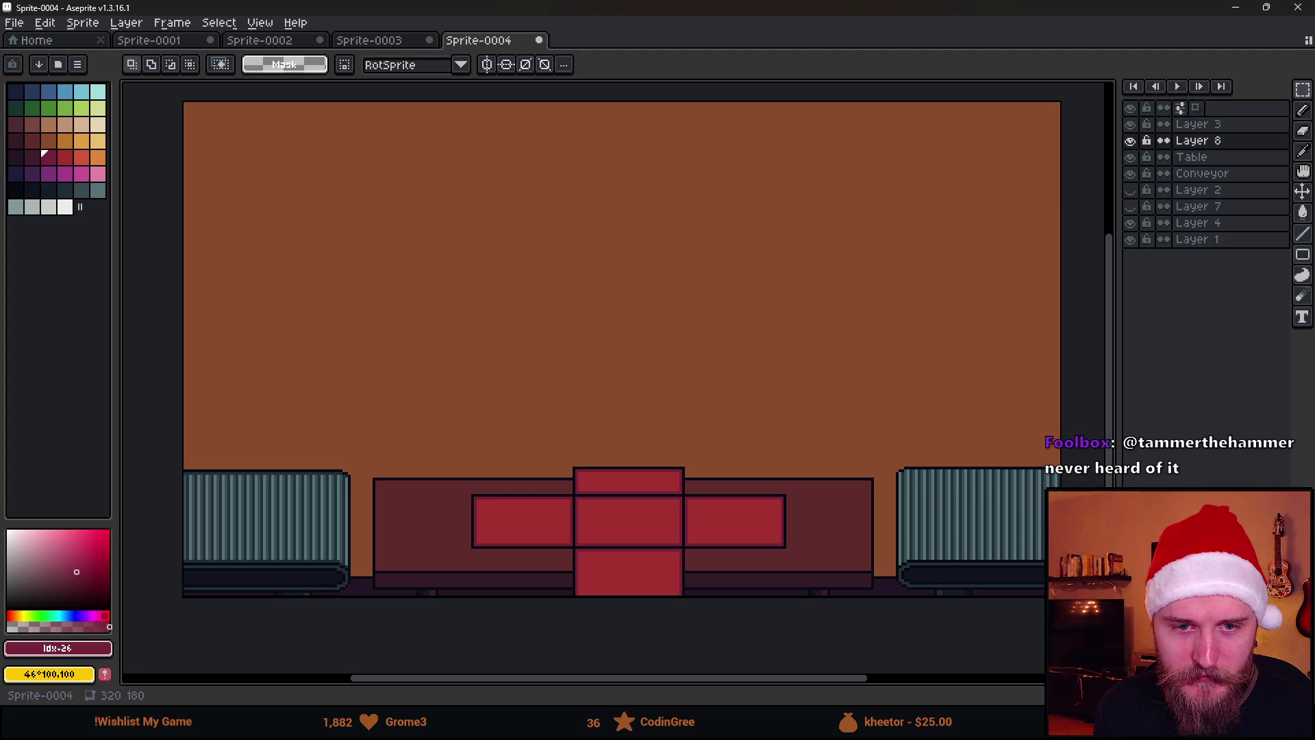
pyautogui.scroll(-1, 681, 436)
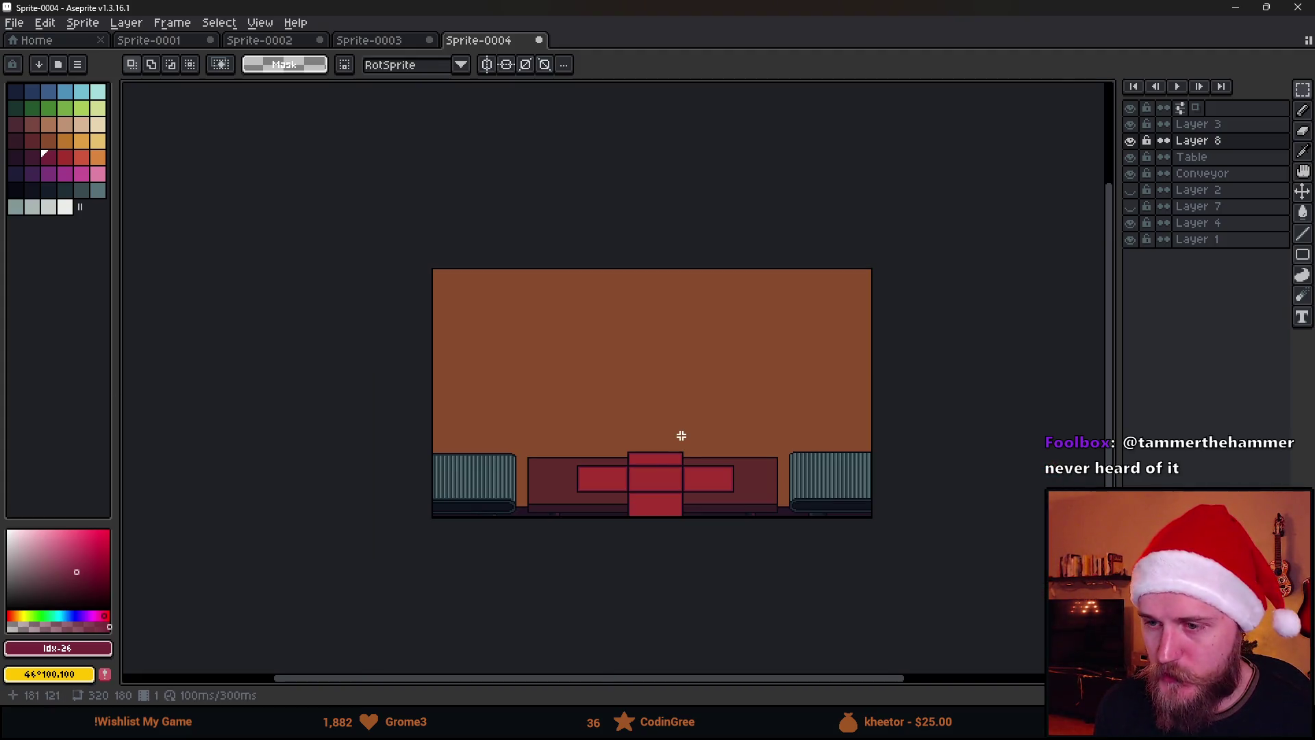
pyautogui.scroll(1, 674, 469)
pyautogui.moveTo(611, 364); pyautogui.dragTo(607, 392)
pyautogui.moveTo(466, 430); pyautogui.dragTo(795, 587)
pyautogui.click(853, 485)
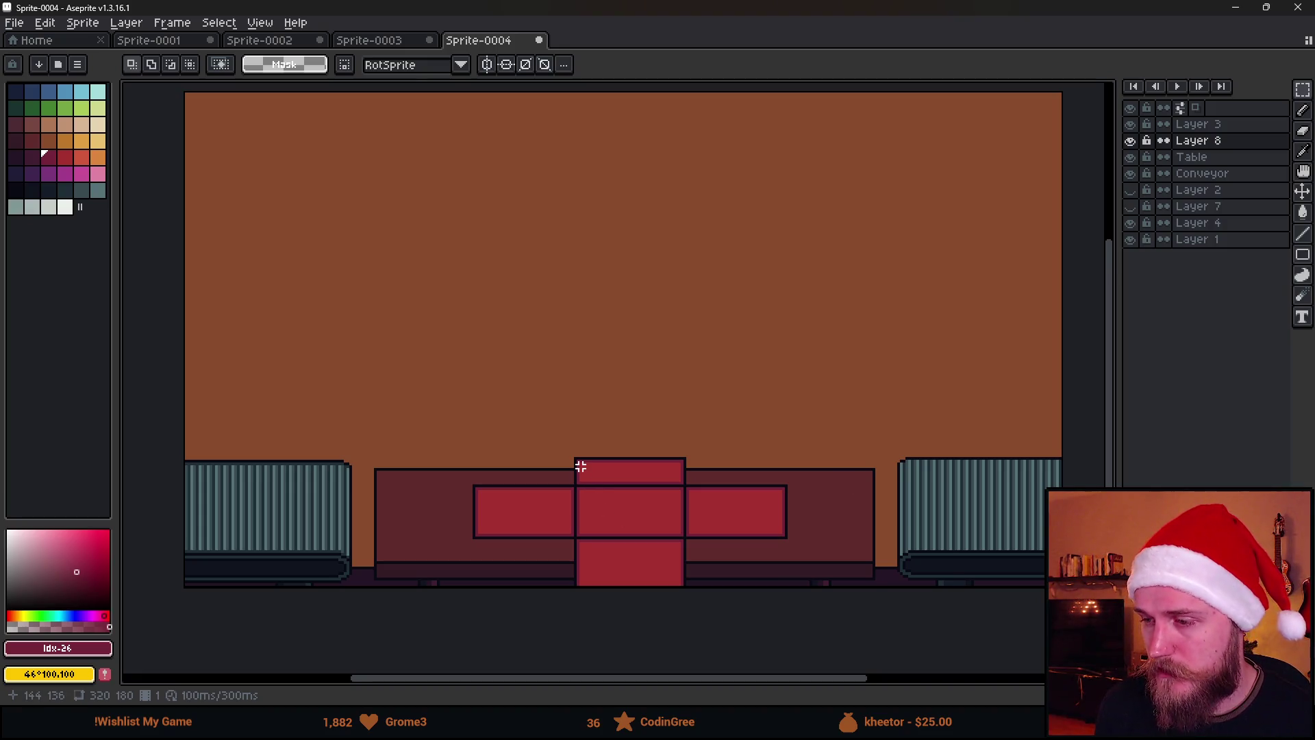
pyautogui.moveTo(444, 436); pyautogui.dragTo(787, 605)
pyautogui.hotkey('ctrl', 'd')
pyautogui.moveTo(443, 440); pyautogui.dragTo(789, 610)
pyautogui.hotkey('ctrl', 'd')
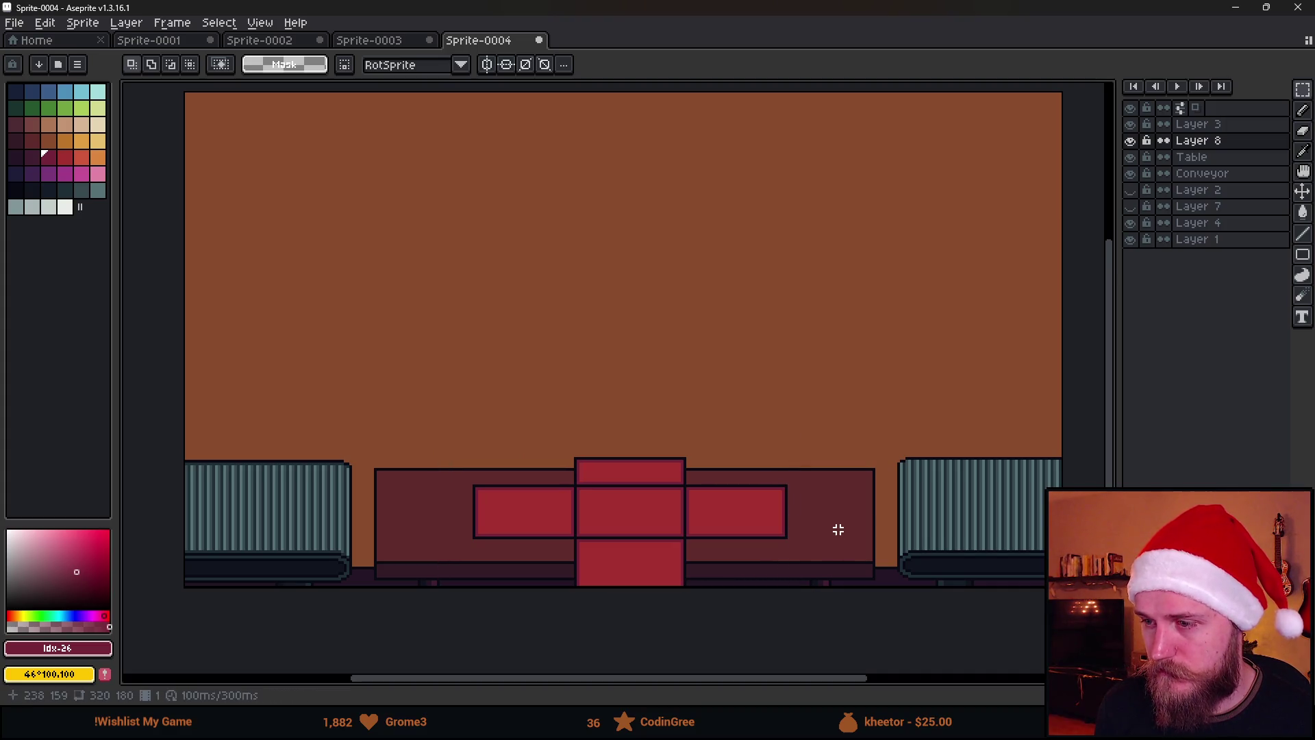
# Reselect a thin strip across the cushion top, stretch it taller and commit.
pyautogui.scroll(-2, 682, 431)
pyautogui.scroll(2, 681, 429)
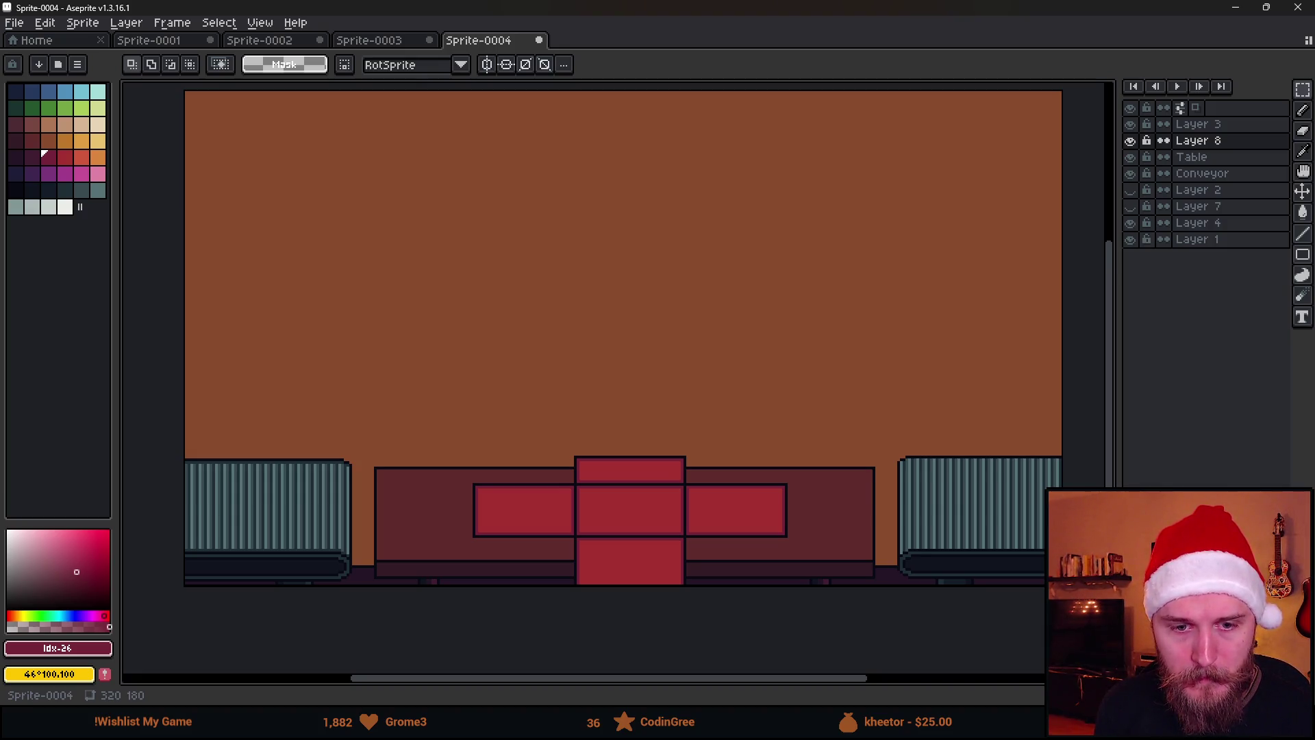
pyautogui.scroll(-2, 381, 391)
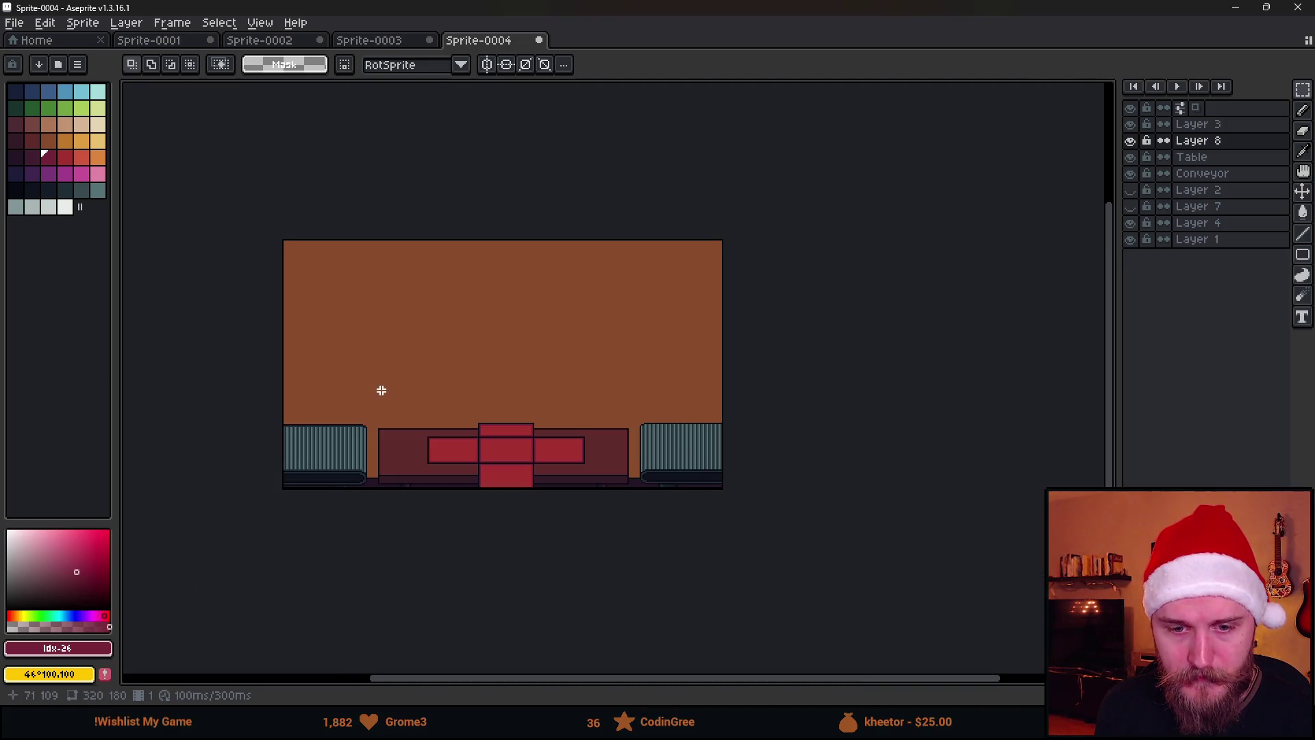
pyautogui.scroll(2, 381, 391)
pyautogui.moveTo(490, 328)
pyautogui.mouseDown()
pyautogui.moveTo(464, 363)
pyautogui.moveTo(429, 351)
pyautogui.moveTo(561, 391)
pyautogui.moveTo(477, 364)
pyautogui.mouseUp()
pyautogui.scroll(-2, 636, 408)
pyautogui.scroll(2, 681, 411)
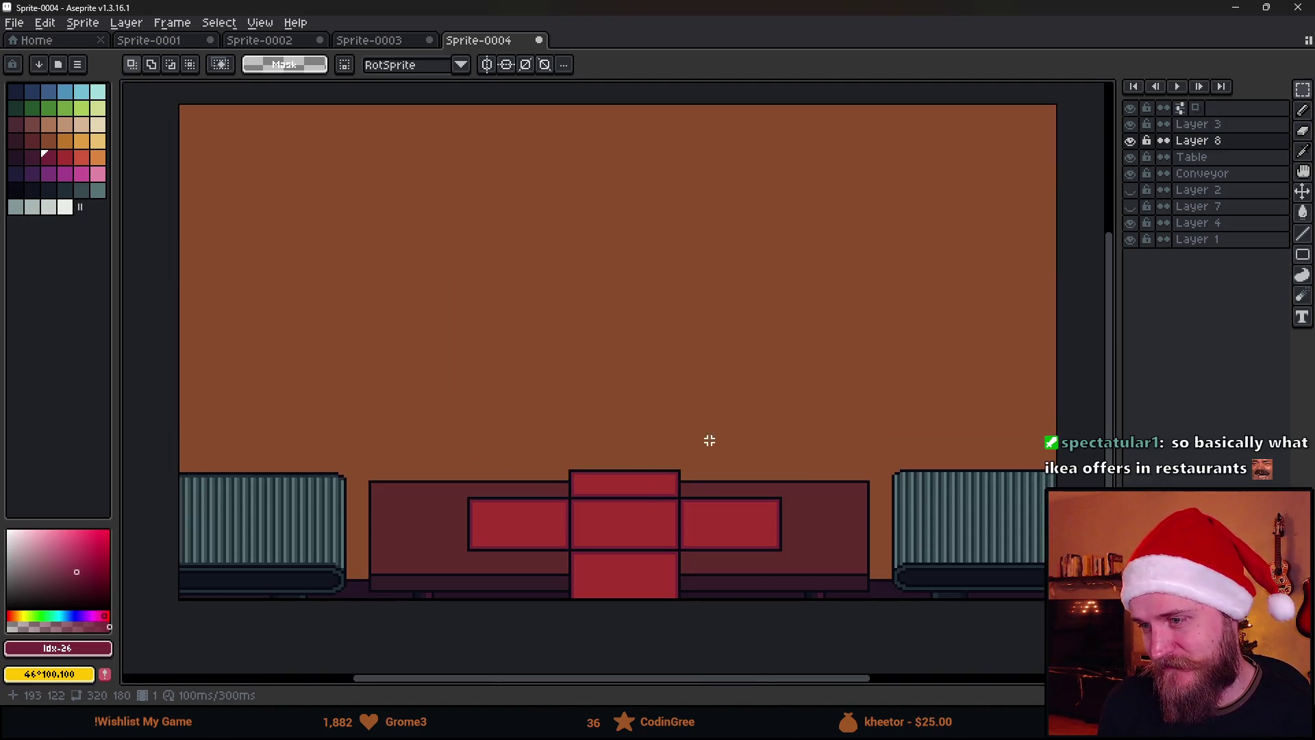
pyautogui.scroll(-2, 609, 498)
pyautogui.scroll(6, 669, 532)
pyautogui.moveTo(329, 316)
pyautogui.mouseDown()
pyautogui.moveTo(767, 449)
pyautogui.moveTo(766, 438)
pyautogui.mouseUp()
pyautogui.moveTo(577, 403); pyautogui.dragTo(575, 344)
pyautogui.hotkey('ctrl', 'd')
pyautogui.moveTo(390, 351)
pyautogui.mouseDown()
pyautogui.moveTo(790, 408)
pyautogui.moveTo(798, 383)
pyautogui.mouseUp()
pyautogui.moveTo(597, 384); pyautogui.dragTo(614, 453)
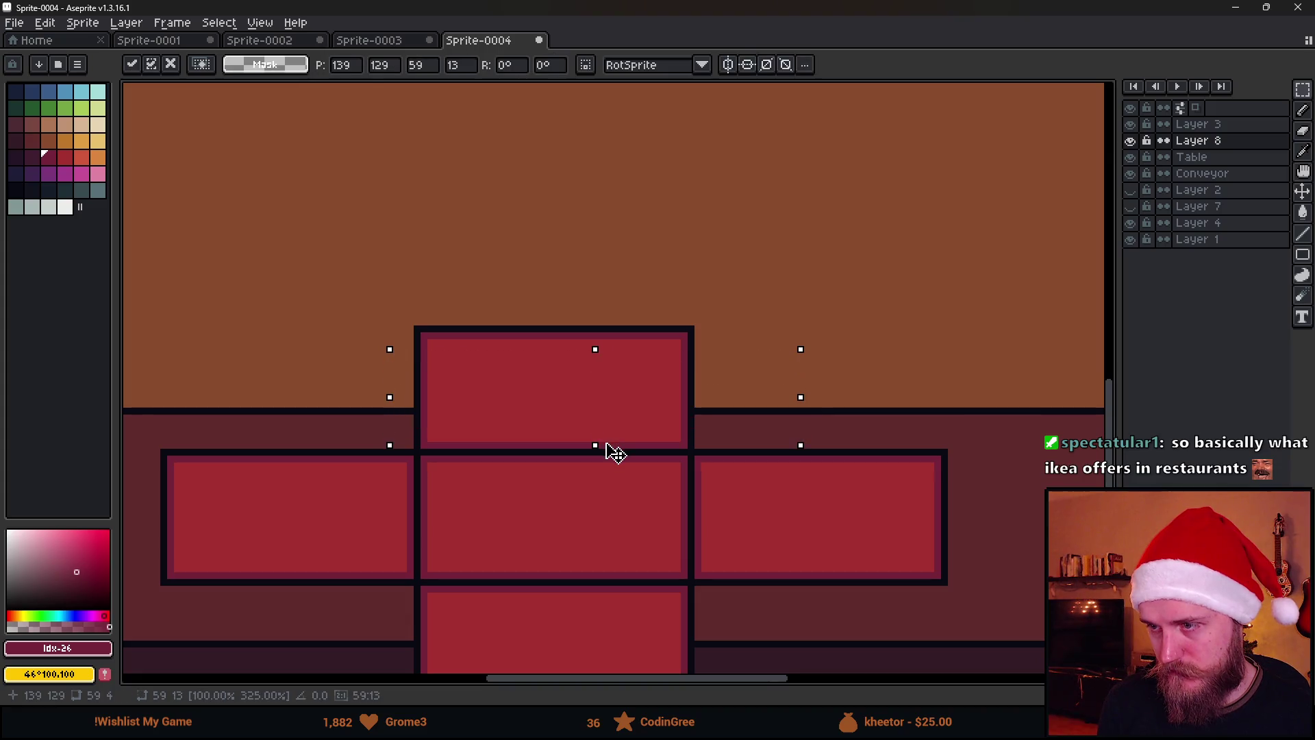
pyautogui.press('Return')
# Move the top cushion down about 30 px and commit it in place.
pyautogui.scroll(-3, 637, 542)
pyautogui.scroll(1, 643, 548)
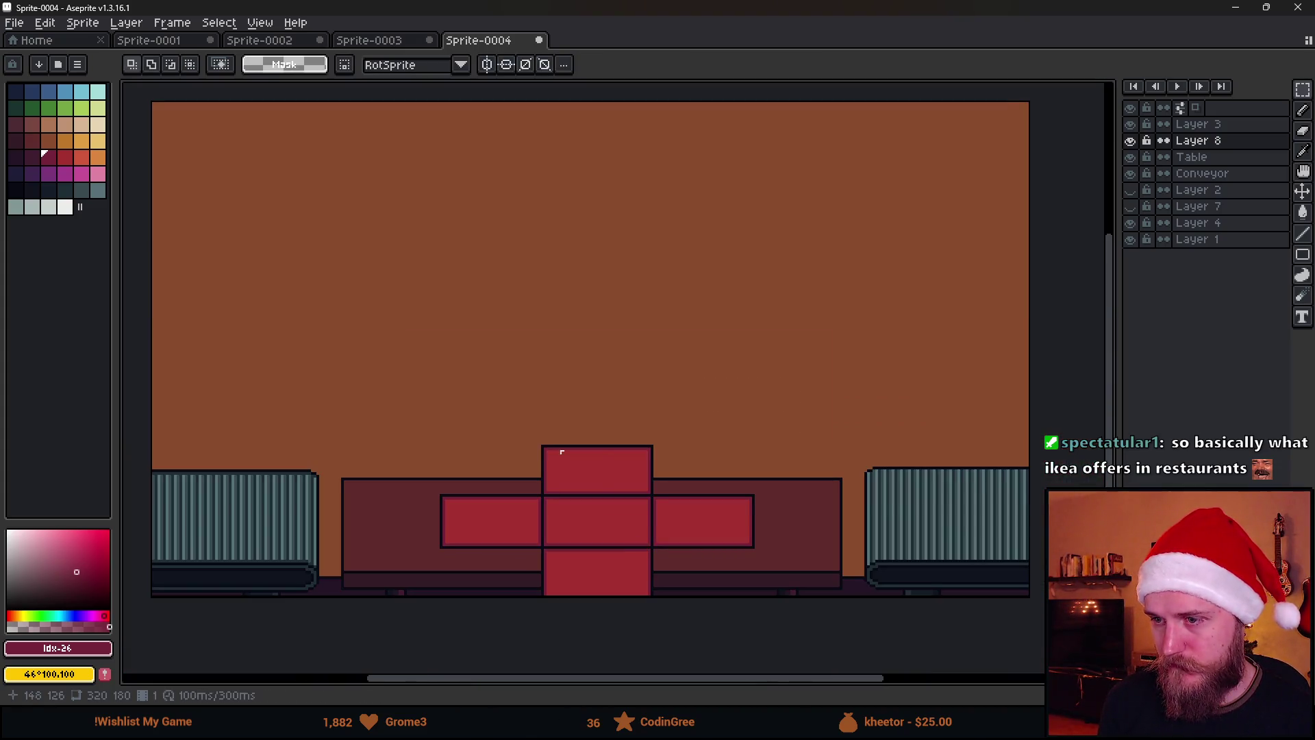
pyautogui.scroll(1, 584, 474)
pyautogui.moveTo(493, 414); pyautogui.dragTo(843, 531)
pyautogui.moveTo(772, 481); pyautogui.dragTo(772, 499)
pyautogui.click(926, 414)
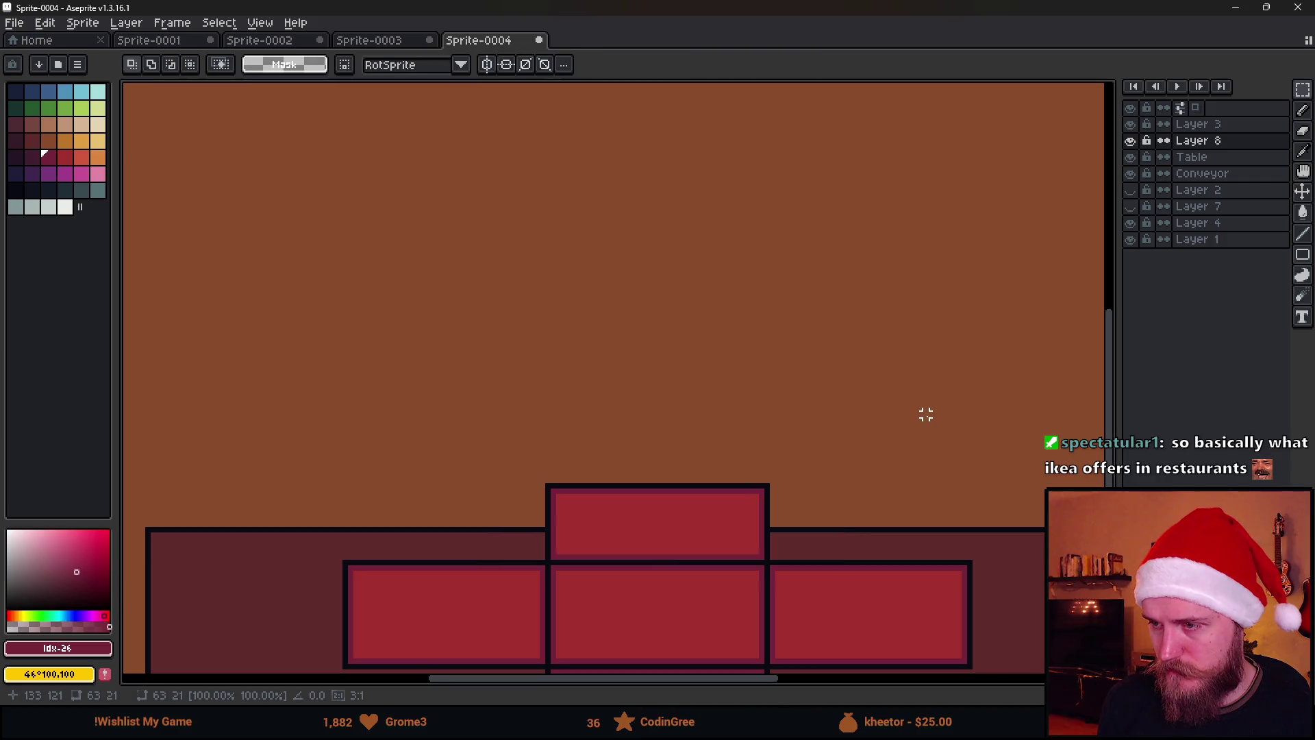
pyautogui.scroll(-4, 926, 414)
pyautogui.scroll(3, 725, 401)
pyautogui.moveTo(620, 347); pyautogui.dragTo(866, 427)
pyautogui.click(898, 522)
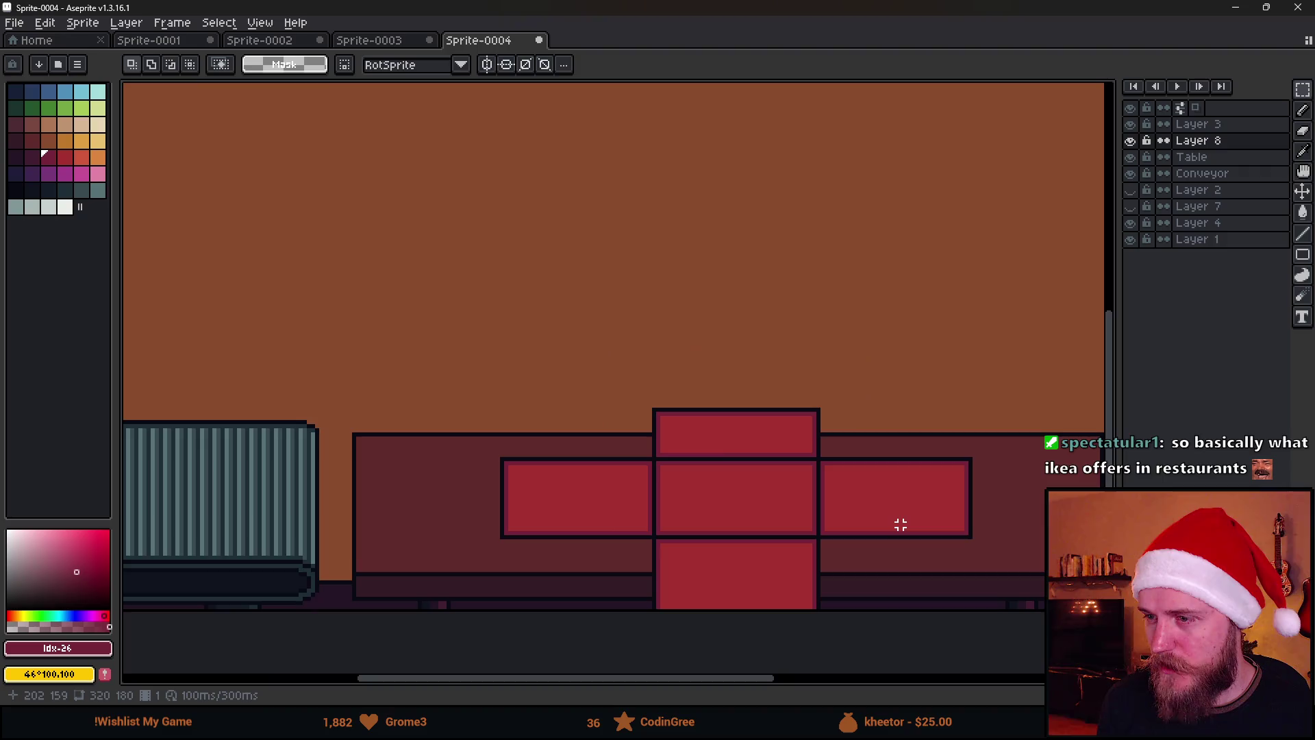
pyautogui.scroll(-3, 898, 523)
pyautogui.moveTo(923, 514); pyautogui.dragTo(766, 481)
pyautogui.press('b')
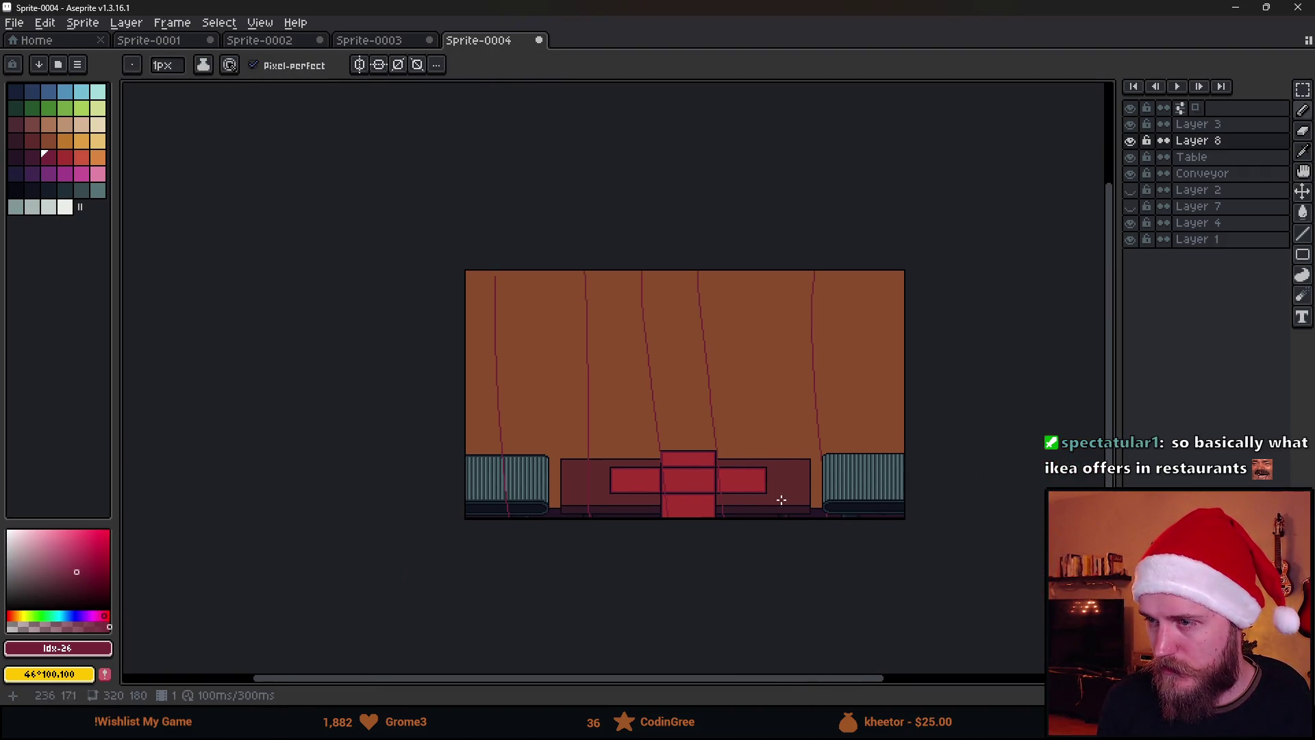
# Undo and redo the purple perspective guide lines, ending with them removed.
pyautogui.scroll(4, 632, 510)
pyautogui.moveTo(696, 468); pyautogui.dragTo(649, 508)
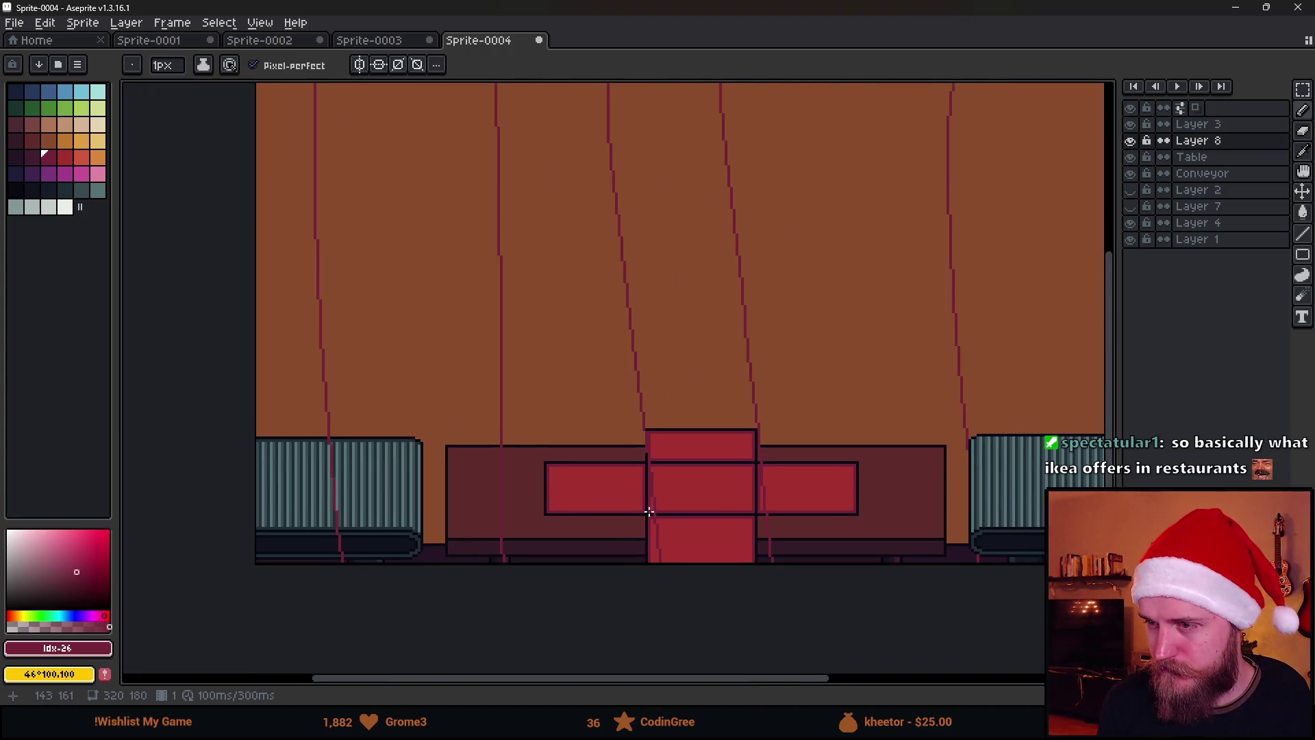
pyautogui.press('v')
pyautogui.hotkey('ctrl', 'z')
pyautogui.hotkey('ctrl', 'z')
pyautogui.hotkey('ctrl', 'z')
pyautogui.press('b')
pyautogui.hotkey('ctrl', 'y')
pyautogui.hotkey('ctrl', 'y')
pyautogui.hotkey('ctrl', 'y')
pyautogui.hotkey('ctrl', 'z')
pyautogui.hotkey('ctrl', 'z')
pyautogui.hotkey('ctrl', 'z')
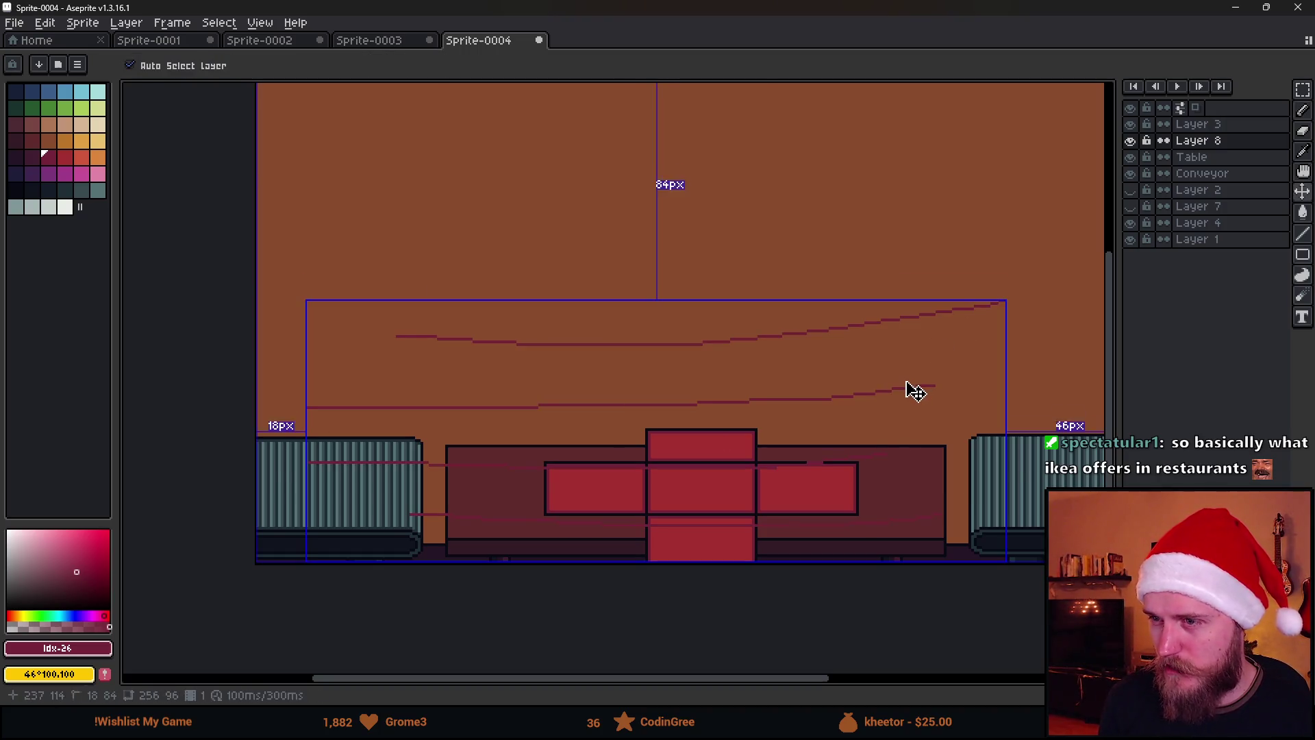
pyautogui.scroll(-2, 896, 389)
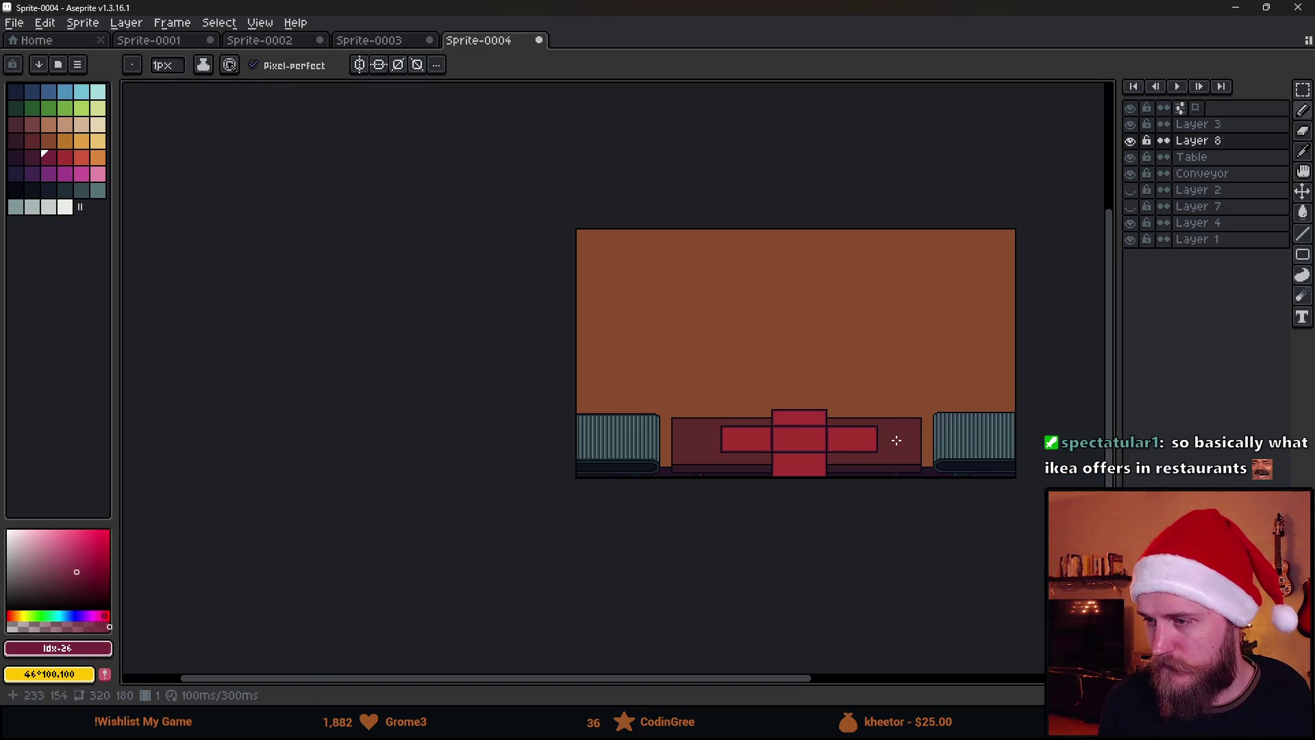
pyautogui.scroll(5, 896, 455)
# Sketch an oval in the bottom red box and strokes on the top box, undoing the wall lines.
pyautogui.moveTo(637, 453); pyautogui.dragTo(644, 447)
pyautogui.moveTo(718, 244)
pyautogui.mouseDown()
pyautogui.moveTo(600, 242)
pyautogui.moveTo(620, 255)
pyautogui.mouseUp()
pyautogui.scroll(-1, 685, 332)
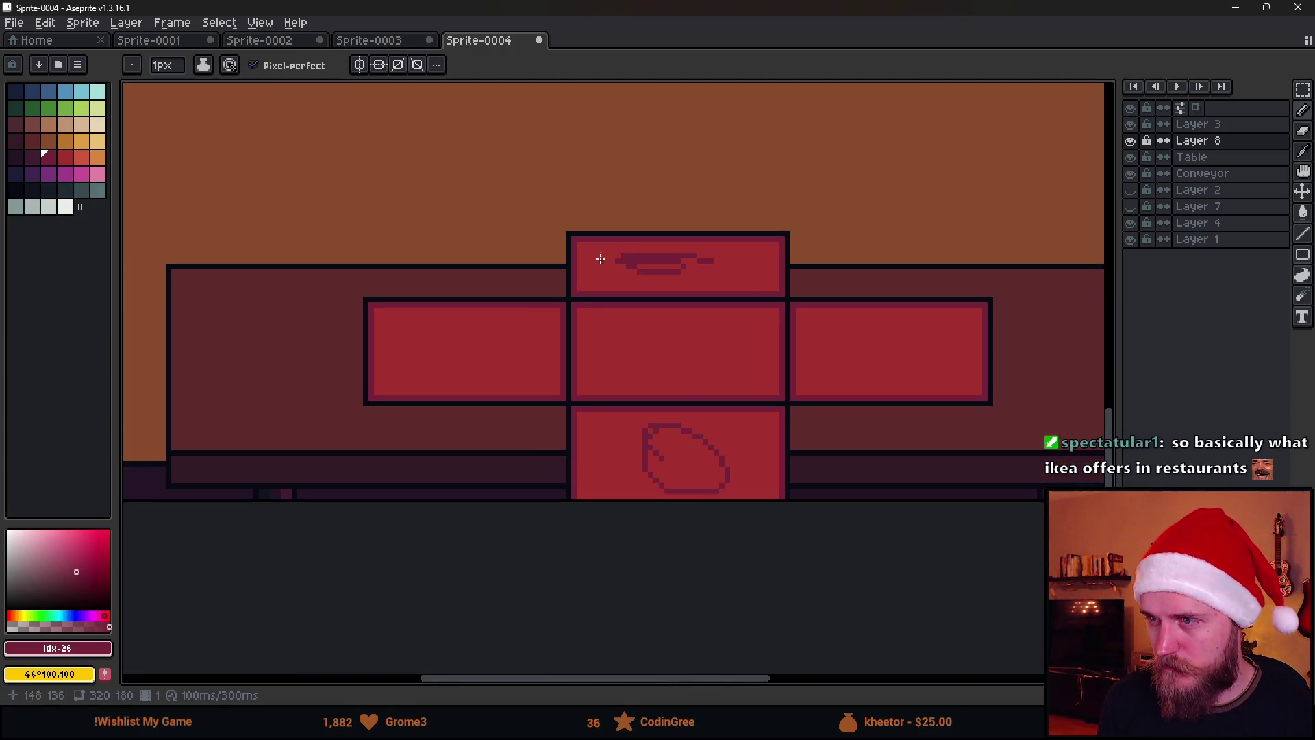
pyautogui.scroll(-2, 715, 296)
pyautogui.moveTo(420, 125); pyautogui.dragTo(422, 376)
pyautogui.moveTo(437, 102); pyautogui.dragTo(439, 396)
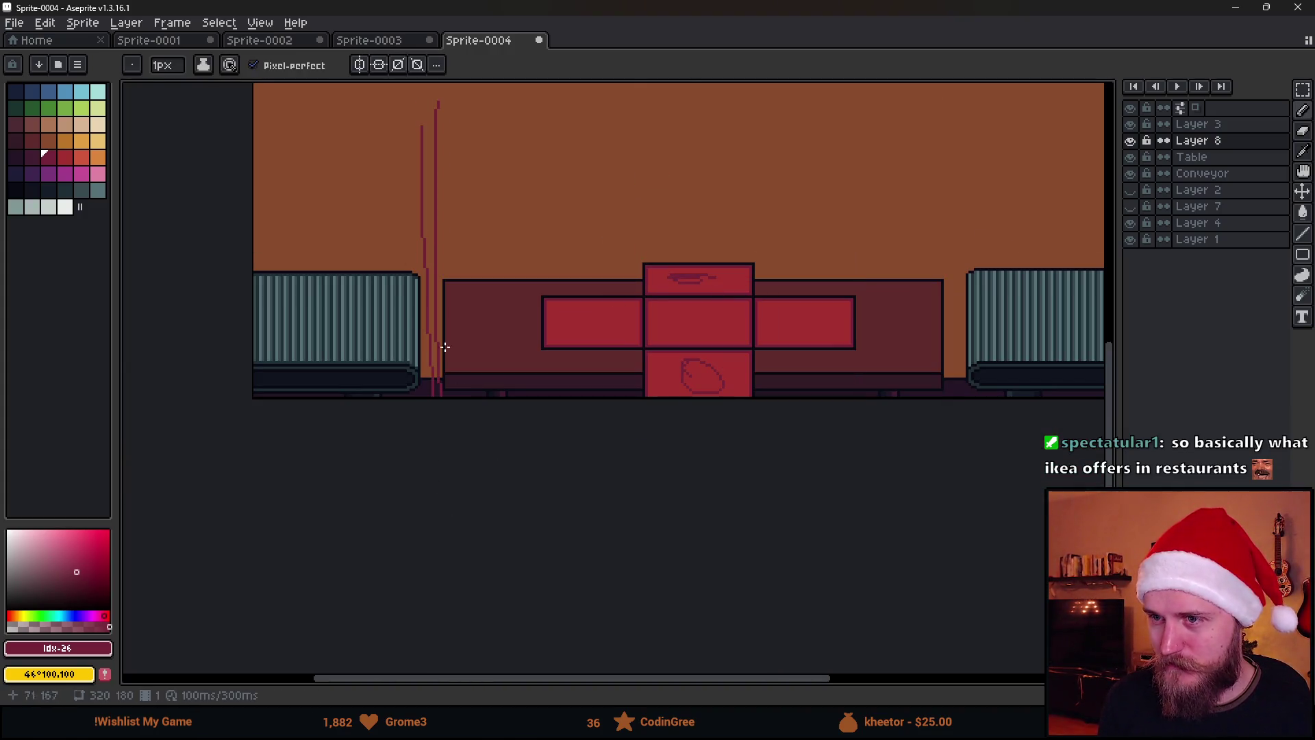
pyautogui.moveTo(425, 91)
pyautogui.mouseDown()
pyautogui.moveTo(437, 355)
pyautogui.moveTo(417, 397)
pyautogui.mouseUp()
pyautogui.moveTo(404, 121); pyautogui.dragTo(400, 380)
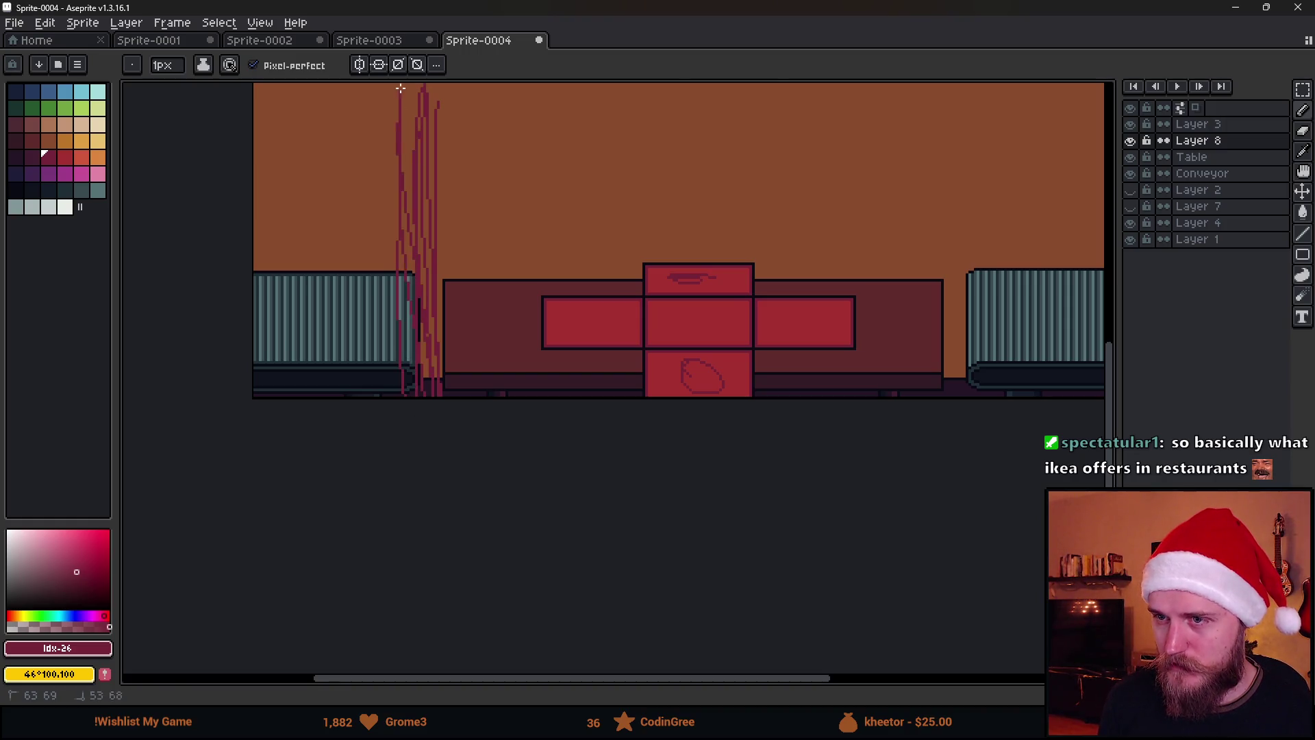
pyautogui.scroll(1, 401, 93)
pyautogui.hotkey('ctrl', 'z')
pyautogui.hotkey('ctrl', 'z')
pyautogui.hotkey('ctrl', 'z')
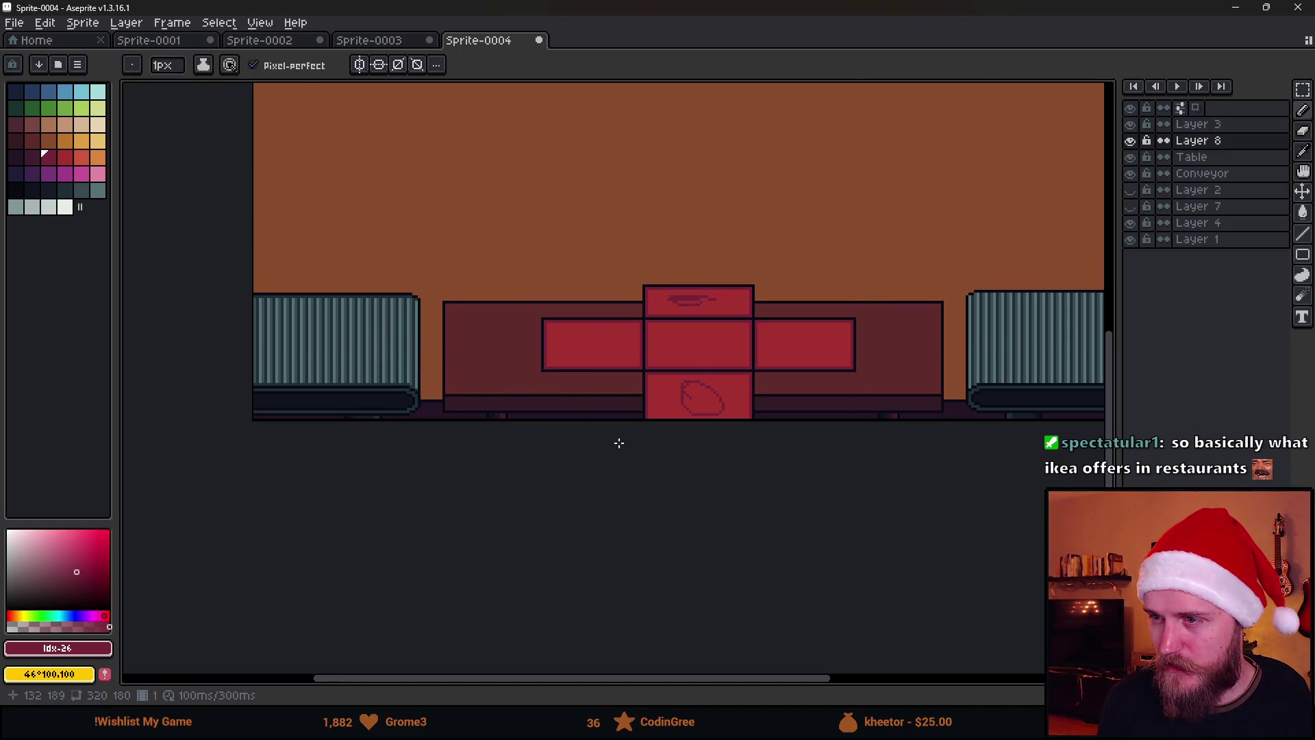
pyautogui.scroll(-2, 788, 480)
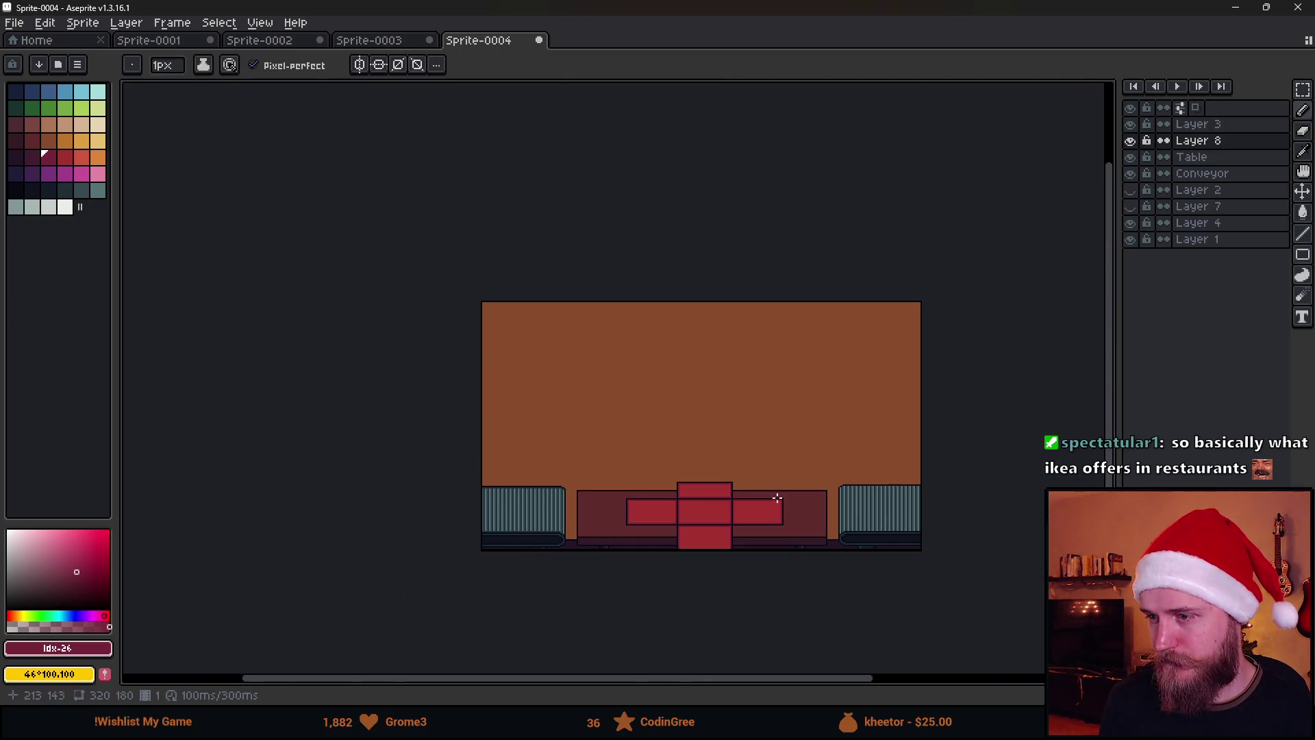
pyautogui.scroll(2, 774, 499)
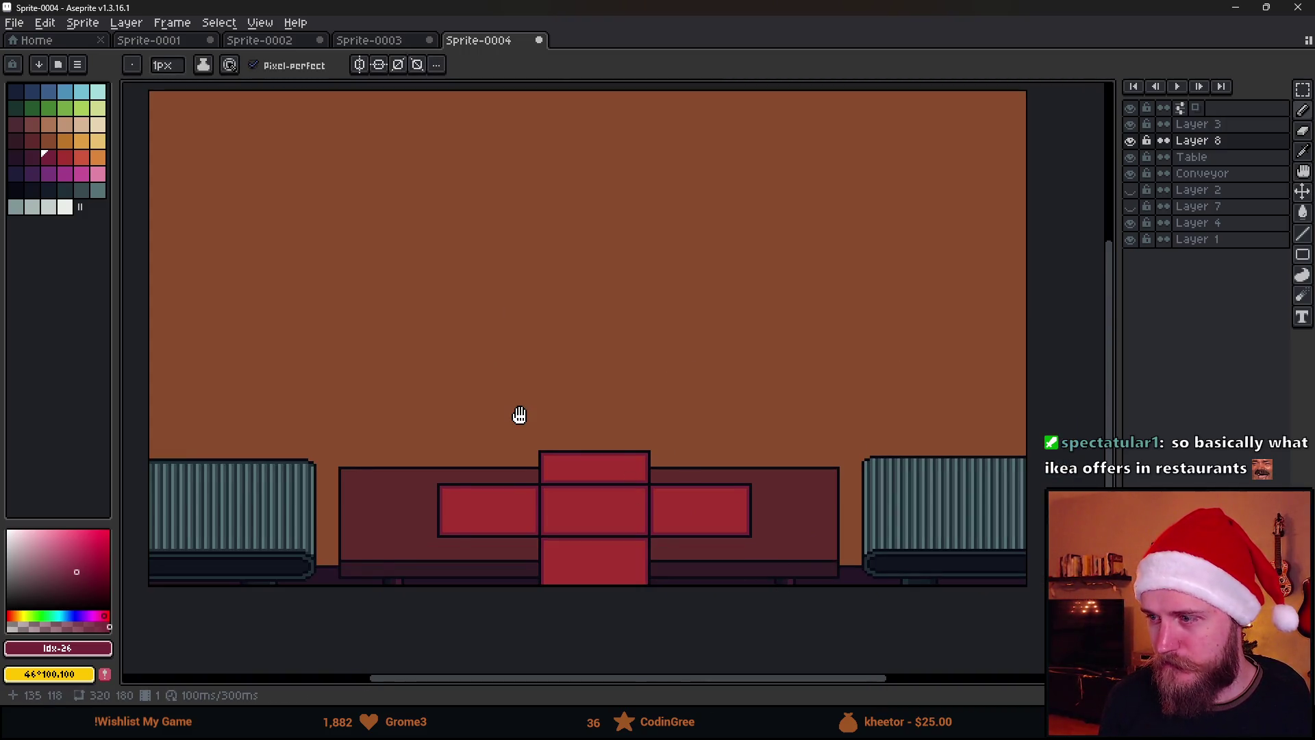
pyautogui.moveTo(521, 416); pyautogui.dragTo(549, 429)
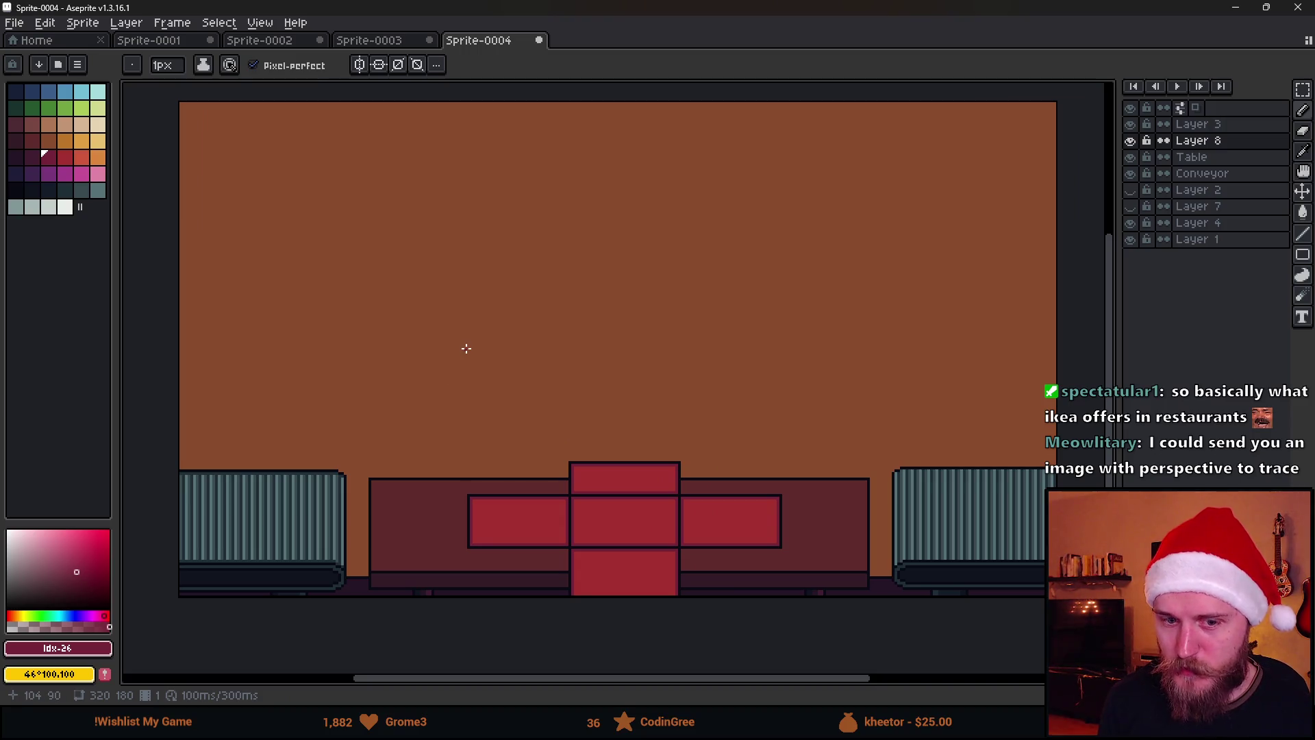
pyautogui.moveTo(505, 391); pyautogui.dragTo(490, 405)
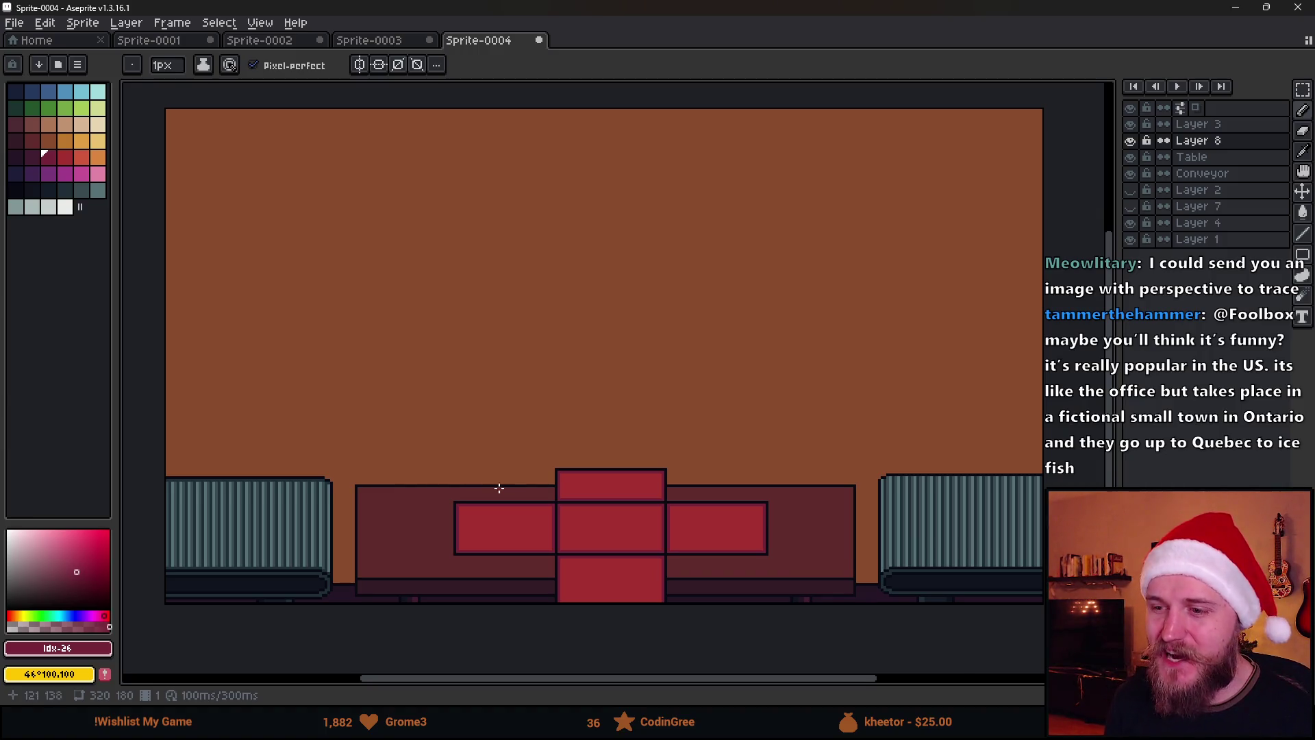
pyautogui.scroll(-1, 504, 449)
pyautogui.scroll(1, 504, 438)
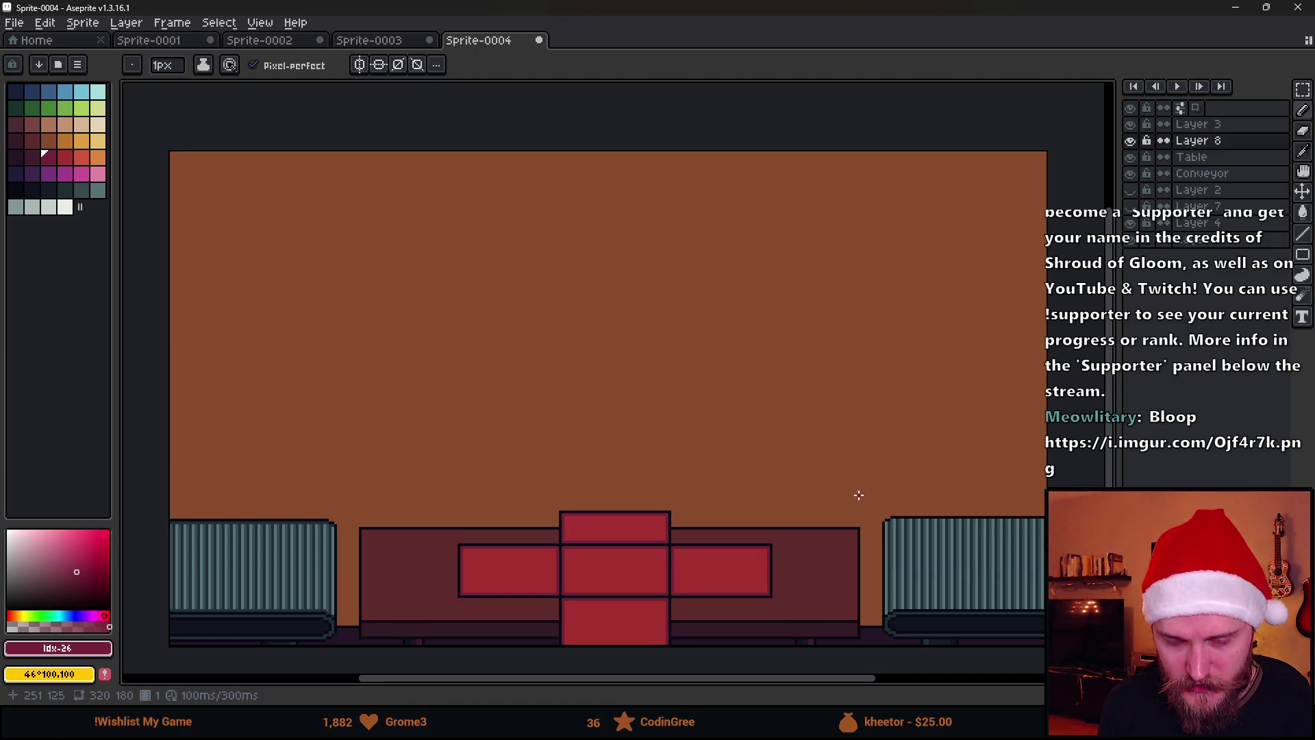
pyautogui.moveTo(295, 522)
pyautogui.mouseDown()
pyautogui.moveTo(265, 522)
pyautogui.moveTo(277, 592)
pyautogui.mouseUp()
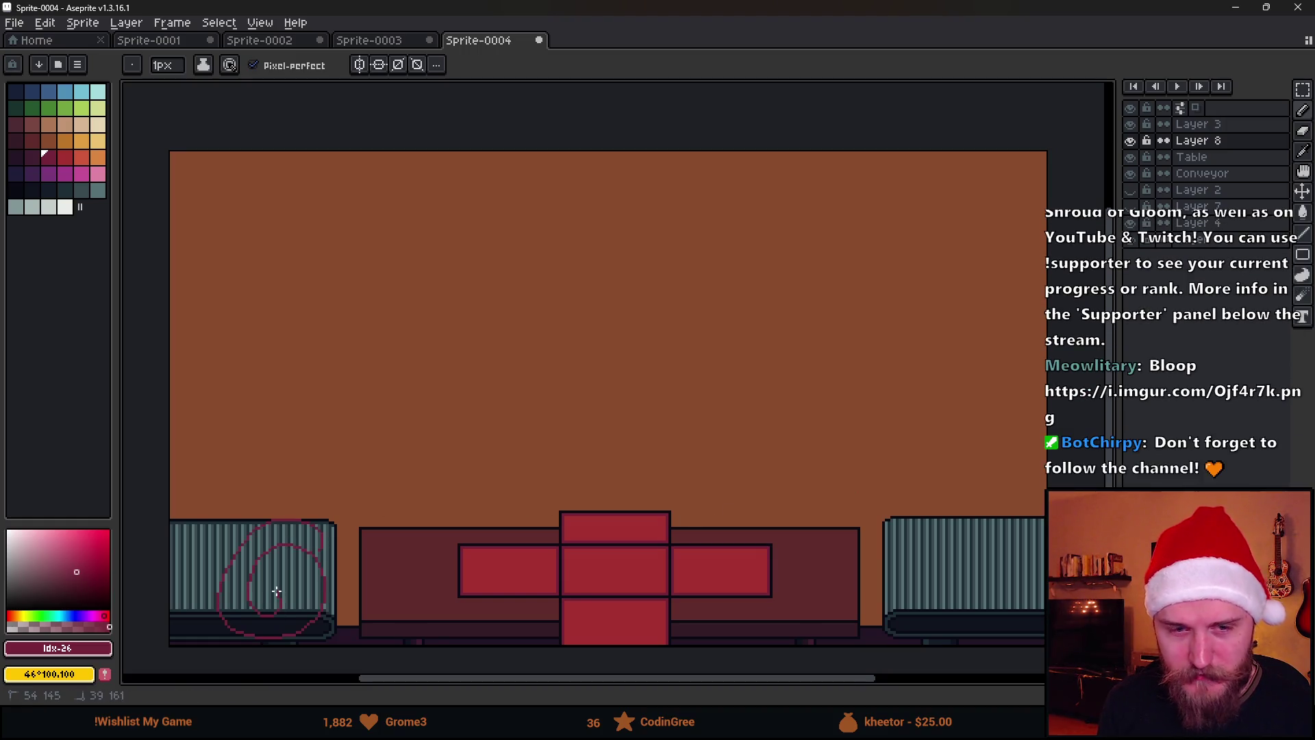
pyautogui.hotkey('ctrl', 'd')
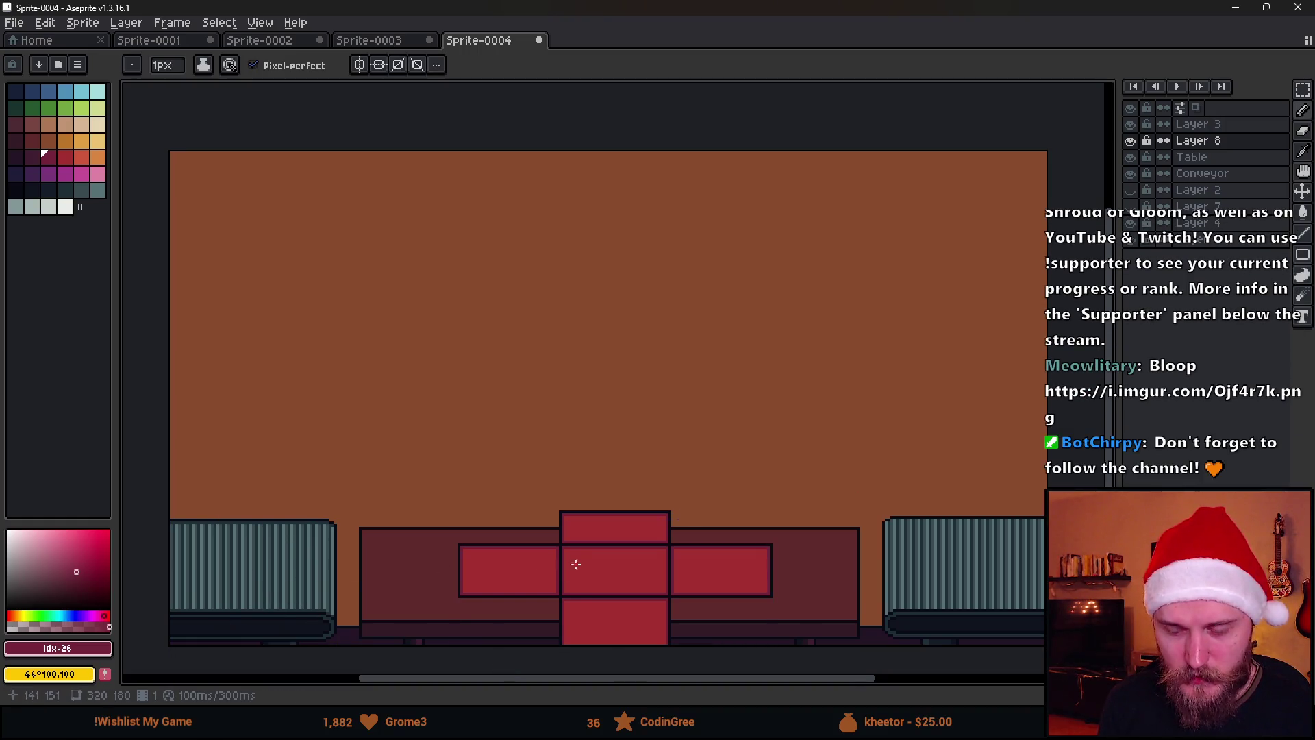
pyautogui.moveTo(496, 579)
pyautogui.mouseDown()
pyautogui.moveTo(505, 507)
pyautogui.moveTo(541, 487)
pyautogui.moveTo(521, 523)
pyautogui.mouseUp()
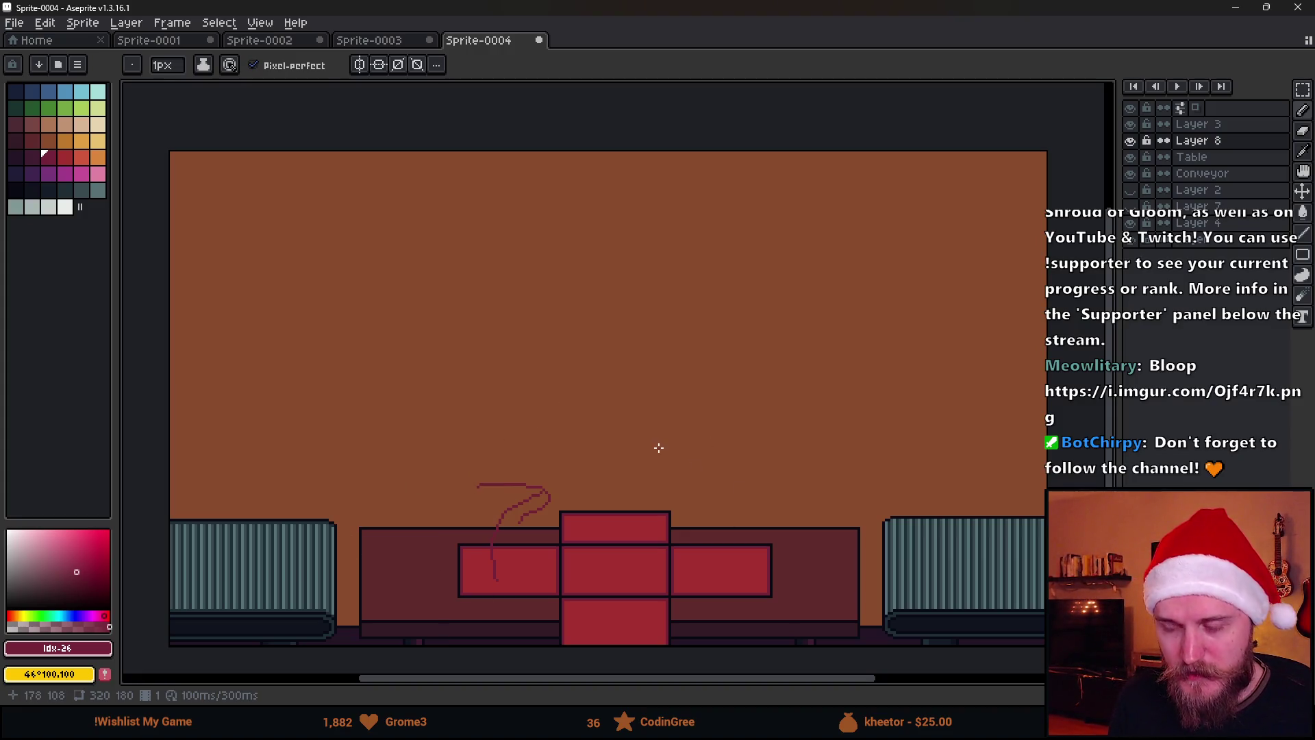
pyautogui.hotkey('ctrl', 'z')
pyautogui.hotkey('ctrl', 'z')
pyautogui.scroll(-1, 637, 455)
pyautogui.scroll(1, 637, 455)
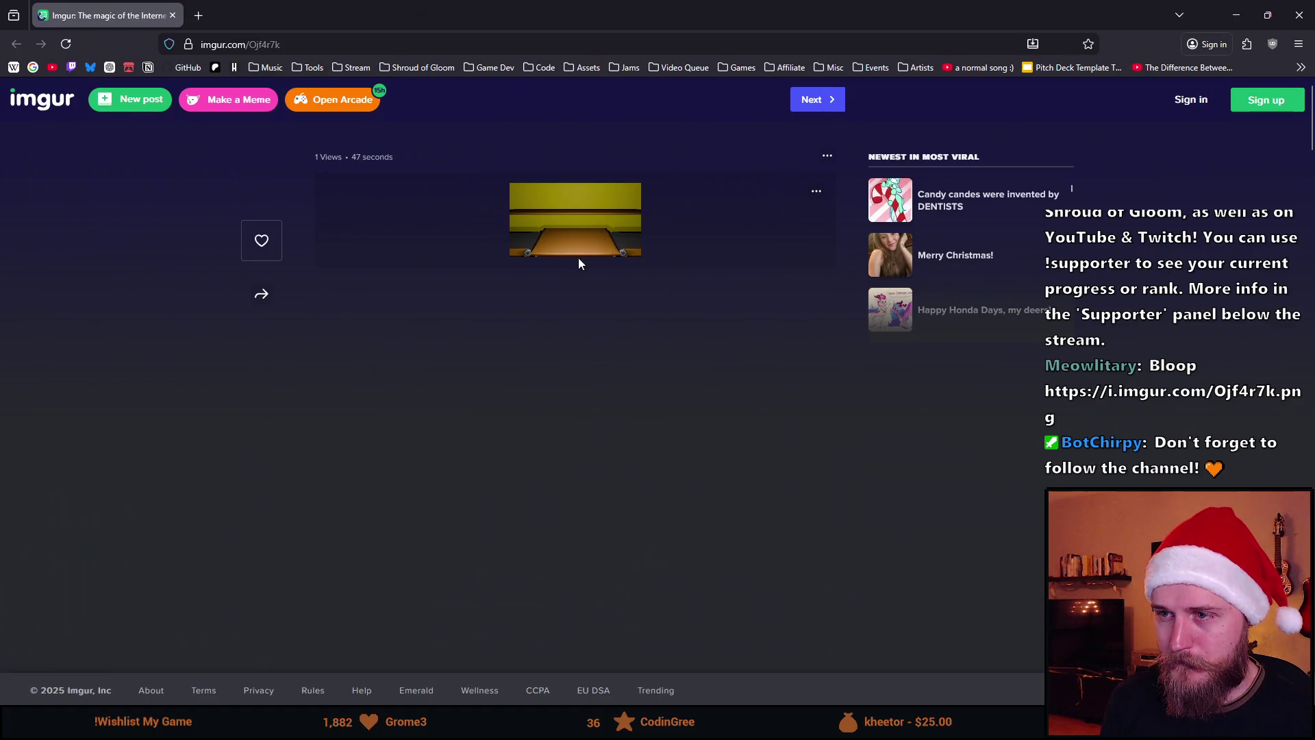
# Enlarge the Imgur table reference to 260%, then close its tab.
pyautogui.hotkey('ctrl', '+')
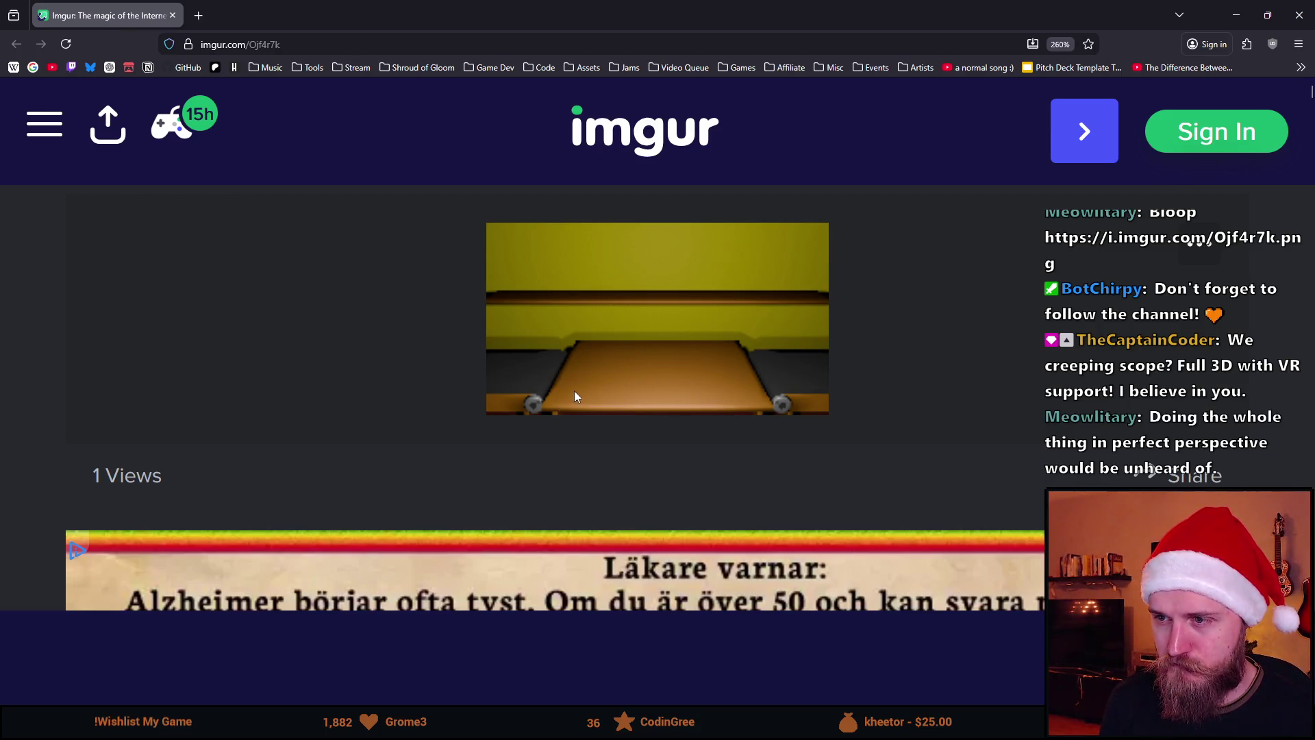
pyautogui.click(173, 16)
pyautogui.scroll(-1, 514, 380)
# Delete the ellipse sketch guides and return to the 1px pencil.
pyautogui.scroll(1, 517, 385)
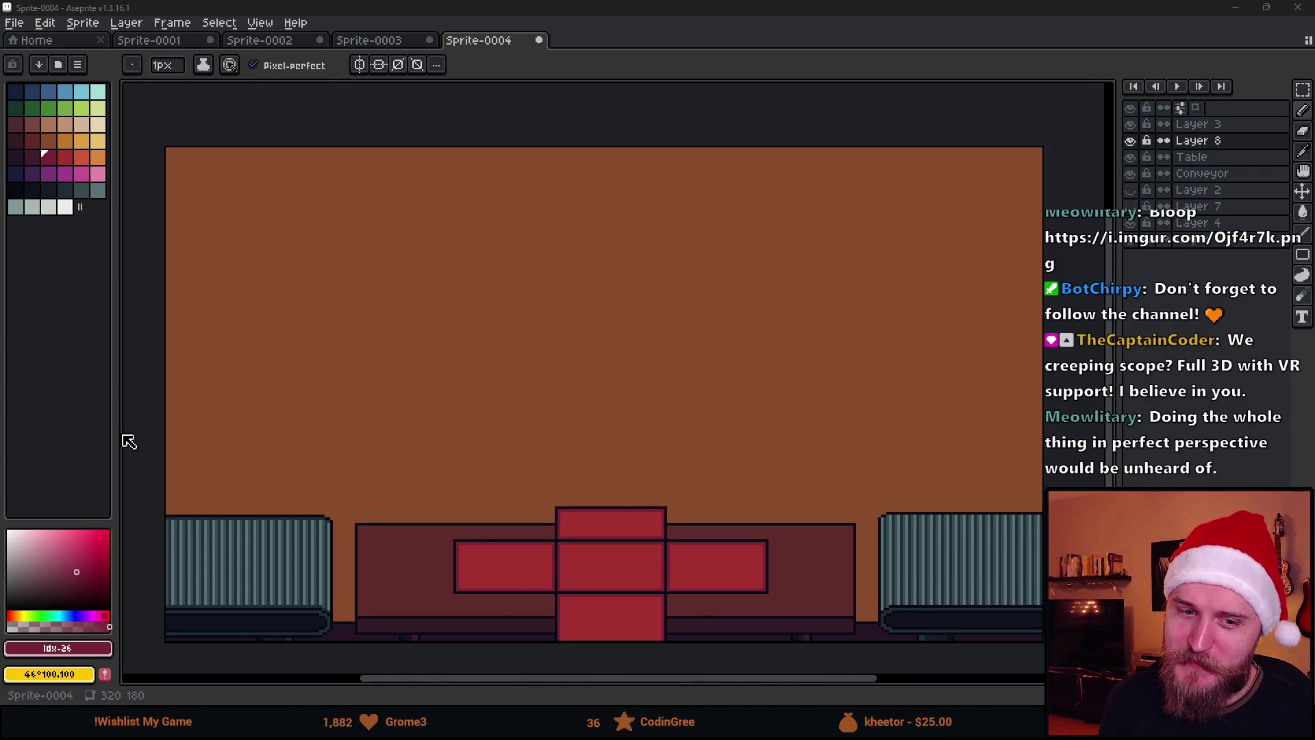
pyautogui.scroll(-1, 276, 422)
pyautogui.scroll(1, 317, 467)
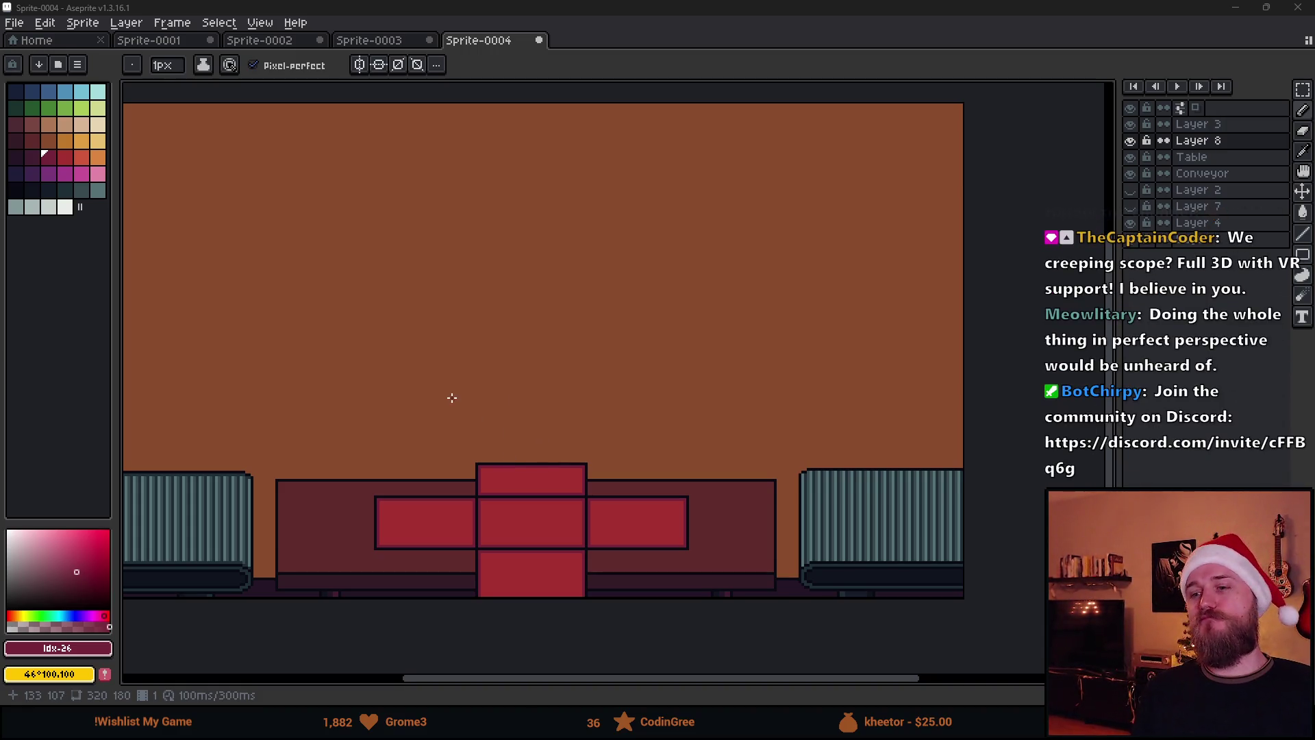
pyautogui.scroll(1, 479, 432)
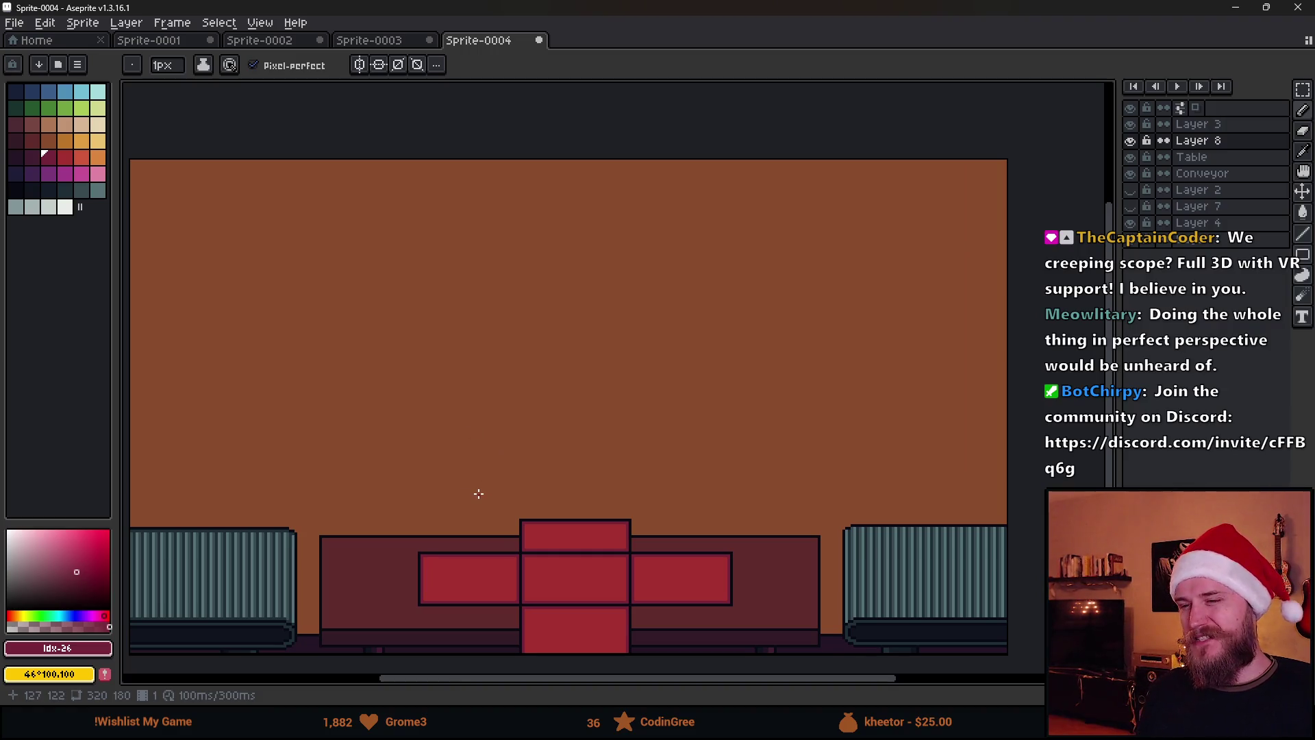
pyautogui.click(714, 570)
pyautogui.scroll(-1, 507, 466)
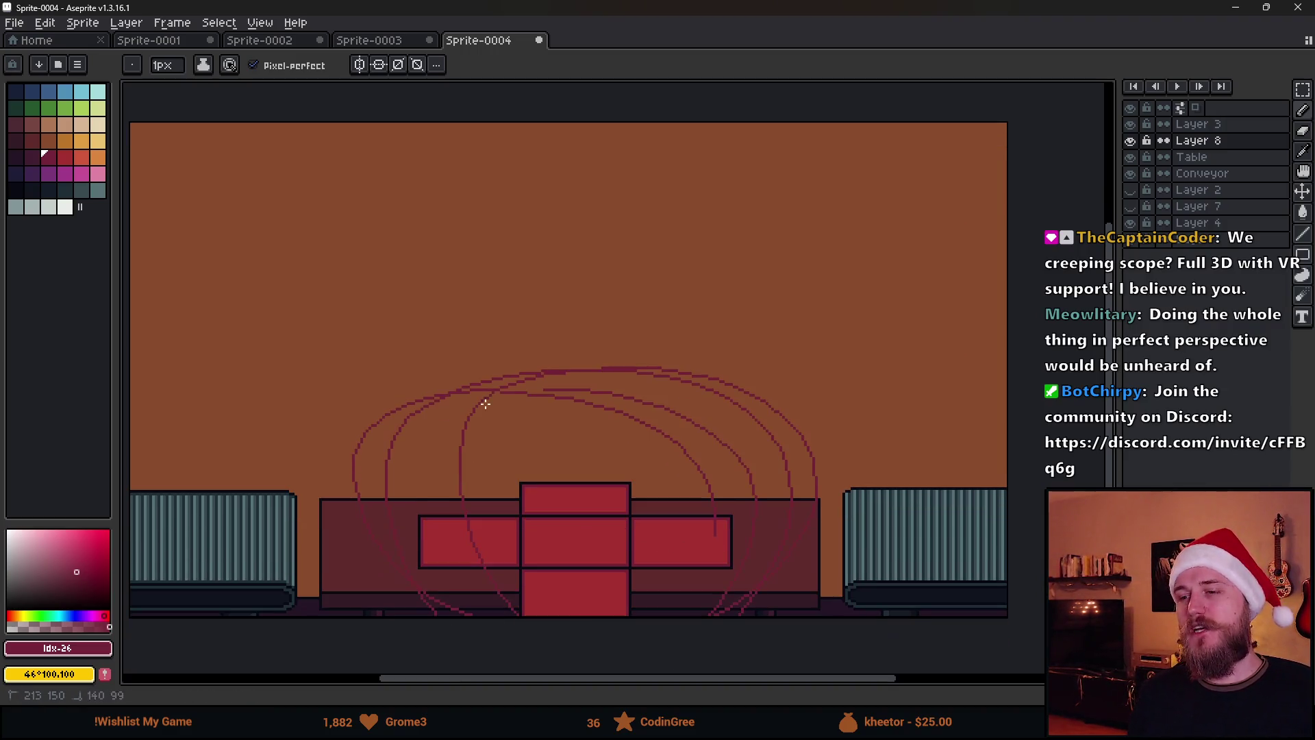
pyautogui.press('v')
pyautogui.press('Delete')
pyautogui.press('b')
pyautogui.scroll(1, 523, 500)
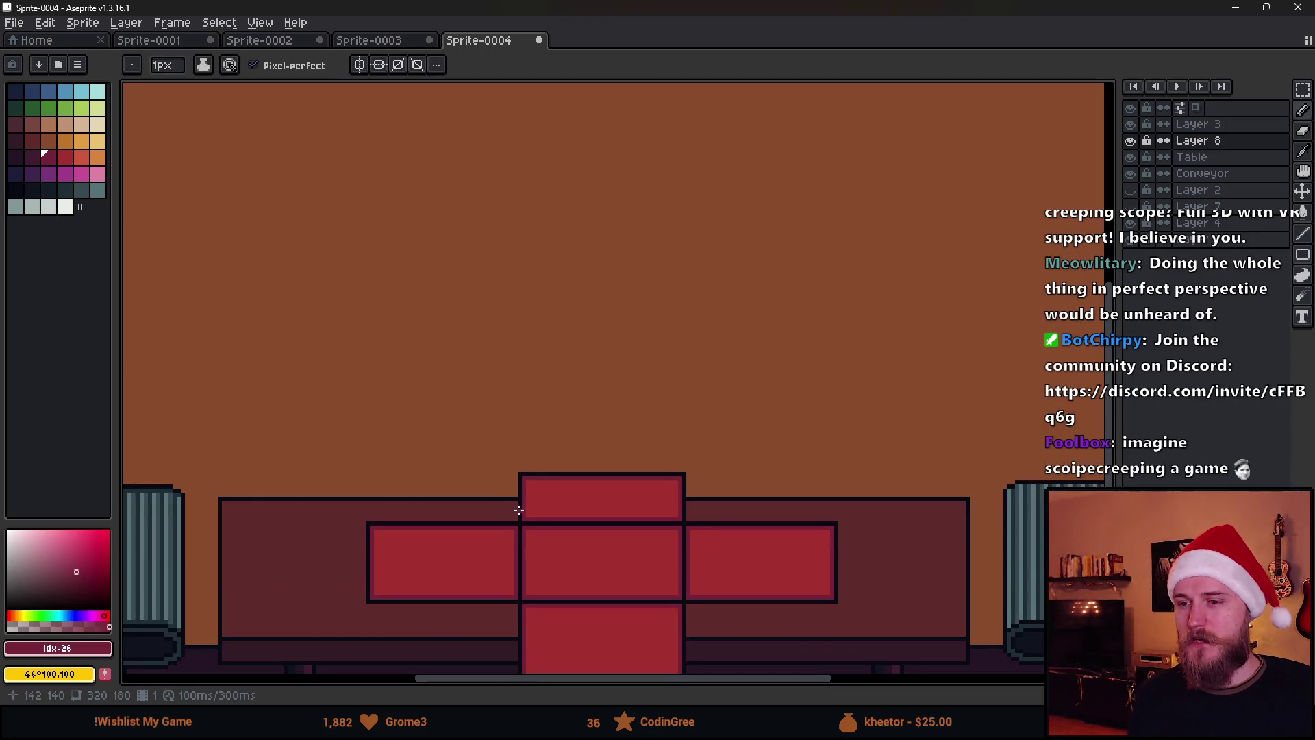
pyautogui.scroll(1, 500, 546)
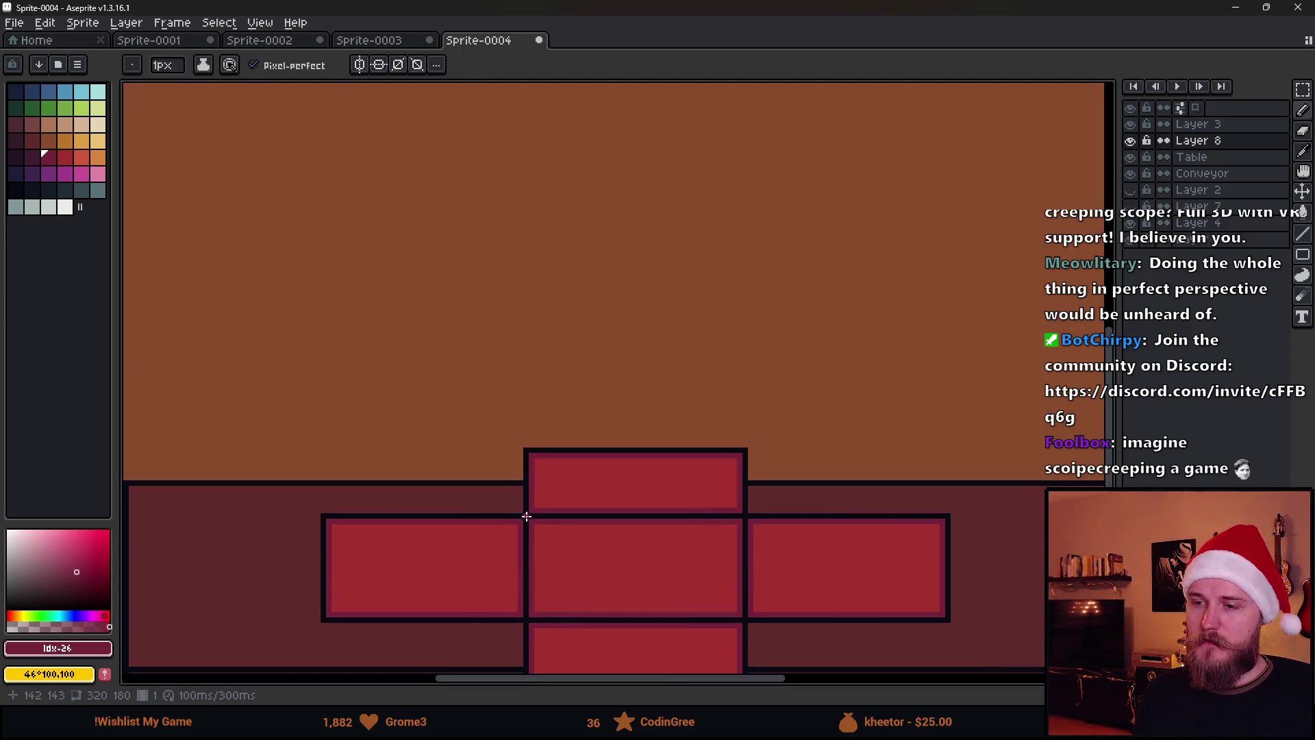
# Sample the table's dark outline colour and sketch loops around the left and right blocks.
pyautogui.press('alt')
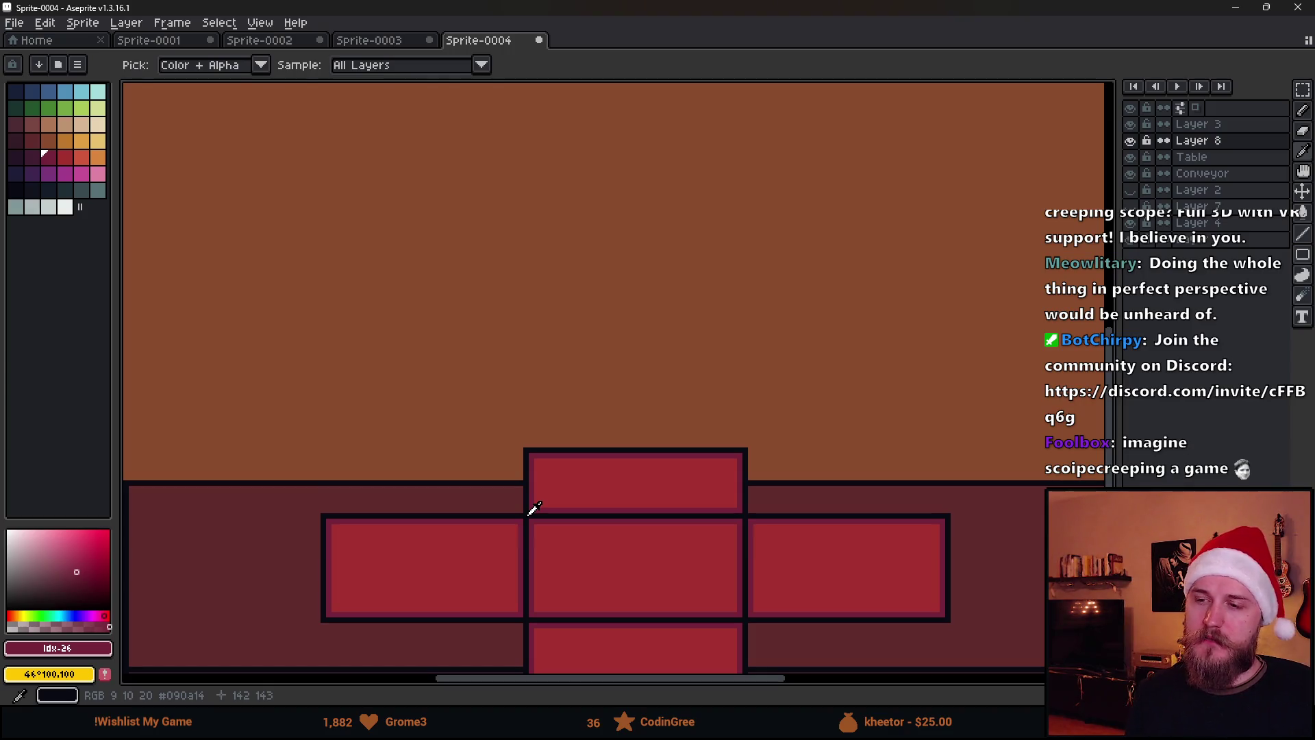
pyautogui.scroll(-1, 526, 516)
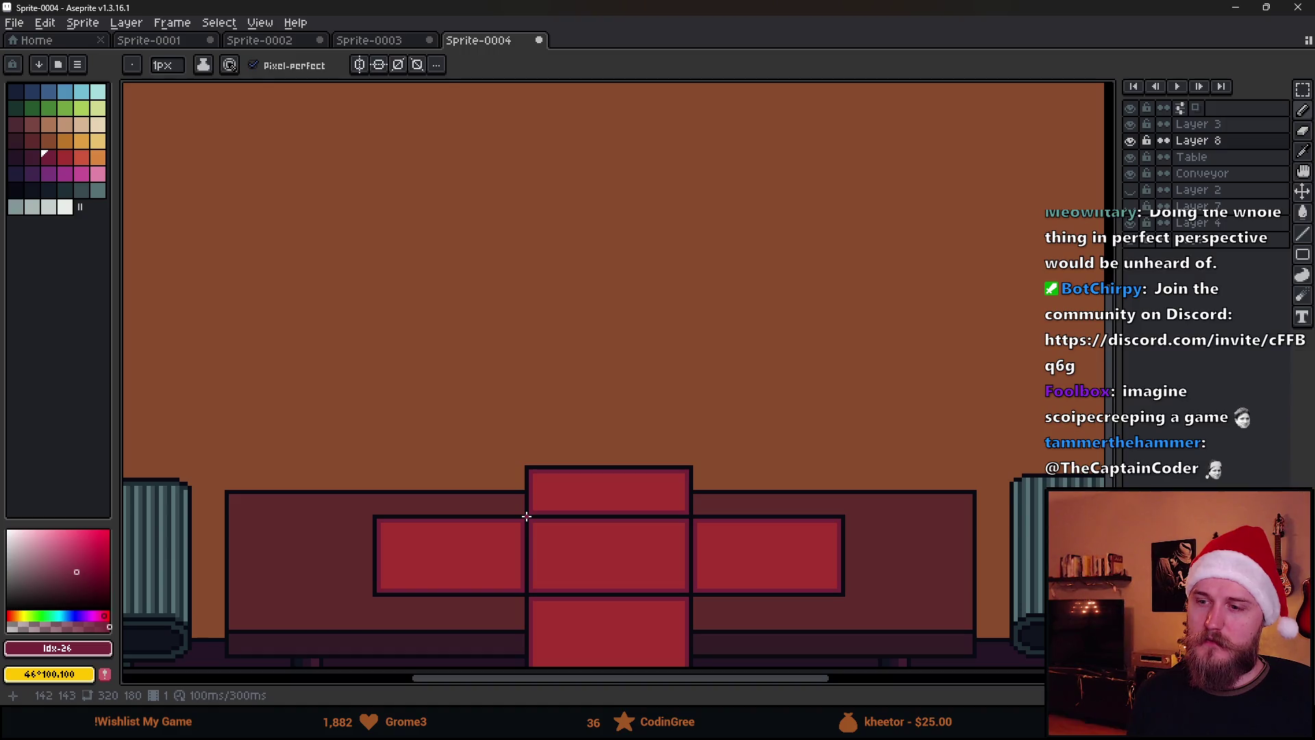
pyautogui.scroll(1, 526, 515)
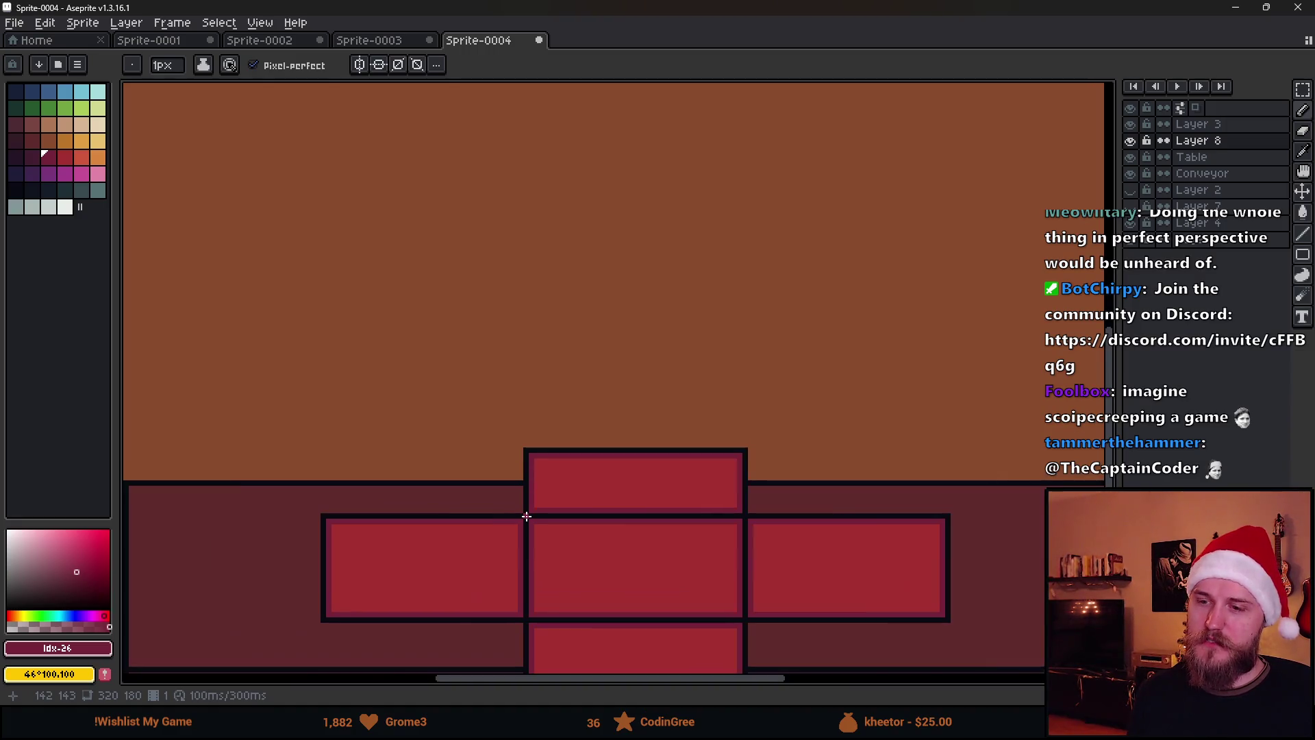
pyautogui.moveTo(528, 546); pyautogui.dragTo(476, 370)
pyautogui.moveTo(391, 368)
pyautogui.mouseDown()
pyautogui.moveTo(322, 279)
pyautogui.moveTo(382, 338)
pyautogui.moveTo(281, 255)
pyautogui.mouseUp()
pyautogui.moveTo(808, 318); pyautogui.dragTo(795, 410)
pyautogui.hotkey('ctrl', 'z')
pyautogui.hotkey('ctrl', 'z')
pyautogui.hotkey('ctrl', 'z')
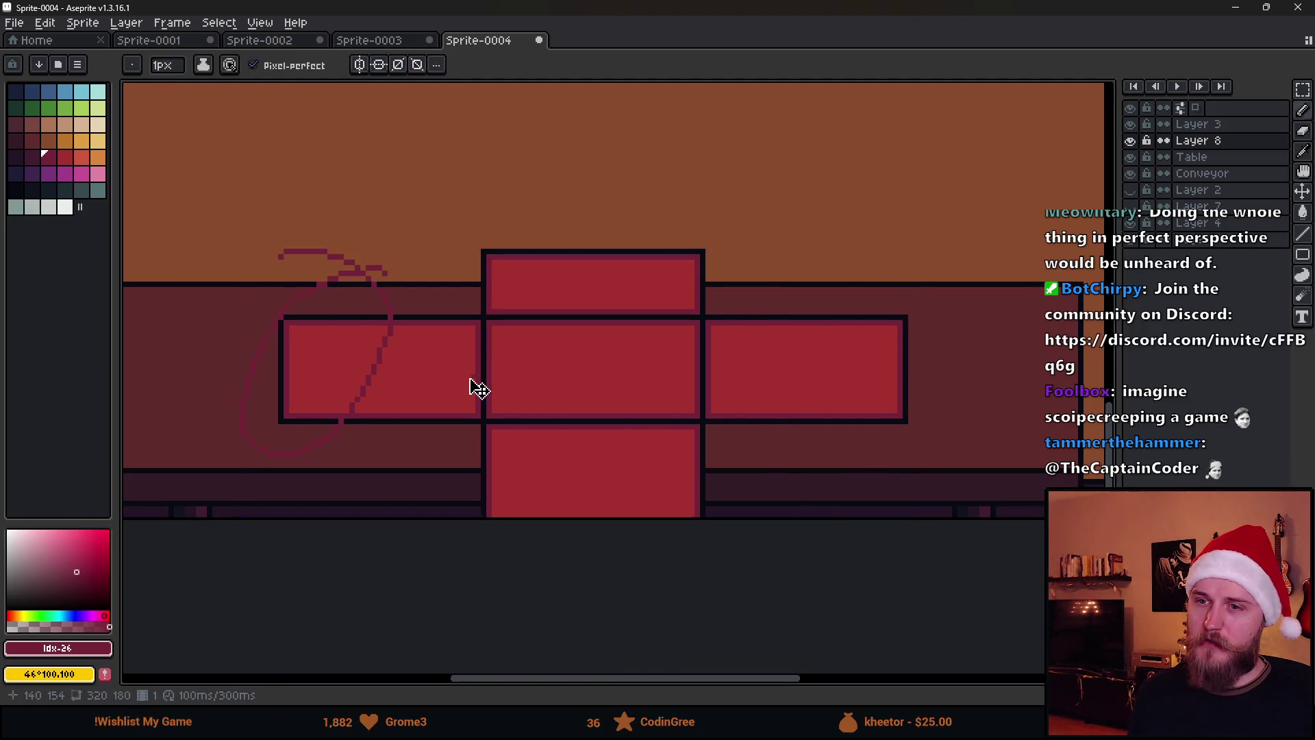
pyautogui.press('m')
pyautogui.moveTo(210, 224); pyautogui.dragTo(478, 505)
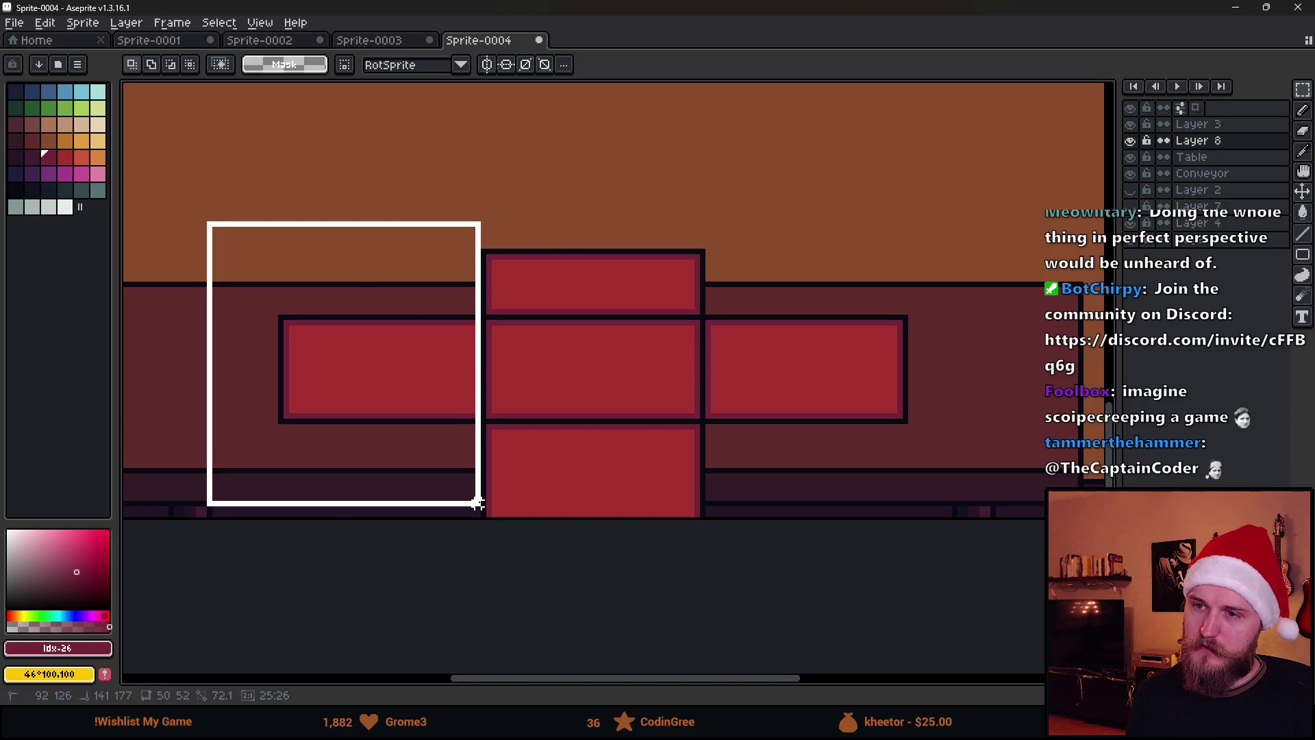
pyautogui.press('Delete')
pyautogui.moveTo(704, 291); pyautogui.dragTo(1021, 520)
pyautogui.press('Delete')
pyautogui.hotkey('ctrl', 'd')
pyautogui.scroll(-3, 647, 524)
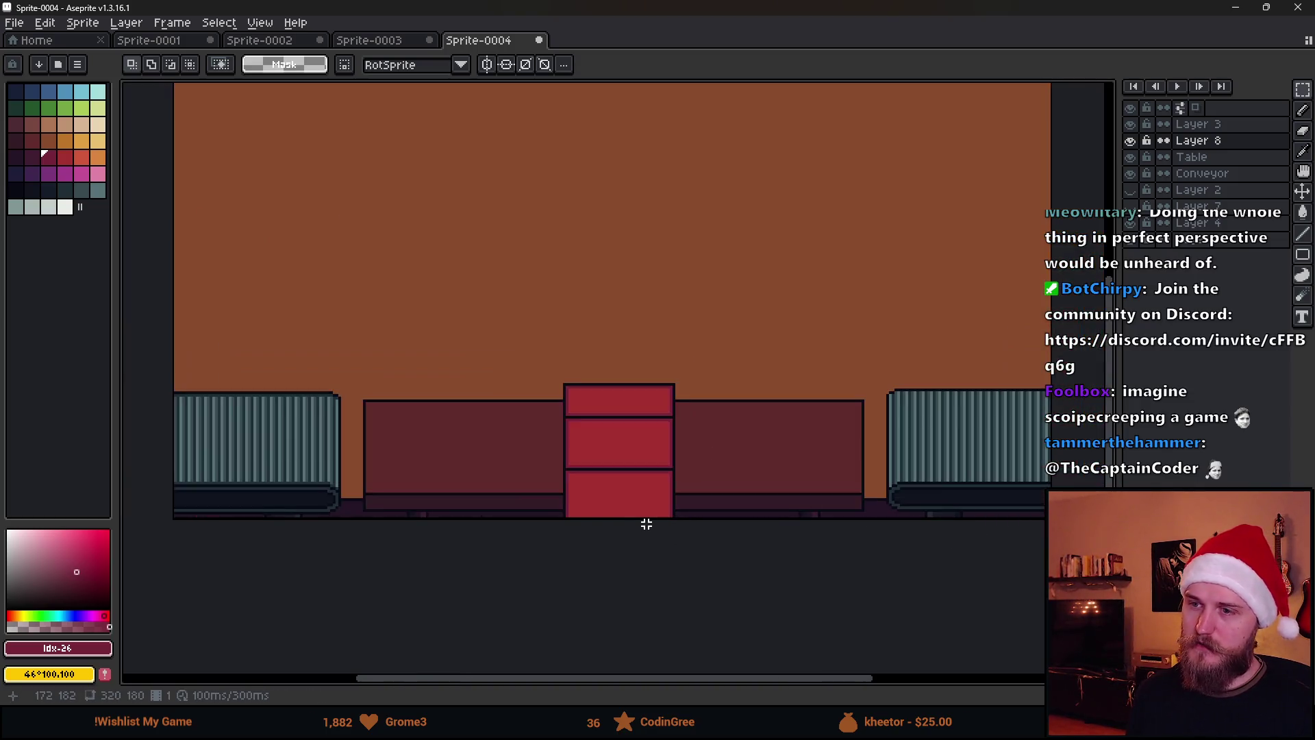
pyautogui.scroll(2, 652, 529)
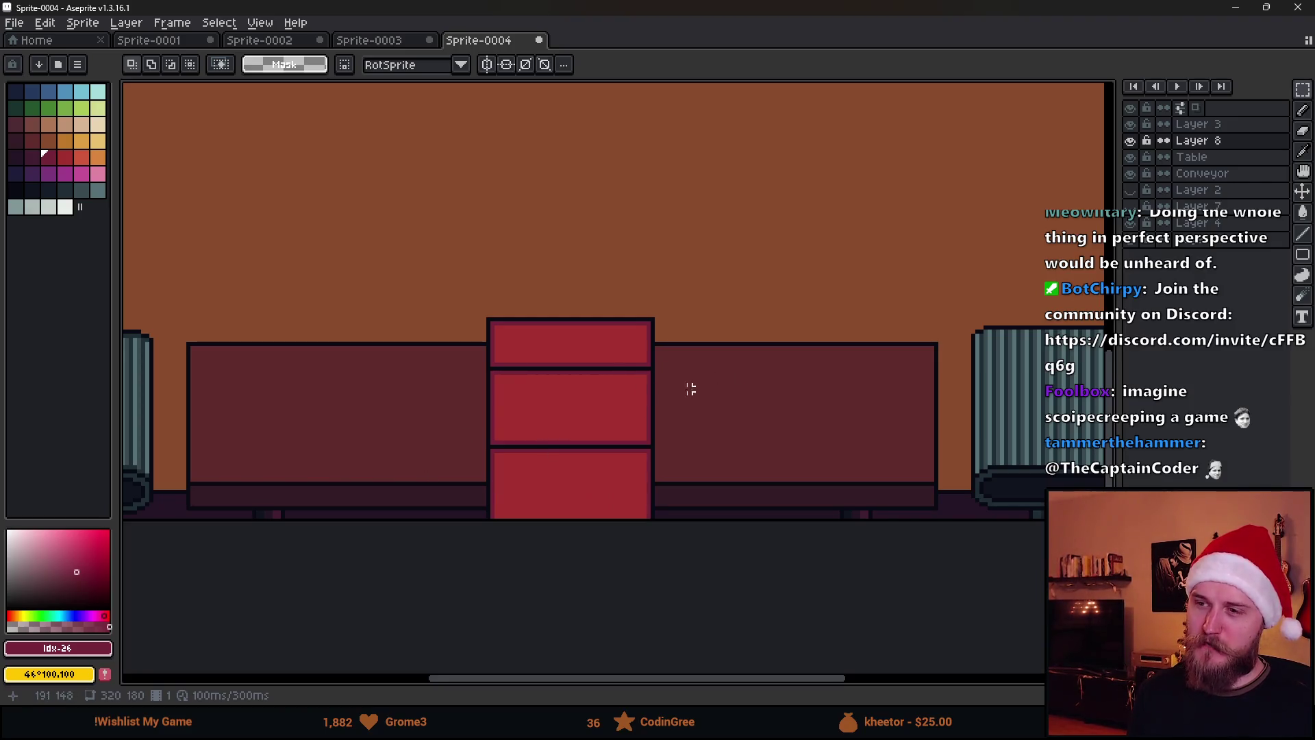
pyautogui.scroll(1, 665, 409)
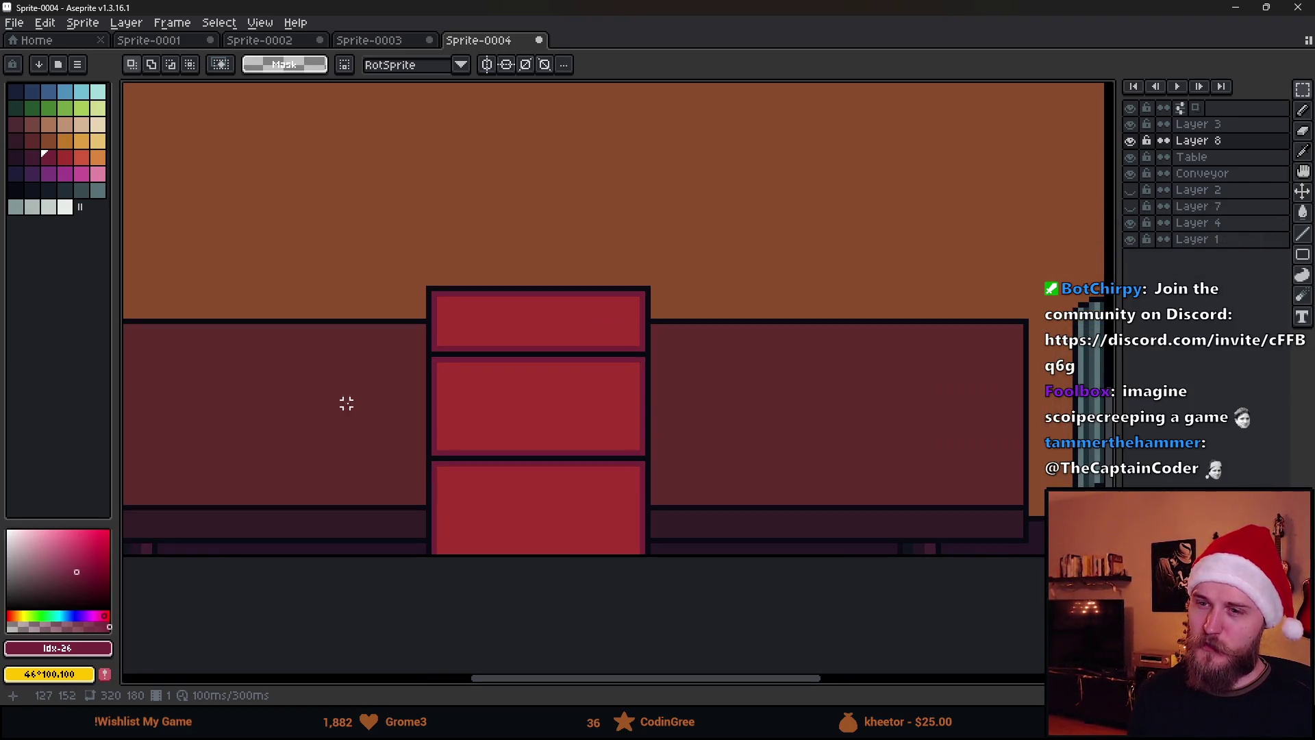
pyautogui.moveTo(502, 492); pyautogui.dragTo(763, 643)
pyautogui.press('Up')
pyautogui.press('Up')
pyautogui.press('Up')
pyautogui.moveTo(736, 549)
pyautogui.mouseDown()
pyautogui.moveTo(713, 444)
pyautogui.moveTo(726, 432)
pyautogui.mouseUp()
pyautogui.click(878, 492)
pyautogui.scroll(-2, 878, 492)
pyautogui.scroll(1, 877, 491)
pyautogui.hotkey('ctrl', 'z')
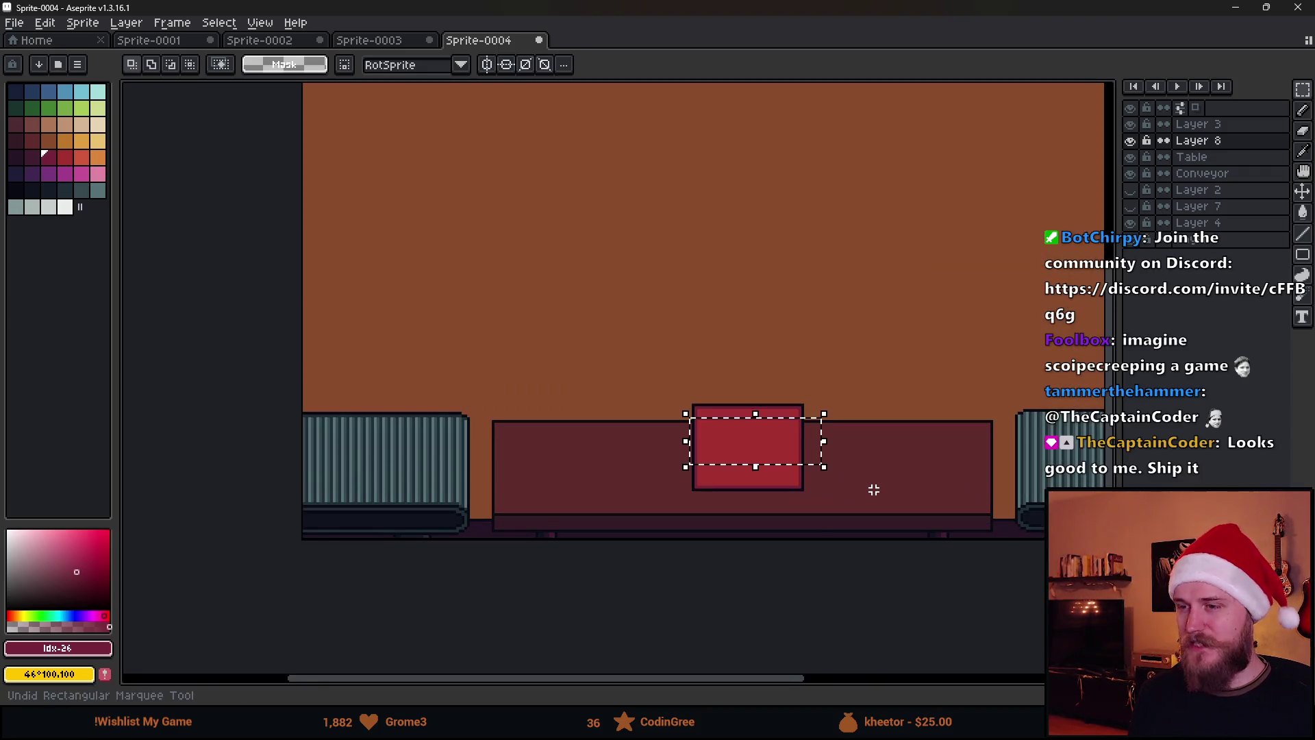
pyautogui.hotkey('ctrl', 'z')
pyautogui.hotkey('ctrl', 'z')
pyautogui.hotkey('ctrl', 'z')
pyautogui.moveTo(884, 444)
pyautogui.mouseDown()
pyautogui.moveTo(737, 517)
pyautogui.moveTo(843, 494)
pyautogui.mouseUp()
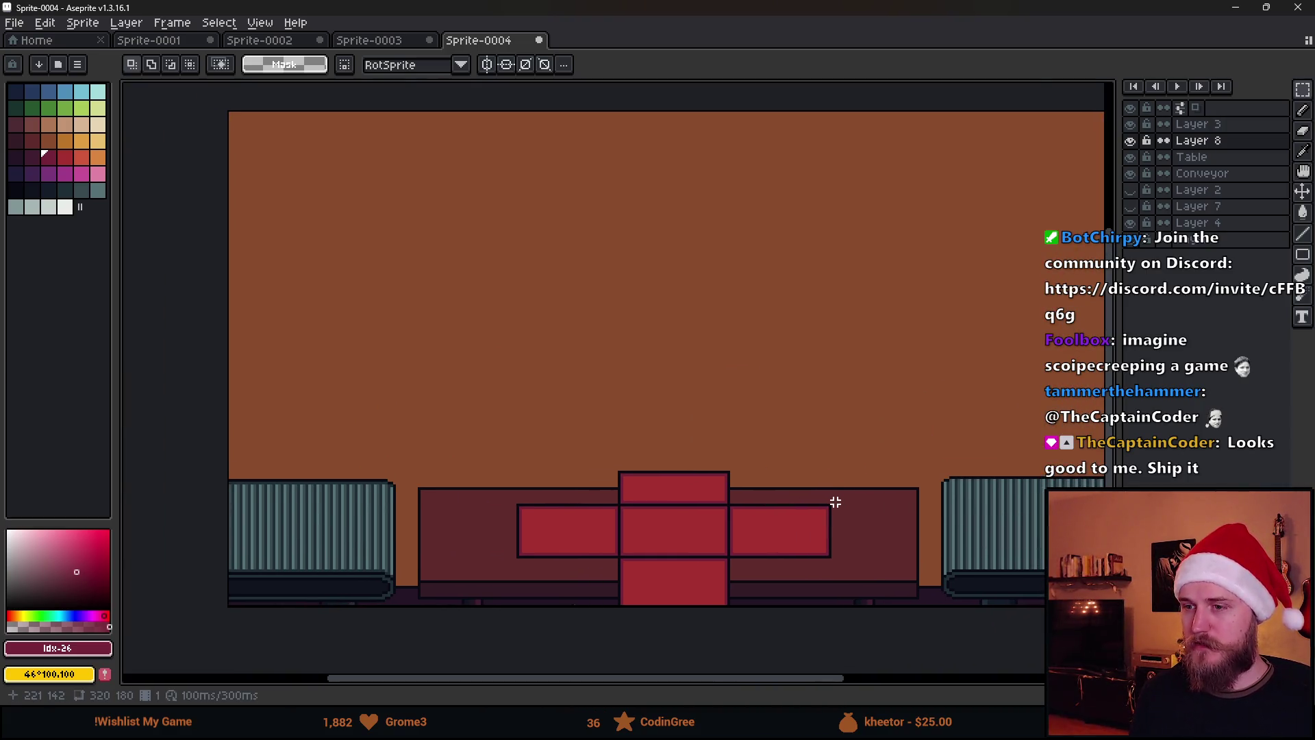
pyautogui.moveTo(482, 438); pyautogui.dragTo(888, 631)
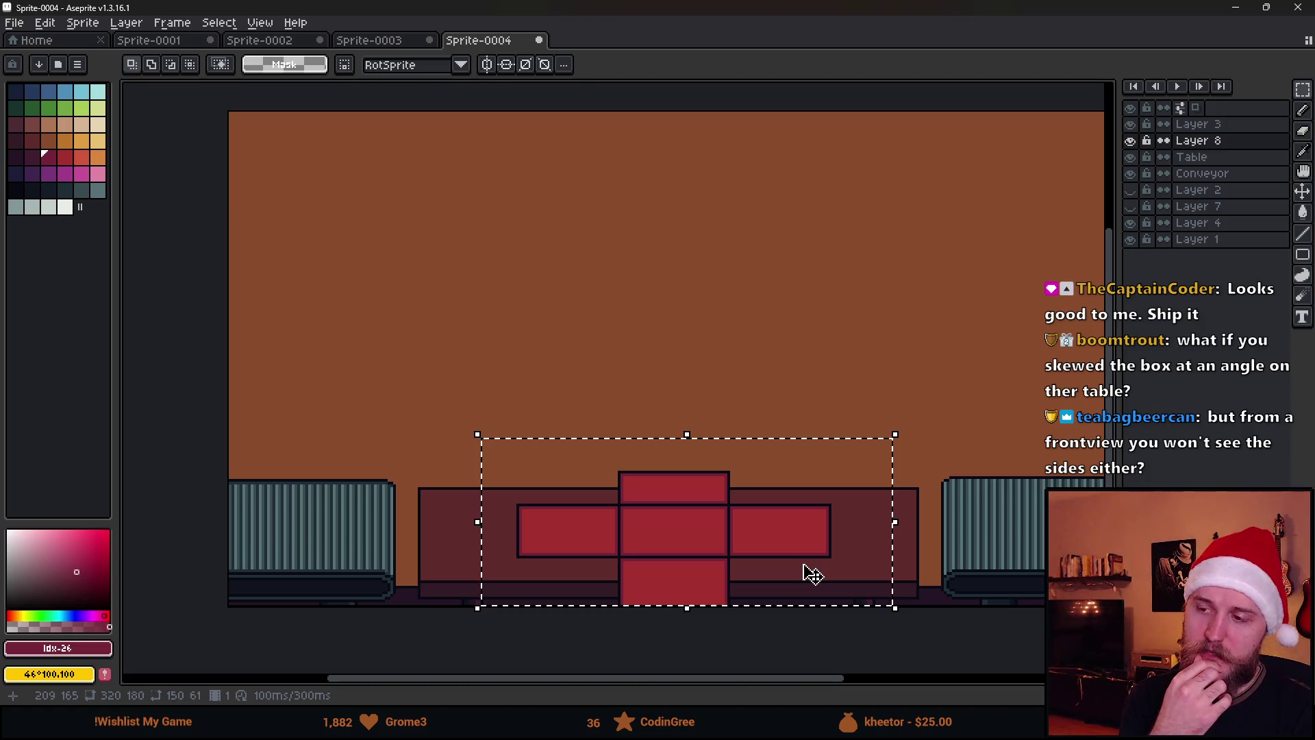
pyautogui.moveTo(902, 420)
pyautogui.mouseDown()
pyautogui.moveTo(960, 473)
pyautogui.moveTo(1007, 550)
pyautogui.mouseUp()
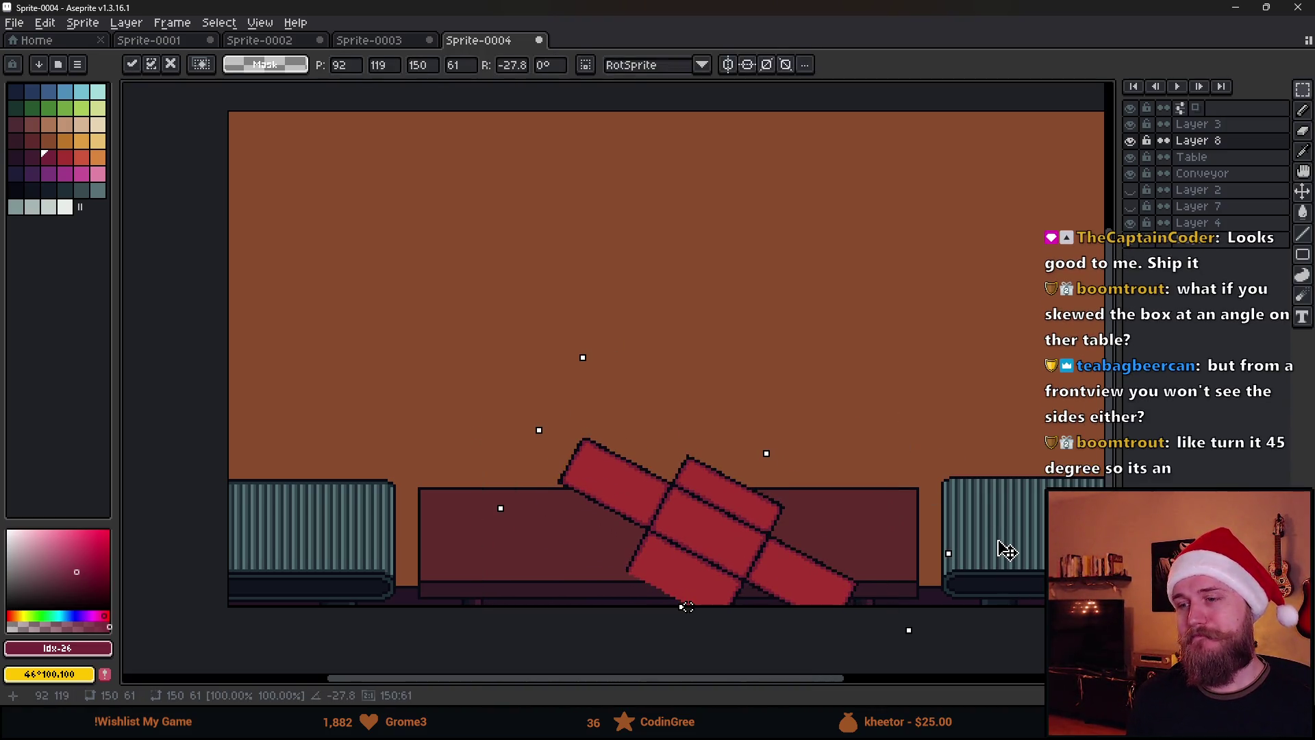
pyautogui.press('Escape')
pyautogui.scroll(1, 777, 544)
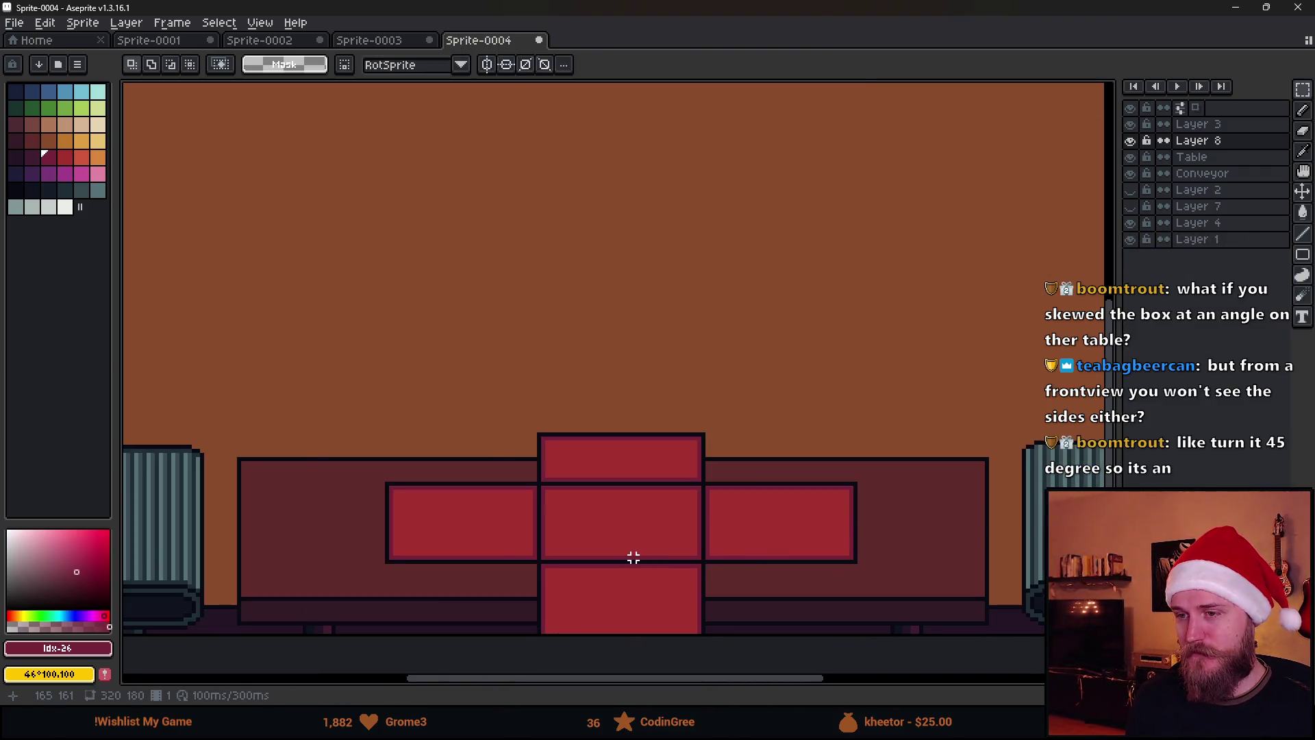
pyautogui.scroll(1, 634, 558)
pyautogui.scroll(-1, 620, 497)
pyautogui.moveTo(342, 353)
pyautogui.mouseDown()
pyautogui.moveTo(617, 555)
pyautogui.moveTo(906, 668)
pyautogui.mouseUp()
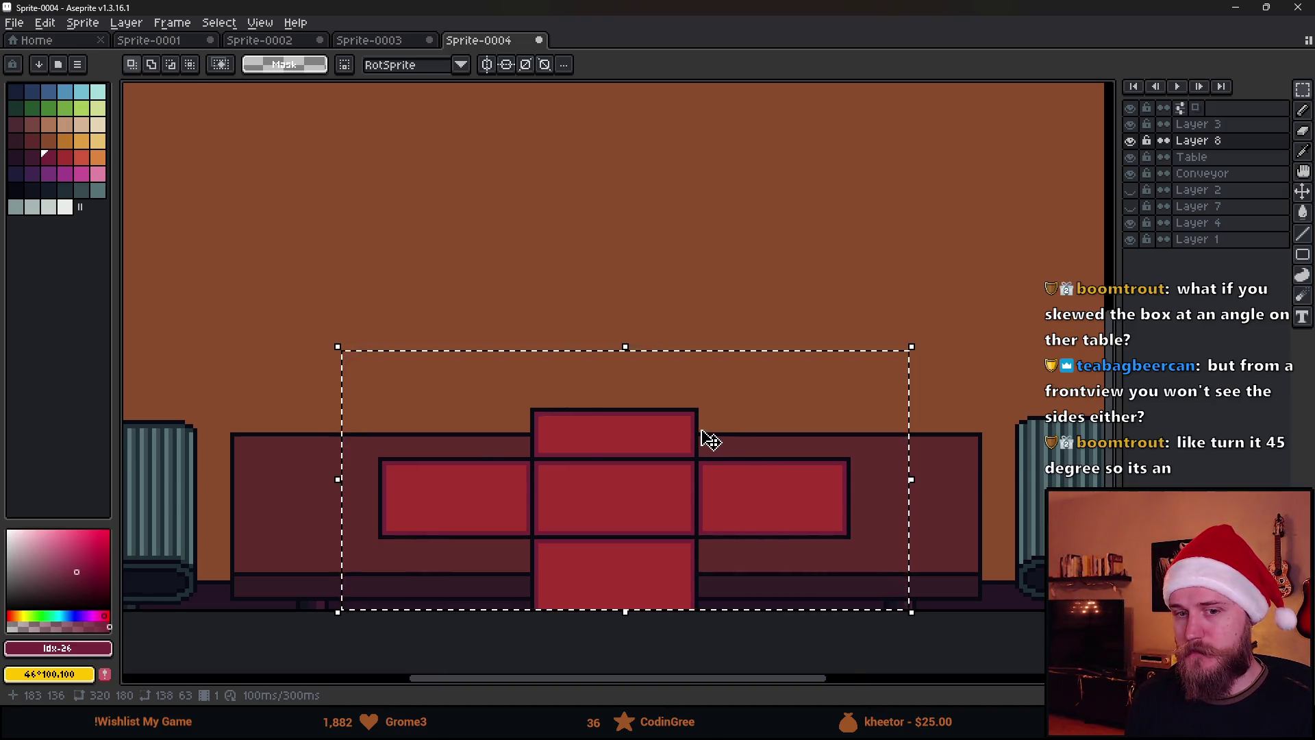
pyautogui.scroll(-1, 710, 439)
pyautogui.moveTo(846, 357)
pyautogui.mouseDown()
pyautogui.moveTo(922, 523)
pyautogui.moveTo(719, 498)
pyautogui.mouseUp()
pyautogui.scroll(-1, 743, 531)
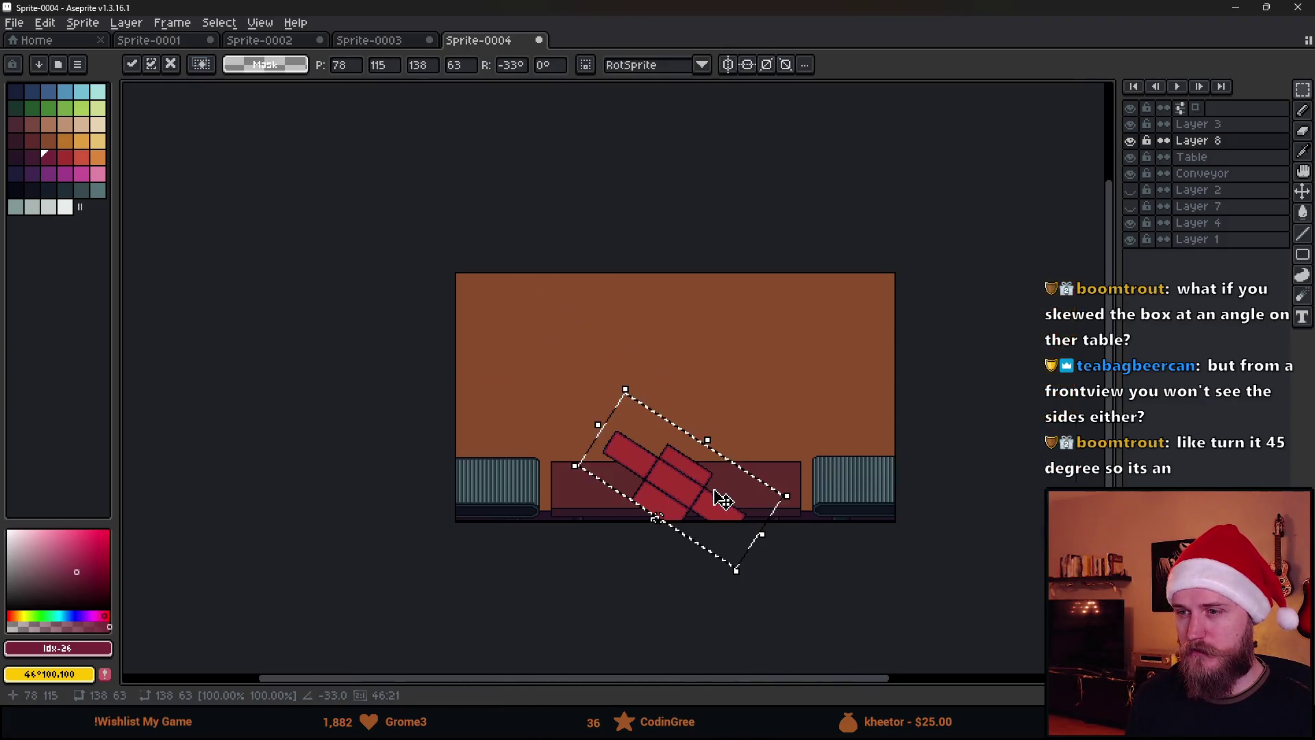
pyautogui.scroll(1, 744, 531)
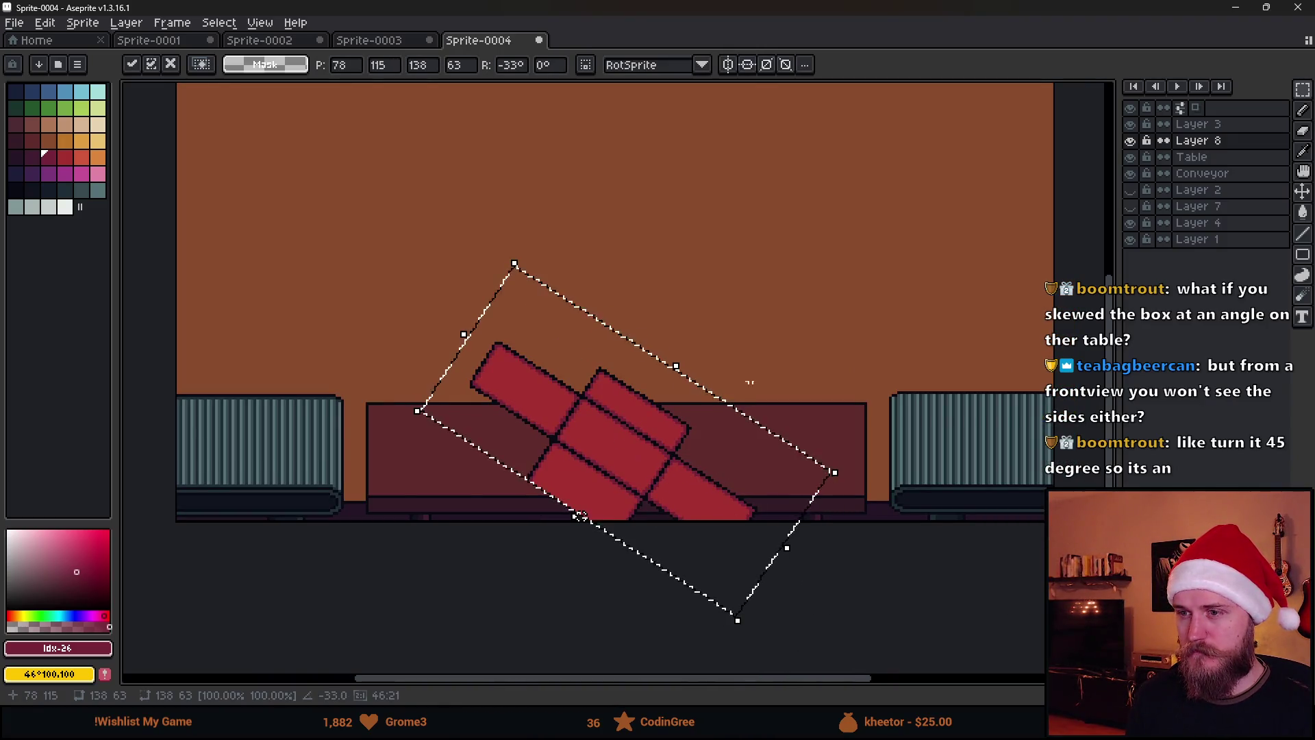
pyautogui.press('Escape')
pyautogui.moveTo(393, 312); pyautogui.dragTo(795, 596)
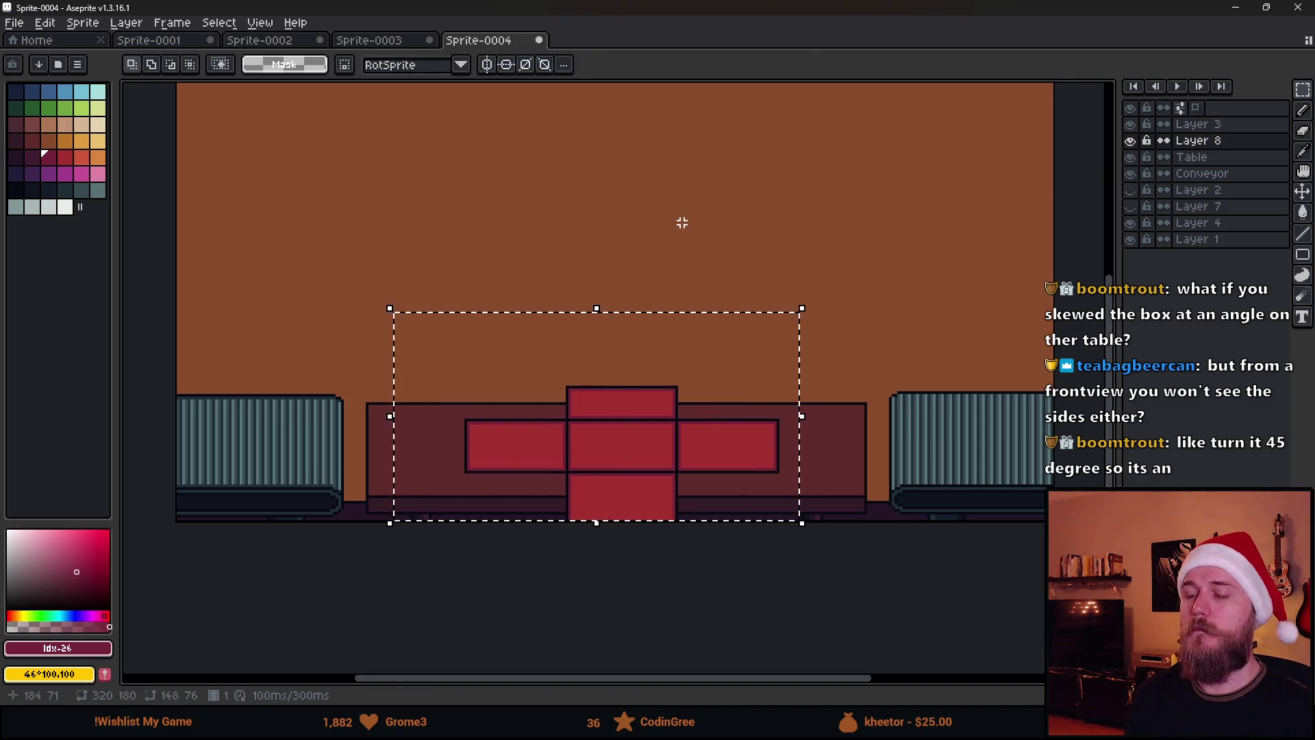
pyautogui.hotkey('ctrl', 'x')
pyautogui.keyDown('ctrl'); pyautogui.click(681, 443); pyautogui.keyUp('ctrl')
pyautogui.scroll(-2, 690, 407)
# Add a new layer above Layer 3 and set up a red 3px pencil.
pyautogui.scroll(2, 690, 407)
pyautogui.moveTo(569, 285); pyautogui.dragTo(567, 373)
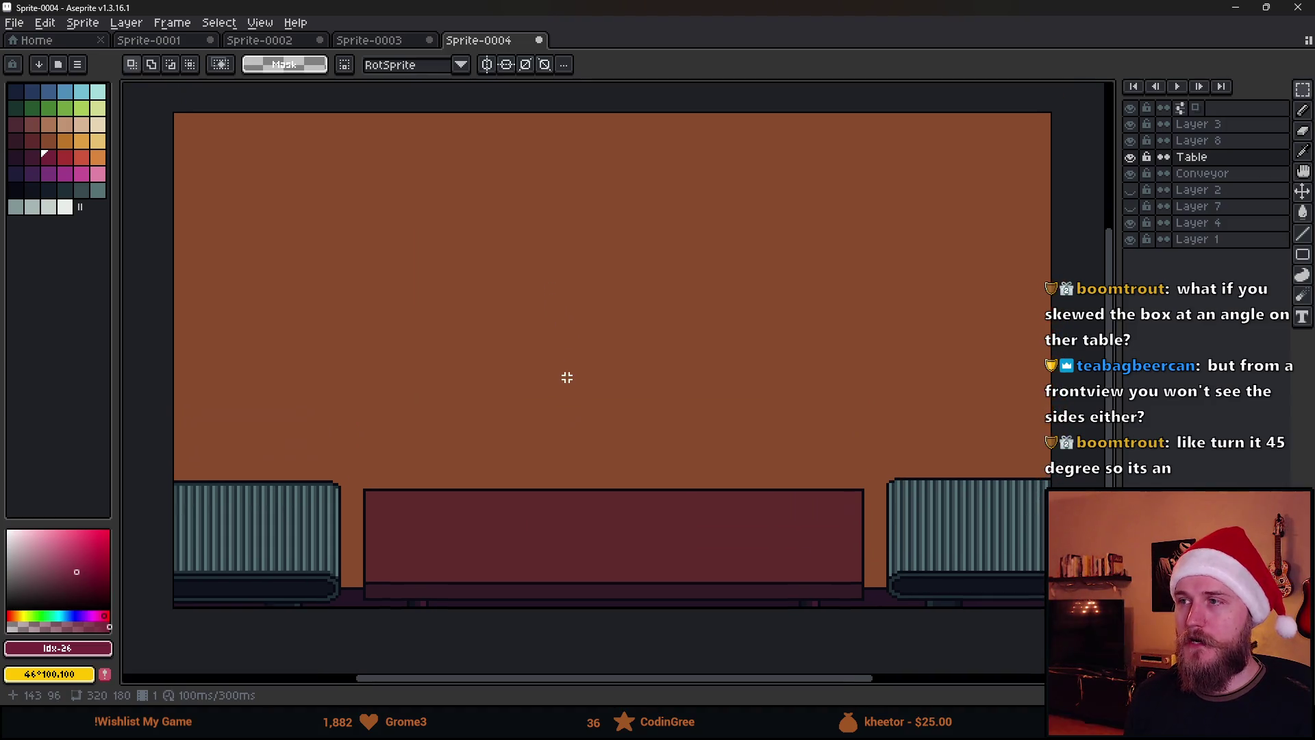
pyautogui.click(1131, 158)
pyautogui.click(1130, 124)
pyautogui.click(1130, 124)
pyautogui.click(1192, 130)
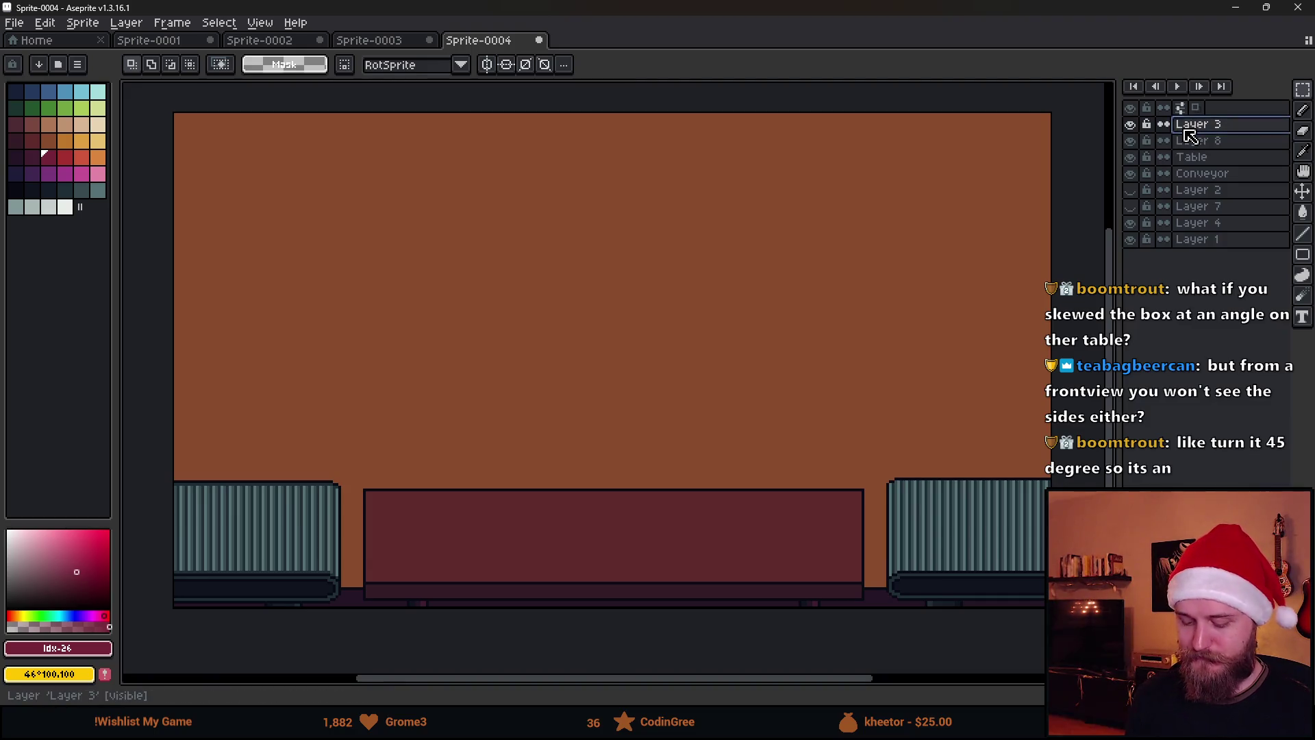
pyautogui.hotkey('shift', 'n')
pyautogui.click(69, 164)
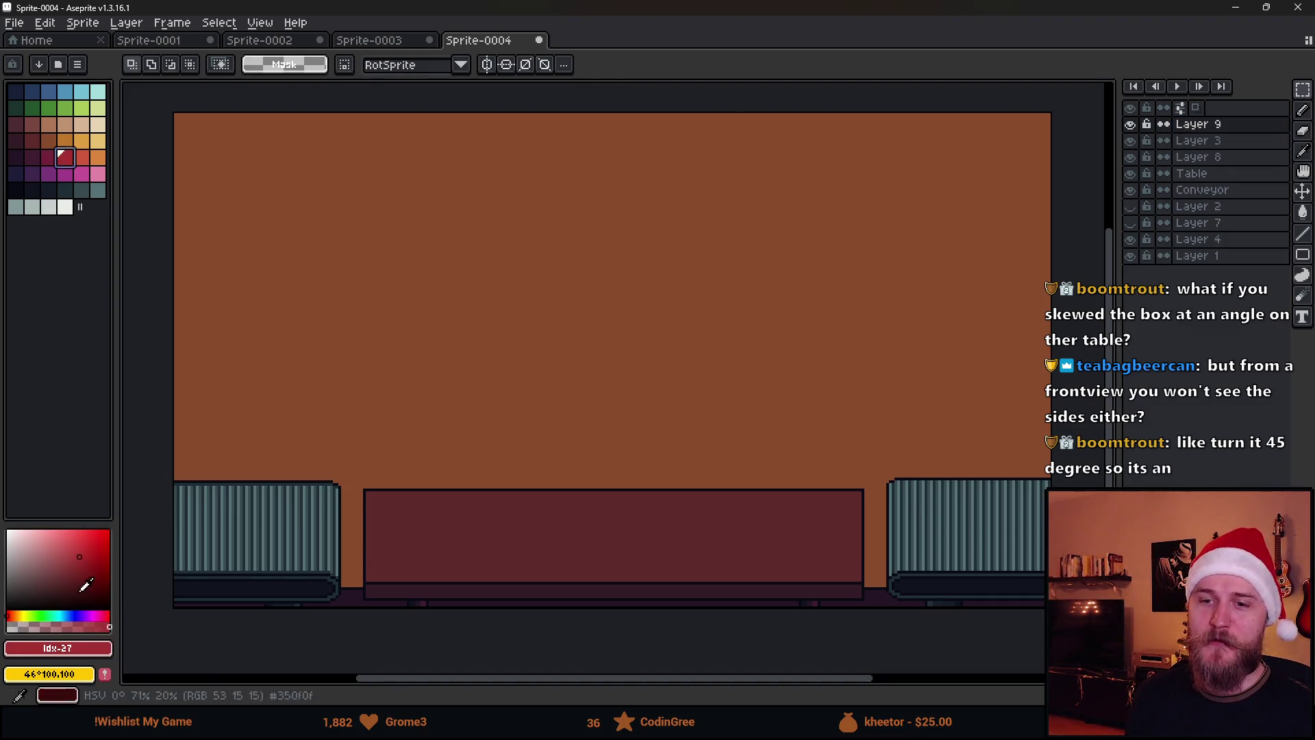
pyautogui.press('b')
pyautogui.press('+')
pyautogui.press('+')
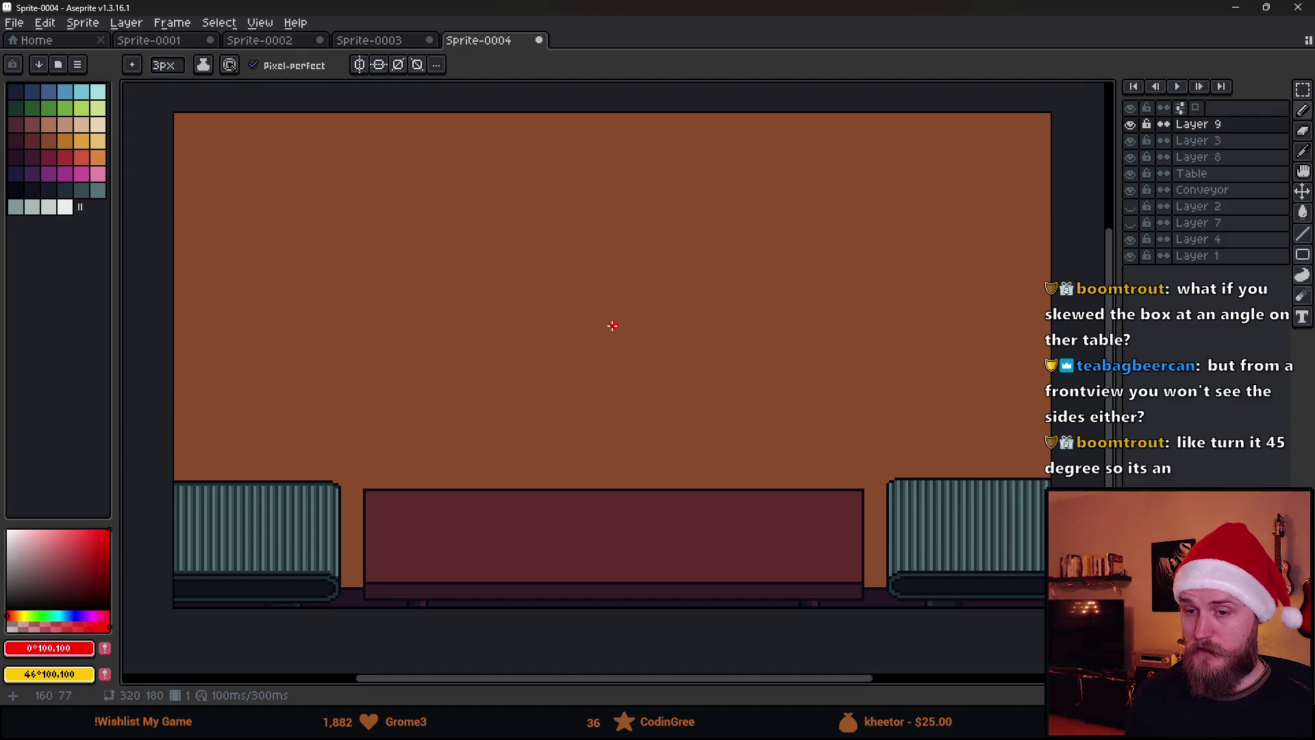
# Locate the canvas centre using the Ctrl distance guides.
pyautogui.moveTo(613, 325); pyautogui.dragTo(623, 317)
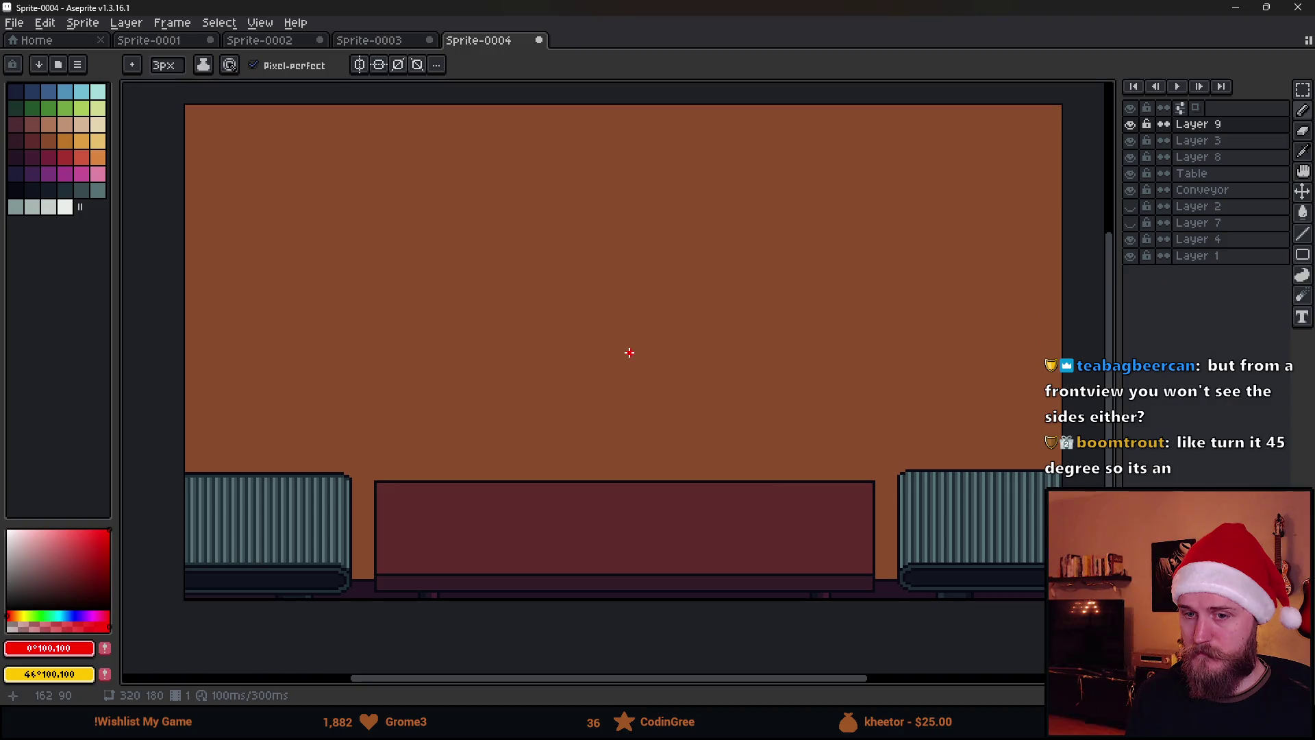
pyautogui.scroll(-2, 784, 424)
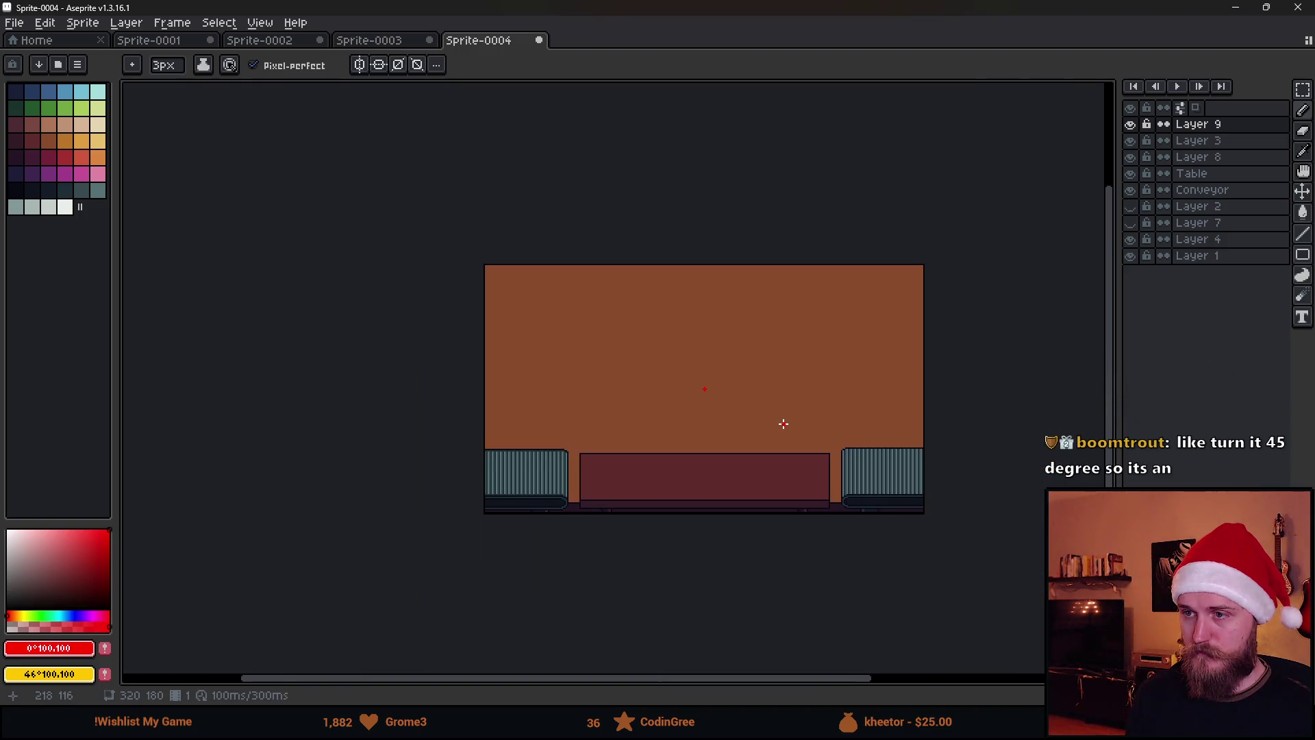
pyautogui.scroll(2, 778, 422)
pyautogui.scroll(-1, 719, 390)
pyautogui.press('ctrl')
pyautogui.press('ctrl')
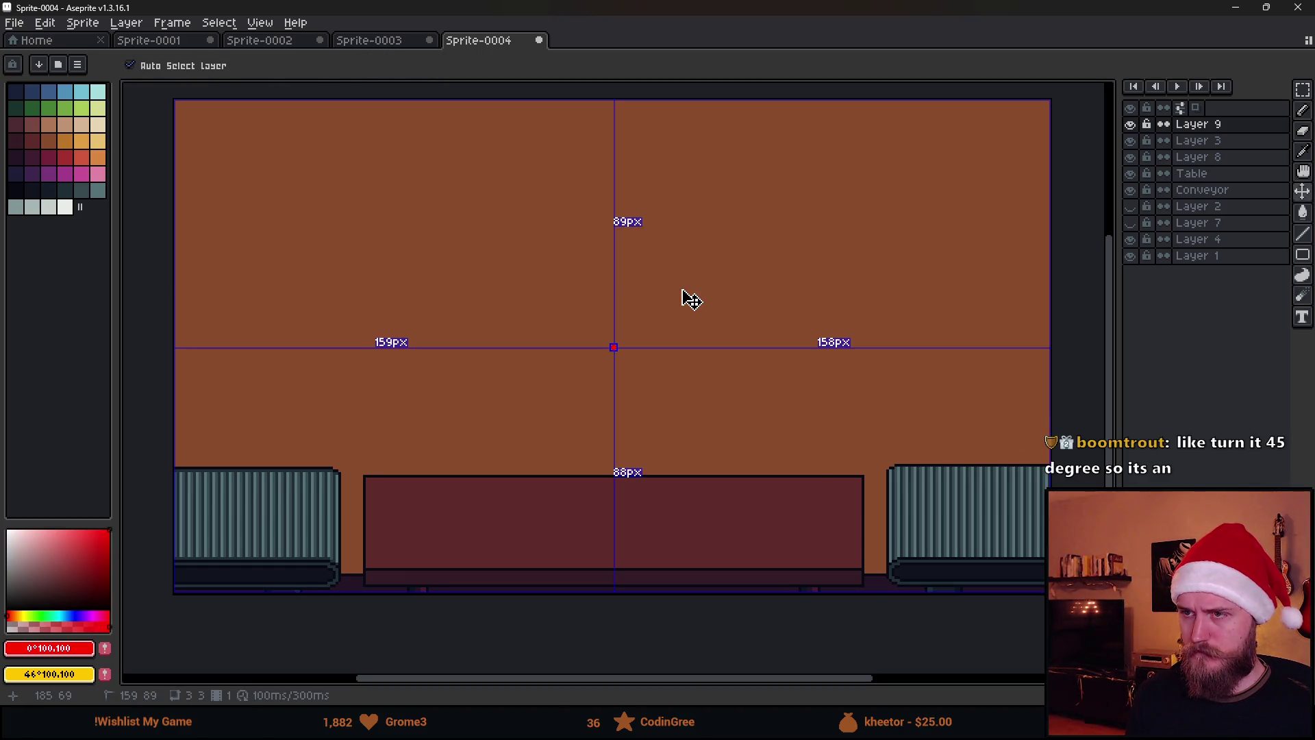
pyautogui.press('ctrl')
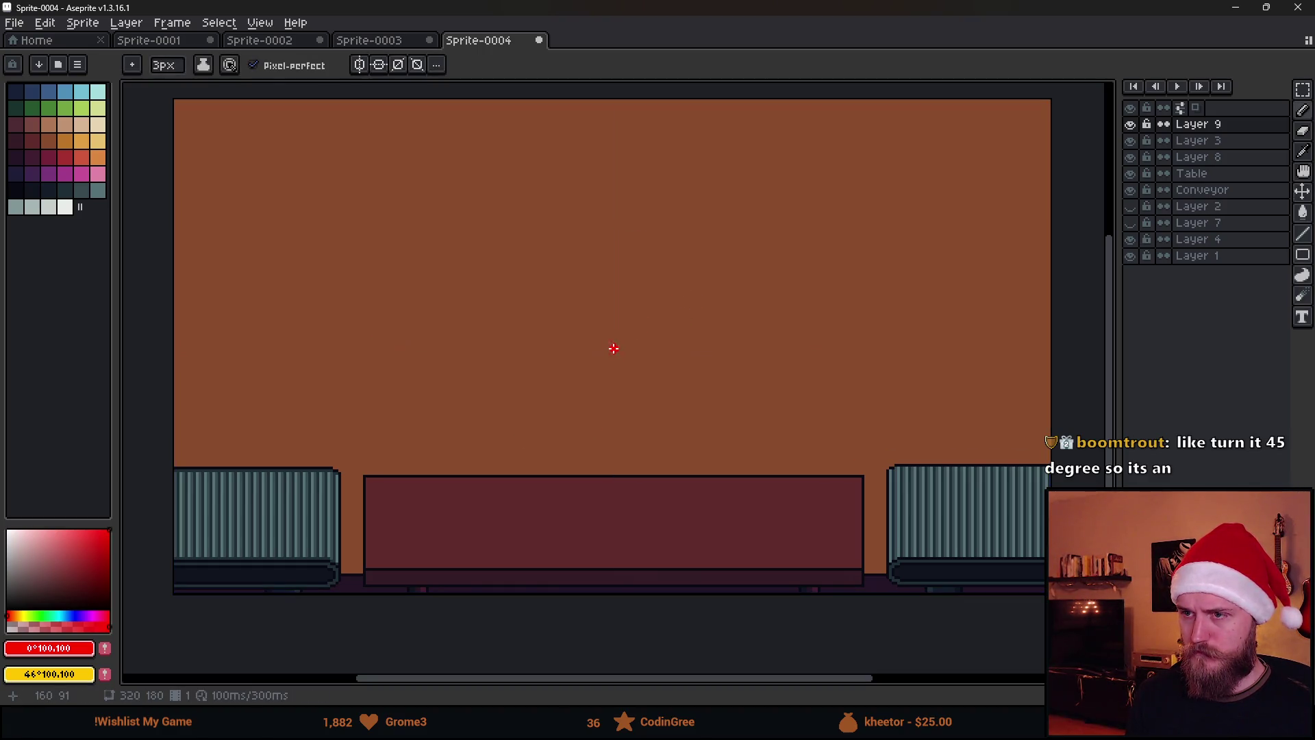
pyautogui.scroll(2, 613, 348)
pyautogui.scroll(-5, 613, 348)
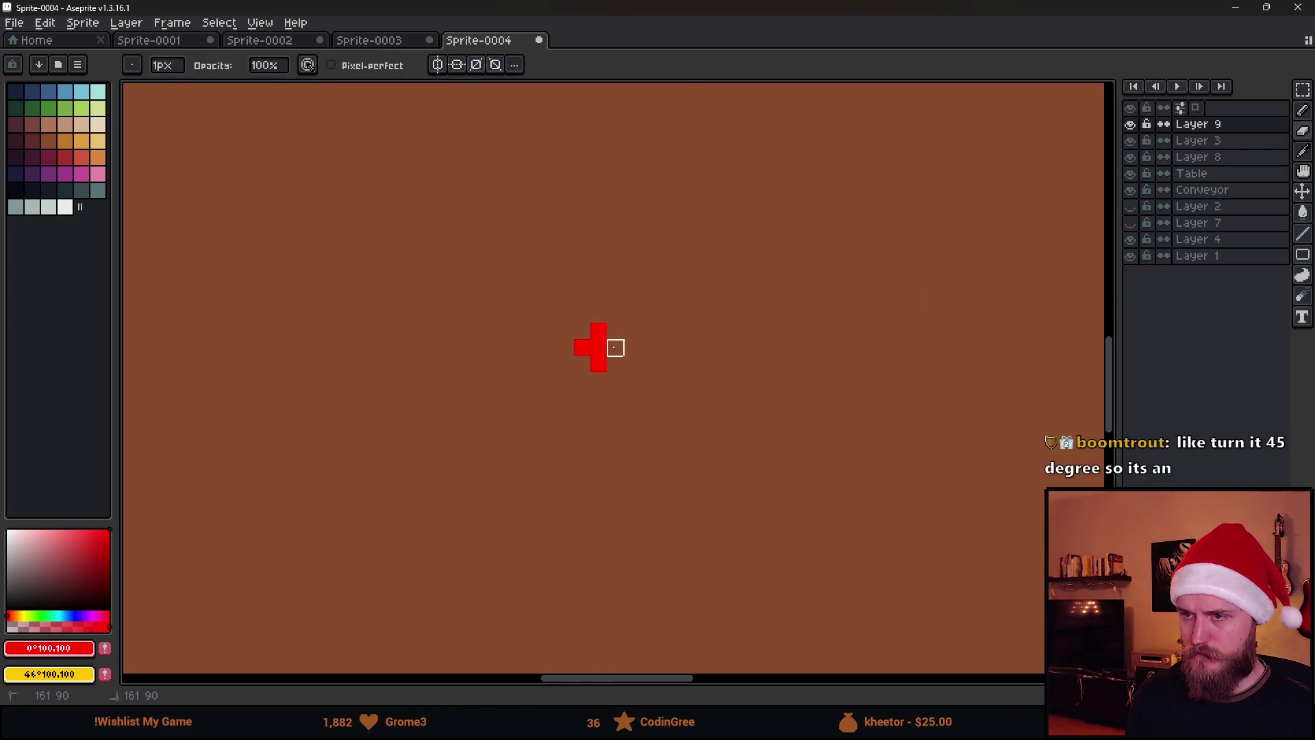
pyautogui.scroll(-6, 599, 361)
pyautogui.press('ctrl')
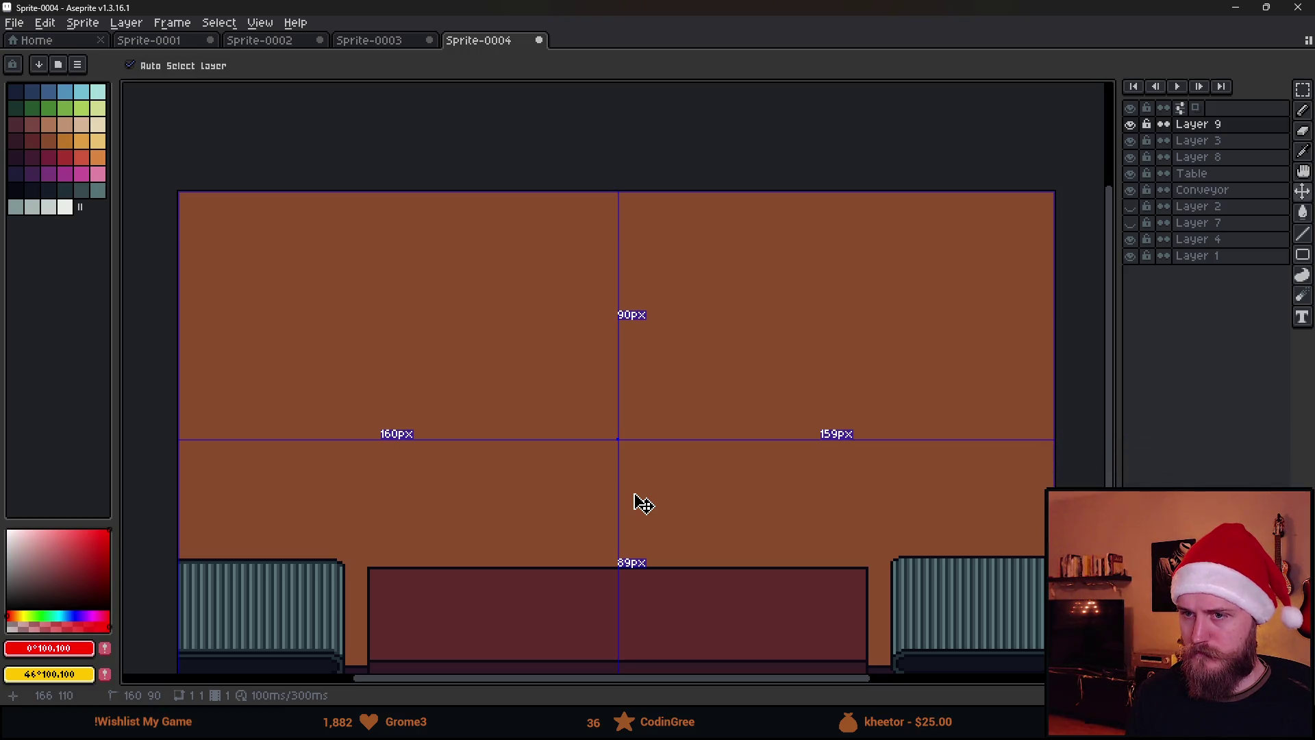
pyautogui.scroll(6, 642, 503)
# Mark the canvas centre with a red square and start a straight line from it.
pyautogui.click(582, 259)
pyautogui.click(582, 243)
pyautogui.click(596, 242)
pyautogui.scroll(-6, 598, 255)
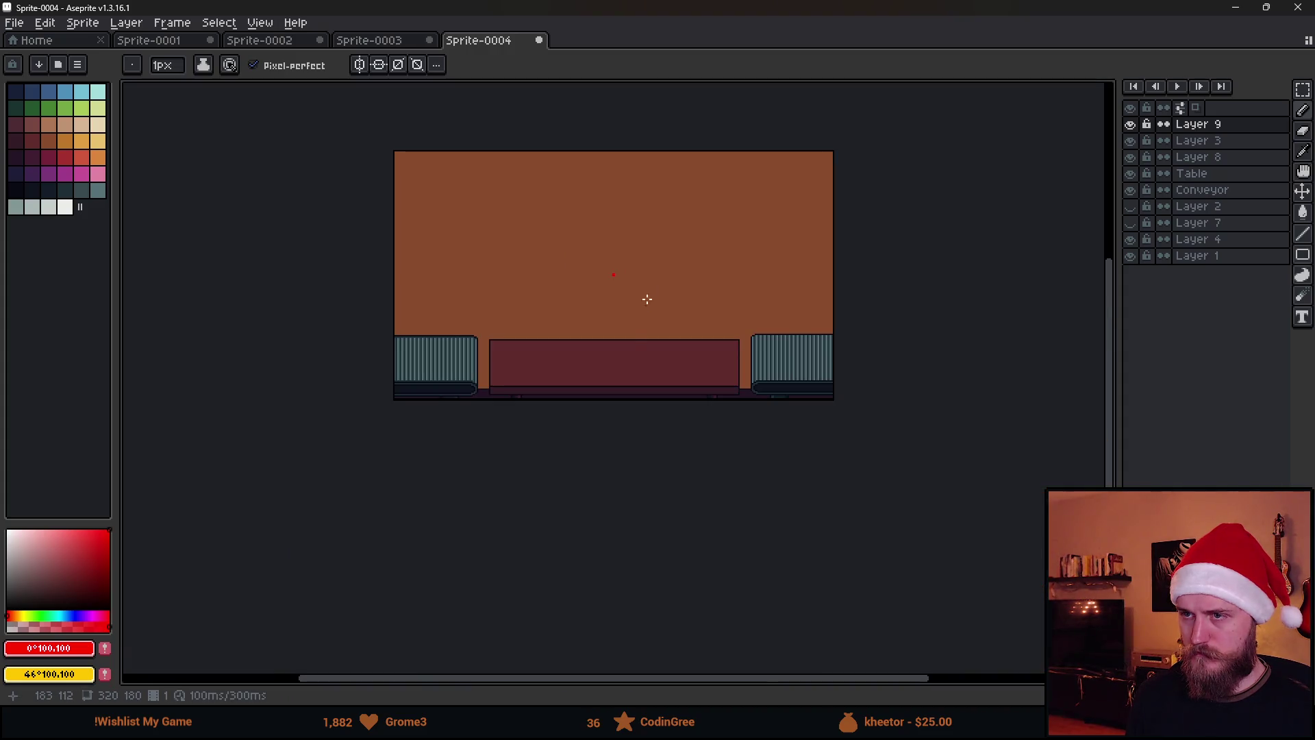
pyautogui.press('ctrl')
pyautogui.scroll(2, 654, 295)
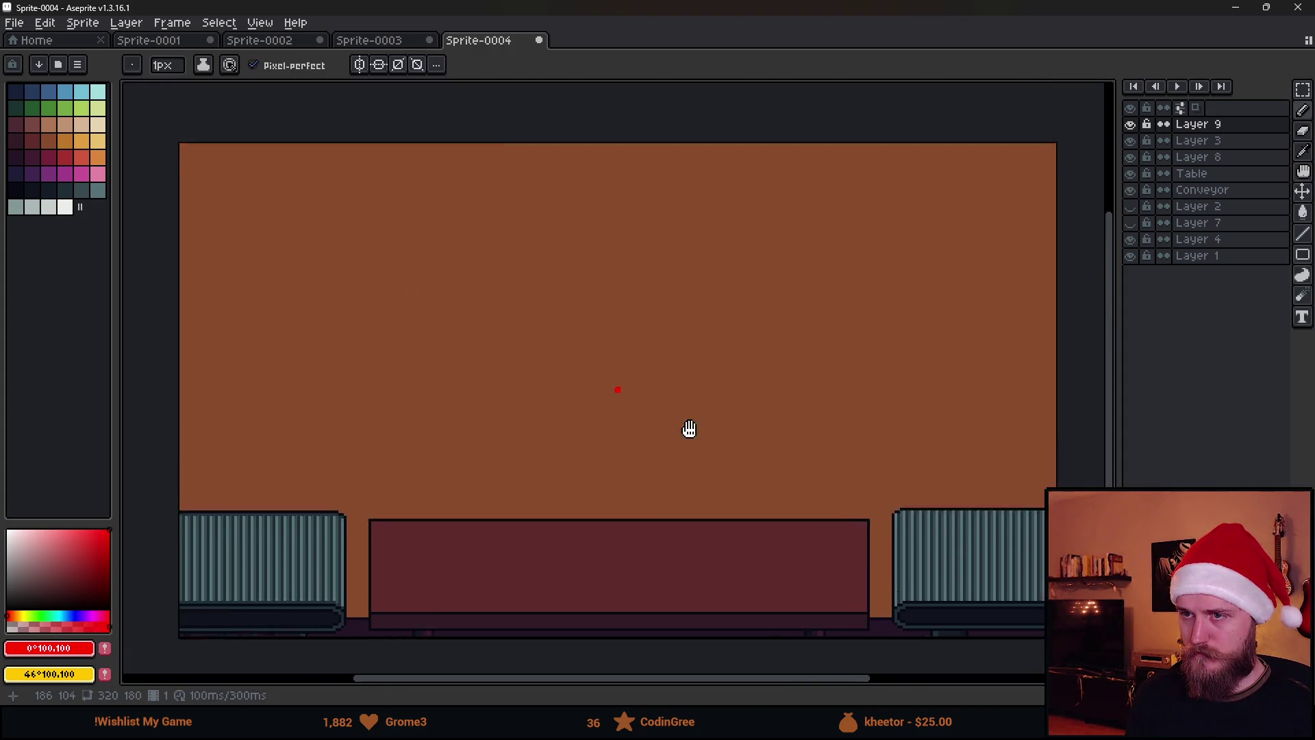
pyautogui.scroll(-2, 685, 411)
pyautogui.press('ctrl')
pyautogui.scroll(2, 687, 425)
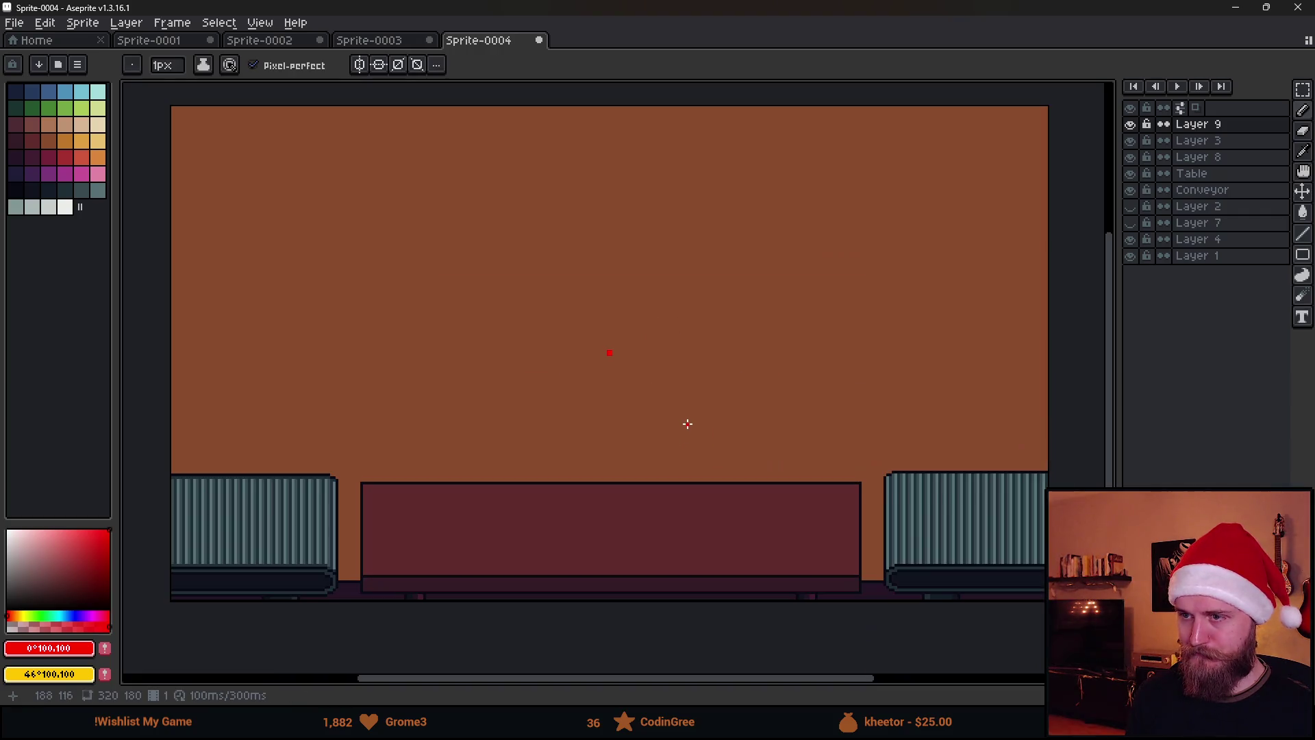
pyautogui.press('shift')
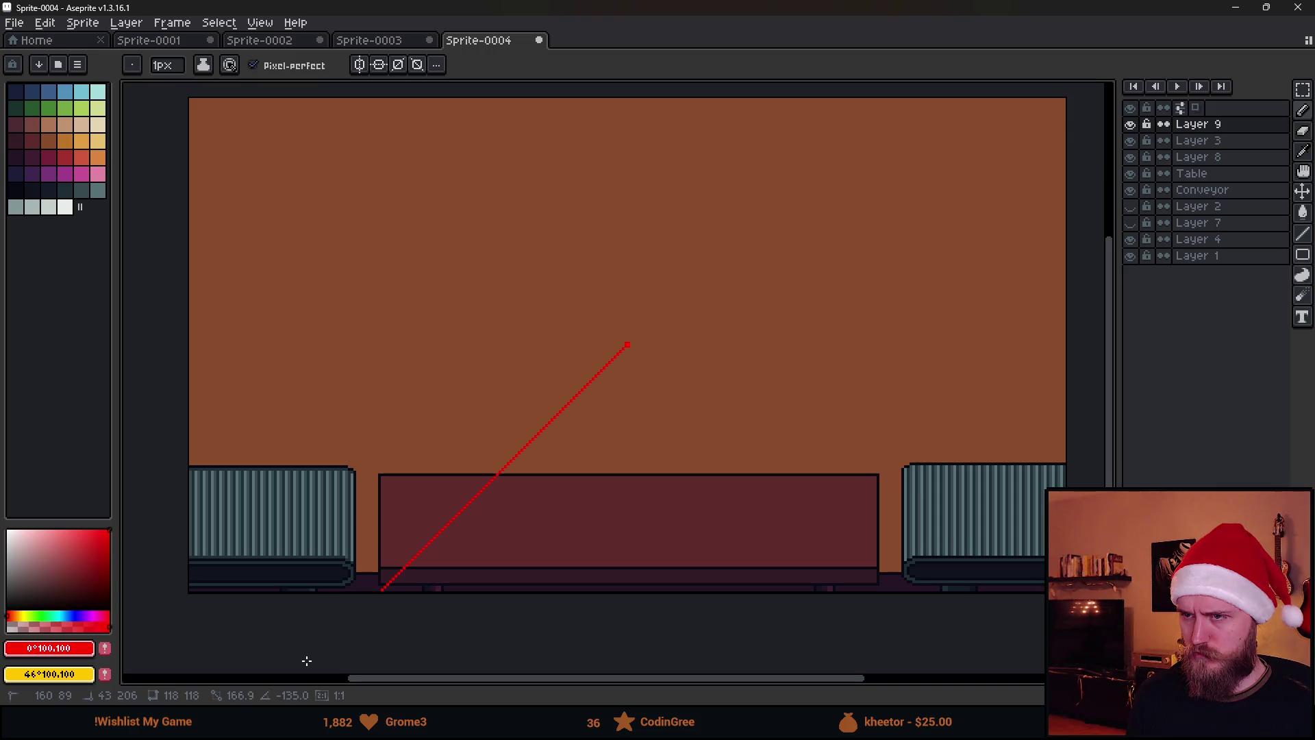
# Draw the outer red guide line from the peak down to the table's lower-right corner.
pyautogui.moveTo(307, 660); pyautogui.dragTo(307, 661)
pyautogui.scroll(-2, 622, 525)
pyautogui.scroll(6, 654, 521)
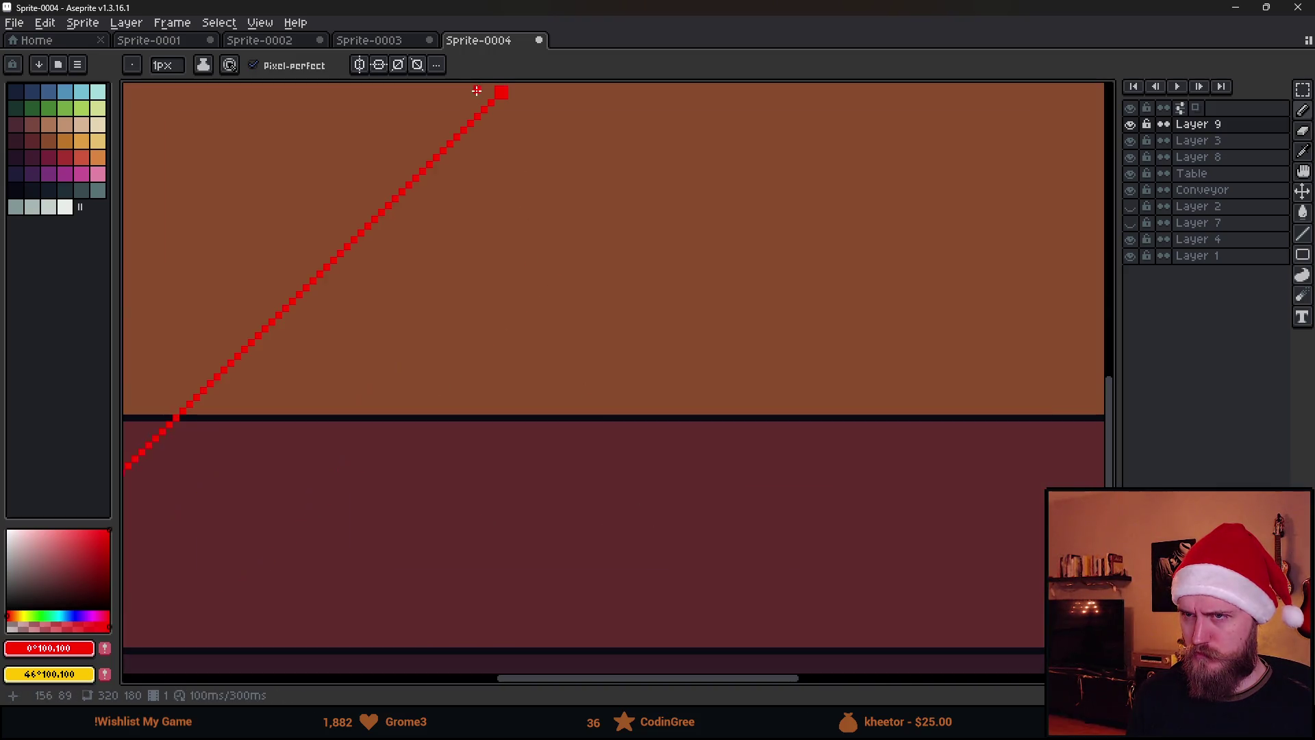
pyautogui.scroll(-8, 719, 319)
pyautogui.scroll(5, 748, 326)
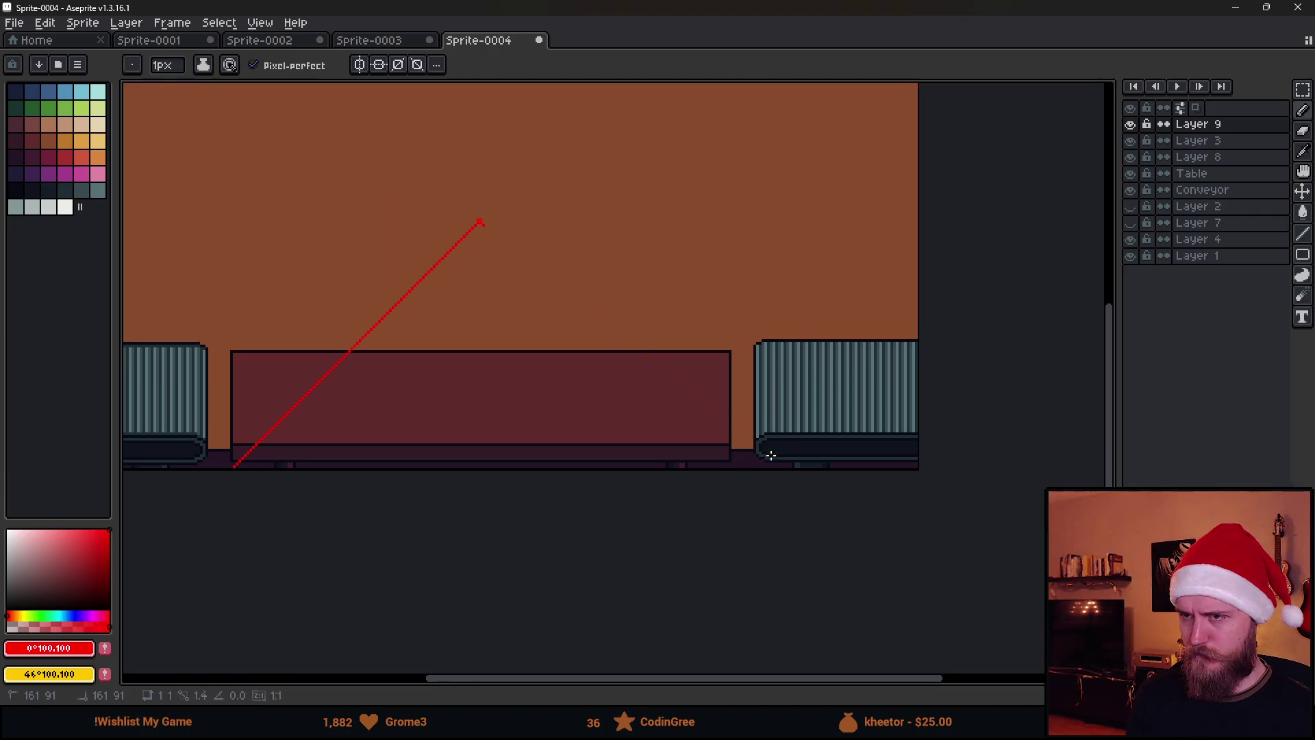
pyautogui.keyDown('shift'); pyautogui.click(751, 490); pyautogui.keyUp('shift')
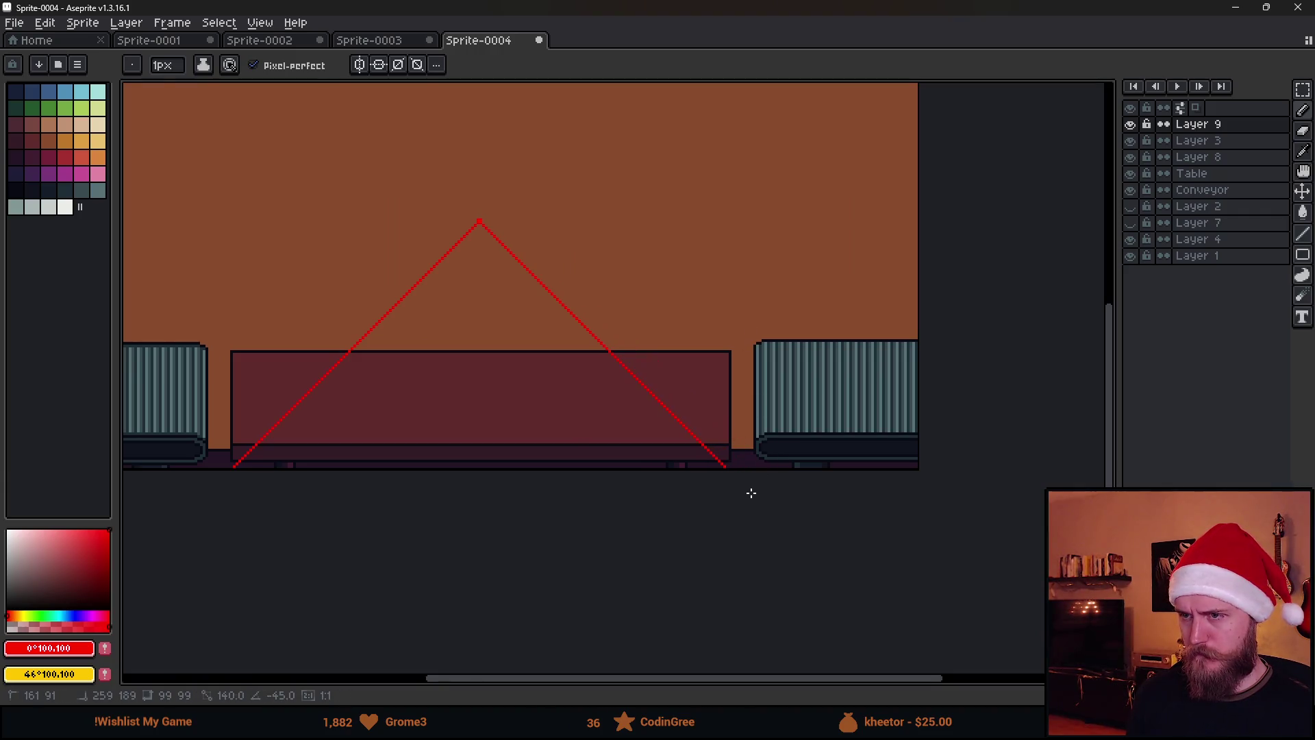
pyautogui.scroll(-2, 740, 487)
pyautogui.scroll(2, 532, 456)
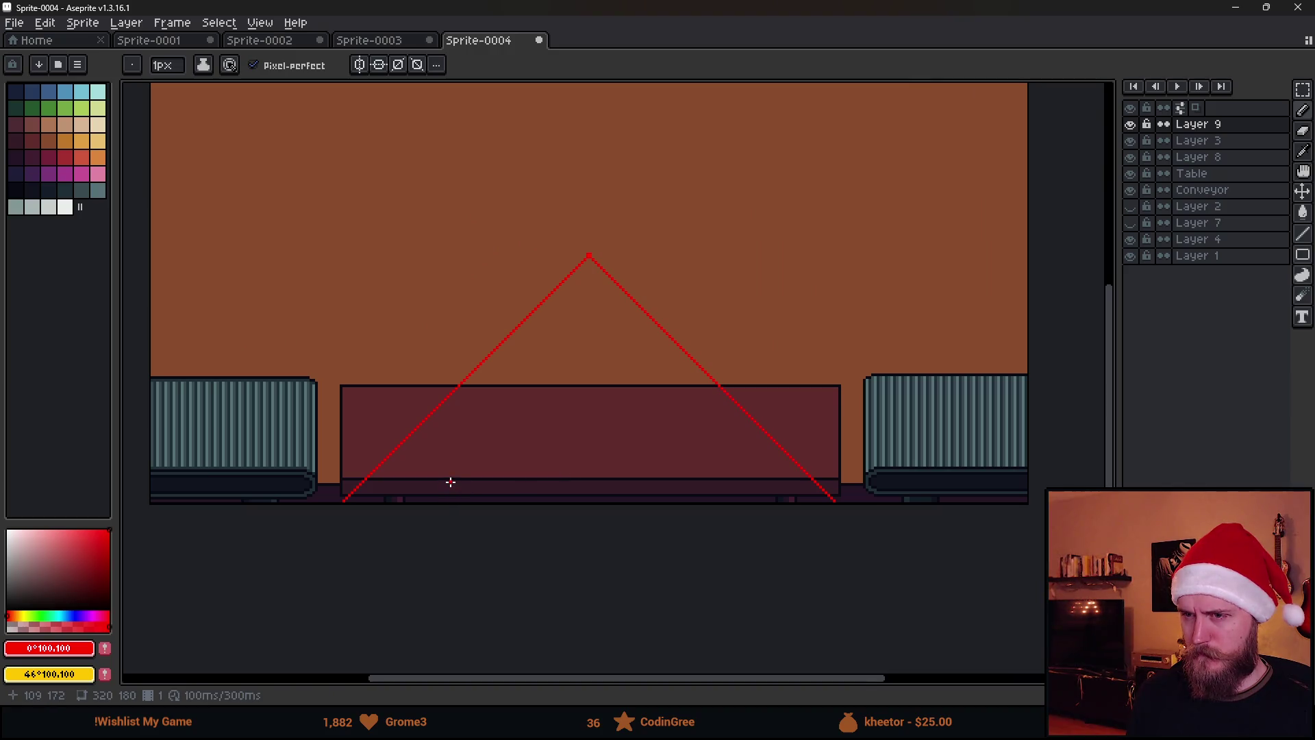
# Draw two inner red lines from the peak down to the table bottom.
pyautogui.click(590, 253)
pyautogui.keyDown('shift'); pyautogui.click(507, 499); pyautogui.keyUp('shift')
pyautogui.click(592, 253)
pyautogui.keyDown('shift'); pyautogui.click(656, 500); pyautogui.keyUp('shift')
pyautogui.scroll(-2, 671, 533)
pyautogui.scroll(2, 671, 533)
# Draw three horizontal red cross lines between the inner lines, shorter toward the peak.
pyautogui.click(525, 449)
pyautogui.keyDown('shift'); pyautogui.click(643, 446); pyautogui.keyUp('shift')
pyautogui.click(541, 396)
pyautogui.keyDown('shift'); pyautogui.click(630, 397); pyautogui.keyUp('shift')
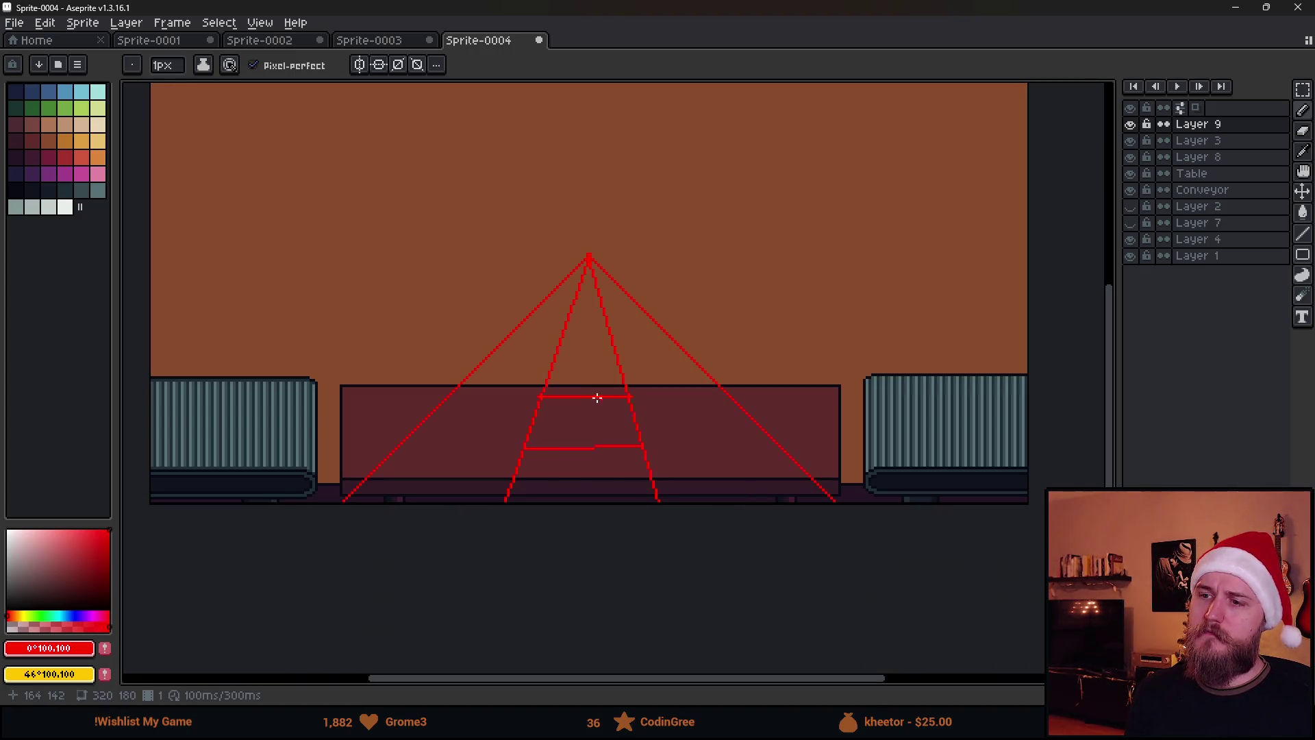
pyautogui.click(555, 361)
pyautogui.keyDown('shift'); pyautogui.click(617, 358); pyautogui.keyUp('shift')
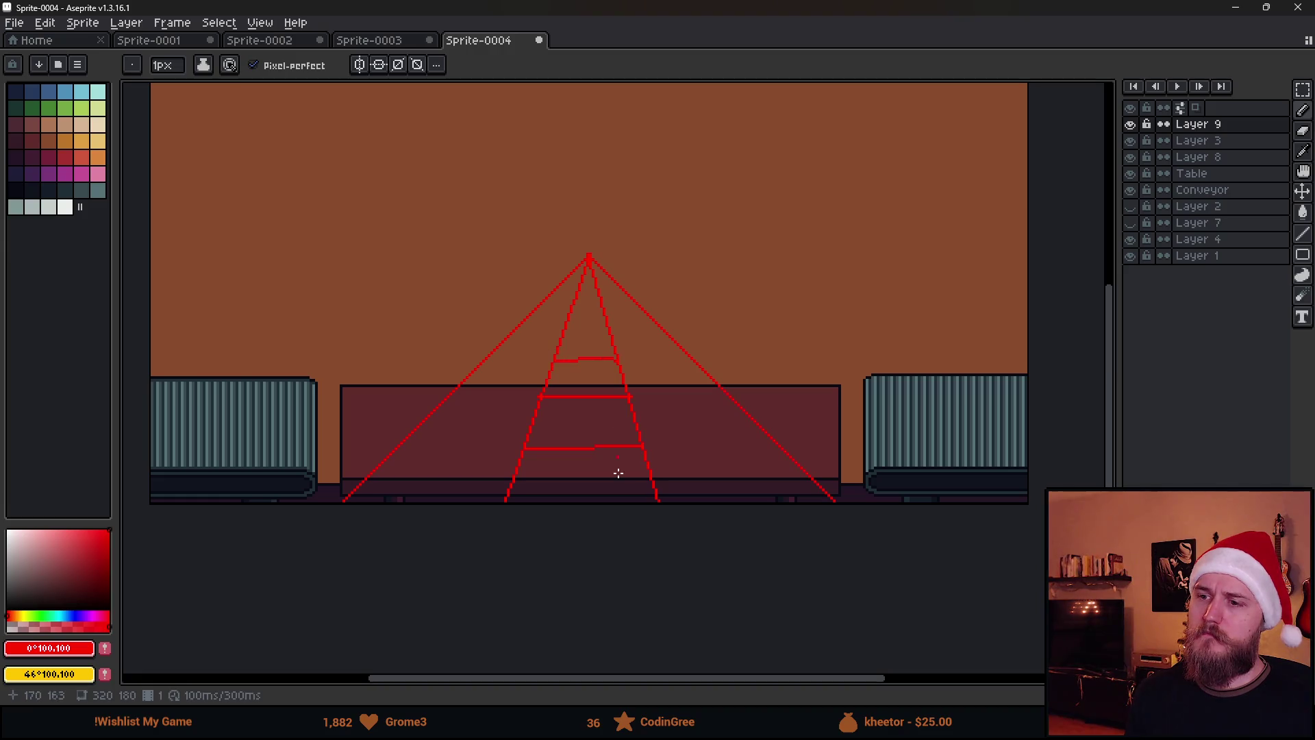
# Extend the middle and lower cross lines left and right out to the outer diagonals.
pyautogui.click(540, 397)
pyautogui.keyDown('shift'); pyautogui.click(446, 398); pyautogui.keyUp('shift')
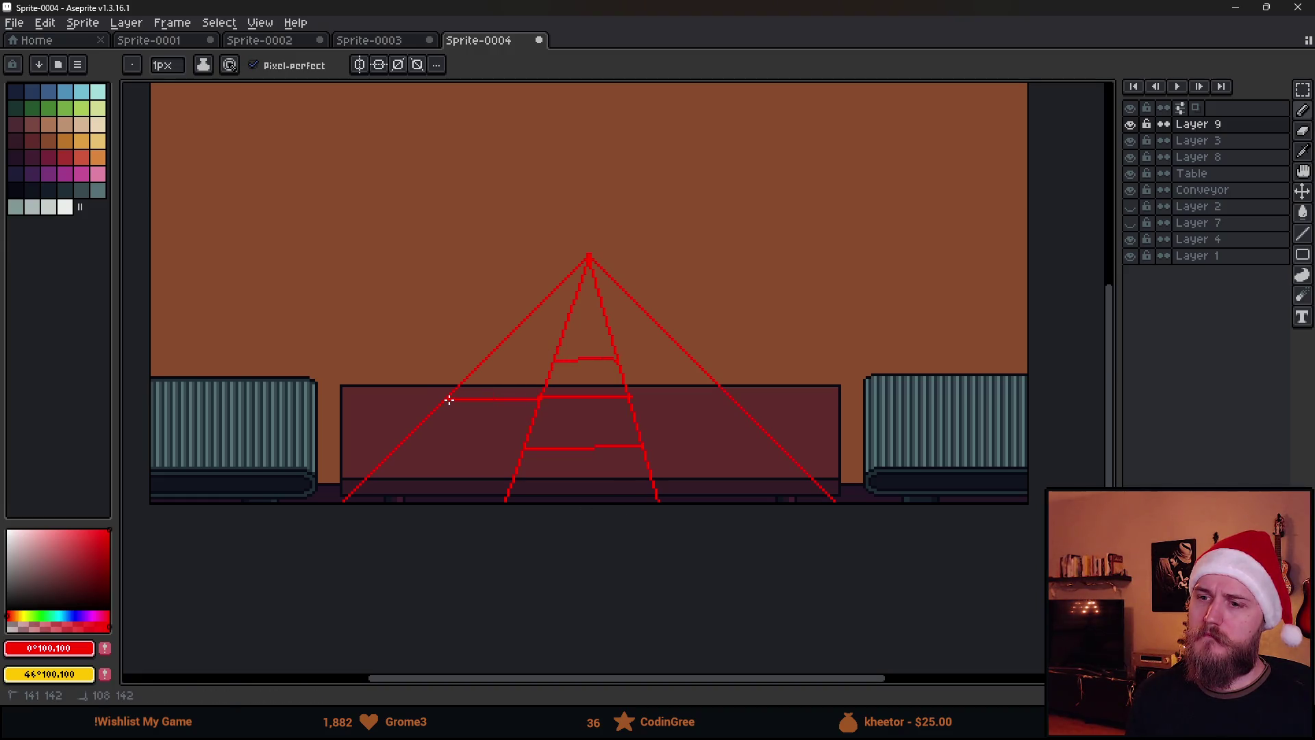
pyautogui.click(400, 444)
pyautogui.keyDown('shift'); pyautogui.click(525, 446); pyautogui.keyUp('shift')
pyautogui.click(643, 446)
pyautogui.keyDown('shift'); pyautogui.click(782, 446); pyautogui.keyUp('shift')
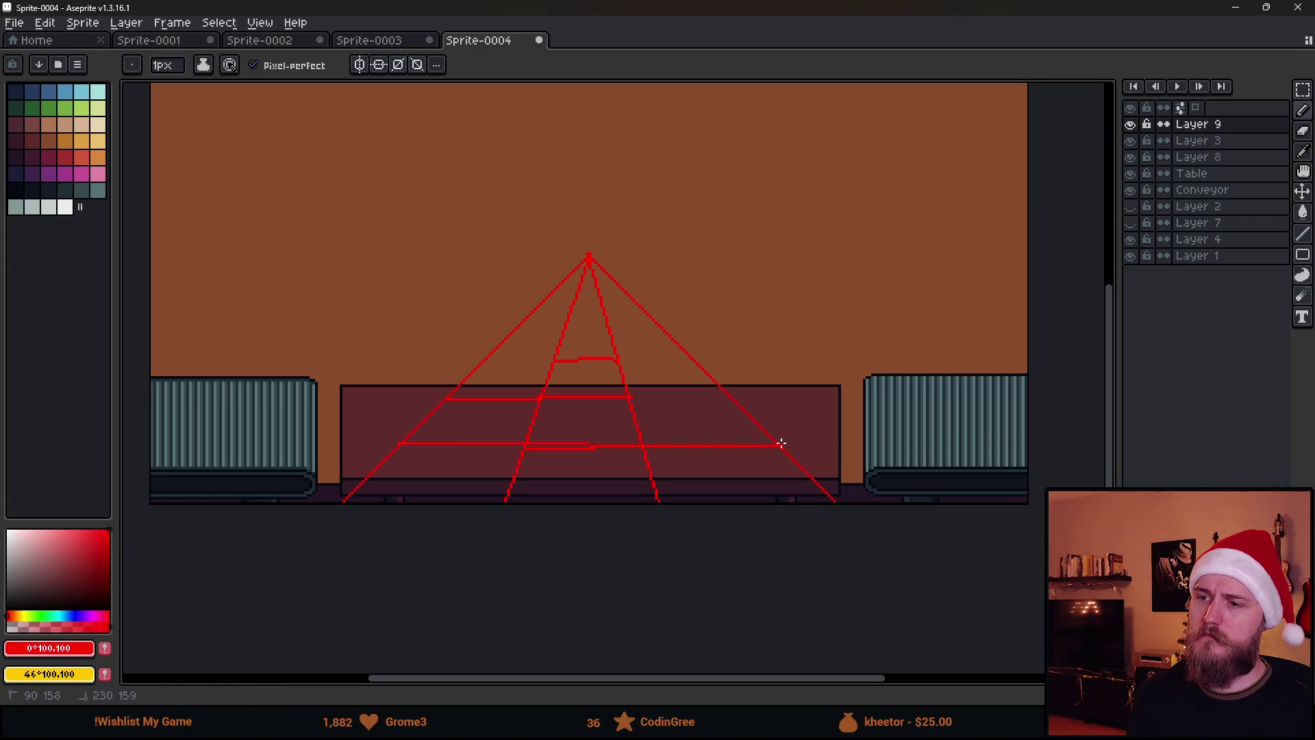
pyautogui.click(630, 397)
pyautogui.keyDown('shift'); pyautogui.click(726, 397); pyautogui.keyUp('shift')
pyautogui.scroll(-2, 735, 399)
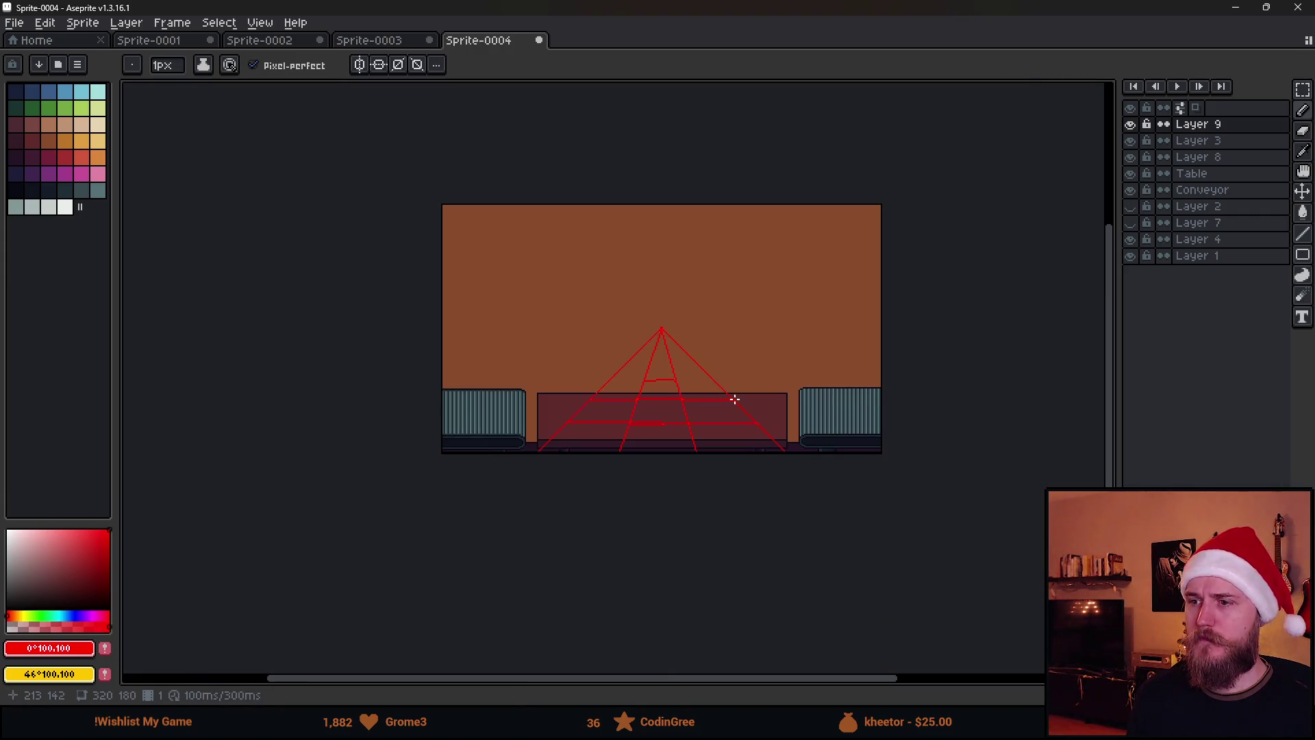
# Undo the short horizontal line near the peak, then redo to restore the horizontals.
pyautogui.scroll(4, 657, 402)
pyautogui.scroll(-2, 649, 405)
pyautogui.press('v')
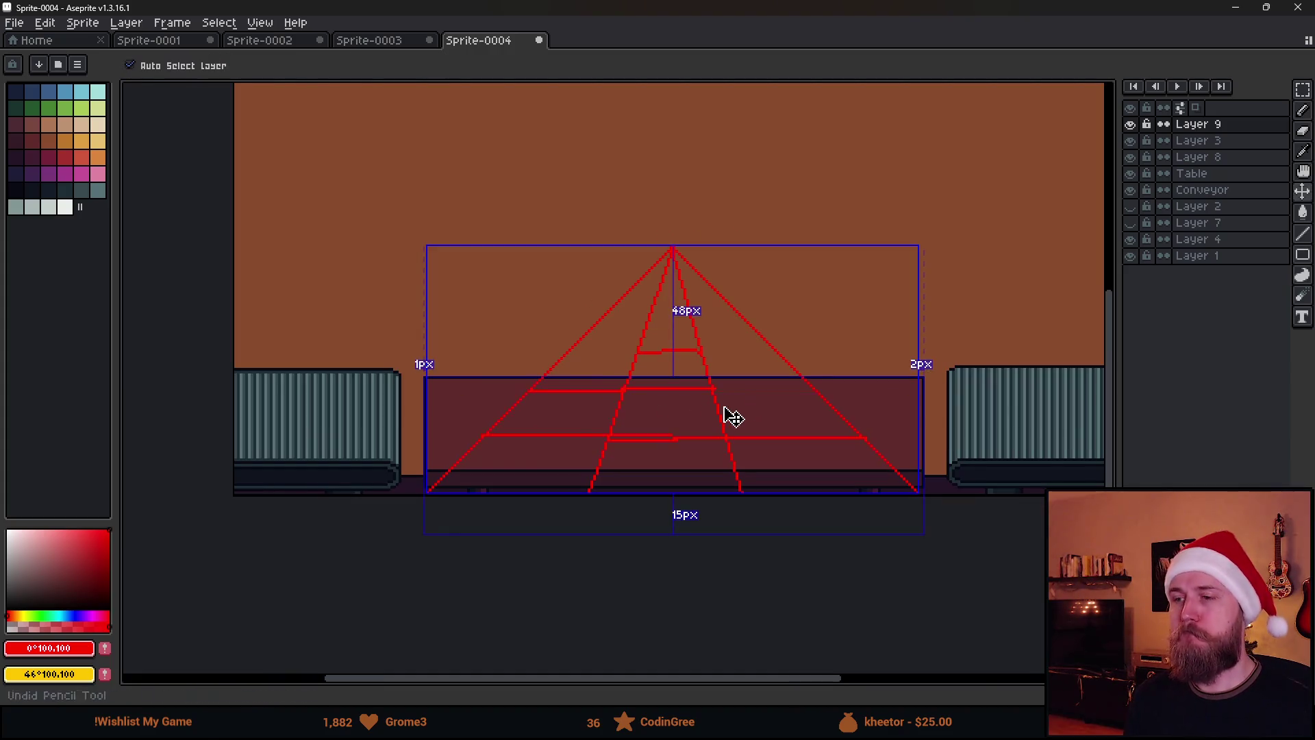
pyautogui.hotkey('ctrl', 'z')
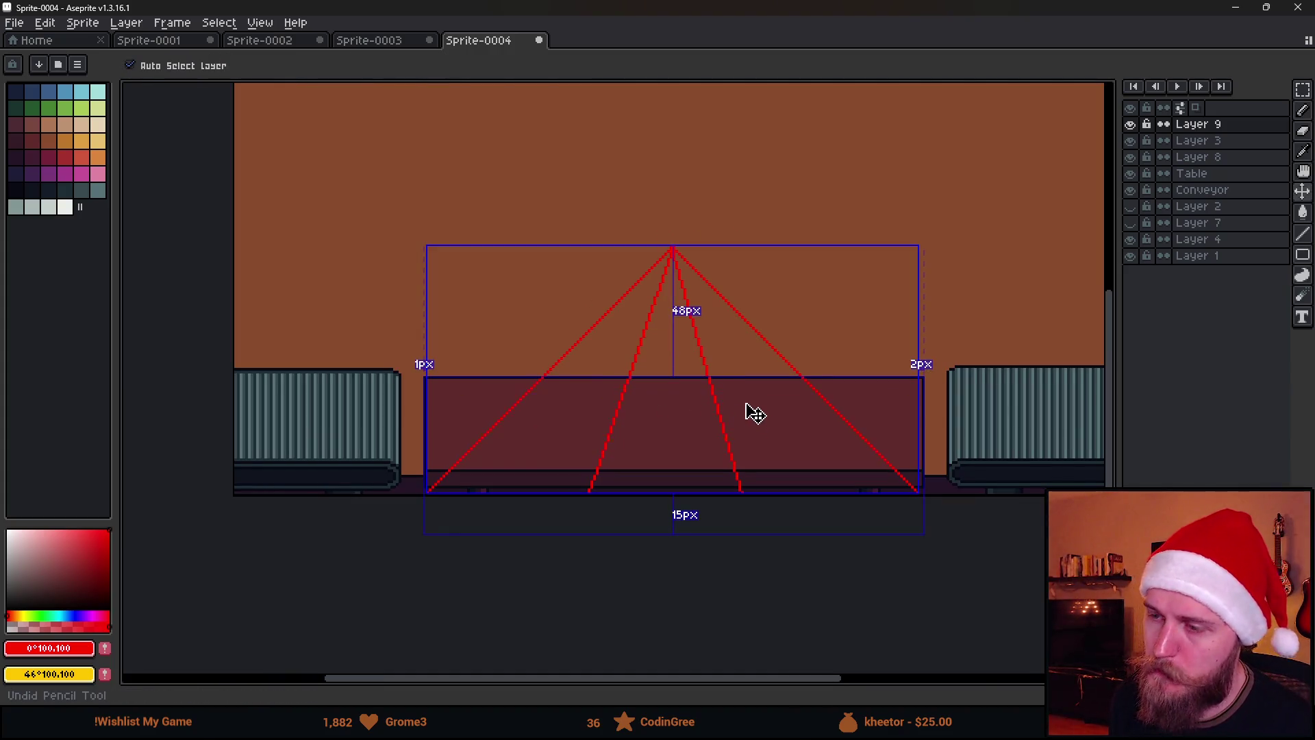
pyautogui.press('b')
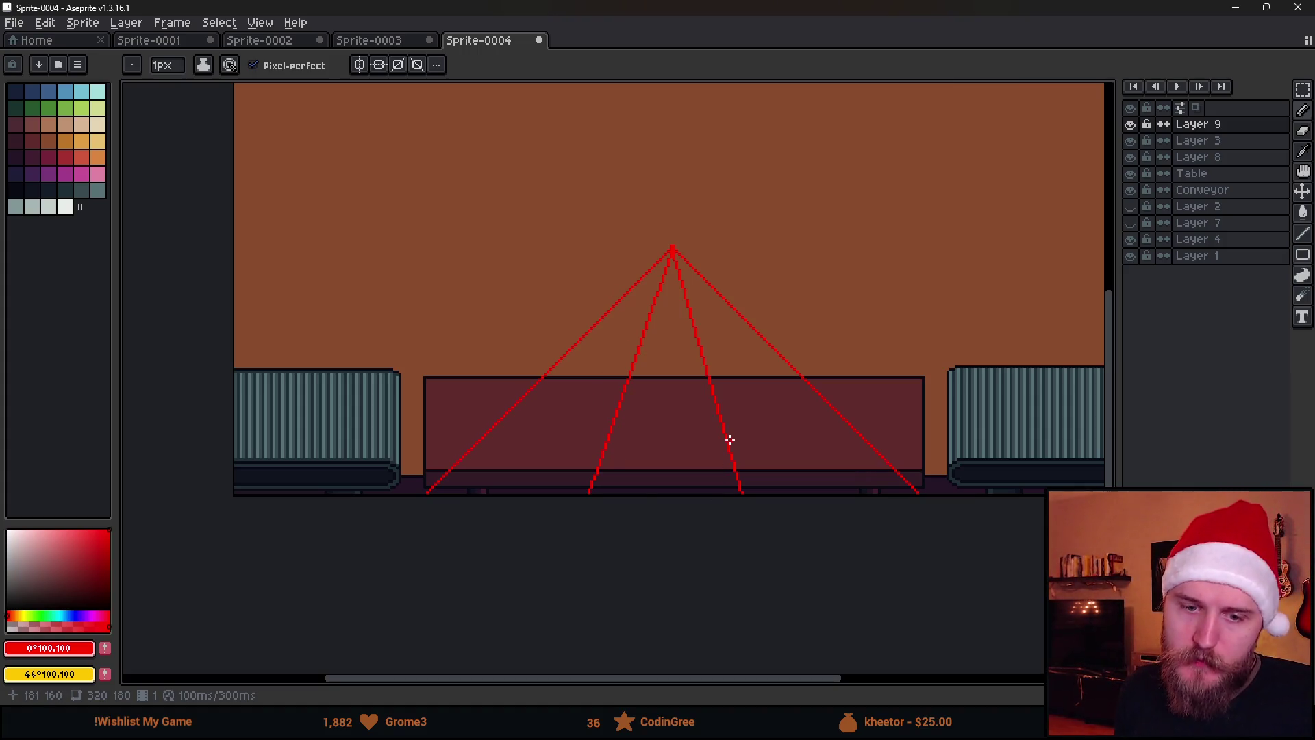
pyautogui.hotkey('ctrl', 'y')
pyautogui.press('b')
pyautogui.scroll(1, 676, 388)
# Pencil red vertical box posts and a top edge inside the grid, undoing a stray stroke.
pyautogui.moveTo(608, 385)
pyautogui.mouseDown()
pyautogui.moveTo(609, 263)
pyautogui.moveTo(561, 315)
pyautogui.moveTo(567, 475)
pyautogui.mouseUp()
pyautogui.scroll(-1, 691, 450)
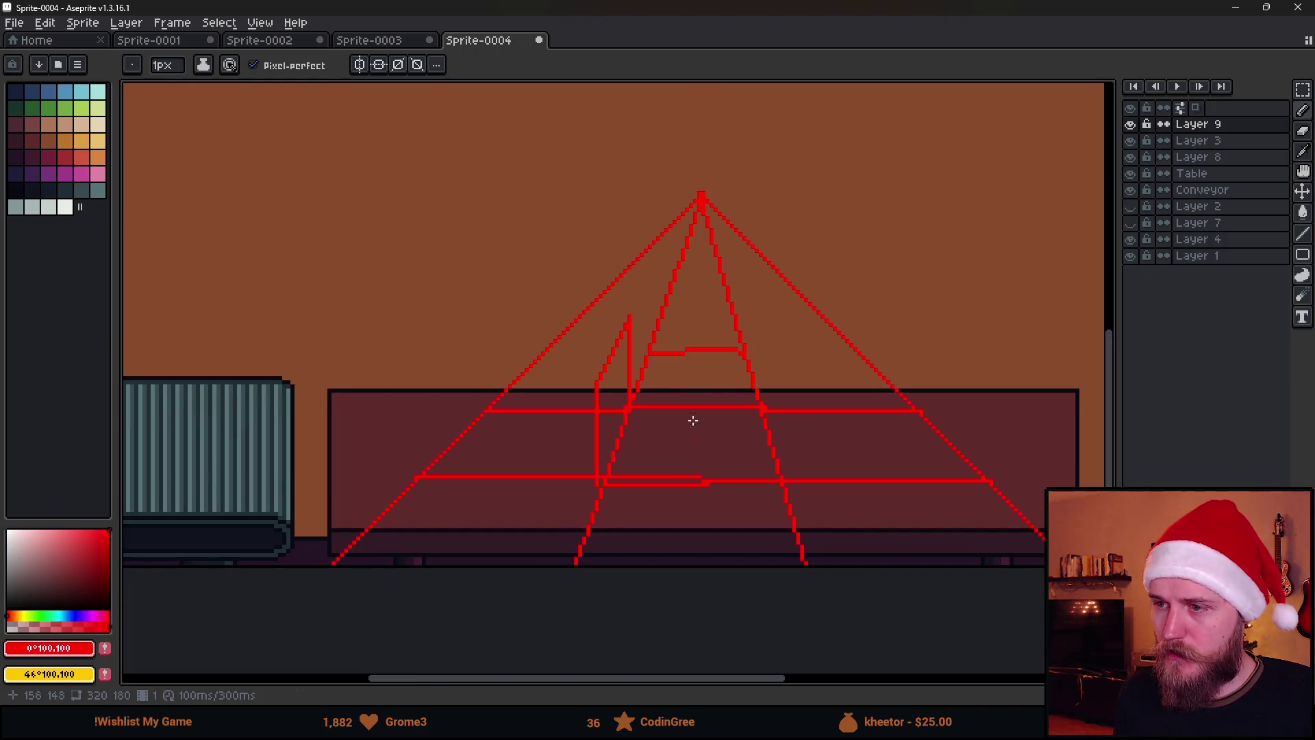
pyautogui.moveTo(619, 416); pyautogui.dragTo(611, 370)
pyautogui.hotkey('ctrl', 'z')
pyautogui.moveTo(747, 466); pyautogui.dragTo(650, 483)
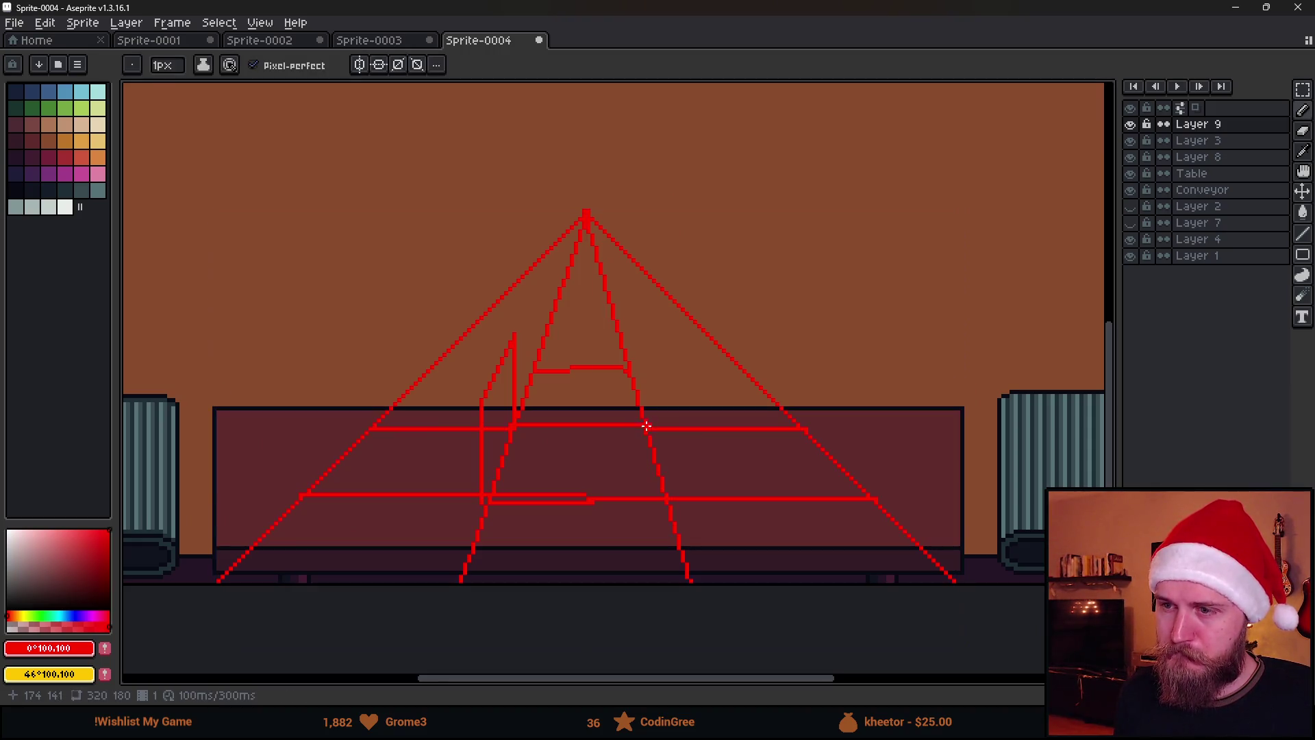
pyautogui.moveTo(648, 424)
pyautogui.mouseDown()
pyautogui.moveTo(646, 337)
pyautogui.moveTo(686, 405)
pyautogui.moveTo(670, 508)
pyautogui.mouseUp()
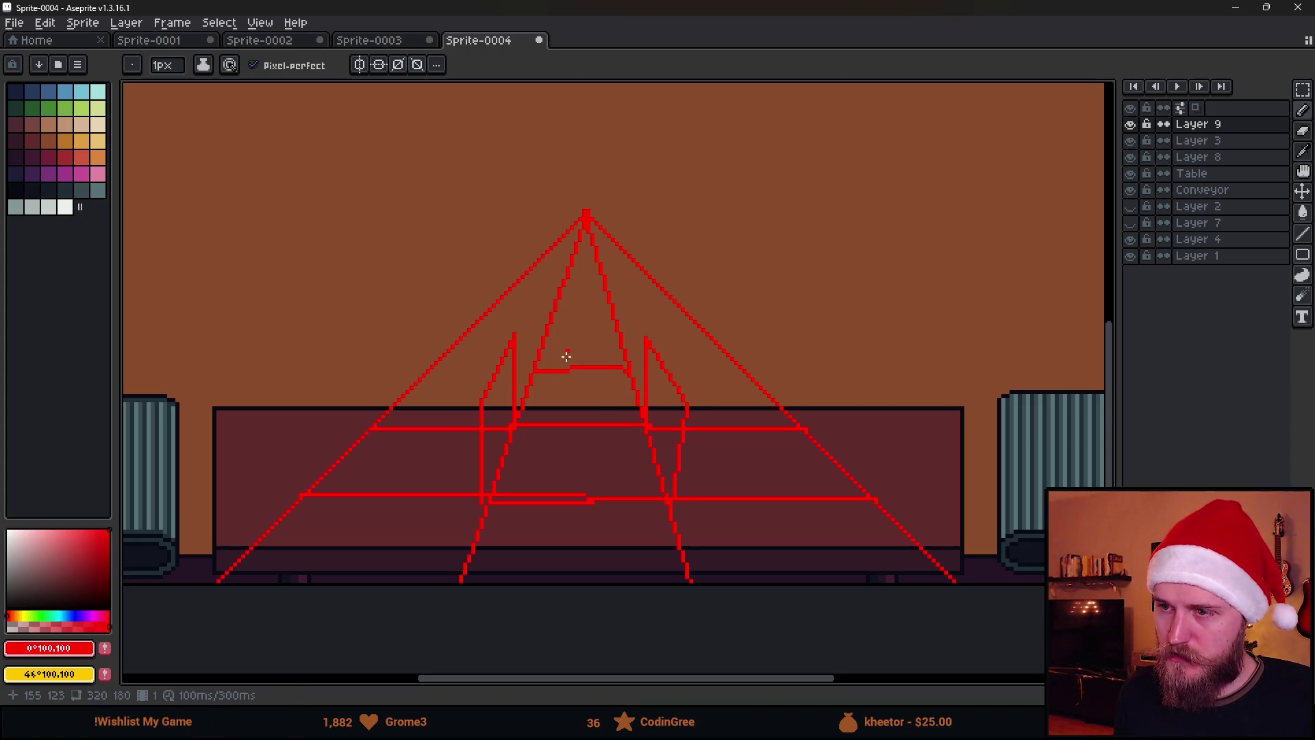
pyautogui.moveTo(519, 333); pyautogui.dragTo(650, 337)
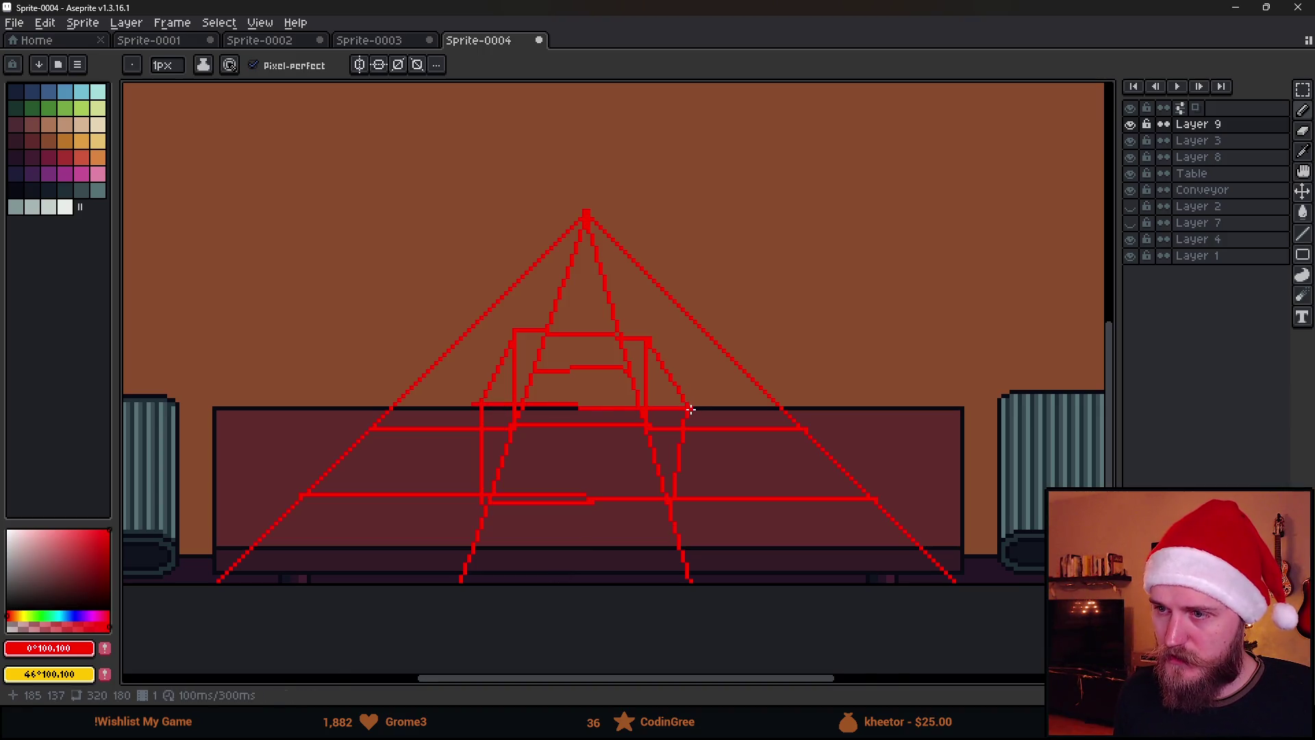
pyautogui.scroll(-4, 691, 410)
pyautogui.scroll(2, 691, 409)
pyautogui.press('ctrl')
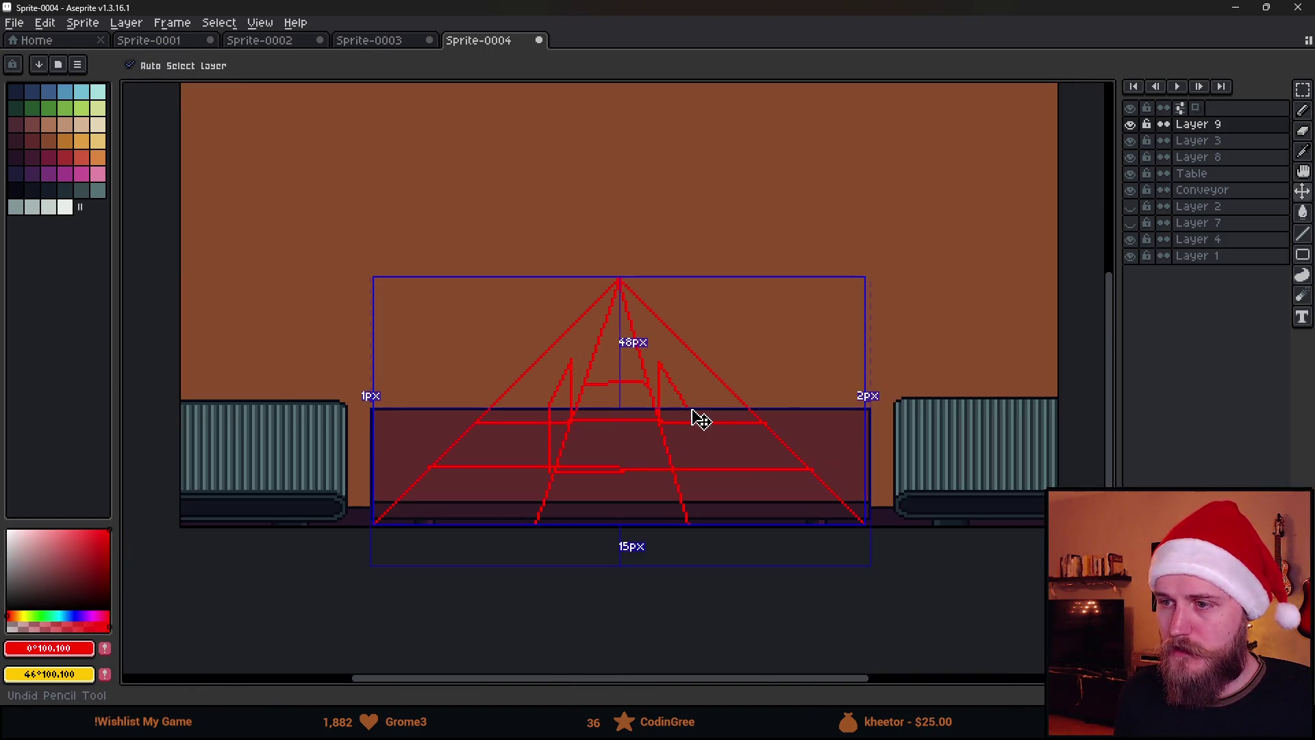
# Undo the box stroke and the two inner converging lines, leaving only the outer guides.
pyautogui.hotkey('ctrl', 'z')
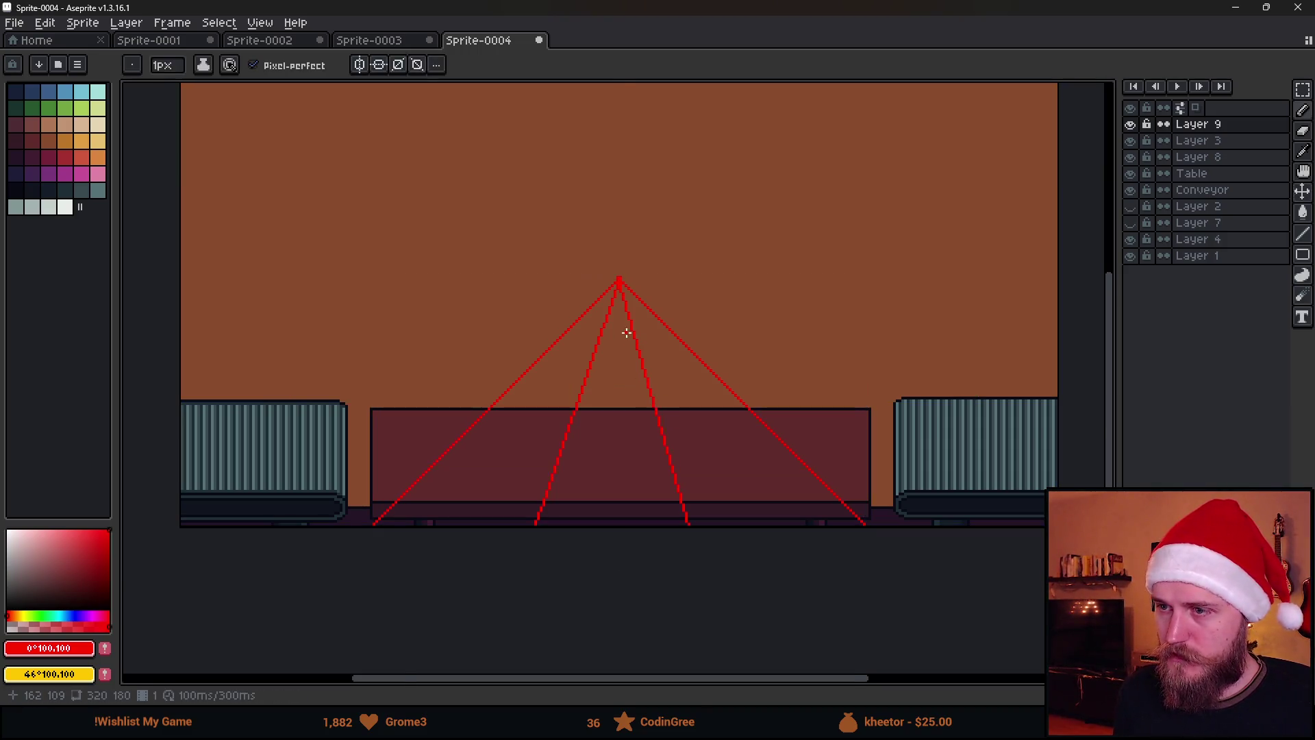
pyautogui.scroll(2, 627, 333)
pyautogui.hotkey('ctrl', 'z')
pyautogui.hotkey('ctrl', 'z')
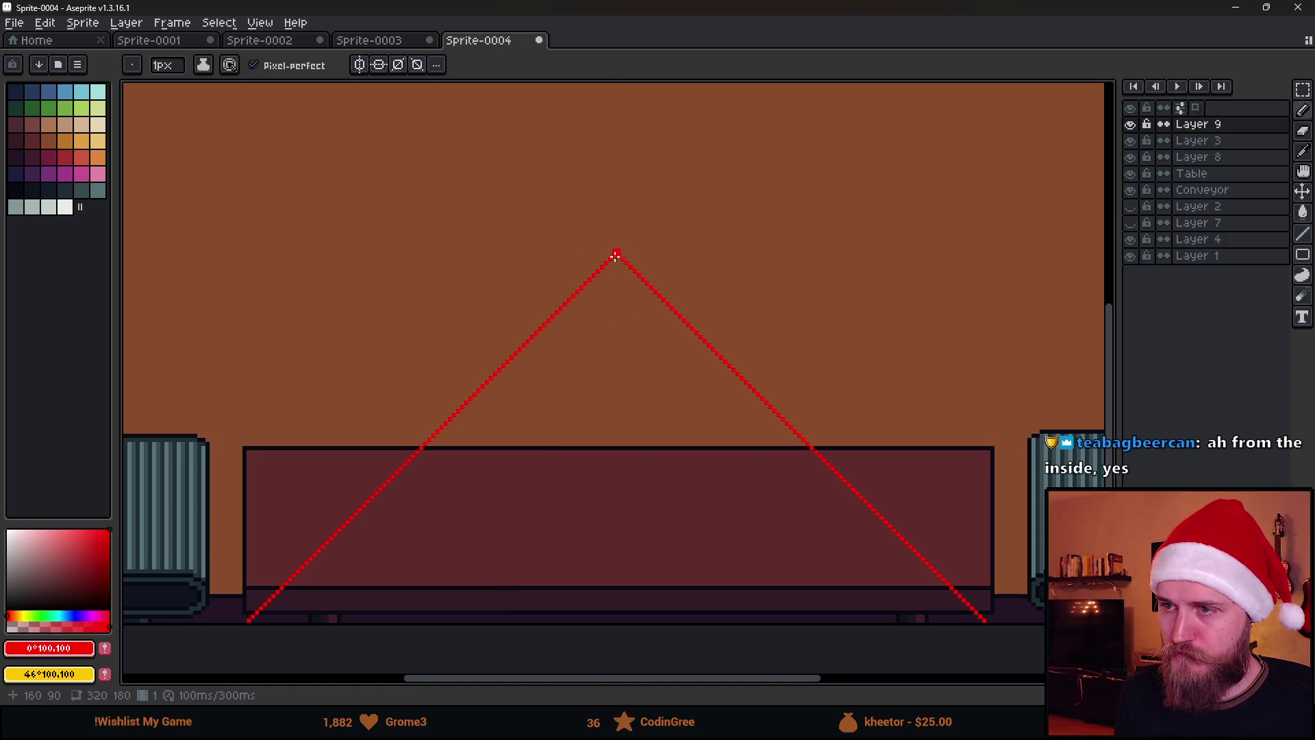
pyautogui.click(109, 544)
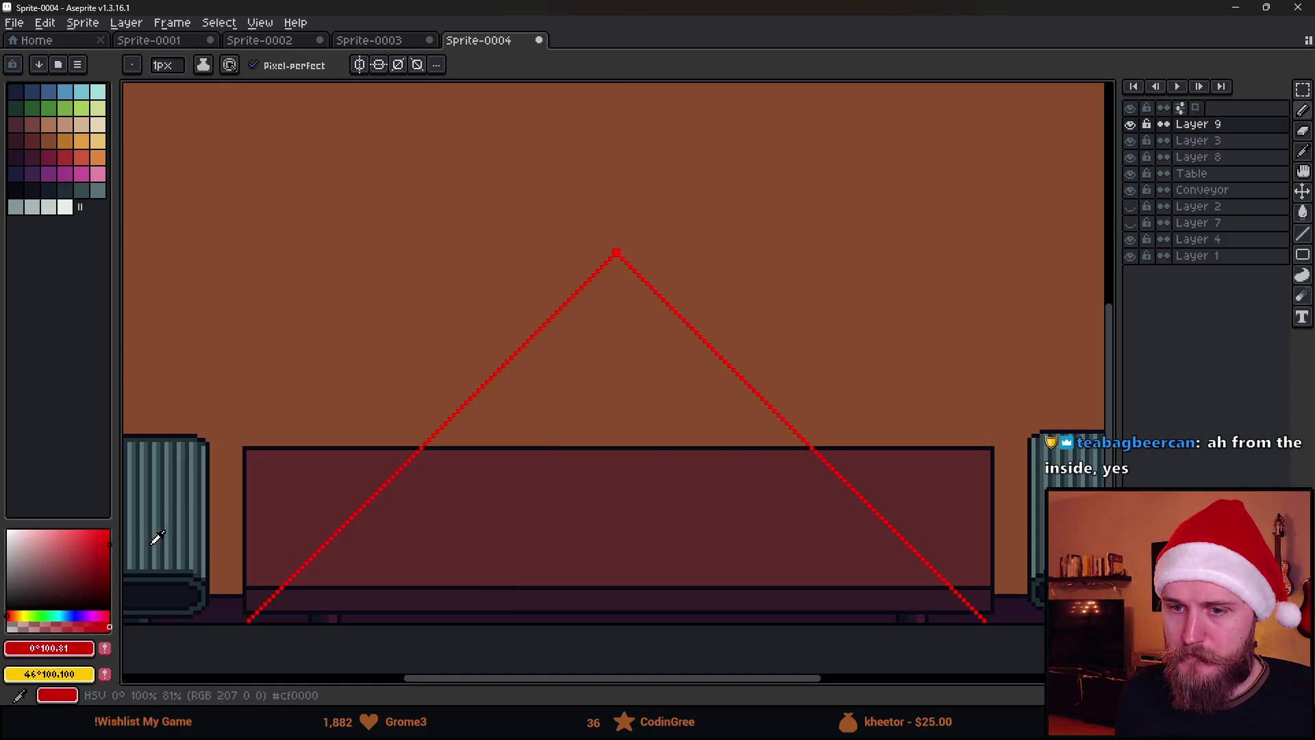
pyautogui.scroll(5, 602, 302)
pyautogui.press('g')
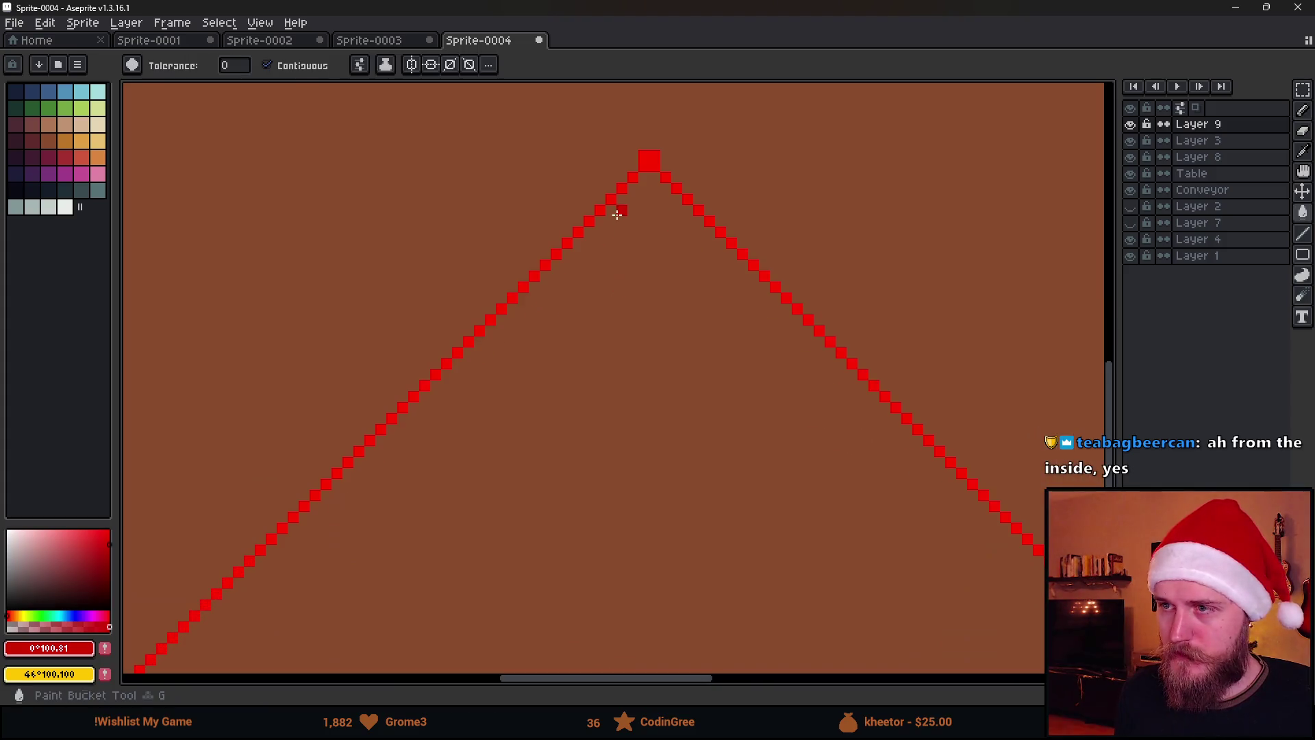
pyautogui.hotkey('ctrl', 'z')
pyautogui.press('b')
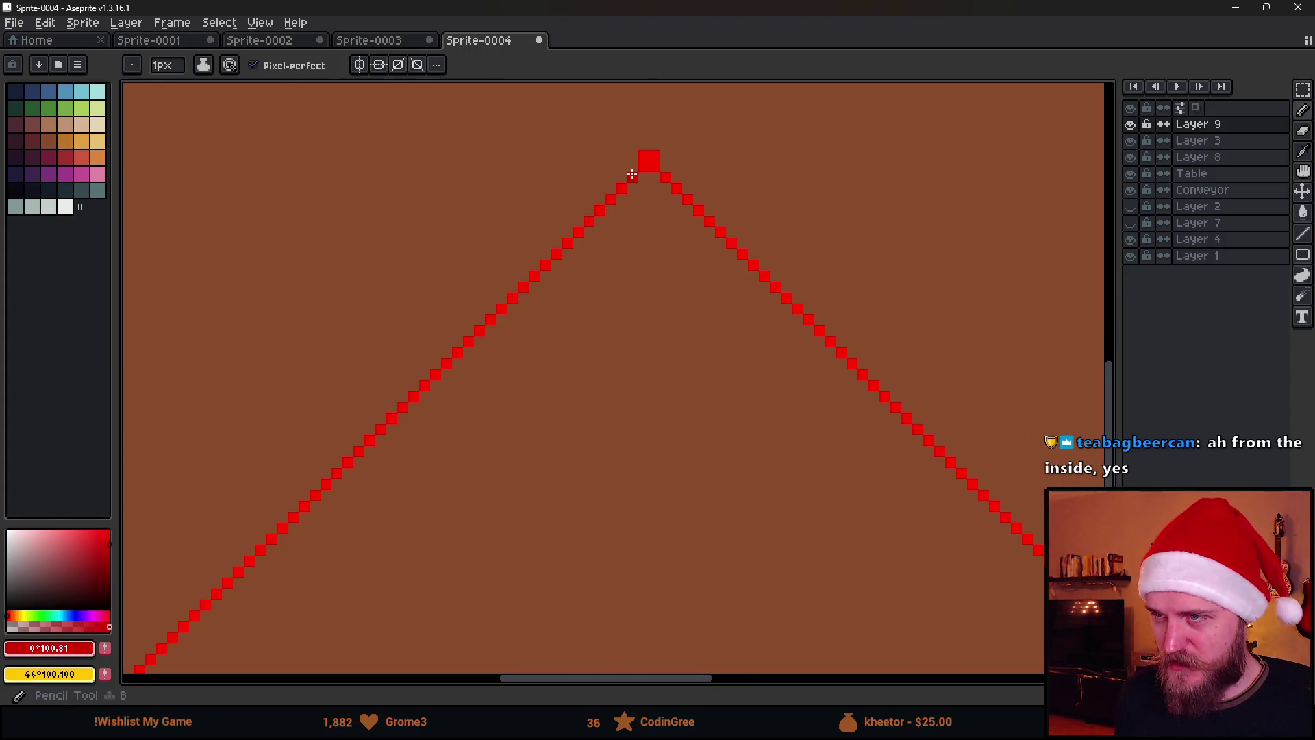
# Darken the pixels immediately left and right of the peak with a darker red.
pyautogui.click(96, 562)
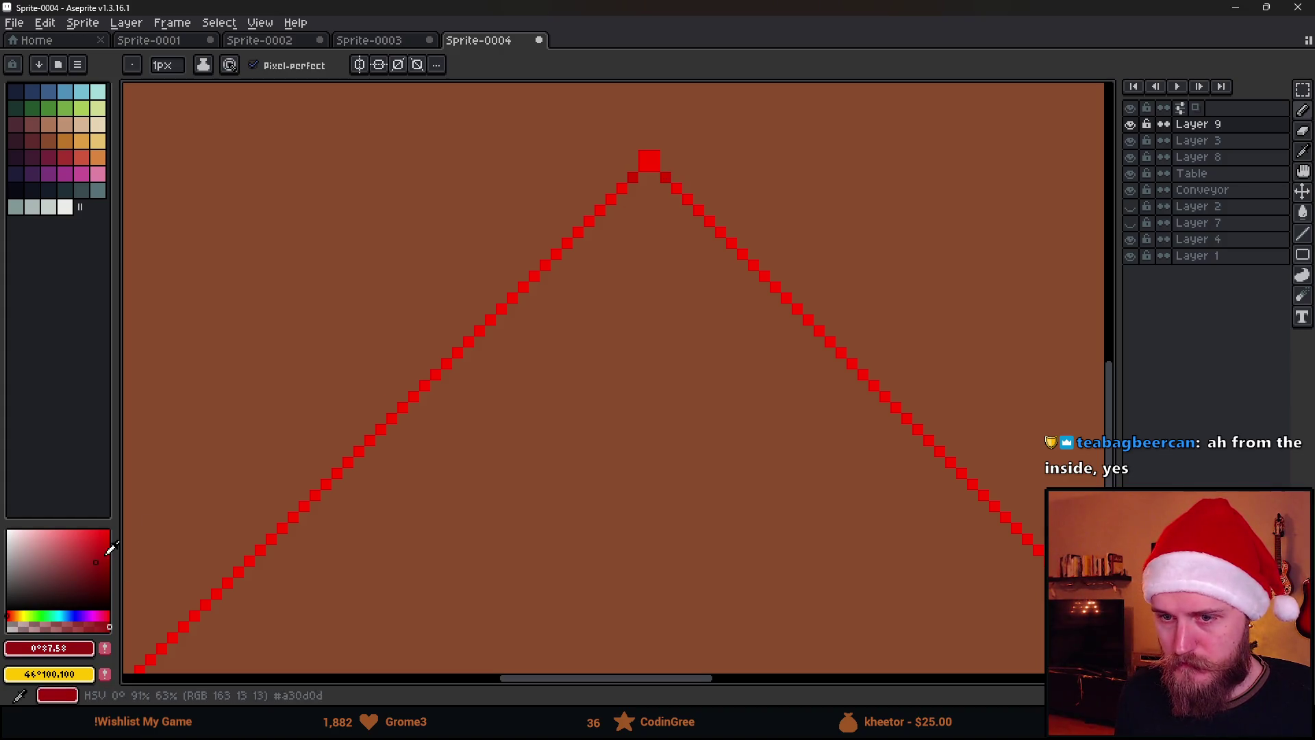
pyautogui.click(666, 177)
pyautogui.click(633, 177)
pyautogui.scroll(-2, 656, 377)
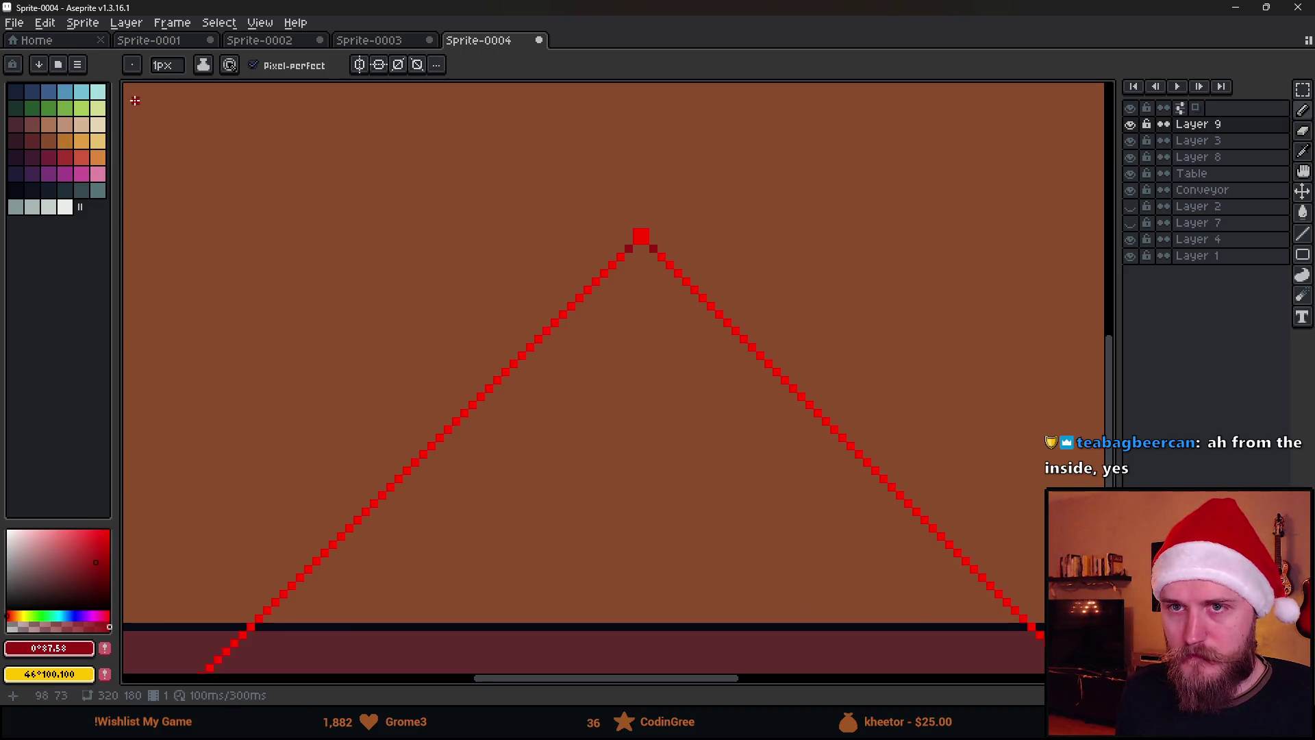
# Paint a small white block over the peak and restore the neighbouring pixels to red.
pyautogui.click(86, 530)
pyautogui.moveTo(85, 528); pyautogui.dragTo(9, 529)
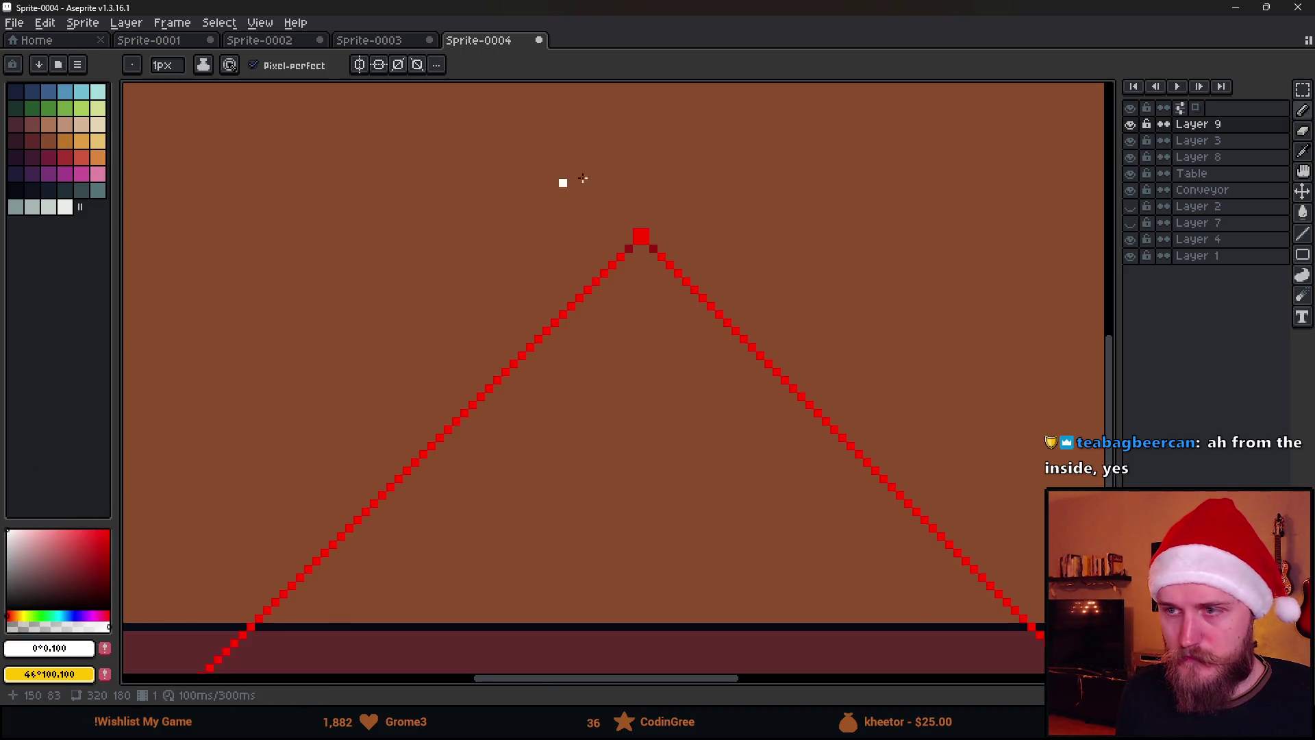
pyautogui.scroll(2, 617, 181)
pyautogui.click(650, 322)
pyautogui.hotkey('ctrl', 'z')
pyautogui.moveTo(673, 315)
pyautogui.mouseDown()
pyautogui.moveTo(671, 333)
pyautogui.moveTo(649, 332)
pyautogui.moveTo(650, 312)
pyautogui.moveTo(646, 348)
pyautogui.mouseUp()
pyautogui.keyDown('alt'); pyautogui.click(605, 373); pyautogui.keyUp('alt')
pyautogui.click(694, 353)
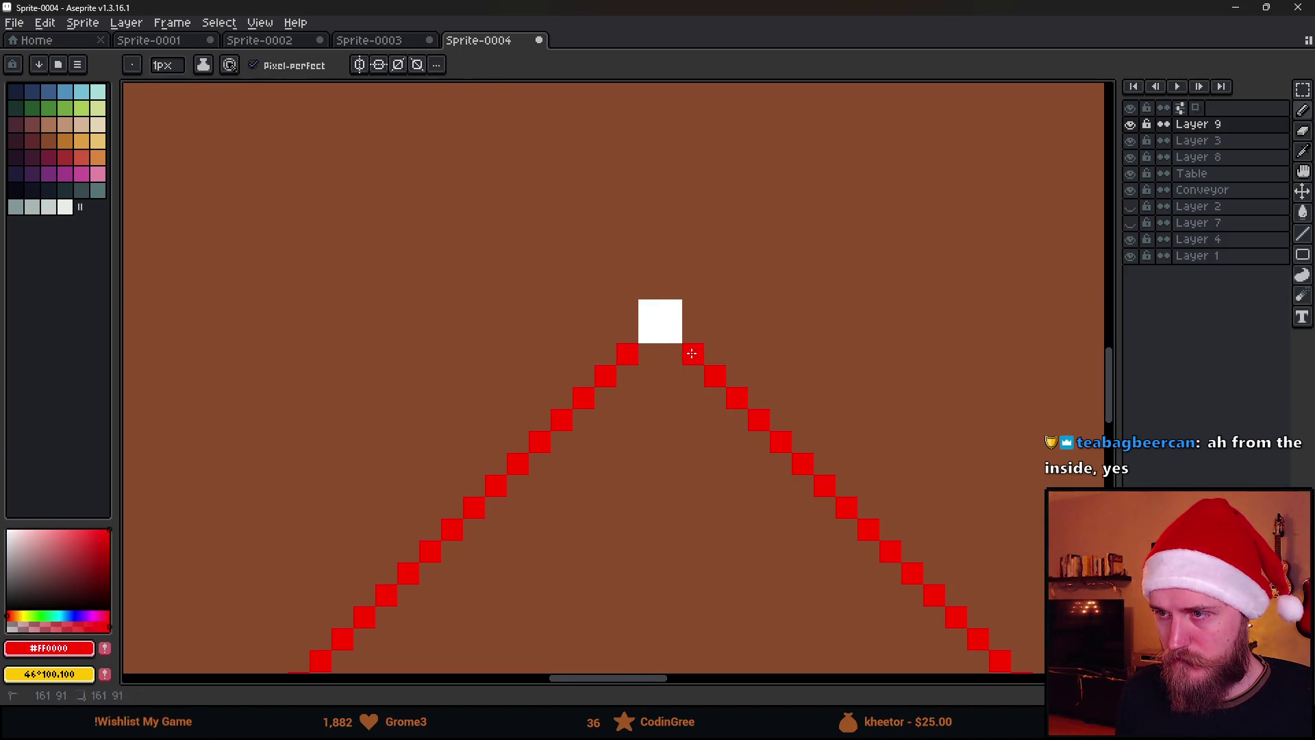
pyautogui.scroll(-5, 692, 377)
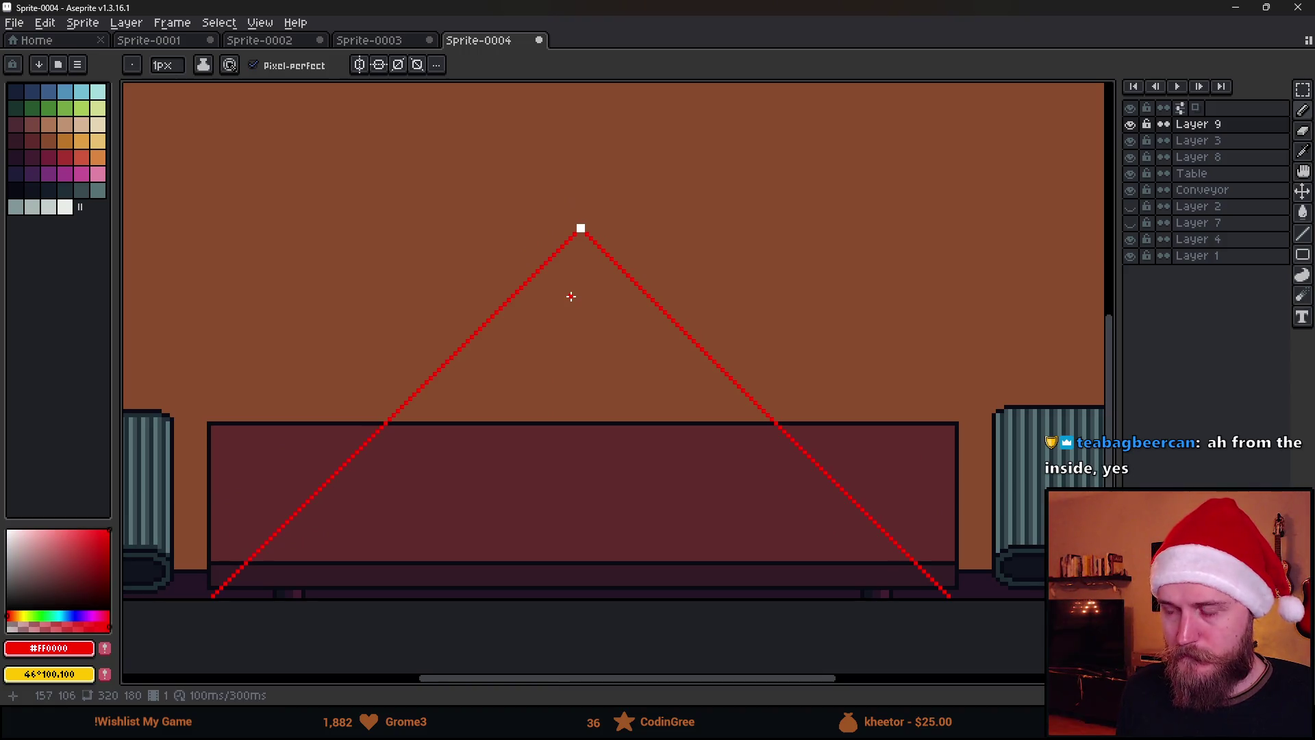
pyautogui.scroll(5, 579, 246)
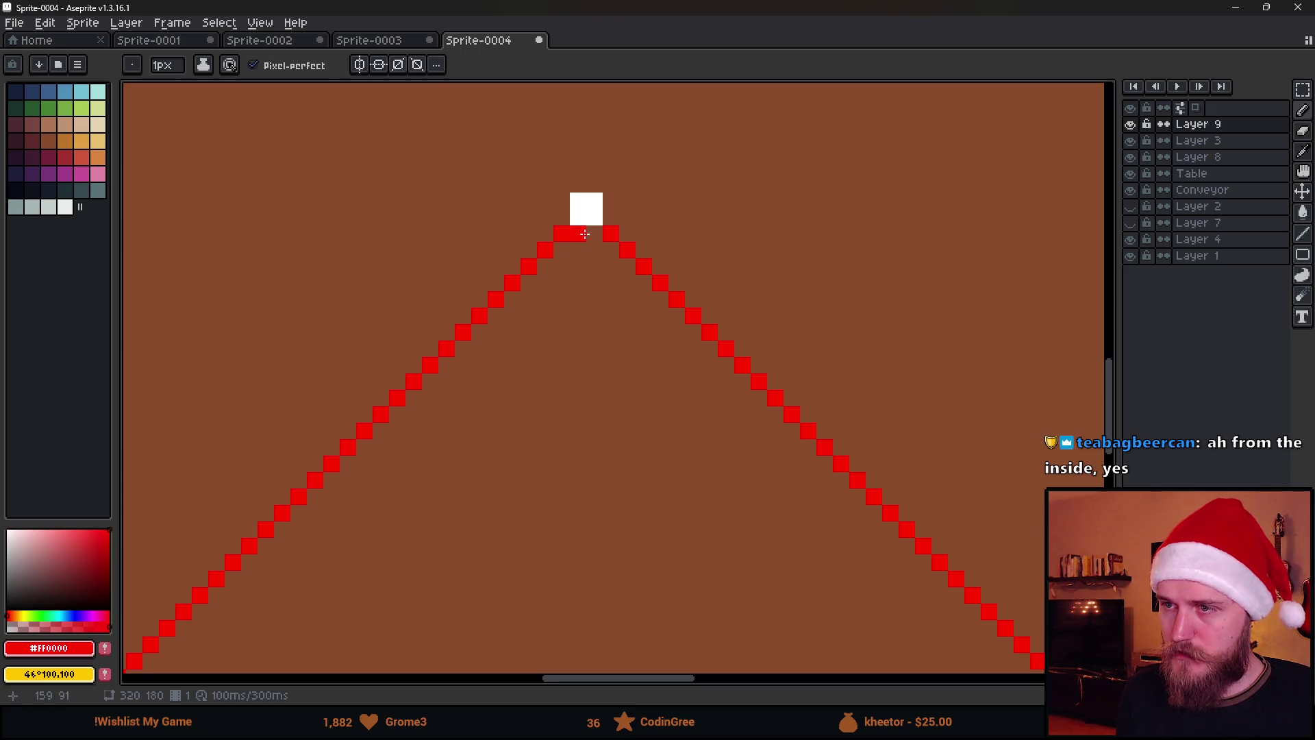
# Draw an inner red line from the peak down toward the table bottom.
pyautogui.scroll(-3, 585, 234)
pyautogui.scroll(-3, 531, 567)
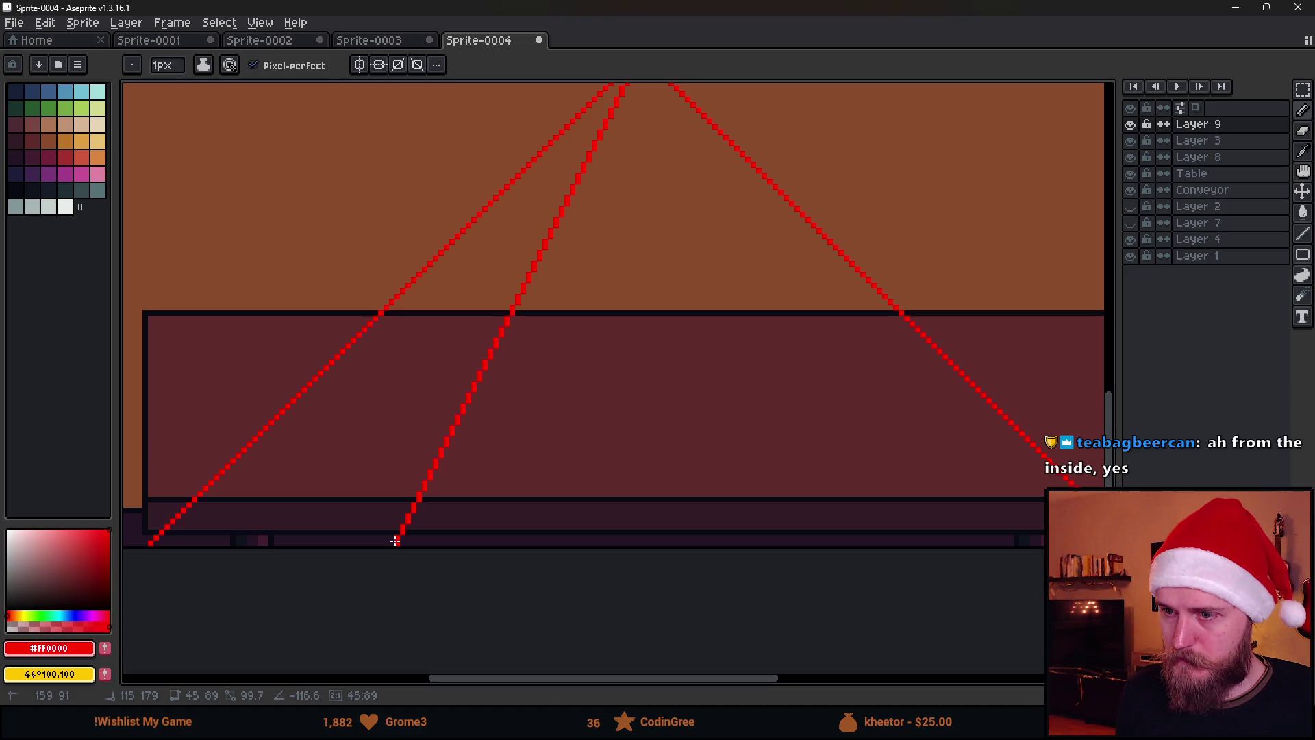
pyautogui.keyDown('shift'); pyautogui.click(396, 541); pyautogui.keyUp('shift')
pyautogui.scroll(2, 423, 548)
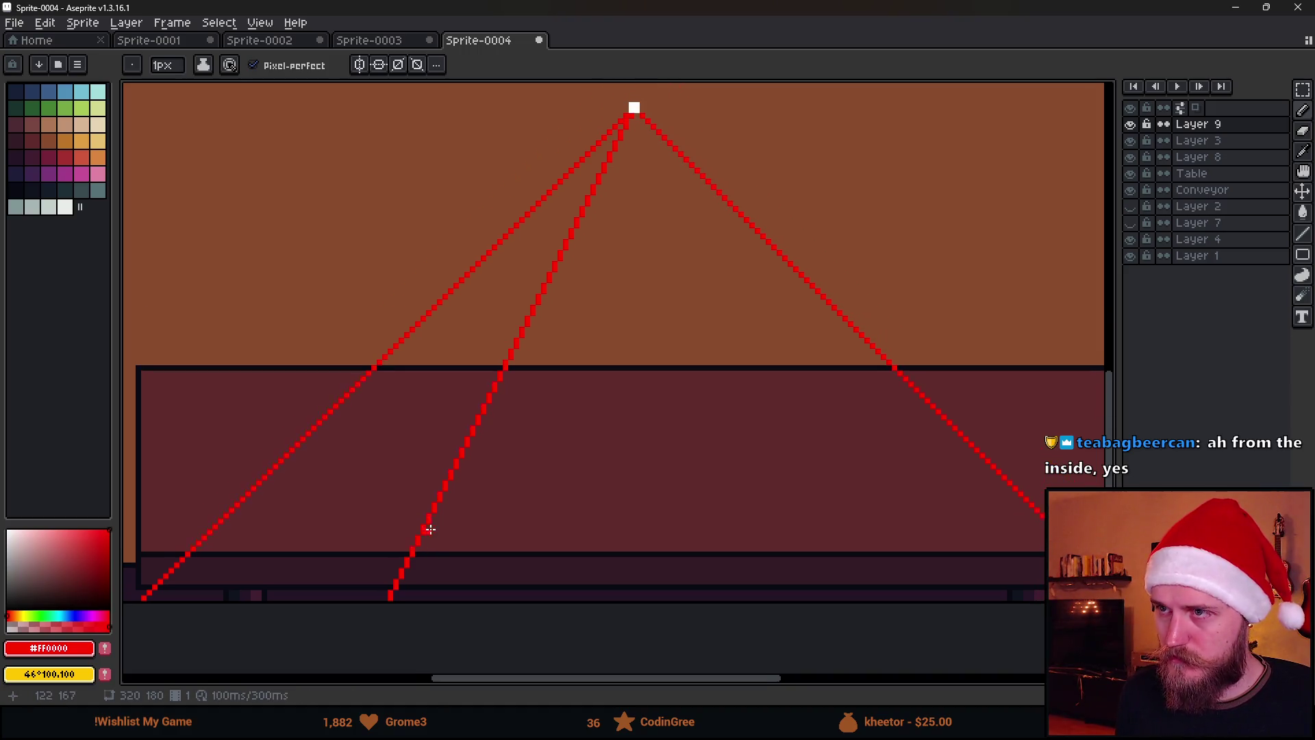
pyautogui.scroll(1, 617, 154)
pyautogui.scroll(-1, 644, 210)
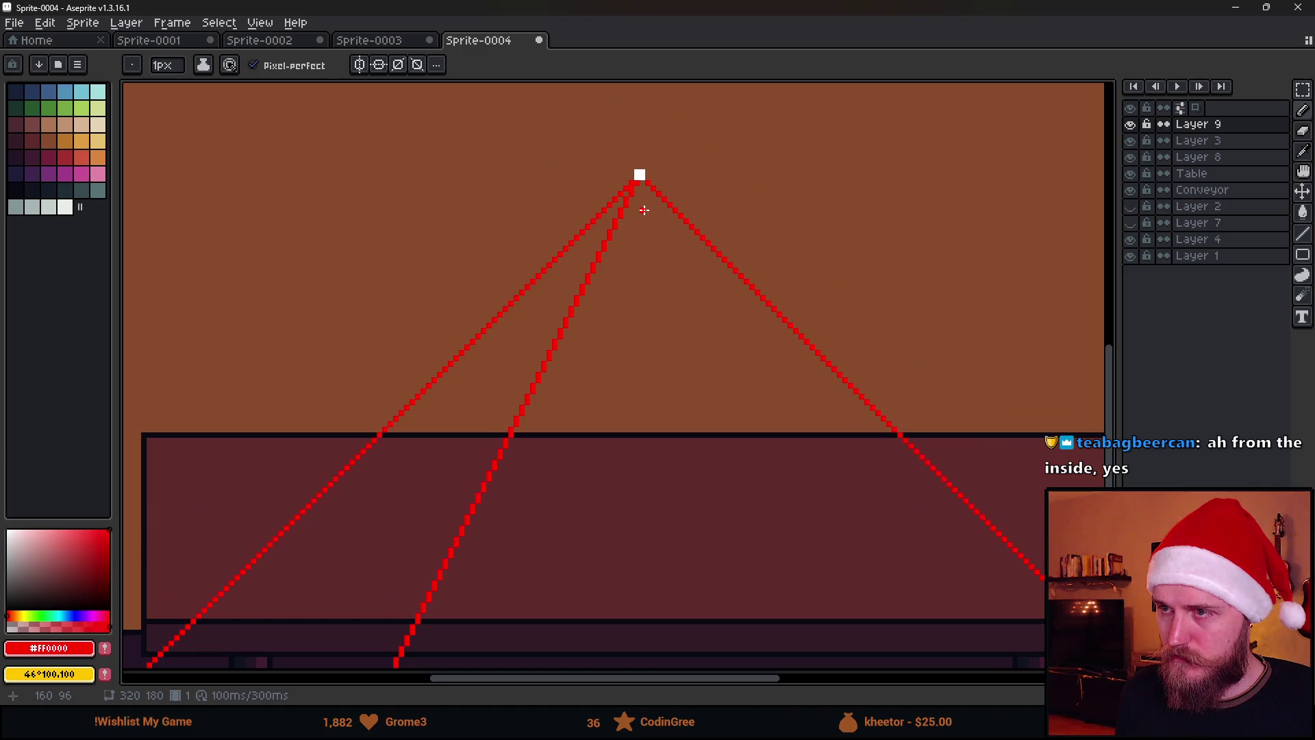
pyautogui.scroll(-1, 593, 334)
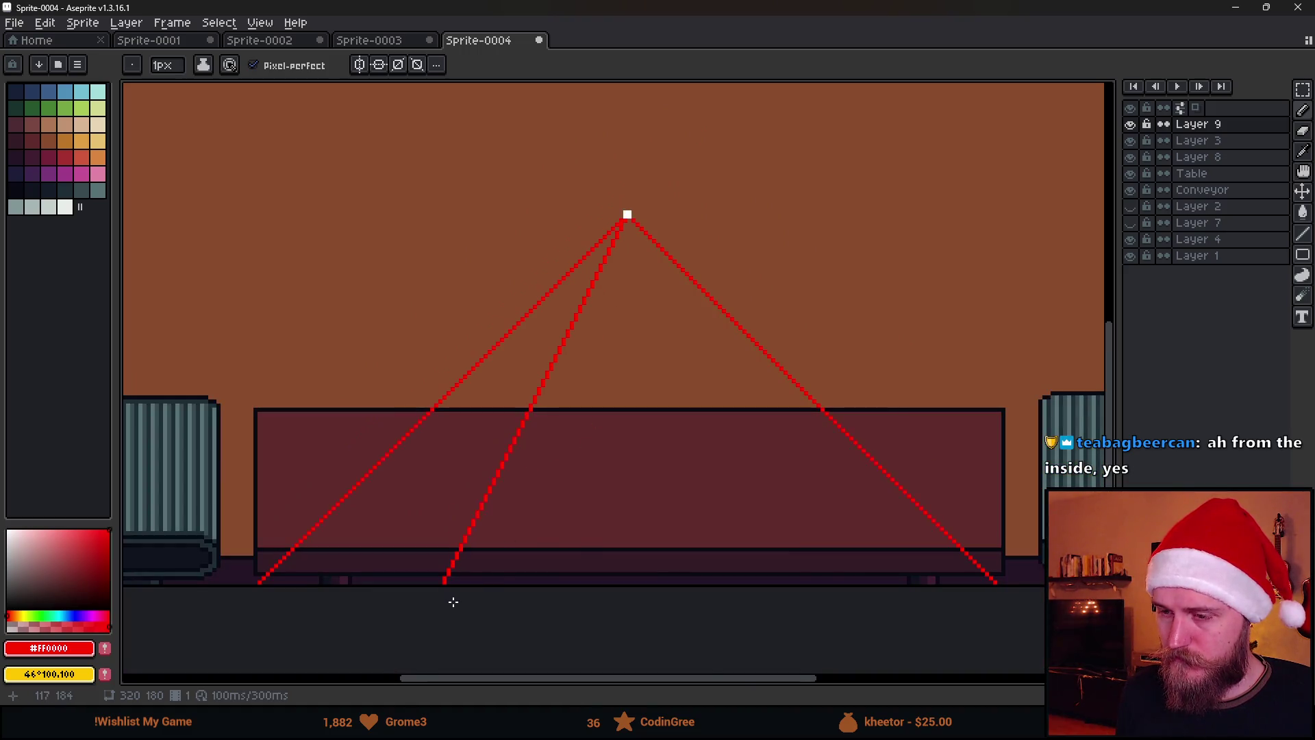
pyautogui.scroll(2, 454, 602)
pyautogui.scroll(-3, 593, 514)
# Marquee-select the inner line tips, move them up to the apex, and deselect to commit.
pyautogui.moveTo(652, 438); pyautogui.dragTo(574, 390)
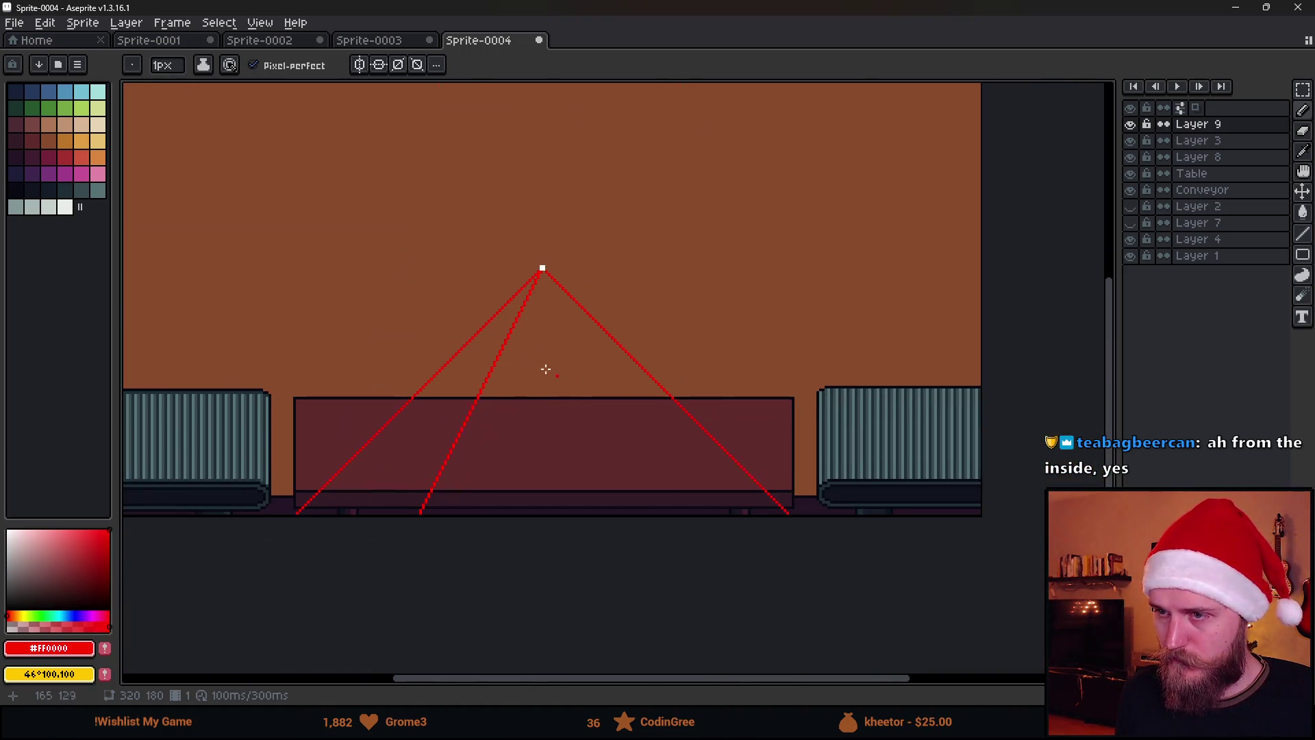
pyautogui.press('m')
pyautogui.moveTo(265, 184)
pyautogui.mouseDown()
pyautogui.moveTo(582, 593)
pyautogui.moveTo(541, 570)
pyautogui.mouseUp()
pyautogui.moveTo(520, 449)
pyautogui.mouseDown()
pyautogui.moveTo(528, 294)
pyautogui.moveTo(546, 337)
pyautogui.mouseUp()
pyautogui.scroll(3, 546, 338)
pyautogui.moveTo(739, 440)
pyautogui.mouseDown()
pyautogui.moveTo(757, 405)
pyautogui.moveTo(740, 391)
pyautogui.mouseUp()
pyautogui.scroll(-2, 734, 388)
pyautogui.hotkey('ctrl', 'd')
pyautogui.scroll(-2, 509, 382)
pyautogui.scroll(2, 563, 404)
# Fill the gap below the vanishing point red and set the Pencil brush to 1 pixel.
pyautogui.press('b')
pyautogui.click(601, 281)
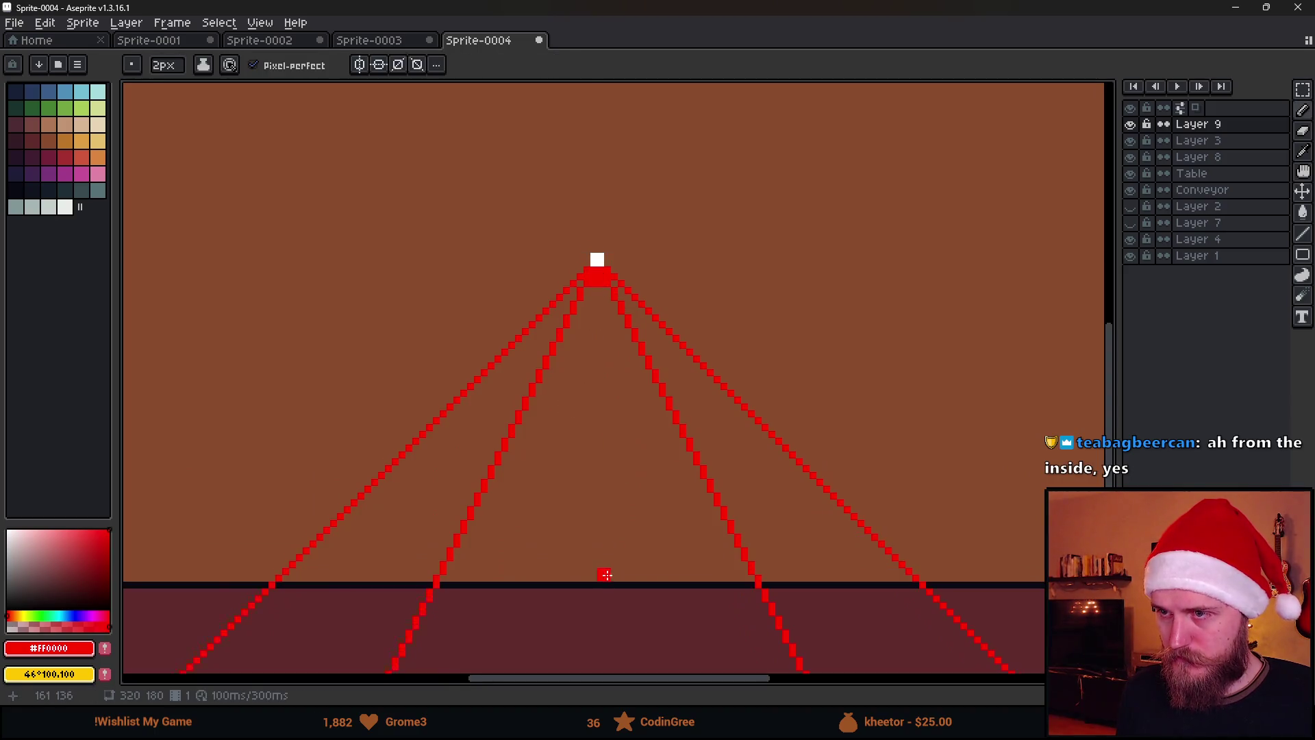
pyautogui.scroll(-1, 607, 576)
pyautogui.scroll(-1, 623, 620)
pyautogui.keyDown('shift'); pyautogui.click(625, 652); pyautogui.keyUp('shift')
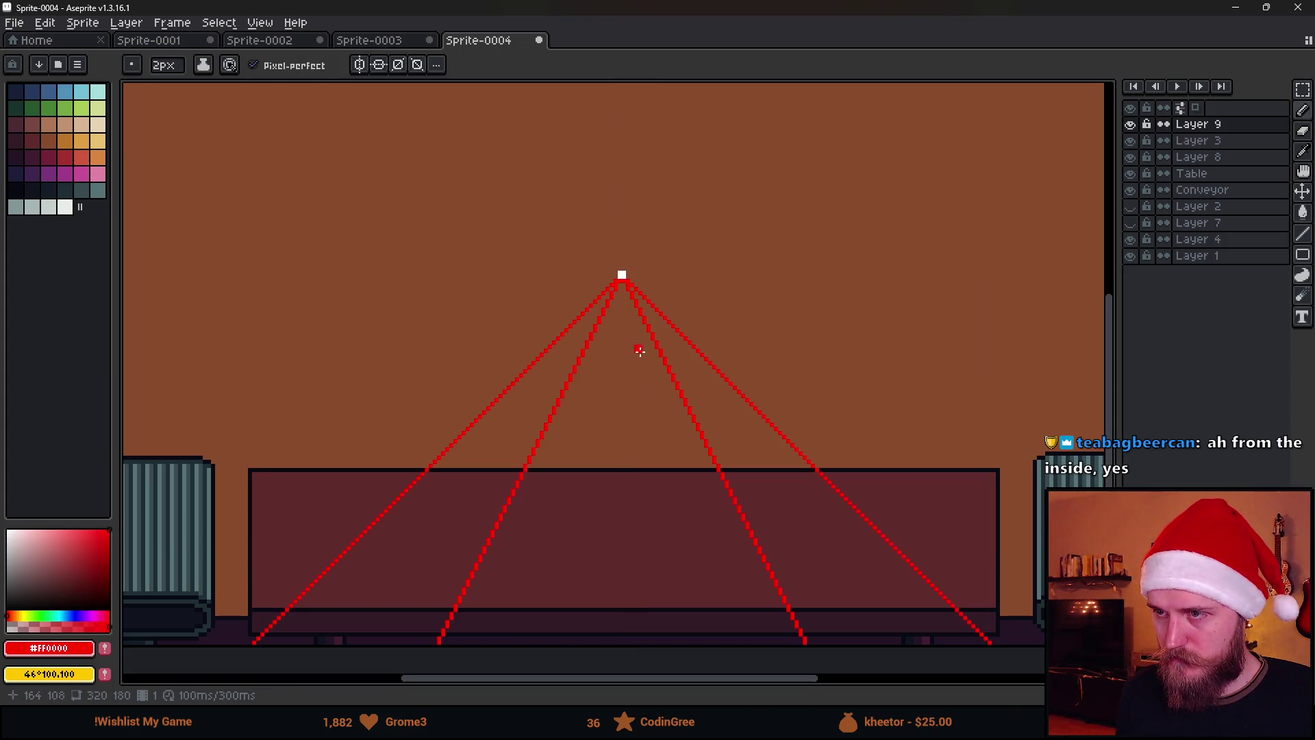
pyautogui.scroll(-1, 623, 475)
pyautogui.scroll(5, 681, 475)
pyautogui.press('-')
pyautogui.scroll(4, 592, 116)
pyautogui.scroll(-8, 577, 122)
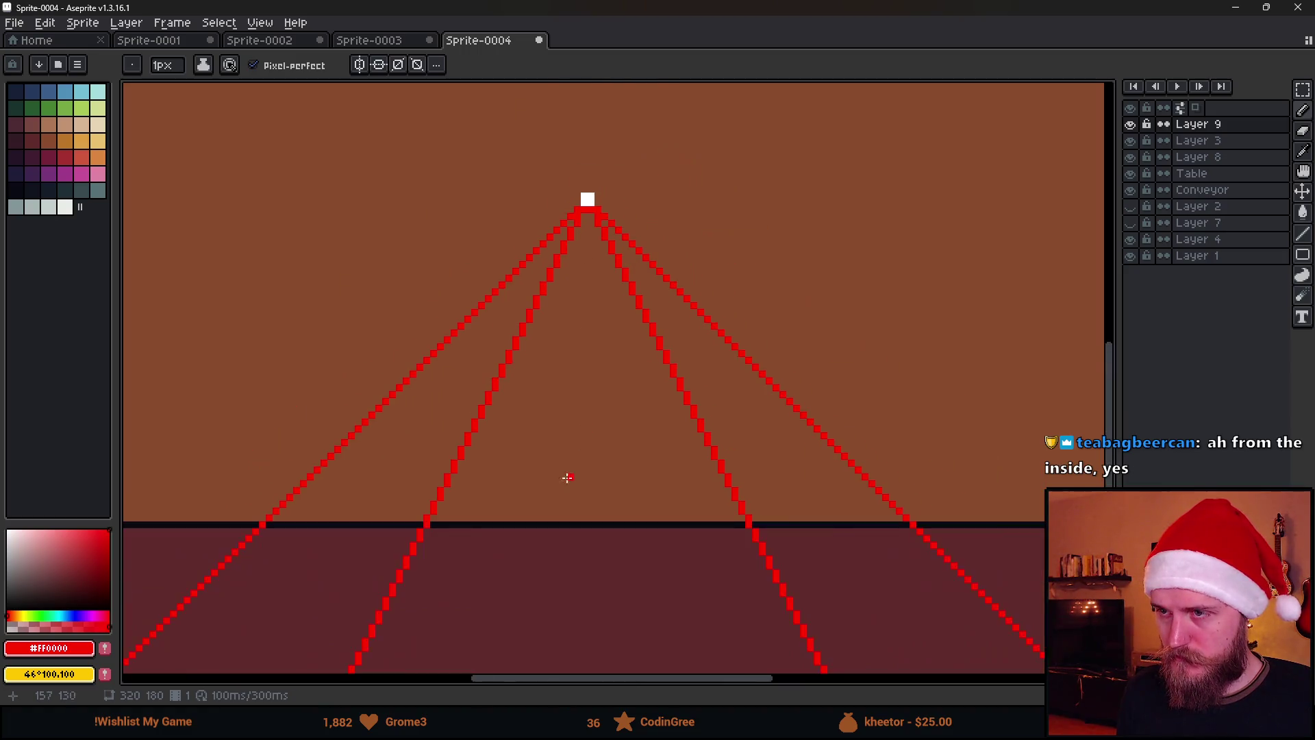
# Add Layer 10 above the lines and pick up white from the vanishing point.
pyautogui.press('v')
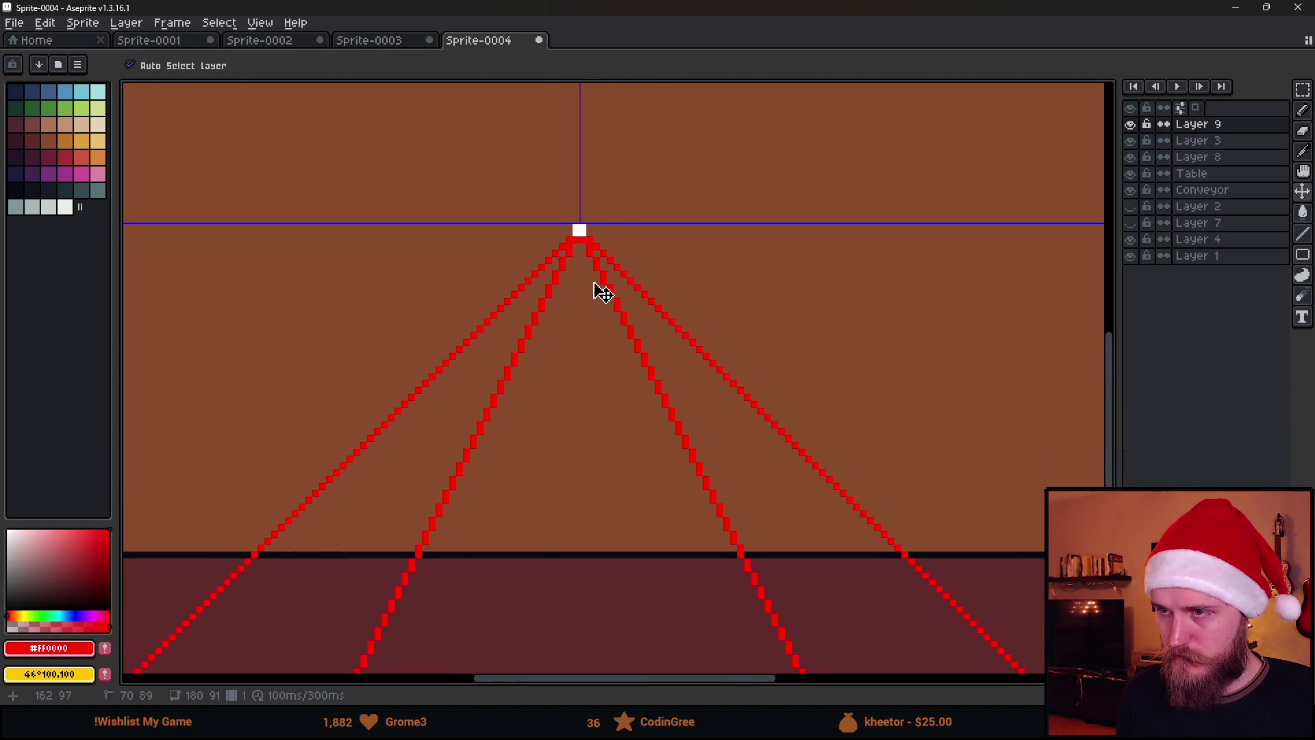
pyautogui.press('b')
pyautogui.hotkey('shift', 'n')
pyautogui.scroll(7, 575, 264)
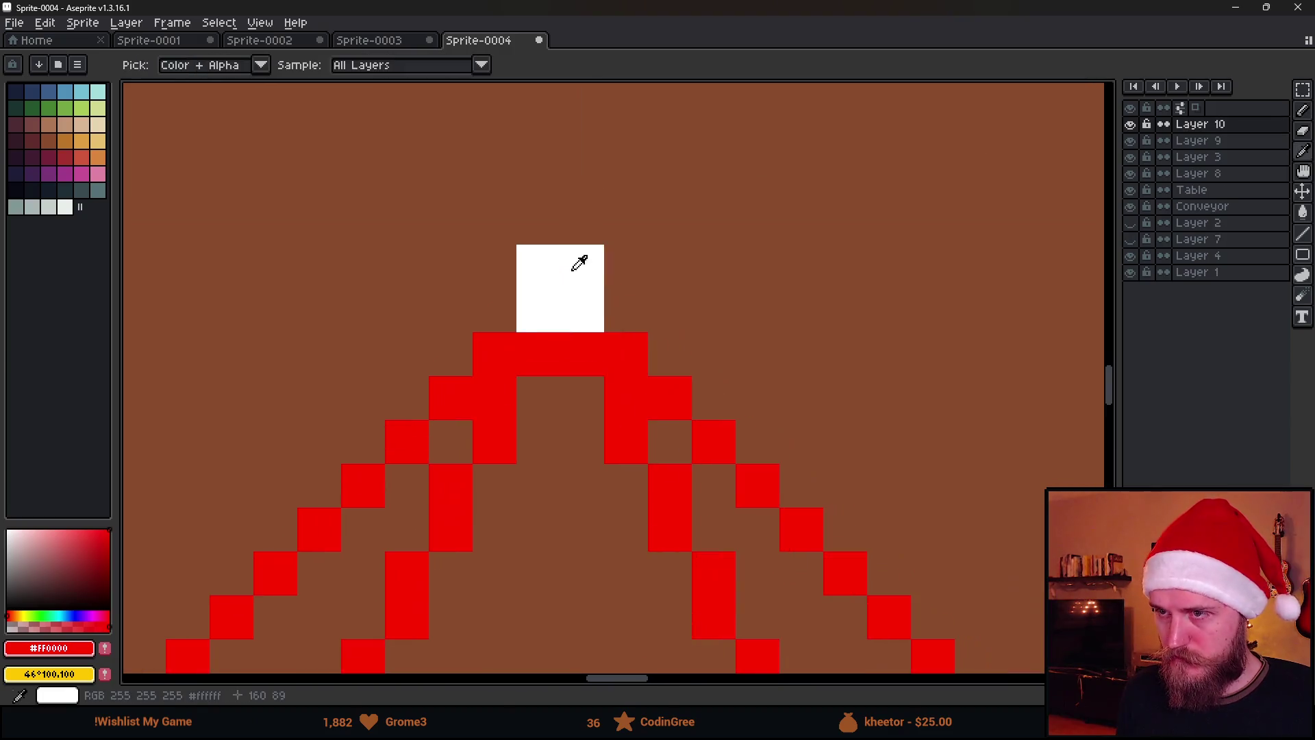
pyautogui.keyDown('alt'); pyautogui.click(541, 260); pyautogui.keyUp('alt')
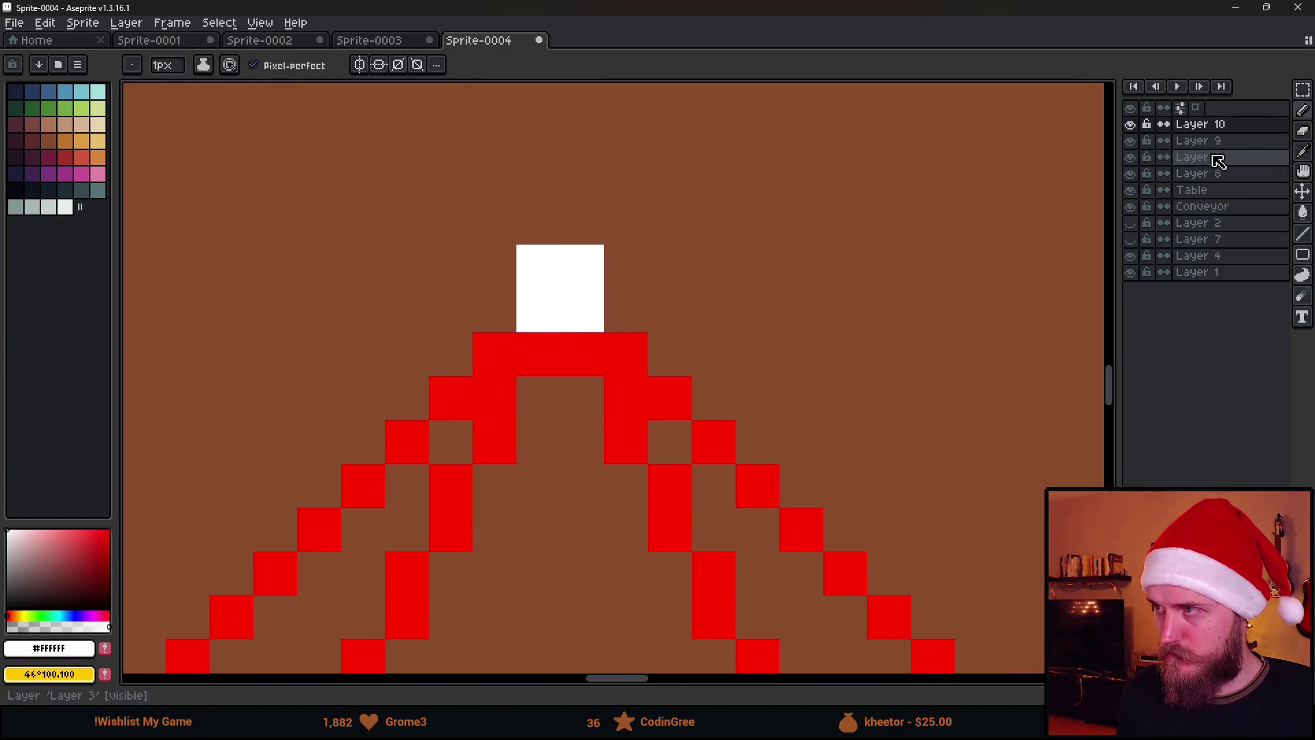
# Hide Layer 10, then on Layer 9 try painting red pixels beside the apex and undo them.
pyautogui.click(1130, 124)
pyautogui.click(1195, 140)
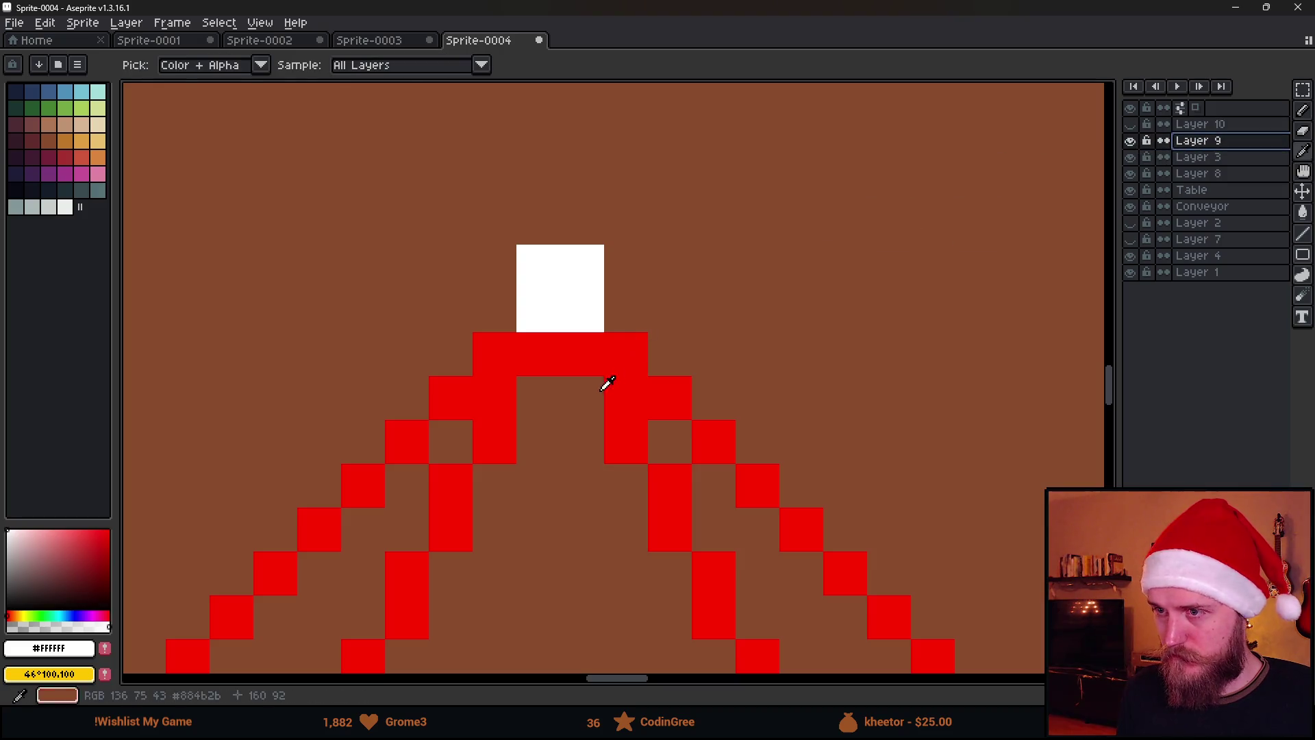
pyautogui.keyDown('alt'); pyautogui.click(602, 364); pyautogui.keyUp('alt')
pyautogui.moveTo(538, 310); pyautogui.dragTo(567, 270)
pyautogui.hotkey('ctrl', 'z')
pyautogui.hotkey('ctrl', 'z')
pyautogui.press('b')
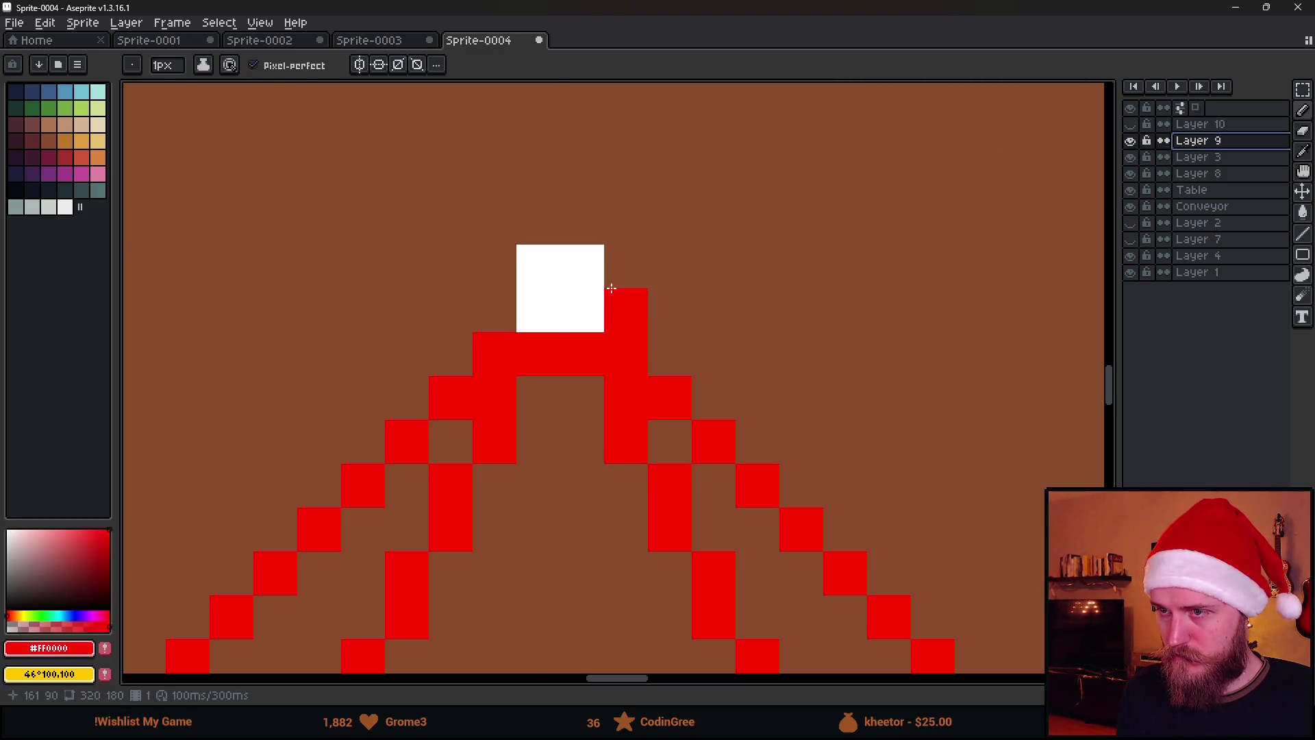
pyautogui.scroll(-8, 602, 353)
# Make trial rectangular selections just below and near the apex, then clear them.
pyautogui.keyDown('ctrl'); pyautogui.click(585, 373); pyautogui.keyUp('ctrl')
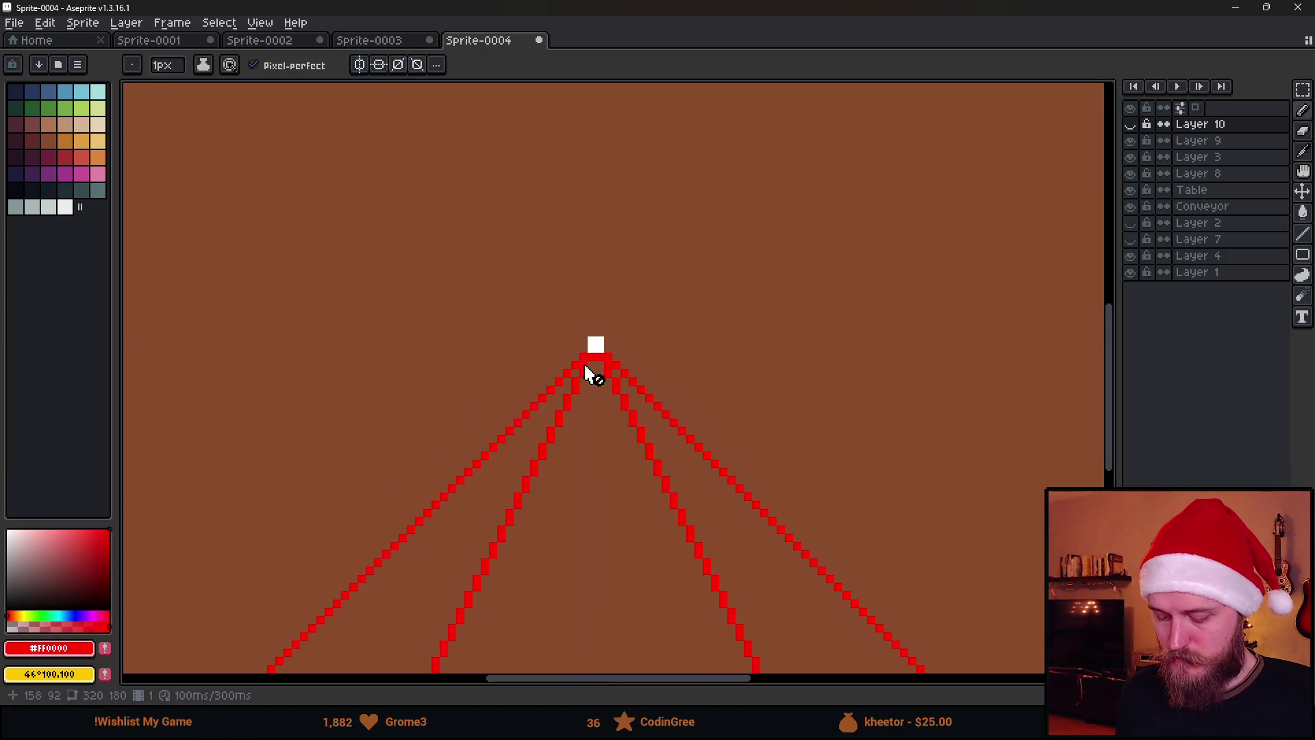
pyautogui.press('m')
pyautogui.scroll(2, 587, 370)
pyautogui.moveTo(576, 346); pyautogui.dragTo(641, 444)
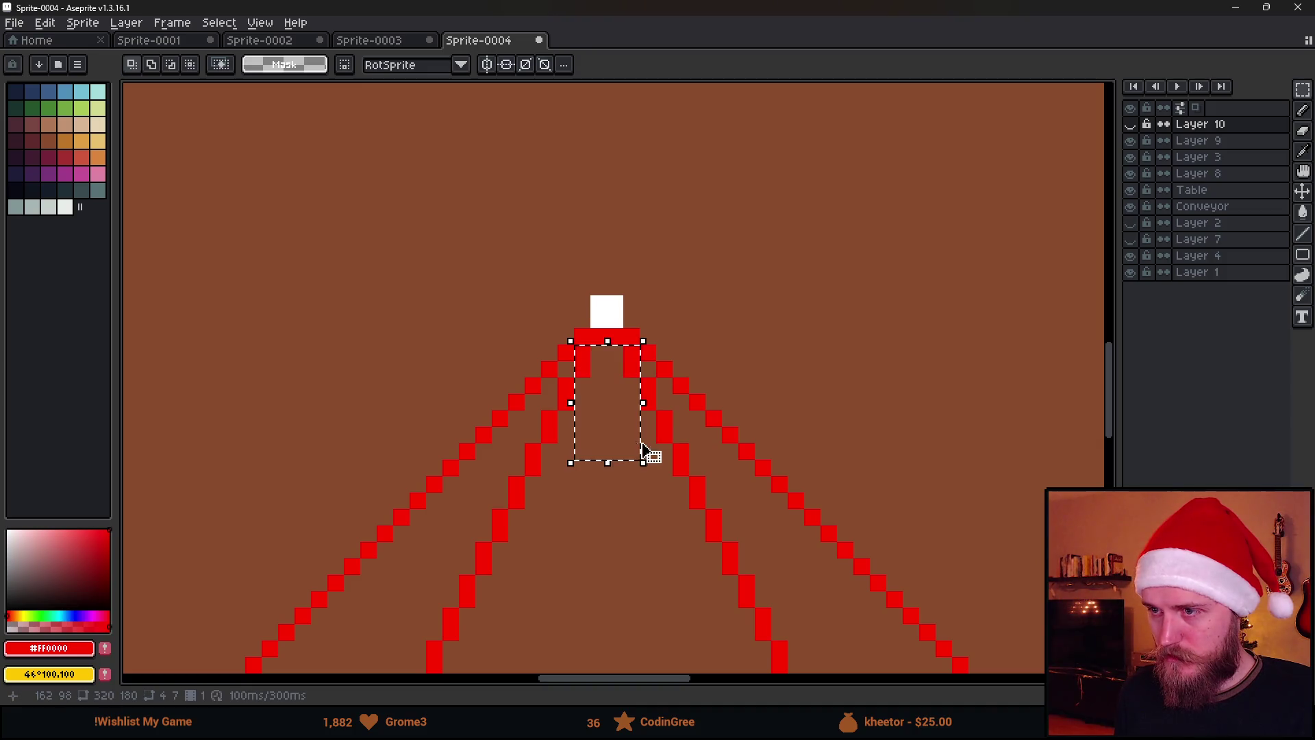
pyautogui.click(1199, 140)
pyautogui.hotkey('ctrl', 'd')
pyautogui.scroll(-3, 617, 441)
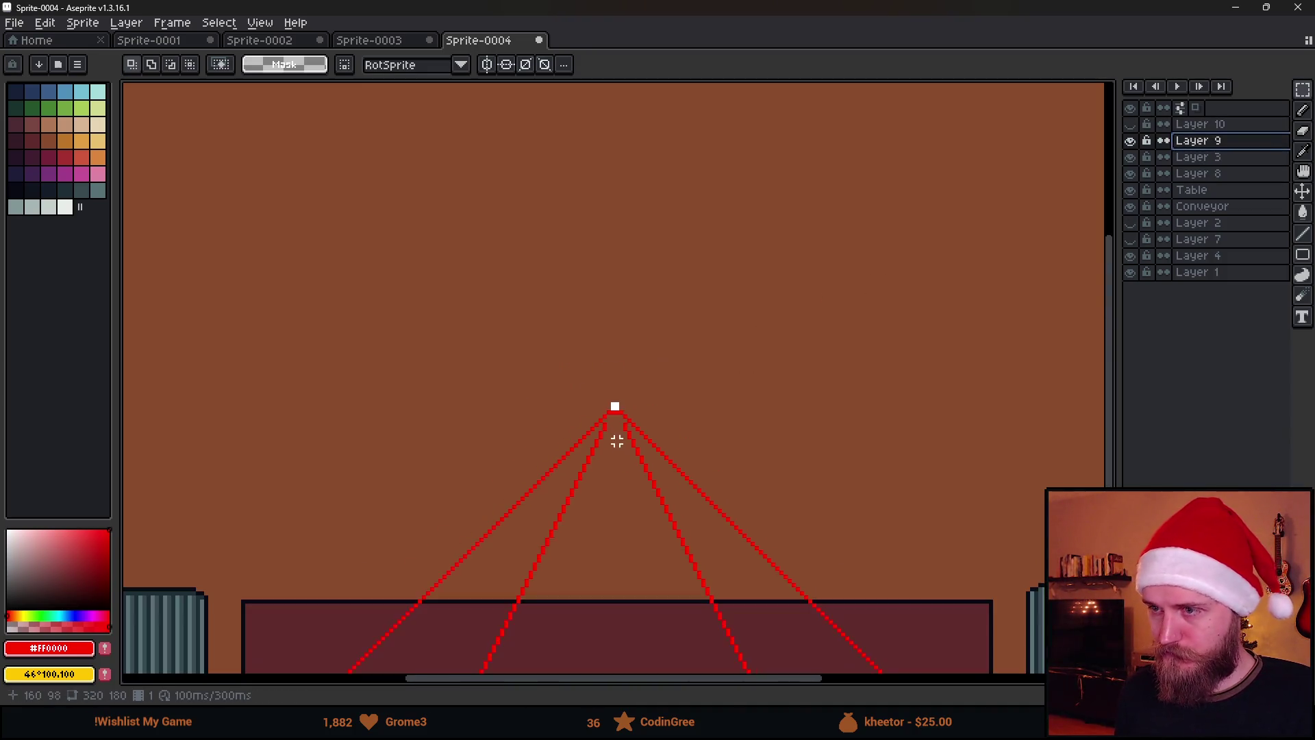
pyautogui.scroll(3, 608, 402)
pyautogui.moveTo(576, 336); pyautogui.dragTo(654, 405)
pyautogui.hotkey('ctrl', 'd')
pyautogui.scroll(-2, 660, 411)
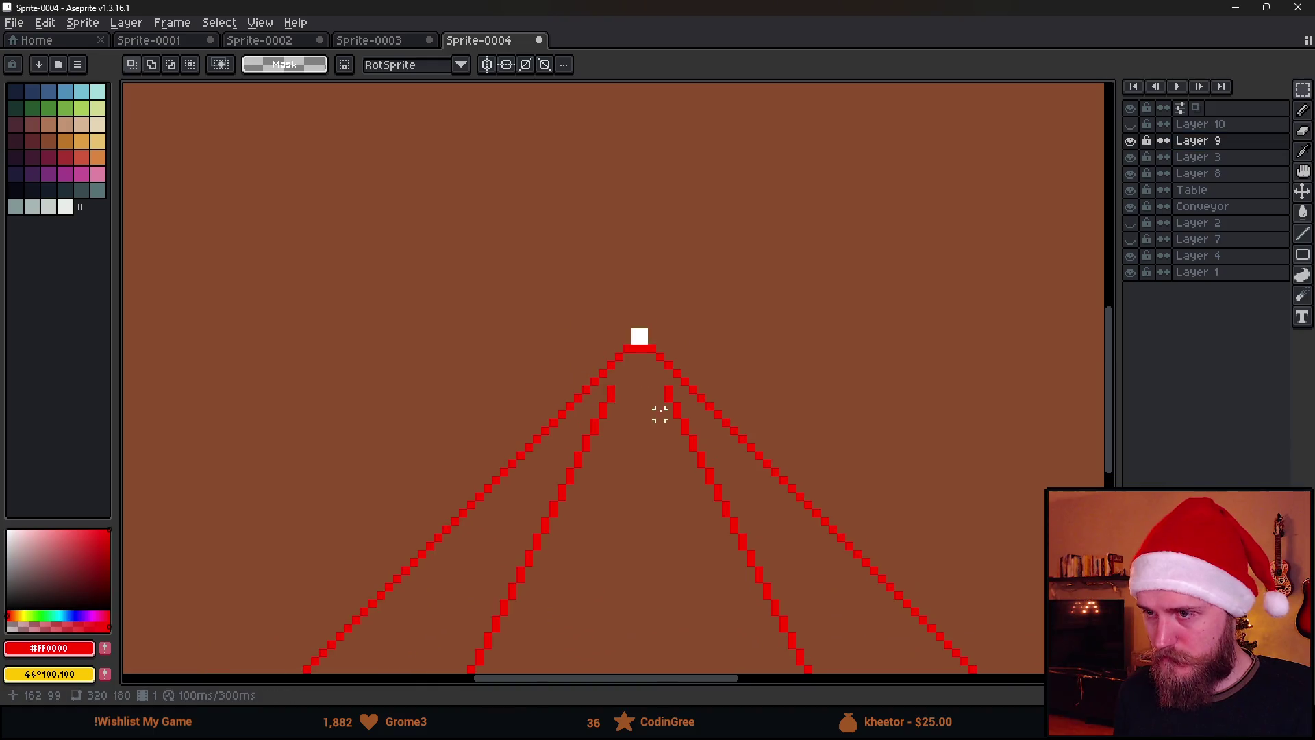
# Erase the left and right inner red lines with a transparent Paint Bucket fill.
pyautogui.press('g')
pyautogui.moveTo(74, 578)
pyautogui.mouseDown()
pyautogui.moveTo(60, 626)
pyautogui.moveTo(7, 625)
pyautogui.mouseUp()
pyautogui.scroll(2, 651, 370)
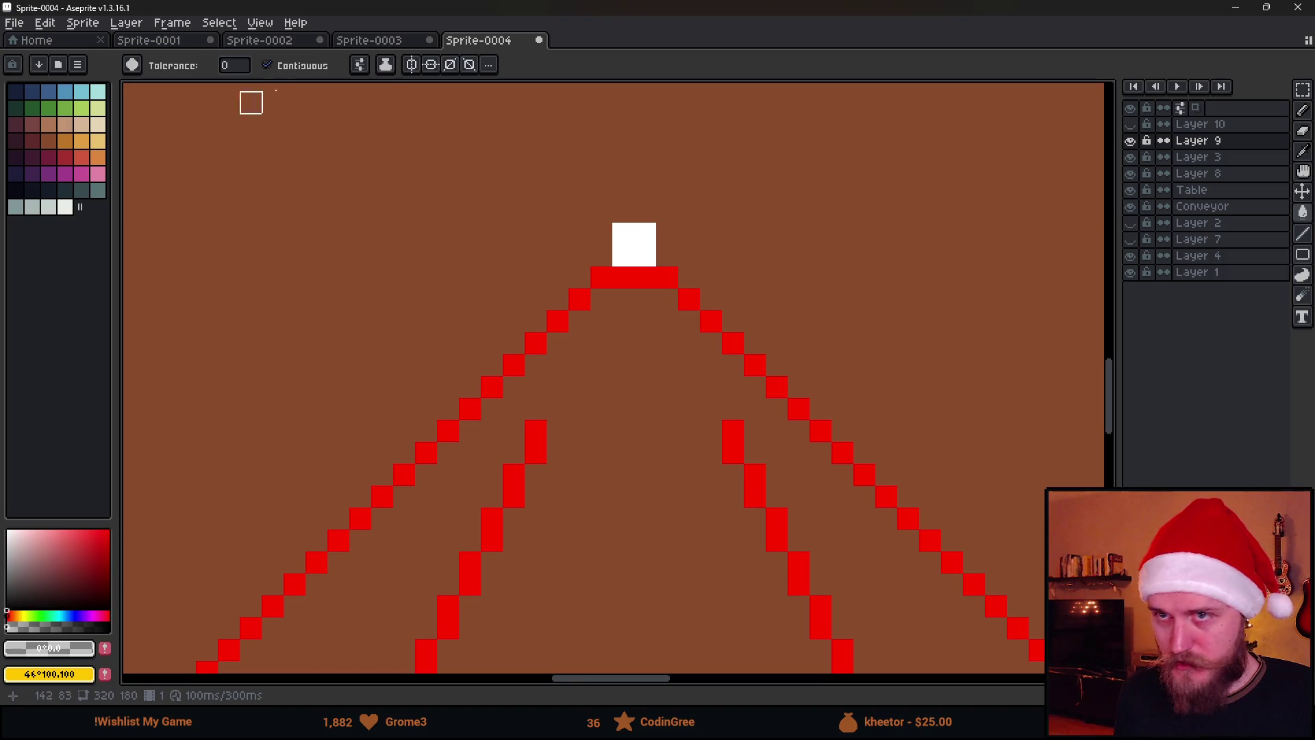
pyautogui.click(364, 69)
pyautogui.click(455, 158)
pyautogui.click(535, 473)
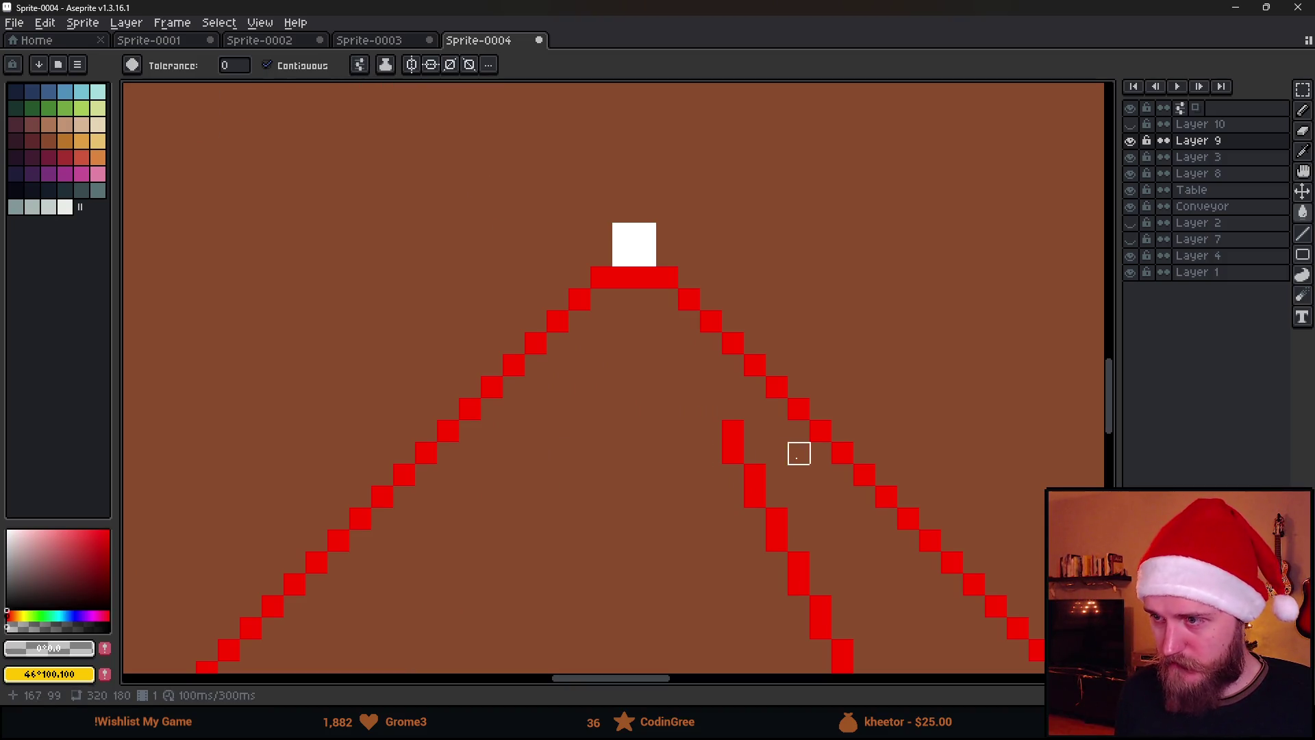
pyautogui.click(733, 453)
pyautogui.scroll(-8, 727, 454)
pyautogui.scroll(1, 699, 348)
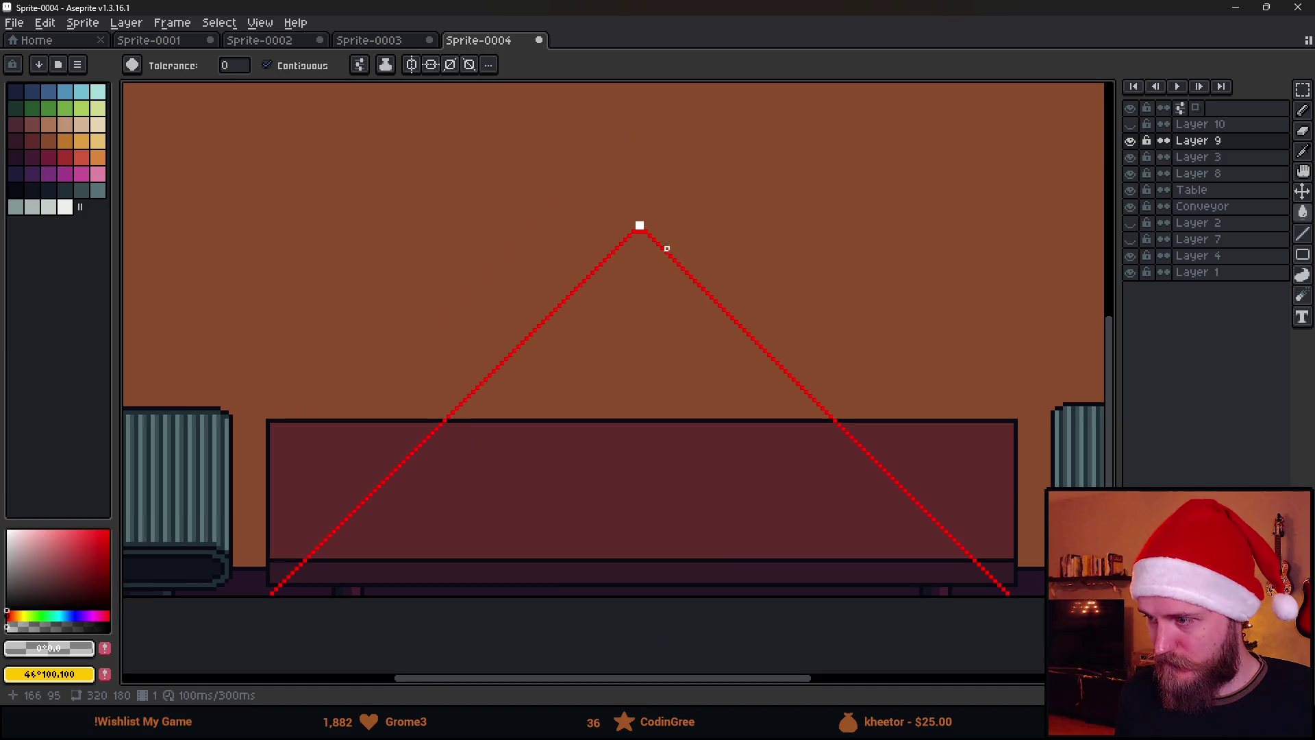
# Check the result, erase the leftover inner pixels at the apex, and repaint the apex pixel red.
pyautogui.click(1130, 140)
pyautogui.click(1130, 140)
pyautogui.scroll(5, 677, 268)
pyautogui.scroll(1, 676, 268)
pyautogui.click(870, 463)
pyautogui.press('b')
pyautogui.click(841, 425)
pyautogui.click(866, 417)
pyautogui.scroll(-4, 866, 417)
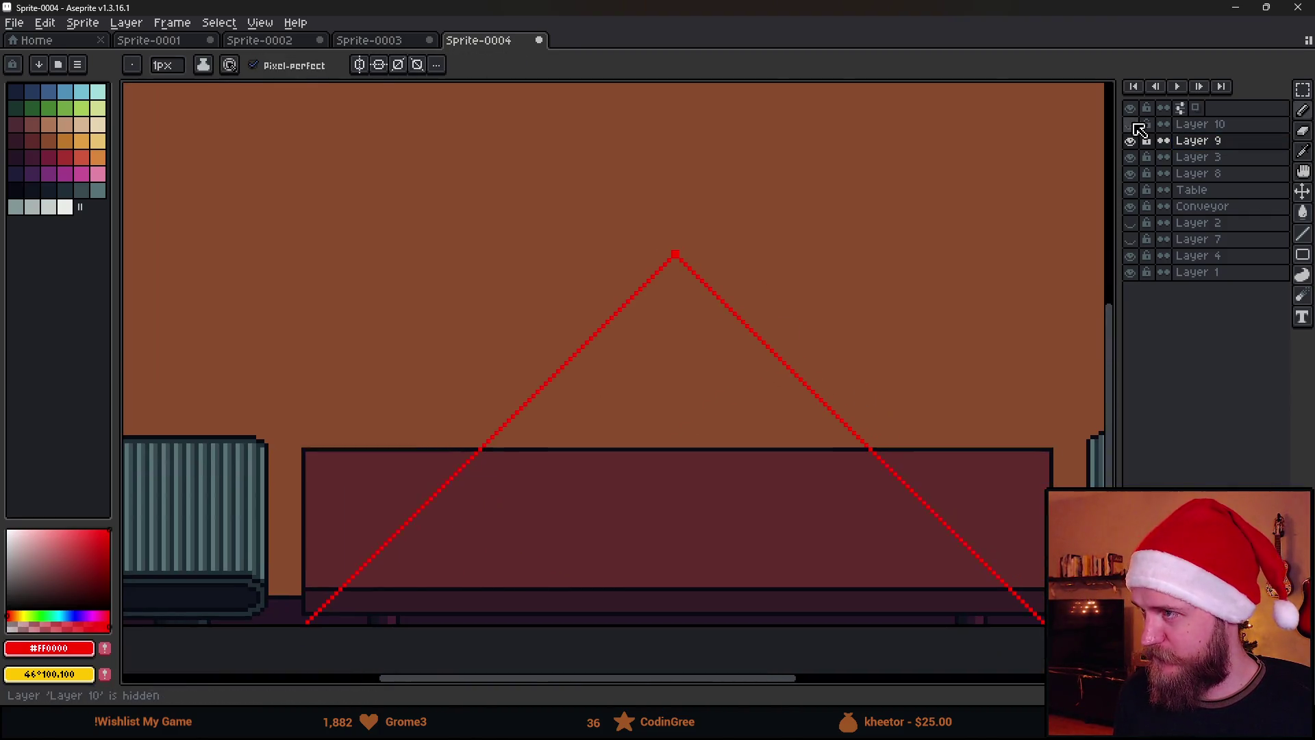
# Select Layer 10 and set the paint colour to white.
pyautogui.click(1192, 125)
pyautogui.scroll(4, 685, 248)
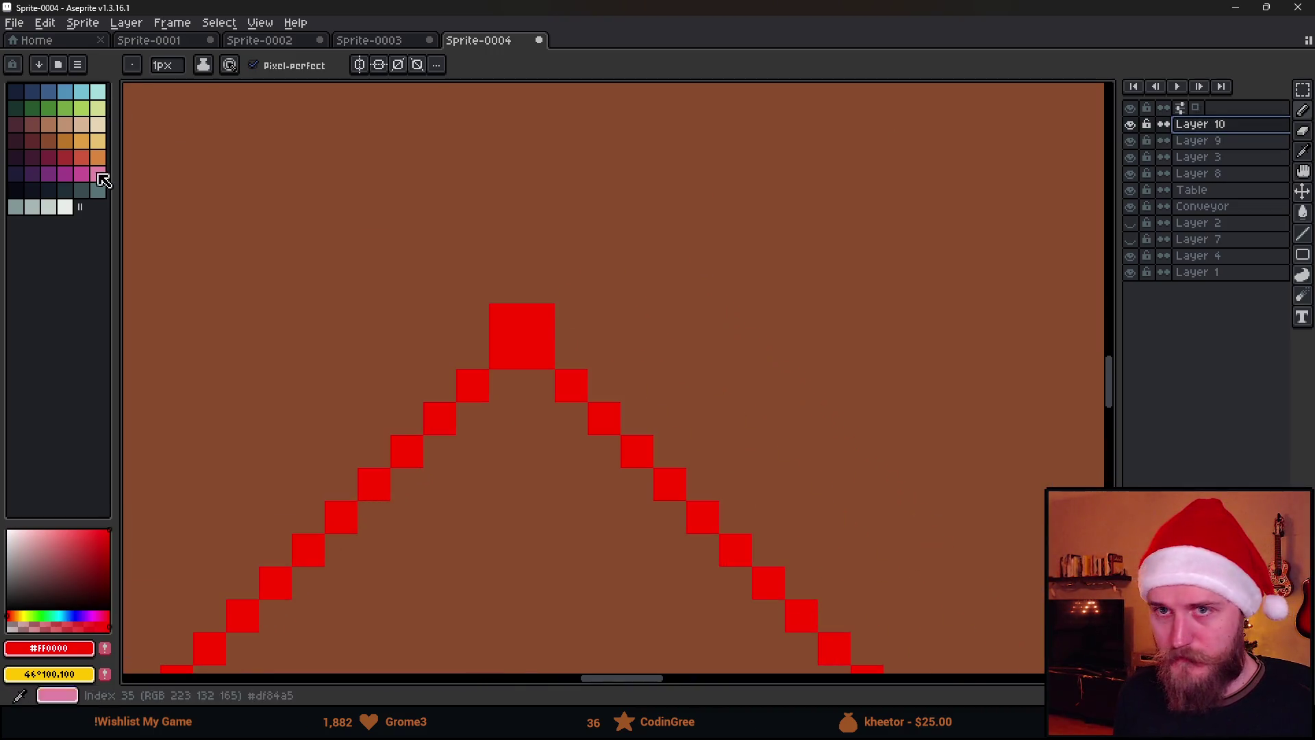
pyautogui.click(65, 207)
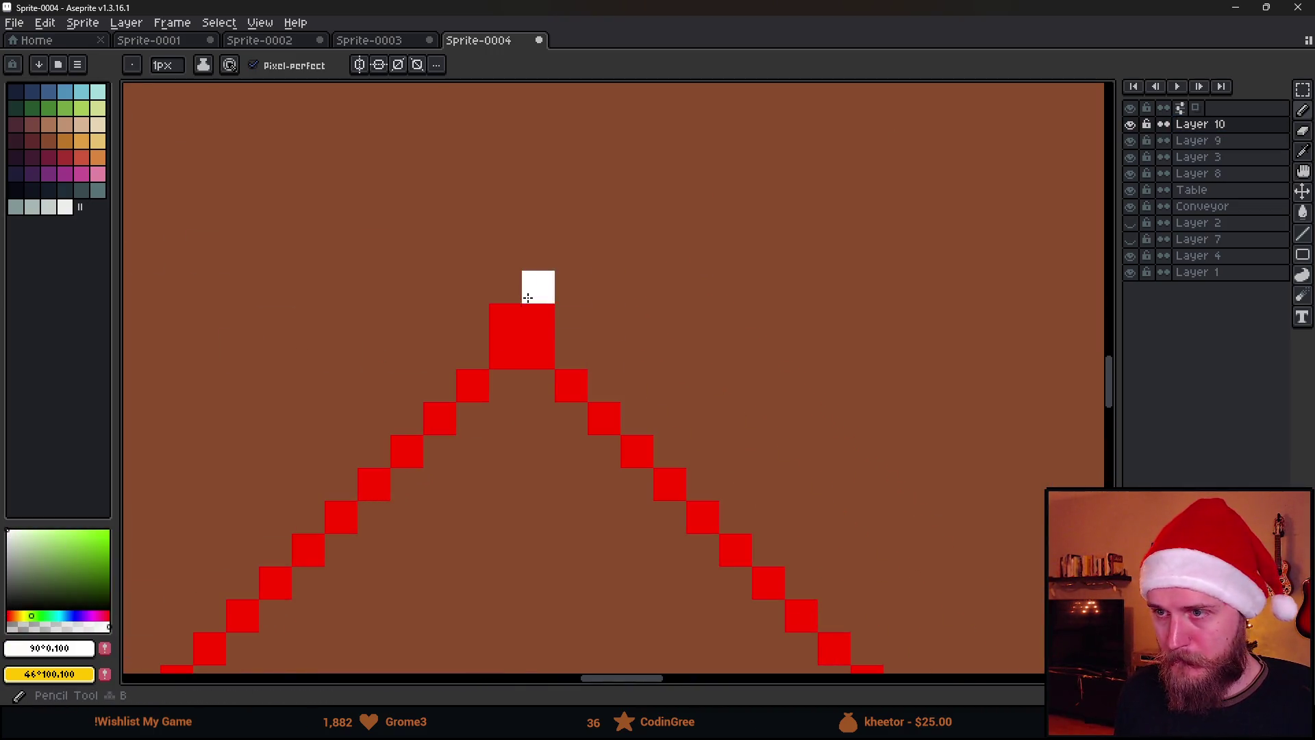
# Paint the white vanishing-point marker at the apex on Layer 10.
pyautogui.moveTo(507, 319); pyautogui.dragTo(516, 336)
pyautogui.click(537, 343)
pyautogui.scroll(-8, 578, 390)
pyautogui.scroll(2, 595, 327)
pyautogui.scroll(1, 685, 308)
pyautogui.scroll(-1, 788, 274)
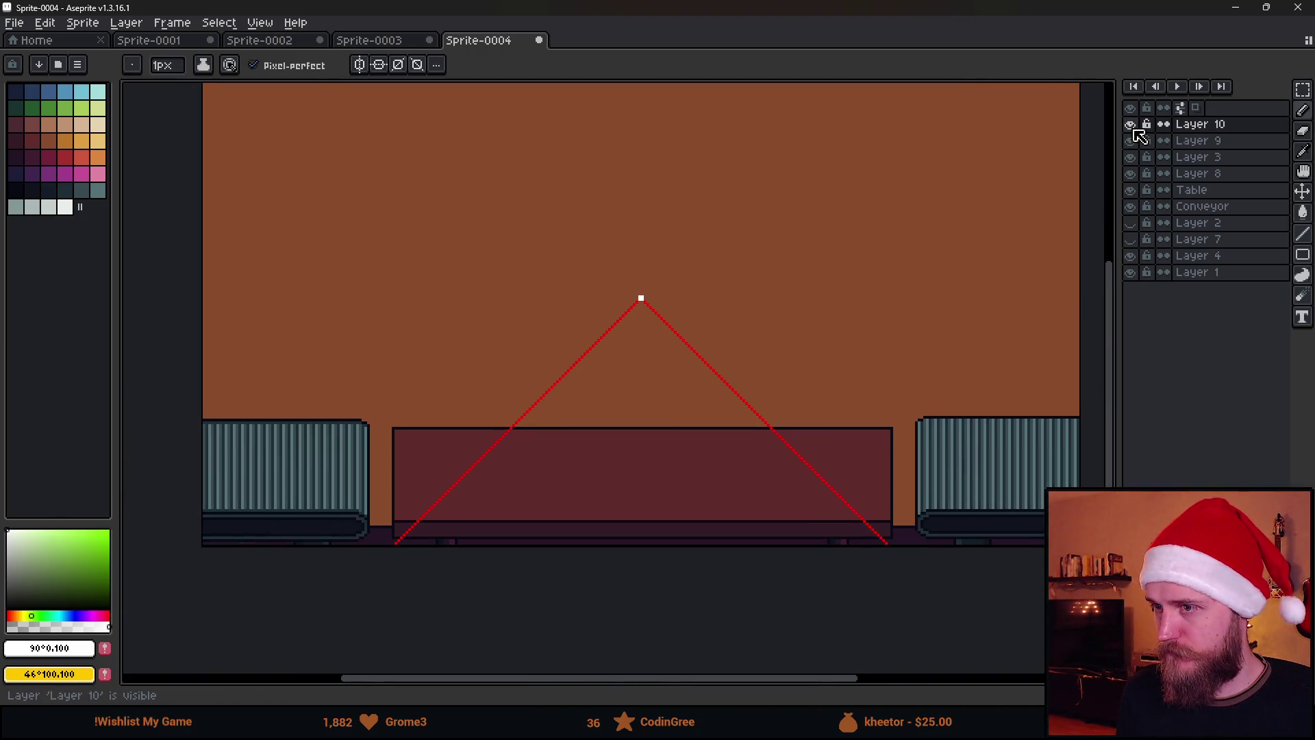
# Switch to Layer 9 and pick up the red line colour from the canvas.
pyautogui.click(1196, 140)
pyautogui.scroll(3, 693, 315)
pyautogui.press('alt')
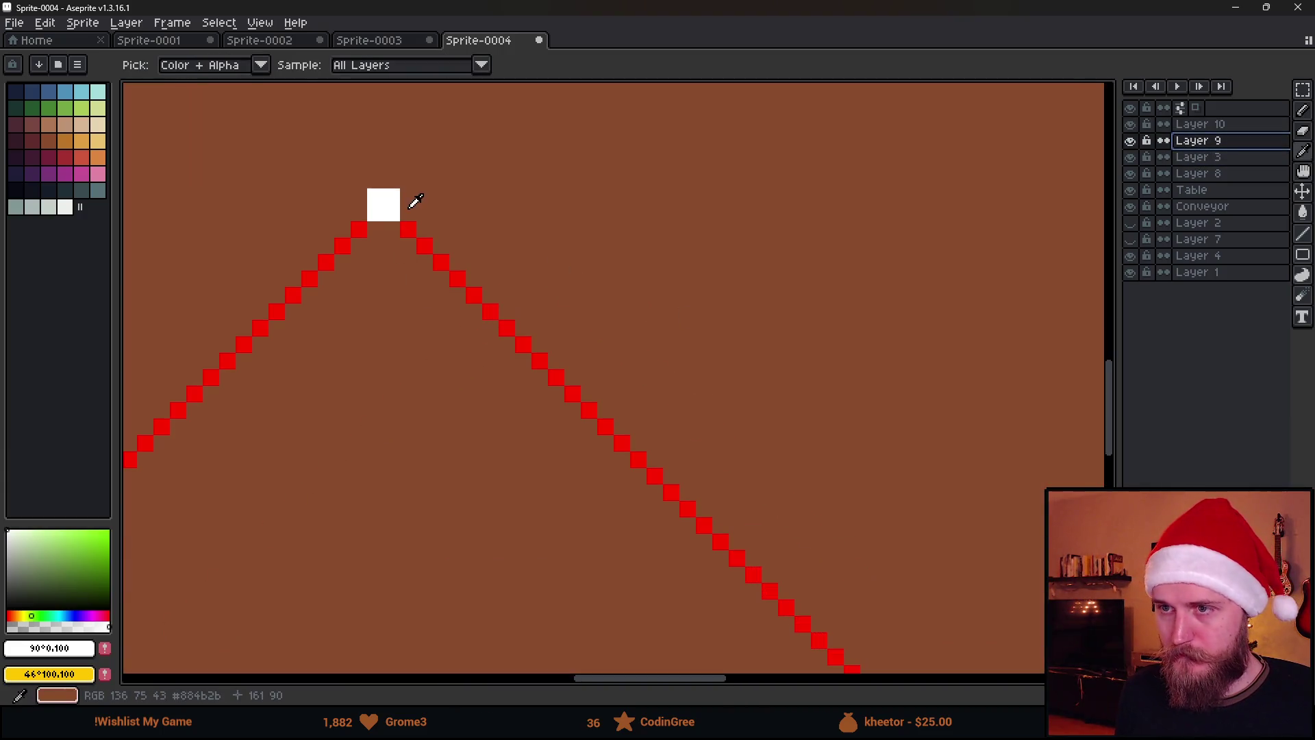
pyautogui.click(409, 226)
pyautogui.scroll(-4, 494, 367)
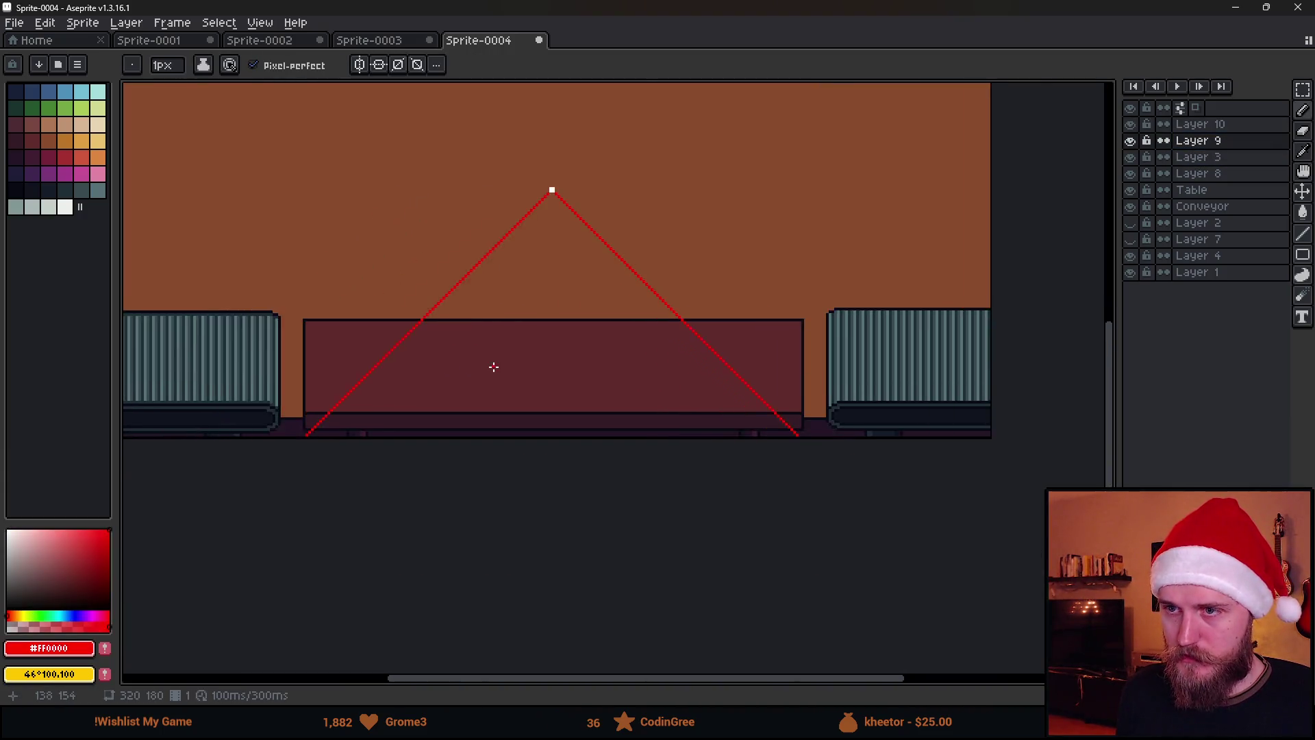
pyautogui.scroll(4, 494, 367)
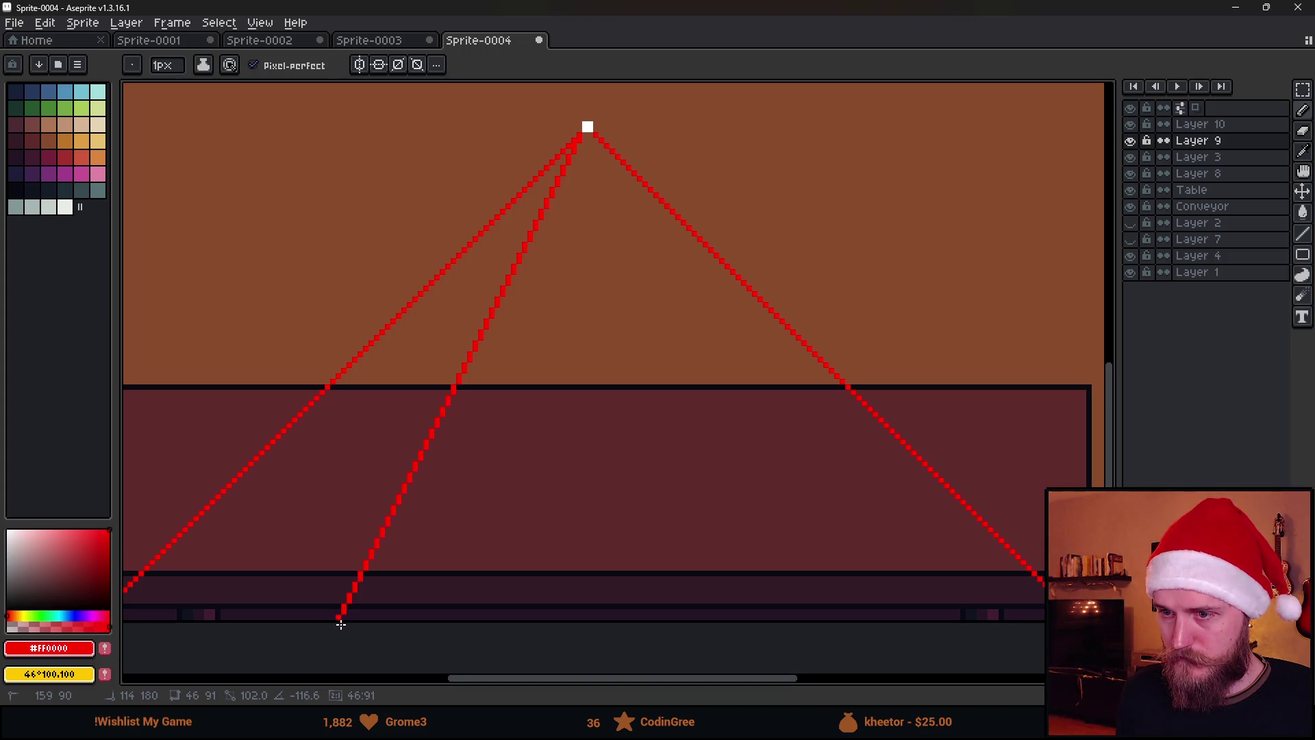
# Draw a straight red Pencil line from the apex down to the lower left.
pyautogui.moveTo(342, 624); pyautogui.dragTo(341, 624)
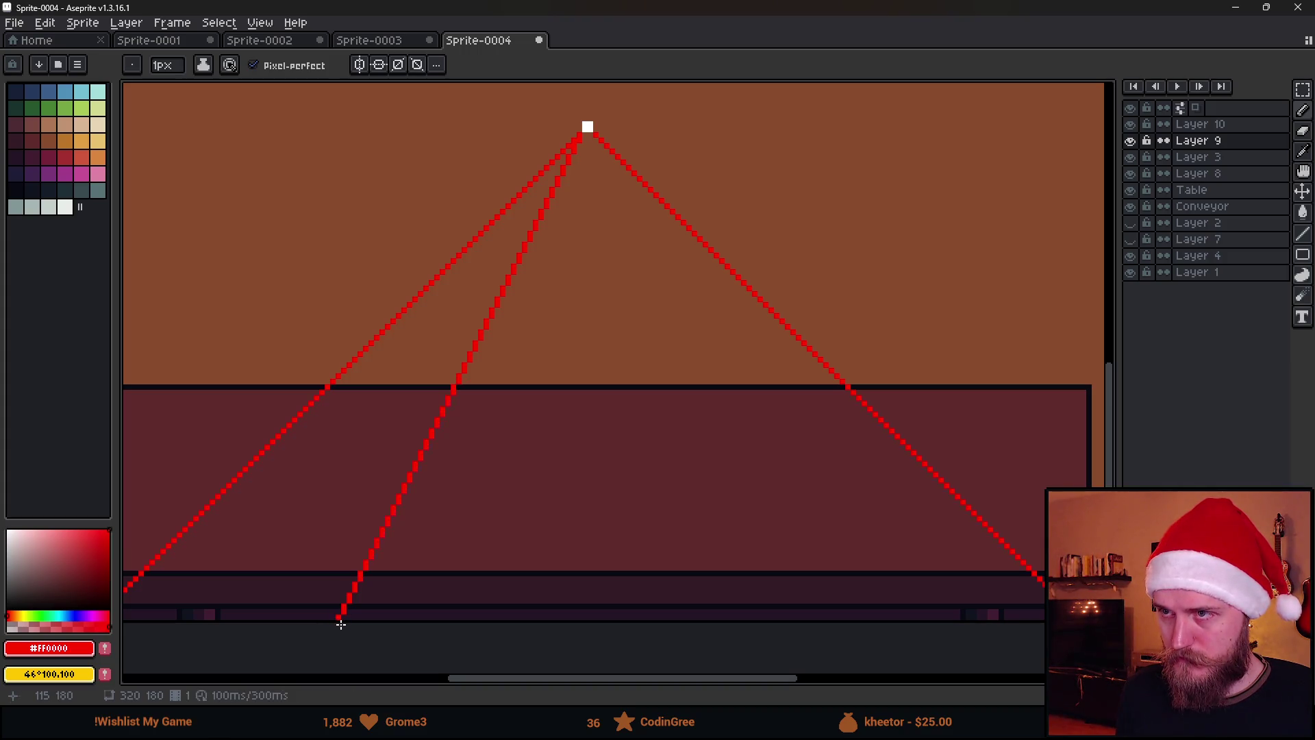
pyautogui.scroll(-2, 637, 284)
pyautogui.scroll(4, 634, 282)
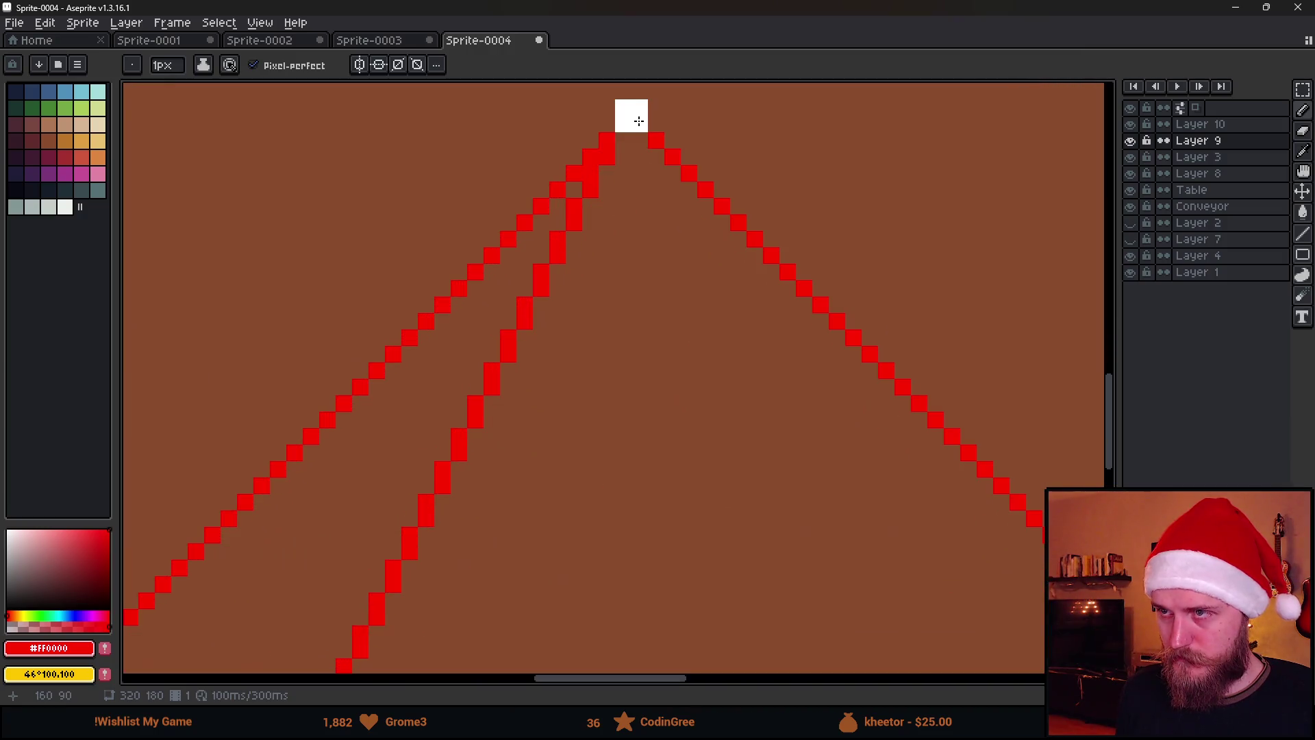
pyautogui.scroll(-5, 638, 122)
pyautogui.press('shift')
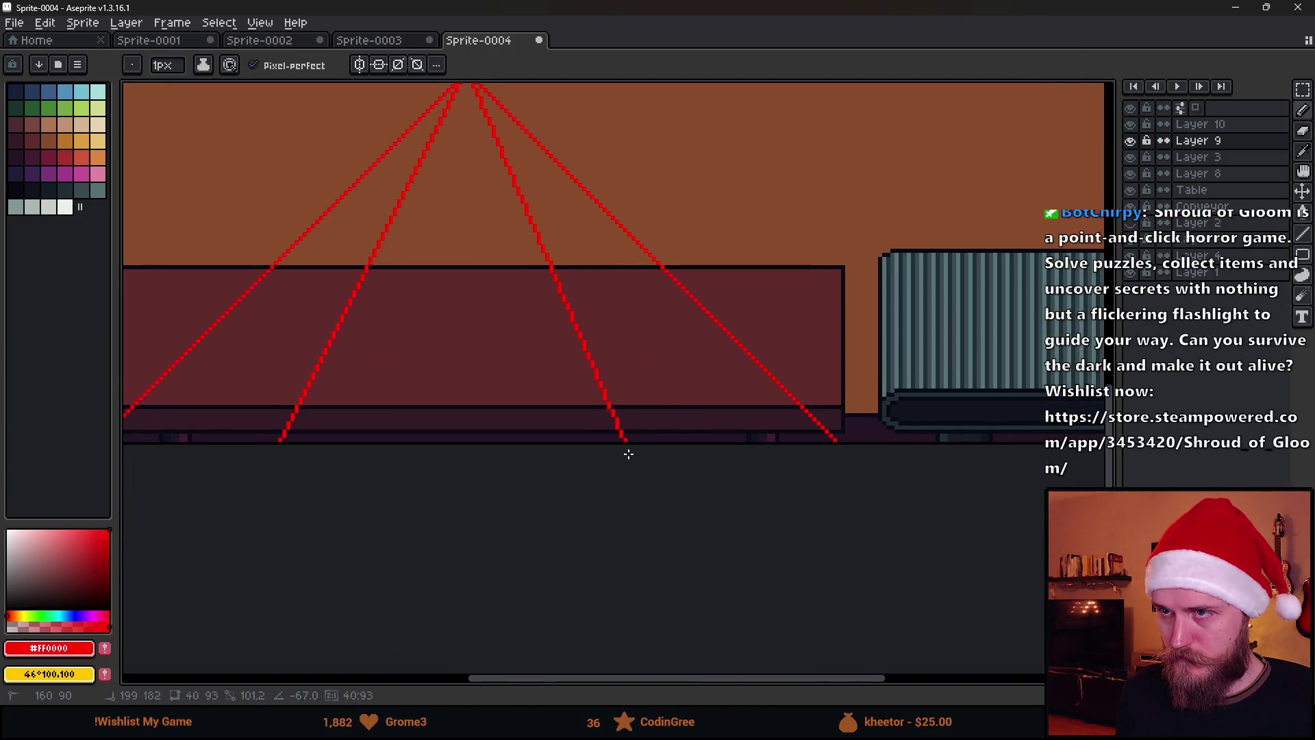
pyautogui.moveTo(554, 176); pyautogui.dragTo(578, 237)
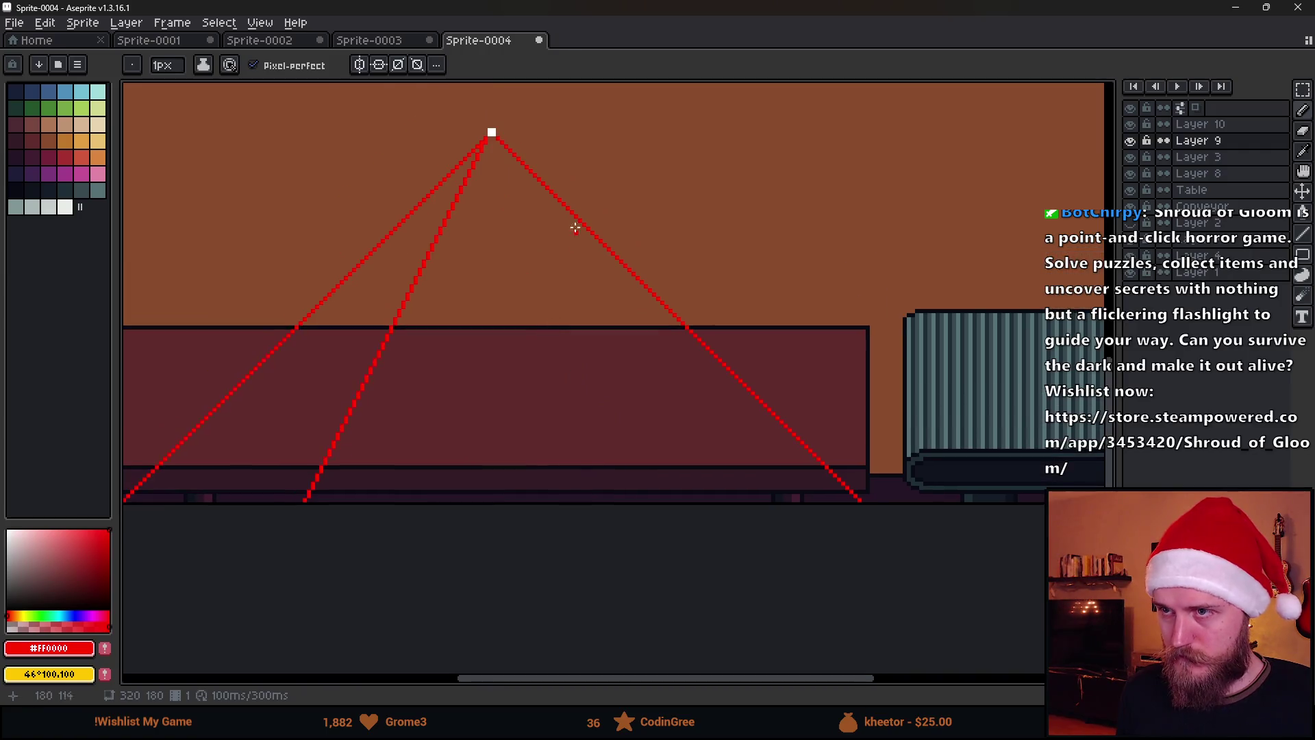
# Select the new left line, make a flipped copy, and move it to the right of the apex.
pyautogui.press('m')
pyautogui.scroll(-2, 379, 194)
pyautogui.moveTo(304, 152)
pyautogui.mouseDown()
pyautogui.moveTo(625, 582)
pyautogui.moveTo(606, 560)
pyautogui.mouseUp()
pyautogui.scroll(3, 589, 305)
pyautogui.hotkey('ctrl', 't')
pyautogui.moveTo(500, 368)
pyautogui.mouseDown()
pyautogui.moveTo(724, 399)
pyautogui.moveTo(681, 346)
pyautogui.moveTo(948, 258)
pyautogui.moveTo(951, 289)
pyautogui.moveTo(943, 268)
pyautogui.moveTo(946, 285)
pyautogui.moveTo(928, 276)
pyautogui.moveTo(793, 426)
pyautogui.moveTo(811, 388)
pyautogui.mouseUp()
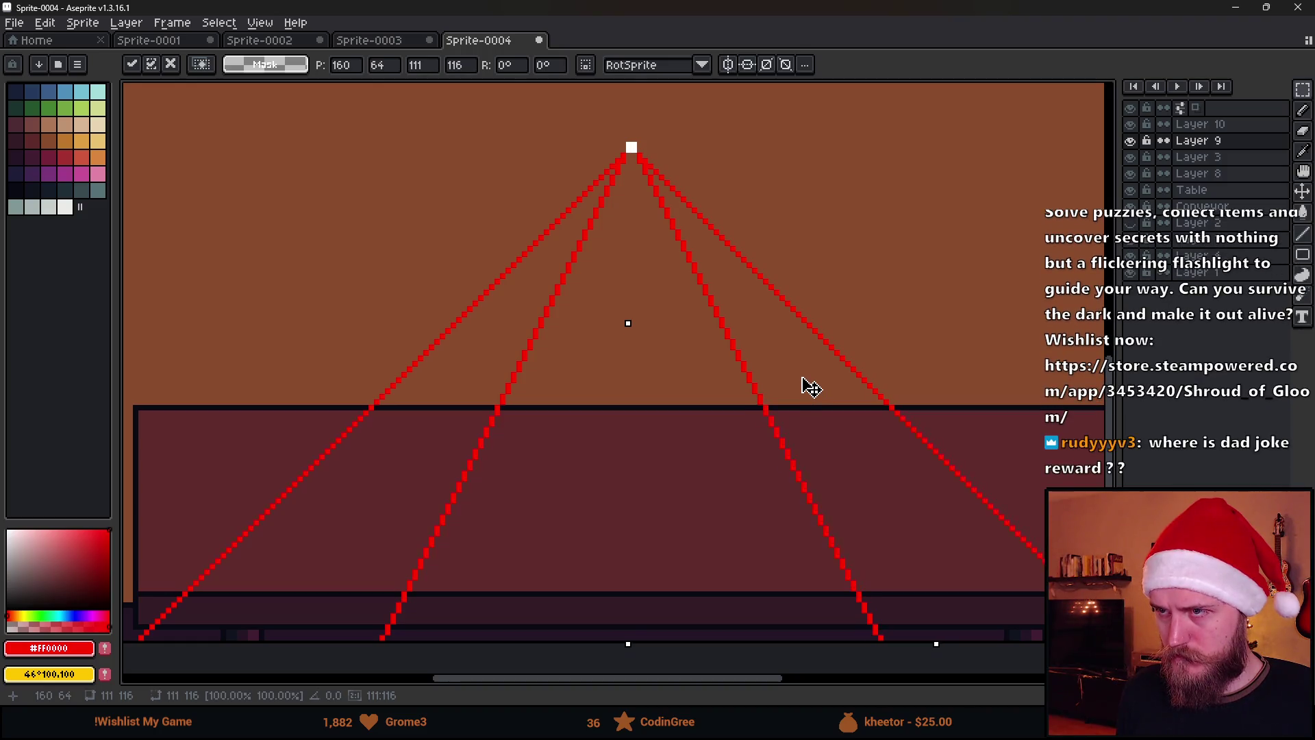
# Confirm the placed mirrored line and bring the apex back into view.
pyautogui.scroll(-1, 802, 384)
pyautogui.press('Return')
pyautogui.scroll(-1, 568, 370)
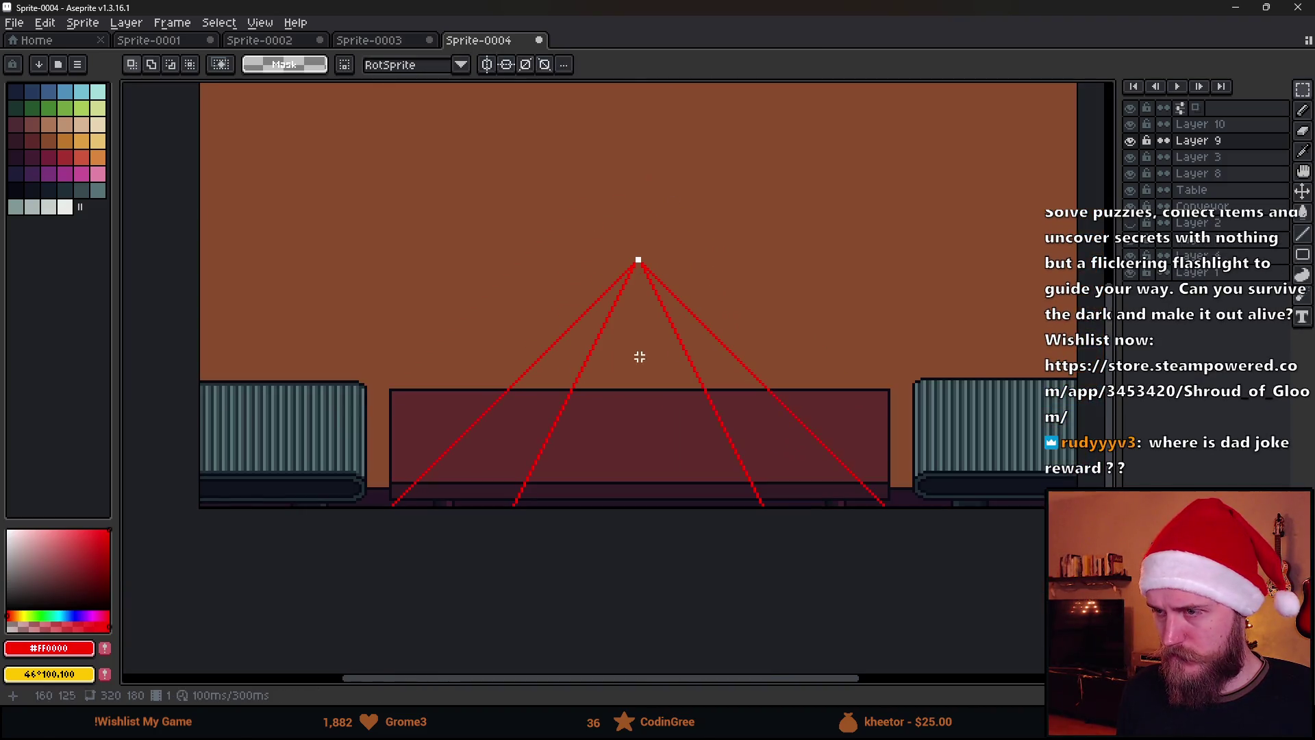
pyautogui.scroll(2, 640, 374)
pyautogui.moveTo(454, 313); pyautogui.dragTo(571, 330)
# Extend the red horizon line from the vanishing point to the left edge.
pyautogui.press('b')
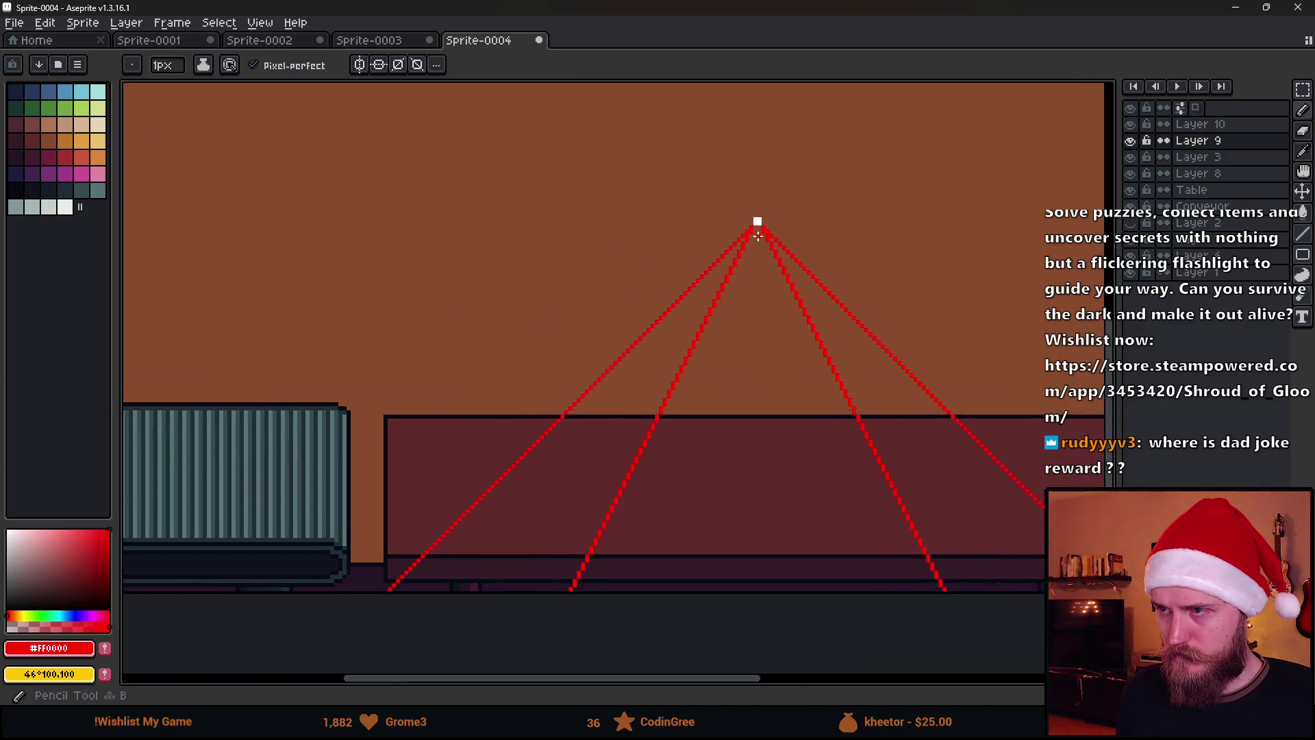
pyautogui.scroll(3, 756, 224)
pyautogui.scroll(-3, 769, 224)
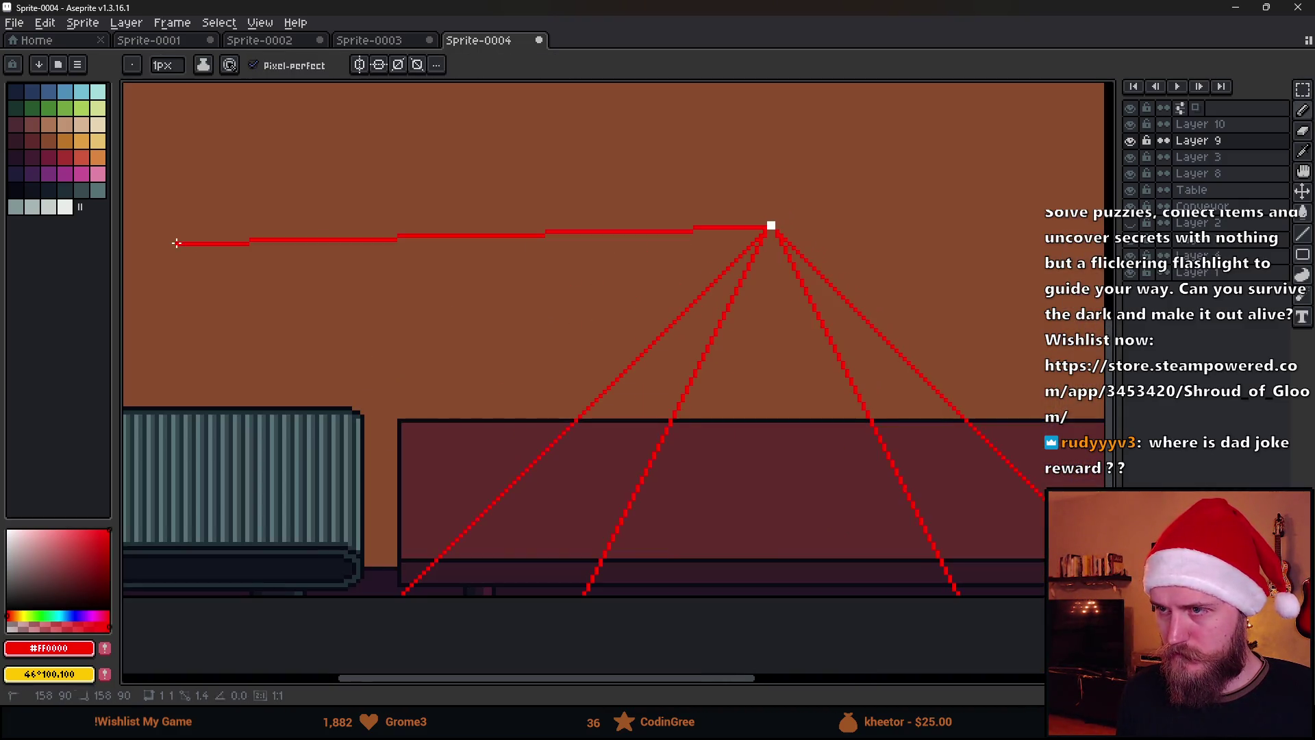
pyautogui.hscroll(-1, 151, 227)
pyautogui.keyDown('shift'); pyautogui.click(148, 223); pyautogui.keyUp('shift')
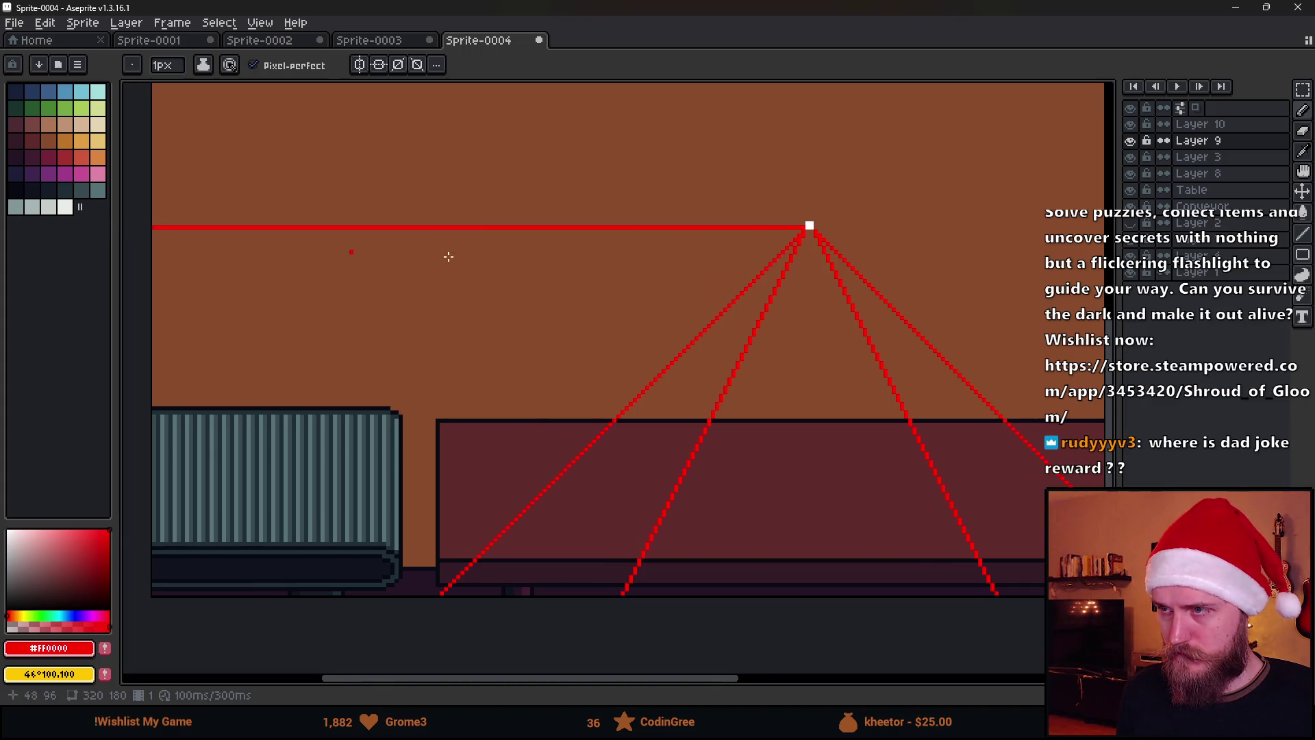
pyautogui.hscroll(1, 726, 233)
pyautogui.scroll(2, 712, 228)
pyautogui.scroll(-2, 722, 226)
pyautogui.hscroll(3, 473, 270)
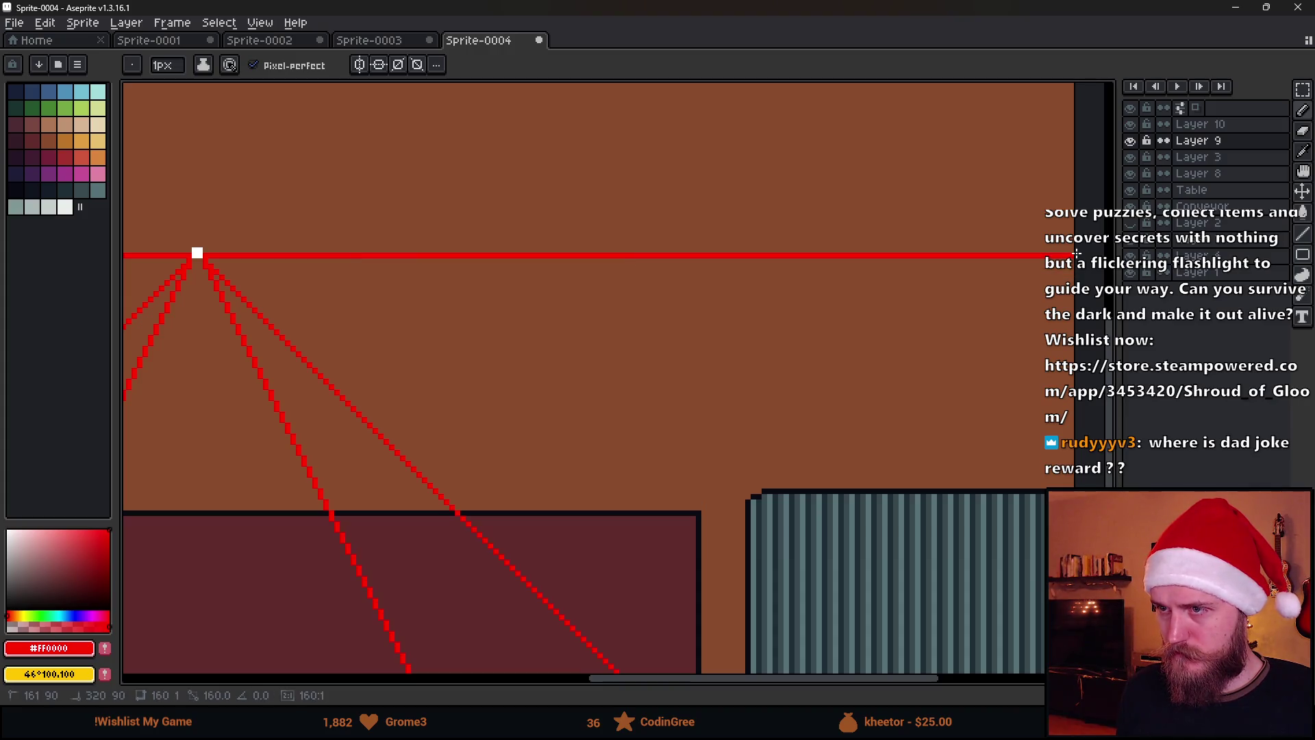
pyautogui.scroll(-1, 998, 270)
pyautogui.hscroll(-3, 617, 295)
pyautogui.scroll(-1, 567, 295)
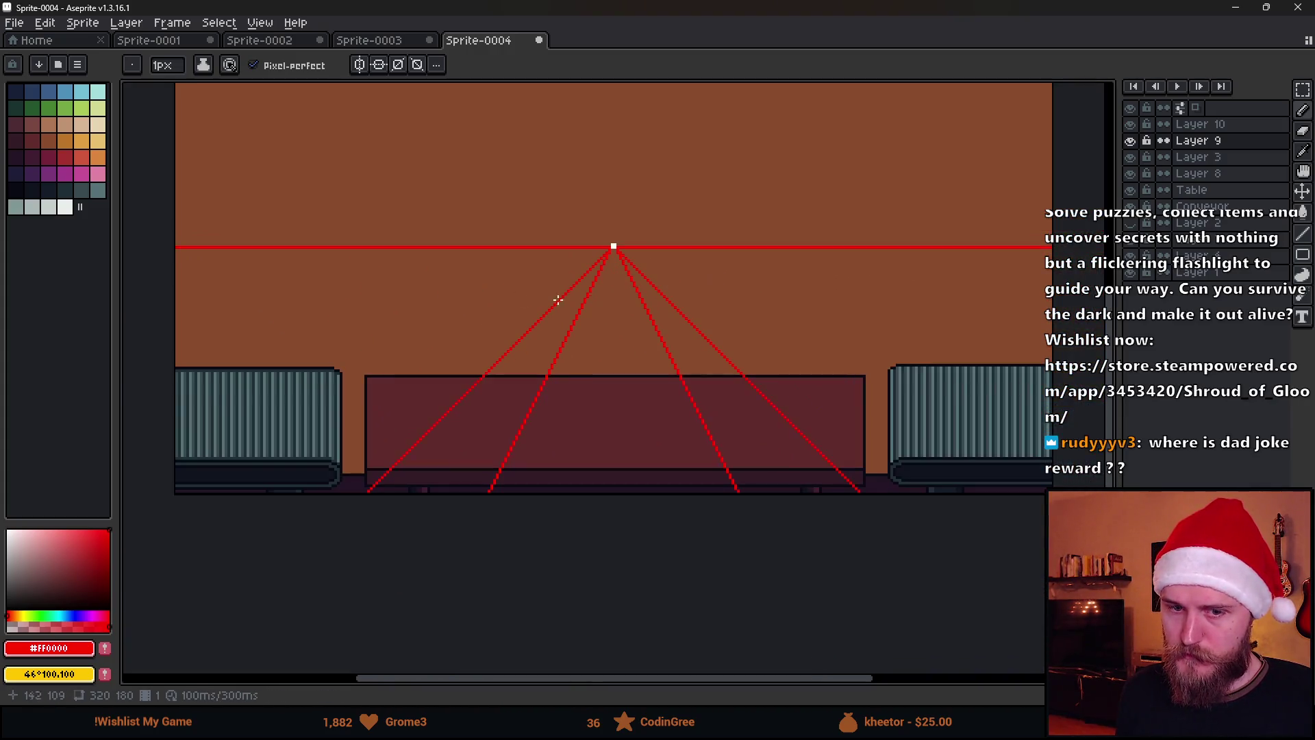
pyautogui.scroll(1, 466, 322)
pyautogui.hscroll(-3, 459, 302)
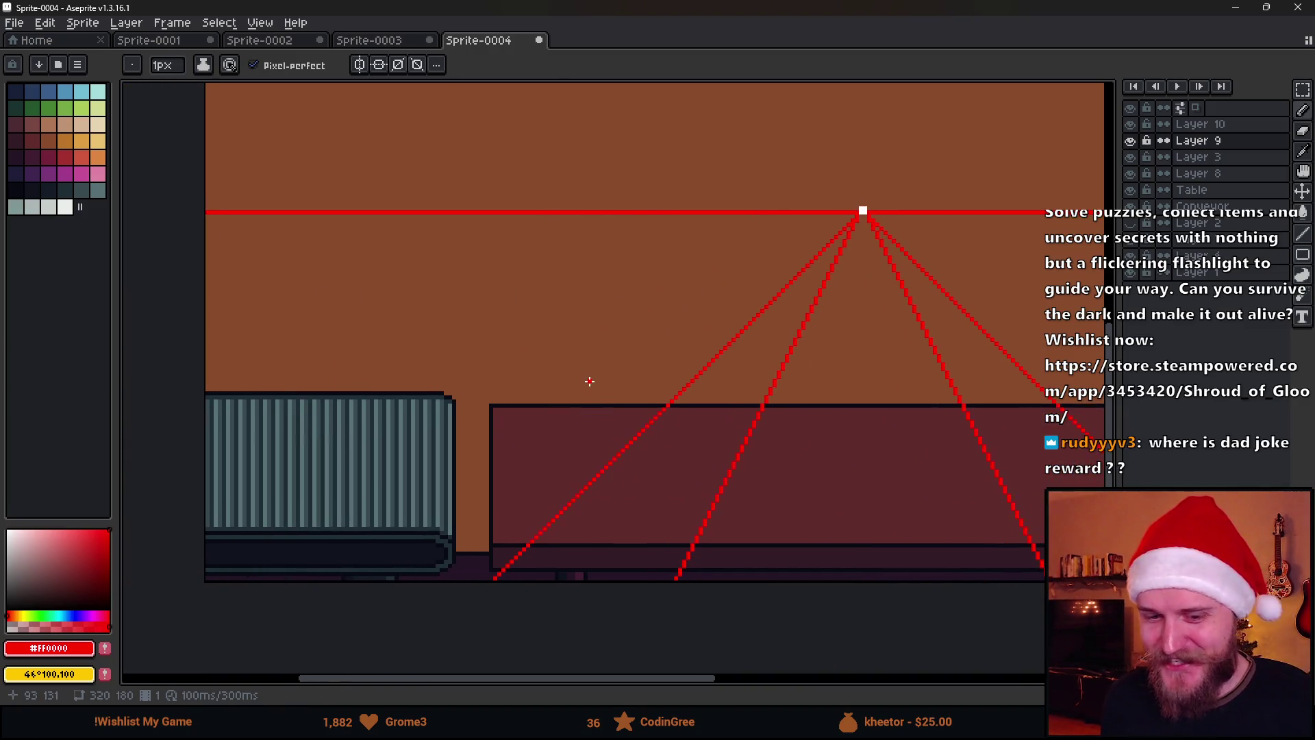
# Draw red perspective lines from the vanishing point to the bottom-left and bottom-right corners.
pyautogui.press('b')
pyautogui.scroll(3, 891, 178)
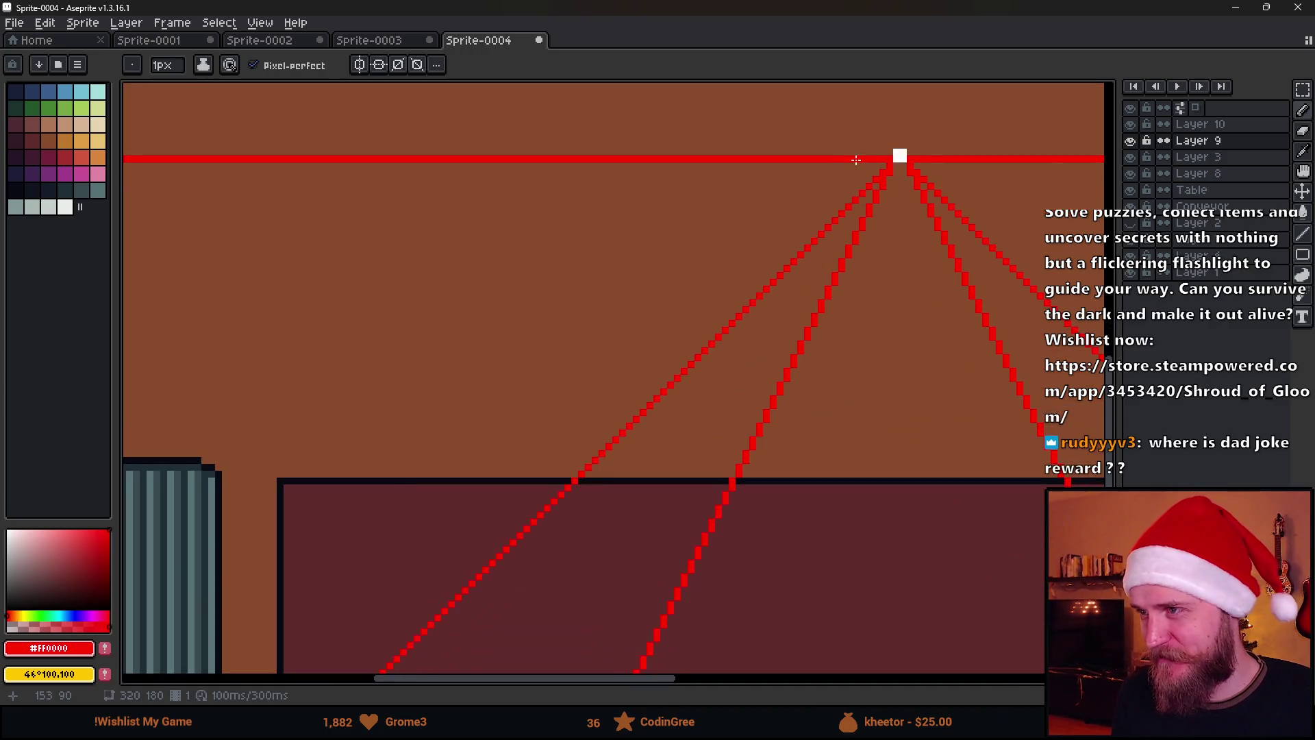
pyautogui.scroll(-3, 874, 159)
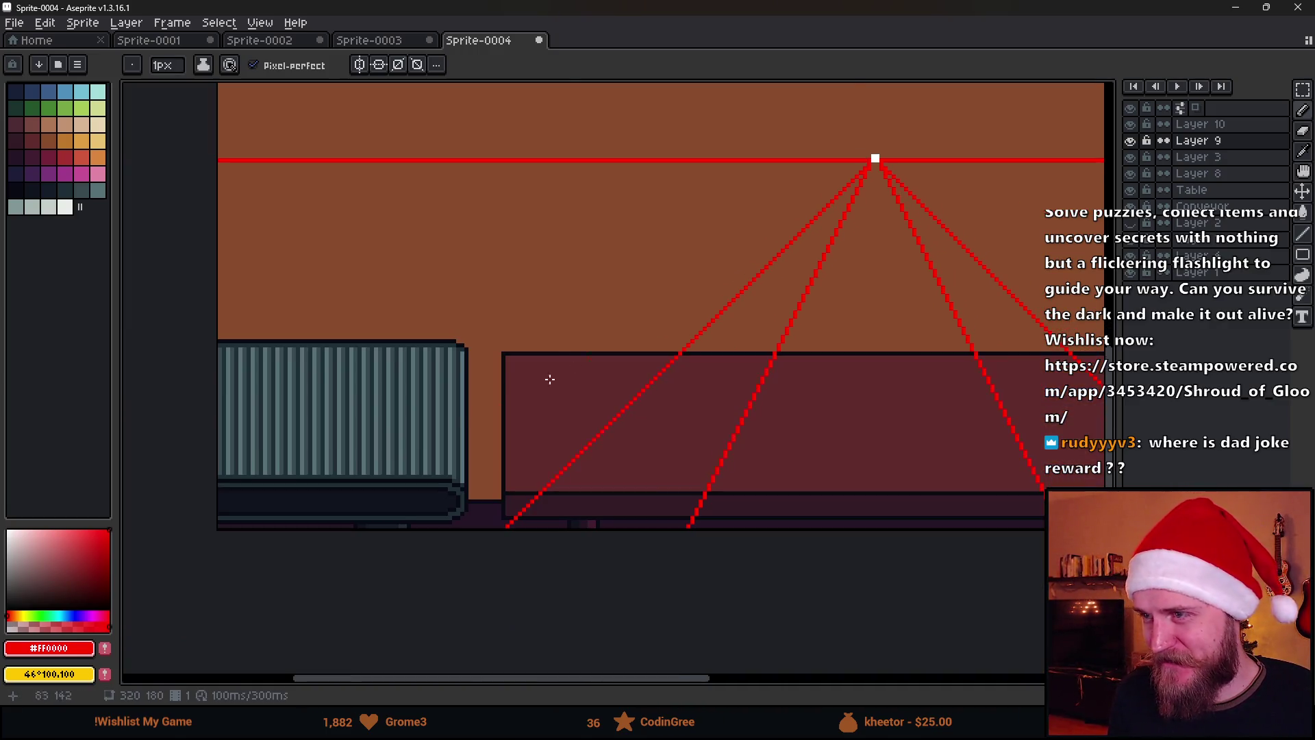
pyautogui.scroll(3, 192, 523)
pyautogui.click(211, 523)
pyautogui.scroll(-3, 211, 523)
pyautogui.scroll(3, 319, 320)
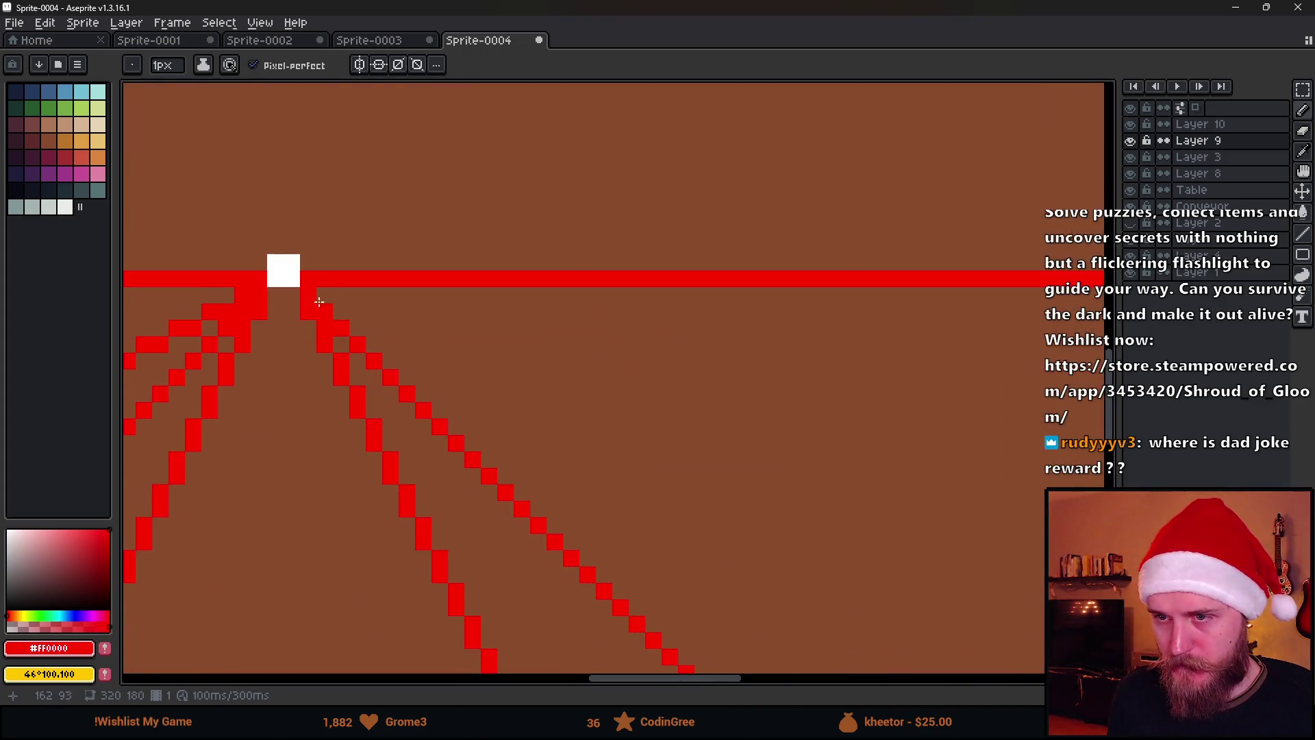
pyautogui.scroll(-3, 376, 329)
pyautogui.scroll(3, 595, 404)
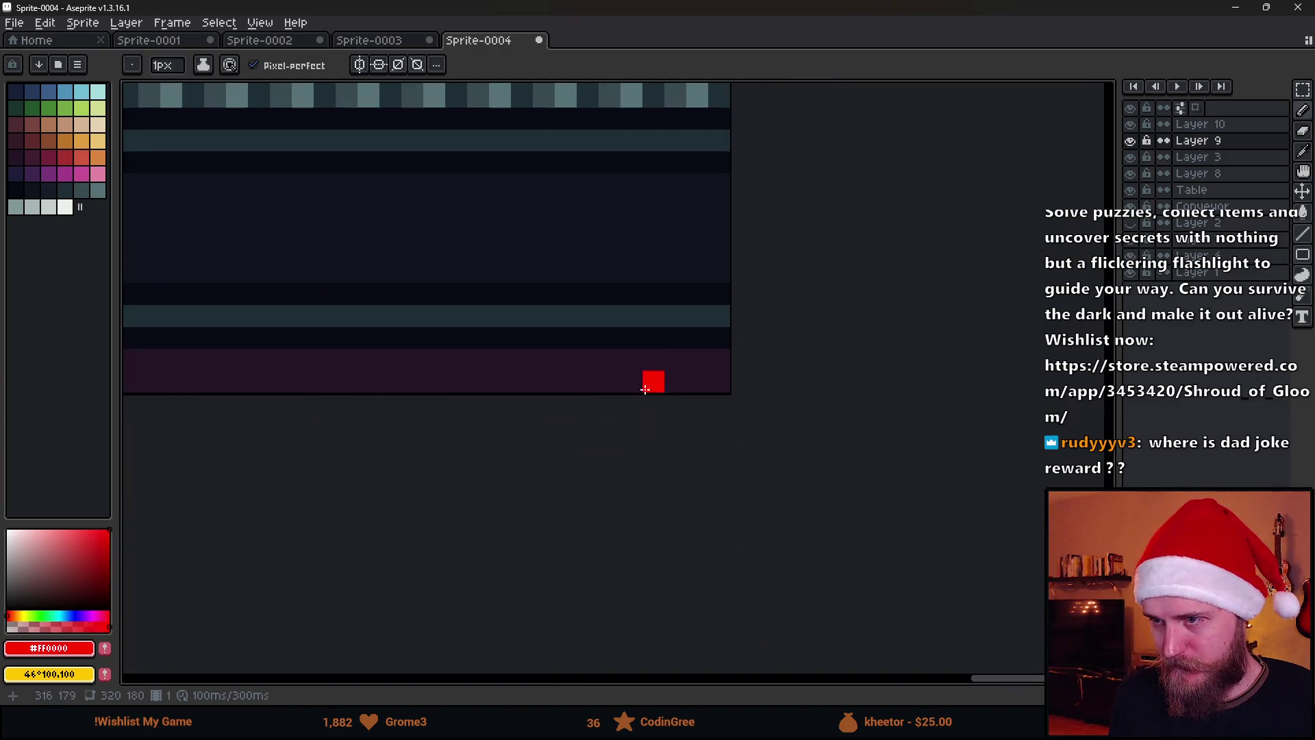
pyautogui.click(724, 385)
pyautogui.scroll(-4, 723, 384)
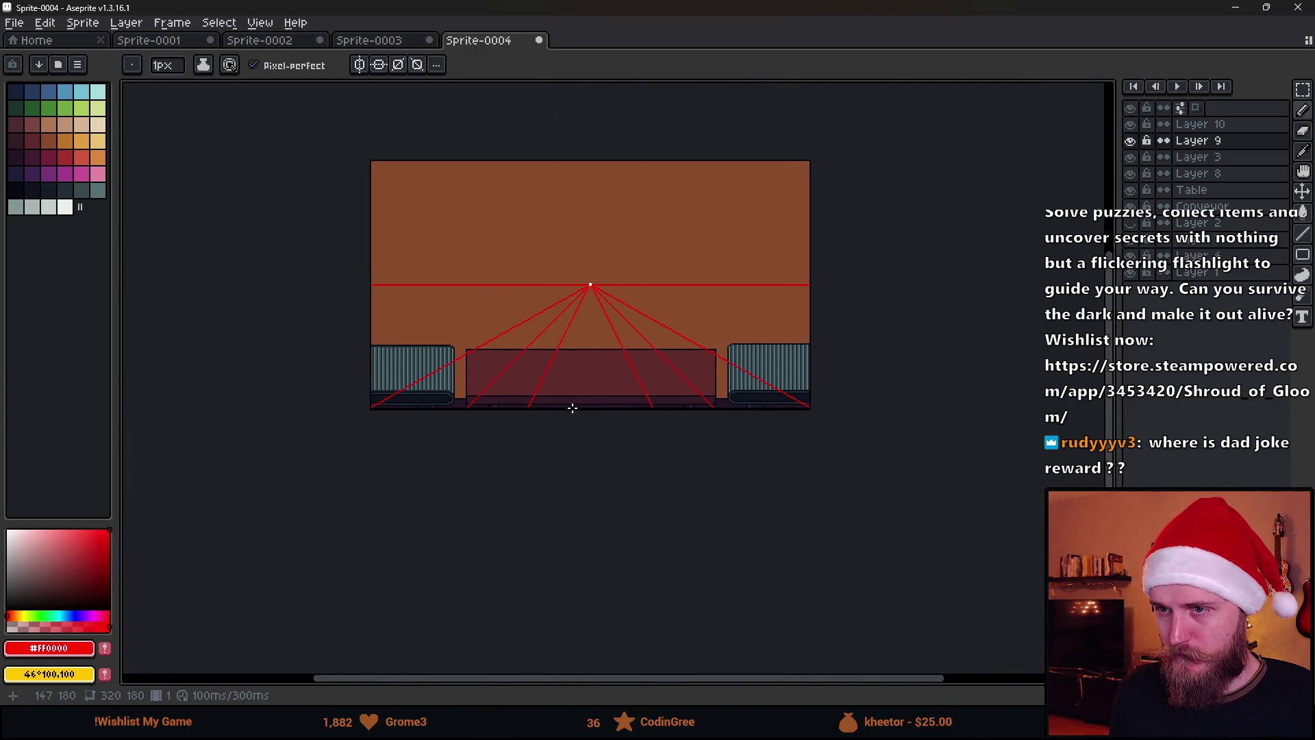
pyautogui.scroll(2, 580, 408)
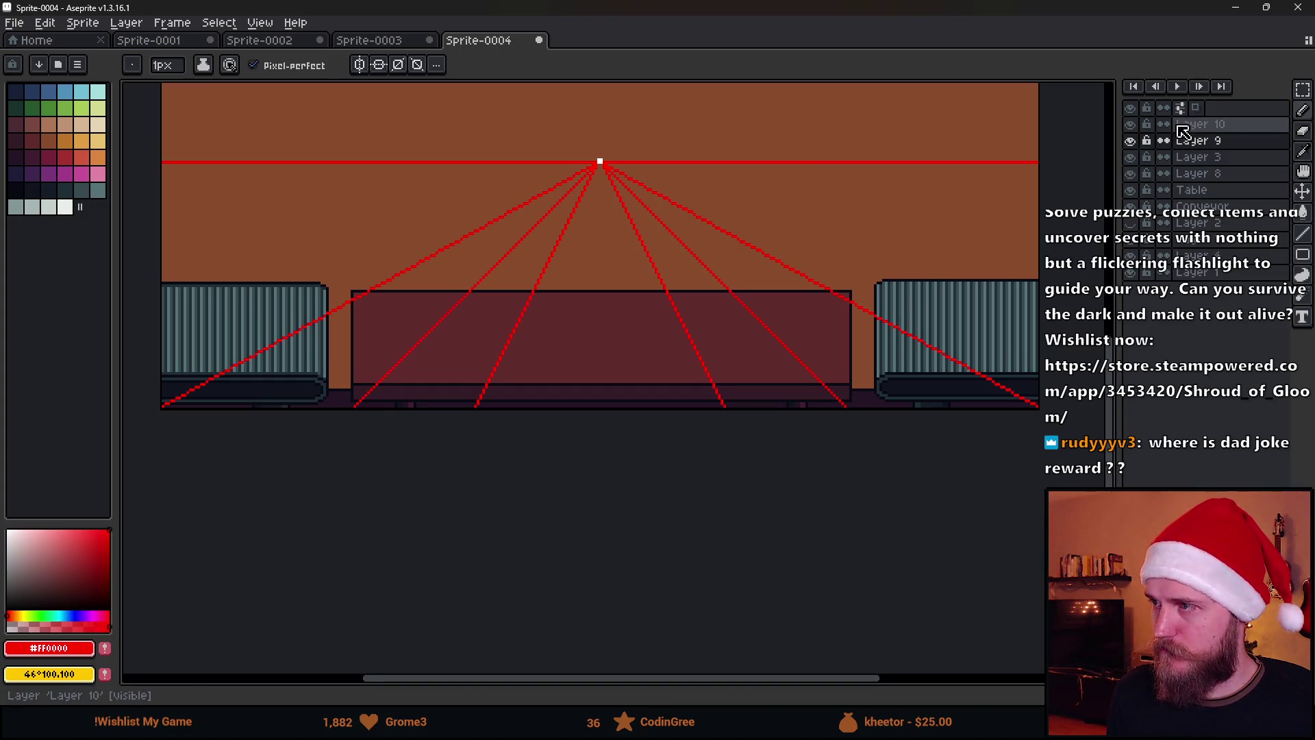
# Set Layer 9's opacity to 100% in Layer Properties, then enable vertical mirror symmetry.
pyautogui.doubleClick(1198, 140)
pyautogui.click(1026, 388)
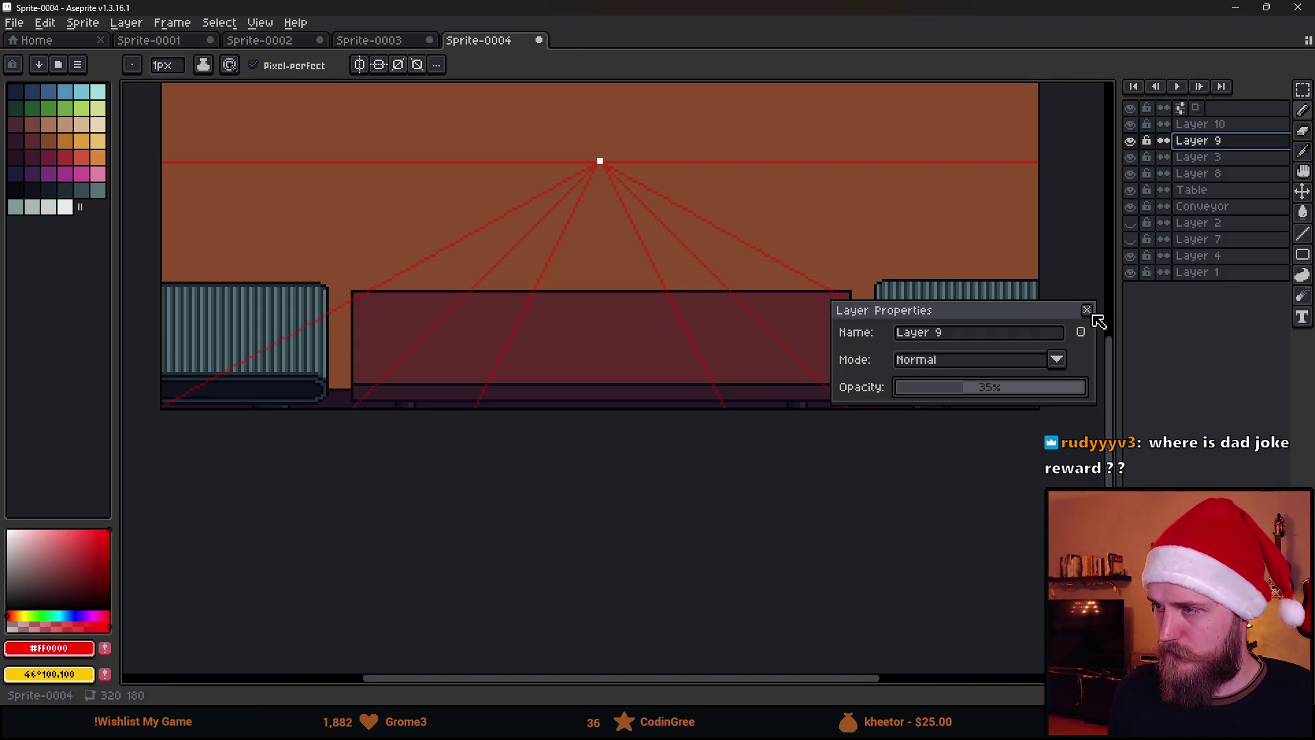
pyautogui.moveTo(1053, 392); pyautogui.dragTo(1186, 402)
pyautogui.click(1087, 310)
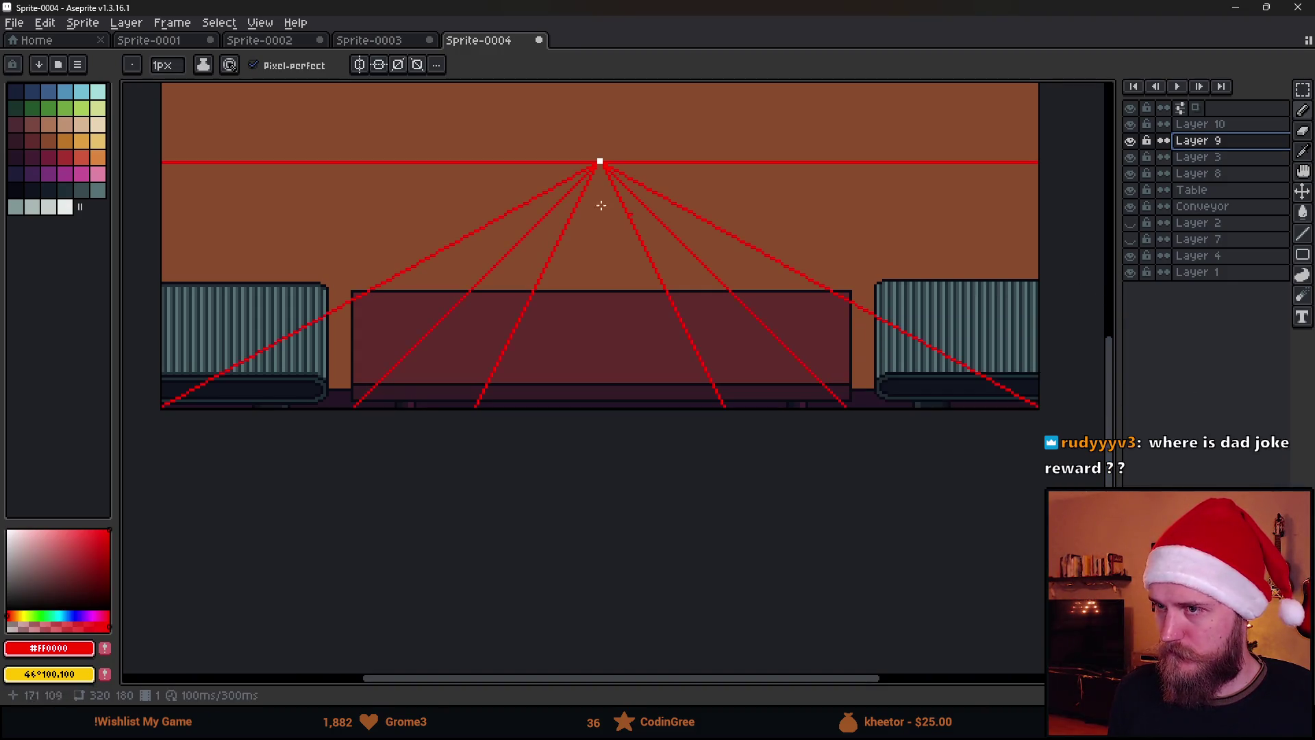
pyautogui.scroll(3, 616, 143)
pyautogui.scroll(-3, 617, 142)
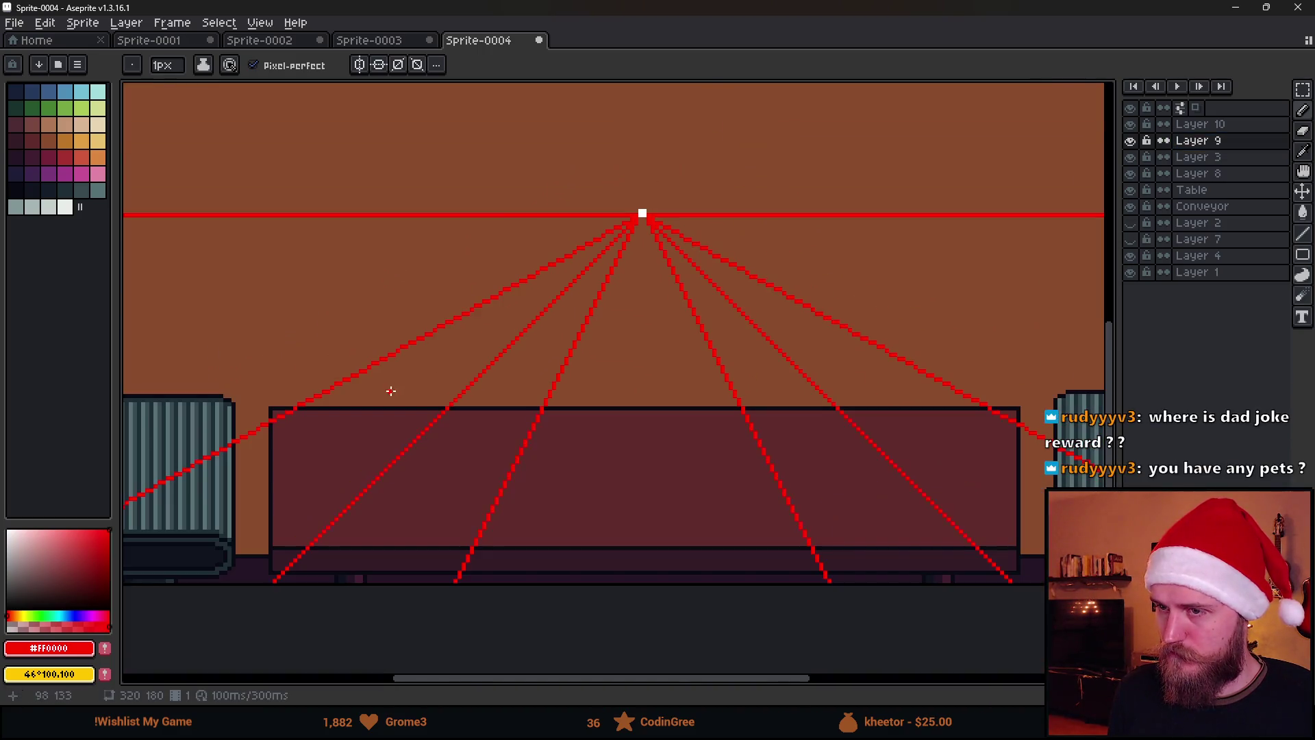
pyautogui.click(360, 65)
# Draw mirrored red lines fanning from the vanishing point down toward the bottom and lower left.
pyautogui.scroll(2, 644, 214)
pyautogui.scroll(-2, 644, 214)
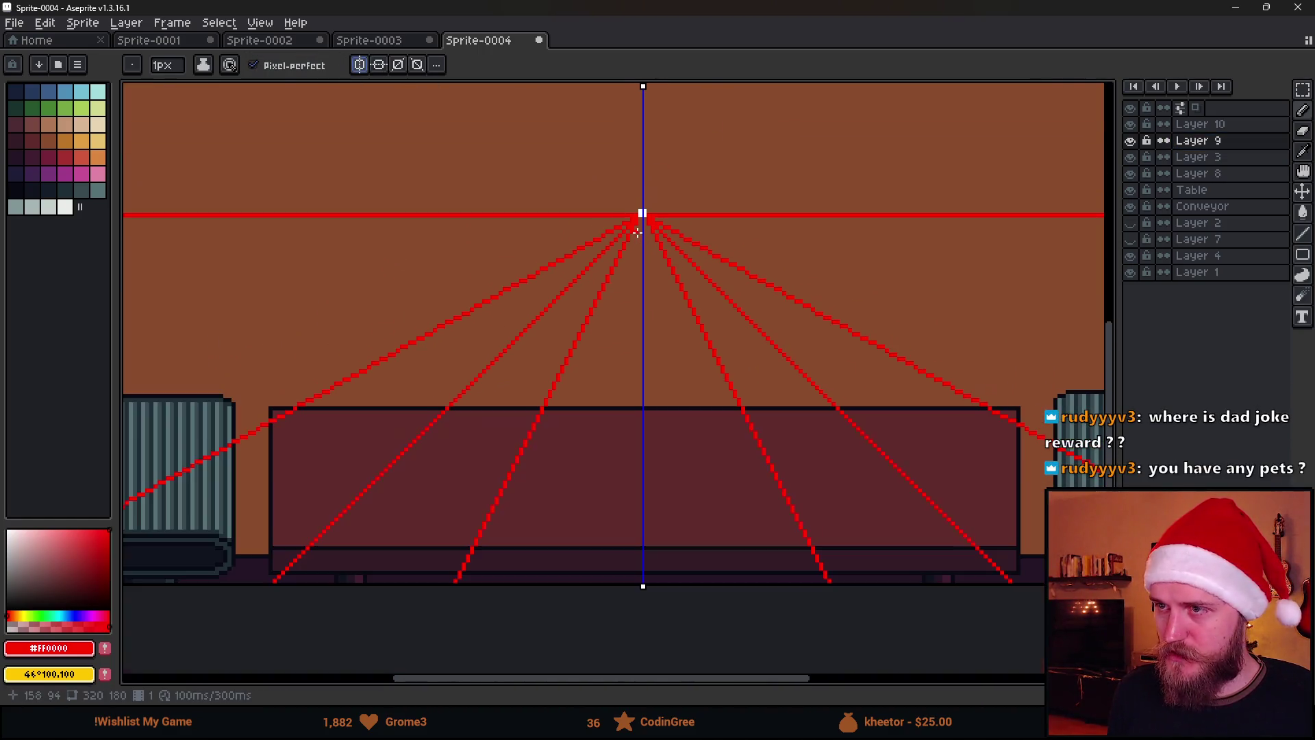
pyautogui.scroll(3, 668, 218)
pyautogui.scroll(-4, 581, 310)
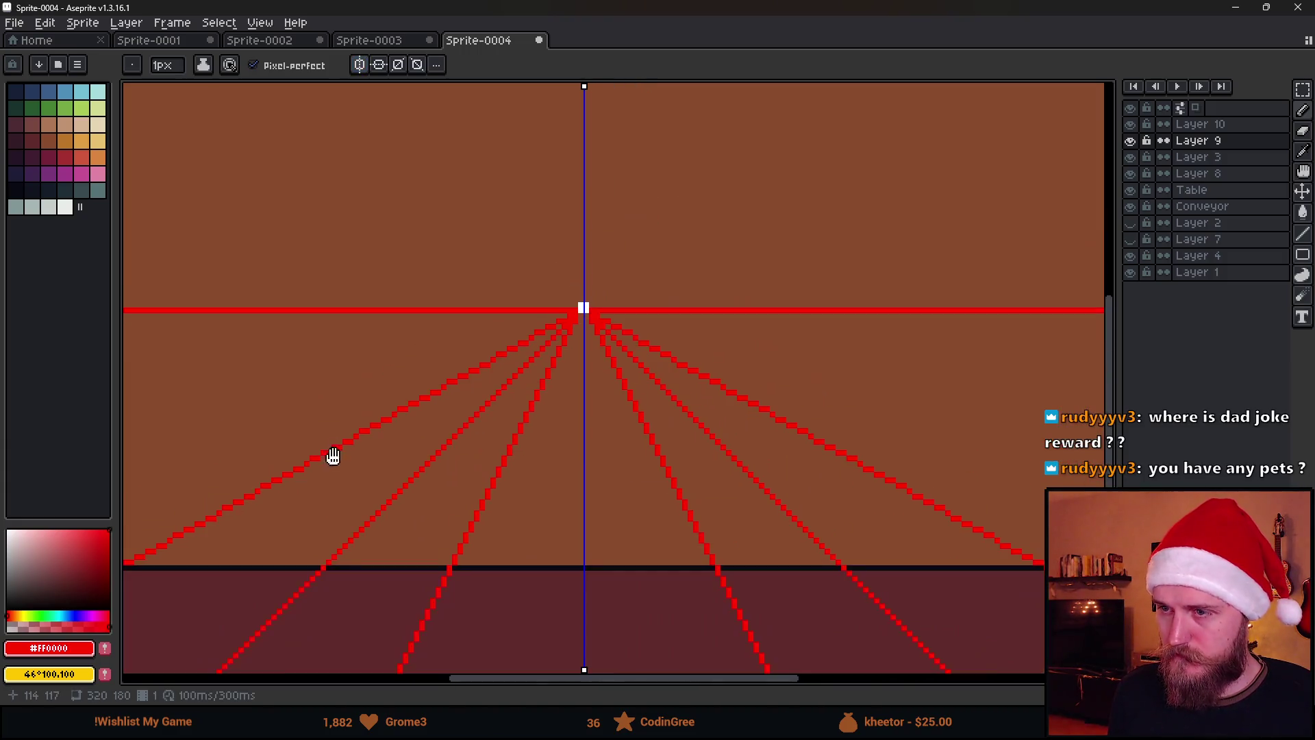
pyautogui.scroll(2, 599, 455)
pyautogui.scroll(1, 370, 564)
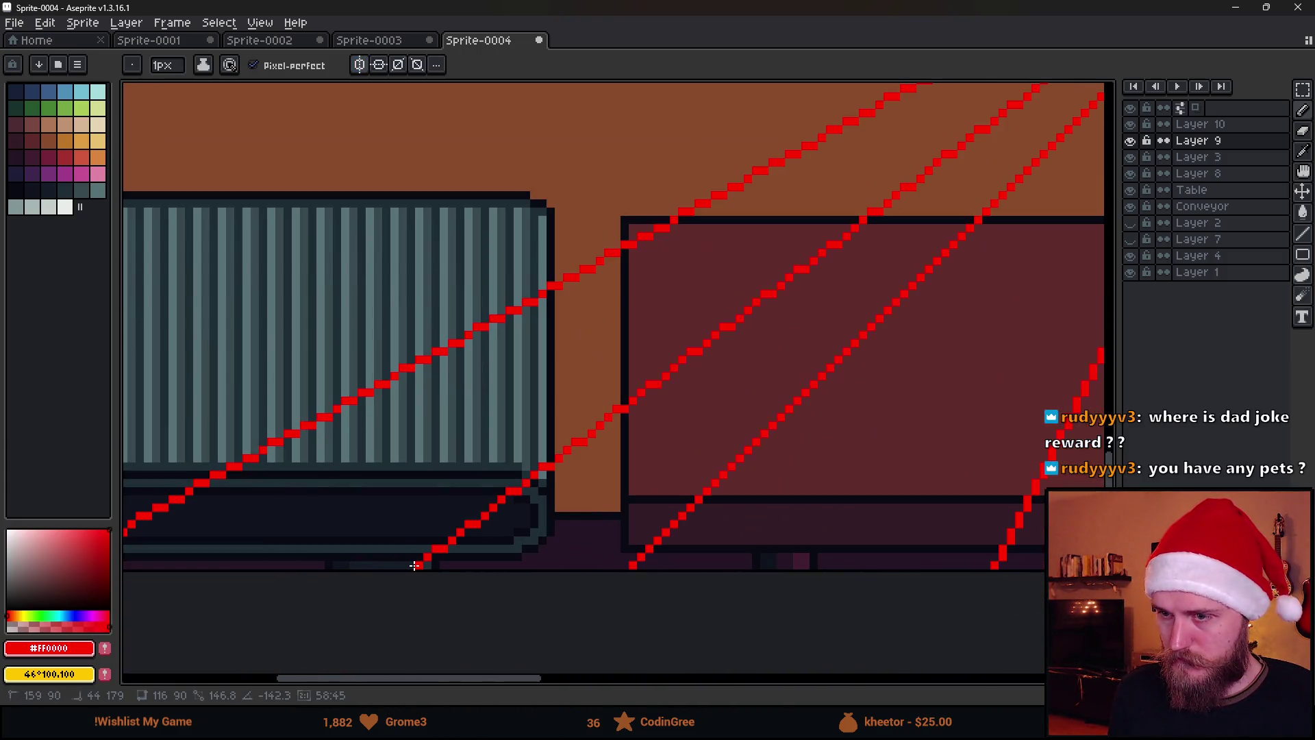
pyautogui.moveTo(404, 566); pyautogui.dragTo(404, 566)
pyautogui.scroll(-3, 924, 410)
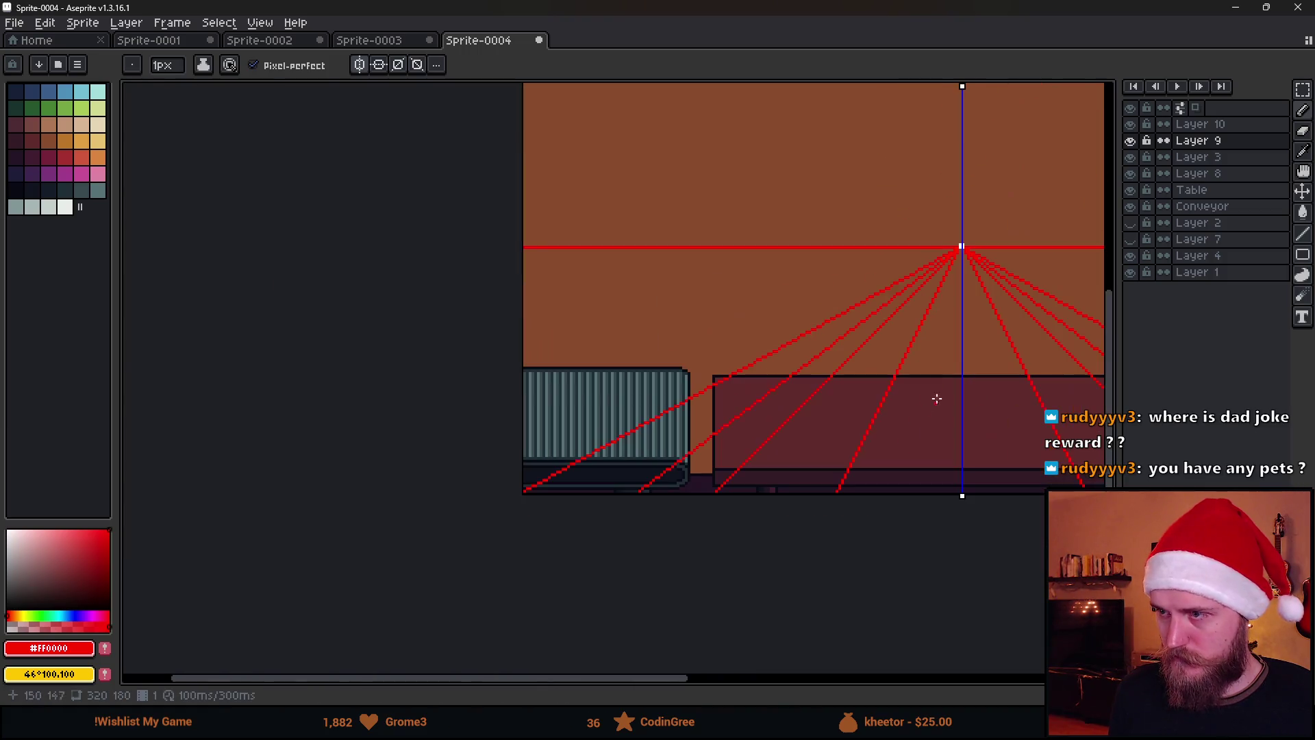
pyautogui.scroll(4, 915, 273)
pyautogui.scroll(-3, 784, 177)
pyautogui.moveTo(783, 177)
pyautogui.mouseDown()
pyautogui.moveTo(731, 355)
pyautogui.moveTo(561, 441)
pyautogui.moveTo(553, 431)
pyautogui.mouseUp()
pyautogui.scroll(1, 684, 370)
pyautogui.scroll(2, 562, 440)
pyautogui.scroll(-3, 553, 431)
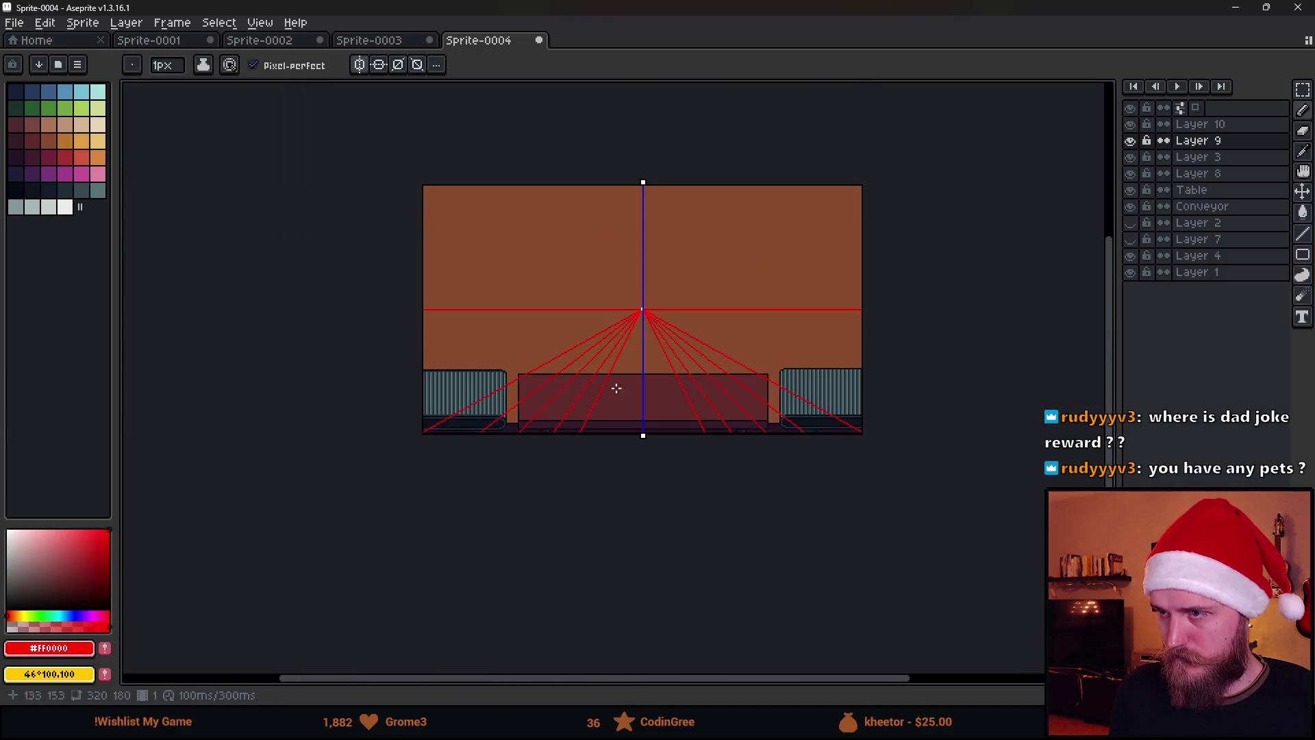
pyautogui.scroll(4, 576, 256)
pyautogui.scroll(-3, 557, 240)
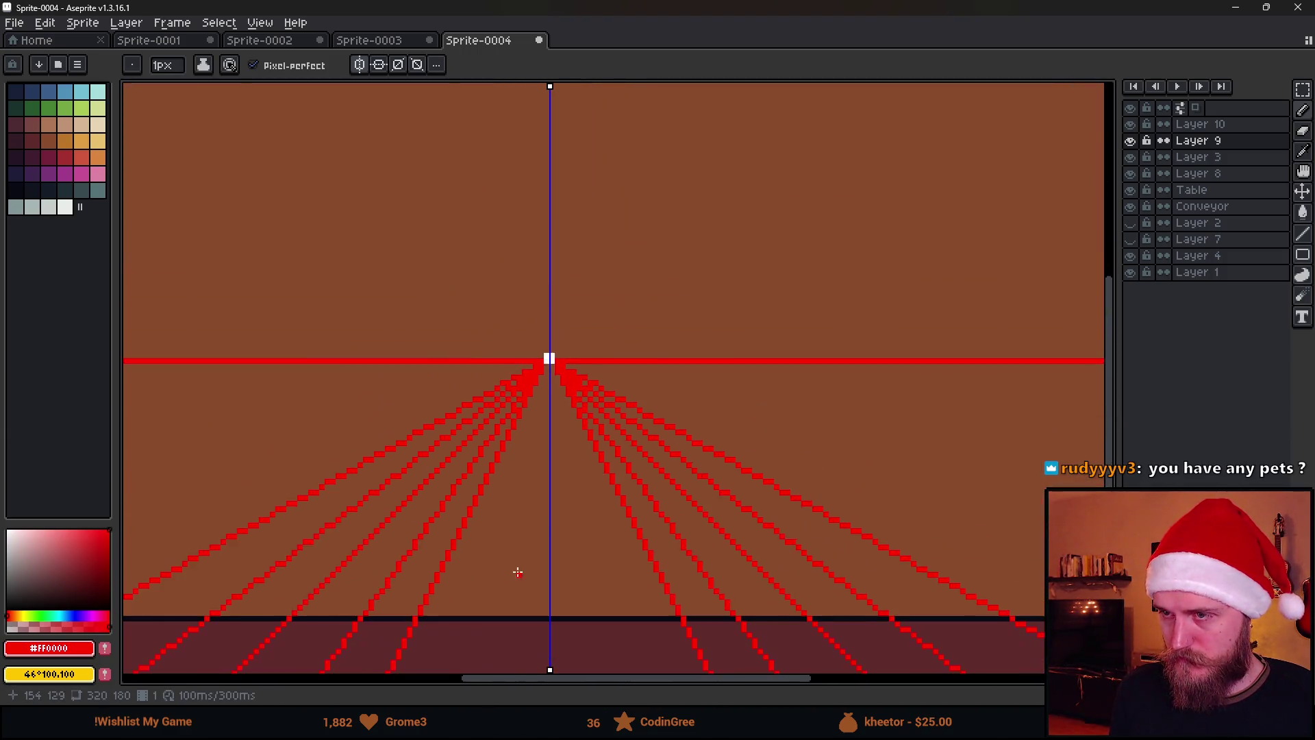
pyautogui.scroll(4, 543, 511)
pyautogui.moveTo(570, 423); pyautogui.dragTo(516, 423)
# Add shallow mirrored lines from the vanishing point out to the left edge.
pyautogui.scroll(-3, 517, 423)
pyautogui.scroll(-3, 516, 423)
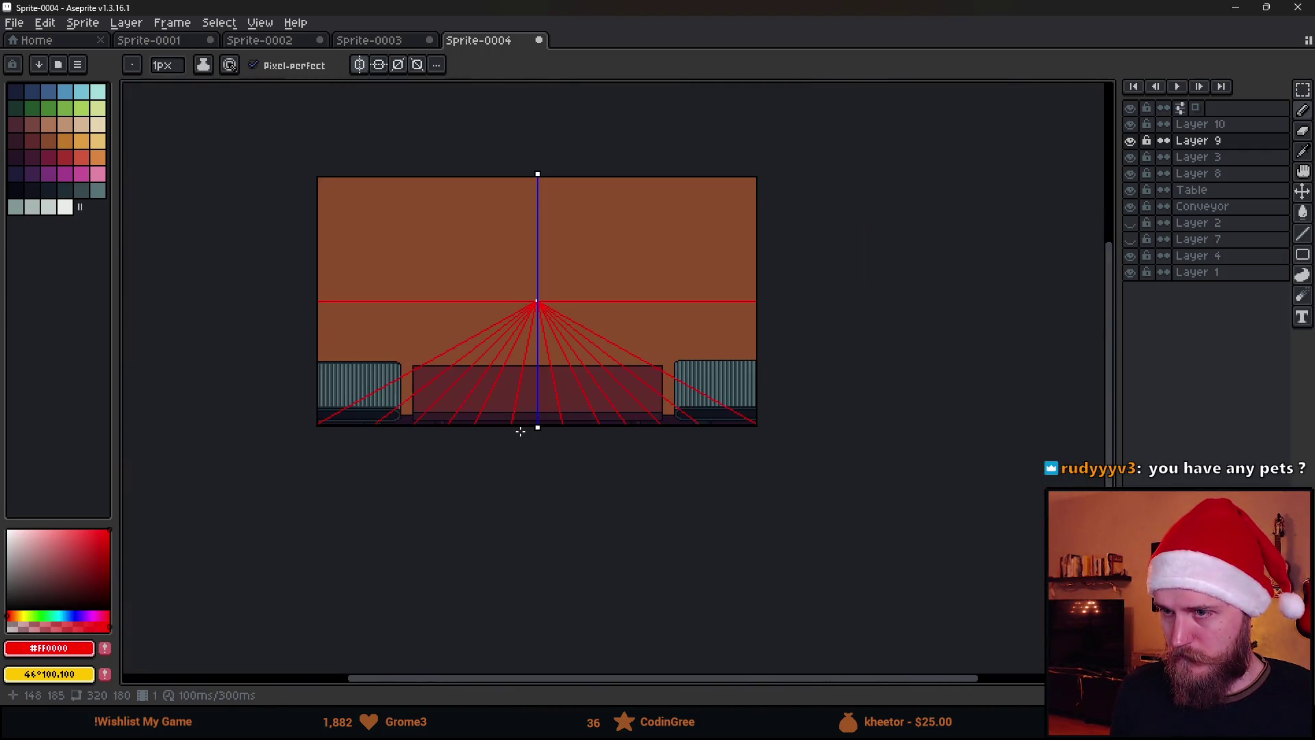
pyautogui.scroll(6, 447, 304)
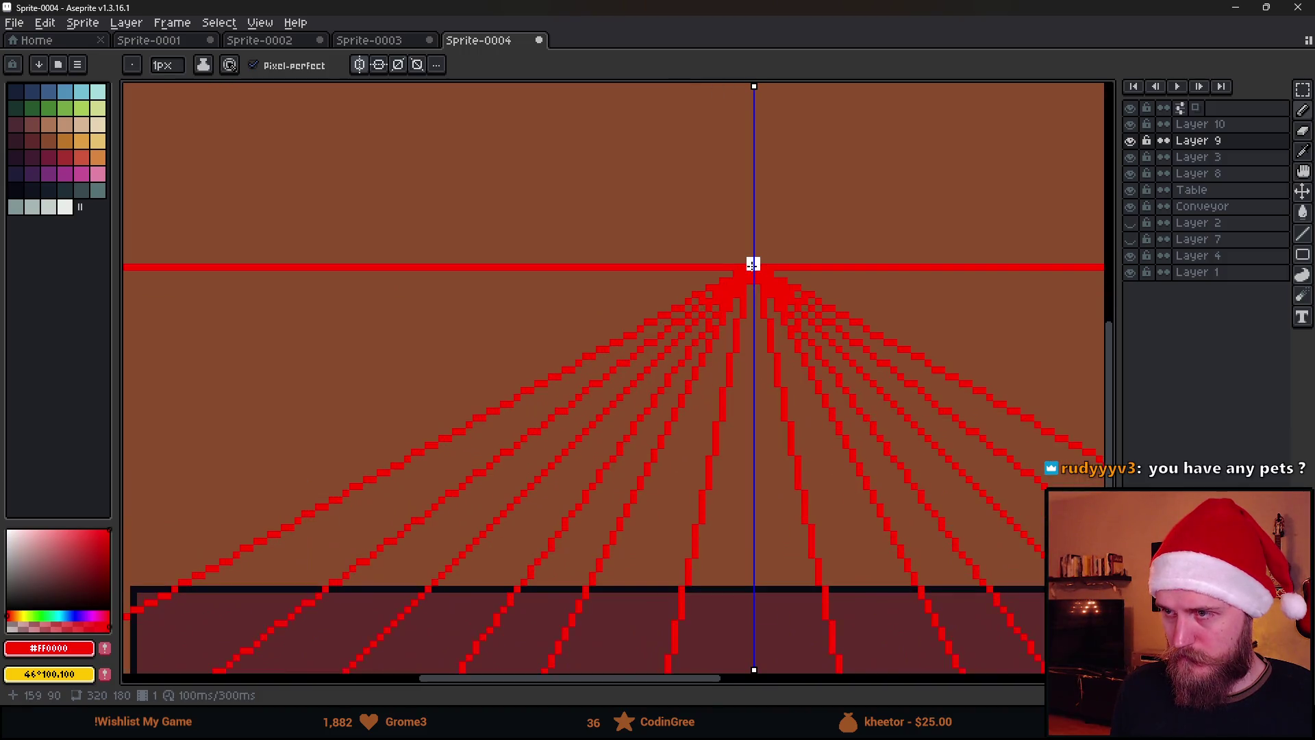
pyautogui.hscroll(-10, 627, 344)
pyautogui.keyDown('shift'); pyautogui.click(437, 371); pyautogui.keyUp('shift')
pyautogui.scroll(-3, 436, 370)
pyautogui.scroll(6, 651, 294)
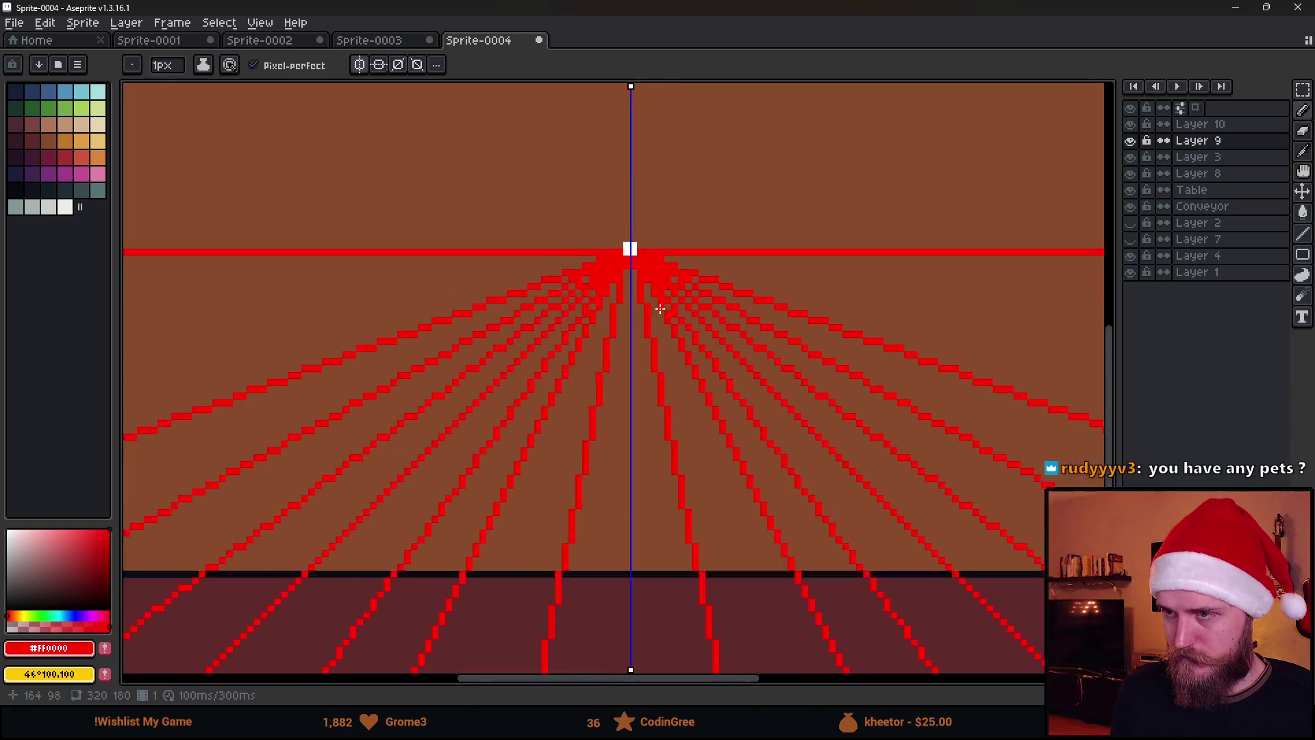
pyautogui.scroll(-3, 470, 288)
pyautogui.scroll(2, 603, 291)
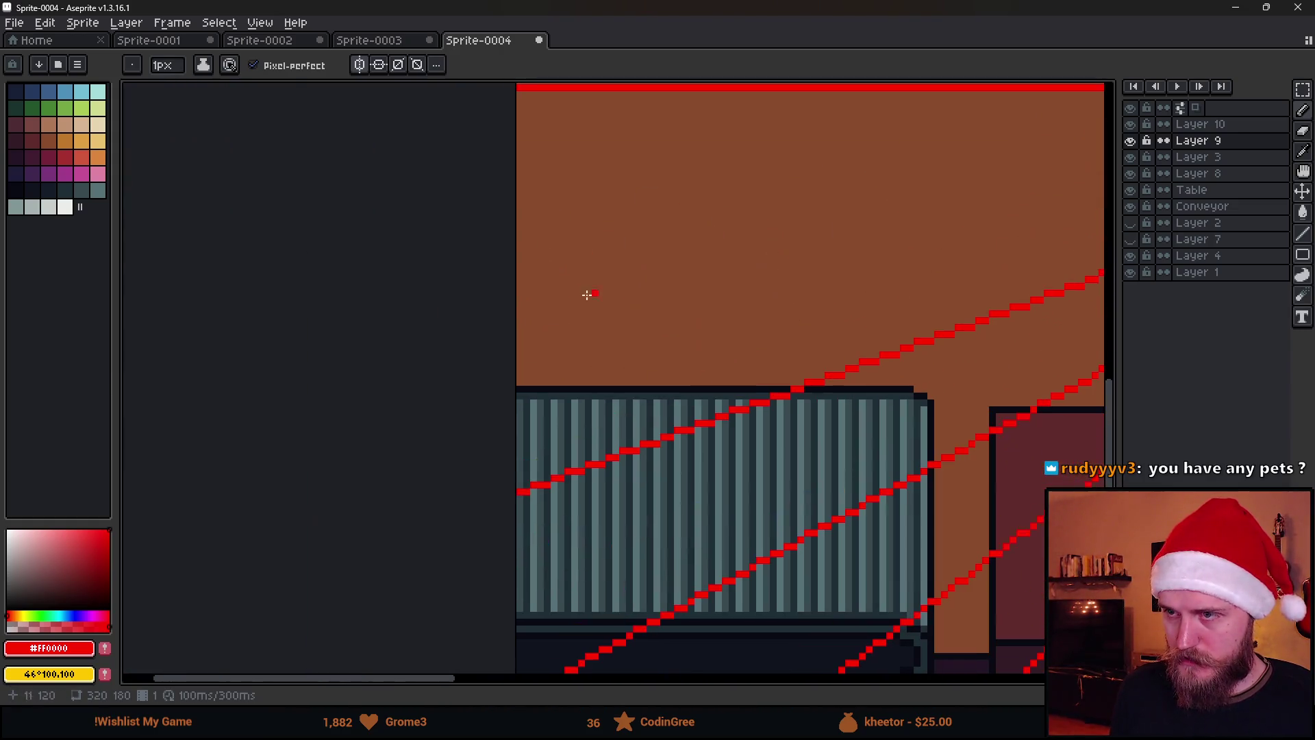
pyautogui.scroll(-3, 685, 274)
pyautogui.scroll(3, 959, 219)
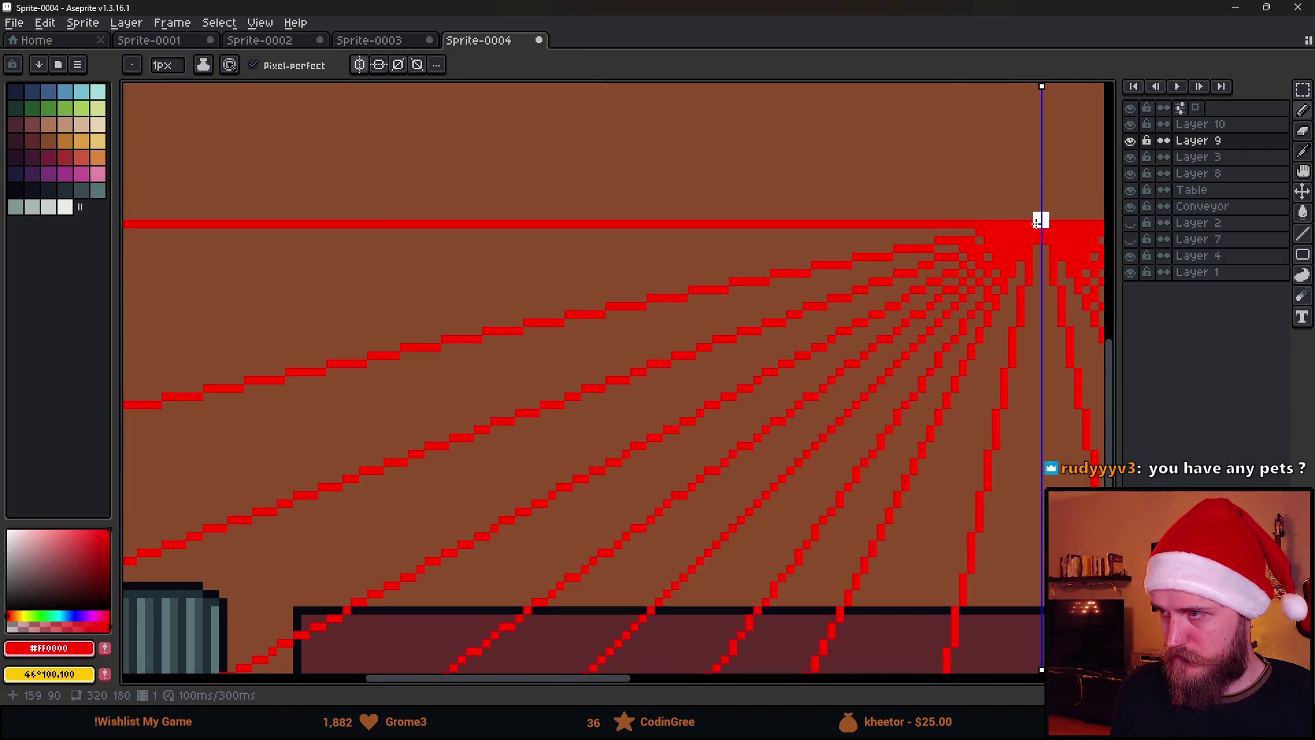
pyautogui.scroll(-3, 617, 293)
pyautogui.scroll(2, 681, 298)
pyautogui.click(609, 293)
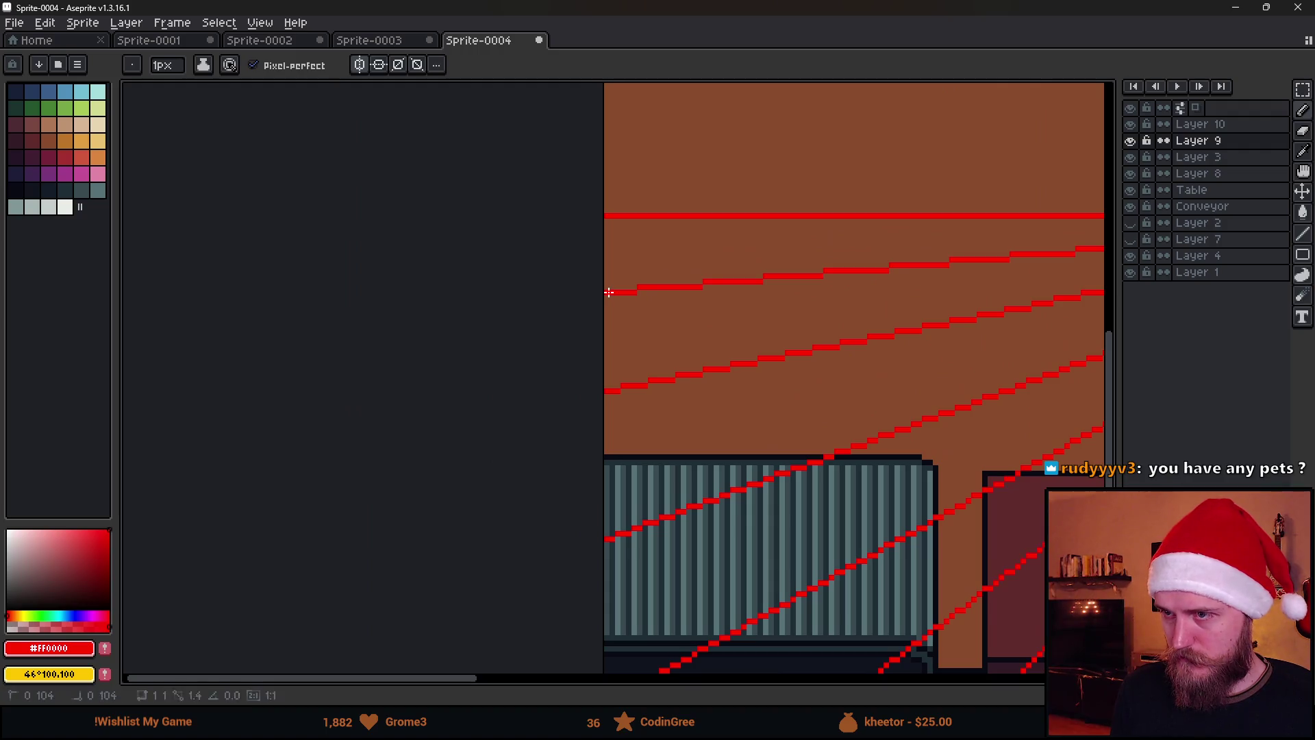
pyautogui.scroll(-3, 609, 292)
pyautogui.scroll(1, 727, 303)
pyautogui.scroll(1, 727, 303)
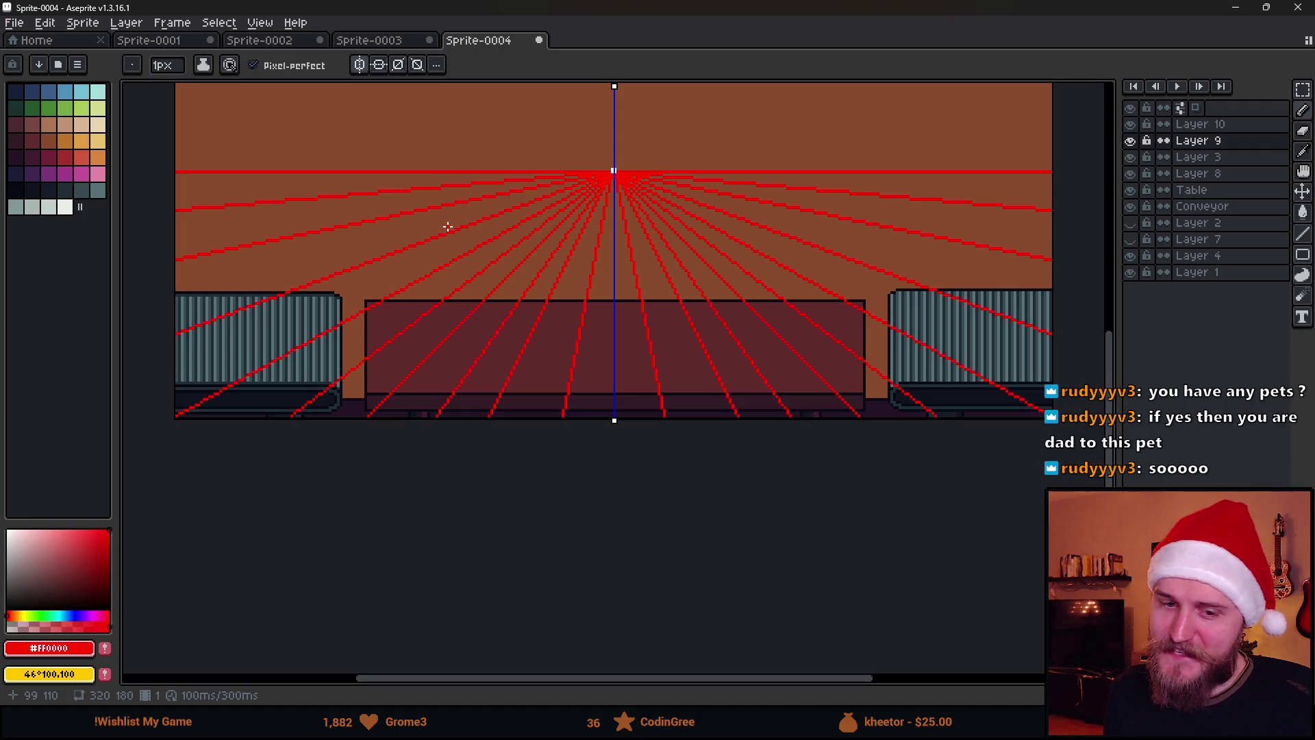
pyautogui.scroll(2, 596, 294)
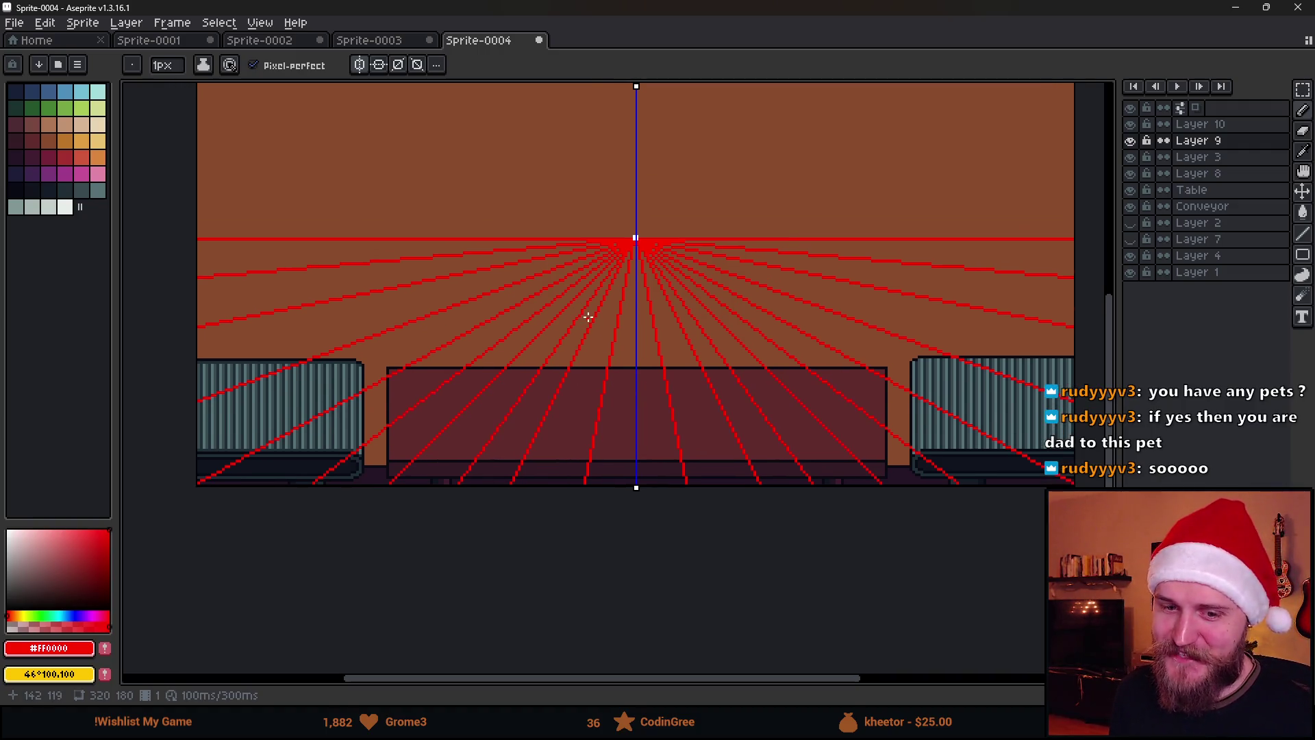
# Draw one more line, then hide the Table and Conveyor layers to expose the grid.
pyautogui.hscroll(1, 668, 284)
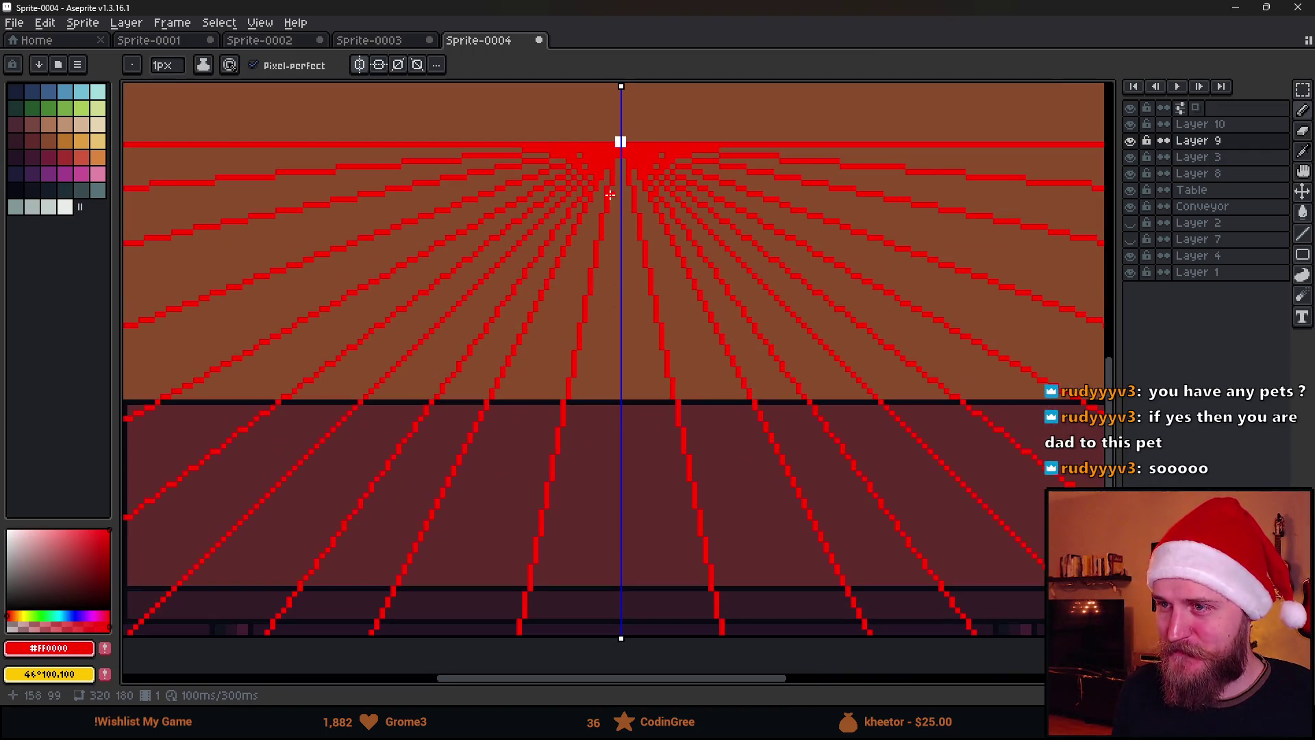
pyautogui.scroll(-1, 587, 257)
pyautogui.moveTo(443, 328); pyautogui.dragTo(543, 319)
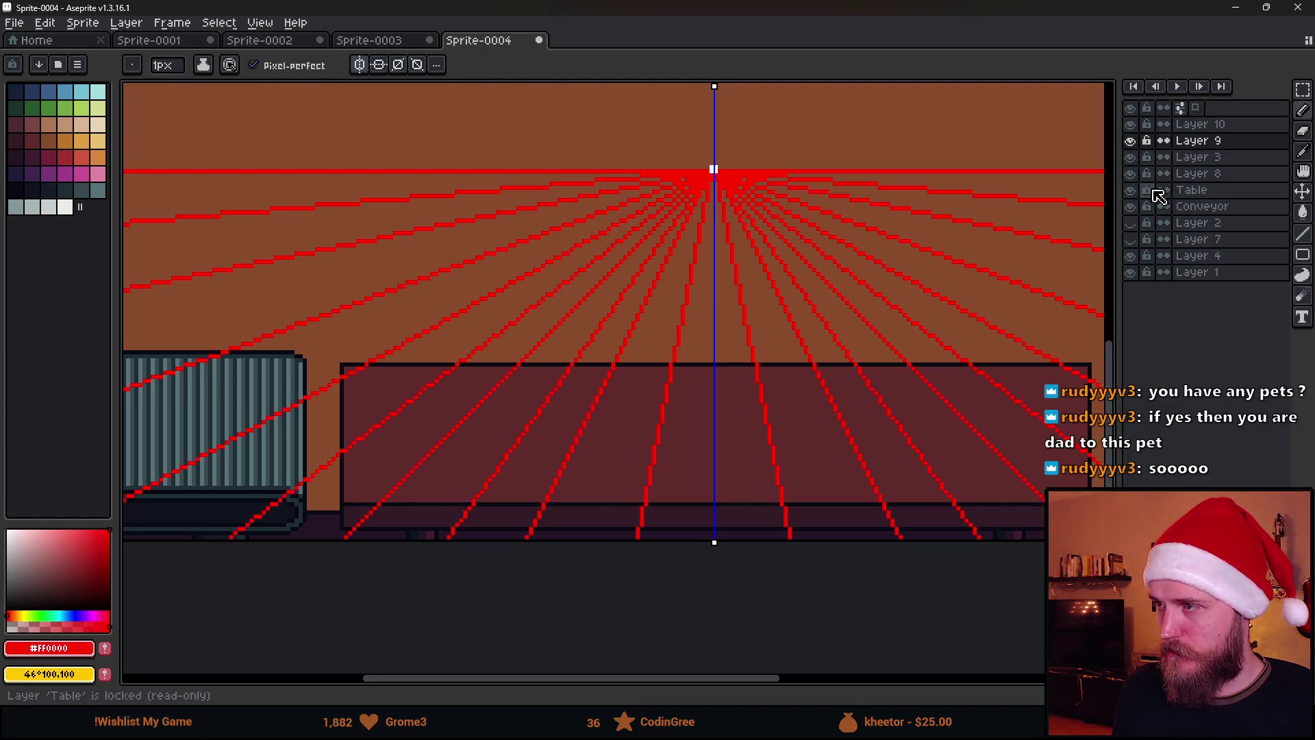
pyautogui.click(1131, 207)
pyautogui.click(1130, 190)
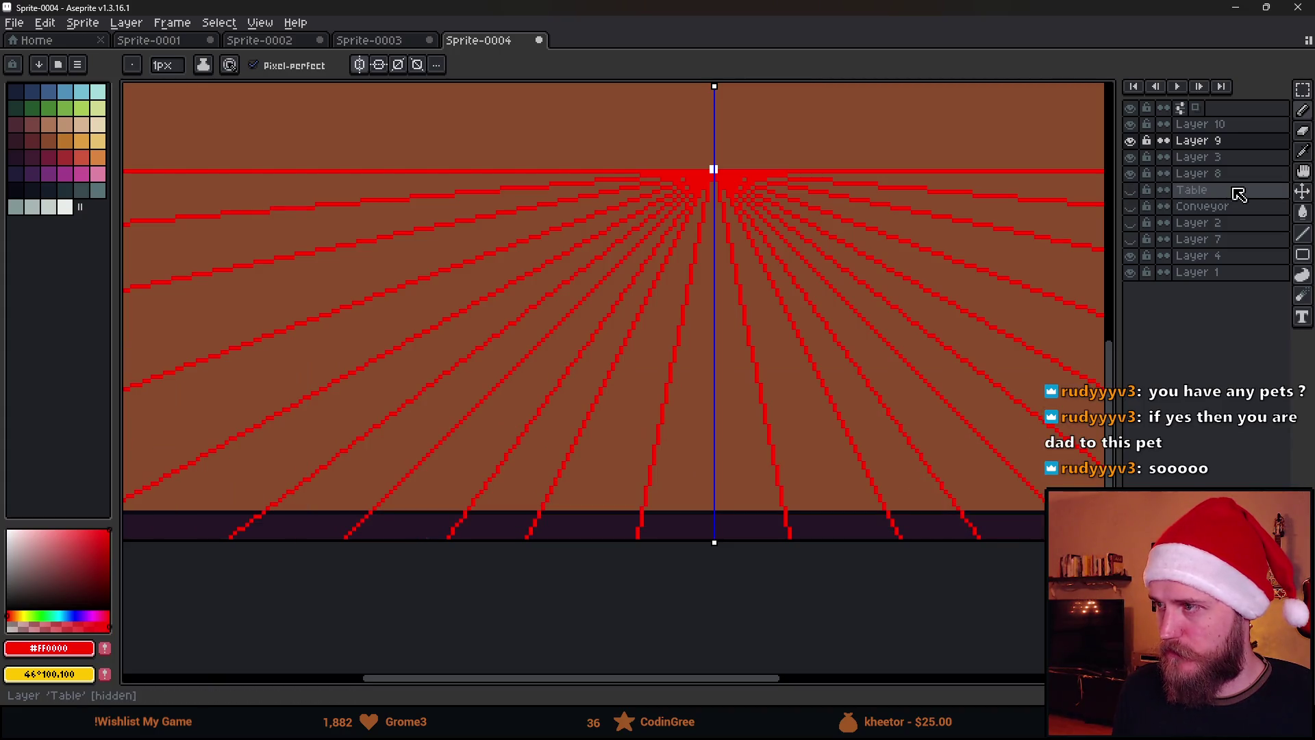
# Add a new layer above Table and pick black as the drawing colour.
pyautogui.click(1209, 191)
pyautogui.hotkey('shift', 'n')
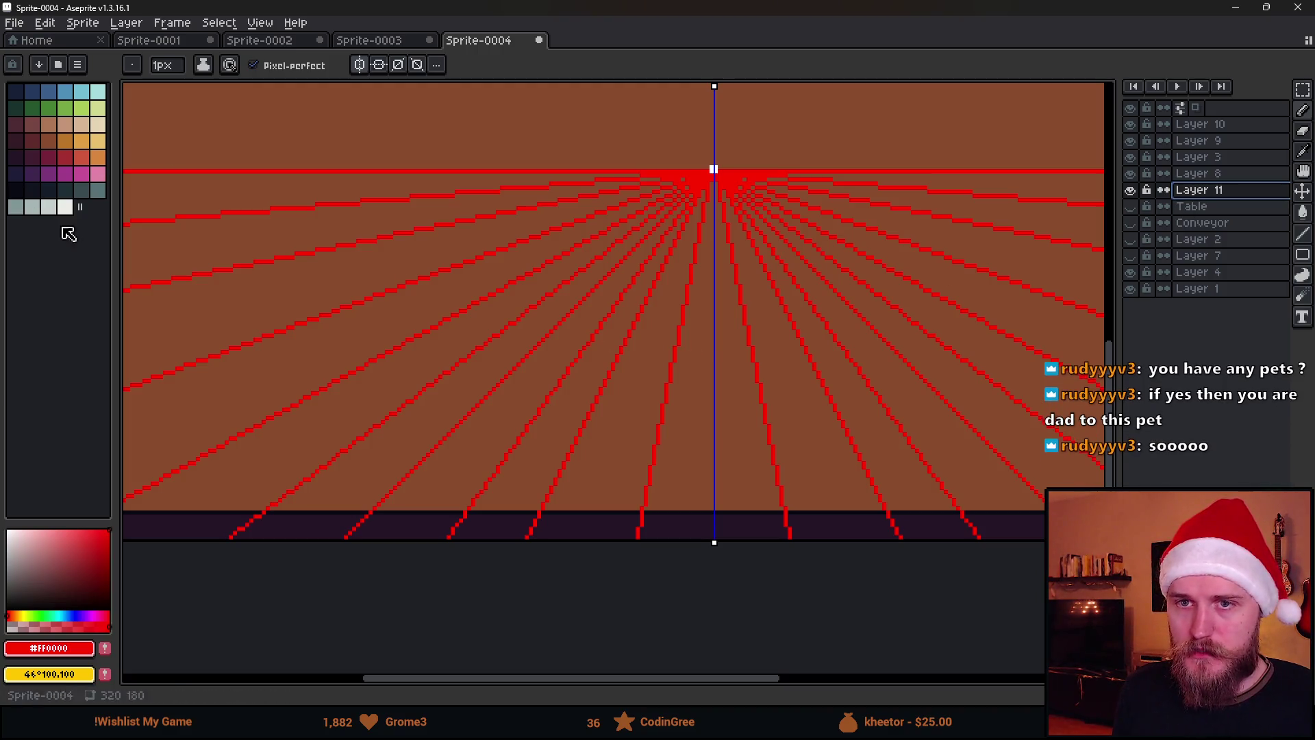
pyautogui.click(37, 558)
pyautogui.scroll(-1, 438, 428)
pyautogui.scroll(1, 450, 426)
pyautogui.scroll(-2, 452, 425)
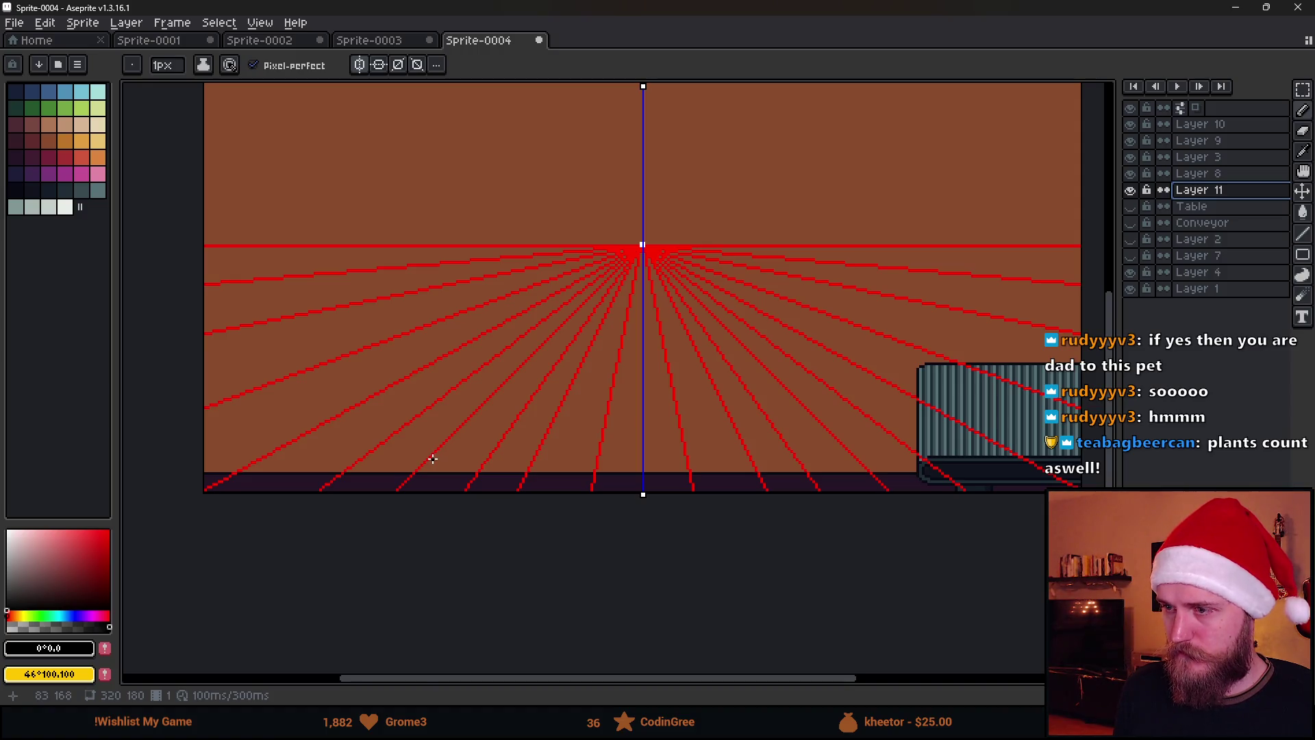
pyautogui.scroll(5, 433, 458)
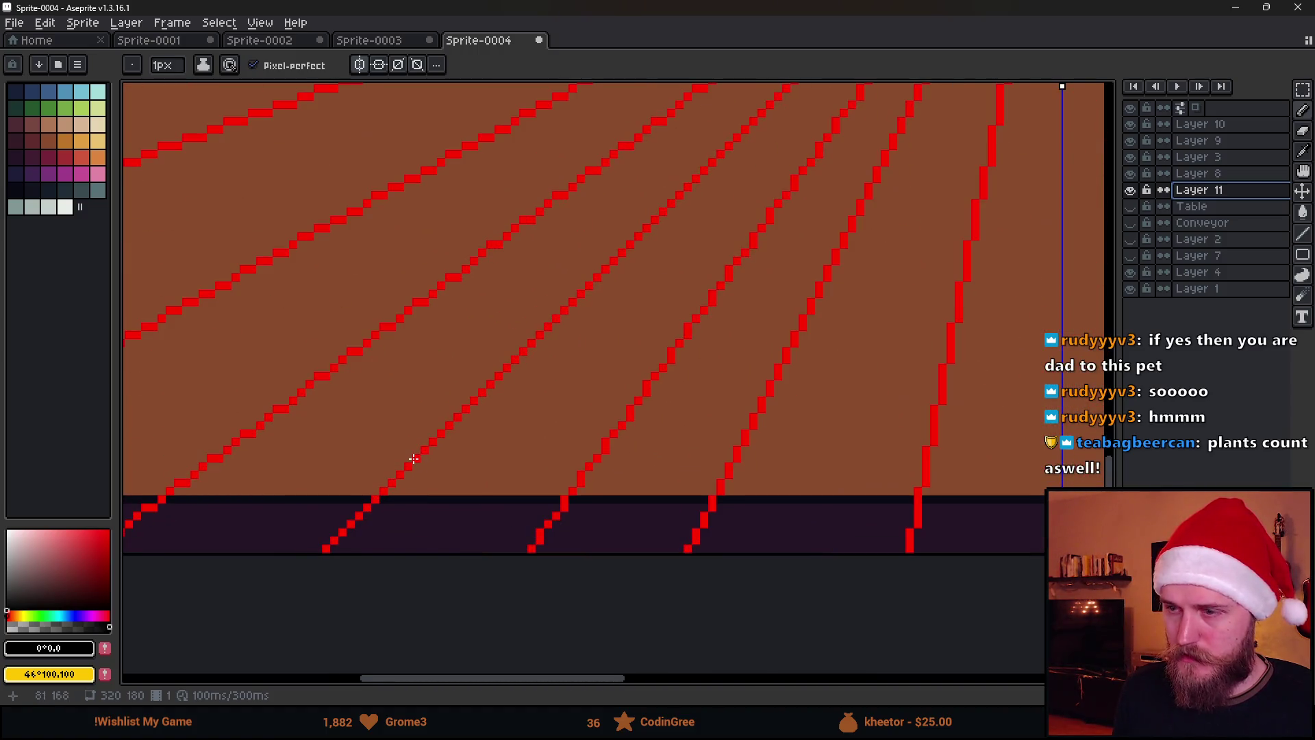
# Lower Layer 9's opacity to dim the red perspective grid, then return to Layer 11.
pyautogui.doubleClick(1240, 126)
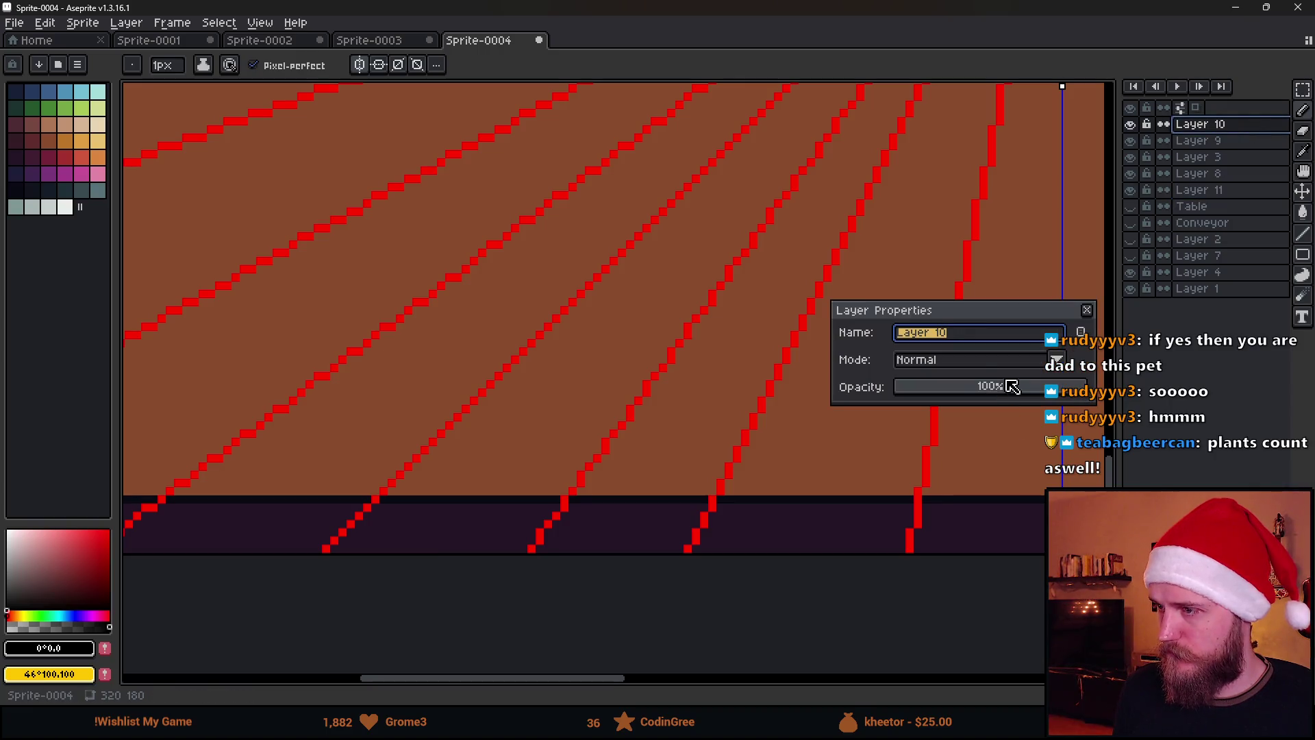
pyautogui.click(1094, 310)
pyautogui.doubleClick(1226, 141)
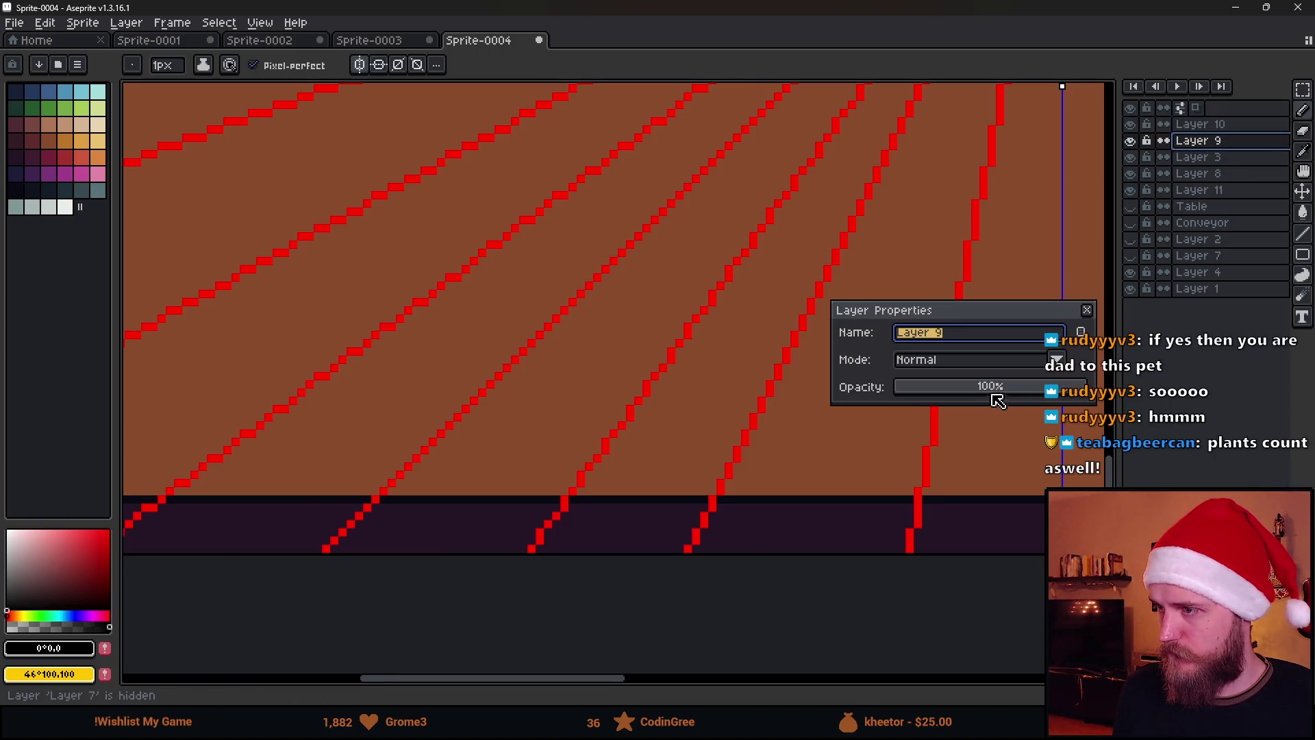
pyautogui.moveTo(998, 396); pyautogui.dragTo(987, 393)
pyautogui.click(1093, 312)
pyautogui.click(1204, 190)
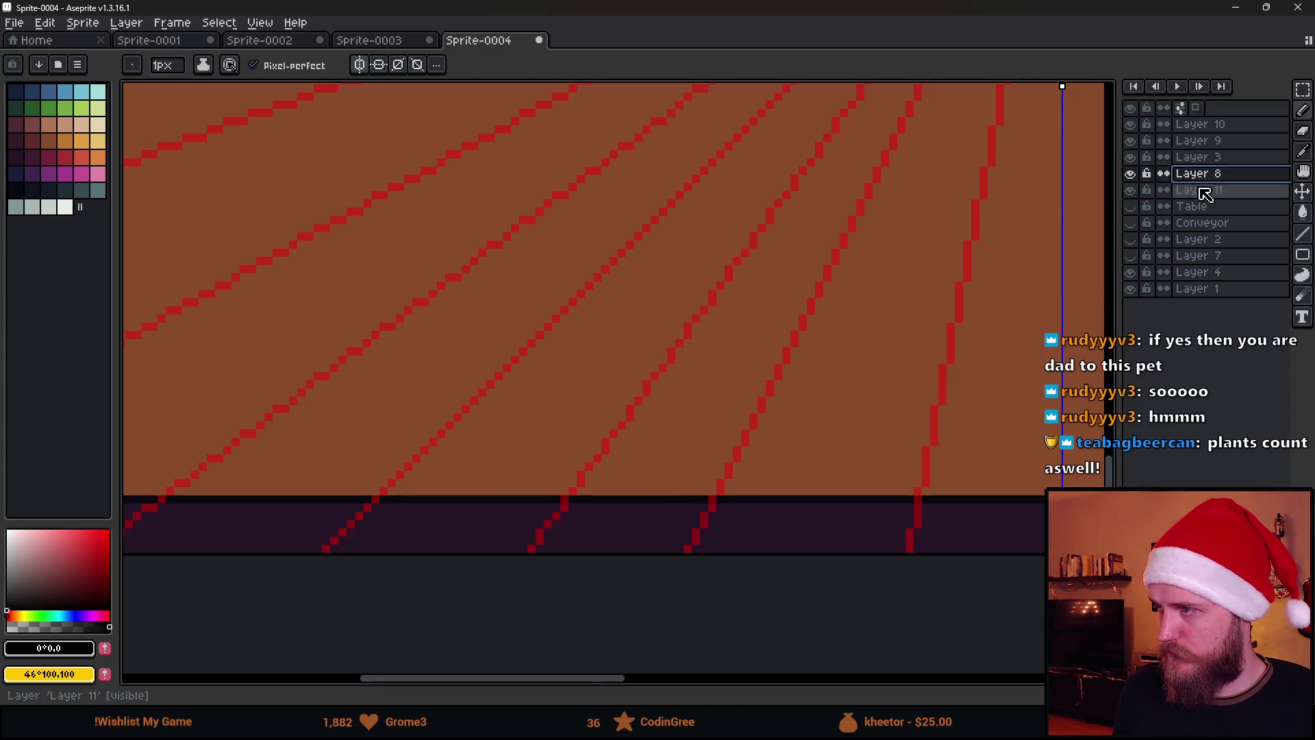
# Draw mirrored black diagonal table edges along the grid, joined by a horizontal back edge.
pyautogui.scroll(-1, 856, 306)
pyautogui.moveTo(1114, 199)
pyautogui.mouseDown()
pyautogui.moveTo(1057, 205)
pyautogui.moveTo(1086, 199)
pyautogui.mouseUp()
pyautogui.scroll(-4, 490, 405)
pyautogui.scroll(5, 432, 416)
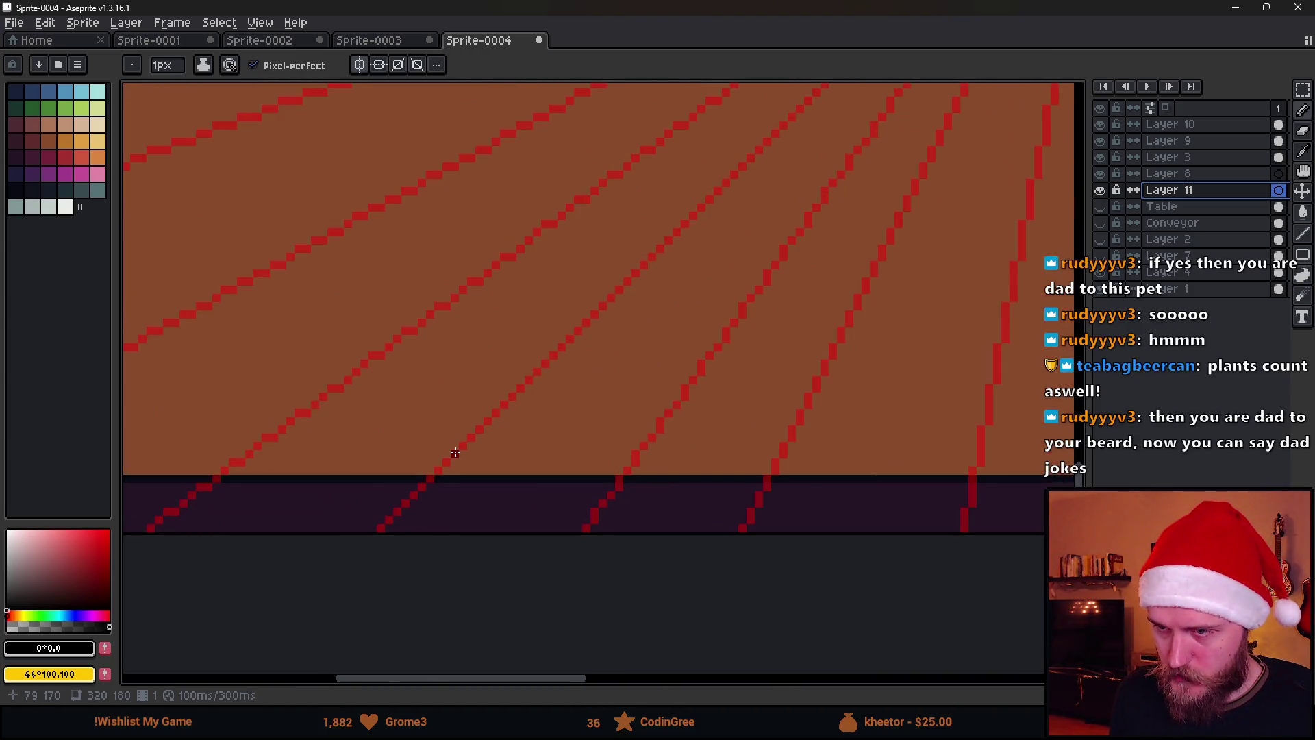
pyautogui.moveTo(413, 494)
pyautogui.mouseDown()
pyautogui.moveTo(661, 308)
pyautogui.moveTo(637, 287)
pyautogui.moveTo(646, 266)
pyautogui.mouseUp()
pyautogui.scroll(-5, 647, 266)
pyautogui.scroll(4, 775, 268)
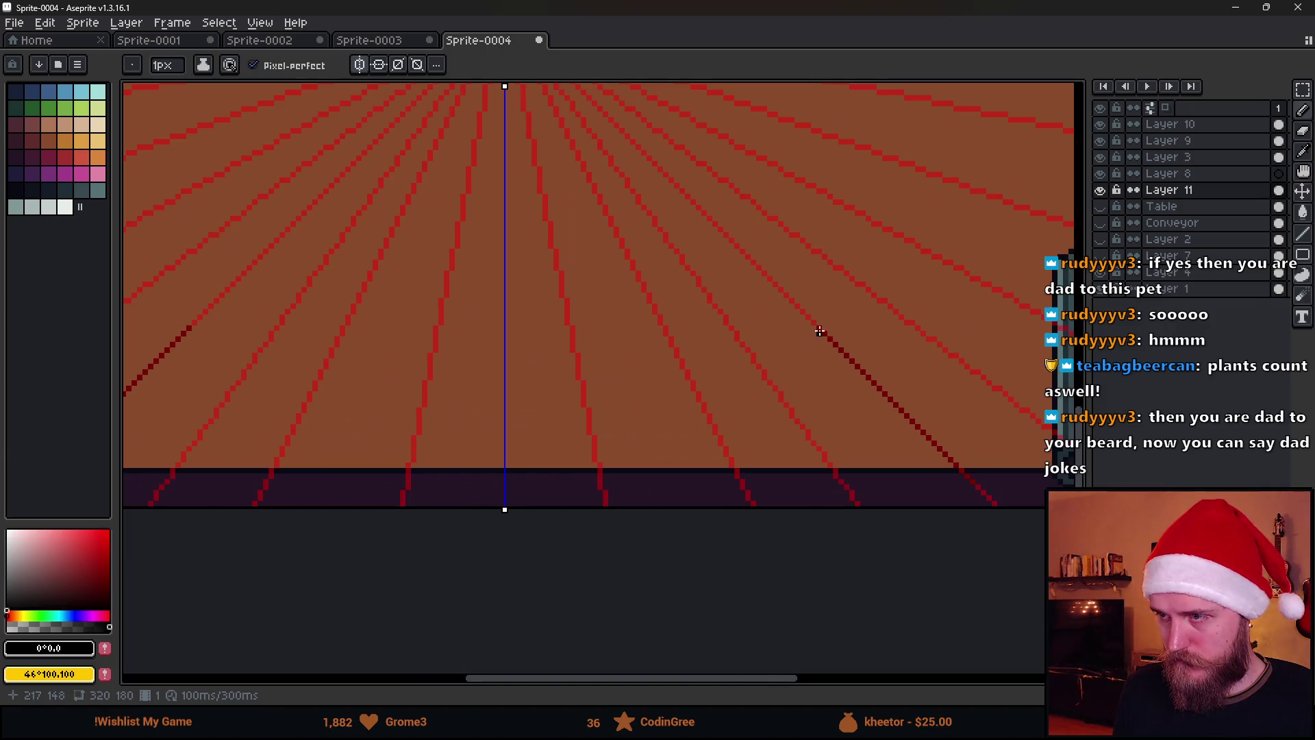
pyautogui.moveTo(822, 332); pyautogui.dragTo(504, 330)
# Toggle the red grid layer off and back on to check the table outline.
pyautogui.scroll(1, 995, 492)
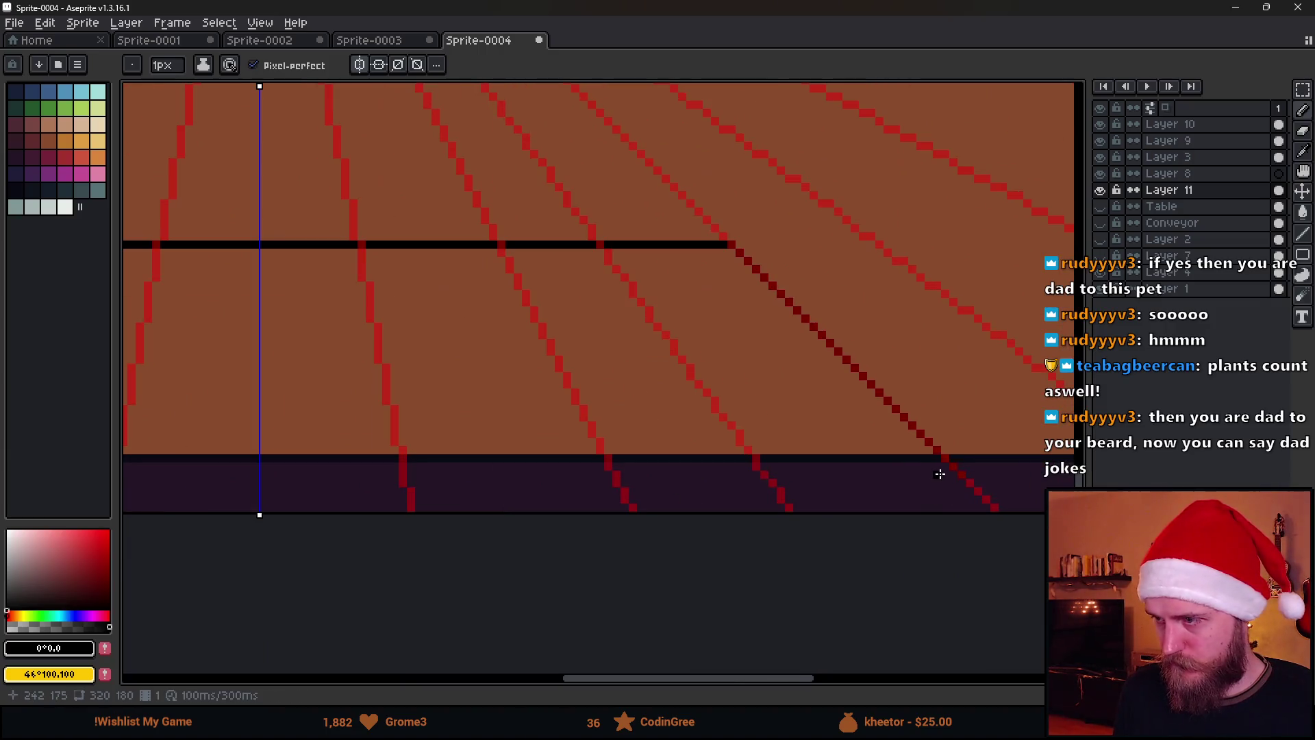
pyautogui.scroll(1, 930, 470)
pyautogui.scroll(-1, 934, 470)
pyautogui.scroll(1, 934, 470)
pyautogui.scroll(-1, 959, 491)
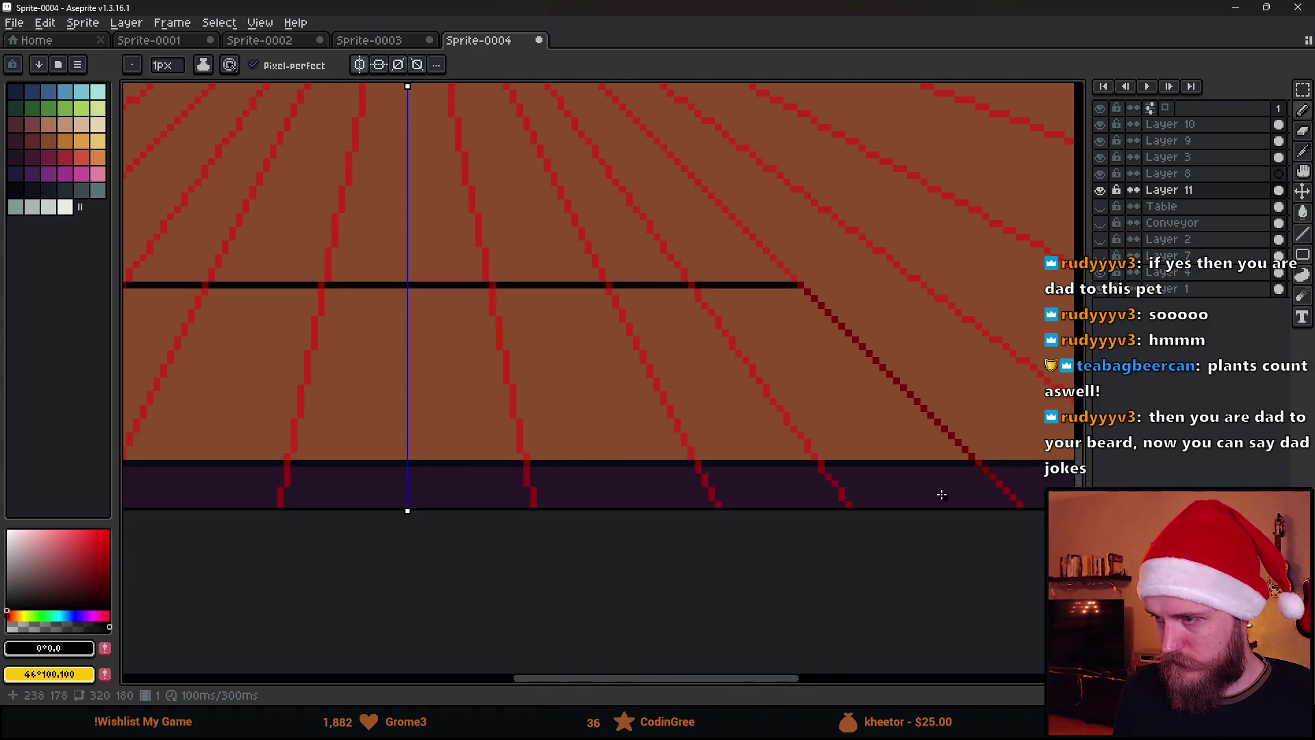
pyautogui.scroll(-1, 761, 361)
pyautogui.scroll(1, 546, 417)
pyautogui.scroll(2, 503, 408)
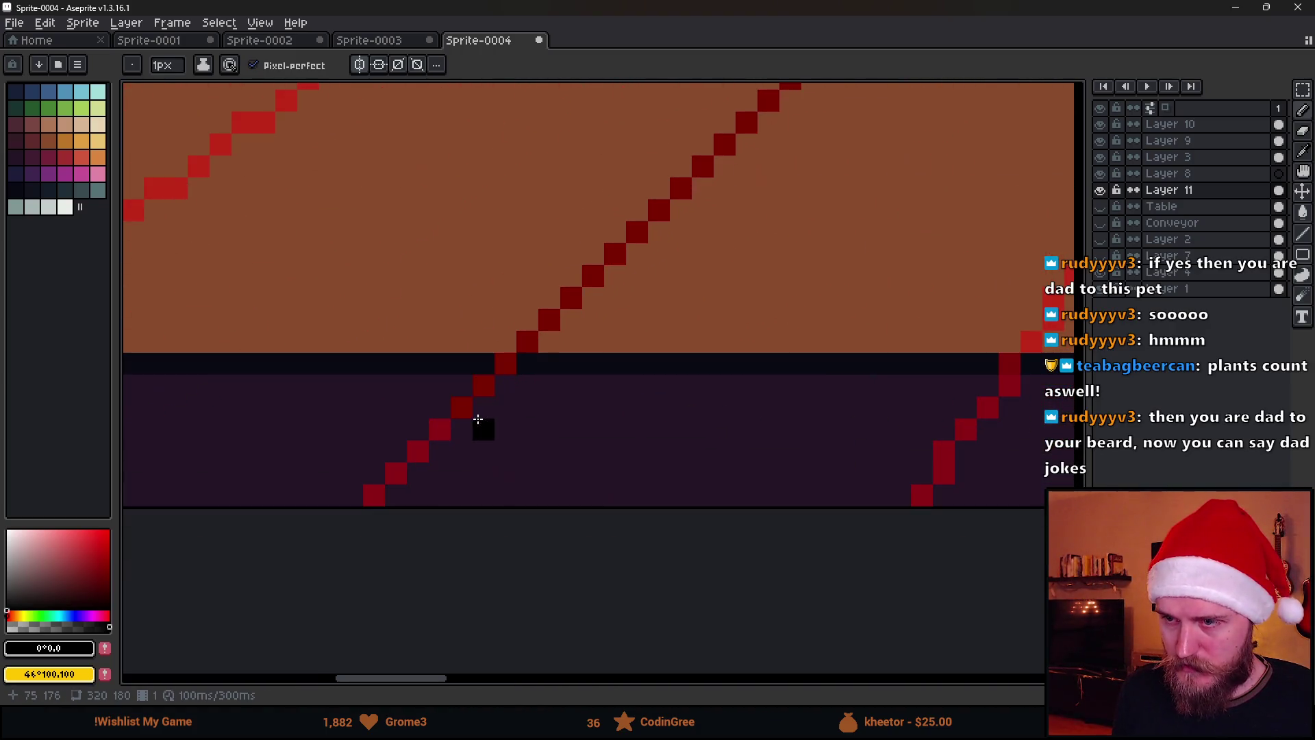
pyautogui.scroll(-5, 520, 414)
pyautogui.scroll(-1, 686, 422)
pyautogui.scroll(1, 788, 418)
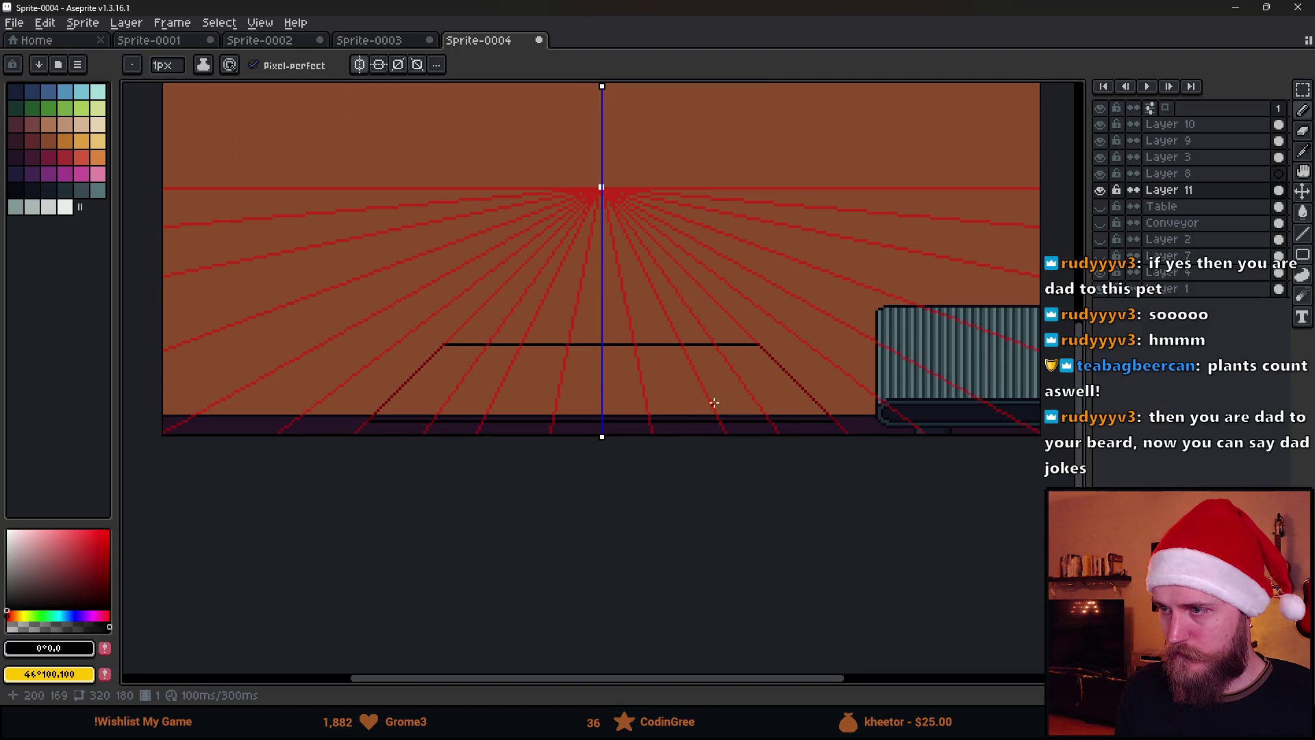
pyautogui.click(1101, 142)
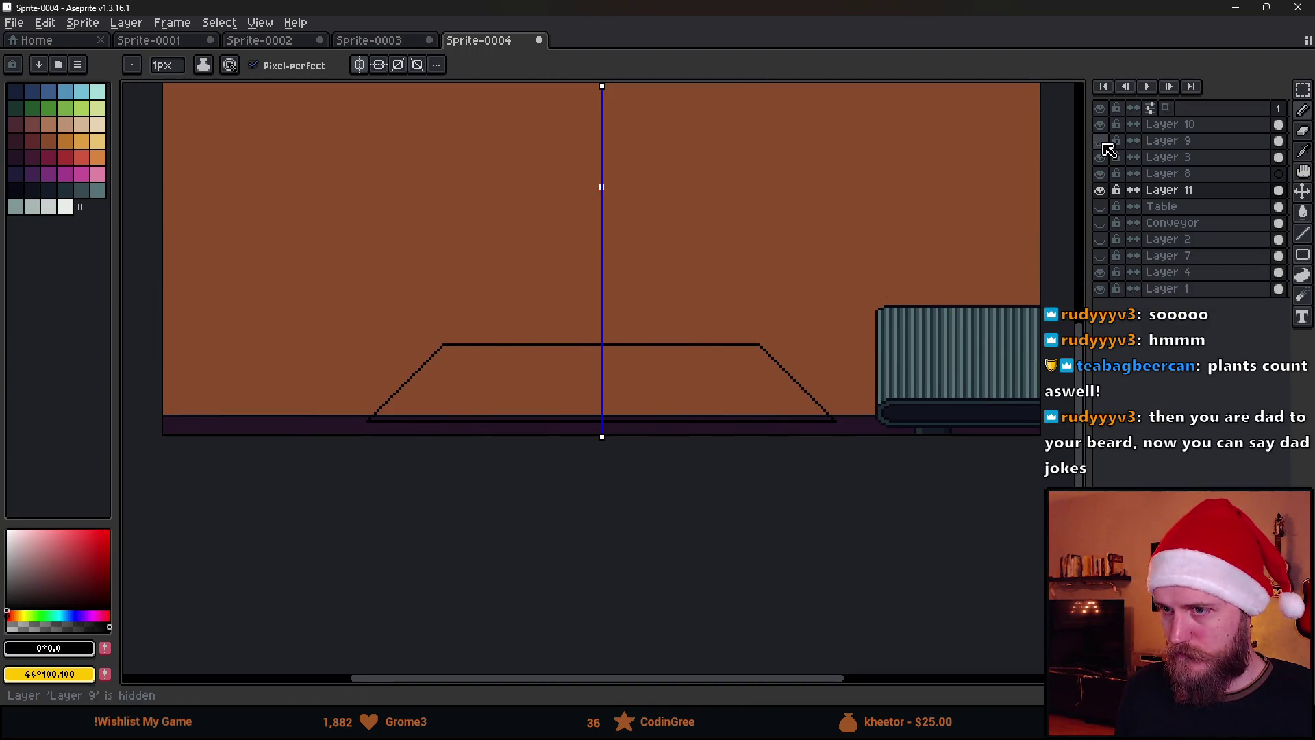
pyautogui.click(1101, 142)
pyautogui.scroll(3, 887, 357)
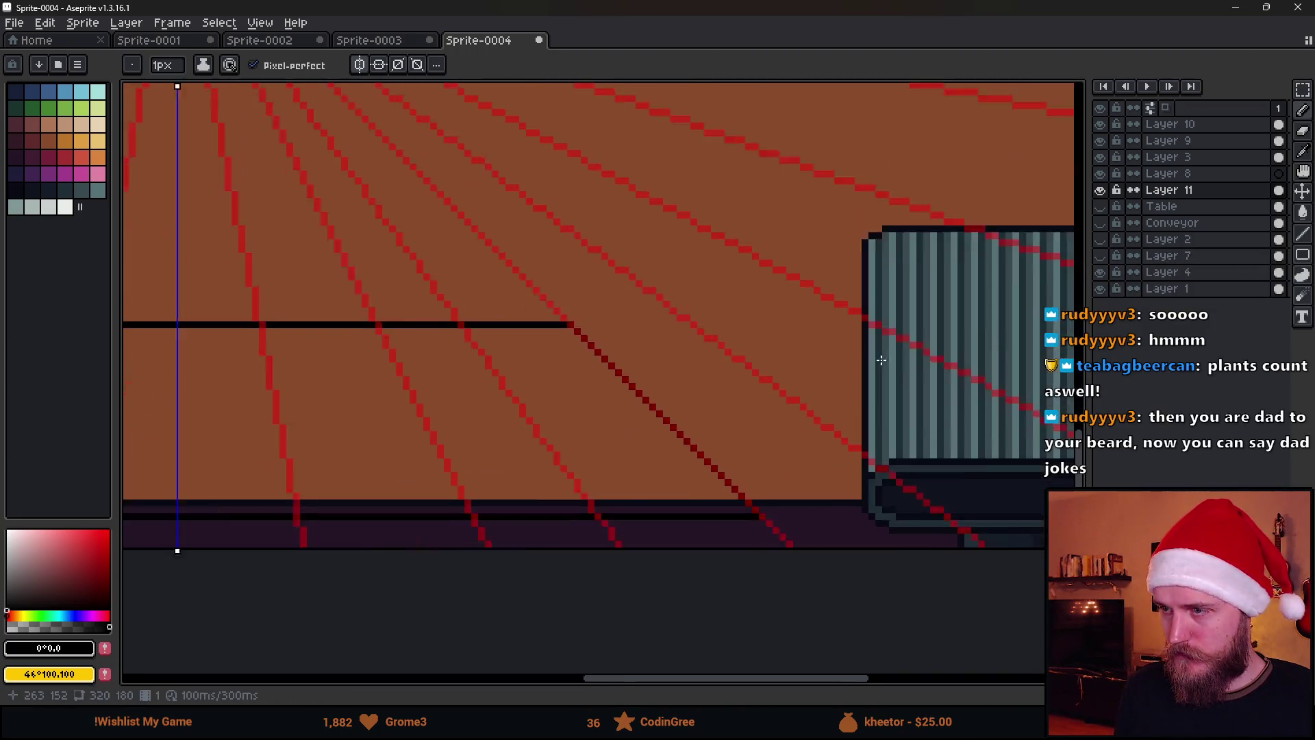
pyautogui.scroll(1, 639, 341)
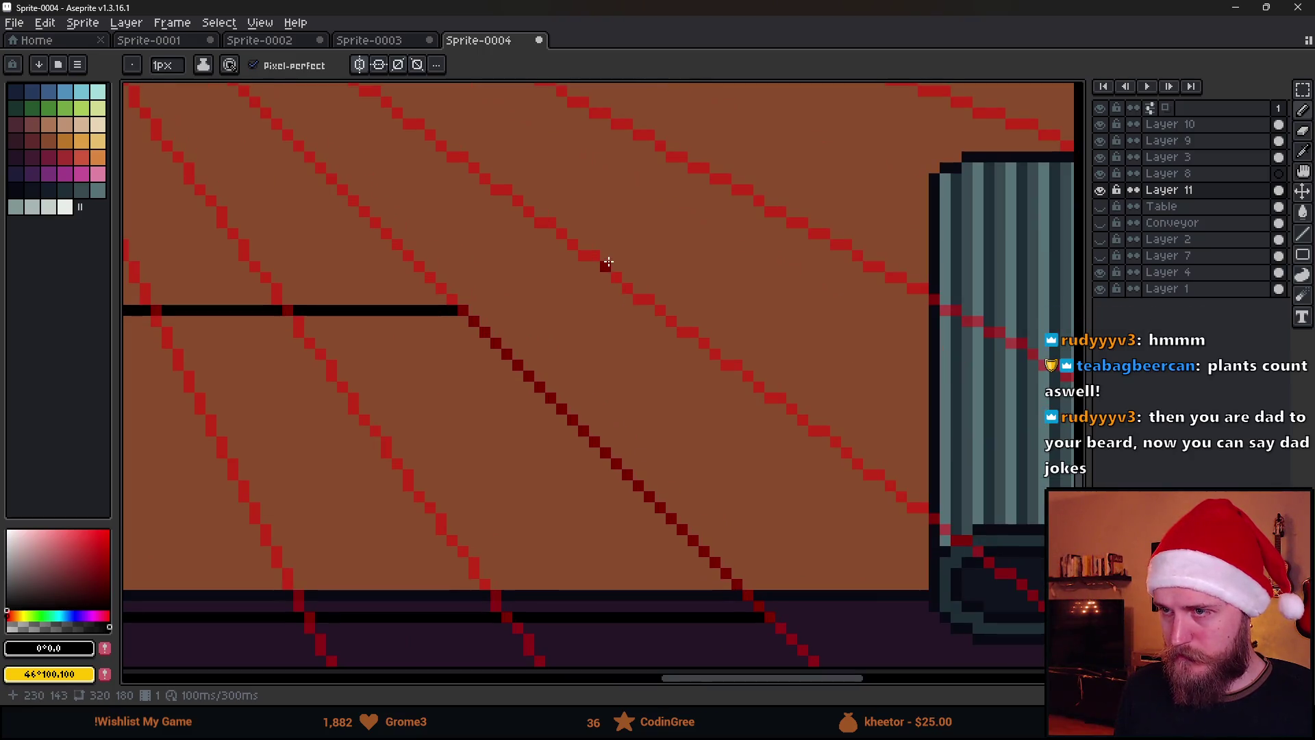
pyautogui.scroll(-3, 609, 262)
pyautogui.scroll(3, 677, 344)
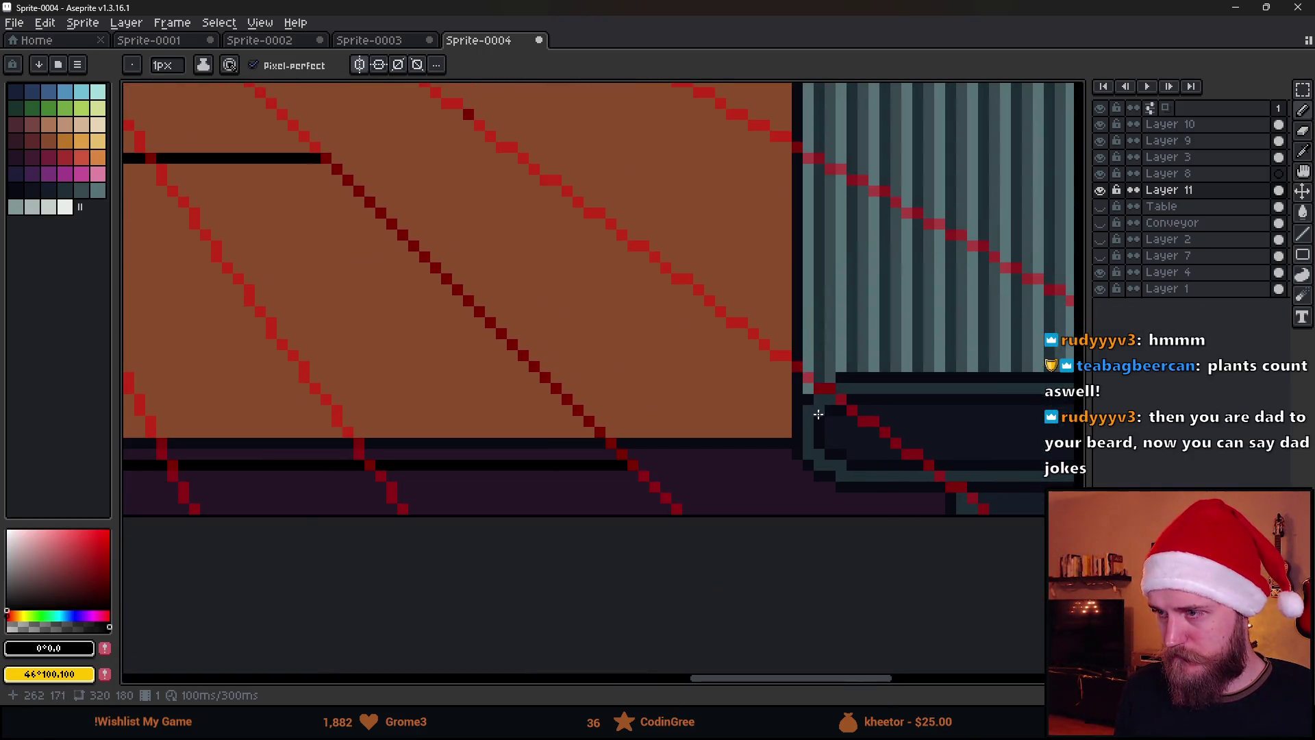
# Touch up the diagonal edge with black pixels and hide the conveyor layer.
pyautogui.click(806, 381)
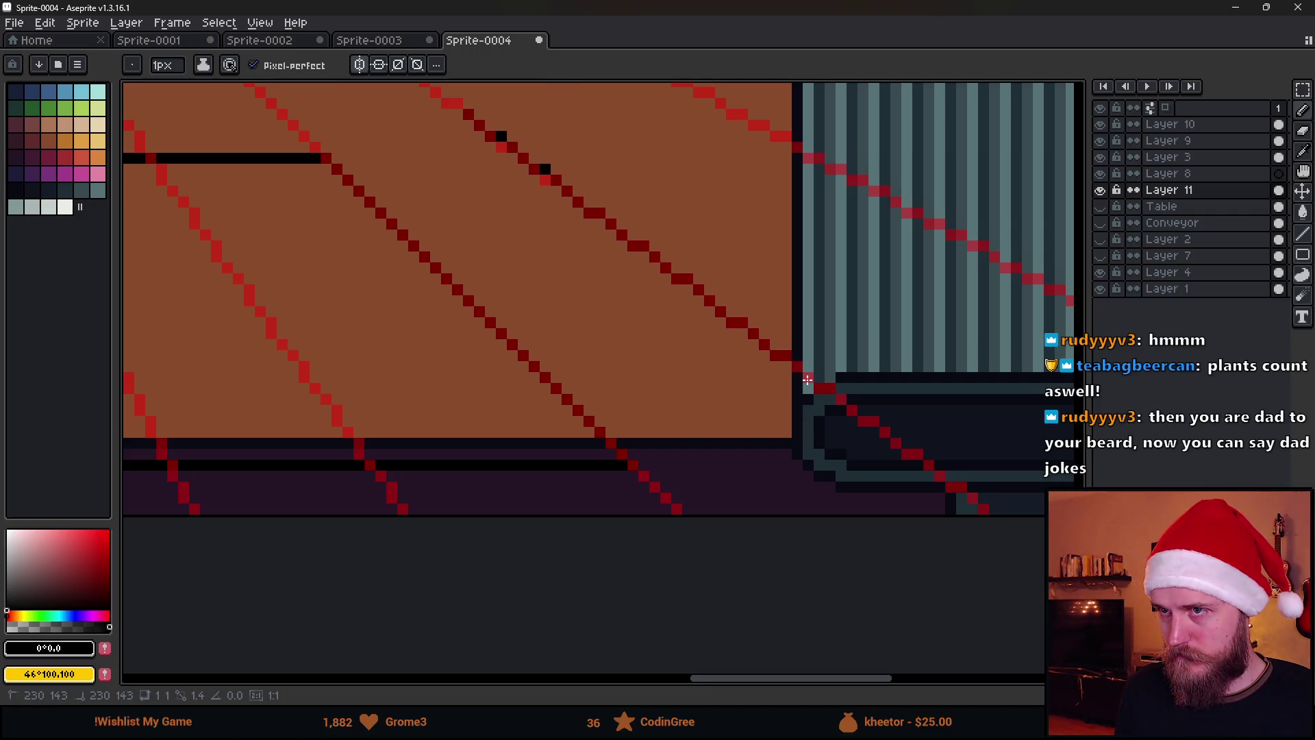
pyautogui.scroll(-1, 807, 380)
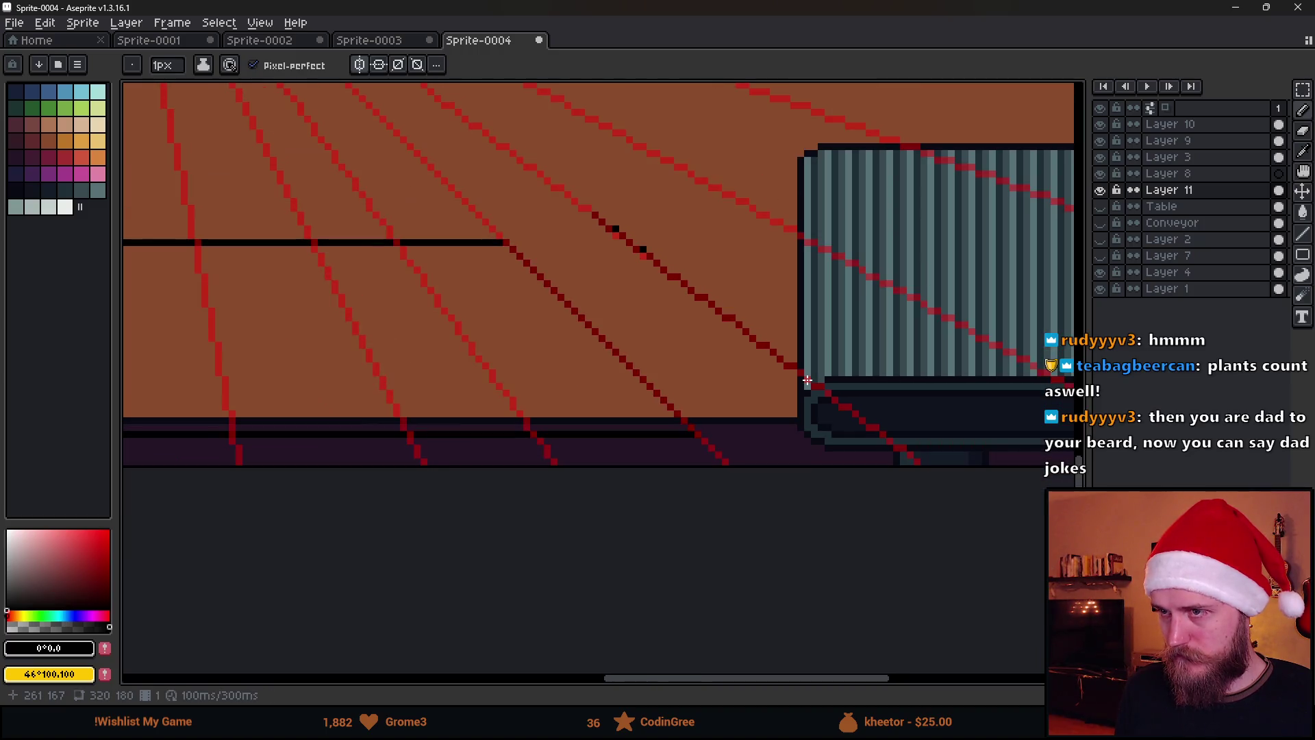
pyautogui.scroll(-1, 807, 380)
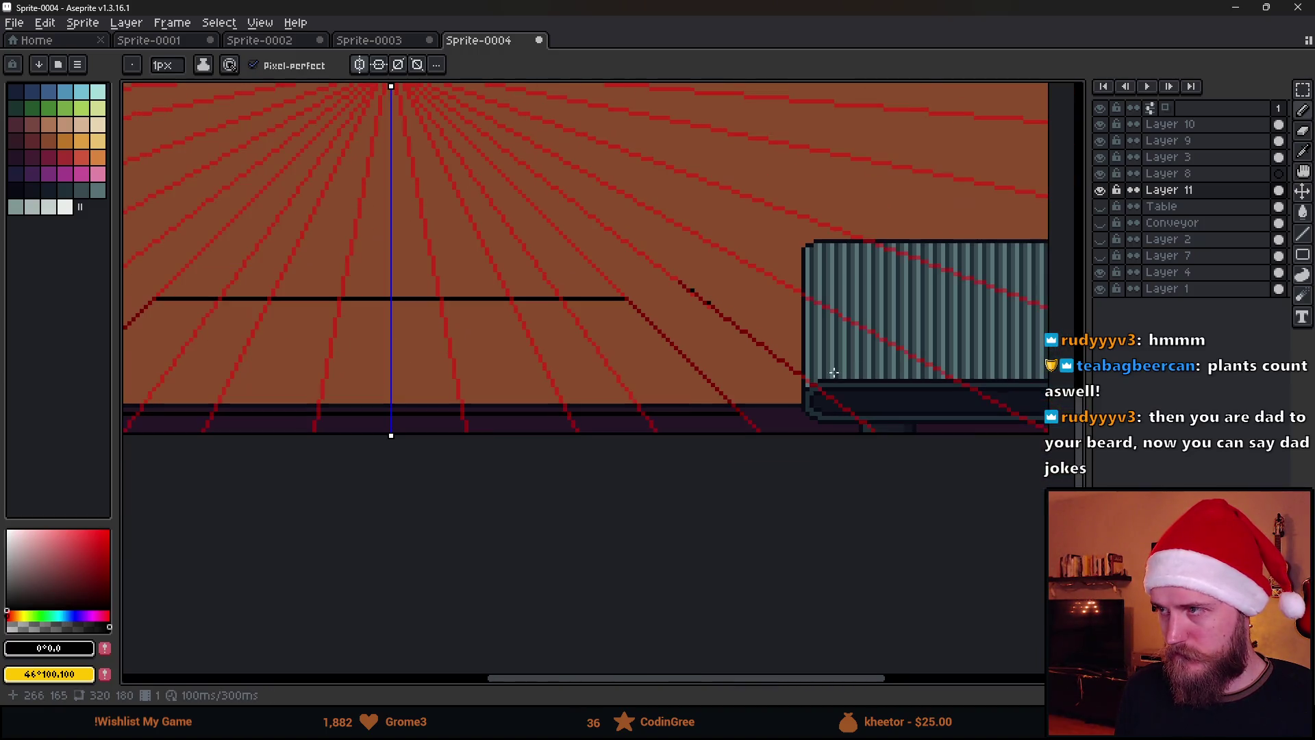
pyautogui.click(1105, 140)
pyautogui.click(1101, 156)
# Extend a dark line from the horizontal edge's end and add a lower horizontal black line.
pyautogui.scroll(-1, 856, 329)
pyautogui.scroll(1, 880, 368)
pyautogui.scroll(1, 881, 368)
pyautogui.hscroll(2, 1031, 384)
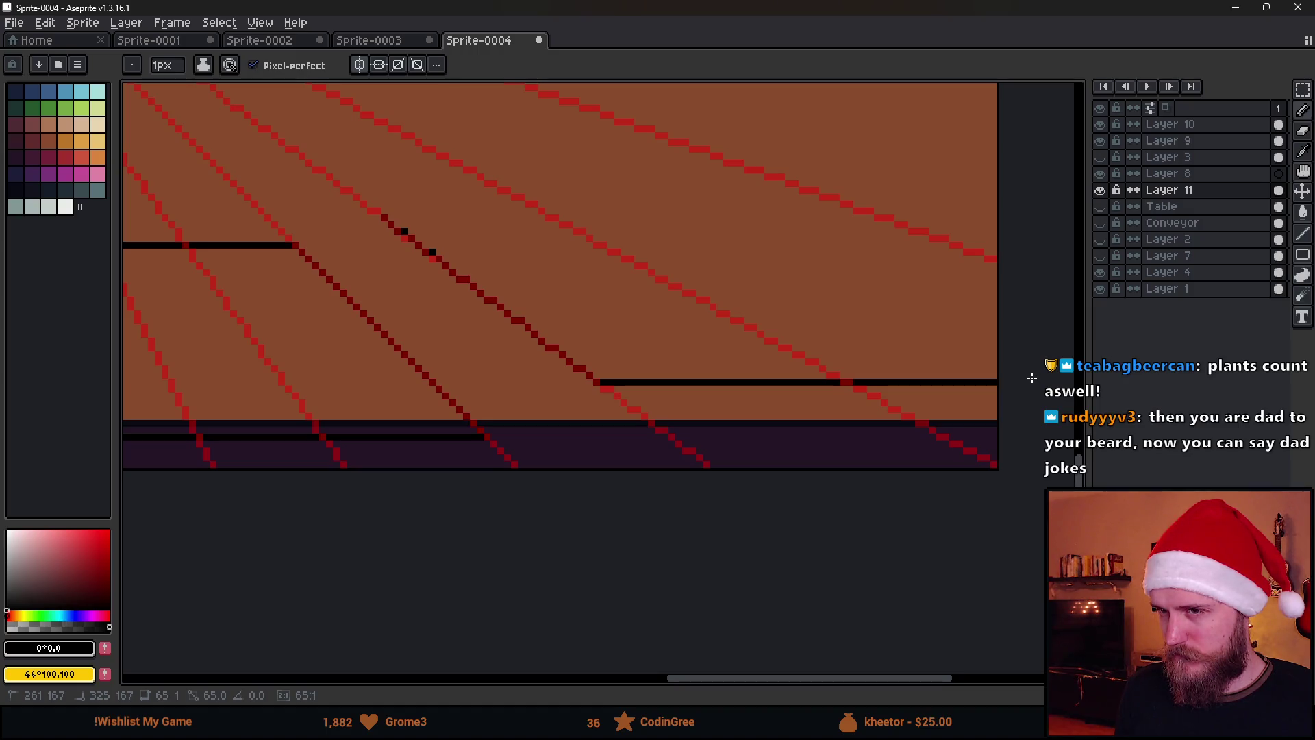
pyautogui.scroll(3, 392, 252)
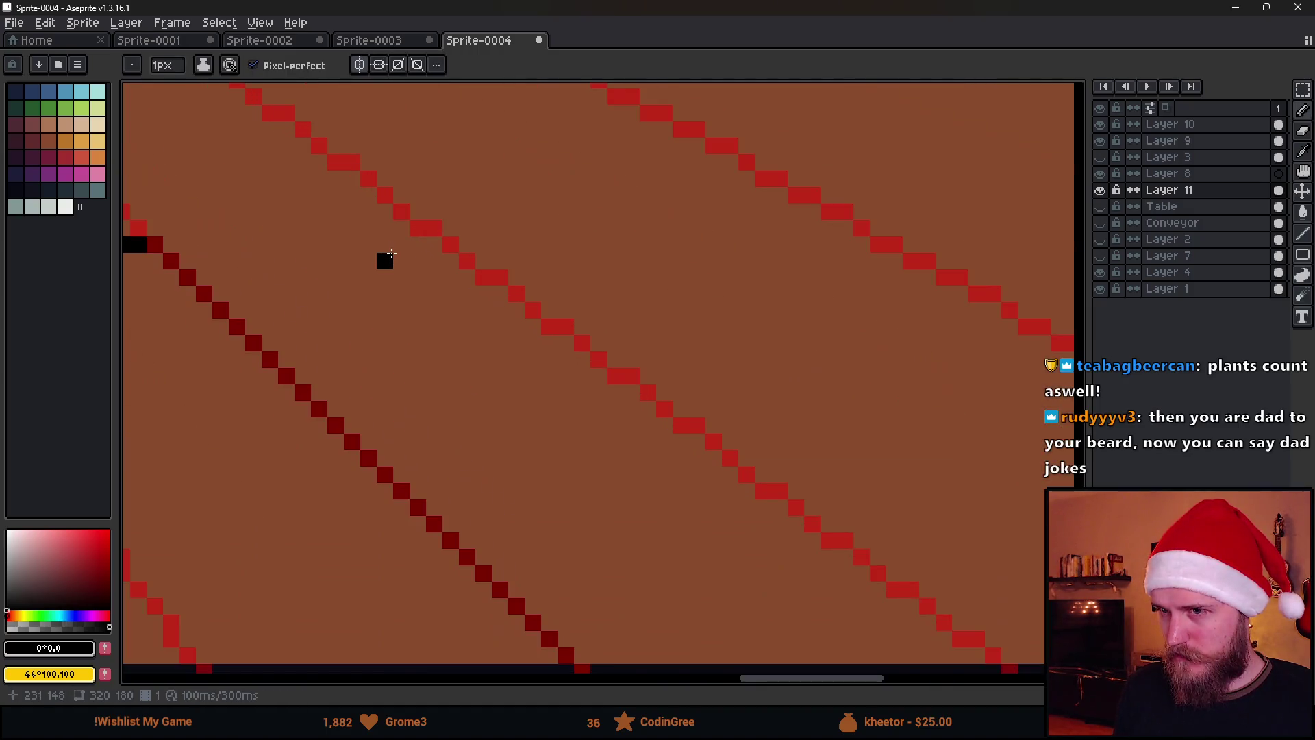
pyautogui.scroll(-3, 449, 249)
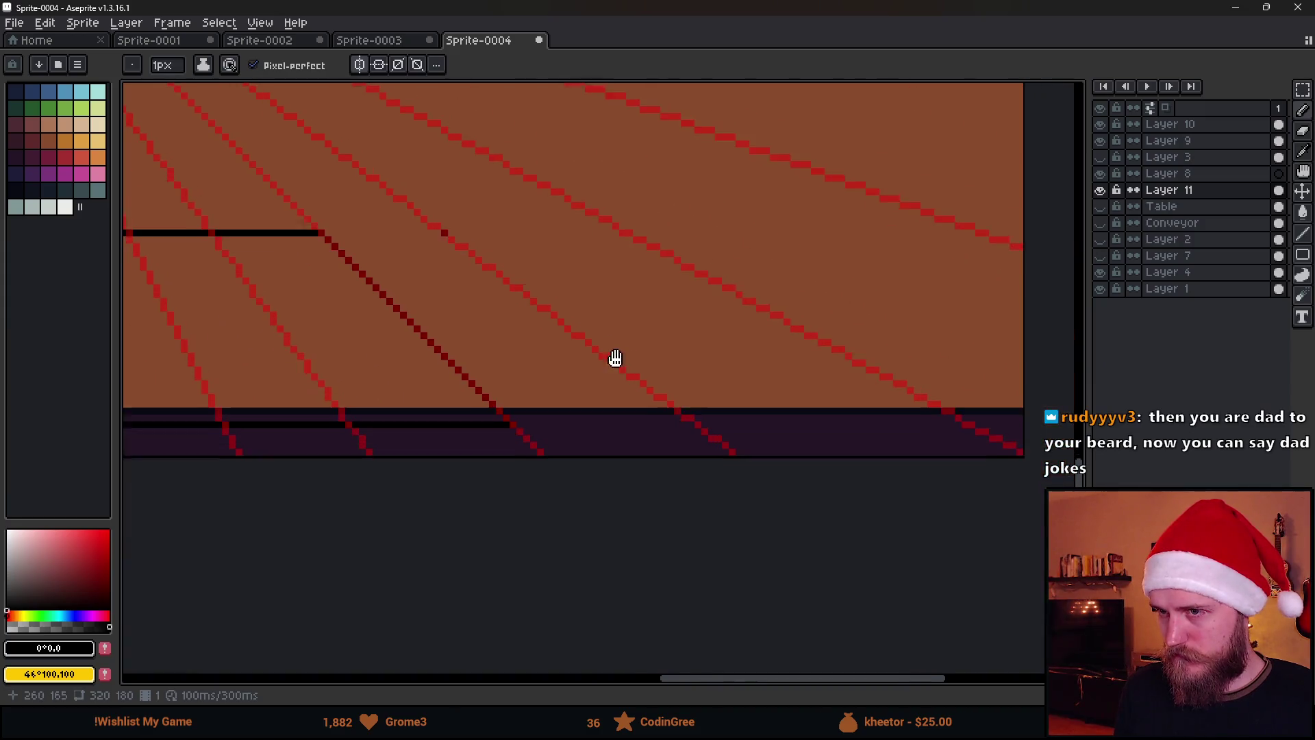
pyautogui.keyDown('shift'); pyautogui.click(617, 365); pyautogui.keyUp('shift')
pyautogui.scroll(-3, 620, 370)
pyautogui.moveTo(655, 254); pyautogui.dragTo(781, 343)
pyautogui.keyDown('shift'); pyautogui.click(984, 454); pyautogui.keyUp('shift')
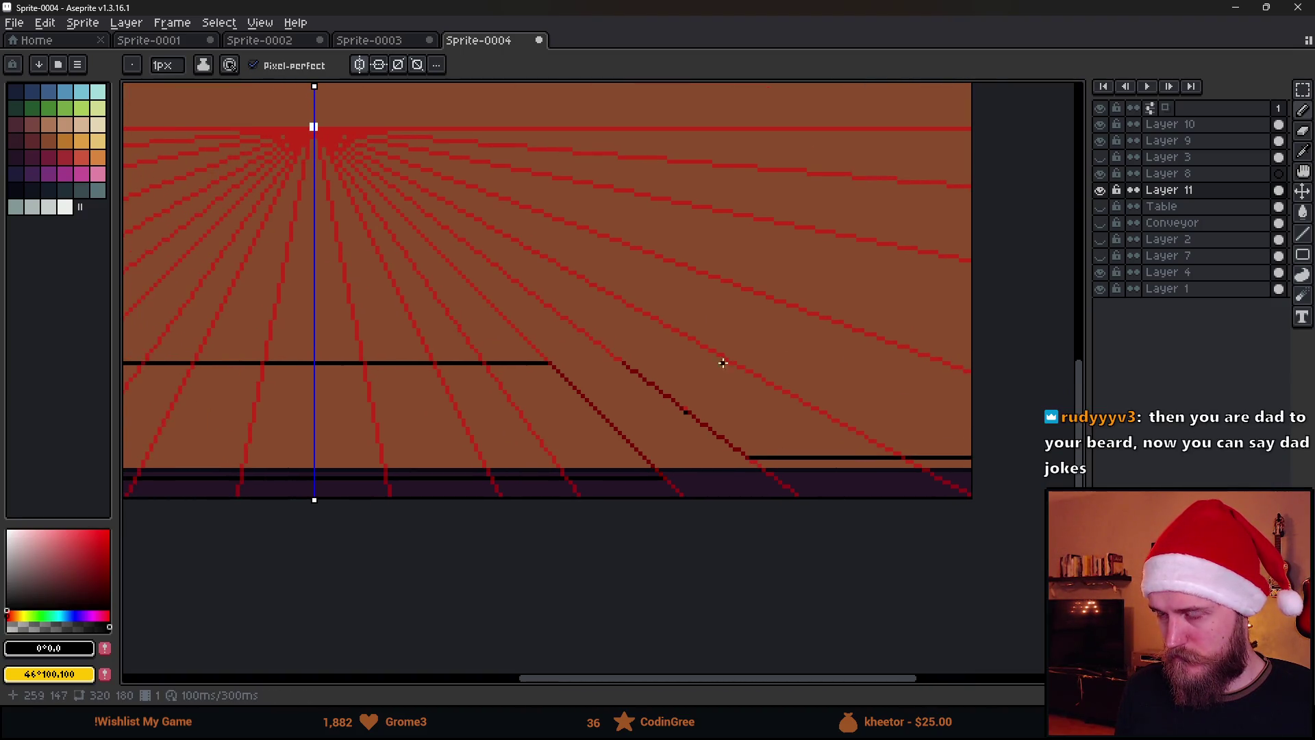
pyautogui.scroll(2, 798, 455)
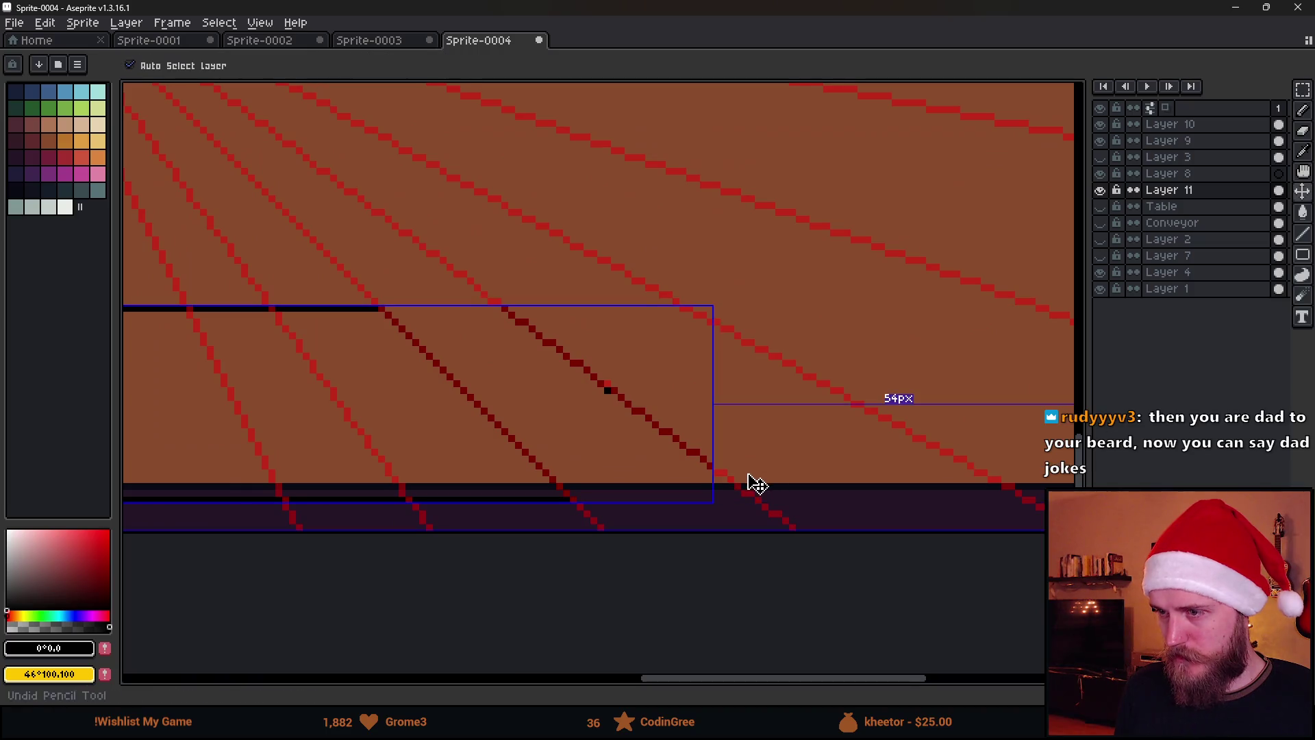
# Undo the lower horizontal line and try black thickness pixels, undoing the stray ones.
pyautogui.hotkey('ctrl', 'z')
pyautogui.scroll(2, 740, 459)
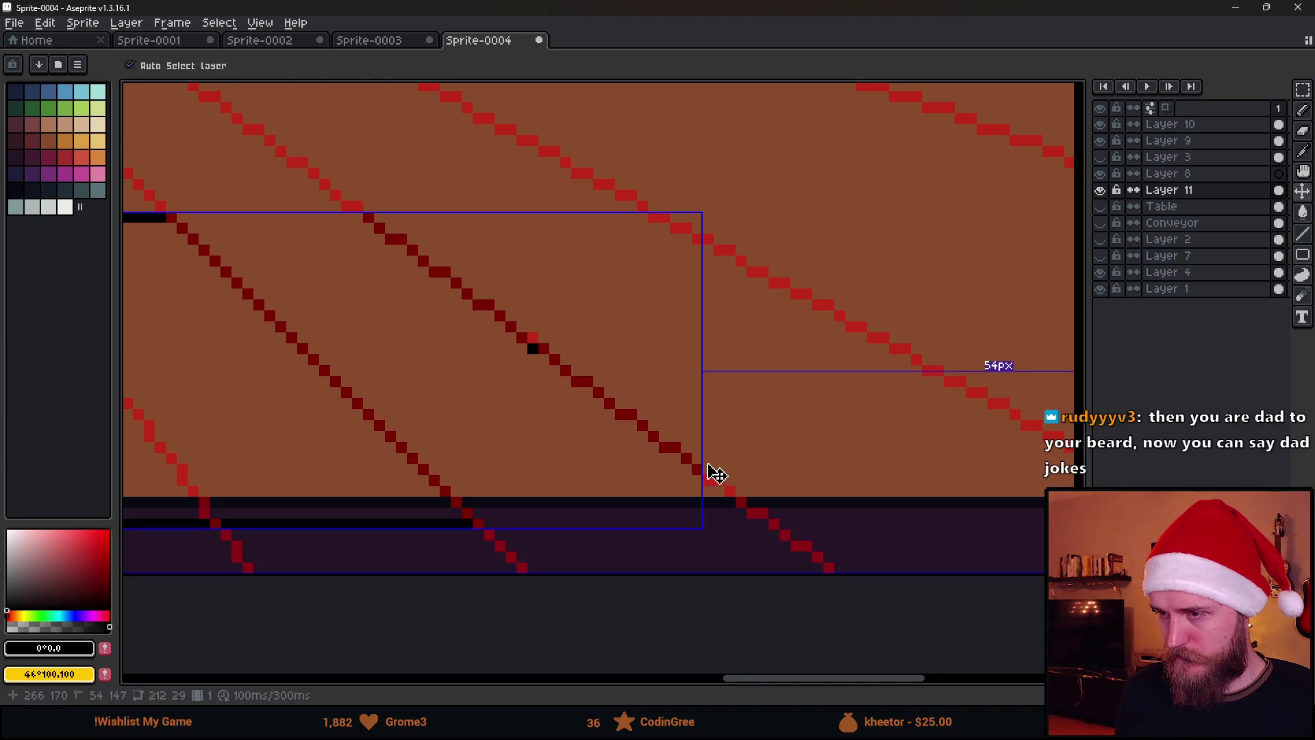
pyautogui.click(698, 458)
pyautogui.click(697, 480)
pyautogui.click(708, 446)
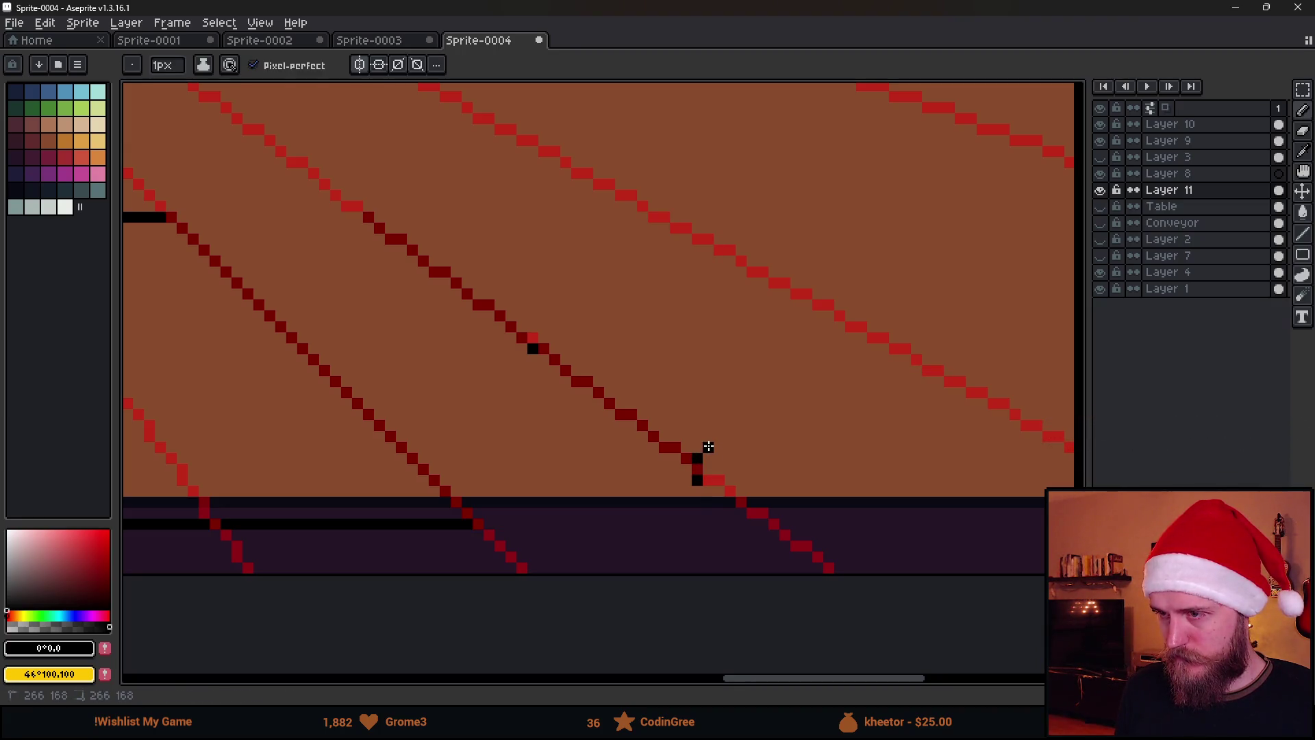
pyautogui.moveTo(731, 427); pyautogui.dragTo(742, 426)
pyautogui.scroll(3, 771, 446)
pyautogui.hotkey('ctrl', 'z')
# Draw horizontal and diagonal black thickness edges out to the sprite's right edge.
pyautogui.click(649, 422)
pyautogui.moveTo(692, 378)
pyautogui.mouseDown()
pyautogui.moveTo(729, 355)
pyautogui.moveTo(932, 360)
pyautogui.mouseUp()
pyautogui.moveTo(648, 532)
pyautogui.mouseDown()
pyautogui.moveTo(687, 599)
pyautogui.moveTo(731, 625)
pyautogui.moveTo(990, 624)
pyautogui.mouseUp()
pyautogui.scroll(-7, 989, 624)
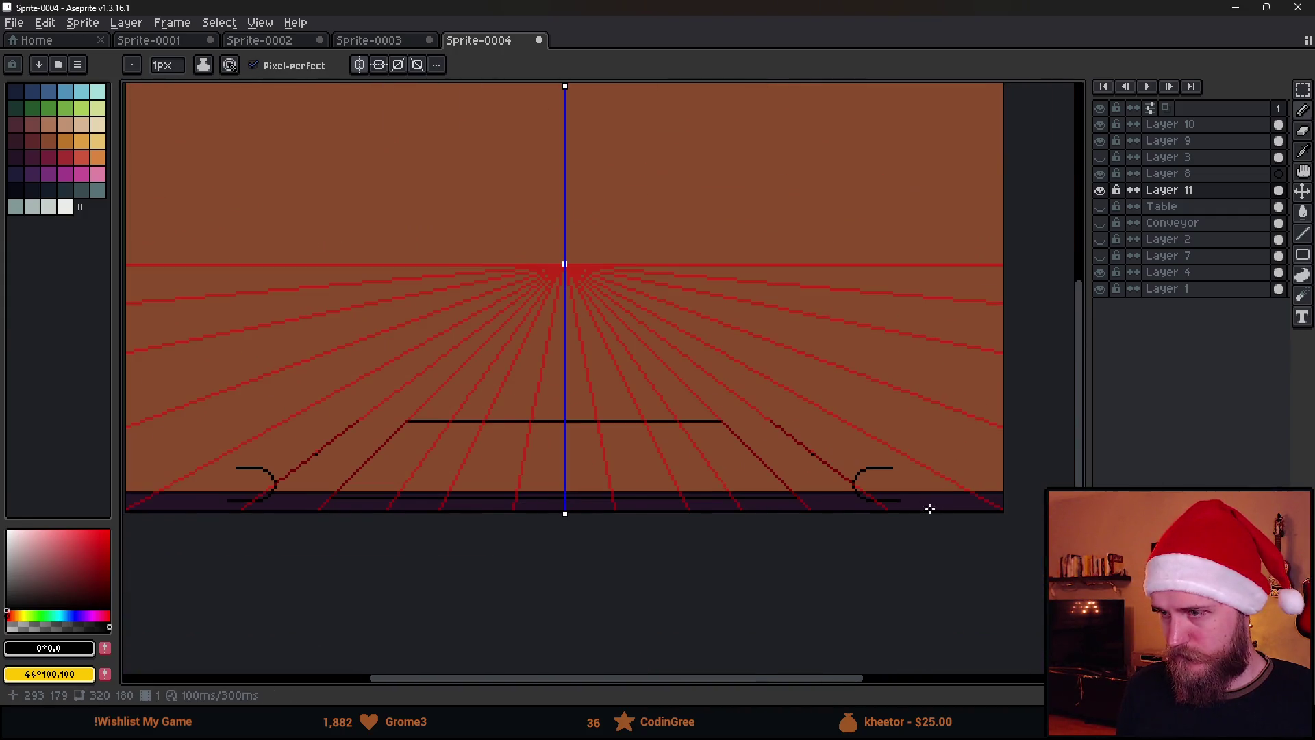
pyautogui.scroll(4, 963, 479)
pyautogui.hscroll(4, 1011, 511)
pyautogui.keyDown('shift'); pyautogui.click(891, 508); pyautogui.keyUp('shift')
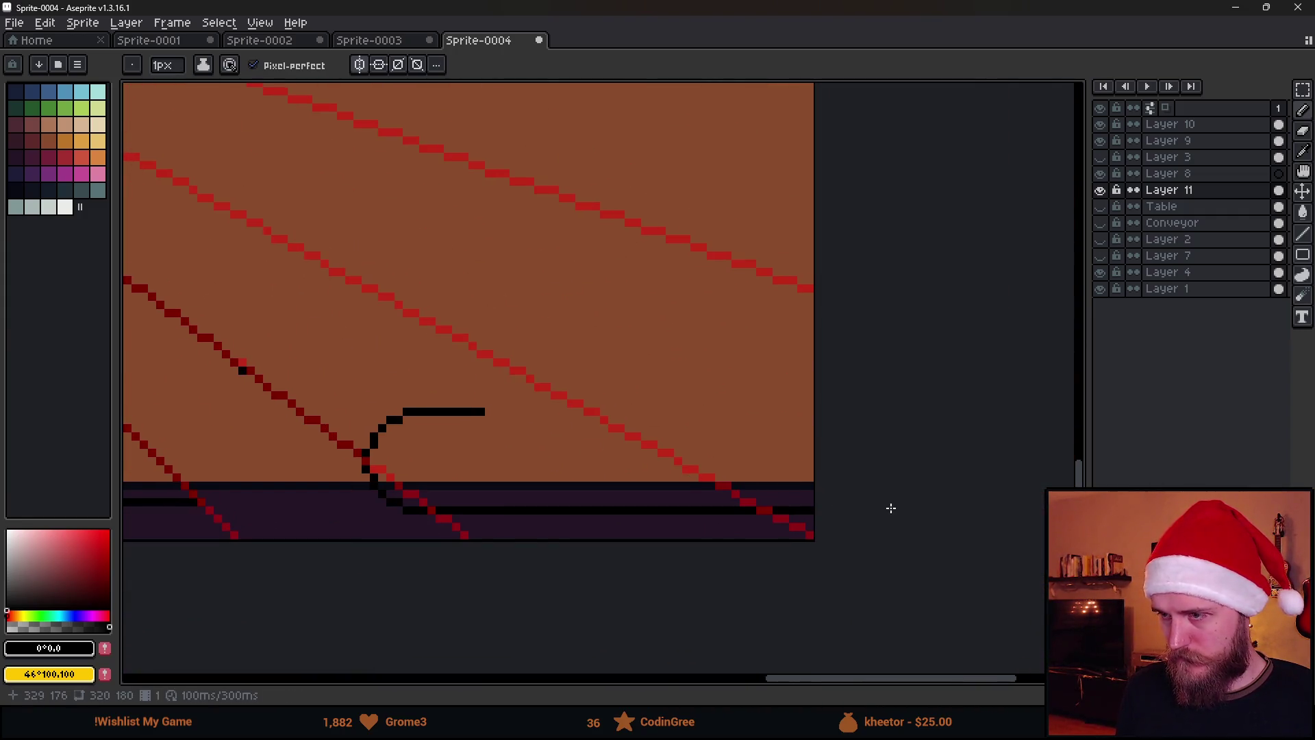
pyautogui.moveTo(483, 411); pyautogui.dragTo(857, 414)
# Add short black strokes and a pixel shaping the rounded corner of the outline.
pyautogui.scroll(-1, 583, 449)
pyautogui.moveTo(369, 377); pyautogui.dragTo(620, 450)
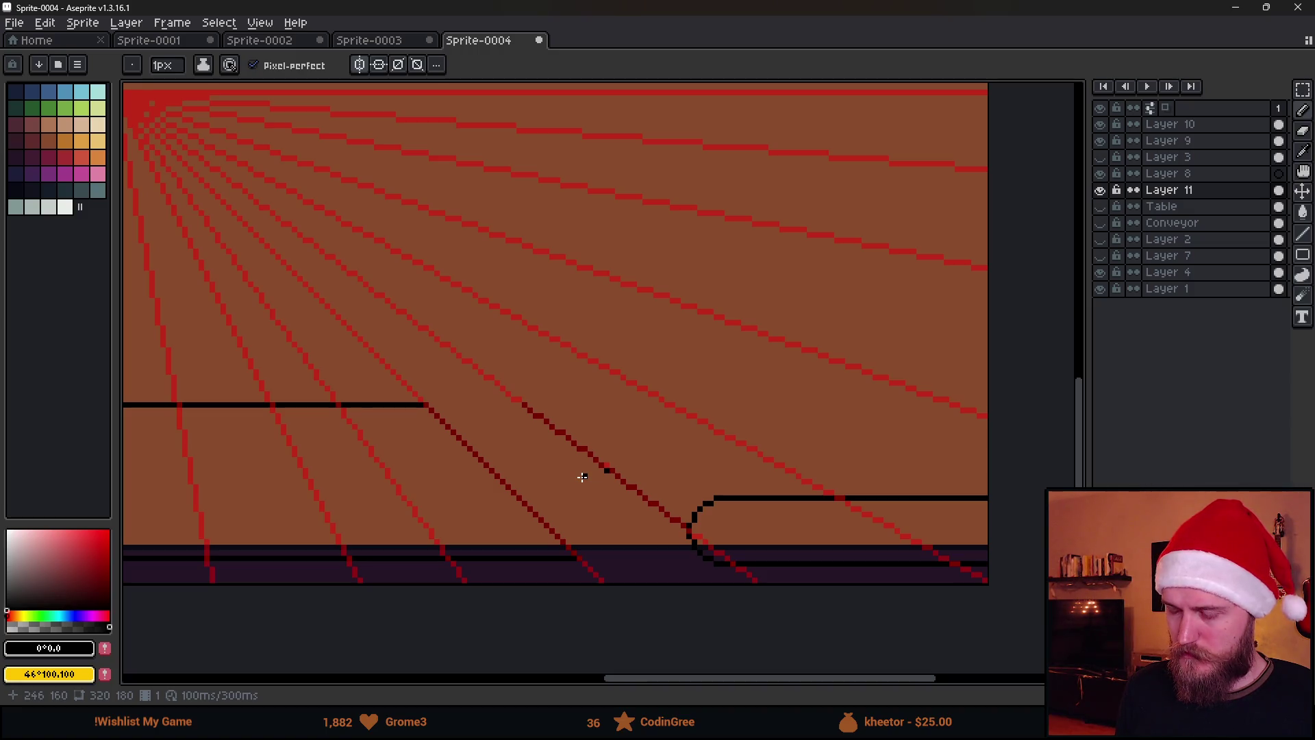
pyautogui.scroll(1, 536, 401)
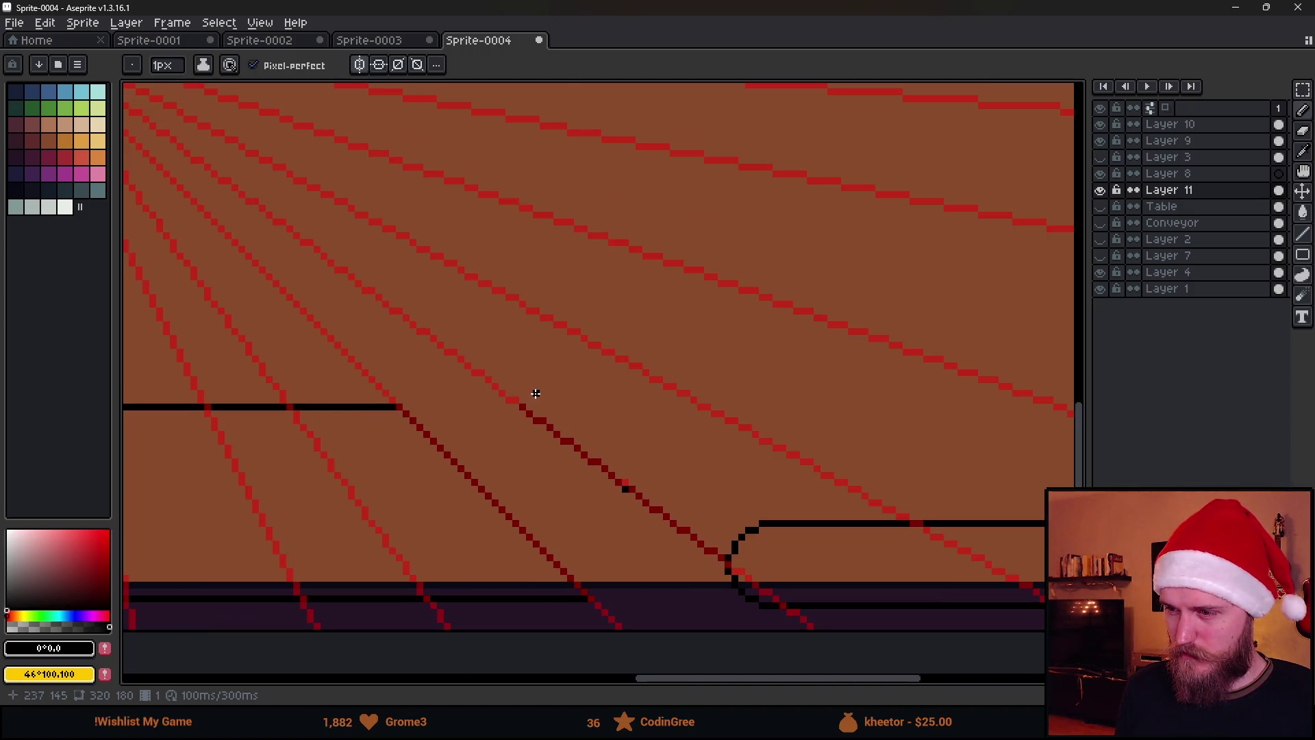
pyautogui.scroll(1, 536, 393)
pyautogui.moveTo(508, 412)
pyautogui.mouseDown()
pyautogui.moveTo(565, 339)
pyautogui.moveTo(596, 329)
pyautogui.mouseUp()
pyautogui.scroll(-5, 607, 326)
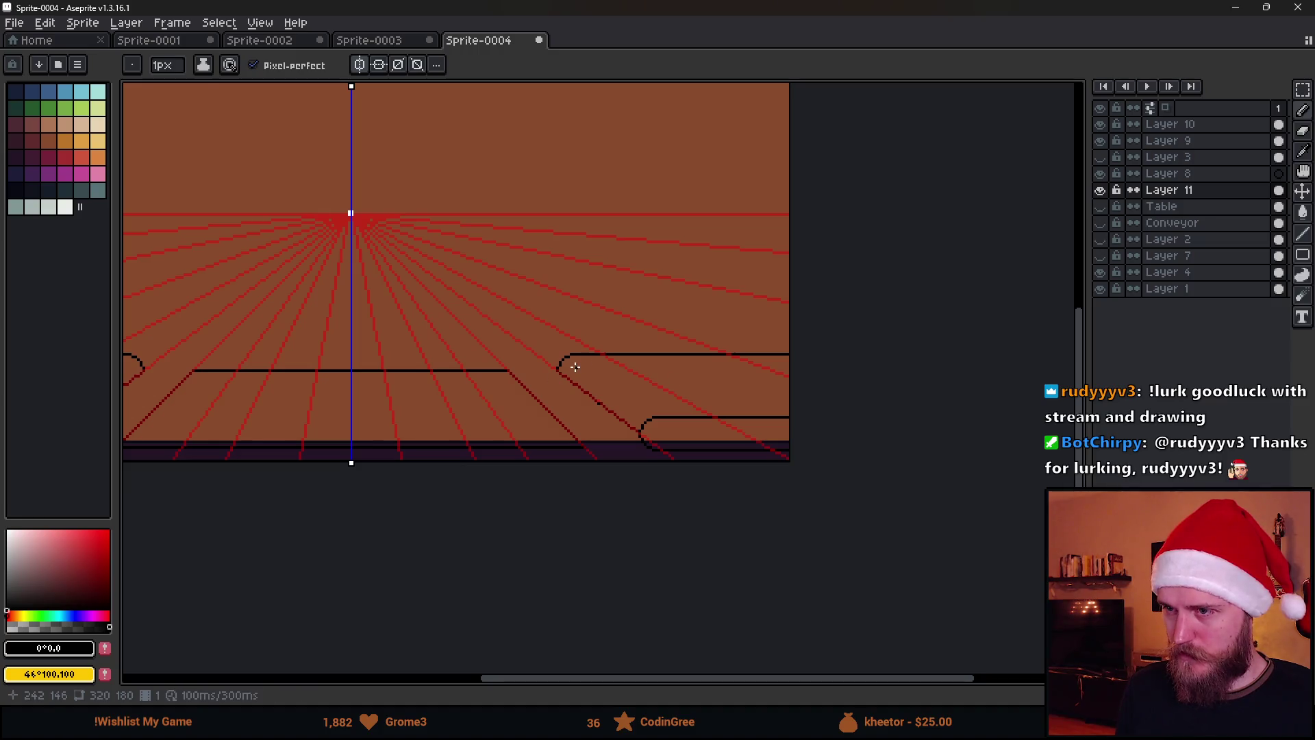
pyautogui.scroll(-1, 579, 368)
pyautogui.scroll(5, 578, 346)
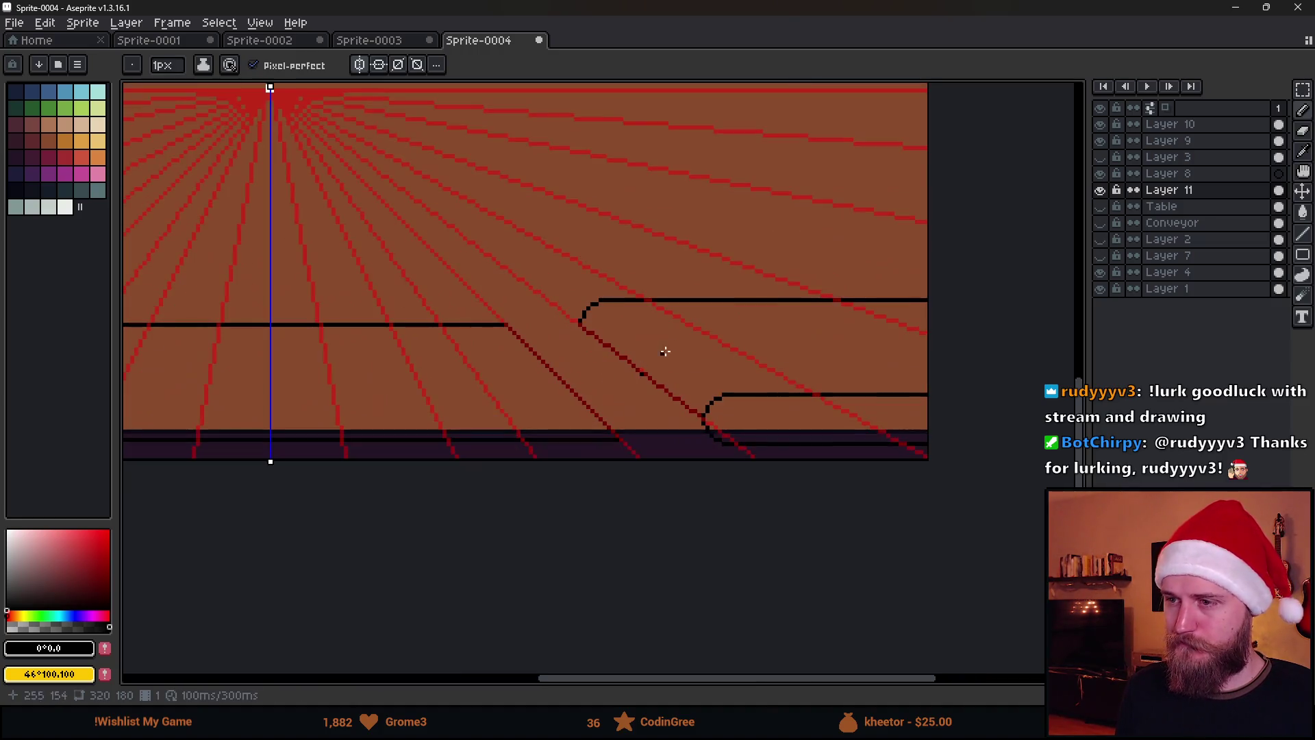
pyautogui.moveTo(639, 381); pyautogui.dragTo(581, 372)
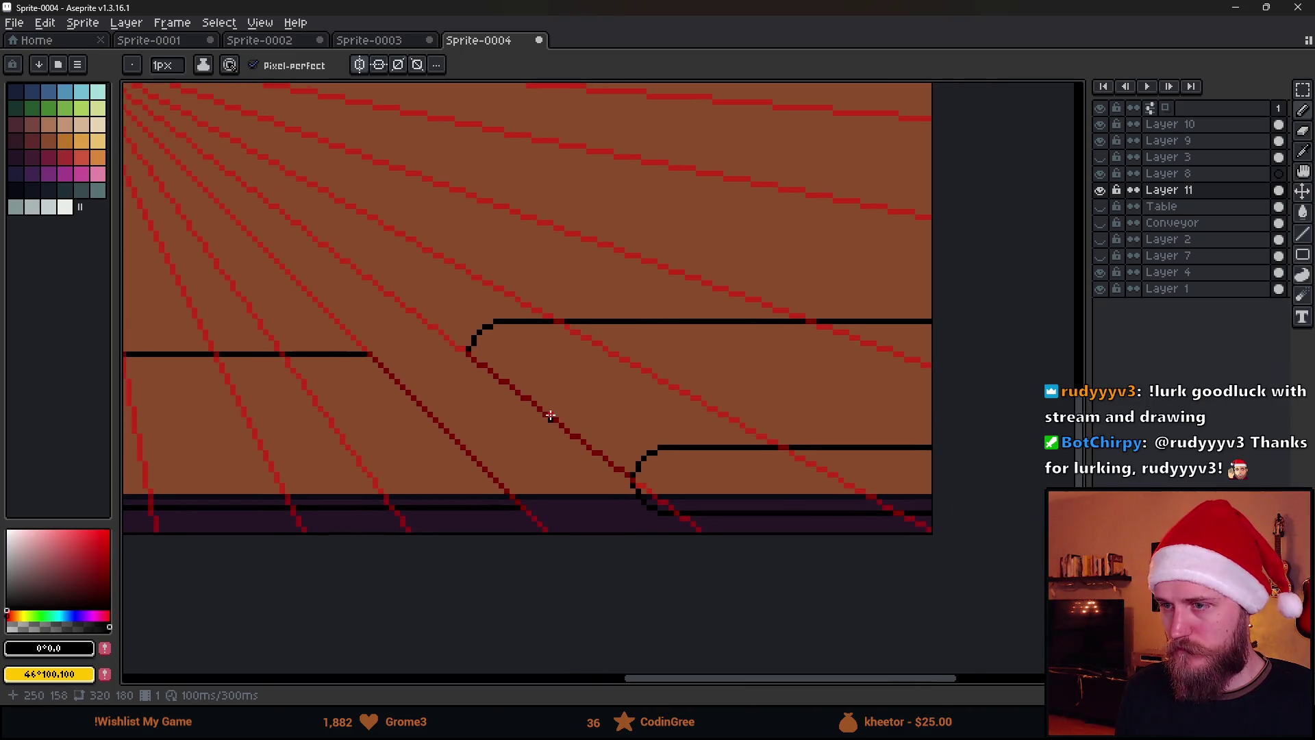
pyautogui.scroll(4, 477, 380)
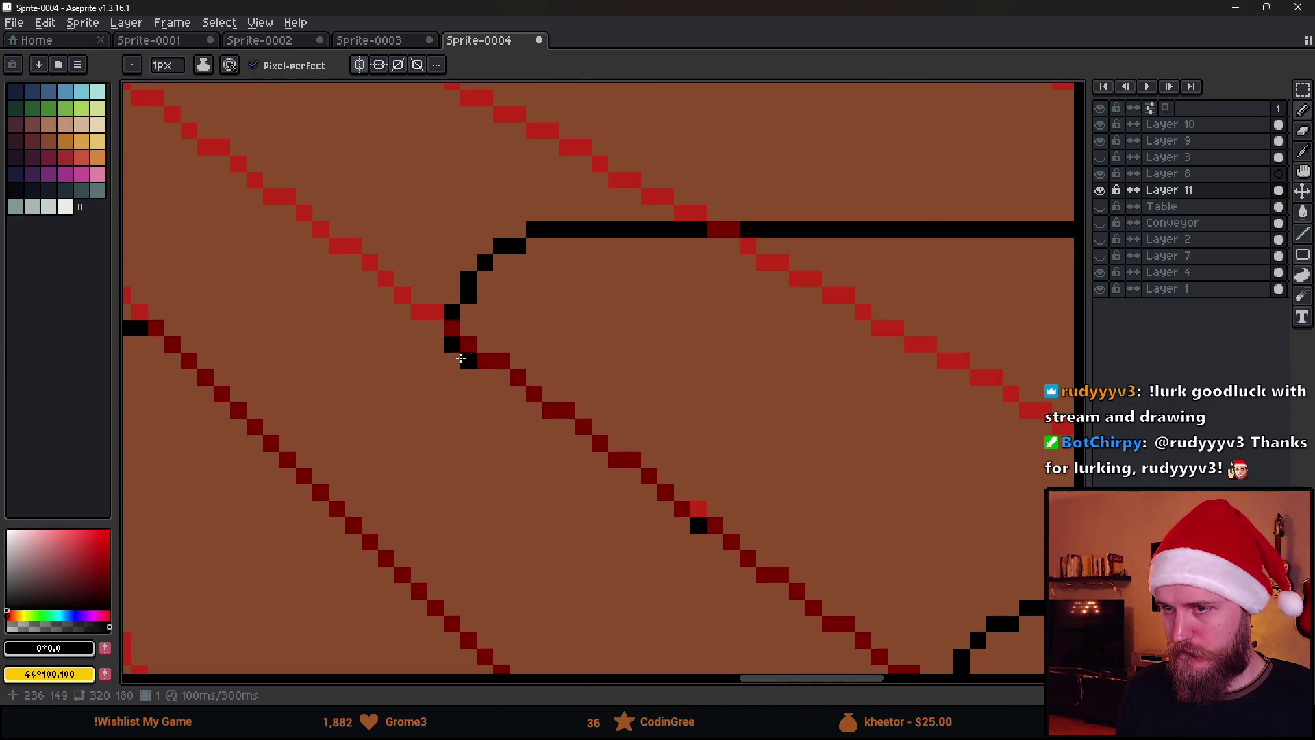
pyautogui.click(490, 392)
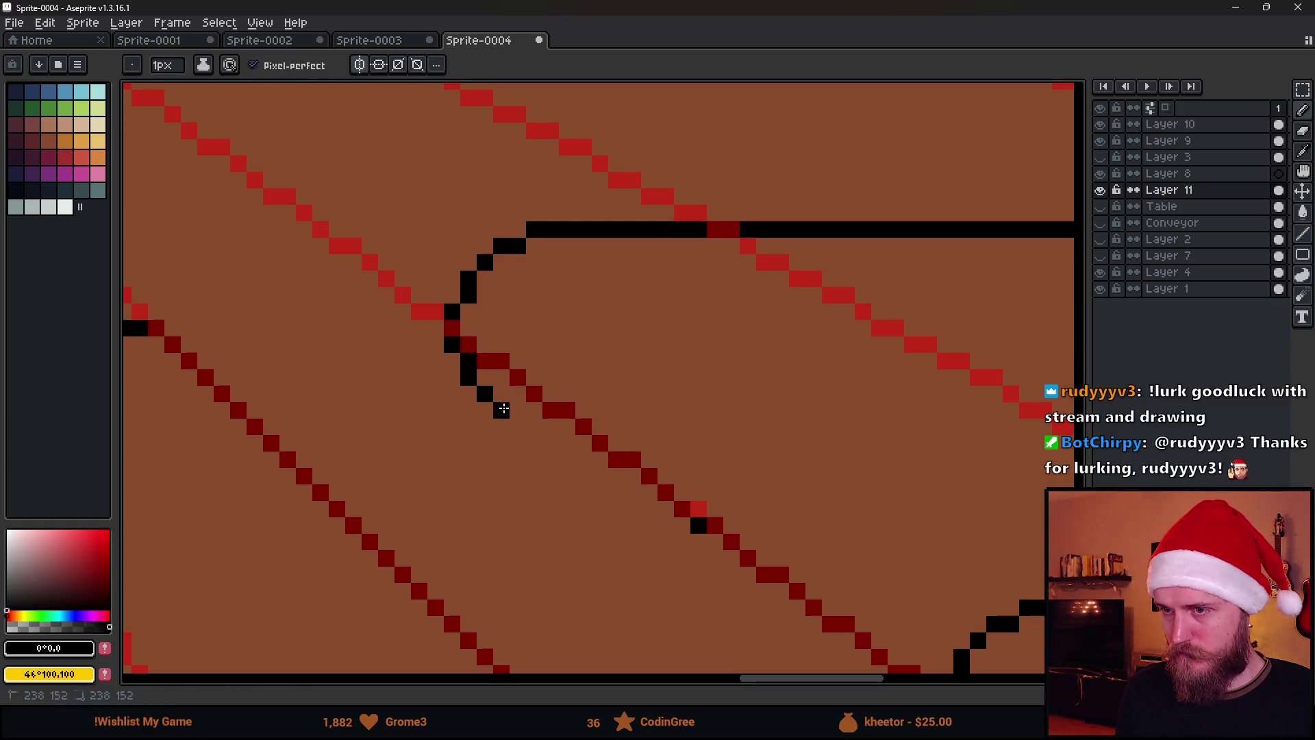
# Draw a straight second diagonal edge parallel to the first from the corner pixel.
pyautogui.scroll(-4, 558, 449)
pyautogui.scroll(-1, 558, 450)
pyautogui.scroll(2, 559, 449)
pyautogui.moveTo(780, 635); pyautogui.dragTo(700, 505)
pyautogui.press('shift')
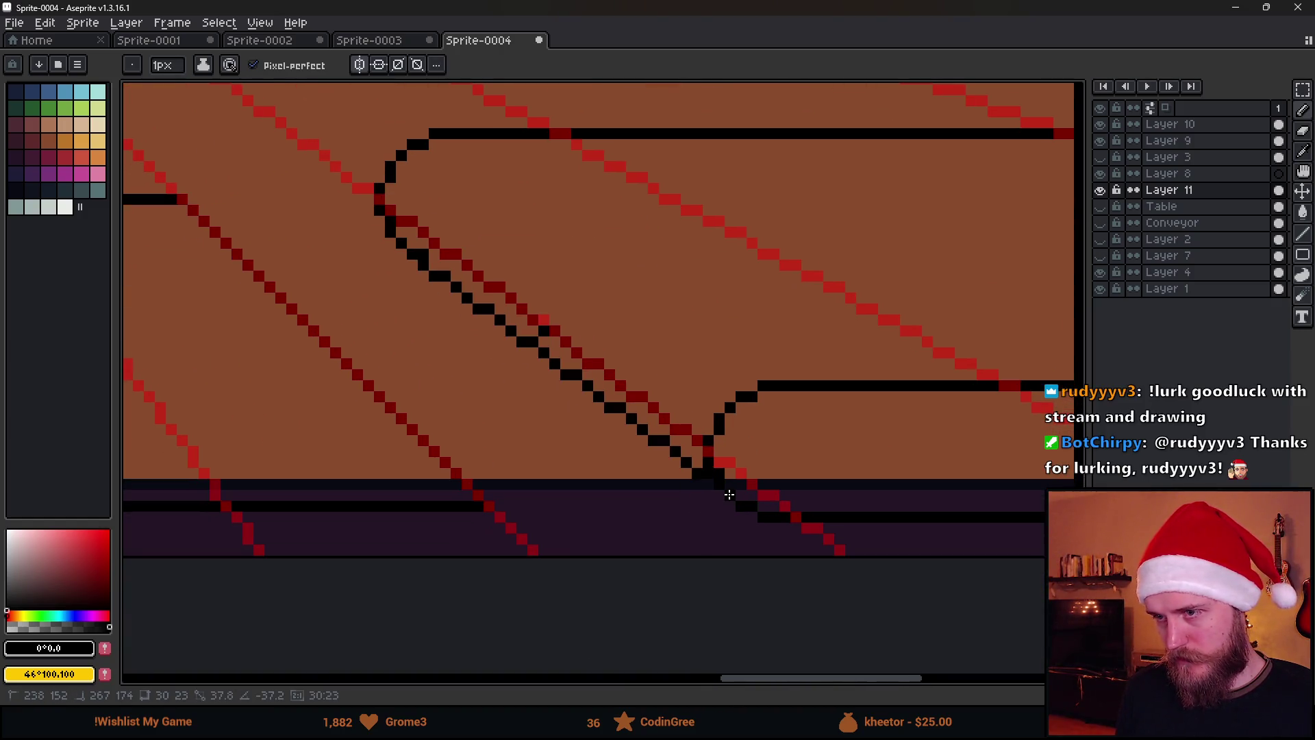
pyautogui.click(729, 494)
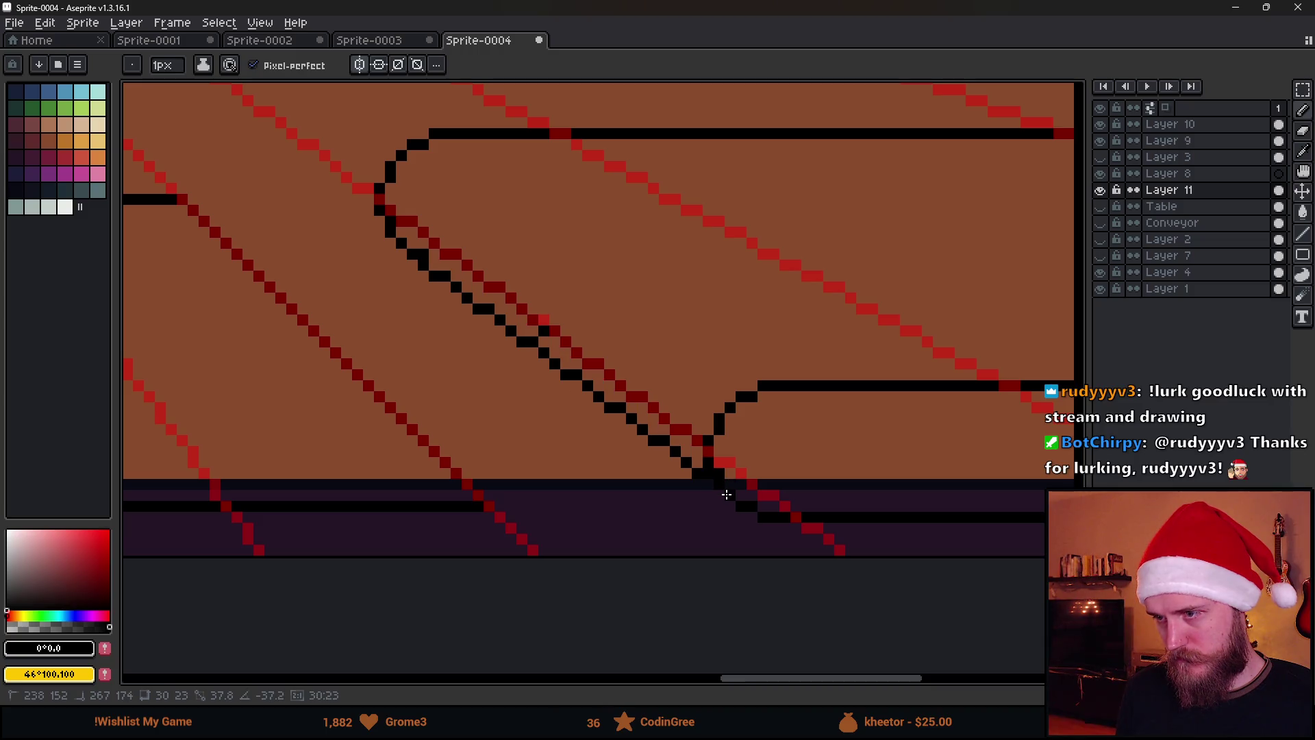
pyautogui.scroll(2, 466, 278)
# Erase dark pixels off the red guide, enlarging the eraser brush to 5 pixels.
pyautogui.press('e')
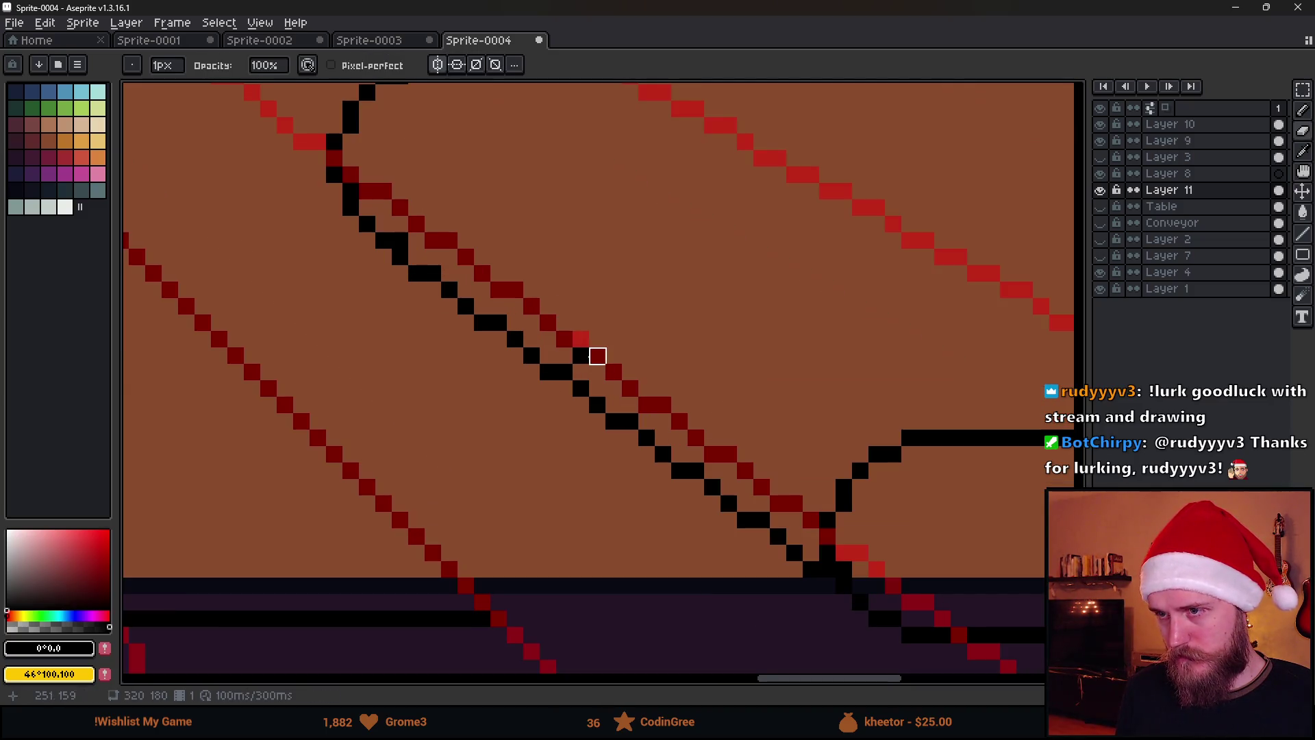
pyautogui.scroll(-3, 581, 356)
pyautogui.scroll(3, 468, 272)
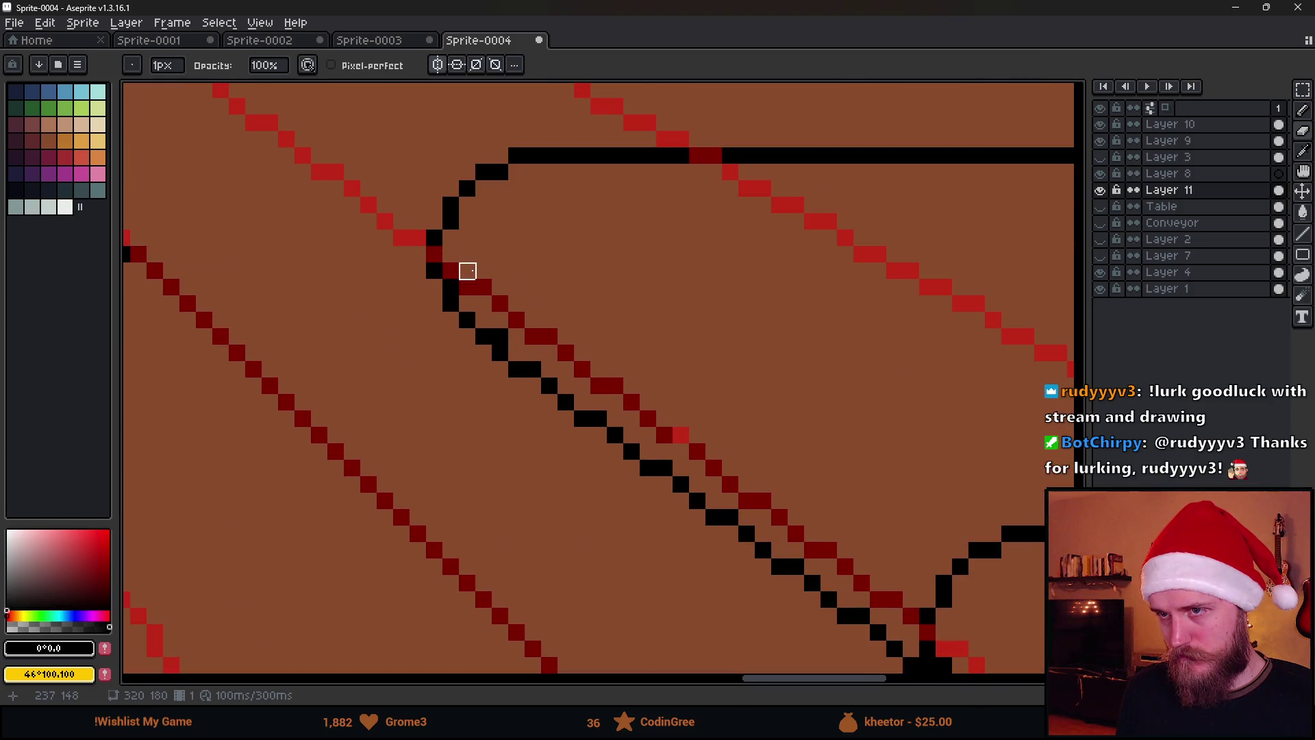
pyautogui.moveTo(451, 255)
pyautogui.mouseDown()
pyautogui.moveTo(450, 270)
pyautogui.moveTo(501, 287)
pyautogui.mouseUp()
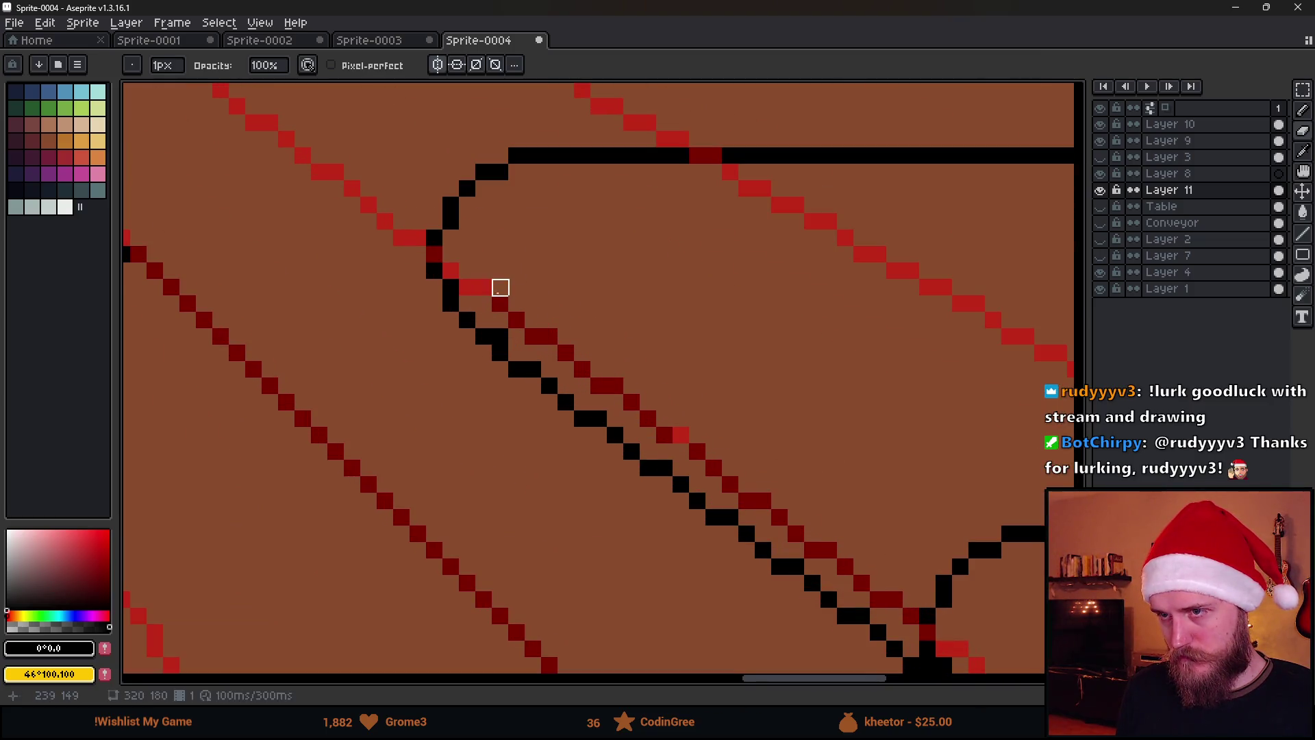
pyautogui.keyDown('shift'); pyautogui.click(846, 550); pyautogui.keyUp('shift')
pyautogui.press('+')
pyautogui.press('+')
pyautogui.press('+')
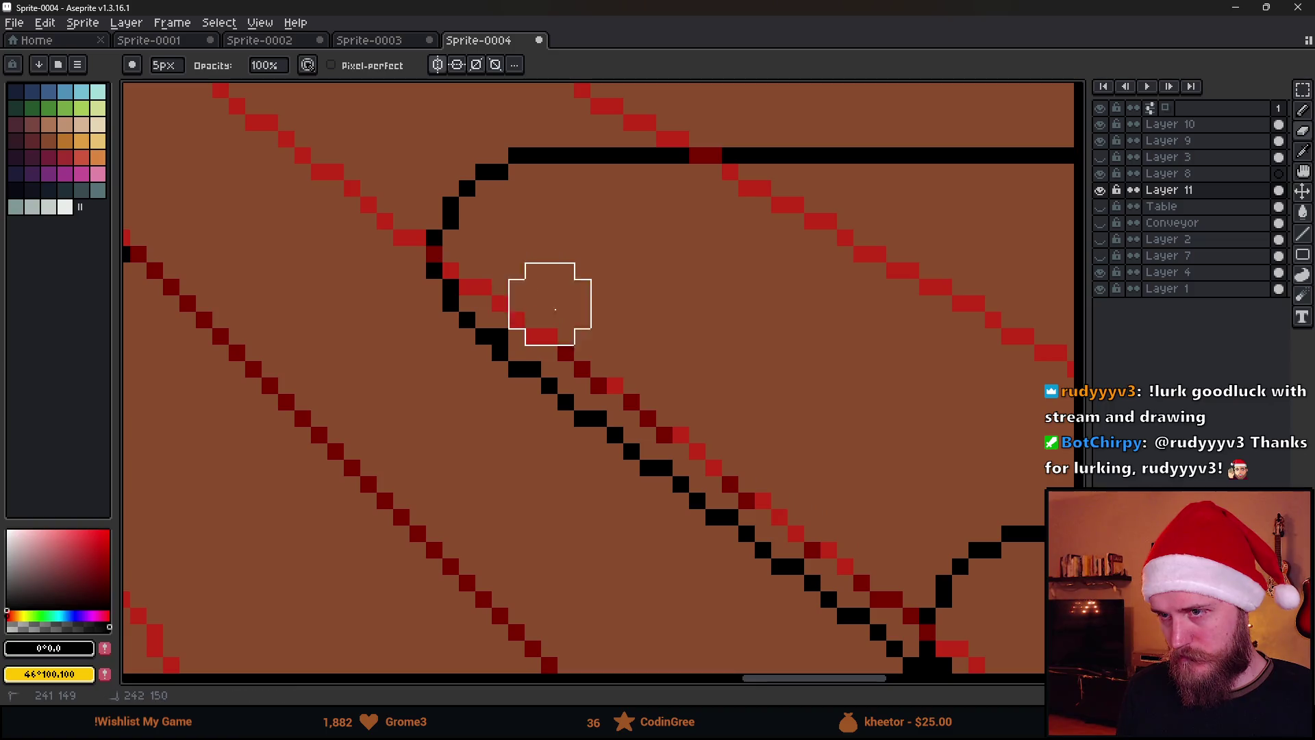
pyautogui.scroll(-3, 520, 302)
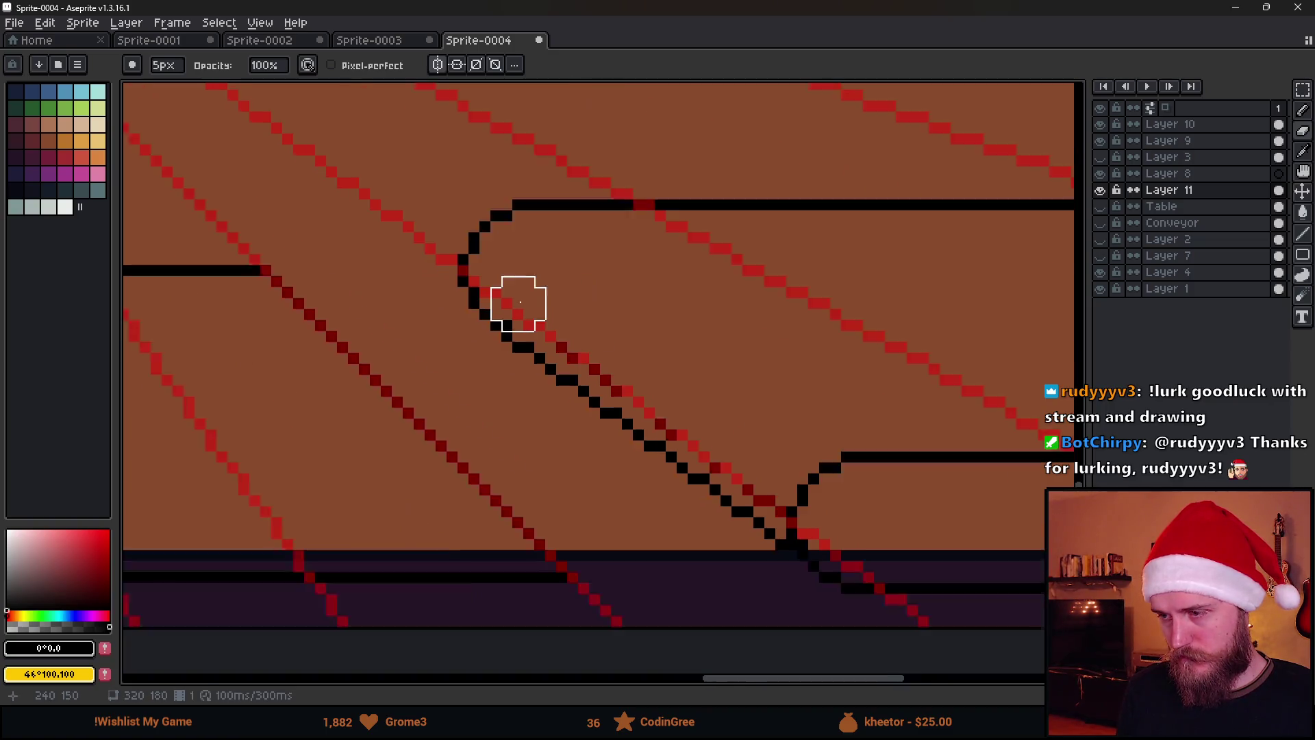
# Undo the recent erasing and parallel diagonal line, then add a black pixel to the outline.
pyautogui.press('v')
pyautogui.hotkey('ctrl', 'z')
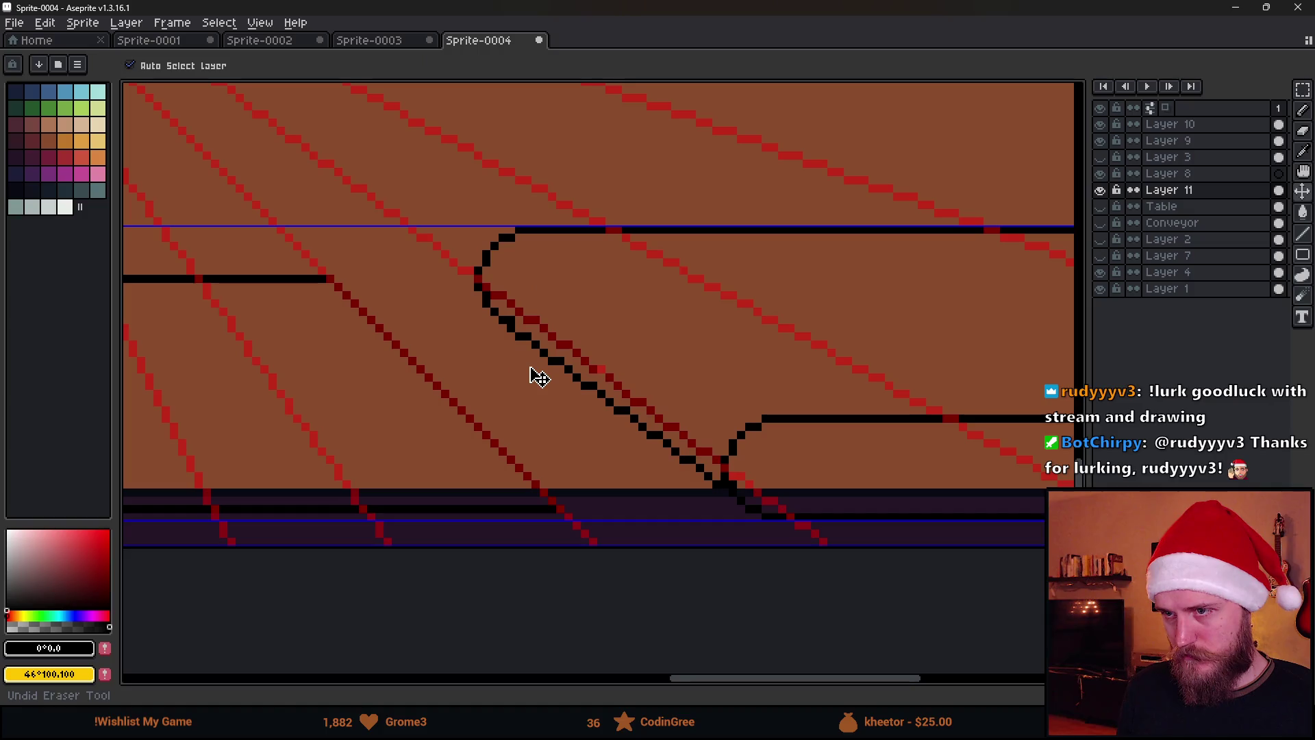
pyautogui.hotkey('ctrl', 'z')
pyautogui.hotkey('ctrl', 'z')
pyautogui.press('b')
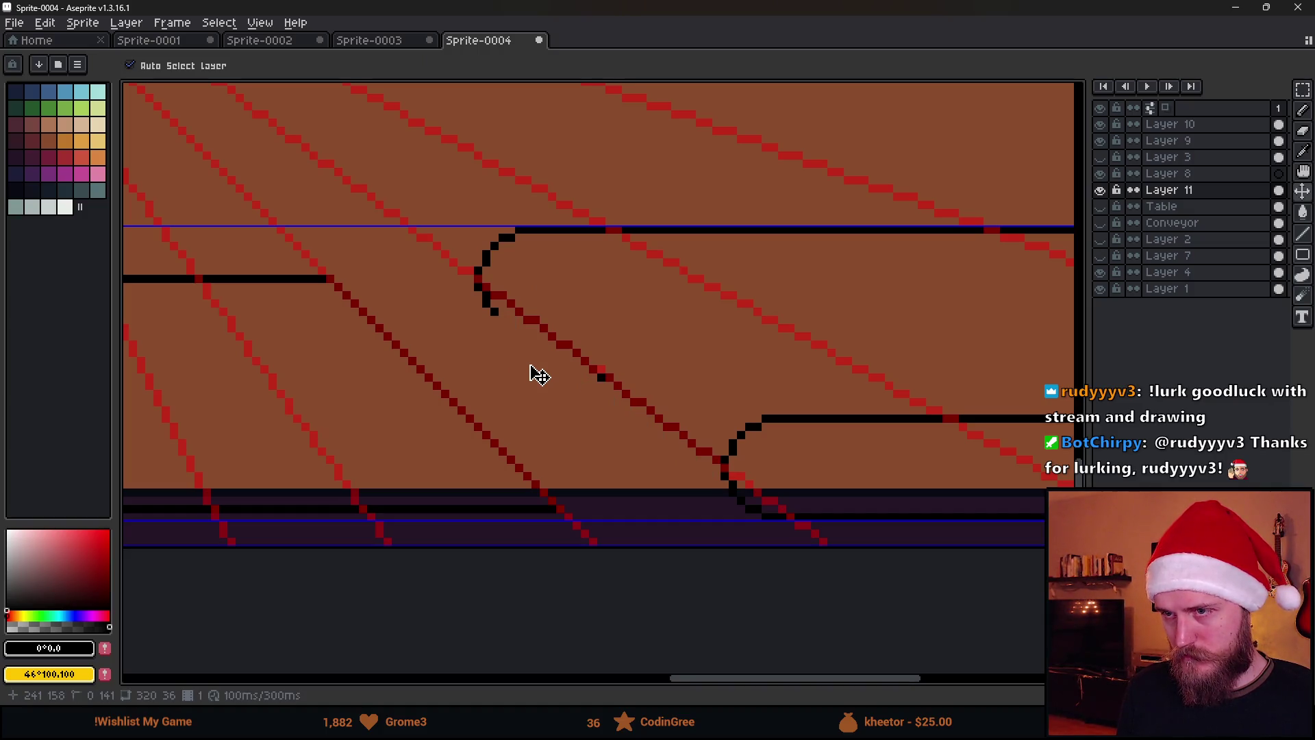
pyautogui.scroll(3, 531, 373)
pyautogui.keyDown('alt'); pyautogui.click(449, 274); pyautogui.keyUp('alt')
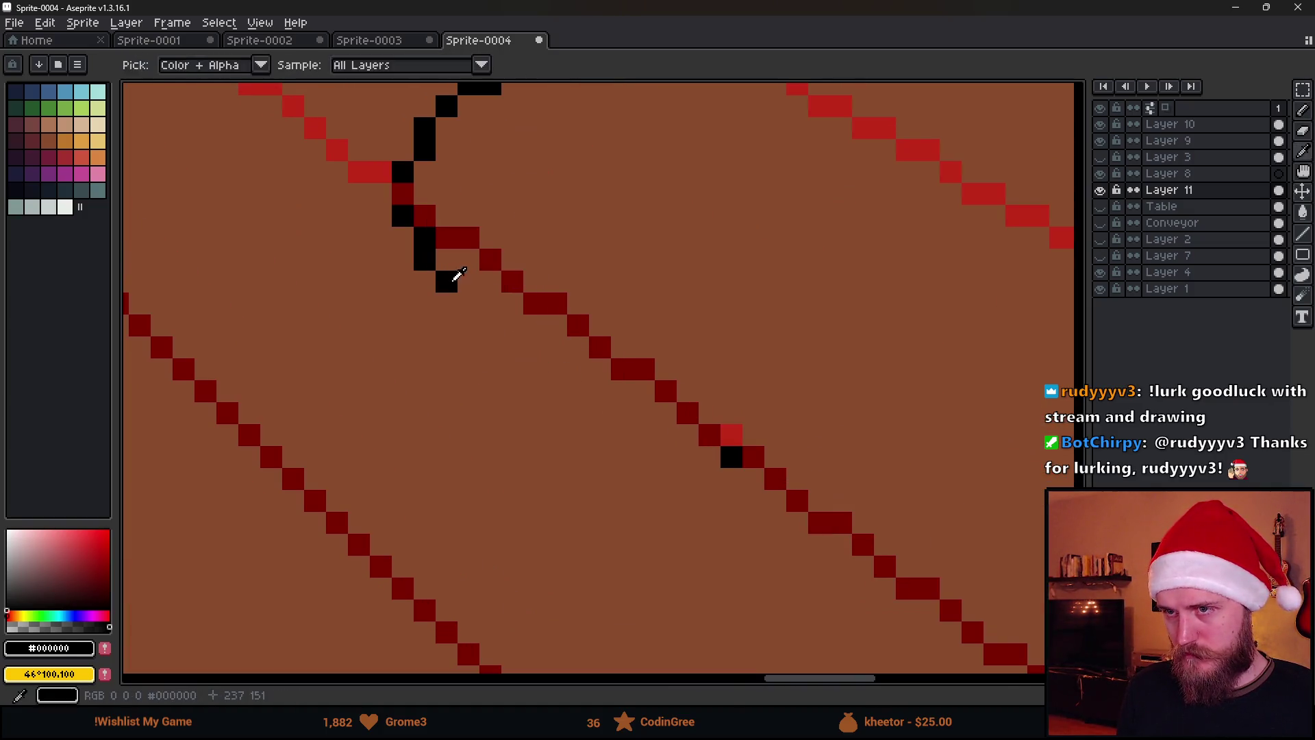
pyautogui.scroll(-3, 454, 277)
pyautogui.scroll(1, 588, 450)
pyautogui.scroll(1, 720, 499)
pyautogui.click(631, 555)
pyautogui.scroll(-2, 699, 531)
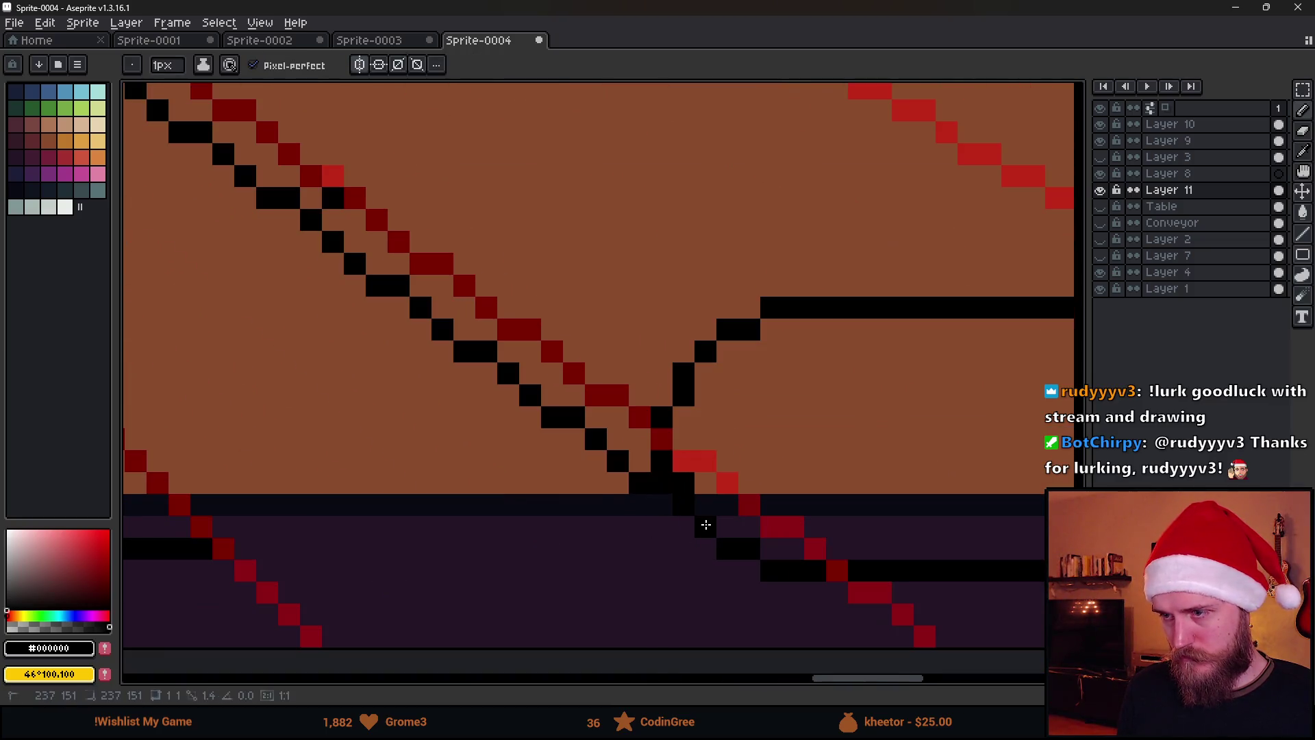
pyautogui.scroll(-3, 719, 505)
pyautogui.scroll(-2, 723, 479)
pyautogui.scroll(-2, 724, 443)
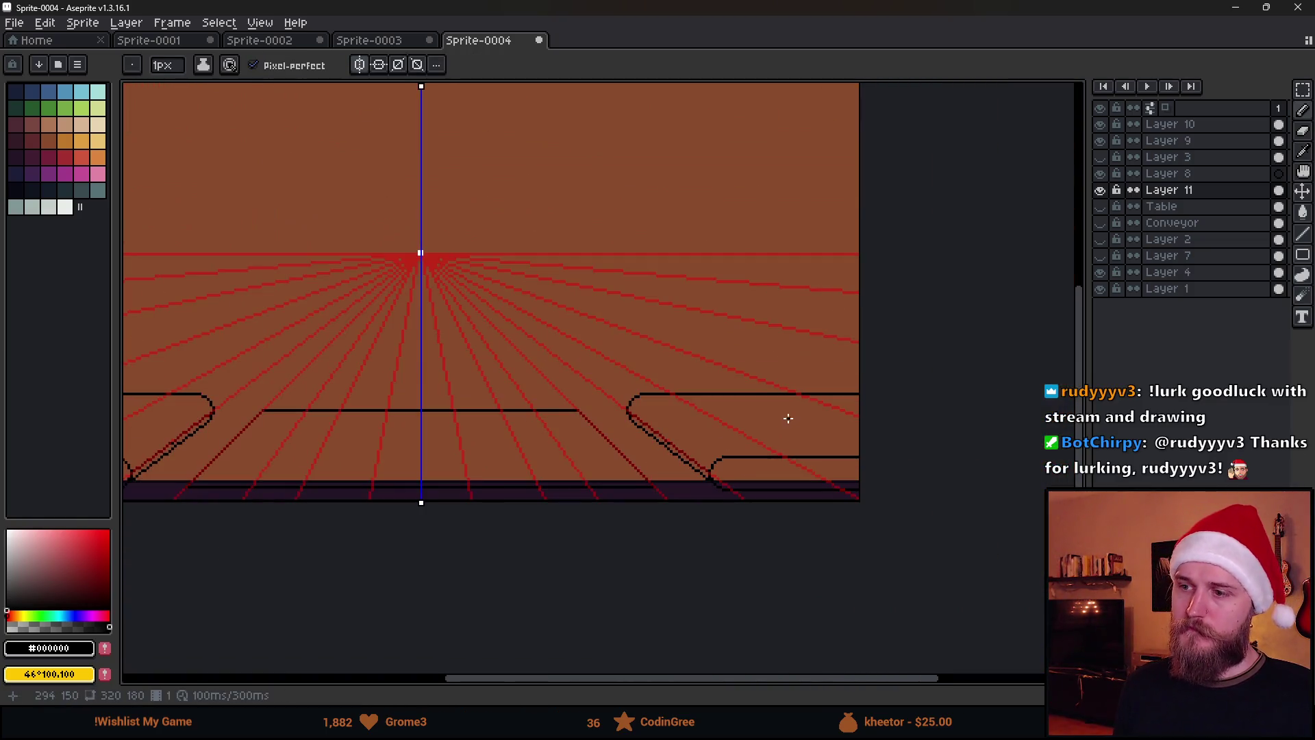
pyautogui.scroll(4, 731, 376)
# Erase along the doubled diagonal edge to restore red guide, then reset the eraser to 1 px.
pyautogui.press('e')
pyautogui.scroll(1, 558, 321)
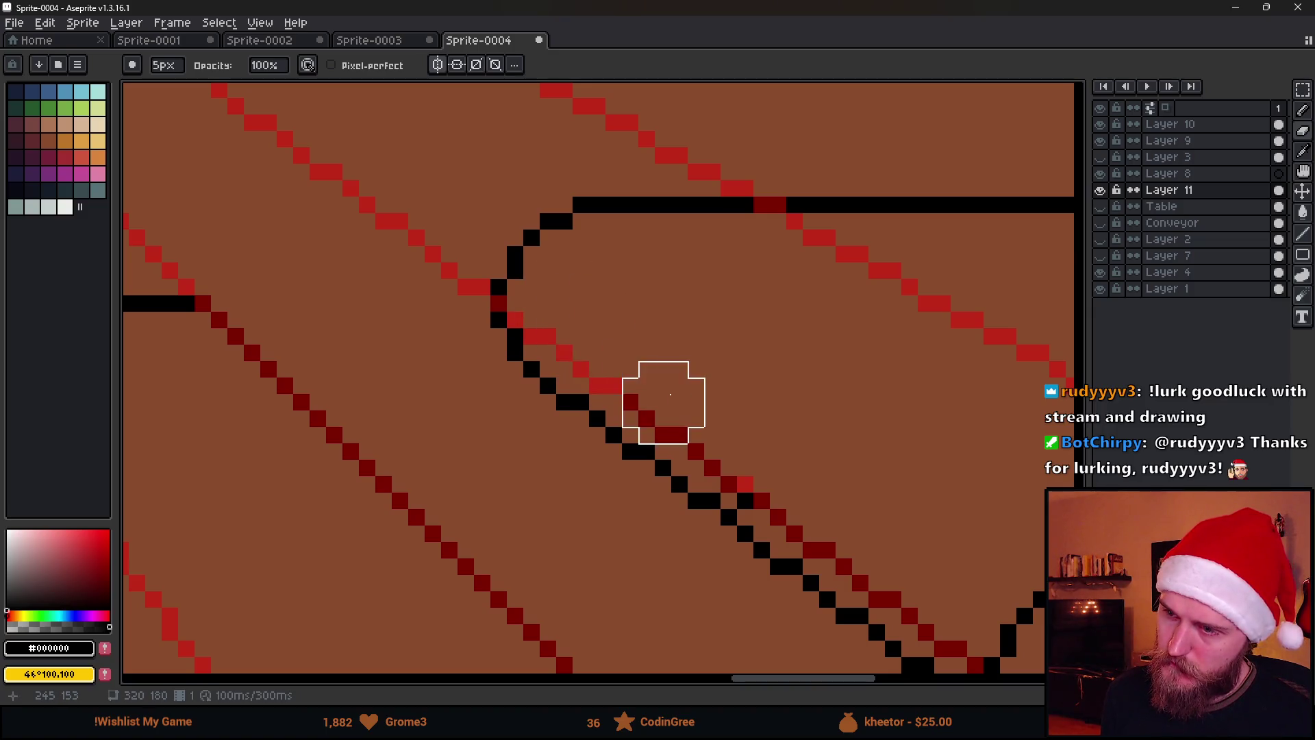
pyautogui.moveTo(790, 482); pyautogui.dragTo(651, 276)
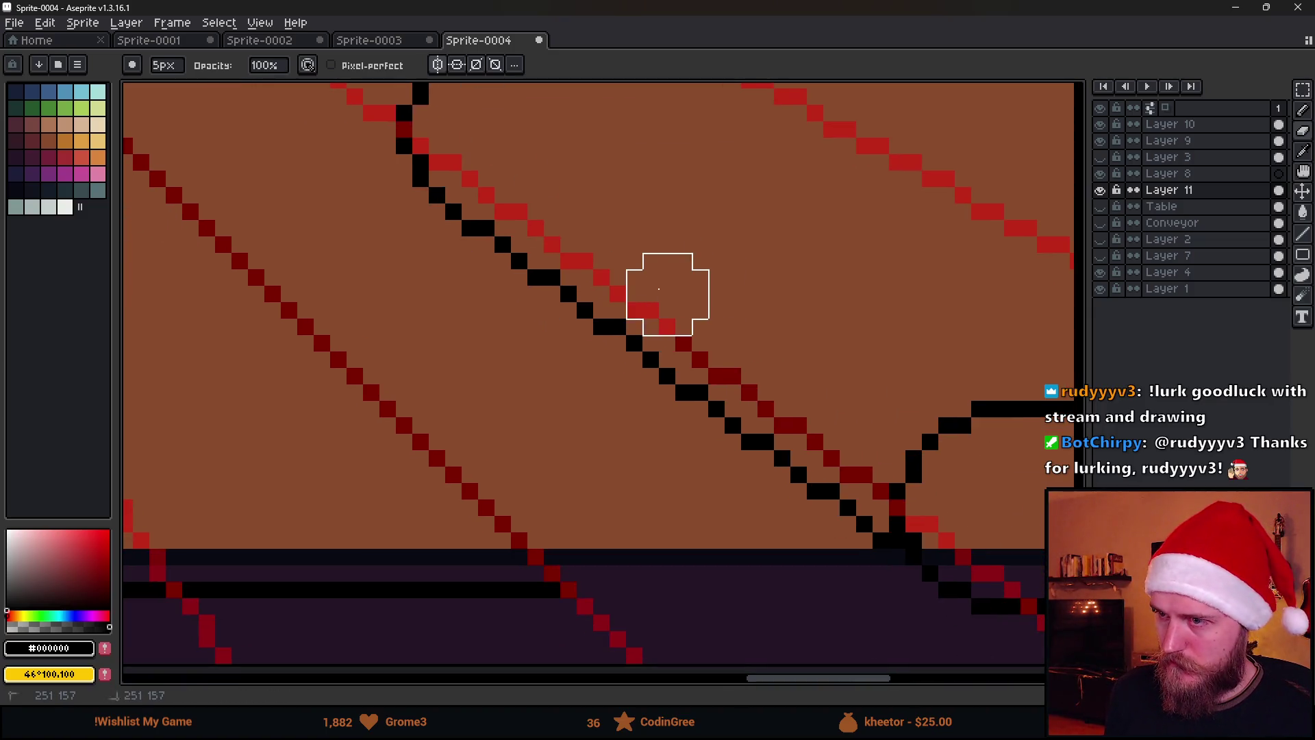
pyautogui.moveTo(699, 327)
pyautogui.mouseDown()
pyautogui.moveTo(831, 402)
pyautogui.moveTo(860, 444)
pyautogui.mouseUp()
pyautogui.press('-')
pyautogui.press('-')
pyautogui.press('-')
pyautogui.scroll(-1, 881, 490)
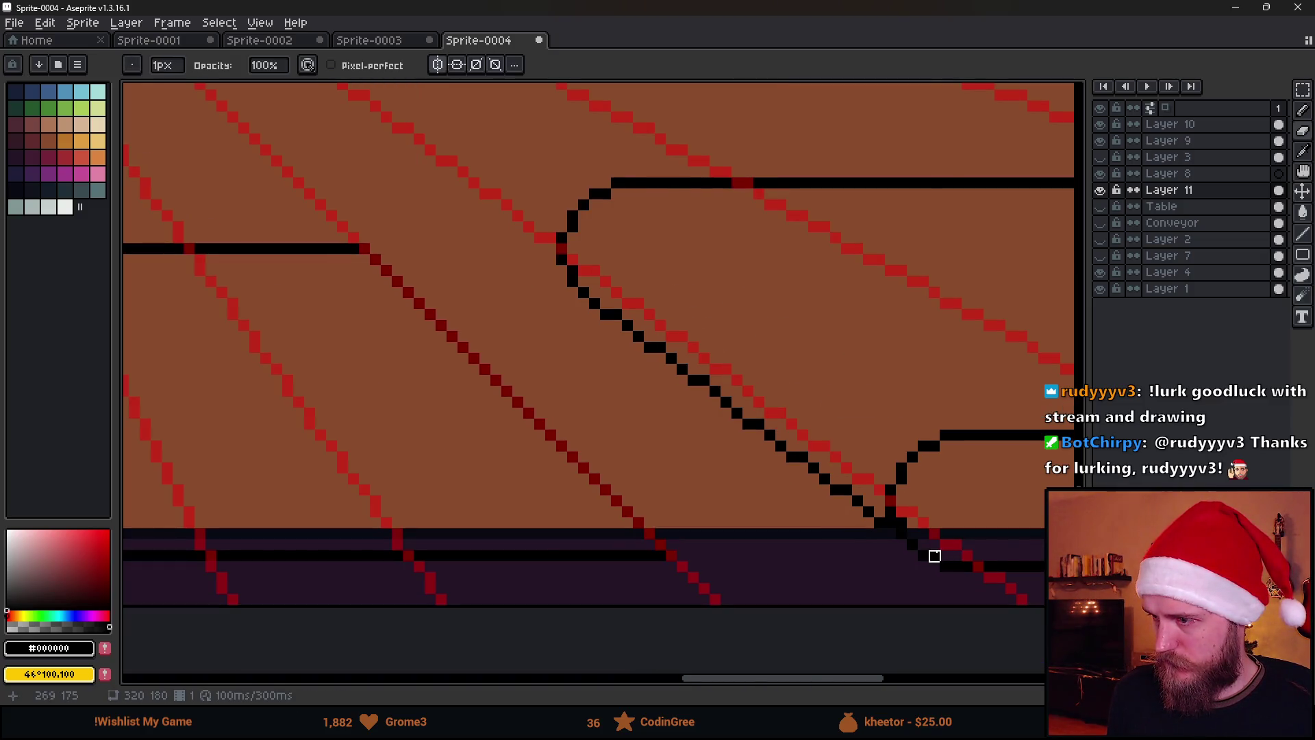
pyautogui.scroll(-2, 945, 567)
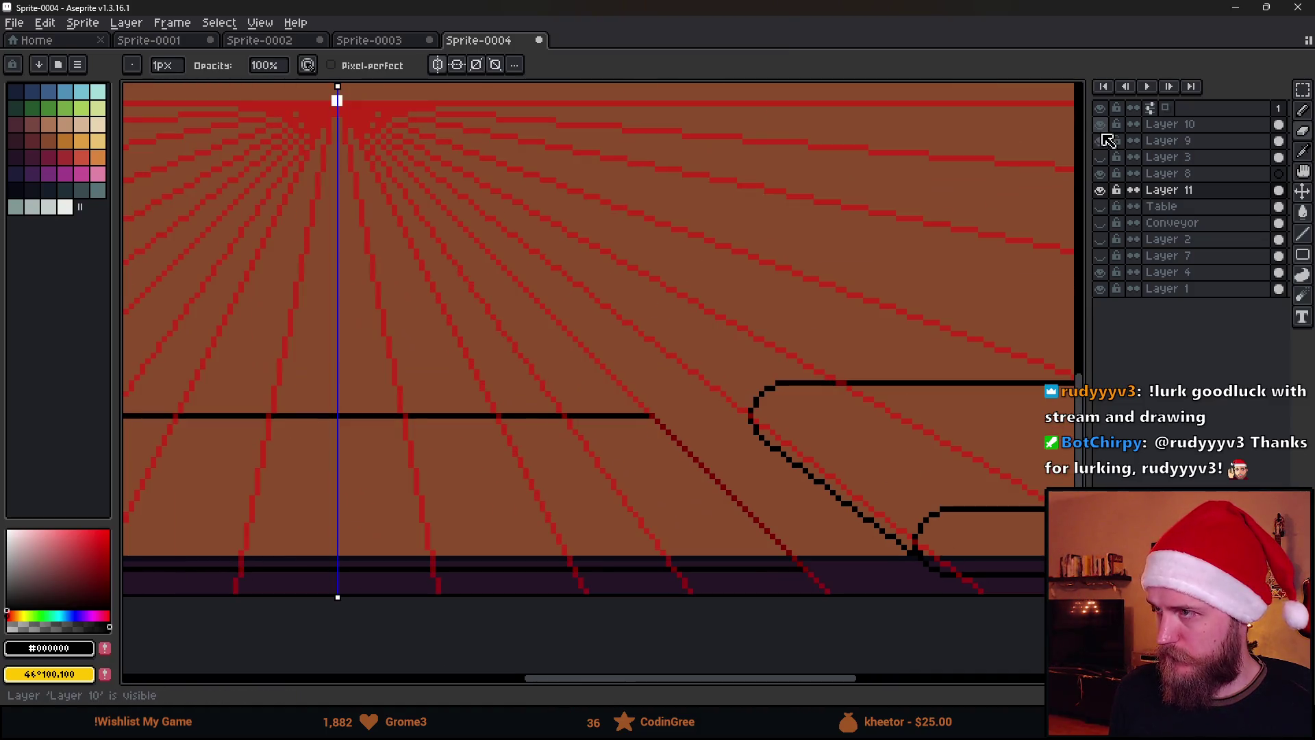
# Merge Layer 10 down into Layer 9 to combine the perspective-grid layers.
pyautogui.click(1100, 142)
pyautogui.scroll(-3, 692, 294)
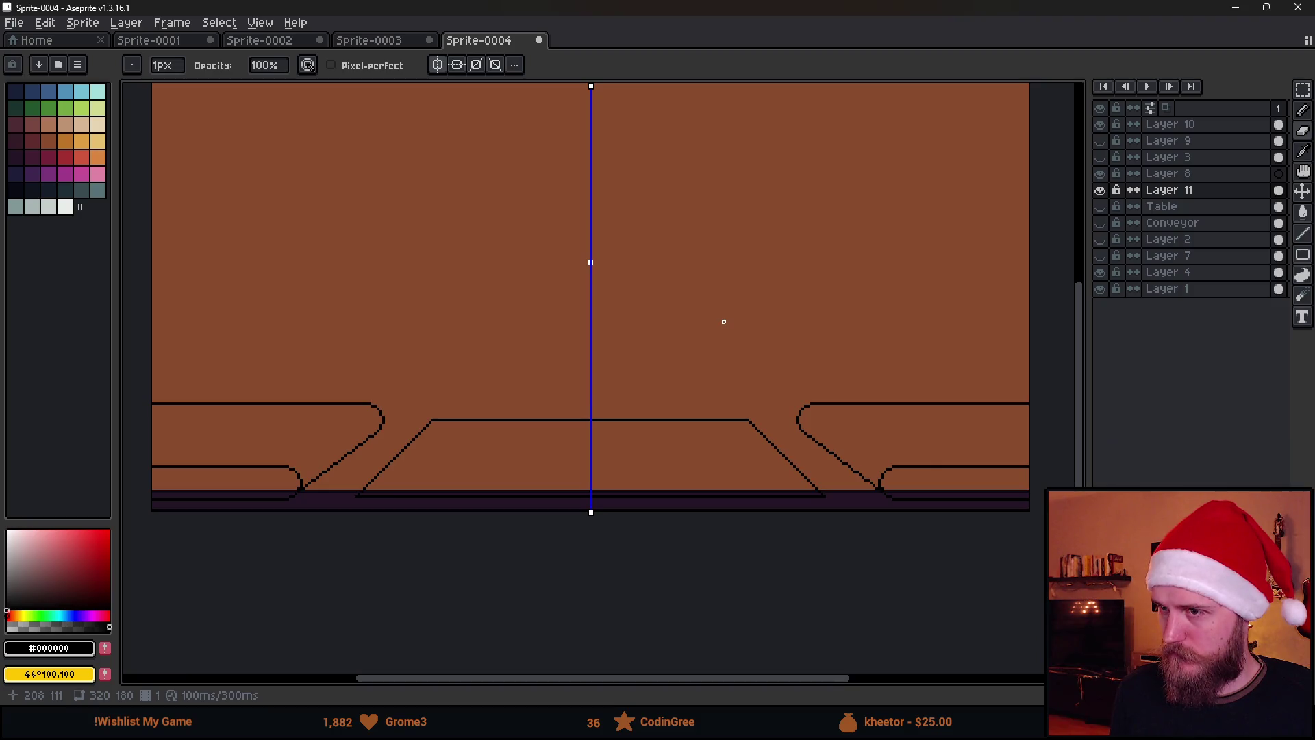
pyautogui.scroll(3, 721, 321)
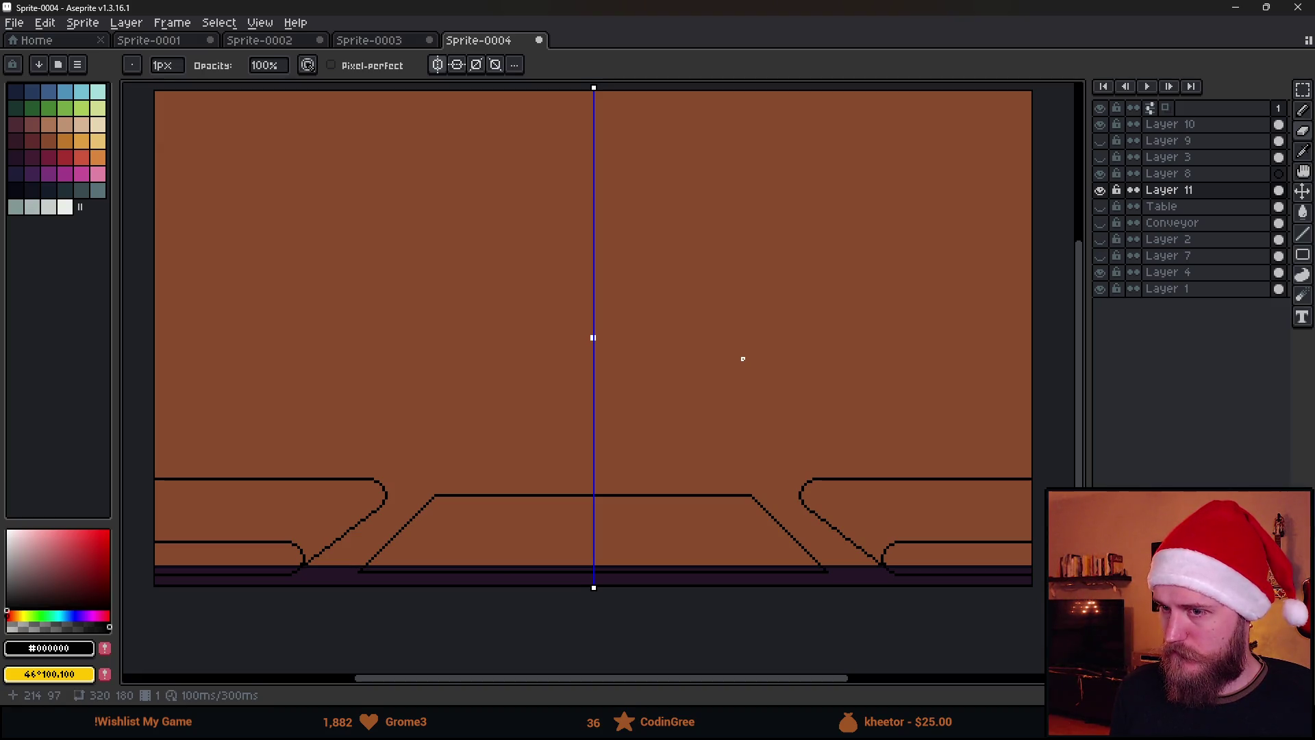
pyautogui.click(1100, 140)
pyautogui.click(1183, 128)
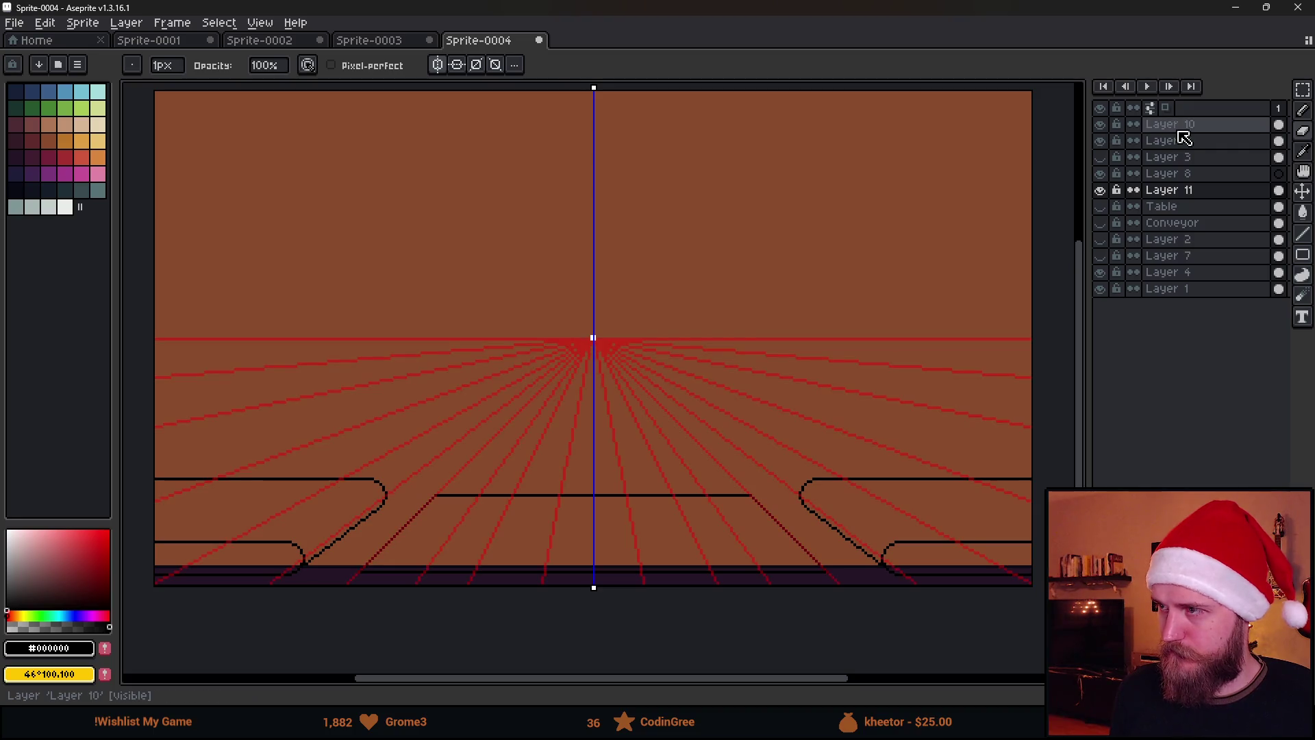
pyautogui.rightClick(1189, 134)
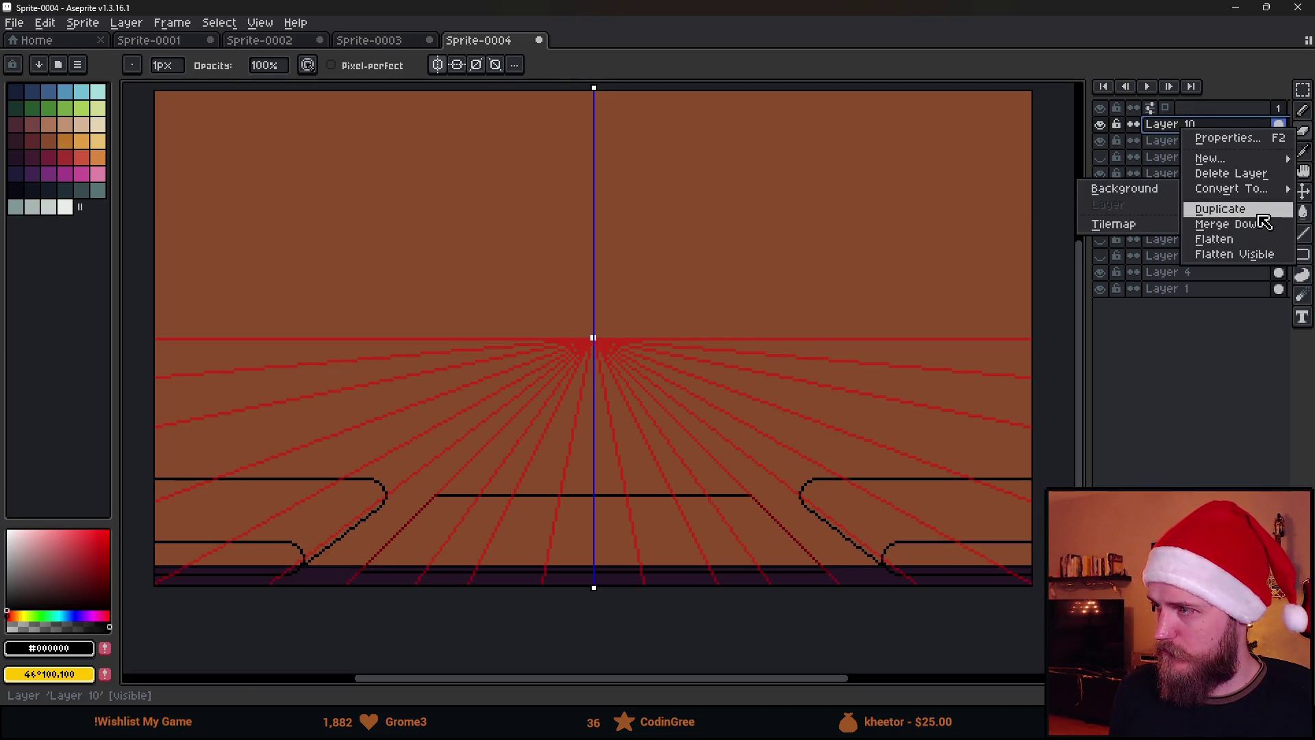
pyautogui.click(1272, 235)
# Raise the red grid about 29 pixels and move Layer 11's table and conveyor outlines up.
pyautogui.press('v')
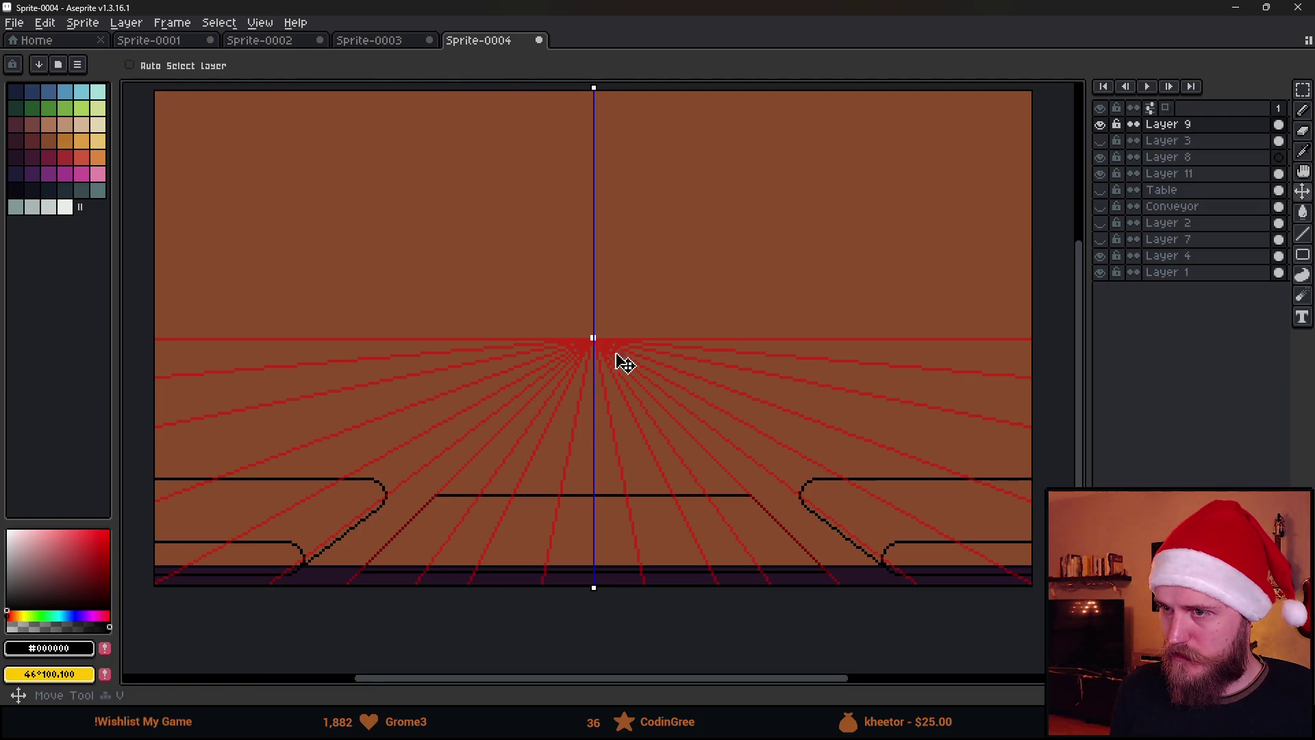
pyautogui.moveTo(623, 359)
pyautogui.mouseDown()
pyautogui.moveTo(623, 279)
pyautogui.moveTo(624, 316)
pyautogui.mouseUp()
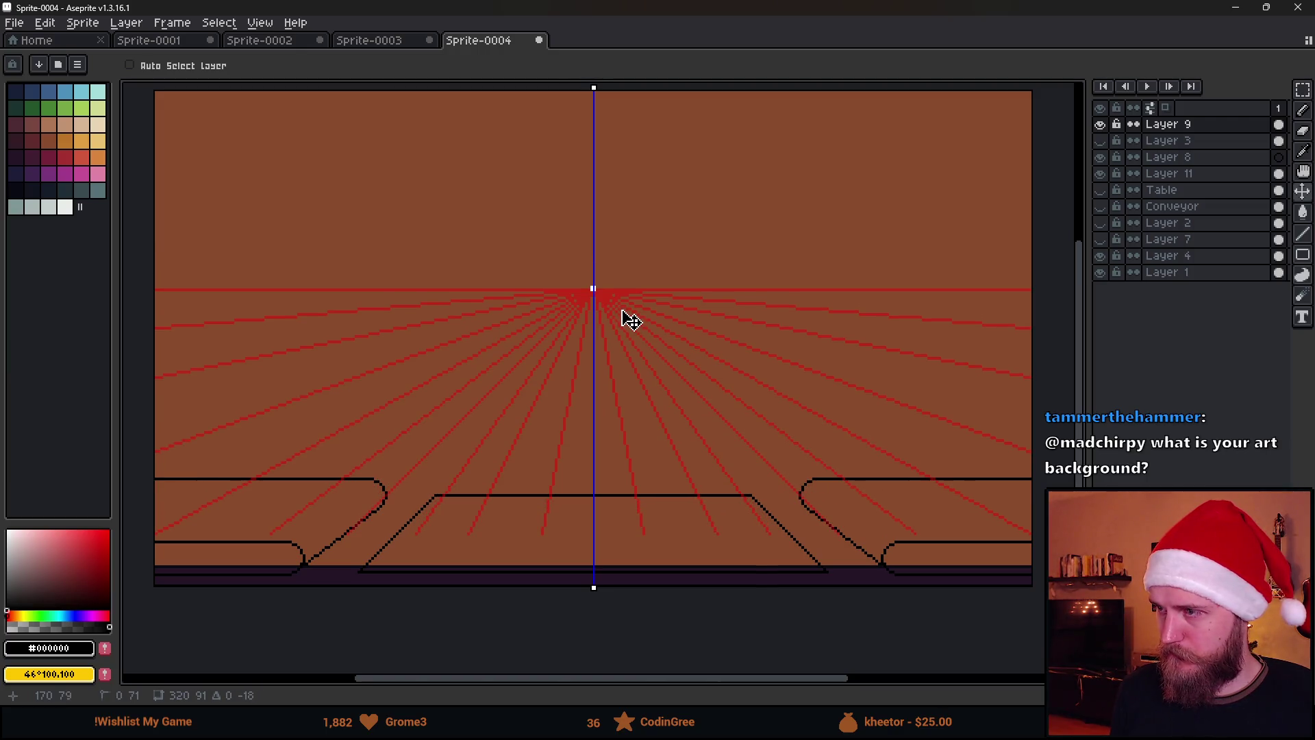
pyautogui.click(1099, 177)
pyautogui.click(1099, 175)
pyautogui.click(1174, 176)
pyautogui.moveTo(648, 501)
pyautogui.mouseDown()
pyautogui.moveTo(652, 420)
pyautogui.moveTo(647, 451)
pyautogui.mouseUp()
pyautogui.scroll(-1, 649, 458)
pyautogui.scroll(1, 649, 459)
pyautogui.moveTo(548, 362); pyautogui.dragTo(648, 369)
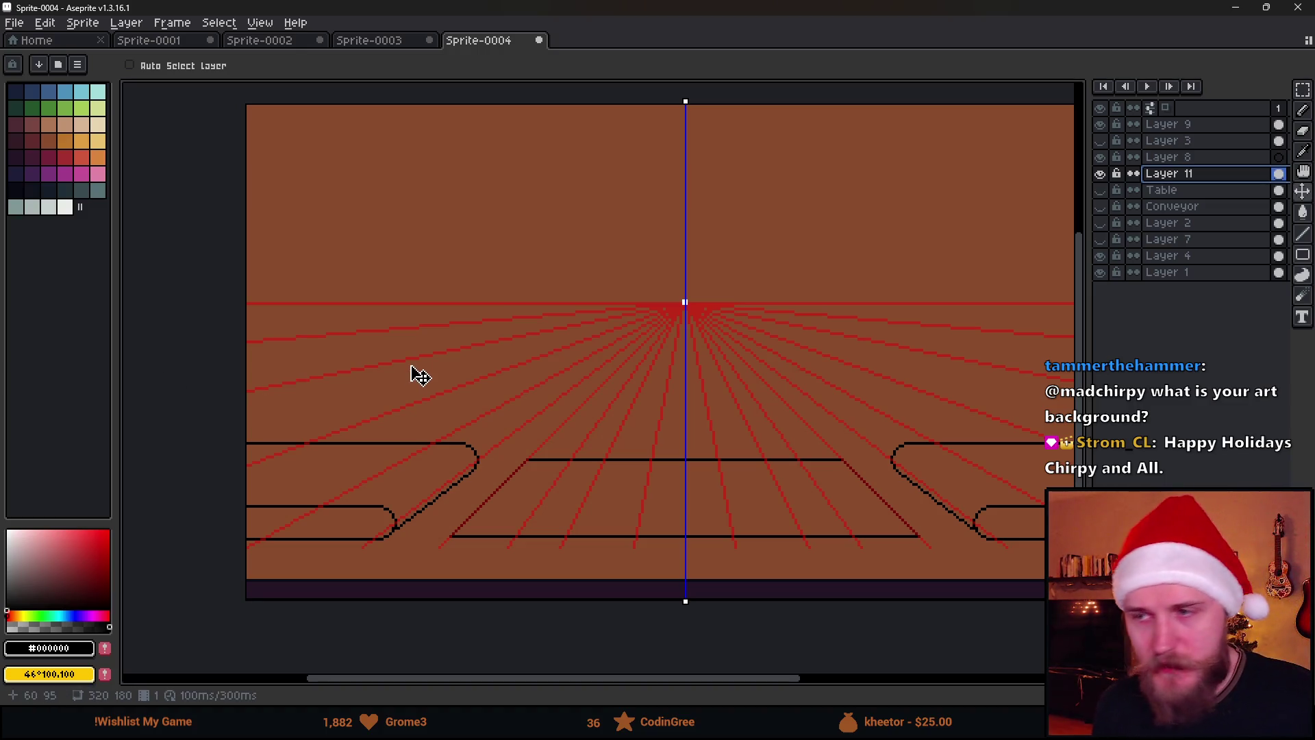
# Draw the tabletop's side thickness and underside edge to form a thin slab.
pyautogui.scroll(-1, 411, 366)
pyautogui.scroll(1, 532, 357)
pyautogui.moveTo(381, 415); pyautogui.dragTo(455, 356)
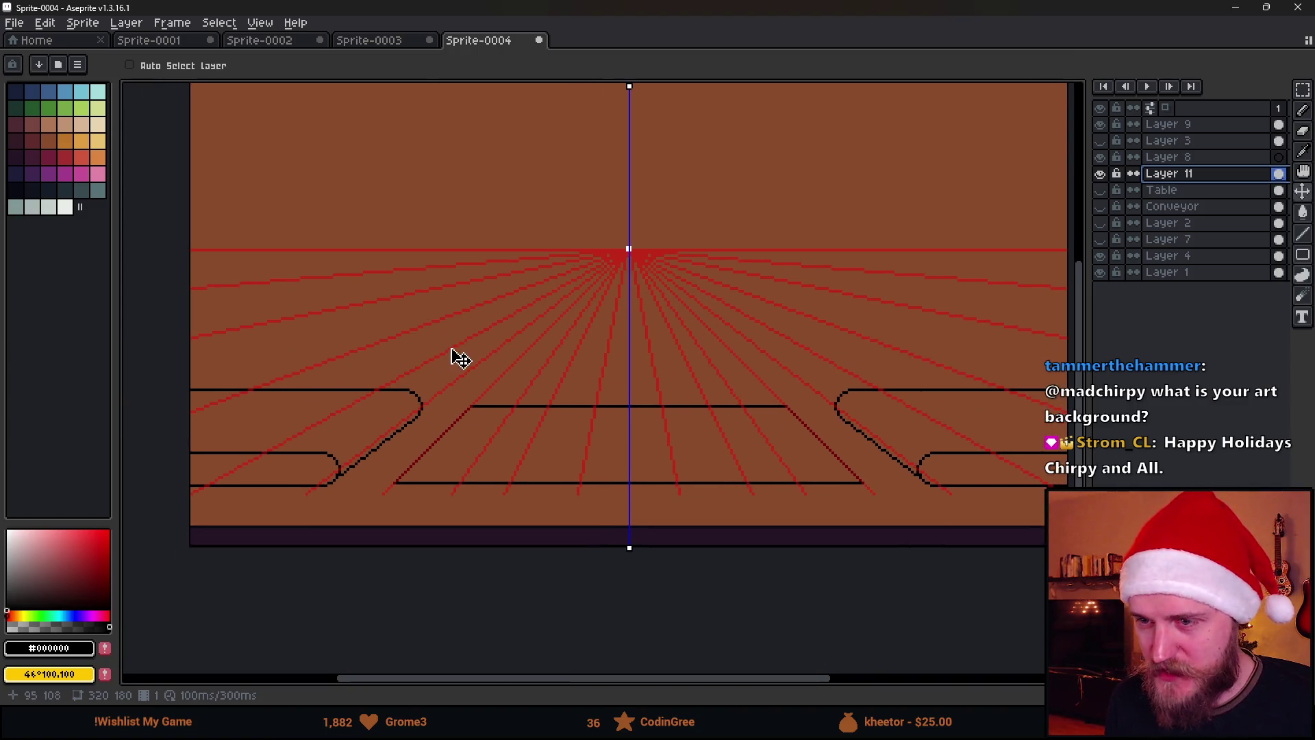
pyautogui.press('b')
pyautogui.scroll(1, 493, 368)
pyautogui.scroll(-1, 493, 368)
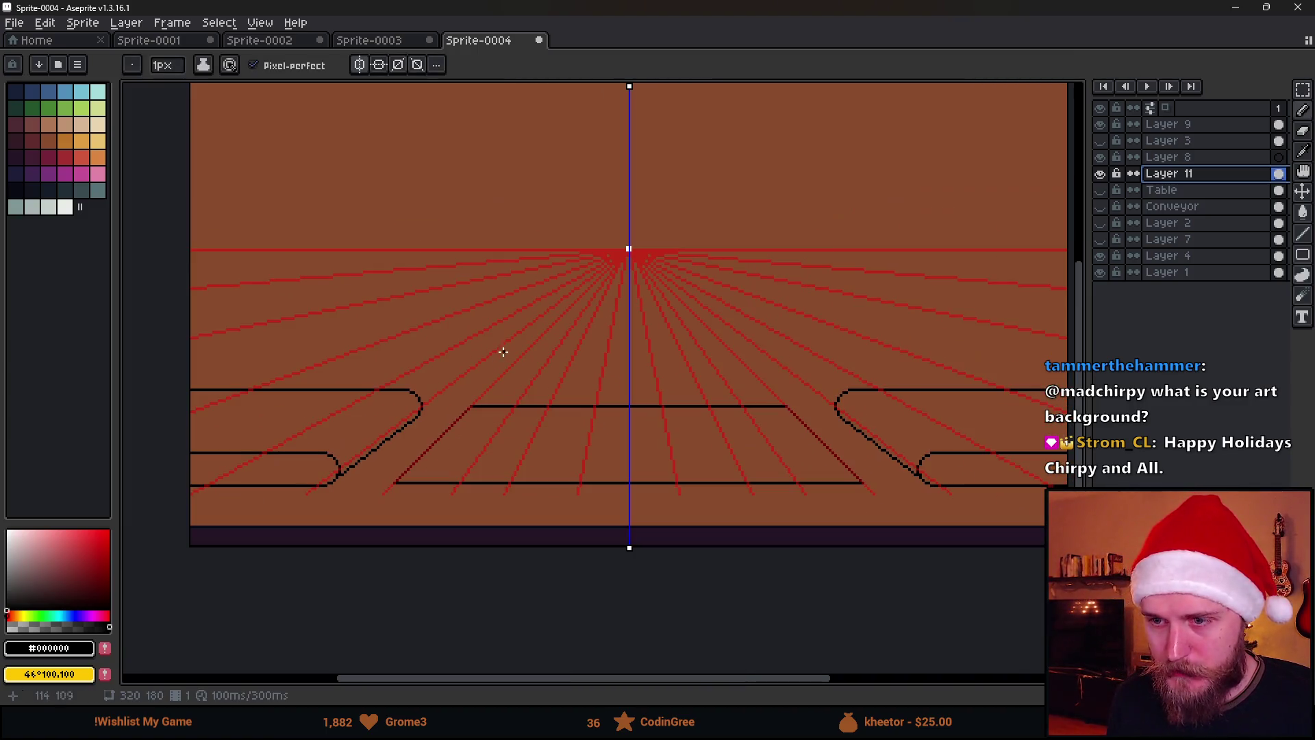
pyautogui.hscroll(3, 699, 398)
pyautogui.scroll(4, 854, 505)
pyautogui.scroll(-6, 807, 472)
pyautogui.scroll(2, 628, 422)
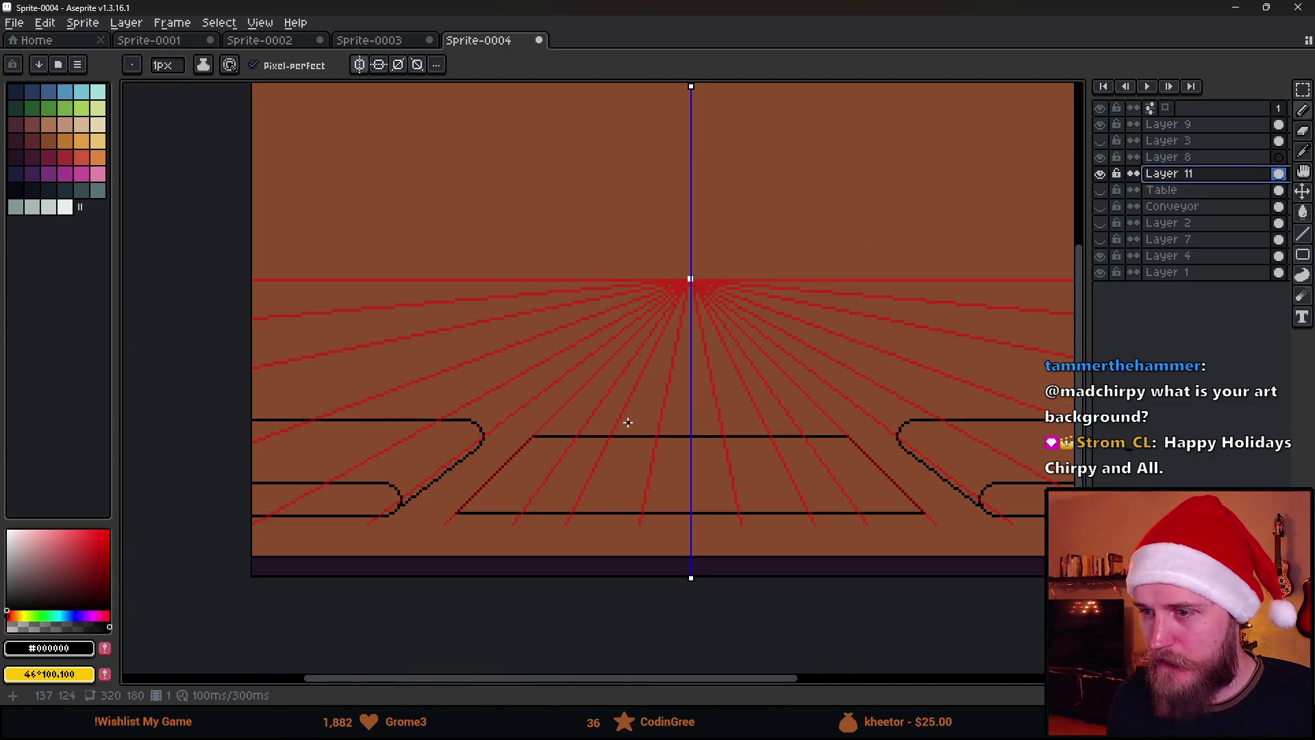
pyautogui.scroll(-2, 555, 507)
pyautogui.scroll(5, 504, 456)
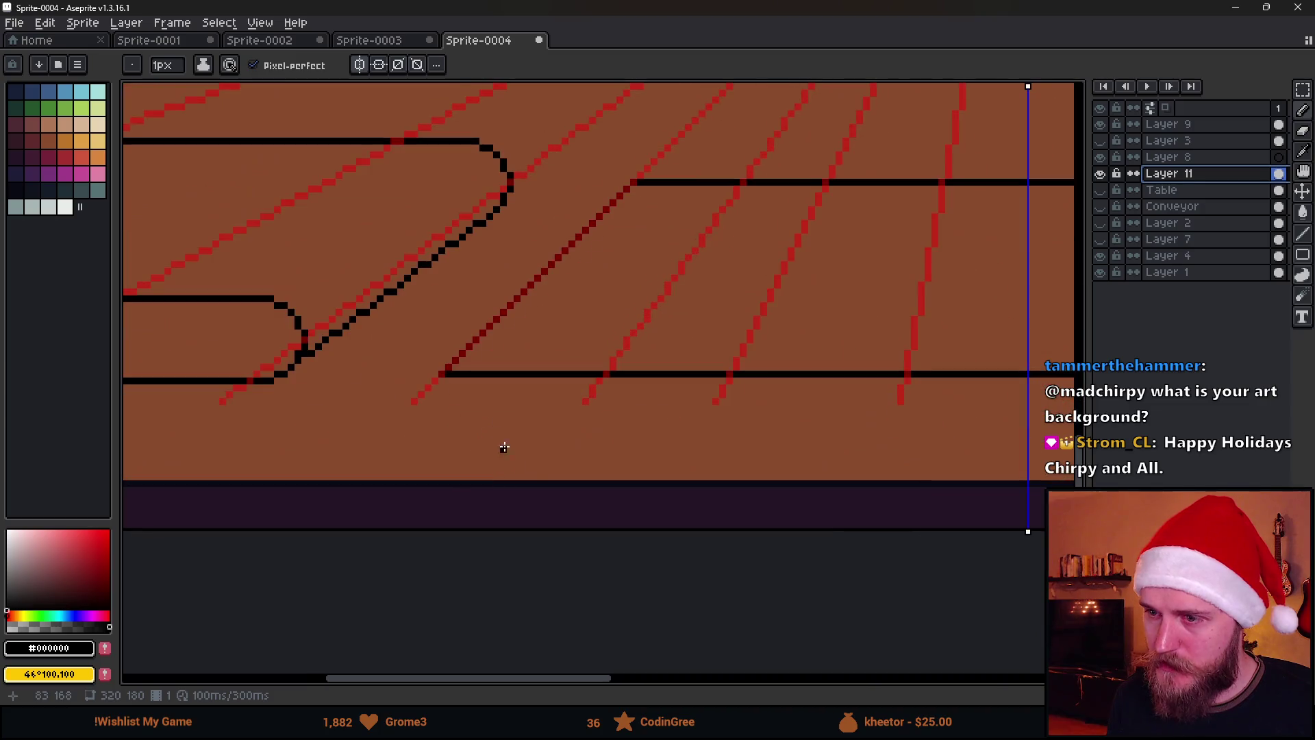
pyautogui.scroll(2, 439, 374)
pyautogui.moveTo(444, 373); pyautogui.dragTo(444, 445)
pyautogui.scroll(-3, 574, 448)
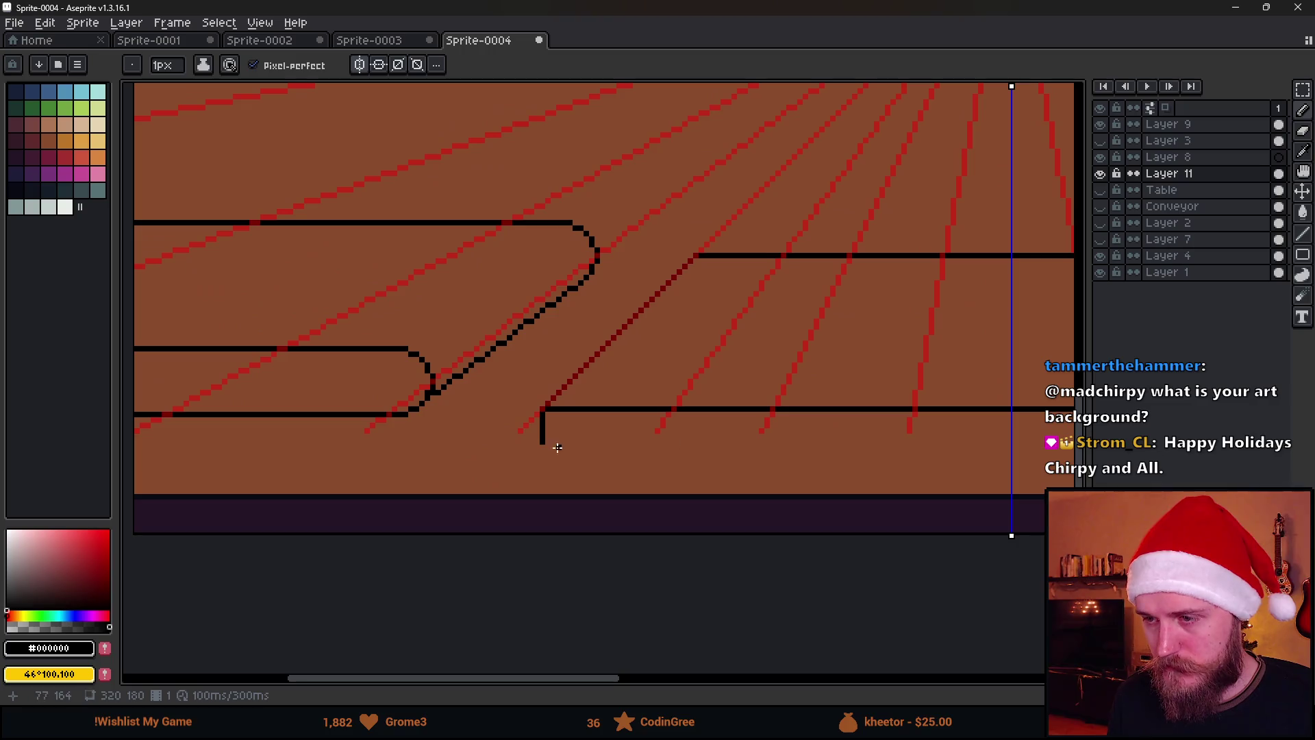
pyautogui.hscroll(8, 815, 459)
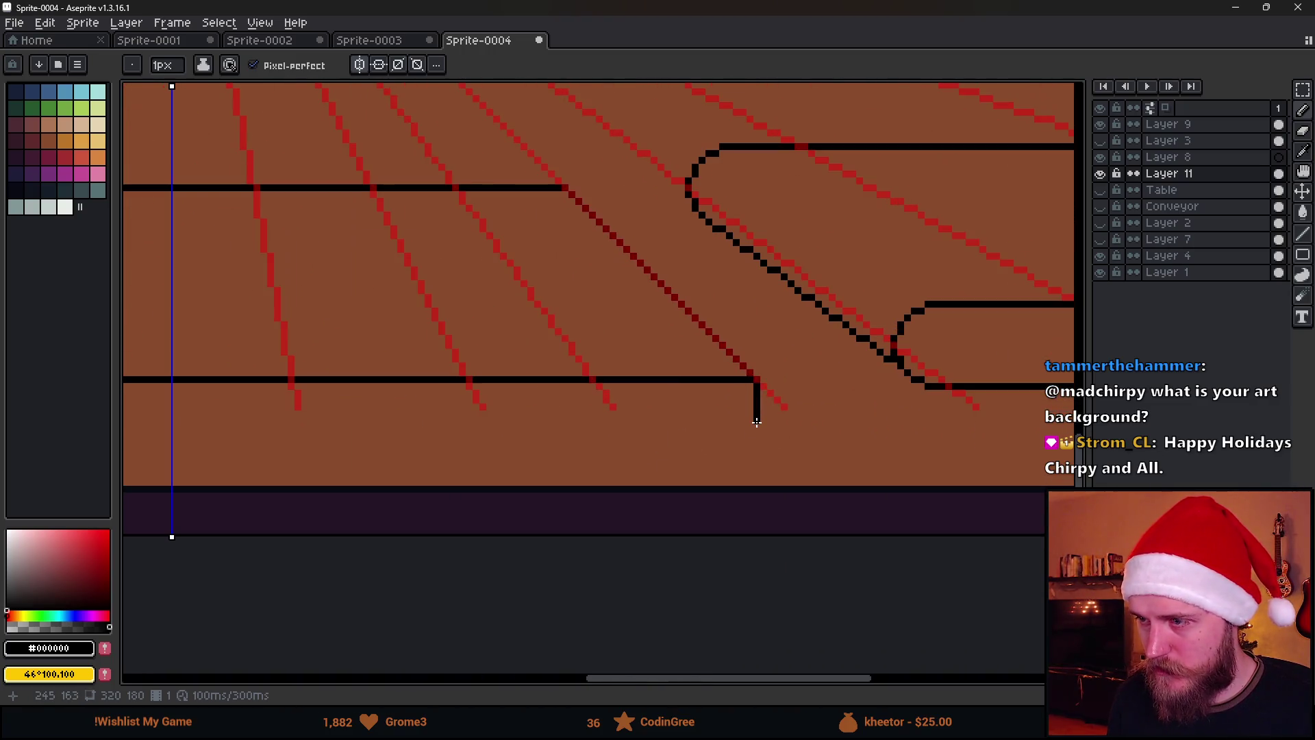
pyautogui.keyDown('shift'); pyautogui.click(757, 420); pyautogui.keyUp('shift')
# Draw the first vertical table leg from the slab down to the floor.
pyautogui.scroll(-4, 708, 429)
pyautogui.scroll(4, 557, 431)
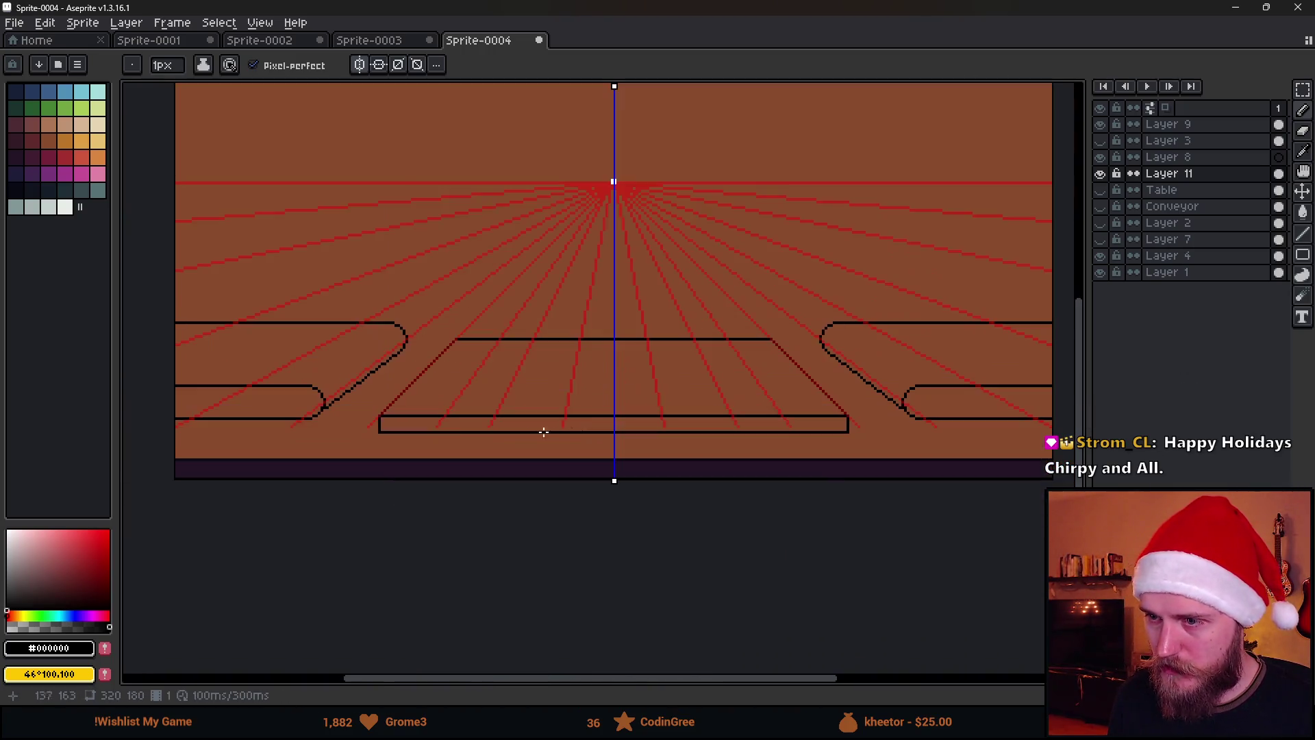
pyautogui.hscroll(-2, 479, 422)
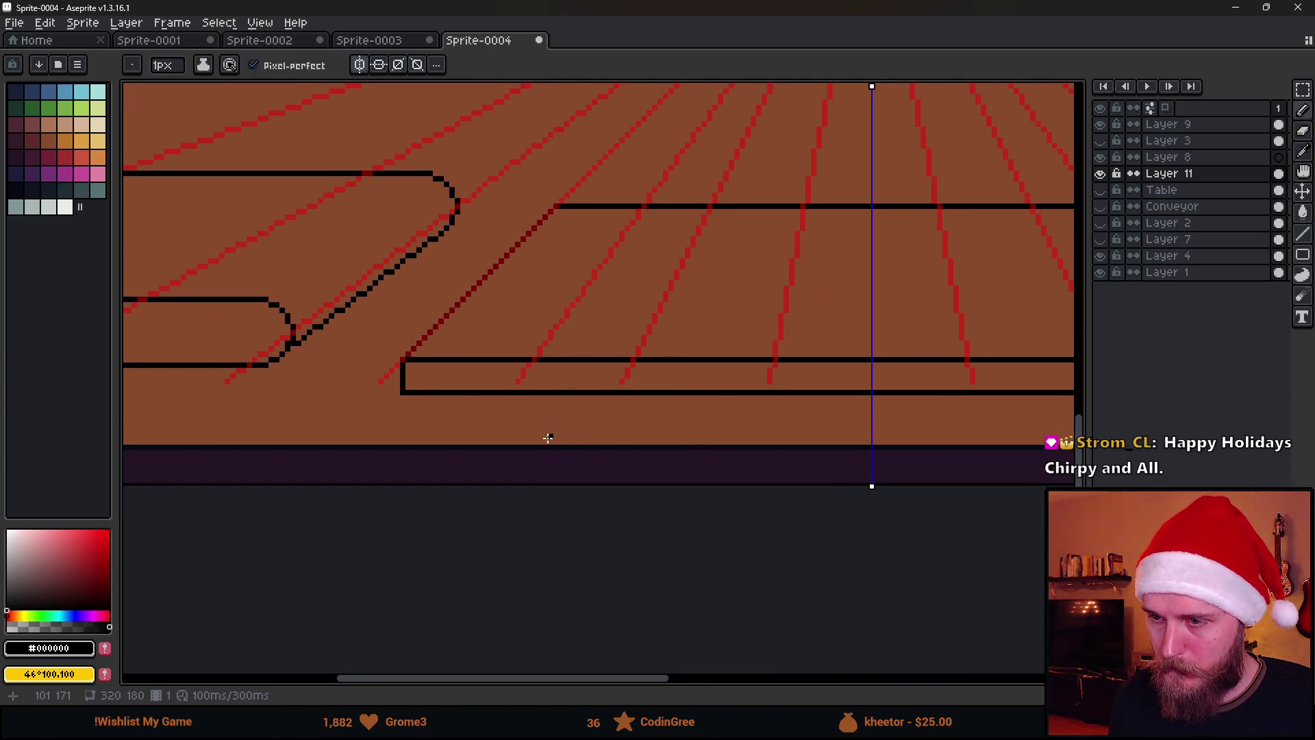
pyautogui.moveTo(452, 395); pyautogui.dragTo(452, 493)
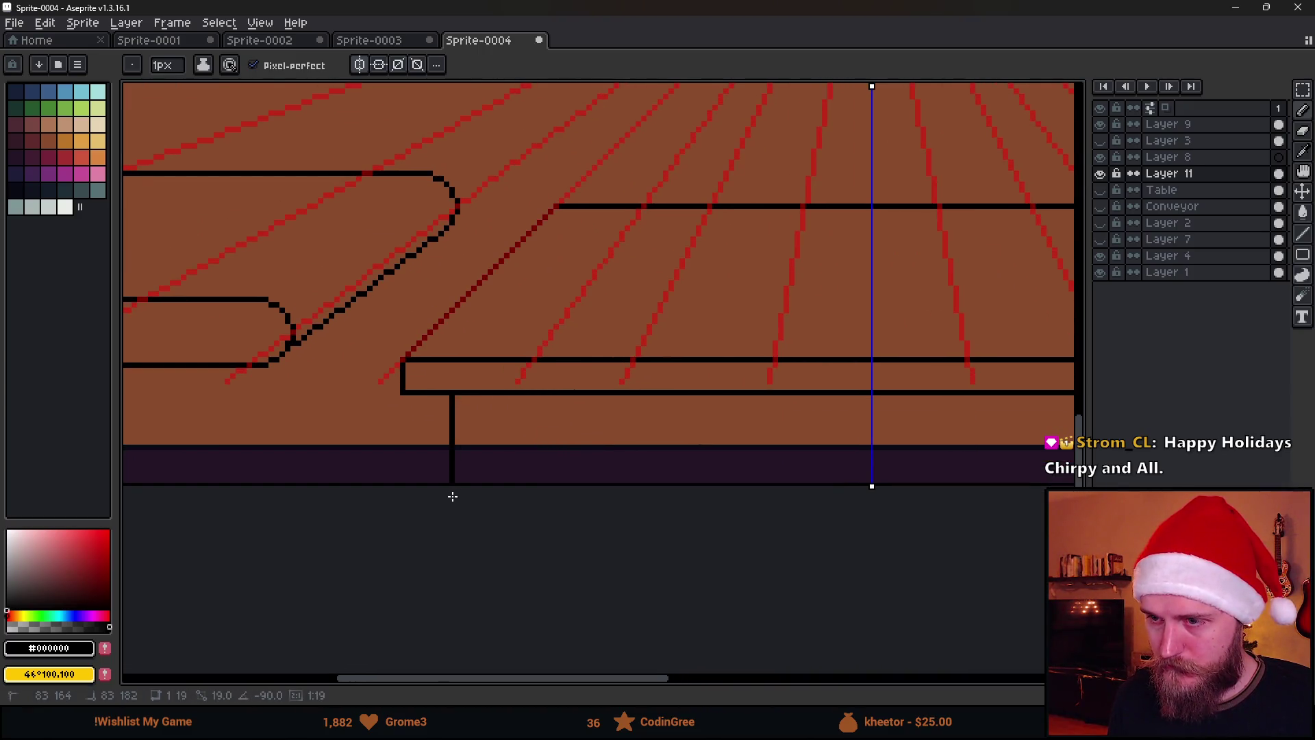
# Add two more vertical leg lines from the tabletop down to the floor.
pyautogui.moveTo(514, 396); pyautogui.dragTo(513, 500)
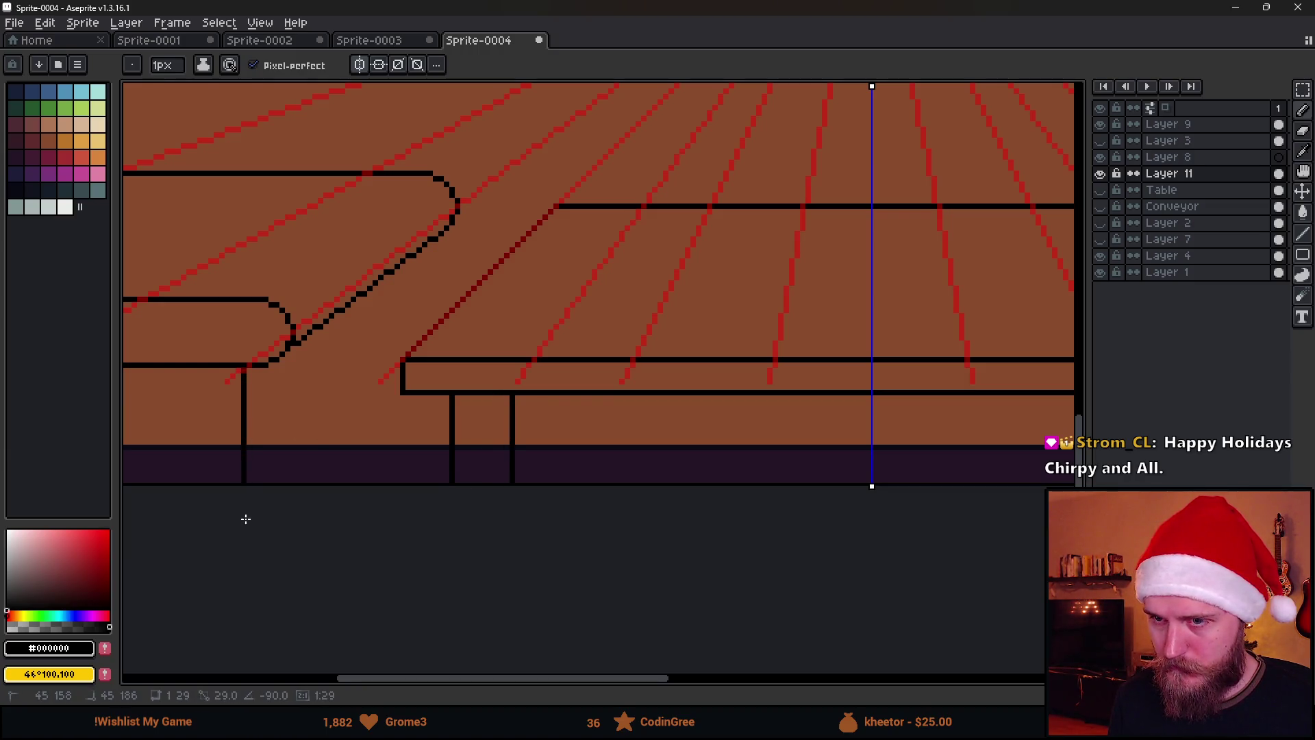
pyautogui.scroll(-5, 242, 514)
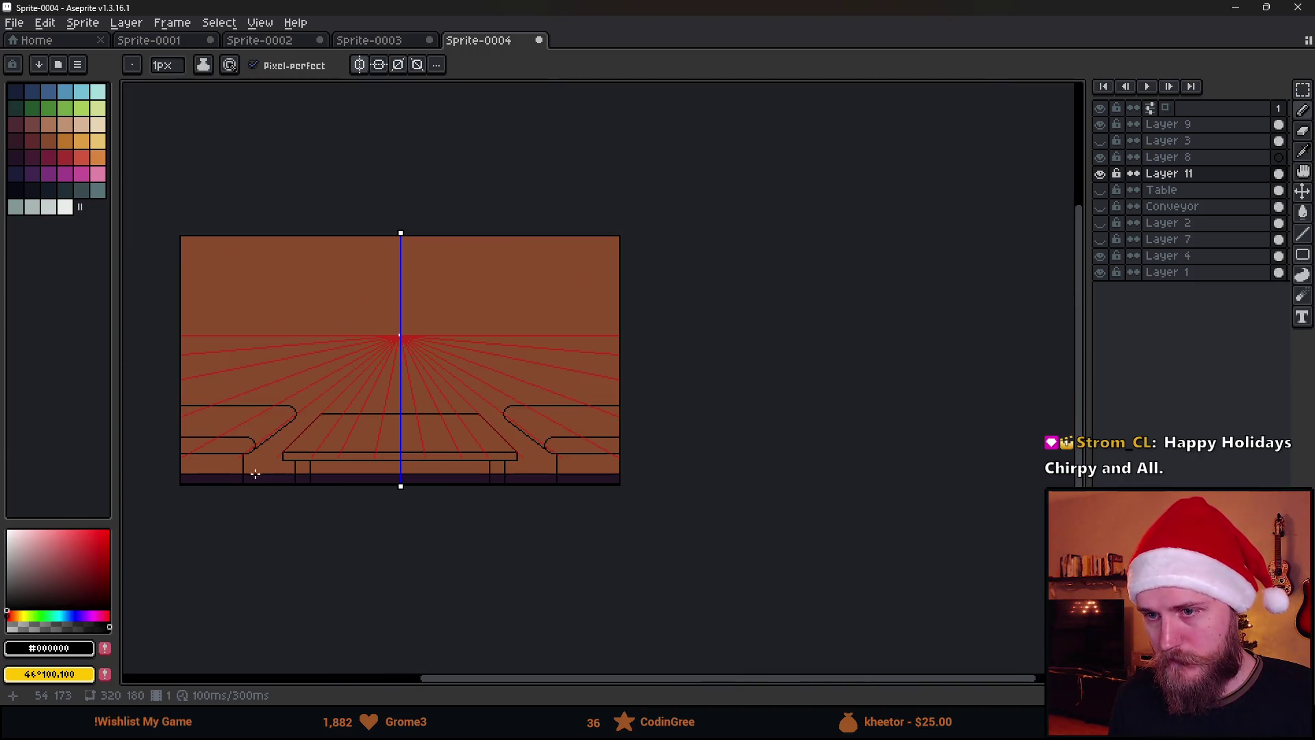
pyautogui.scroll(3, 254, 473)
pyautogui.moveTo(349, 329)
pyautogui.mouseDown()
pyautogui.moveTo(566, 280)
pyautogui.moveTo(585, 296)
pyautogui.moveTo(587, 357)
pyautogui.mouseUp()
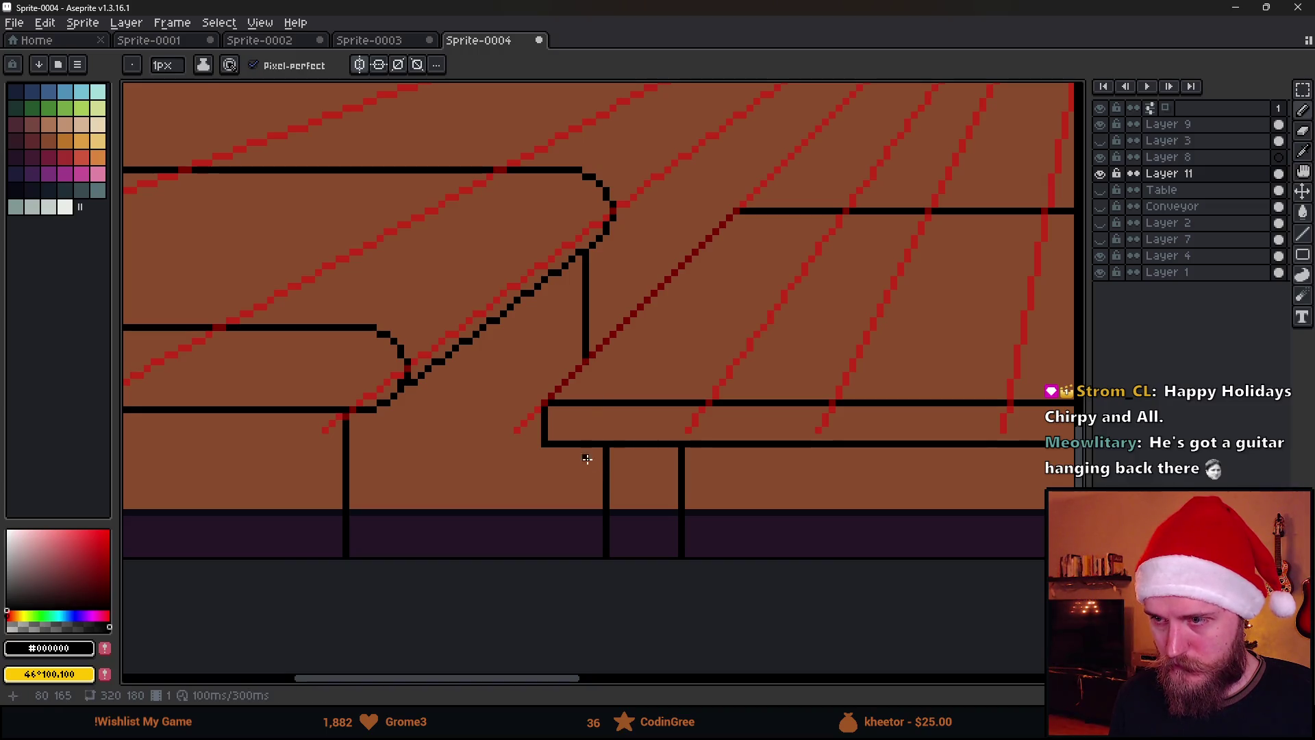
pyautogui.moveTo(587, 452); pyautogui.dragTo(587, 556)
pyautogui.scroll(-4, 587, 556)
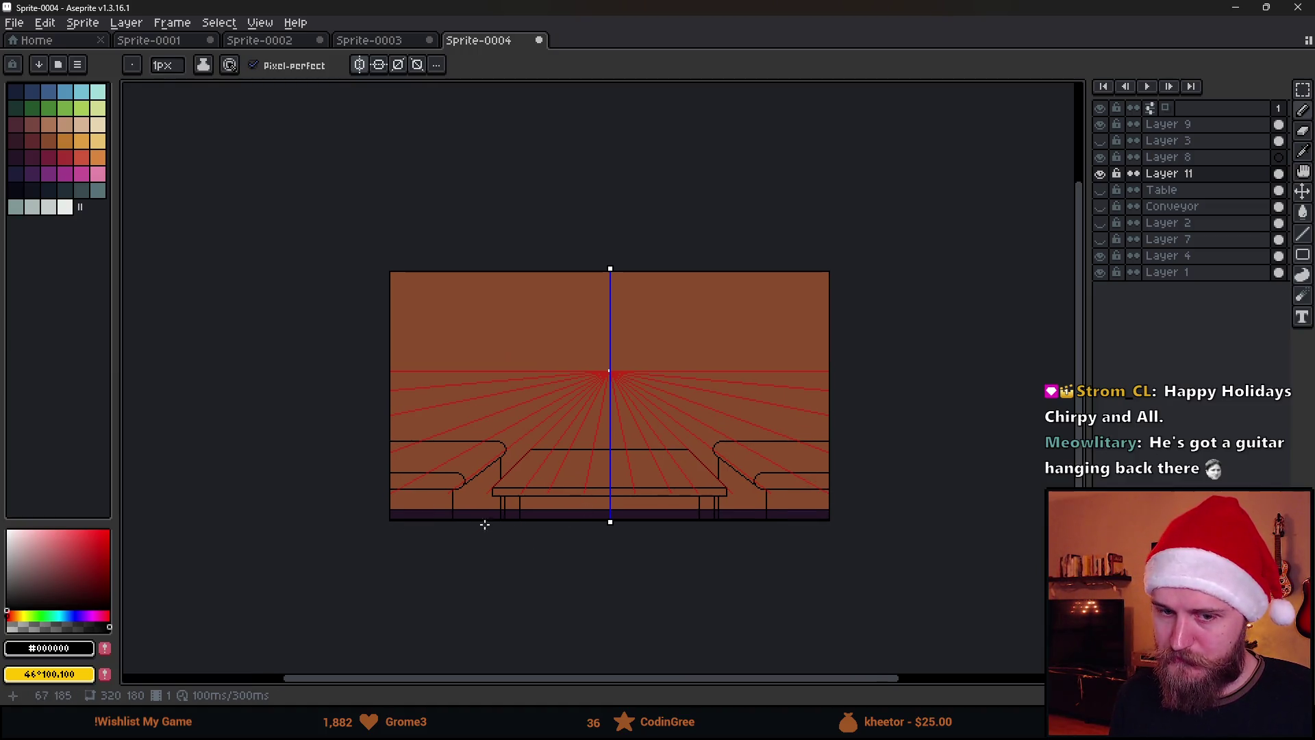
pyautogui.scroll(2, 556, 507)
# Reposition the view with the horizon lower, briefly hiding the red guides to check the scene.
pyautogui.moveTo(497, 409)
pyautogui.mouseDown()
pyautogui.moveTo(617, 402)
pyautogui.moveTo(592, 393)
pyautogui.mouseUp()
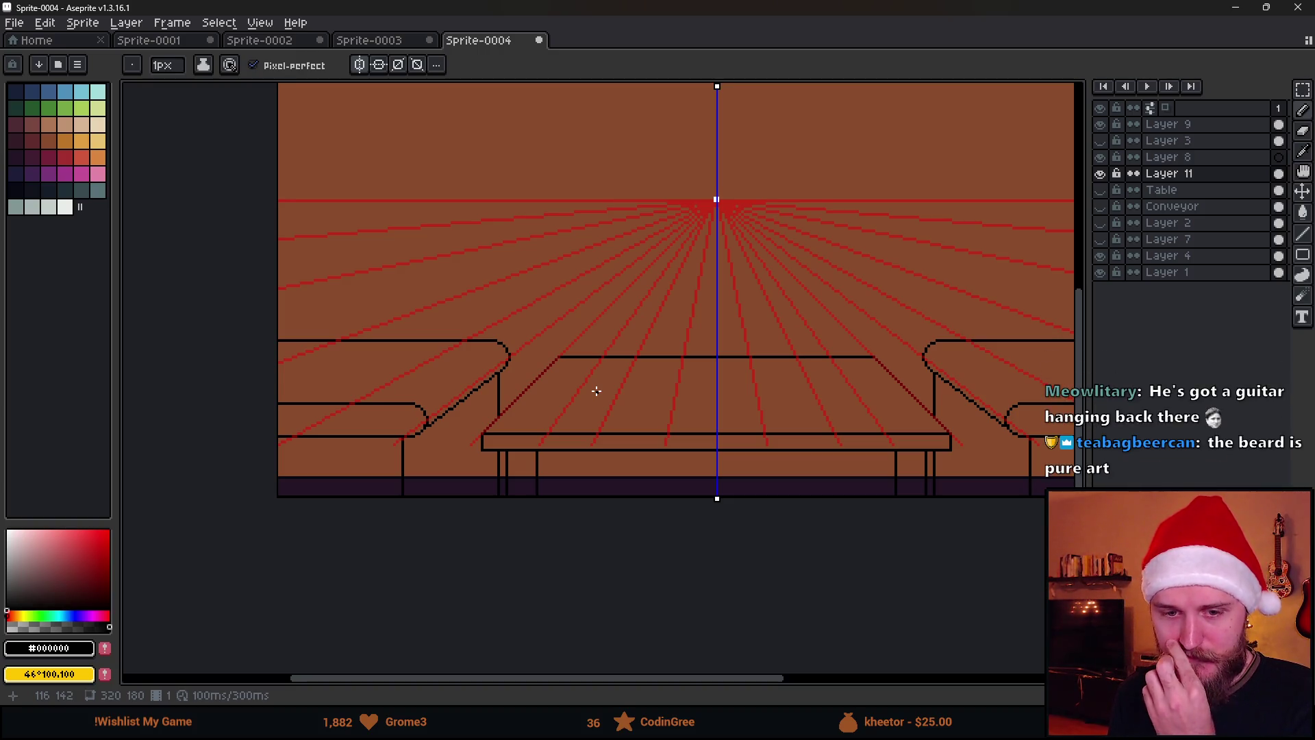
pyautogui.scroll(-2, 596, 391)
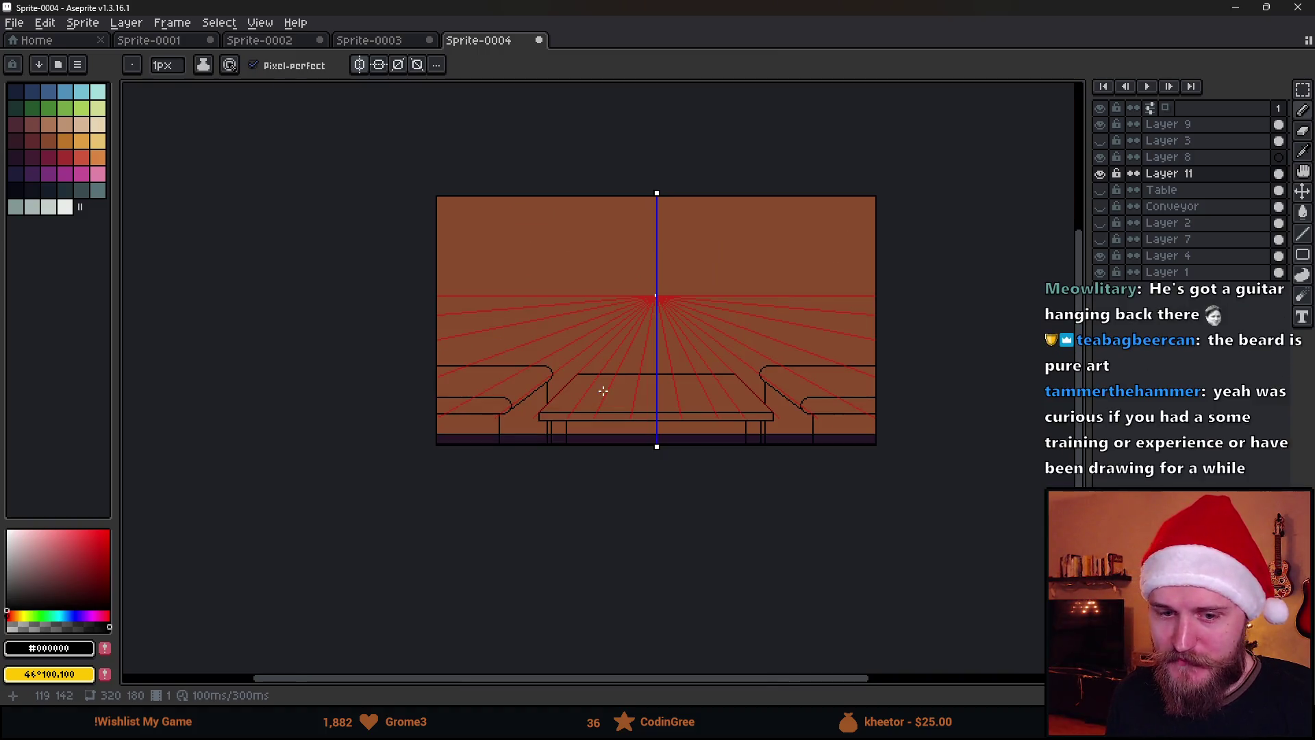
pyautogui.scroll(2, 651, 369)
pyautogui.moveTo(651, 381); pyautogui.dragTo(639, 420)
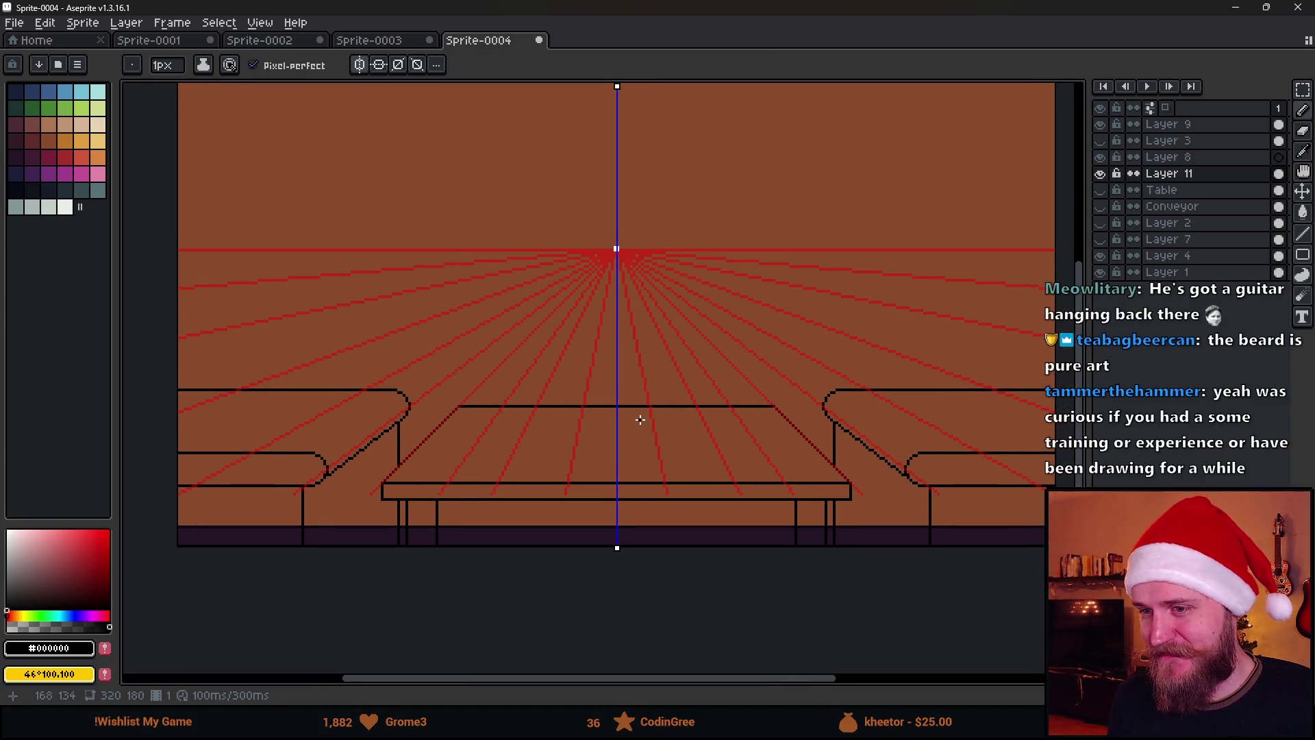
pyautogui.click(1100, 124)
pyautogui.scroll(-2, 854, 261)
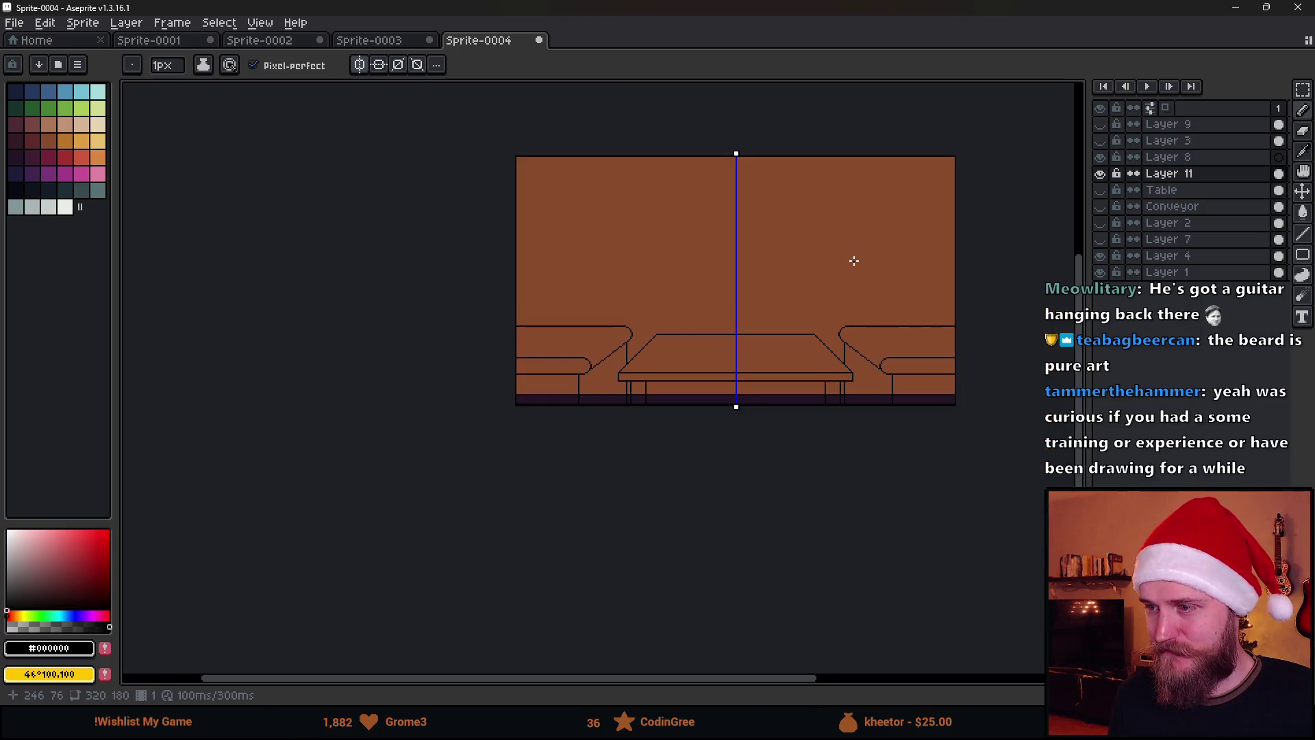
pyautogui.scroll(2, 841, 255)
pyautogui.moveTo(808, 273); pyautogui.dragTo(788, 344)
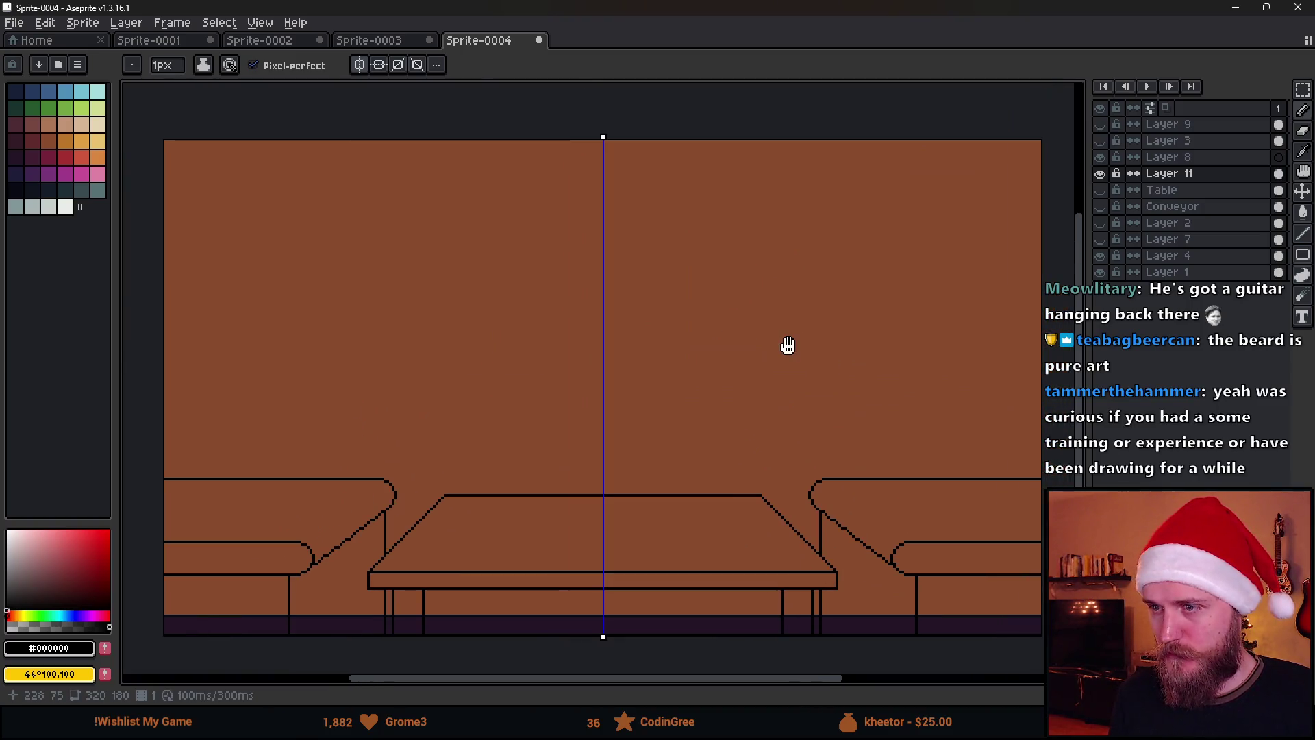
pyautogui.click(1099, 124)
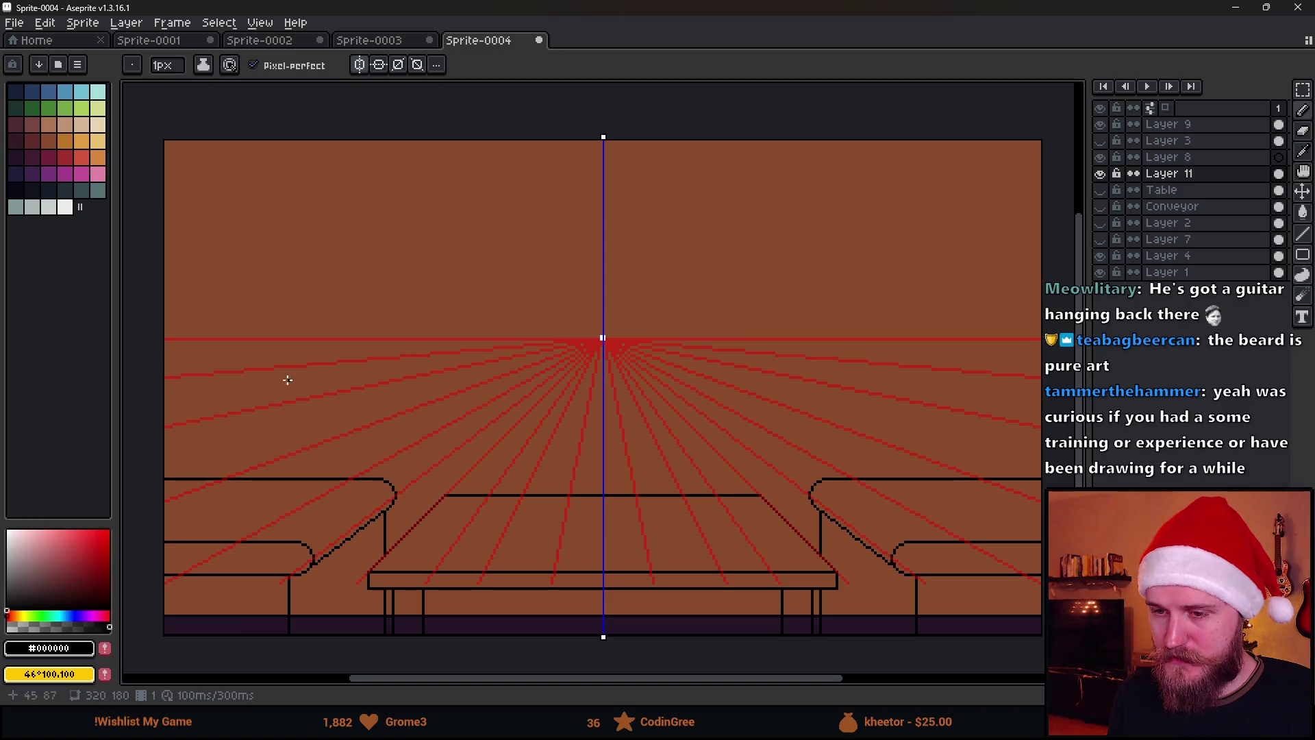
# With the guide layers hidden, draw another leg under the tabletop, then show the guides again.
pyautogui.moveTo(1099, 124); pyautogui.dragTo(1099, 141)
pyautogui.scroll(-2, 808, 352)
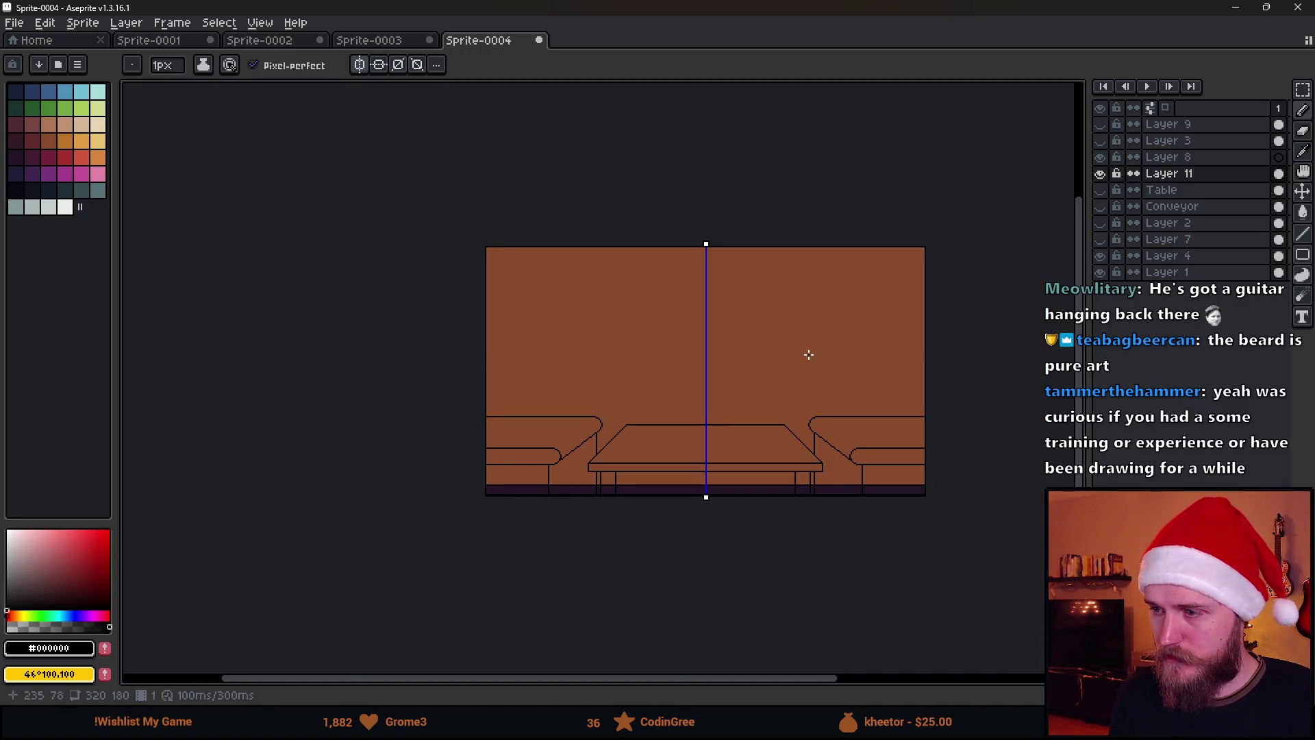
pyautogui.scroll(5, 701, 479)
pyautogui.scroll(1, 507, 503)
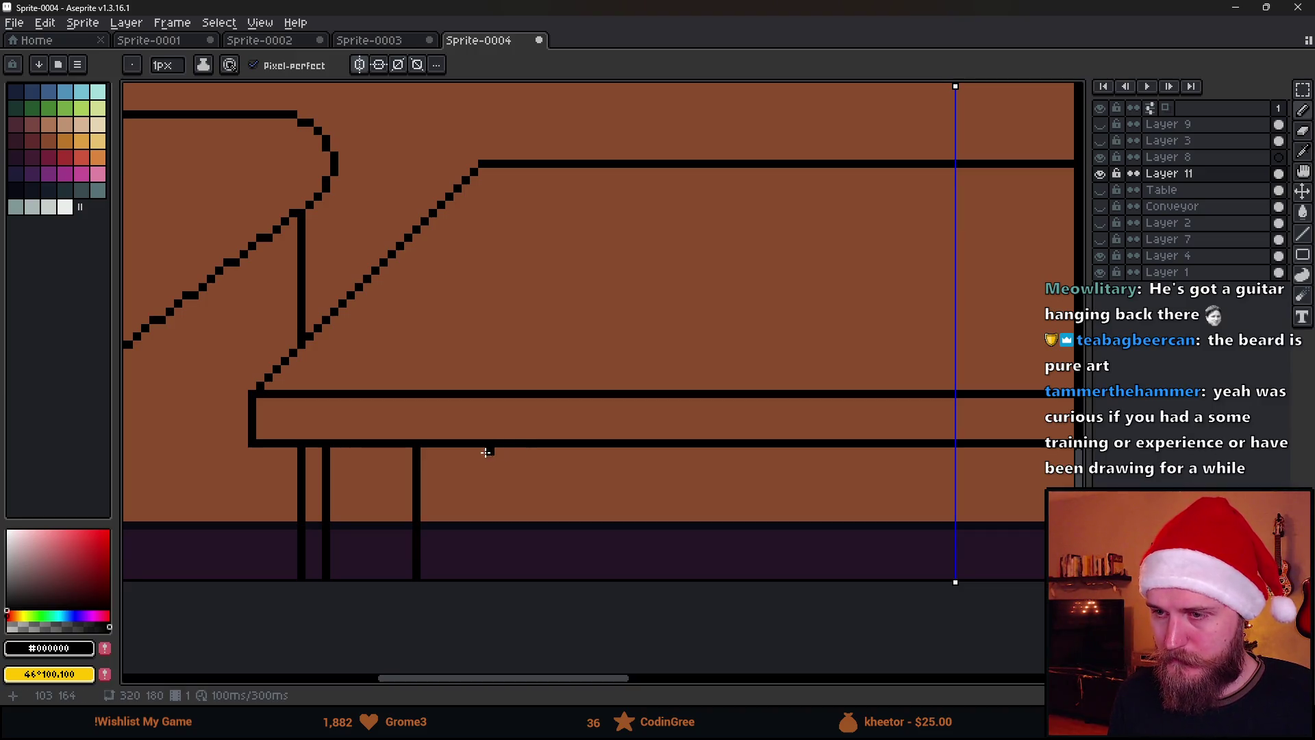
pyautogui.moveTo(473, 450); pyautogui.dragTo(473, 579)
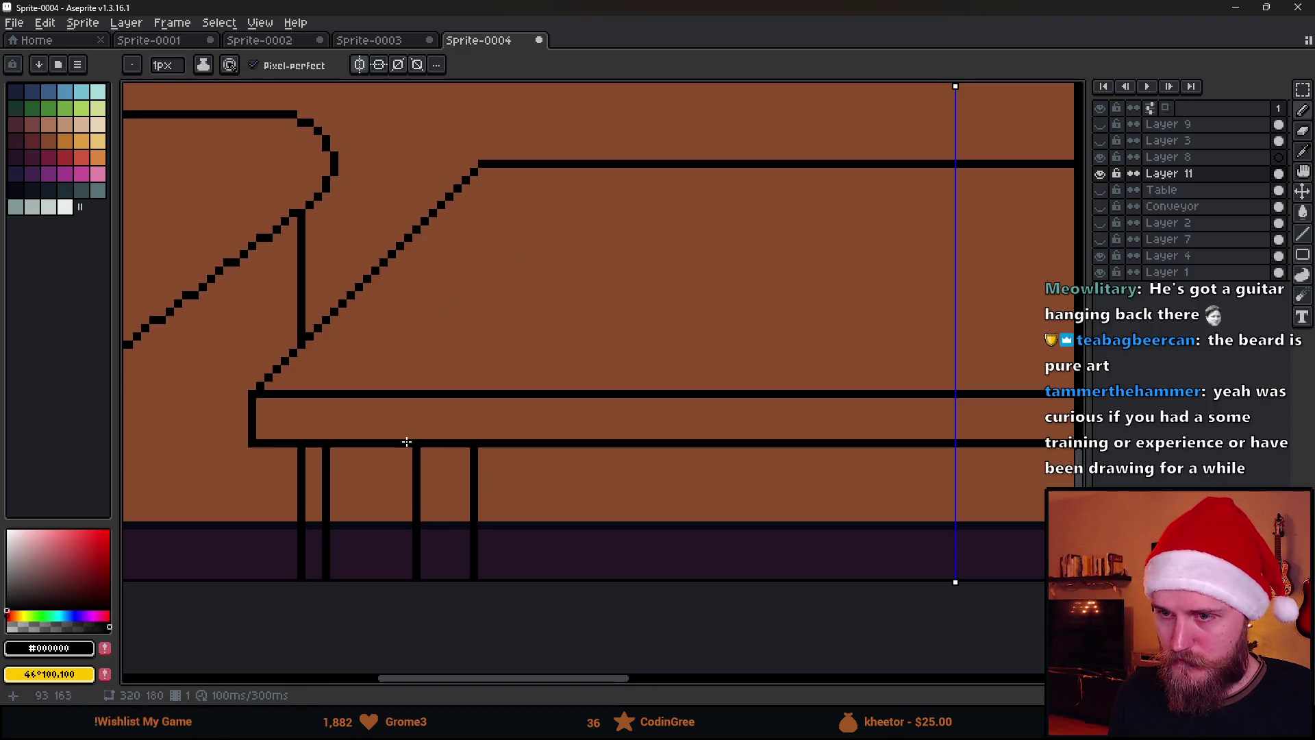
pyautogui.scroll(-3, 424, 465)
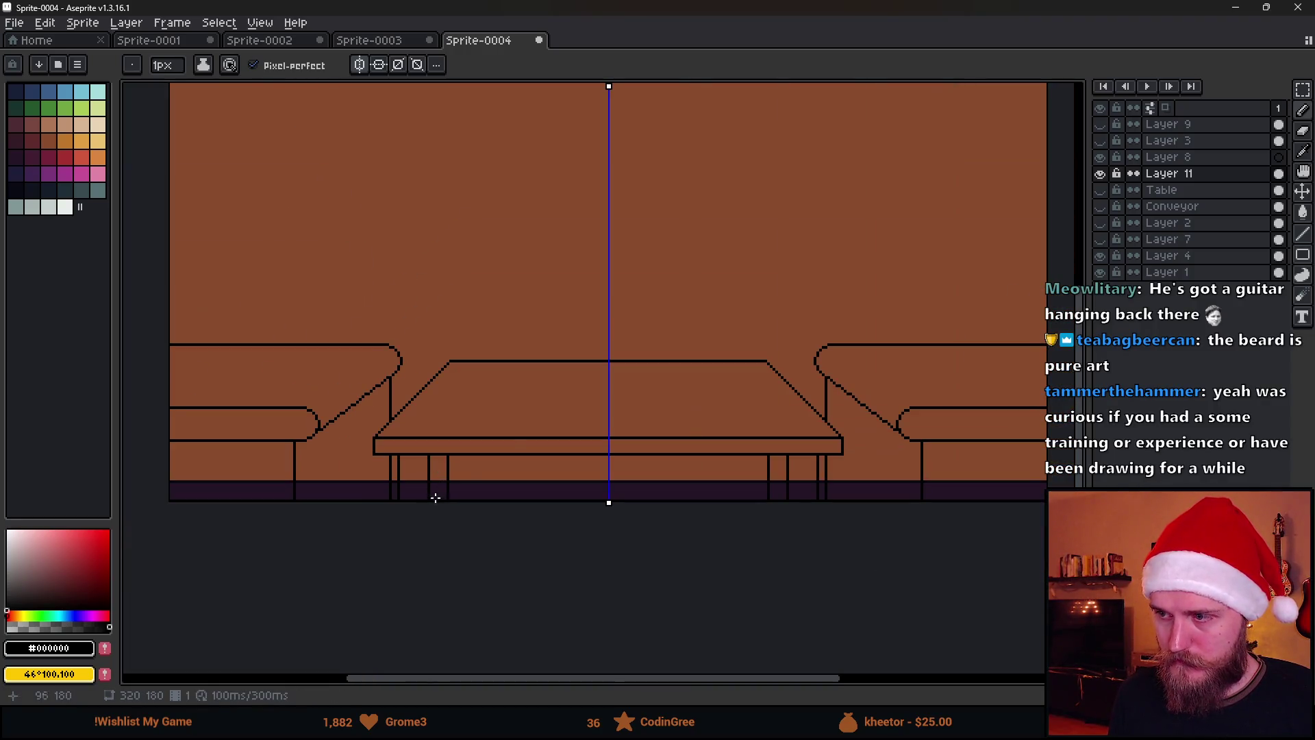
pyautogui.click(1100, 124)
pyautogui.scroll(3, 426, 493)
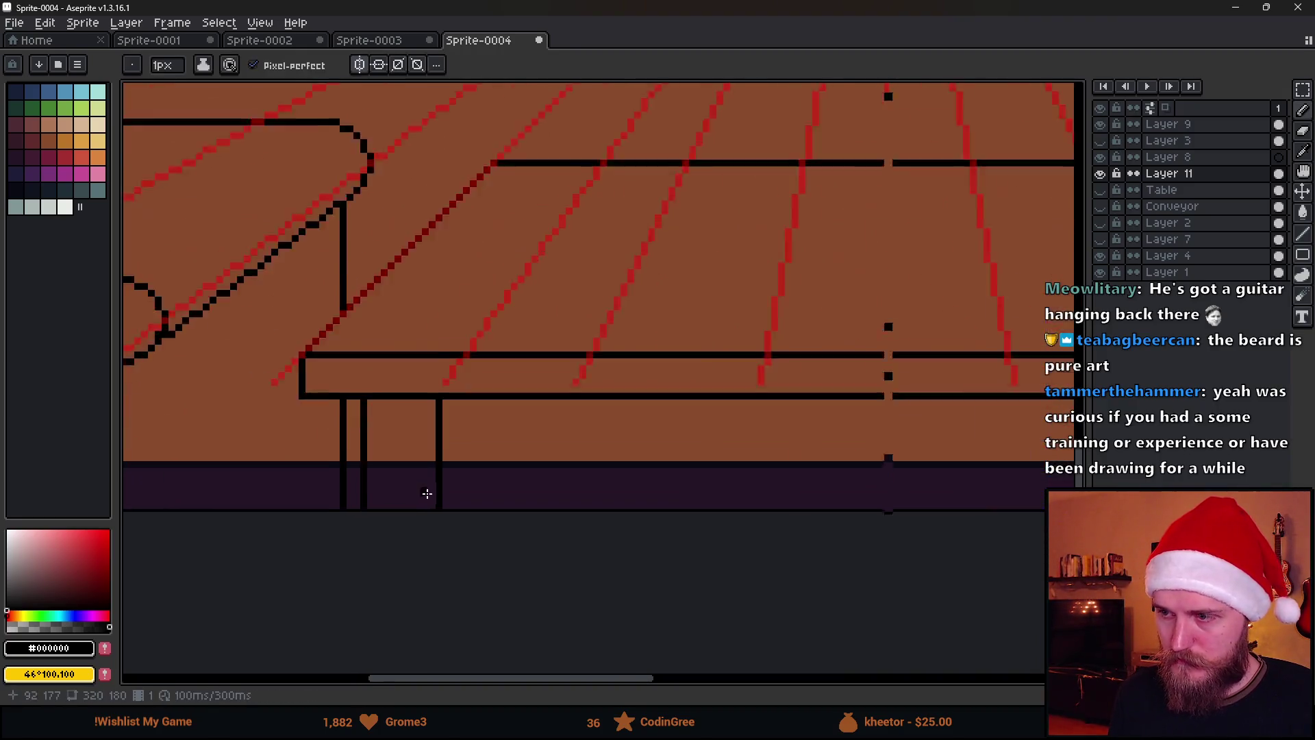